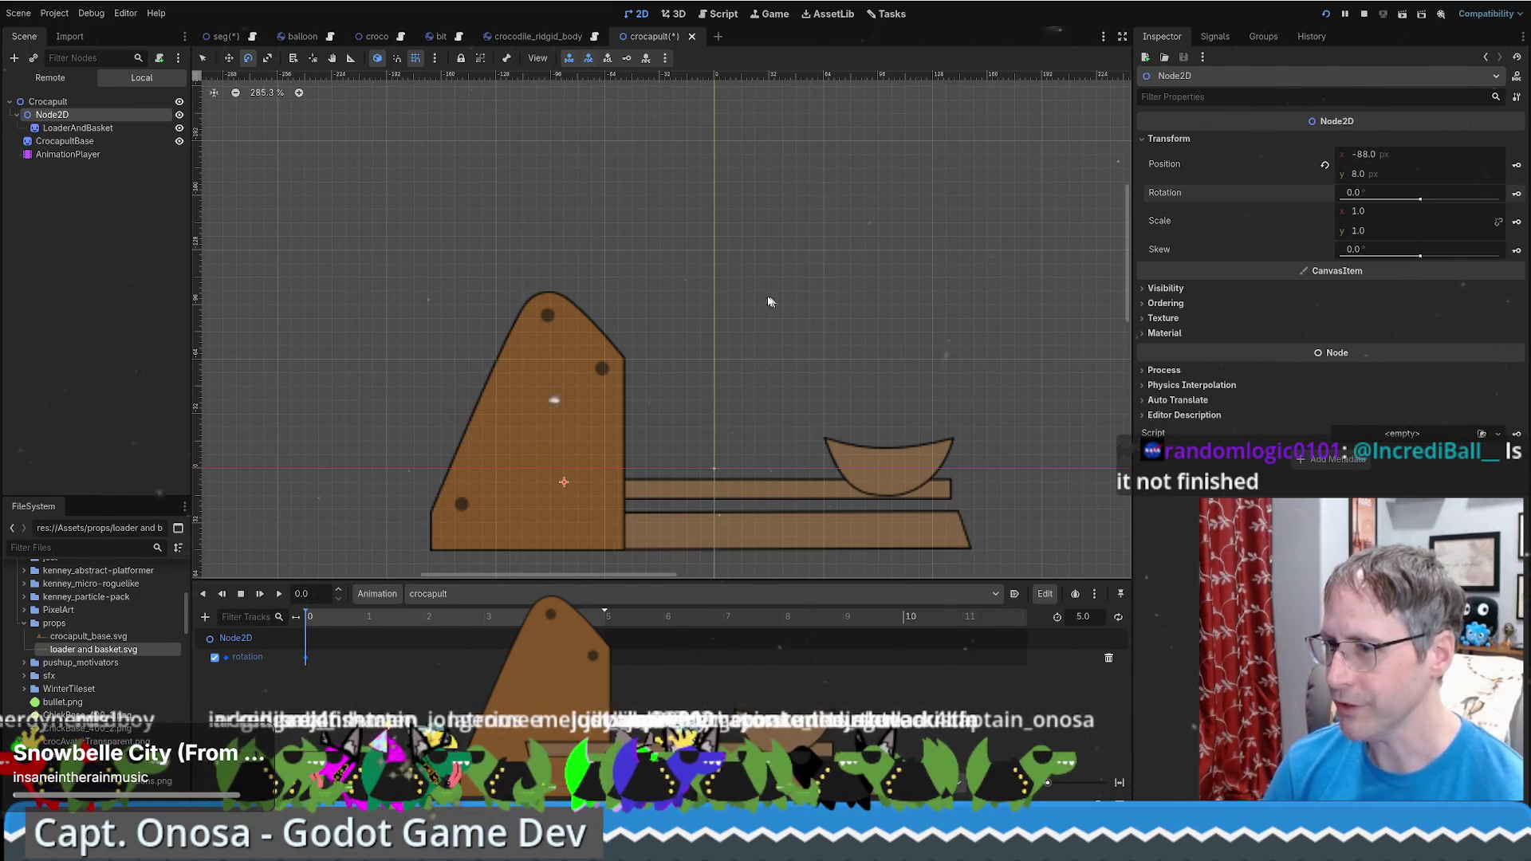
type("10")
Set the crocapult animation length to 10 seconds, turn on auto-key, and trial an arm rotation, then undo it
key("Return")
left_click(645, 59)
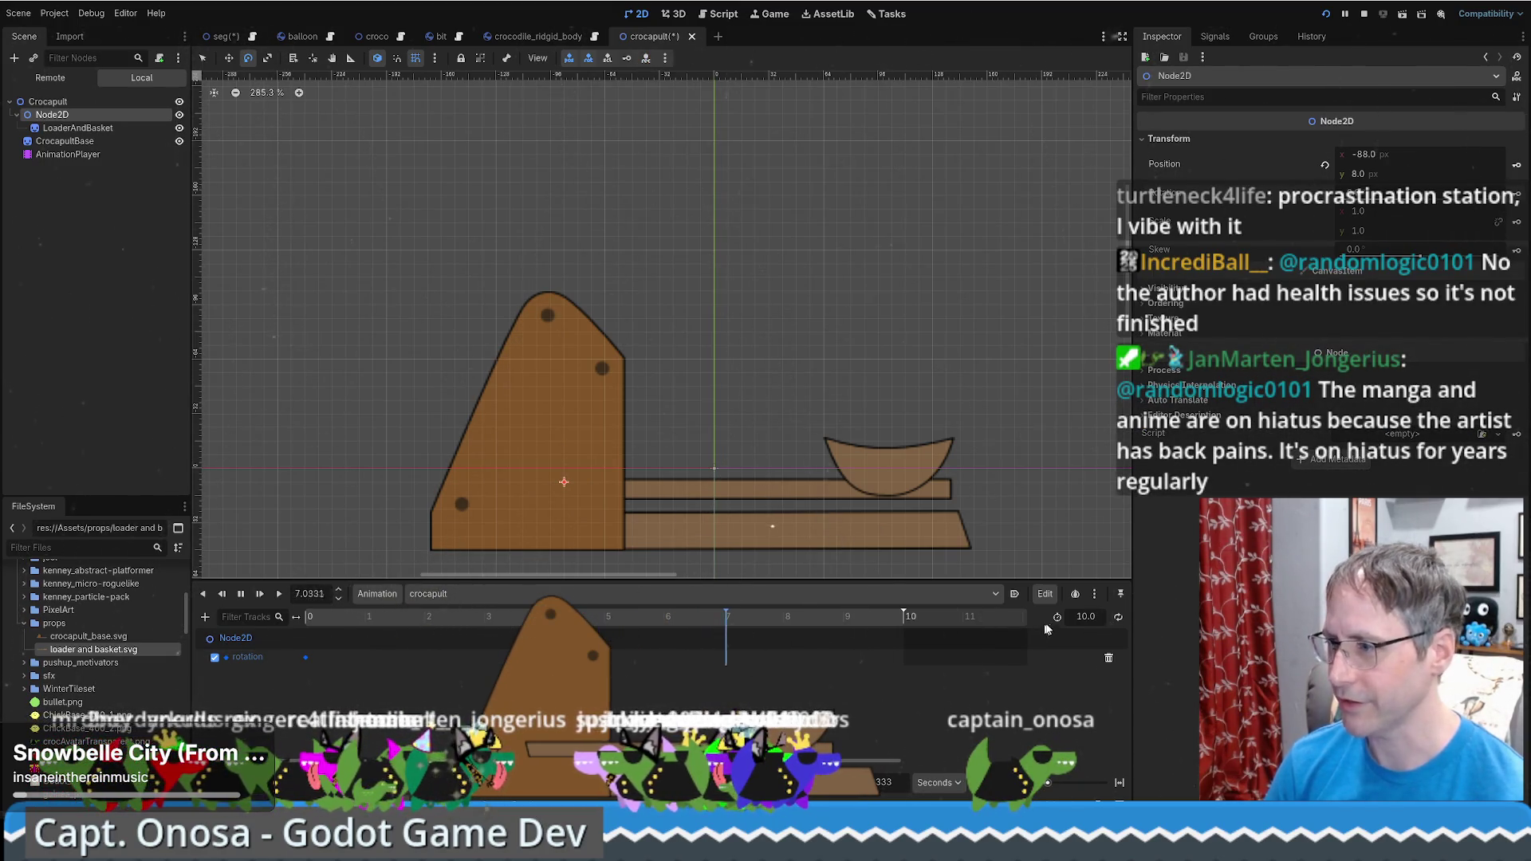
left_click(801, 627)
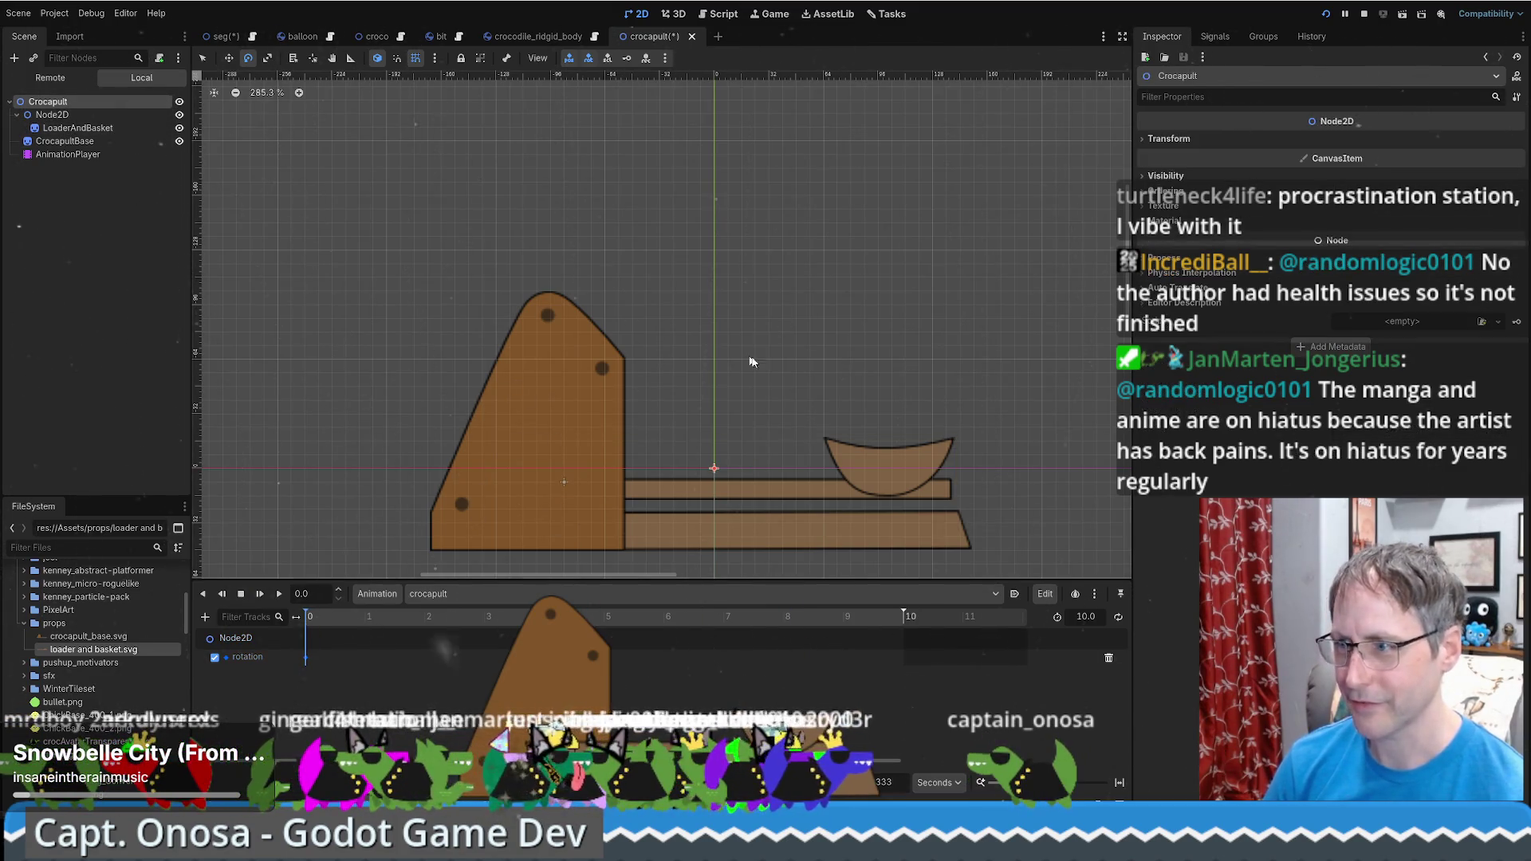
left_click_drag(924, 368, 929, 378)
key("ctrl+z")
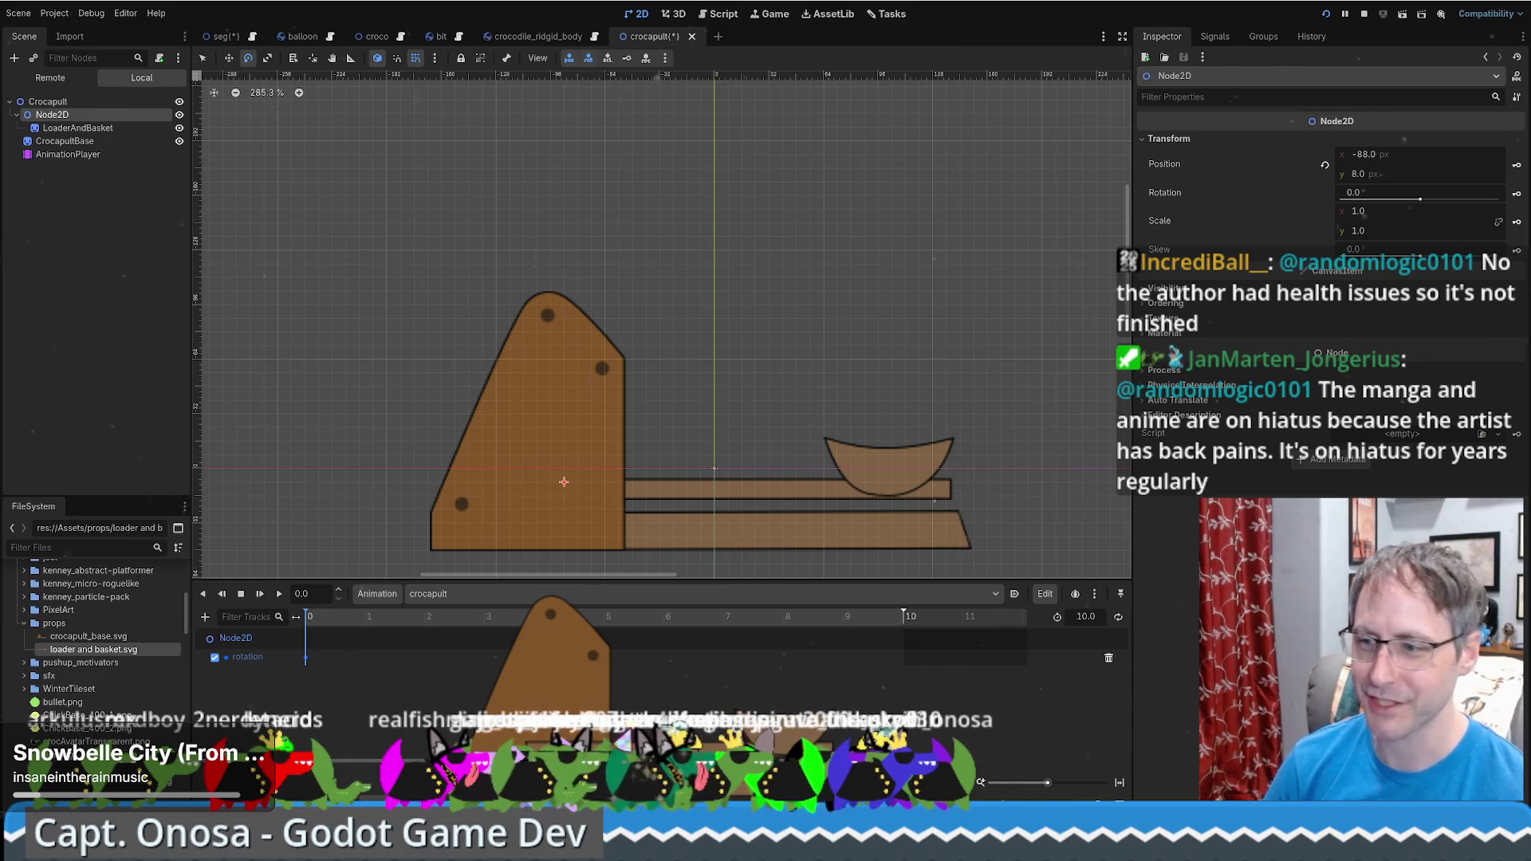
Check the enlarged running game window, then return to the crocapult scene with auto-key on
key("alt+Tab")
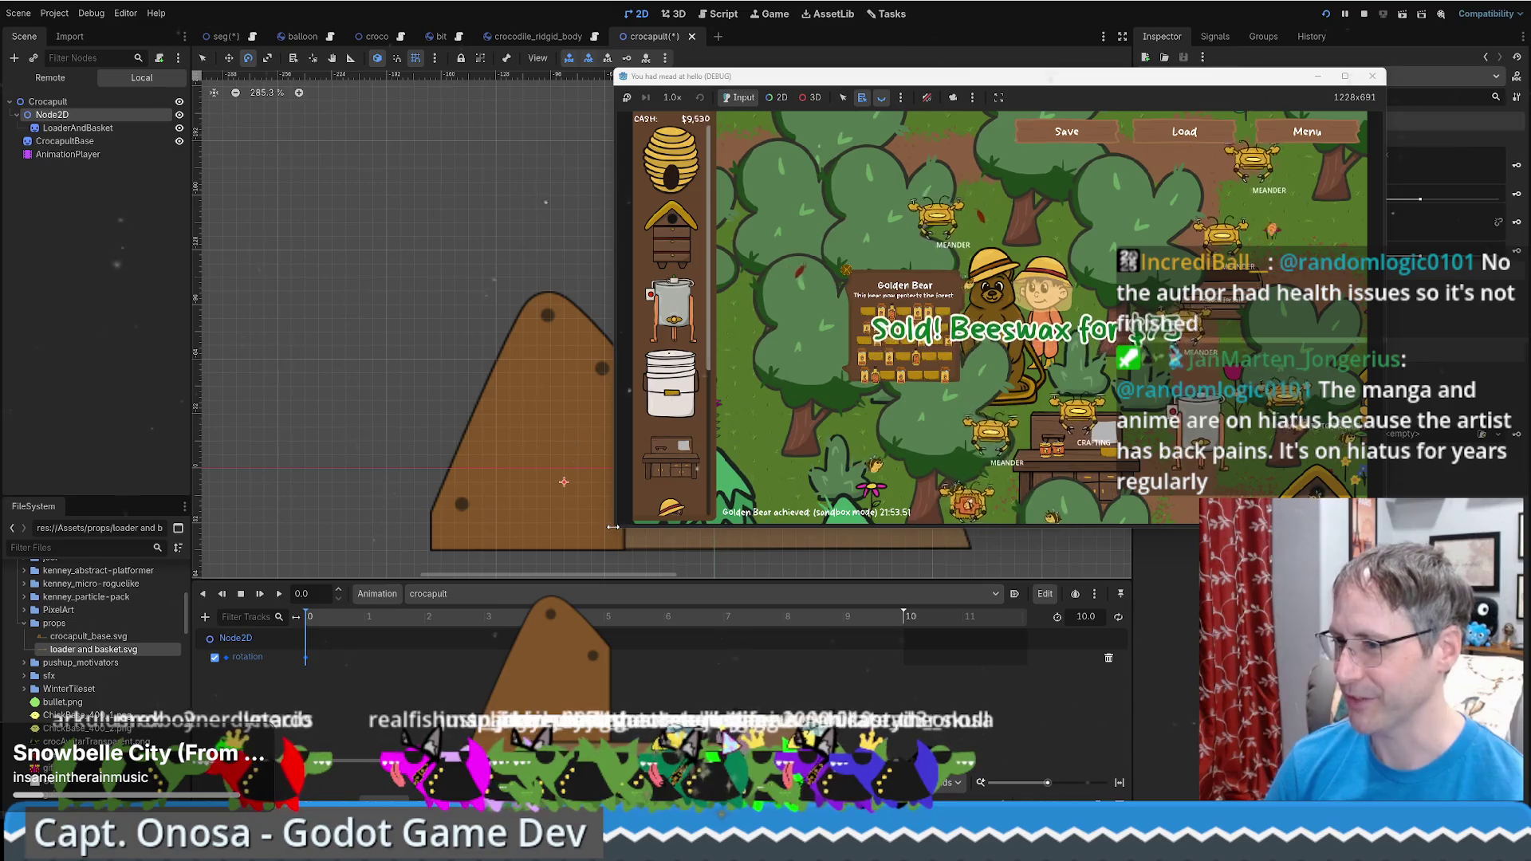
left_click_drag(613, 526, 383, 663)
left_click(1009, 48)
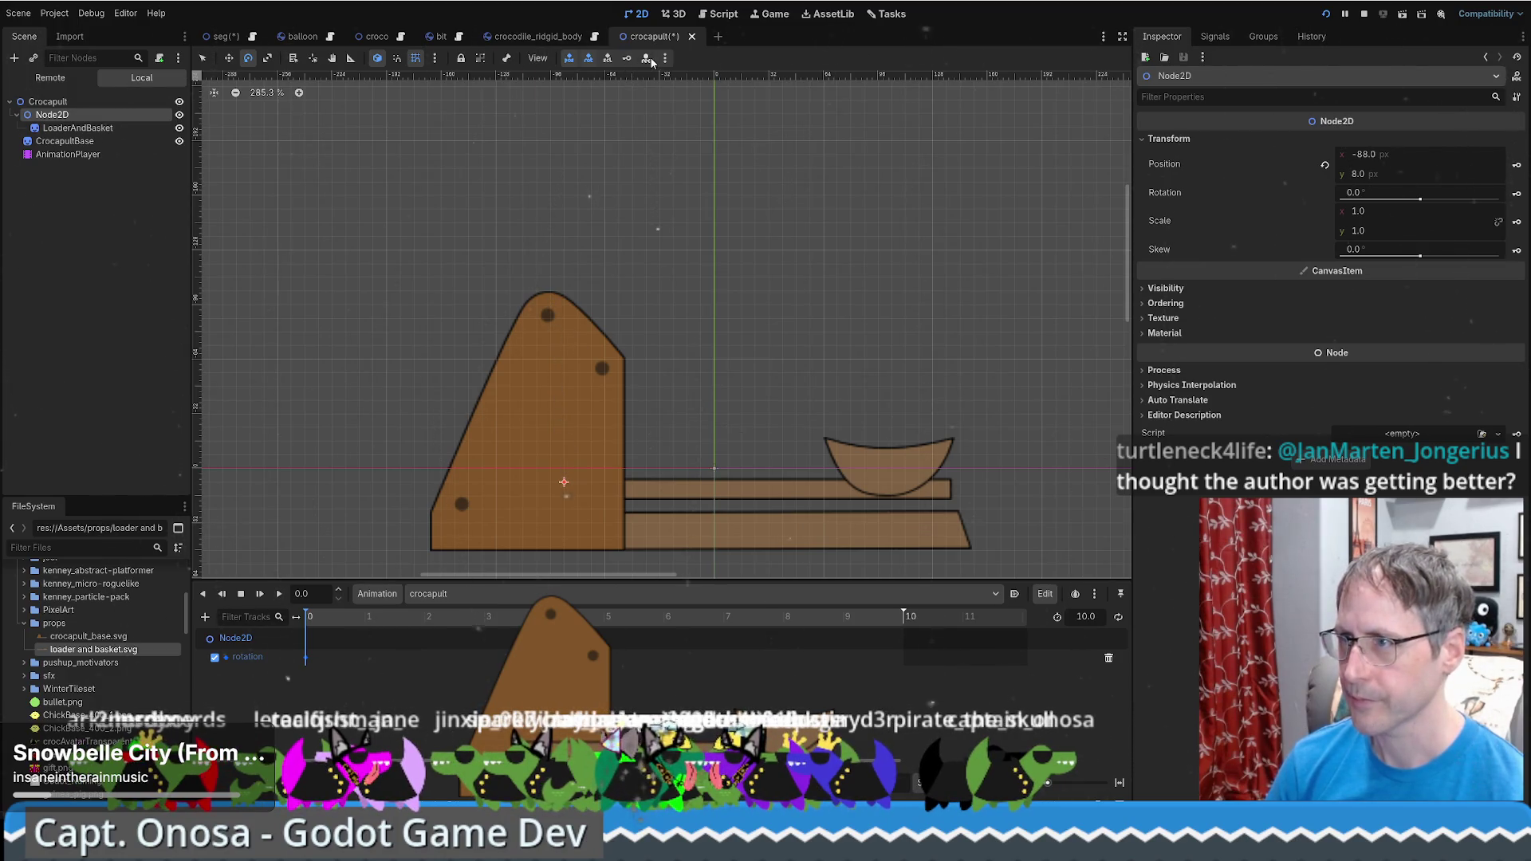
left_click(648, 59)
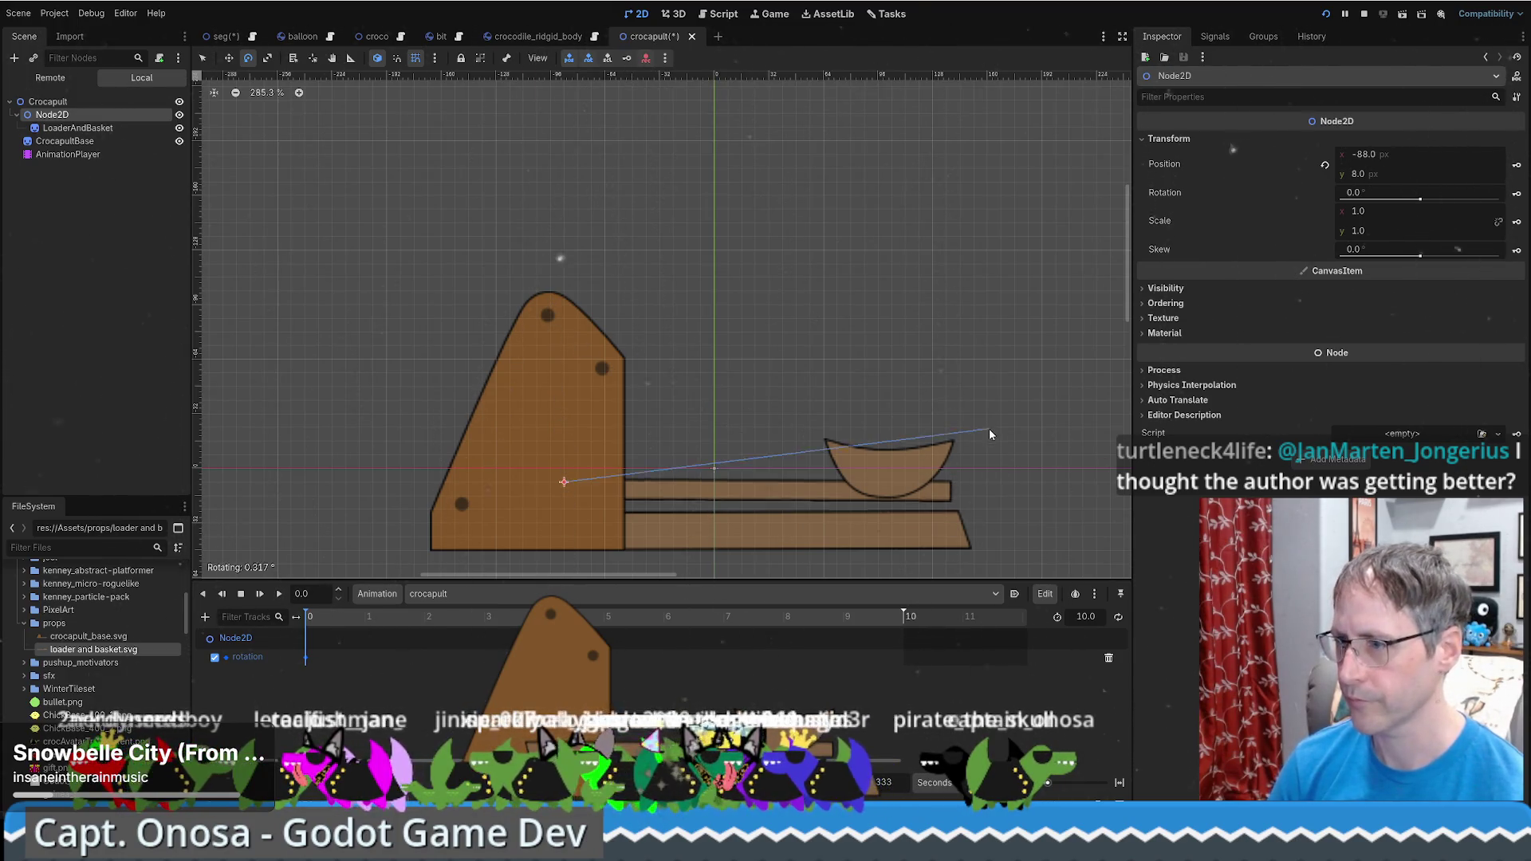
Key a slight upward tilt of the catapult arm and preview the animation
left_click_drag(992, 431, 998, 421)
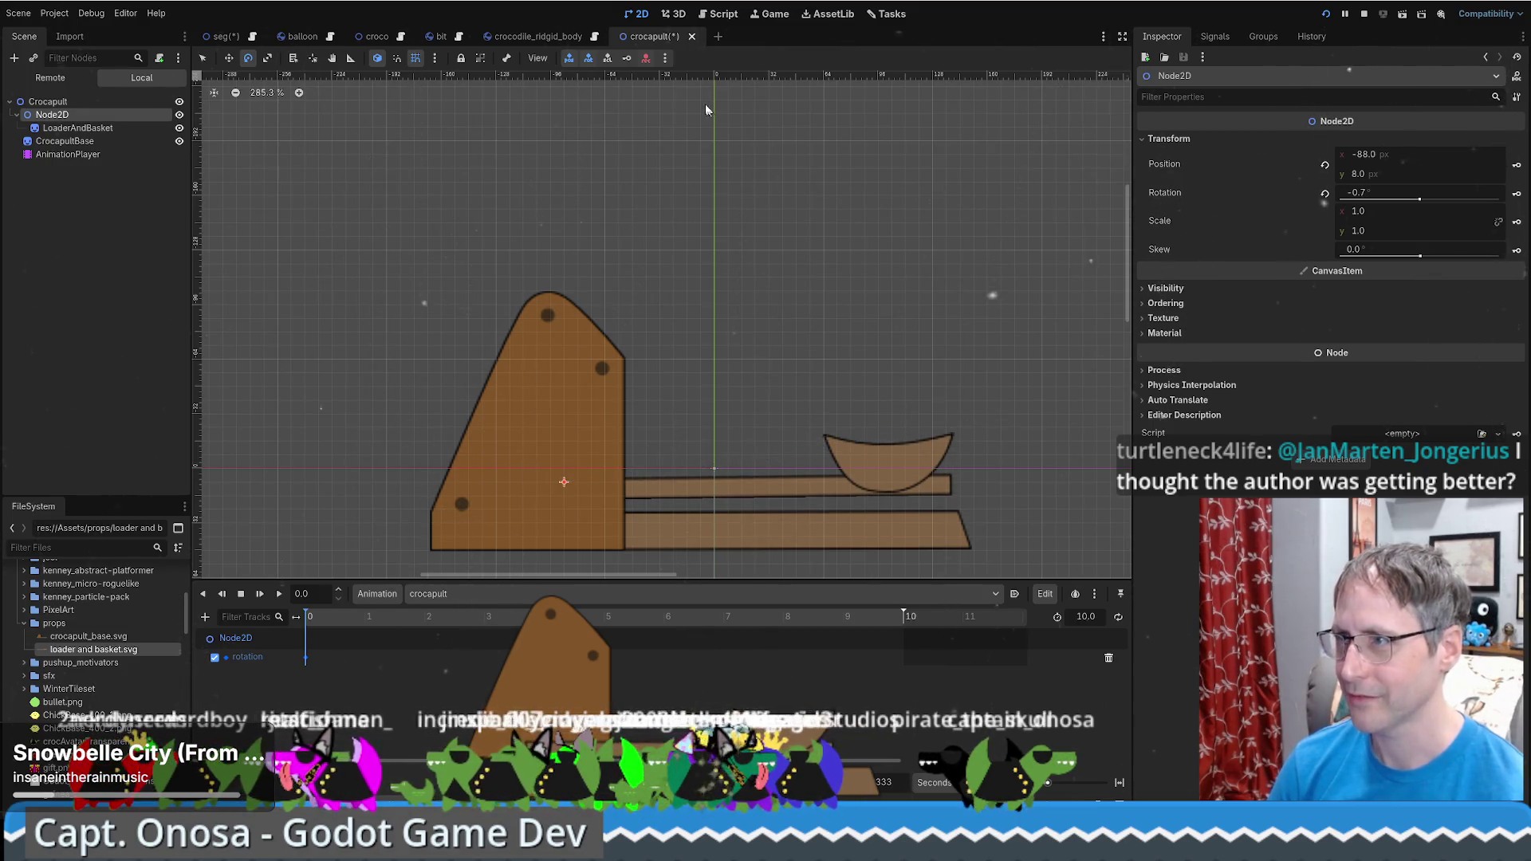
left_click(279, 593)
mouse_move(990, 397)
left_mouse_down()
mouse_move(995, 445)
mouse_move(413, 122)
left_mouse_up()
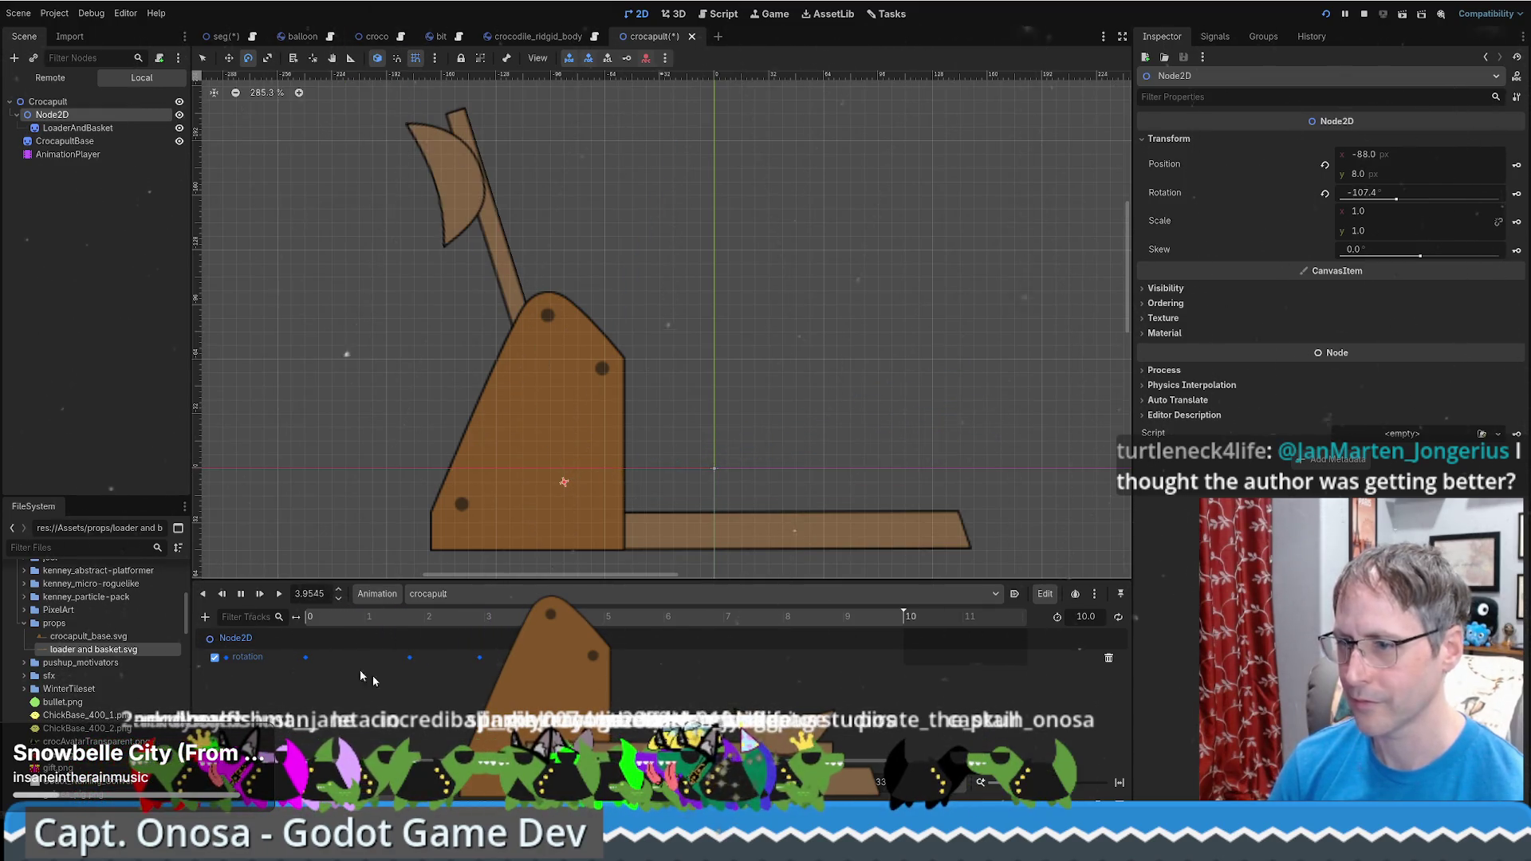
left_click(240, 595)
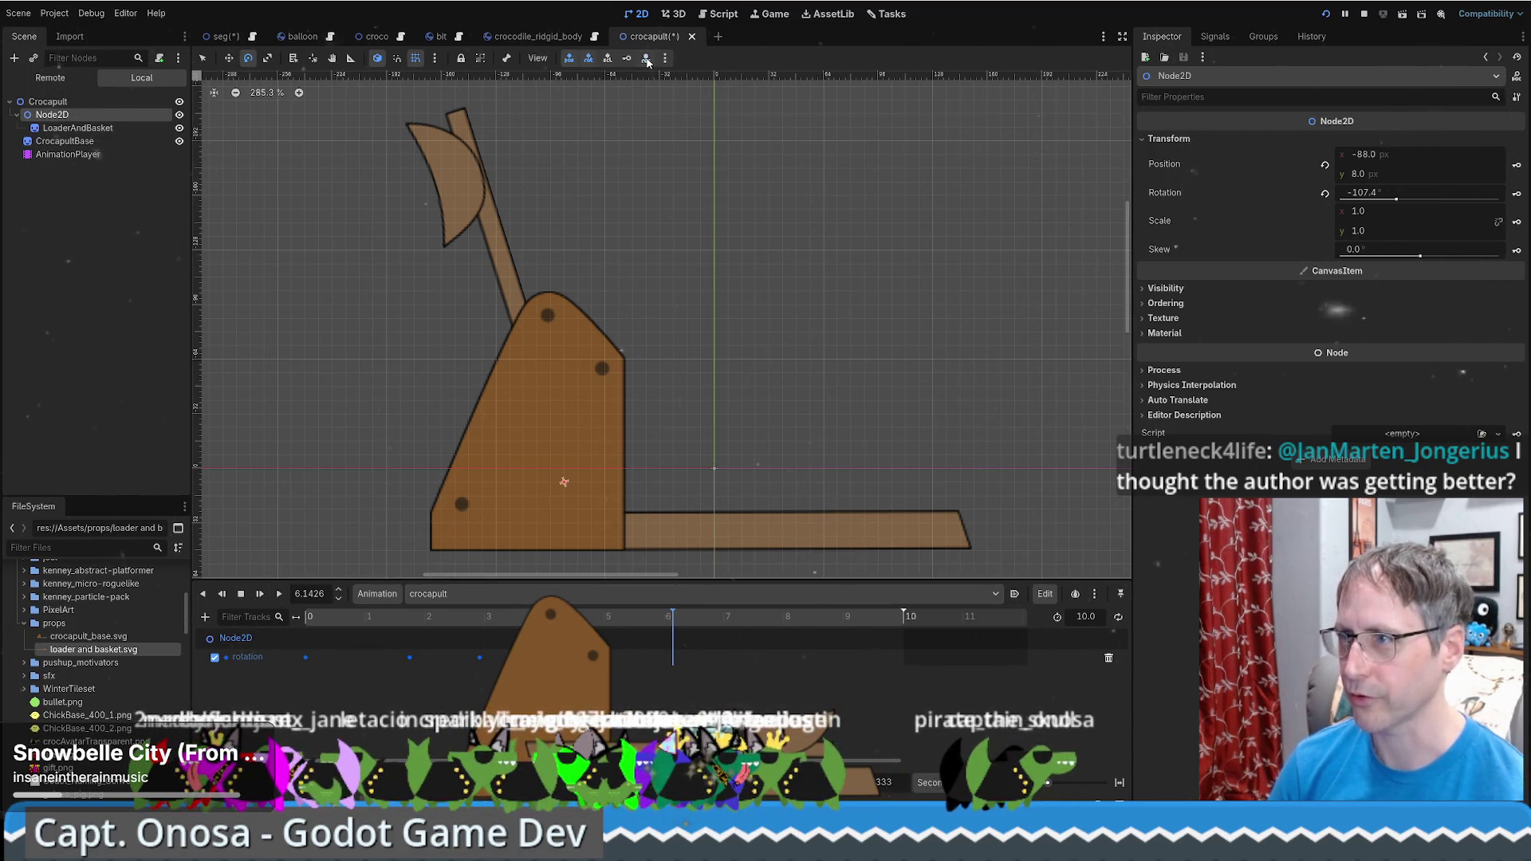
Replay the launch from the start, then scrub to 1.75 s and select the rotation keyframe there
left_click_drag(668, 623, 288, 629)
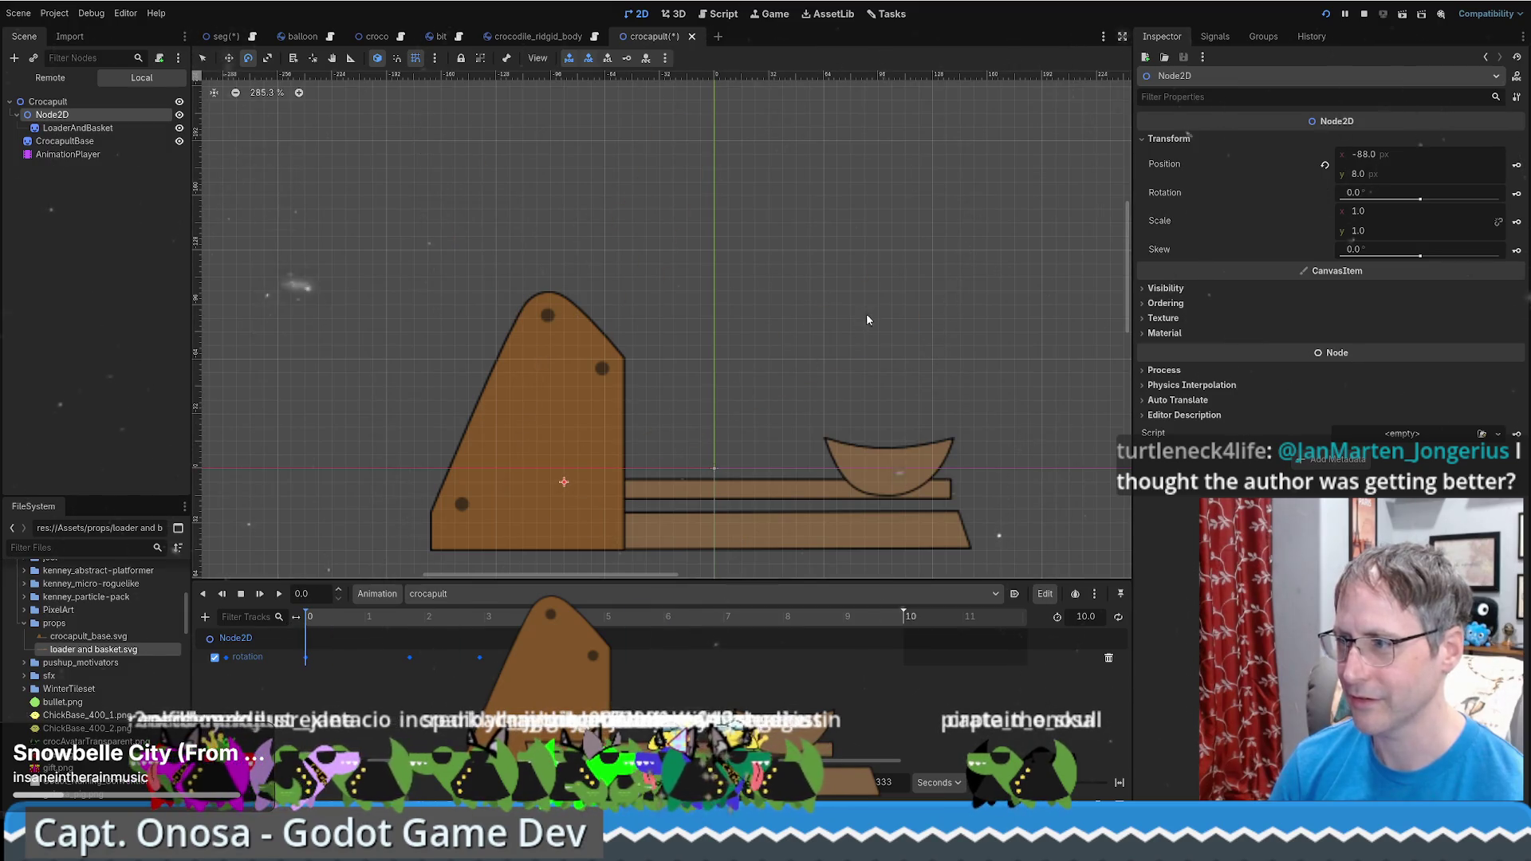
left_click(278, 594)
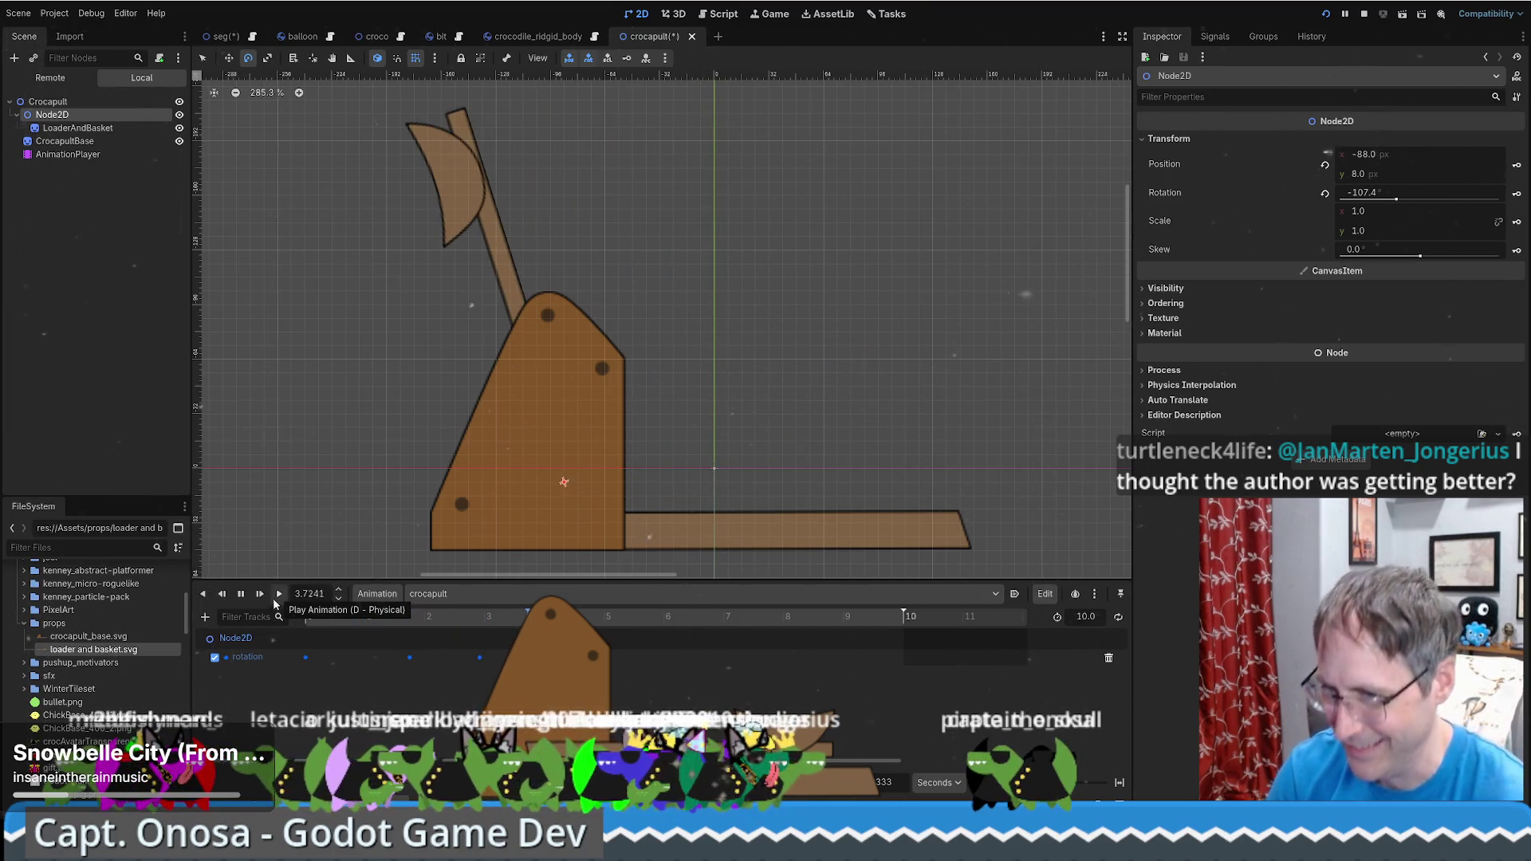
key("s")
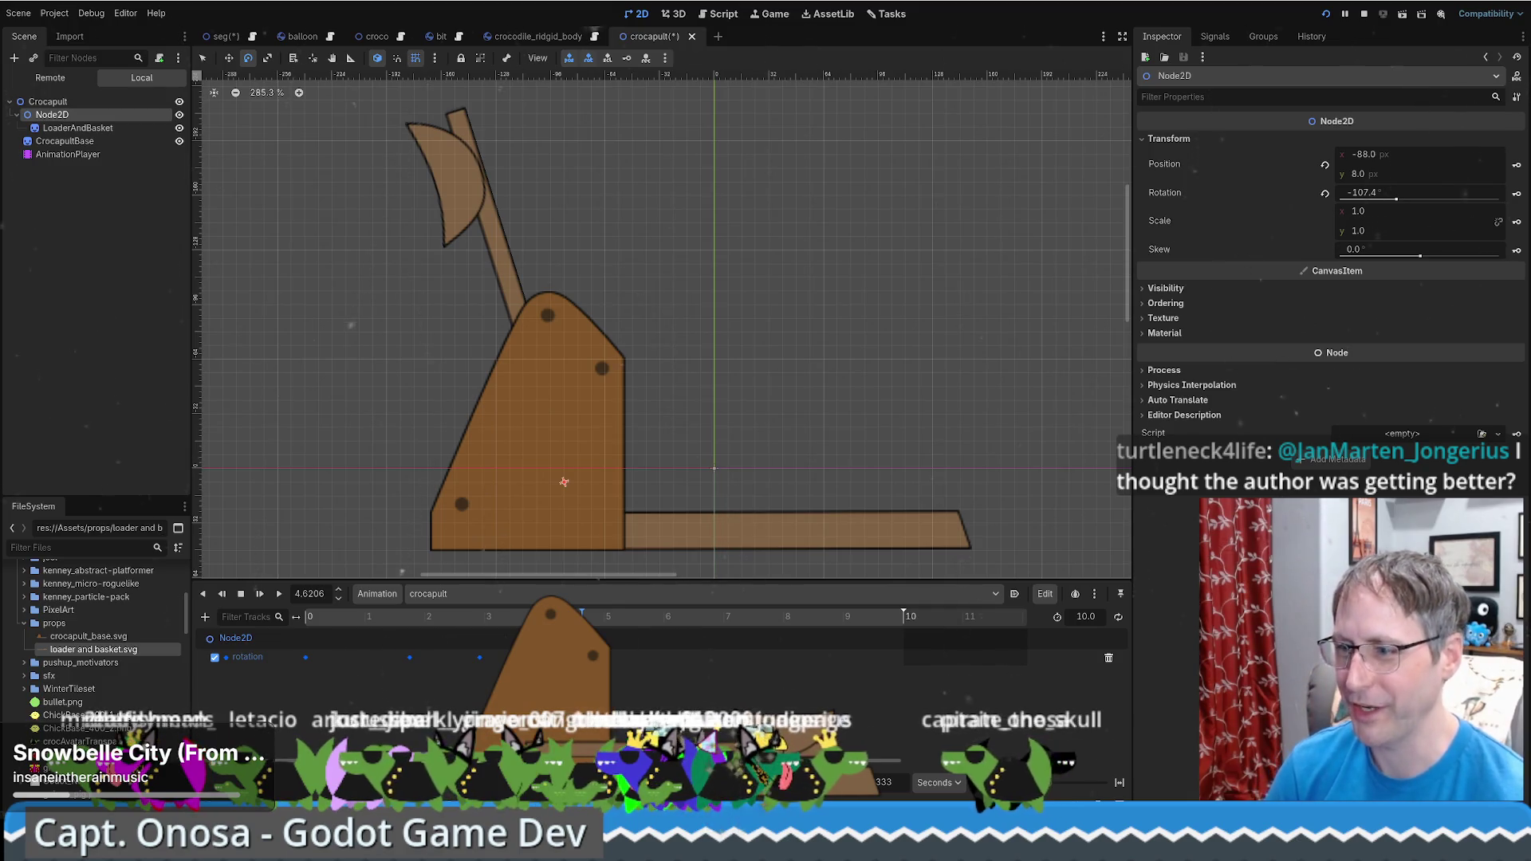
left_click(372, 626)
left_click(409, 626)
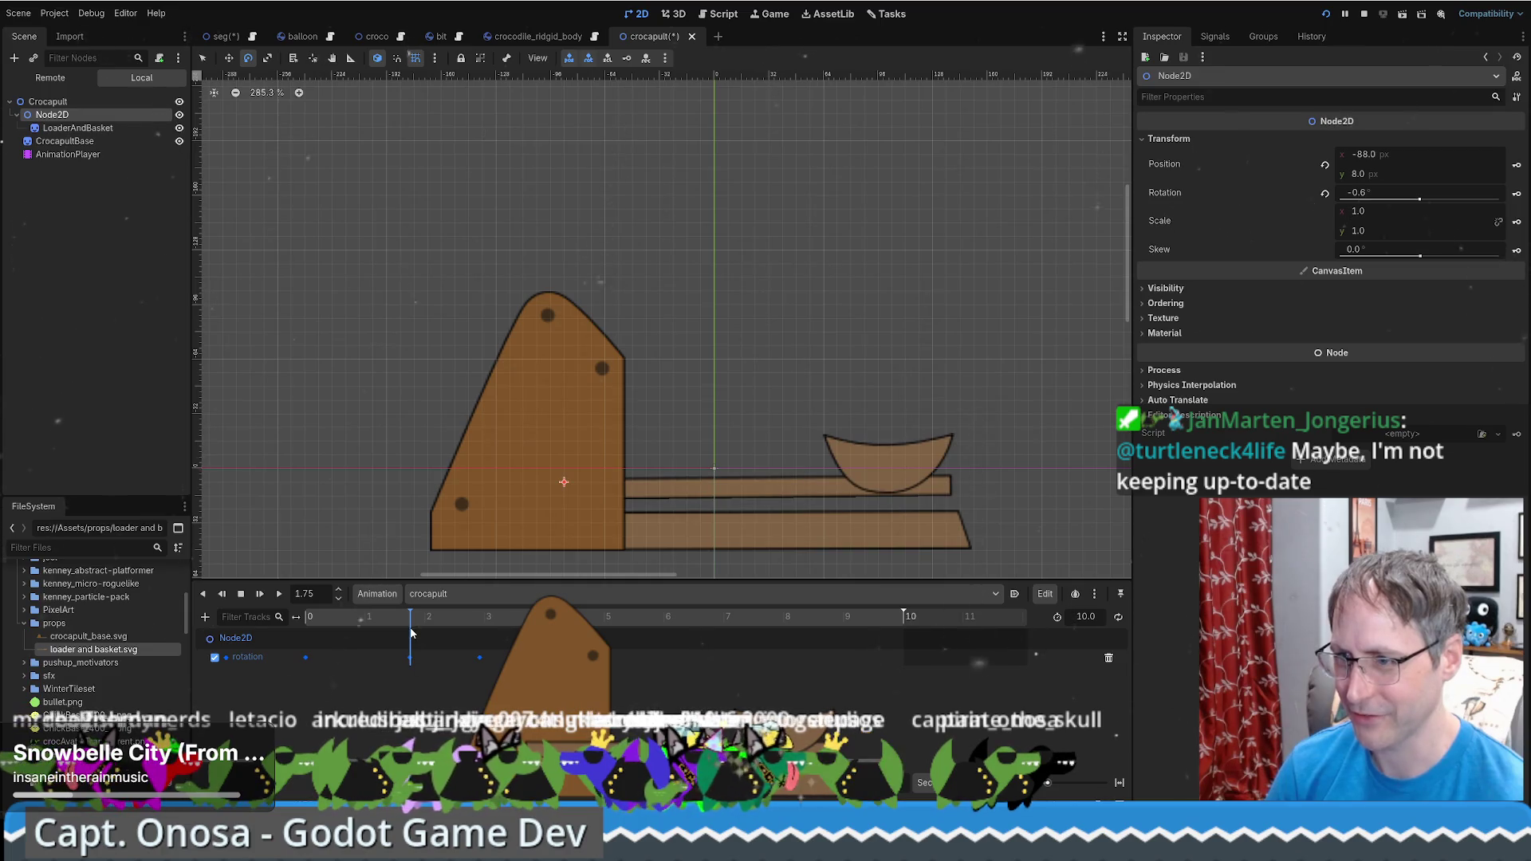
left_click(410, 657)
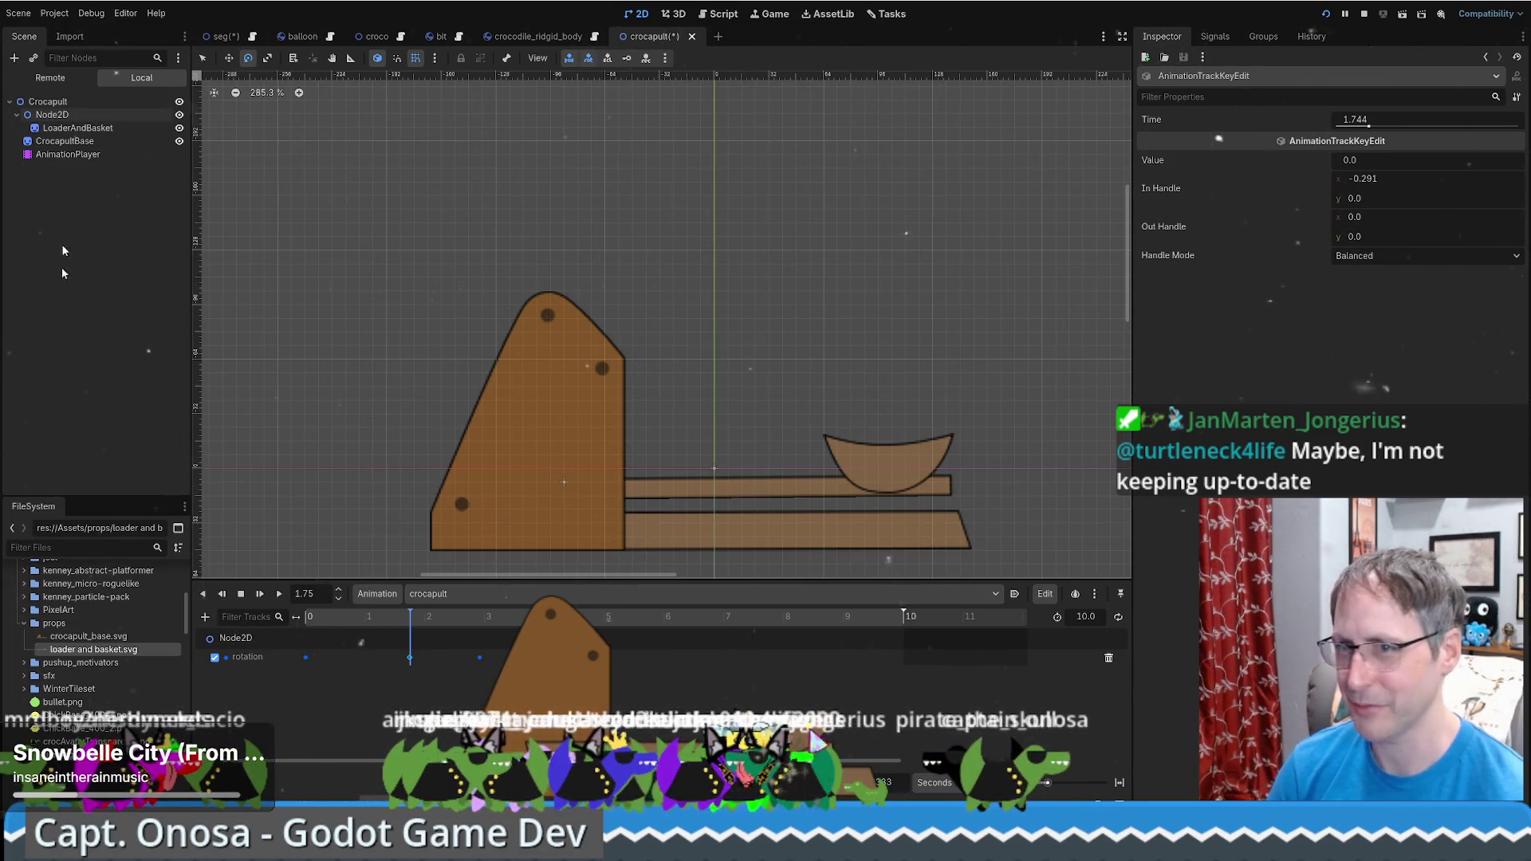
Rotate the Node2D arm slightly at 1.75 s and move the launch keyframe earlier to 2.33 s
left_click(52, 114)
left_click_drag(965, 331, 983, 344)
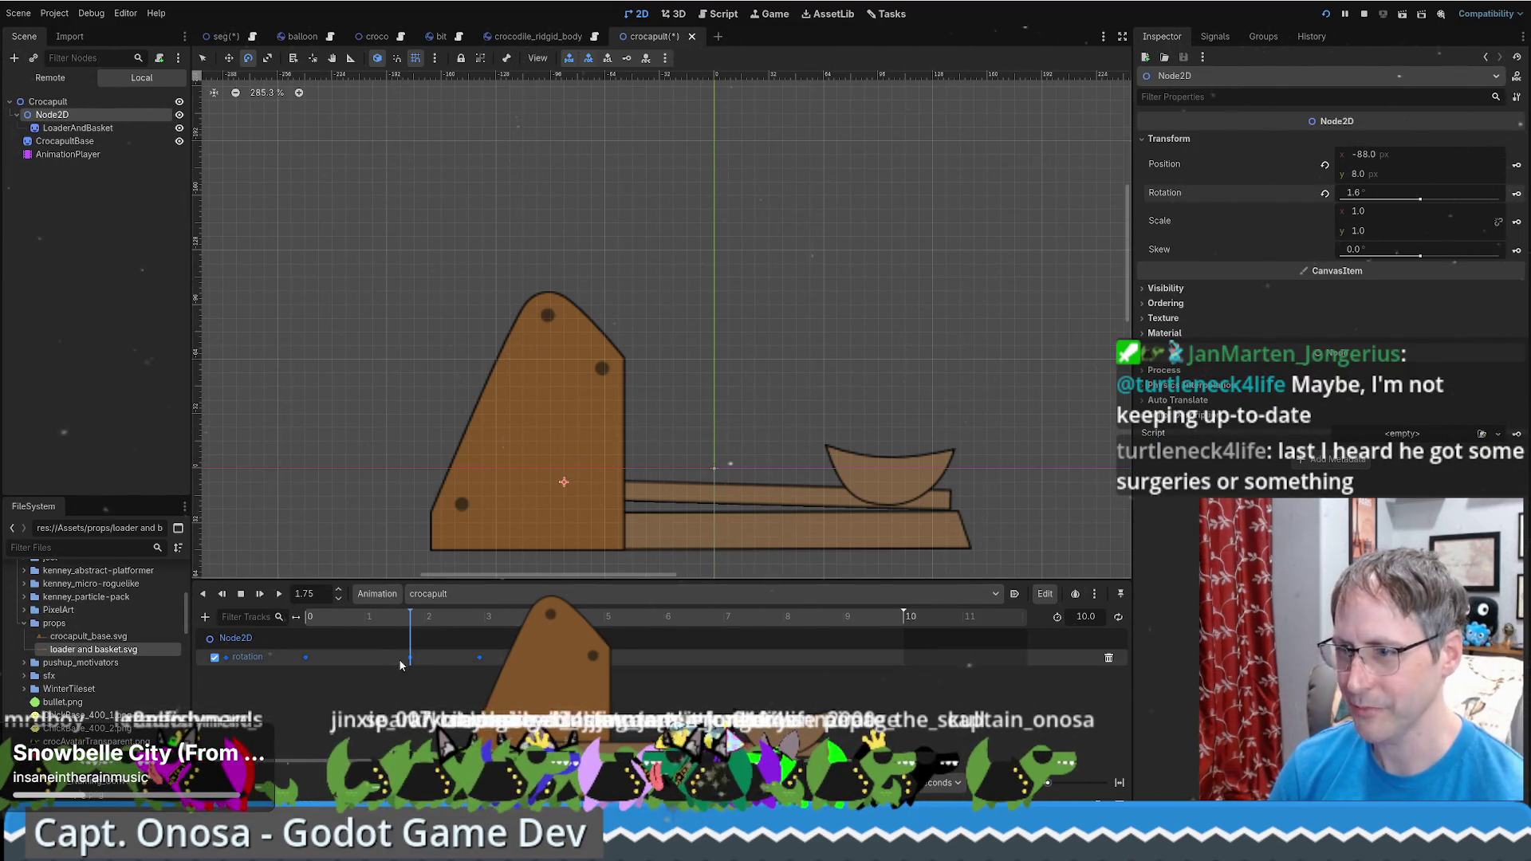
mouse_move(410, 623)
left_mouse_down()
mouse_move(446, 621)
mouse_move(445, 665)
left_mouse_up()
key("s")
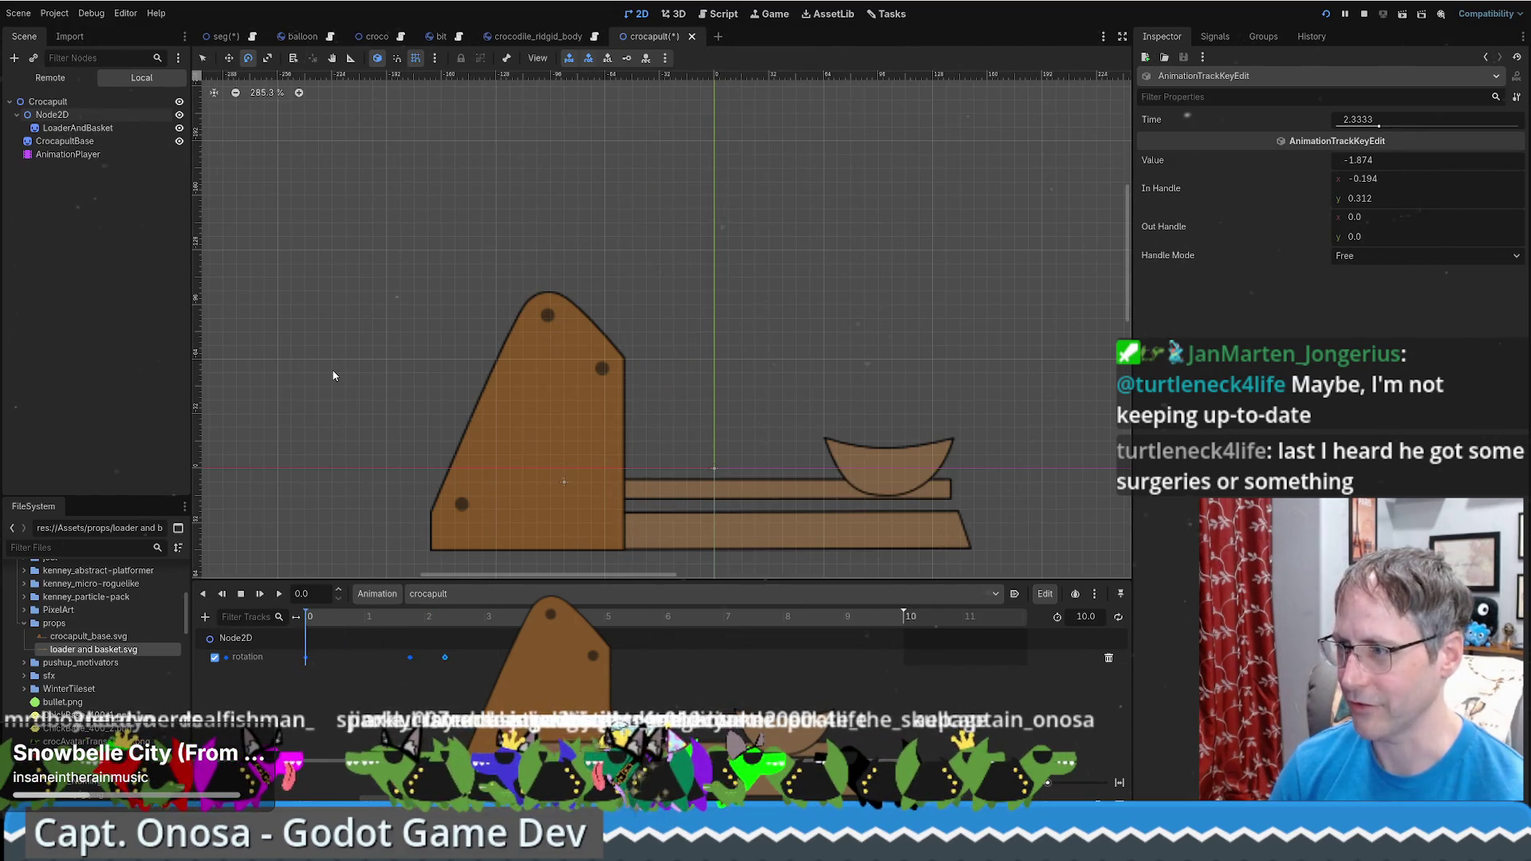
left_click(279, 594)
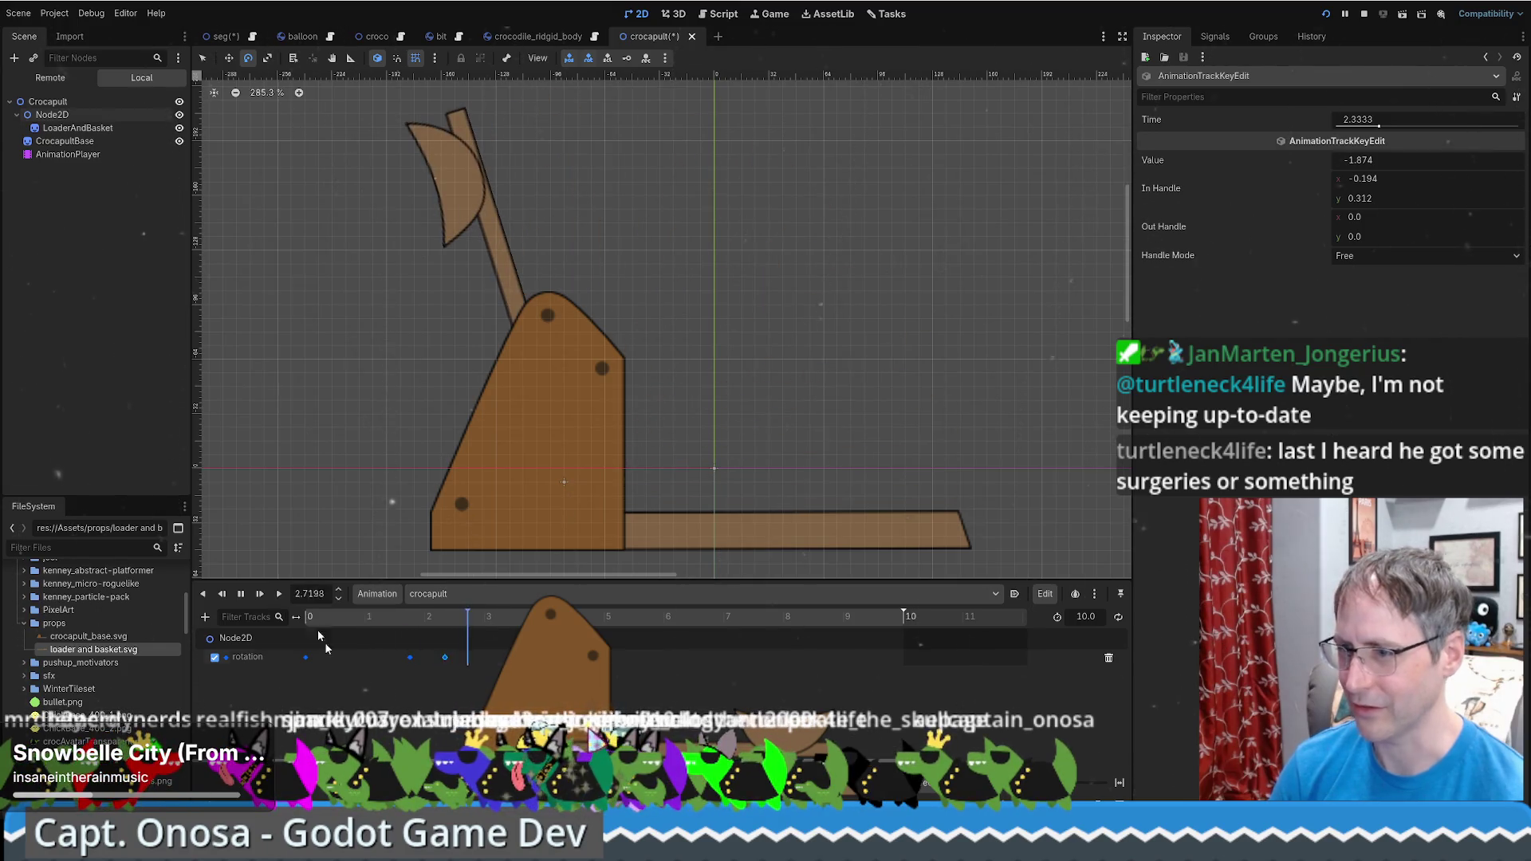
left_click(244, 595)
At 1.76 s, tilt the arm slightly back and insert a Rotation key (0.027)
left_click(410, 657)
left_click(305, 657)
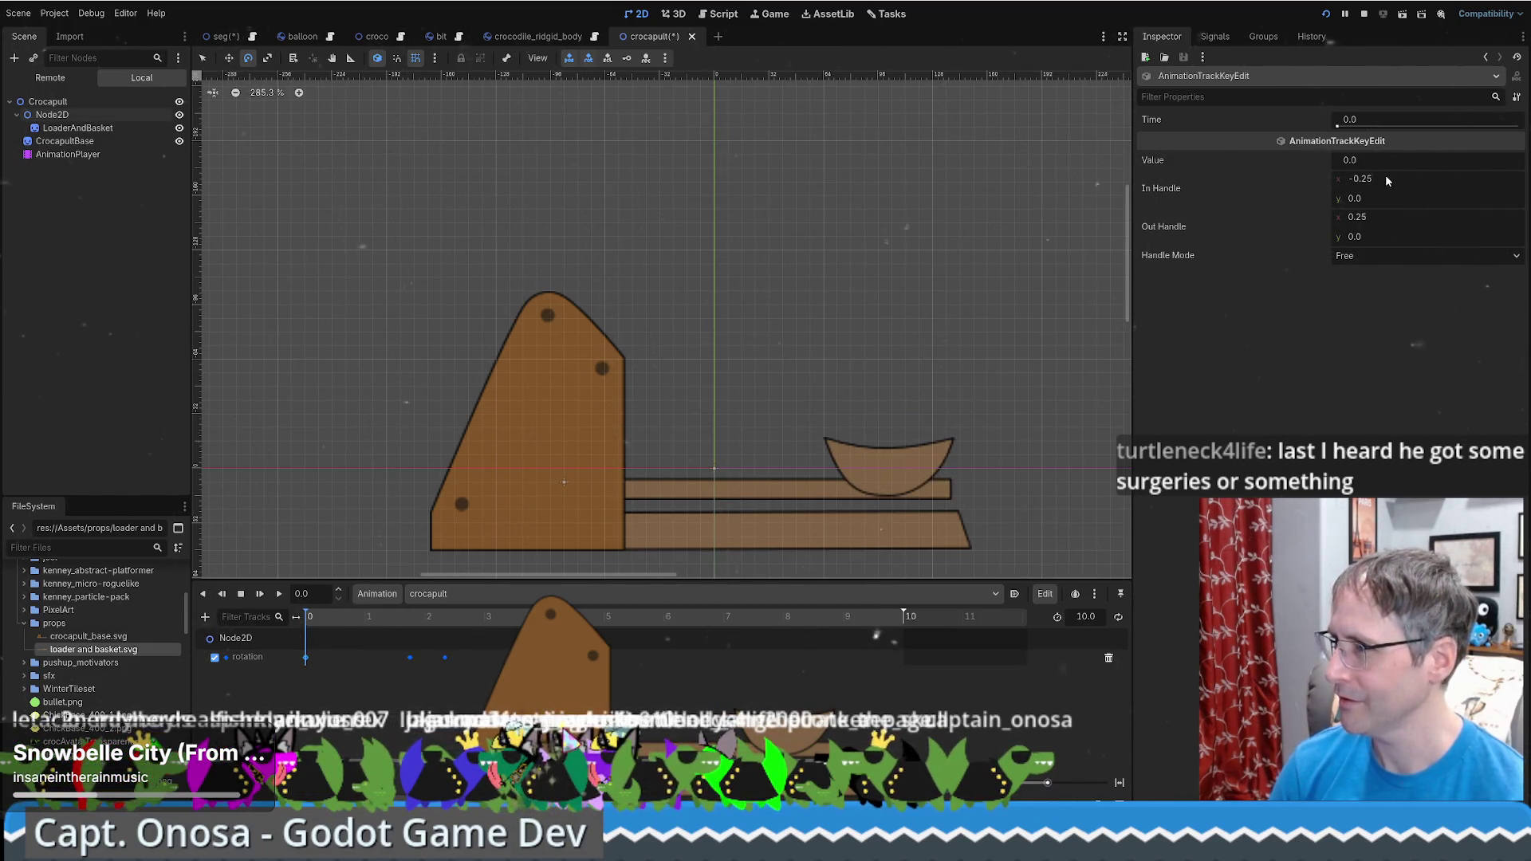
left_click(412, 626)
left_click(410, 657)
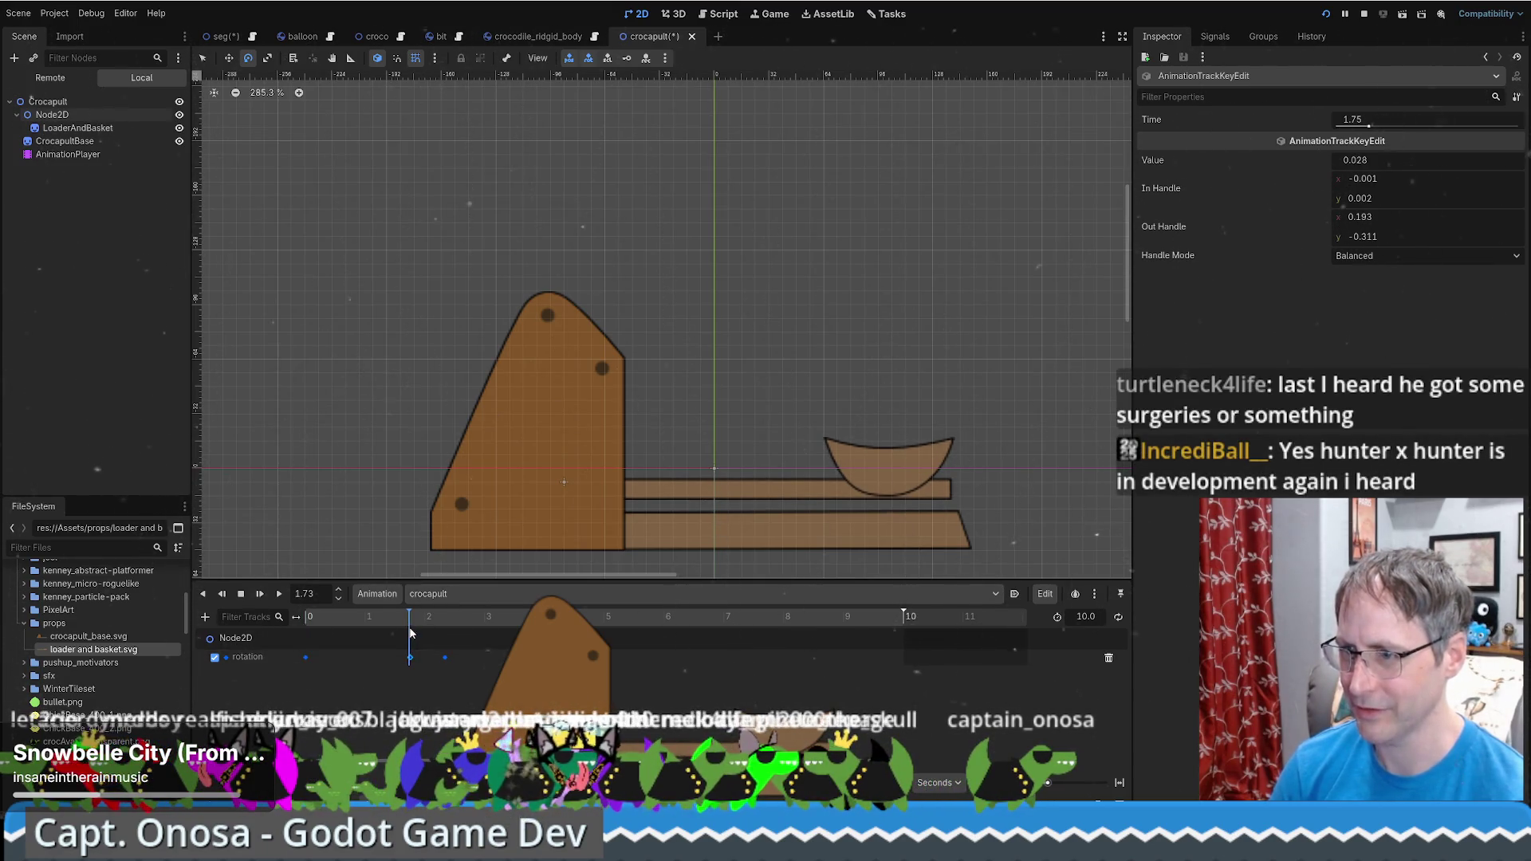
left_click(80, 115)
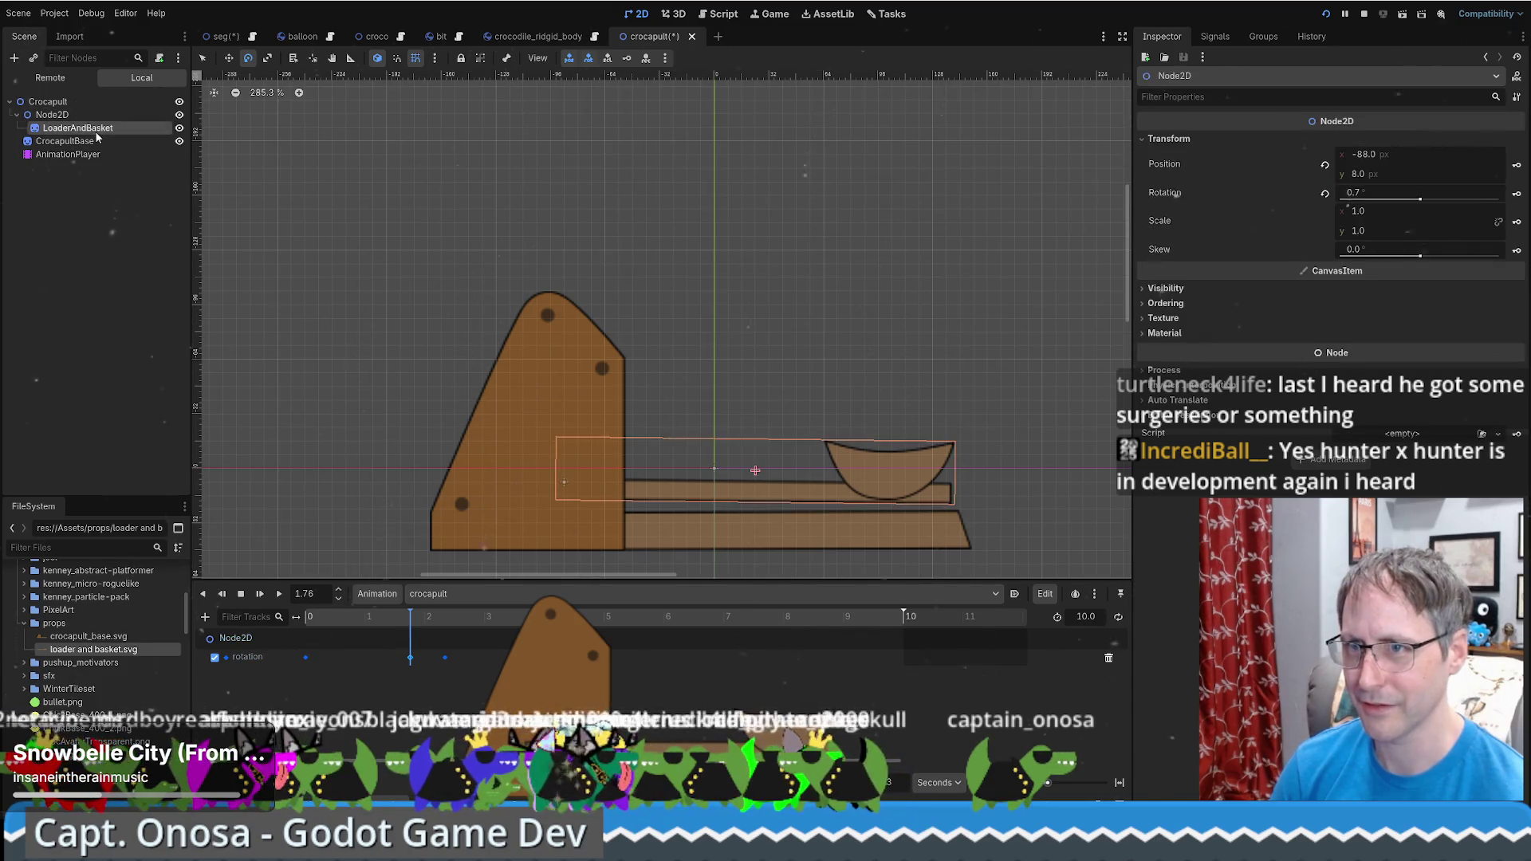
left_click_drag(947, 415, 959, 397)
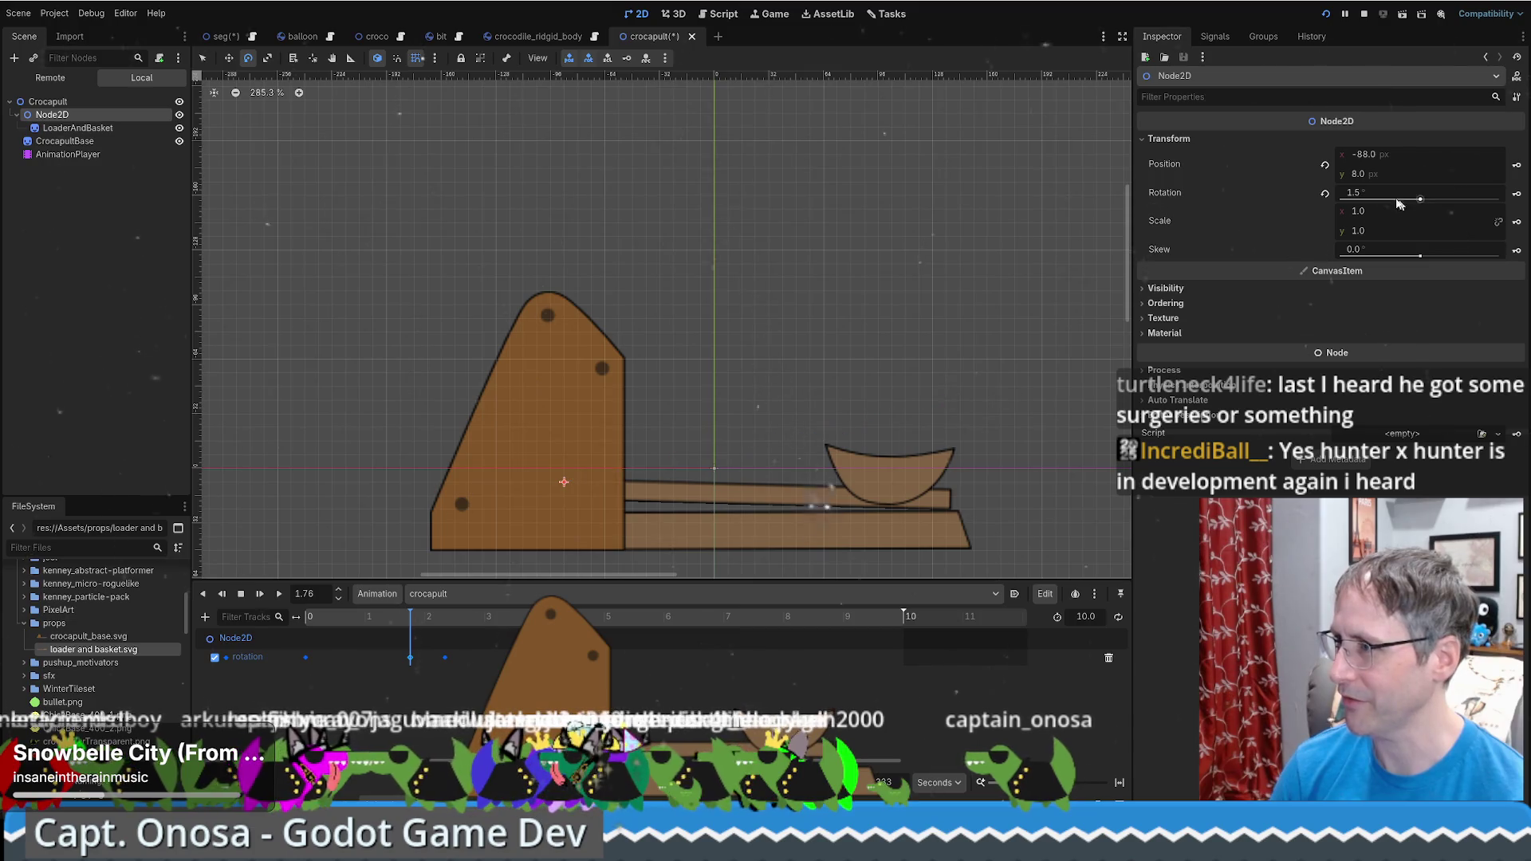
left_click(1517, 193)
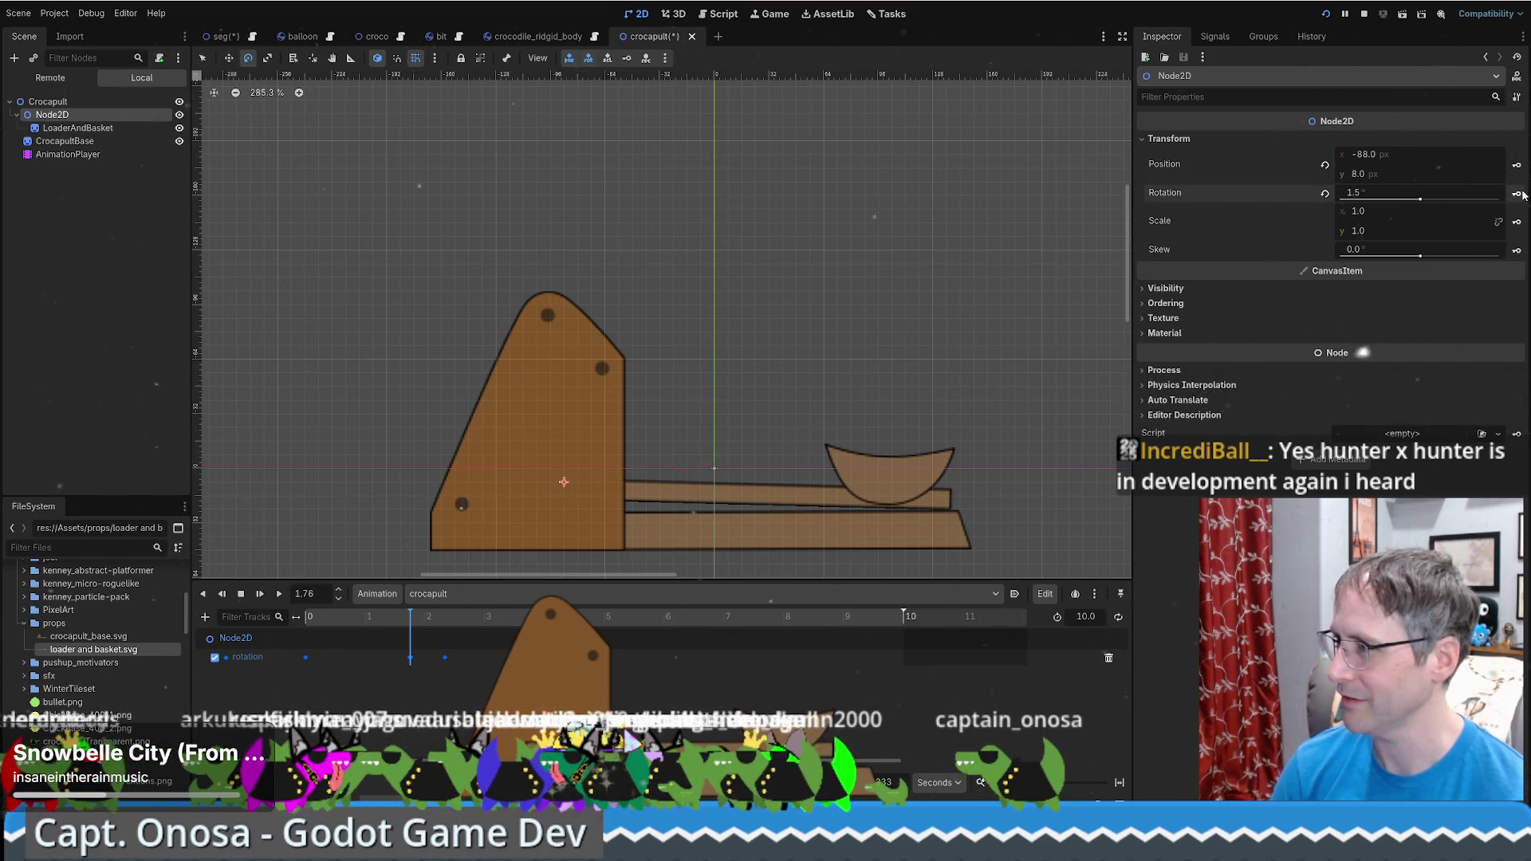
Inspect the first and 1.76 s rotation keys, then replay the launch from the start
left_click(305, 658)
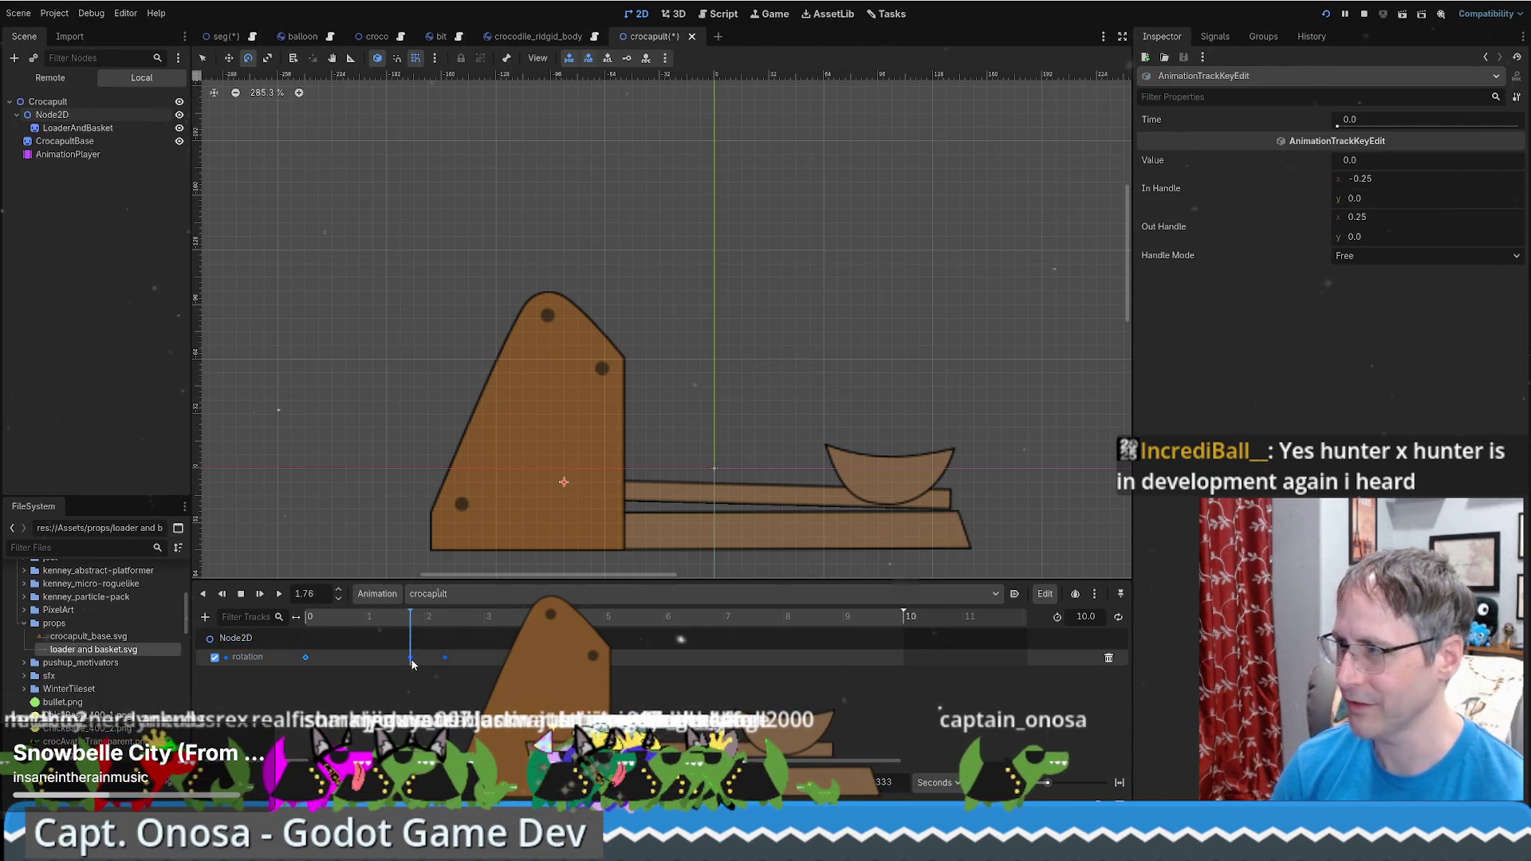
left_click(410, 658)
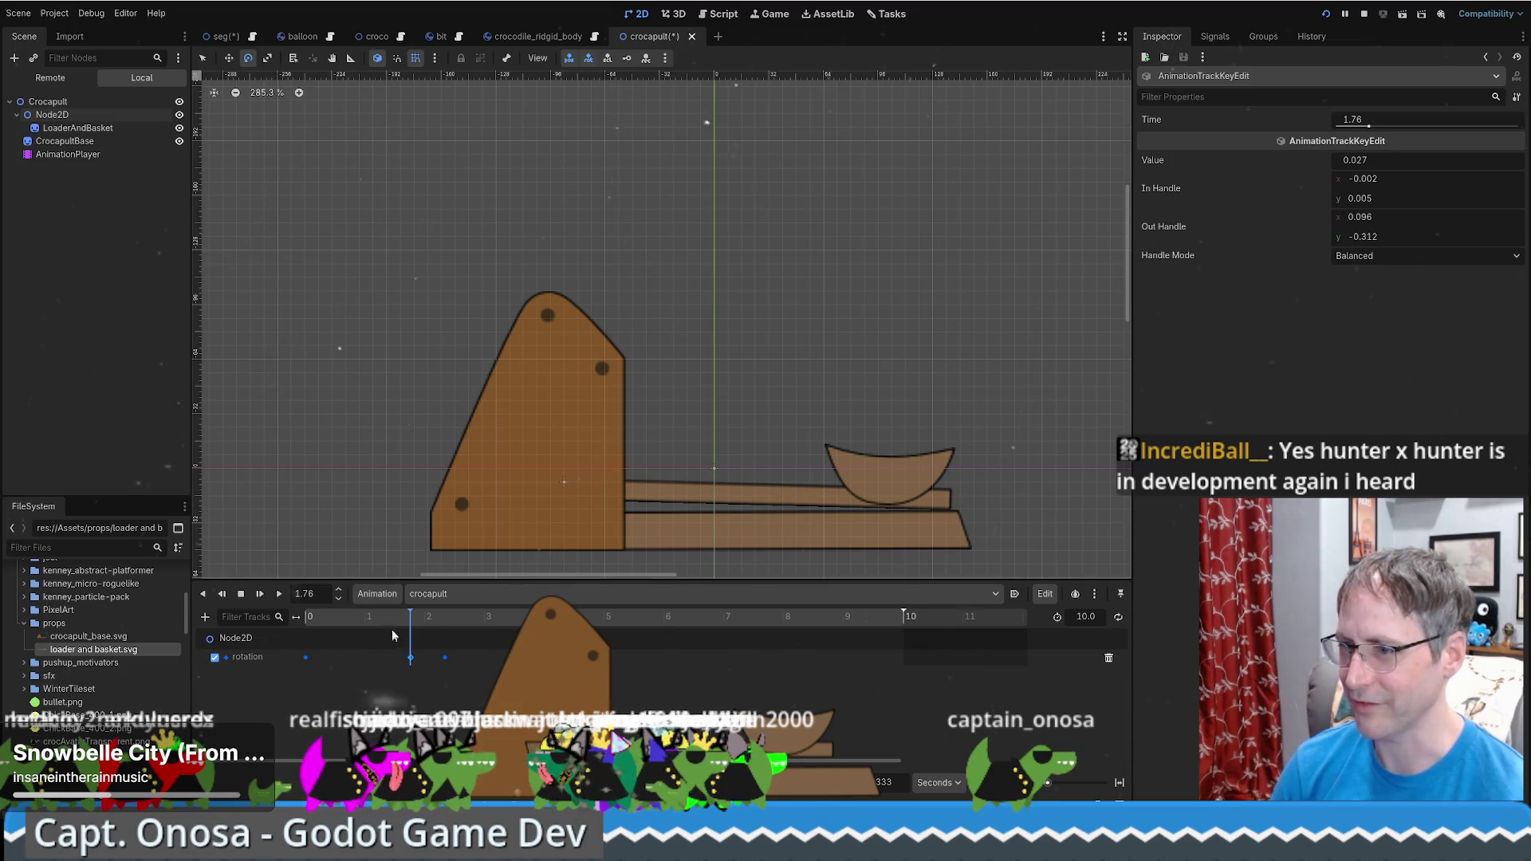
left_click(301, 616)
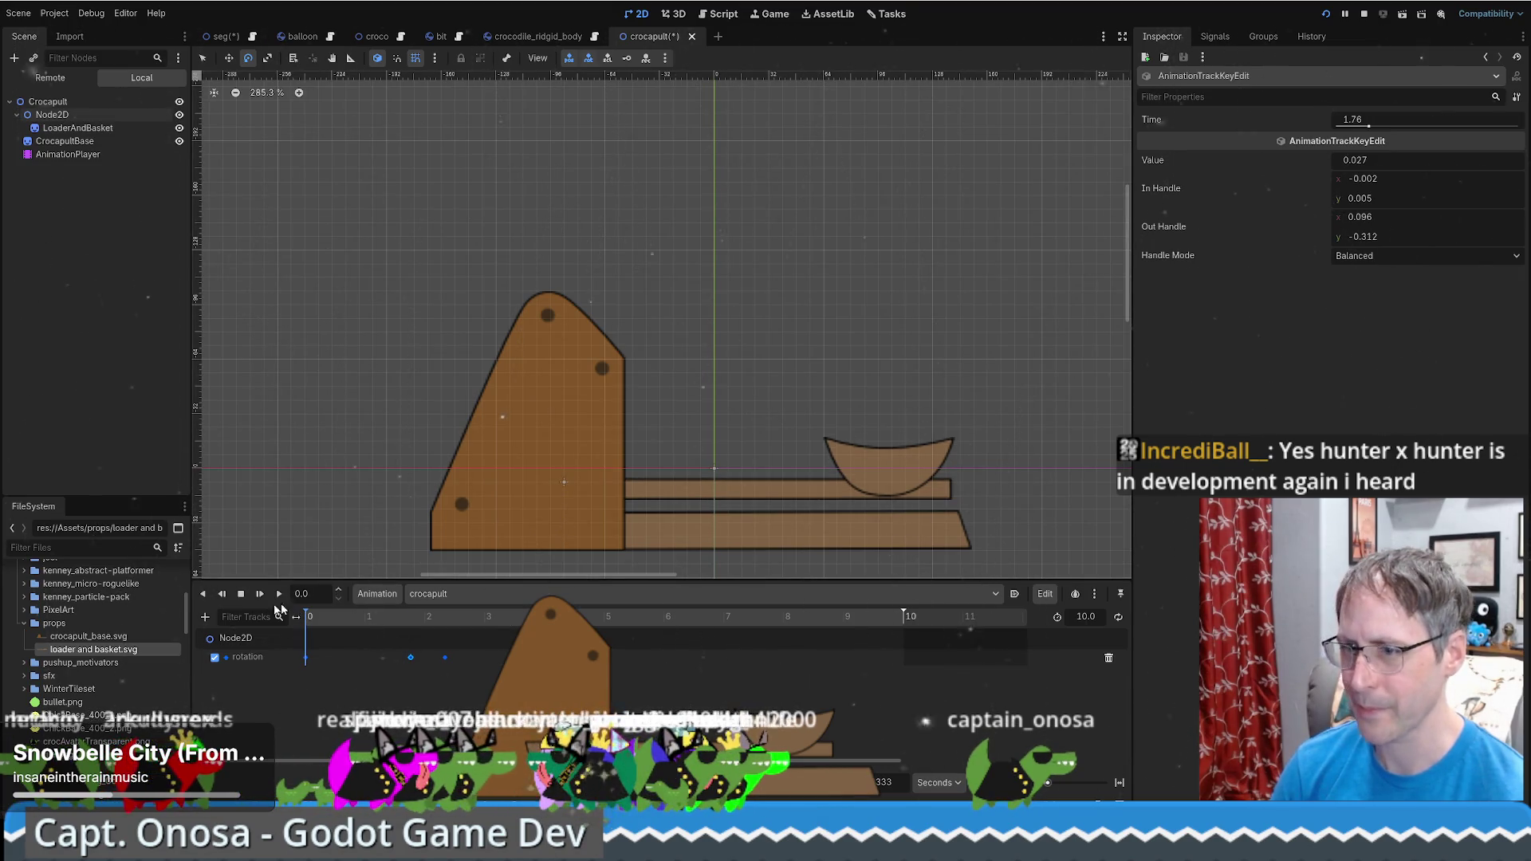
left_click(279, 594)
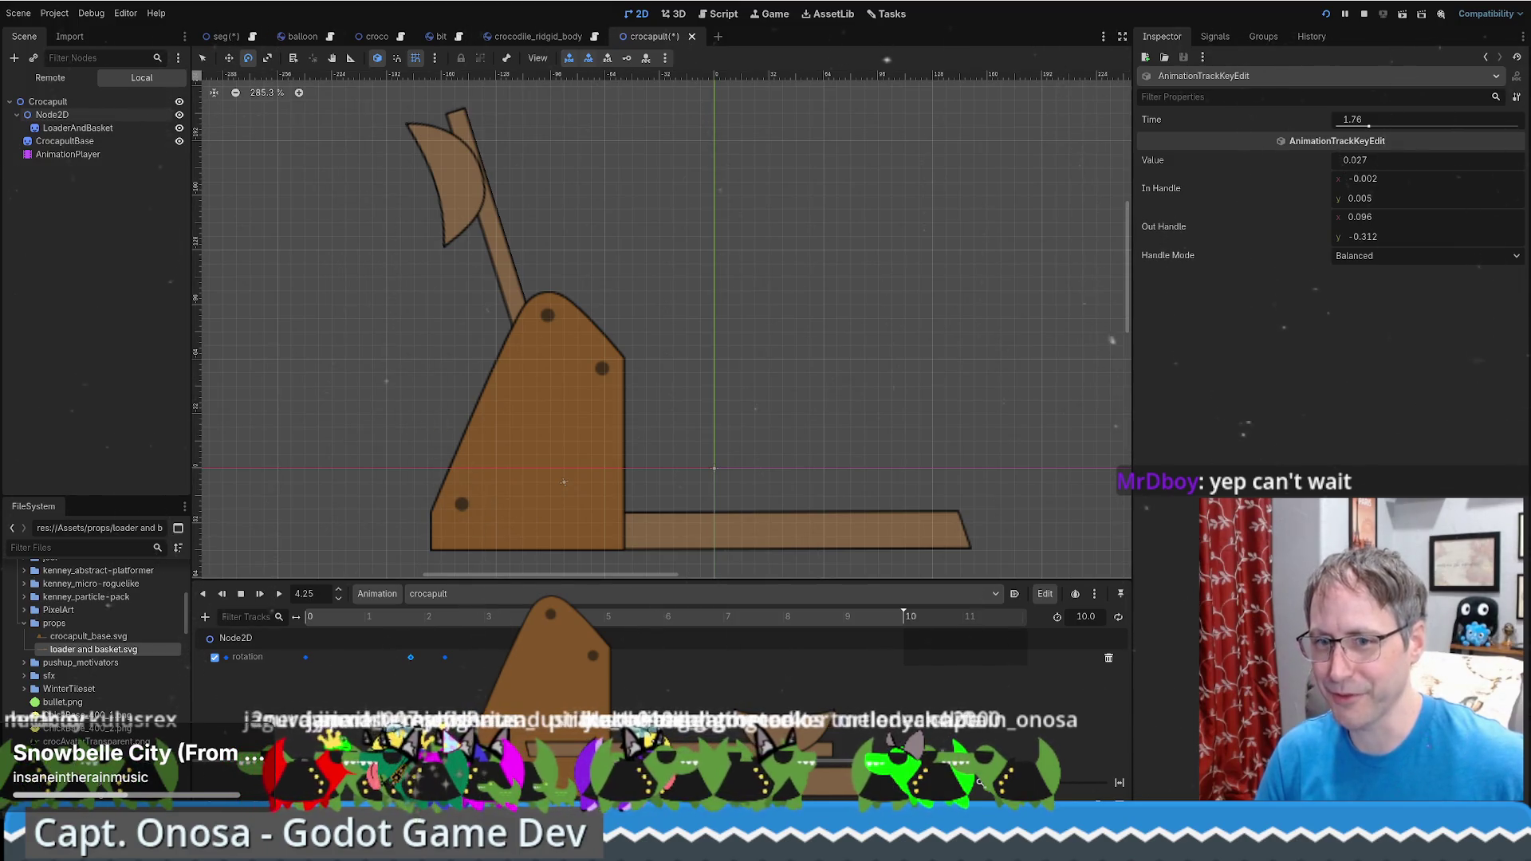
Give the 0.0 s rotation keyframe Free ±0.25 handles, then show Node2D's transform (position -88, 8)
left_click(326, 623)
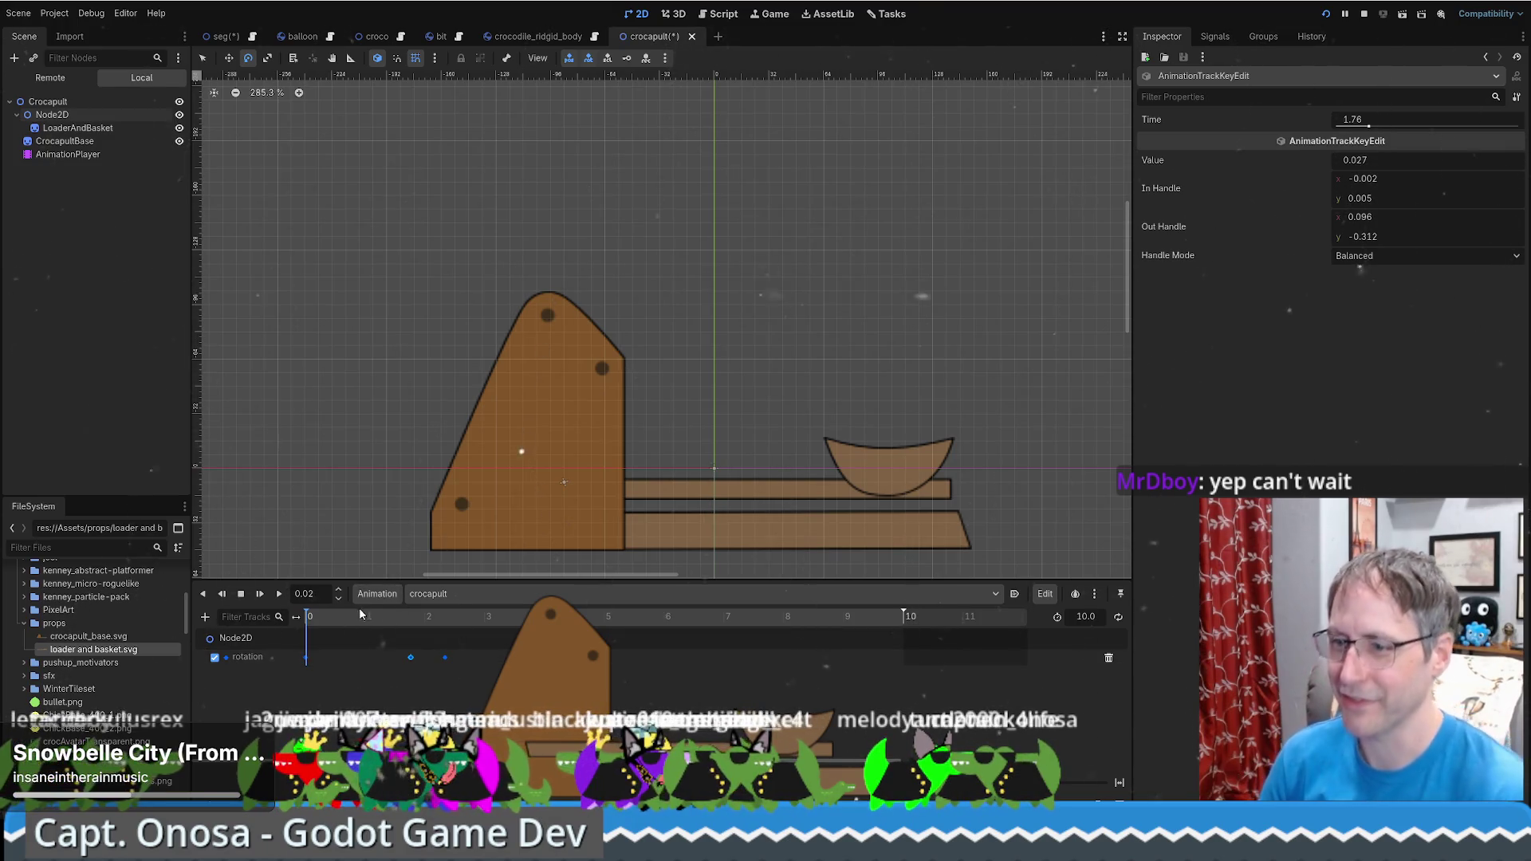
left_click(306, 658)
left_click(1376, 257)
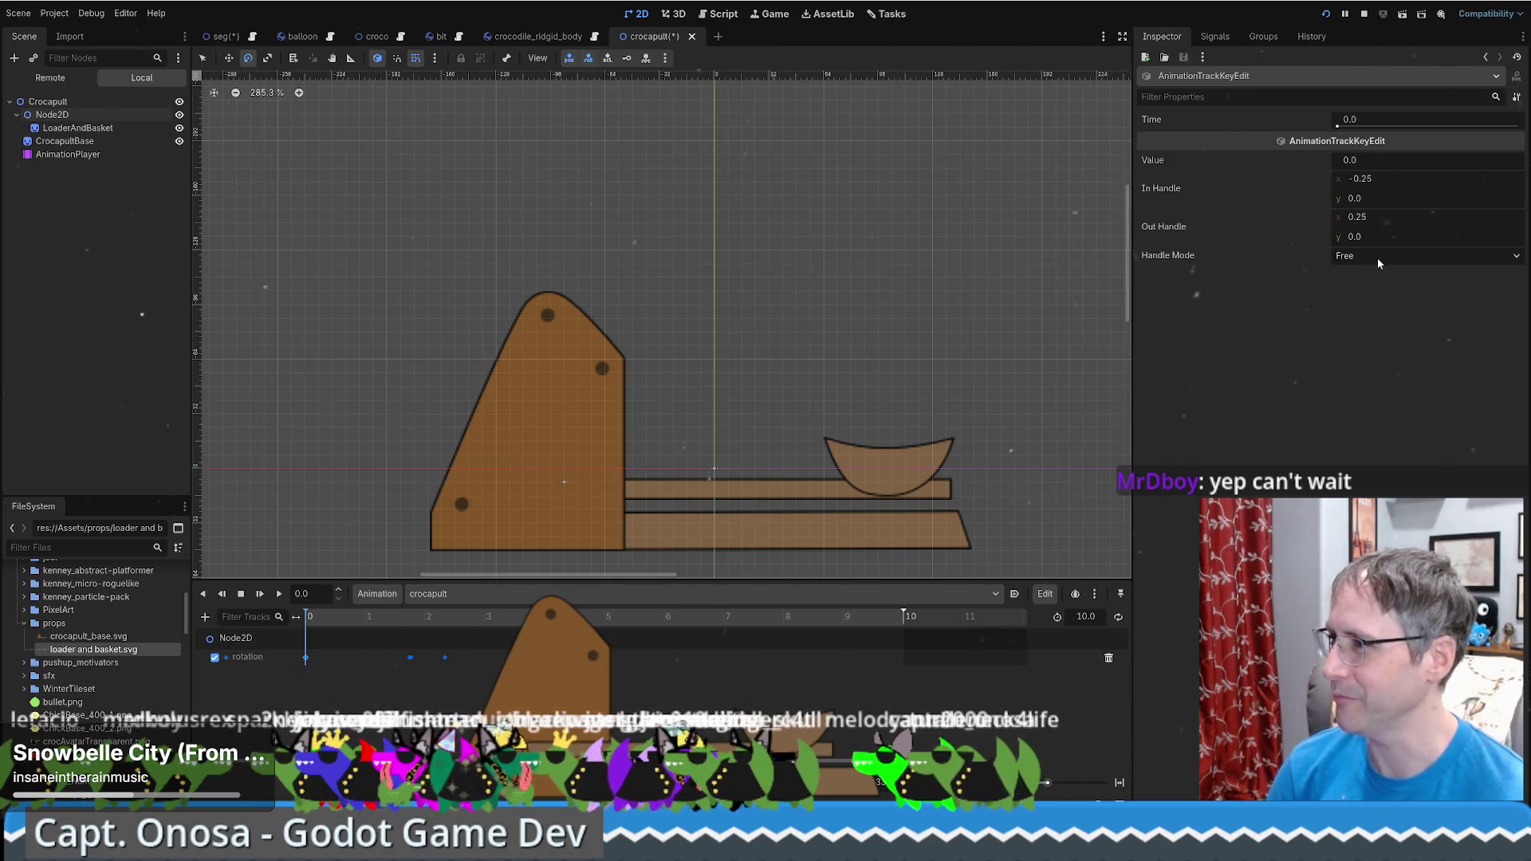
left_click(1353, 256)
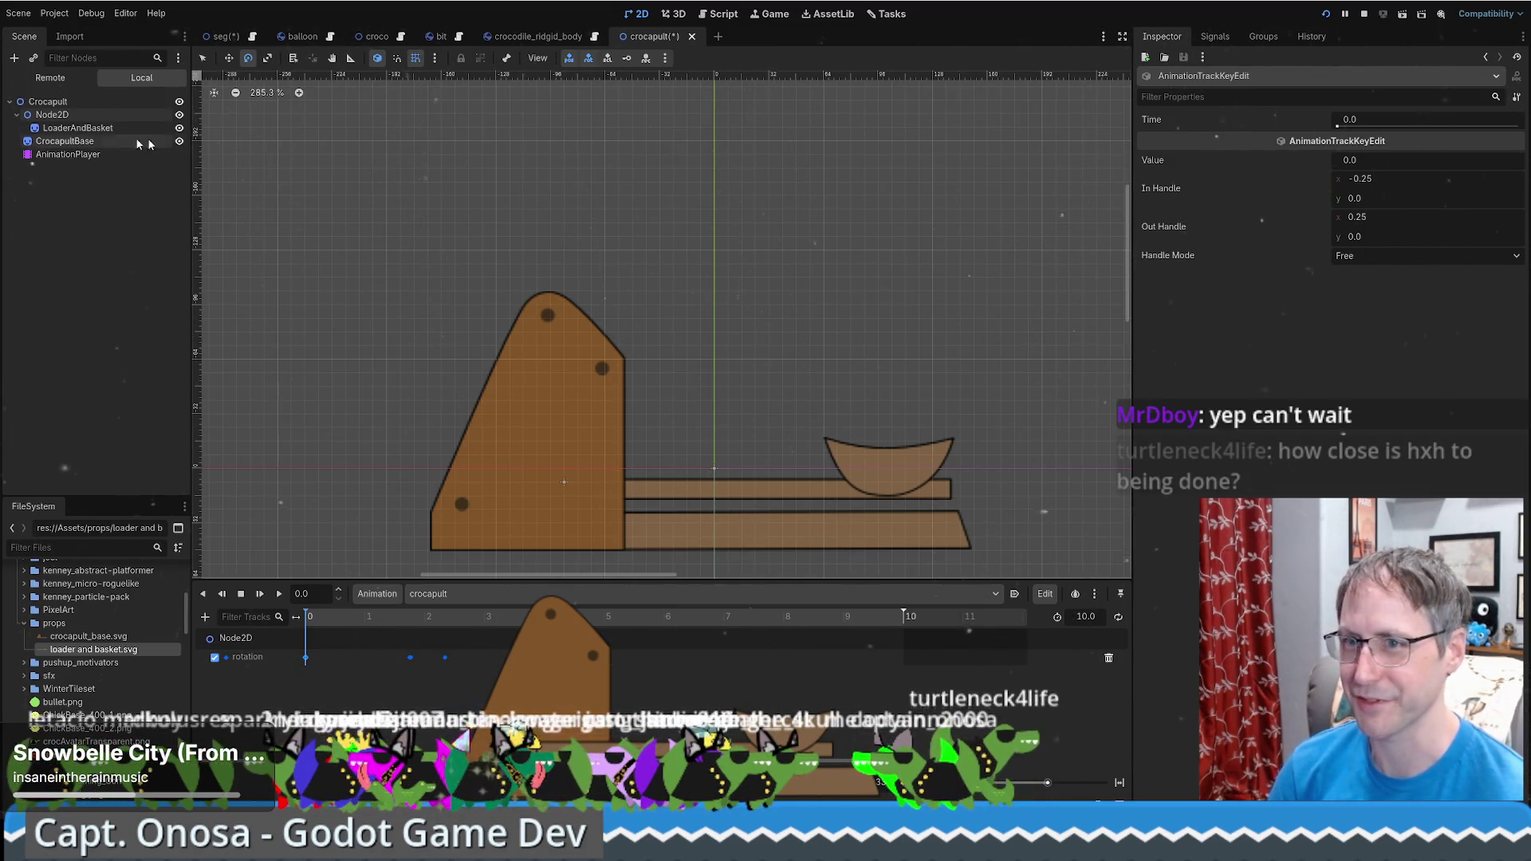
left_click(52, 114)
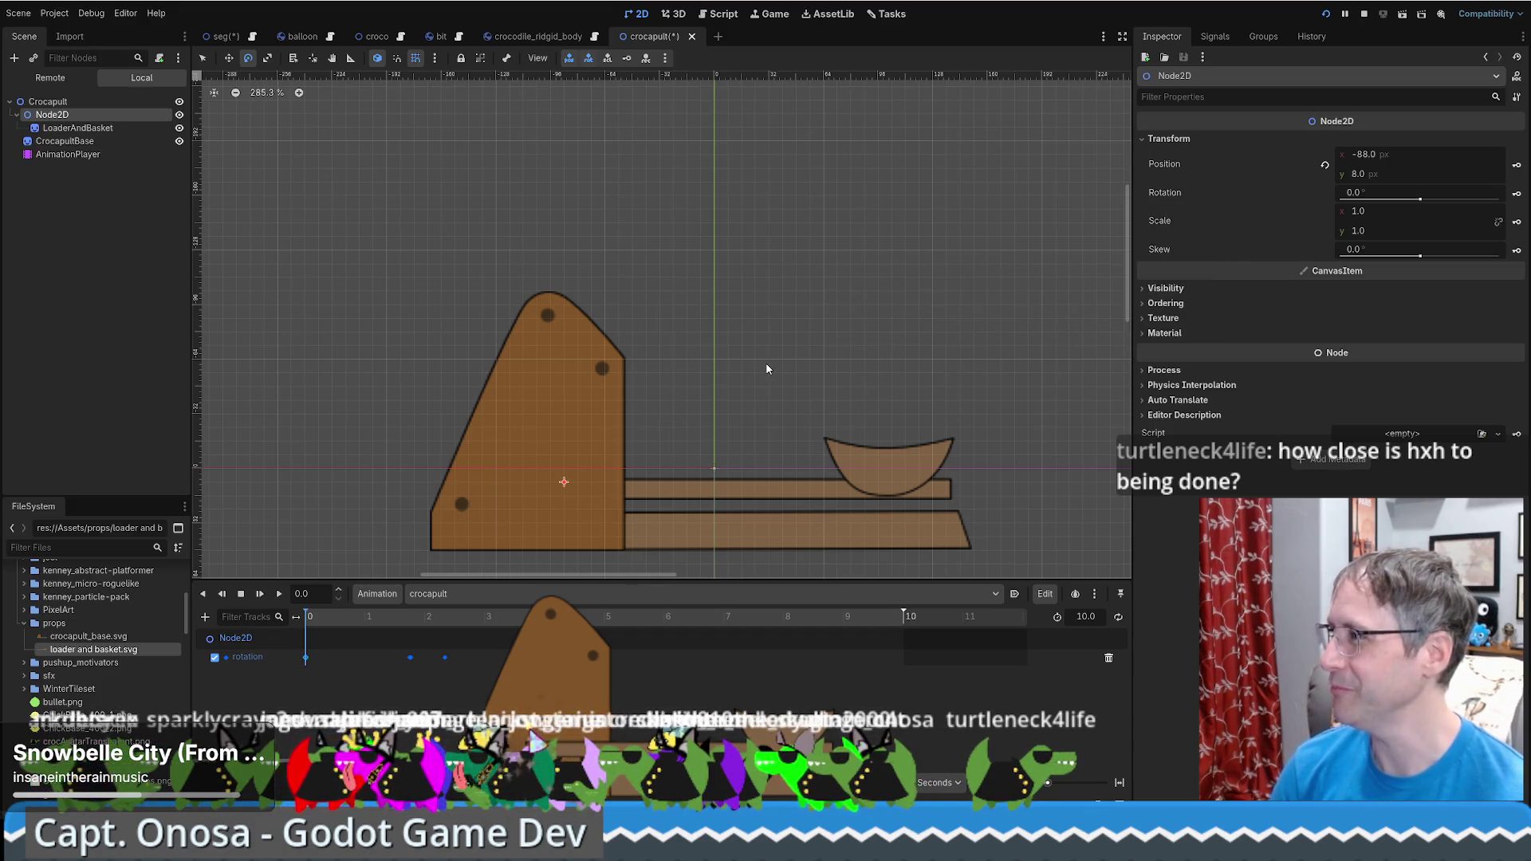
left_click(404, 619)
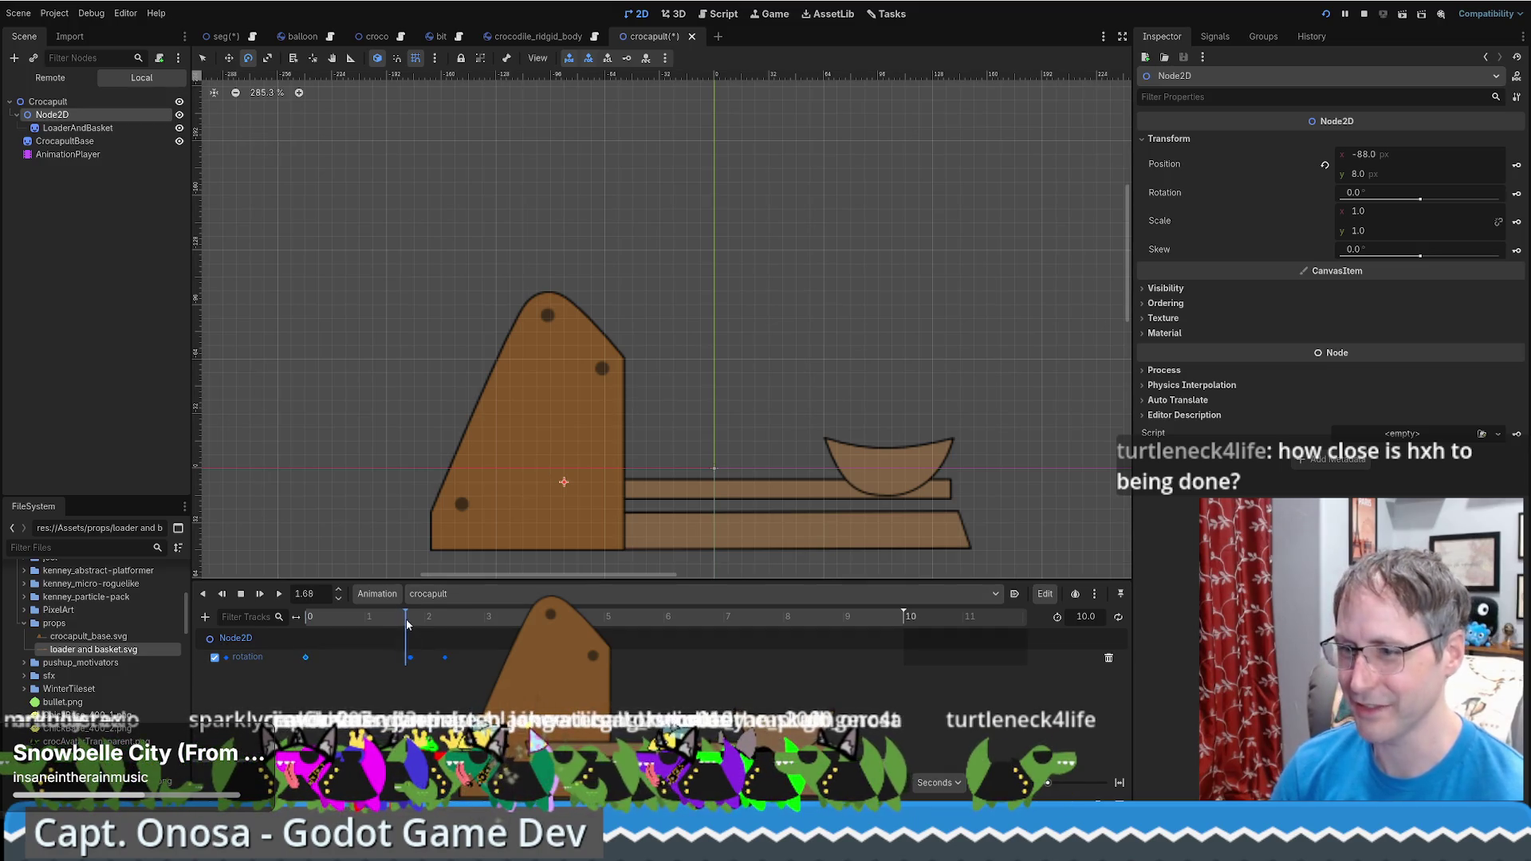
Zoom the timeline and drag the middle rotation key from about 1.75 s to 1.633 s
left_click(410, 658)
left_click(402, 619)
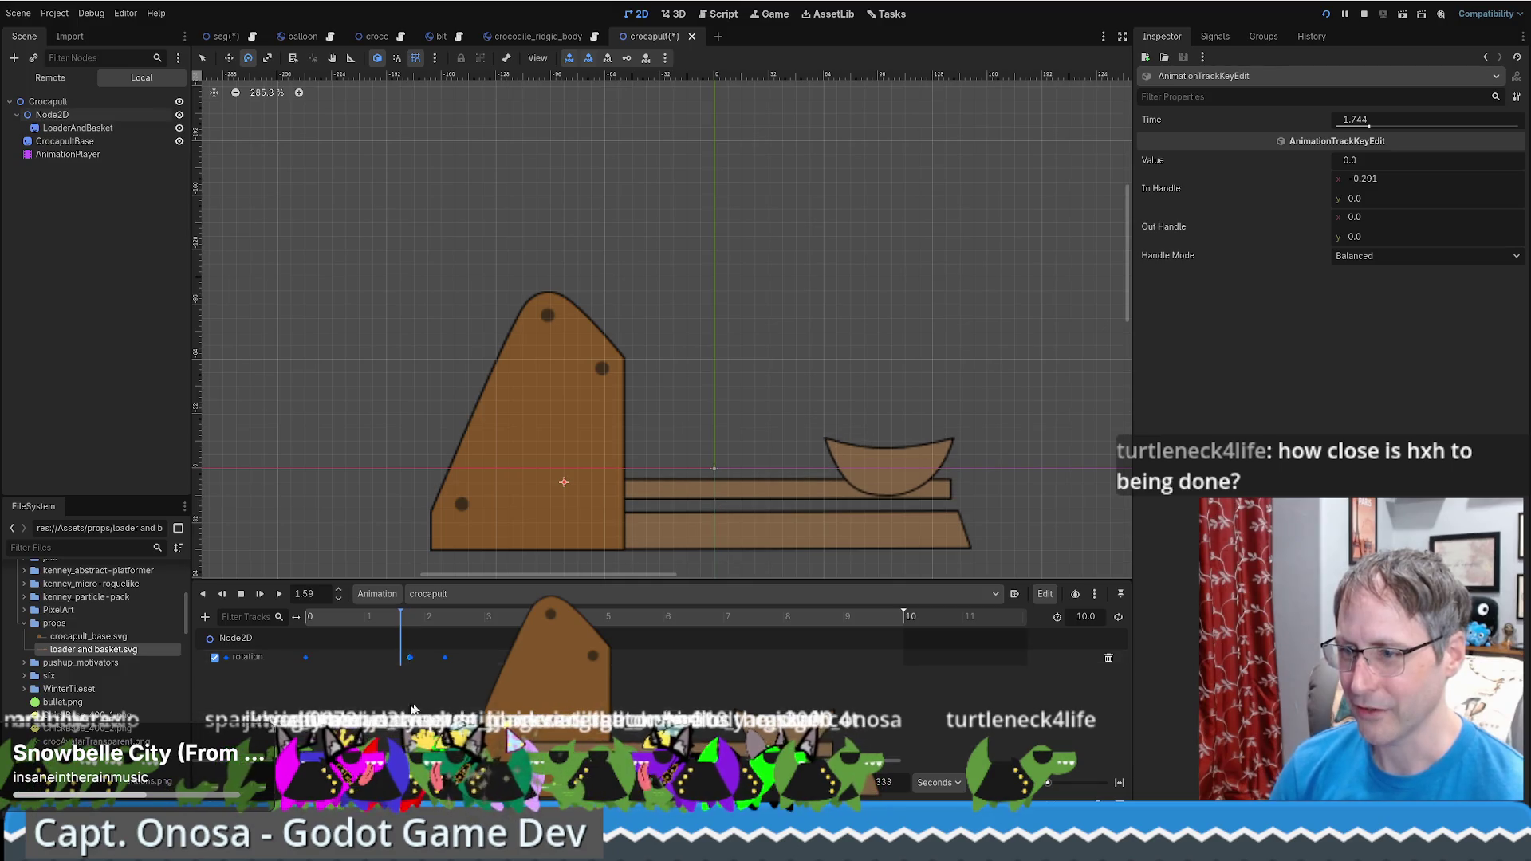
left_click_drag(1048, 780, 1059, 775)
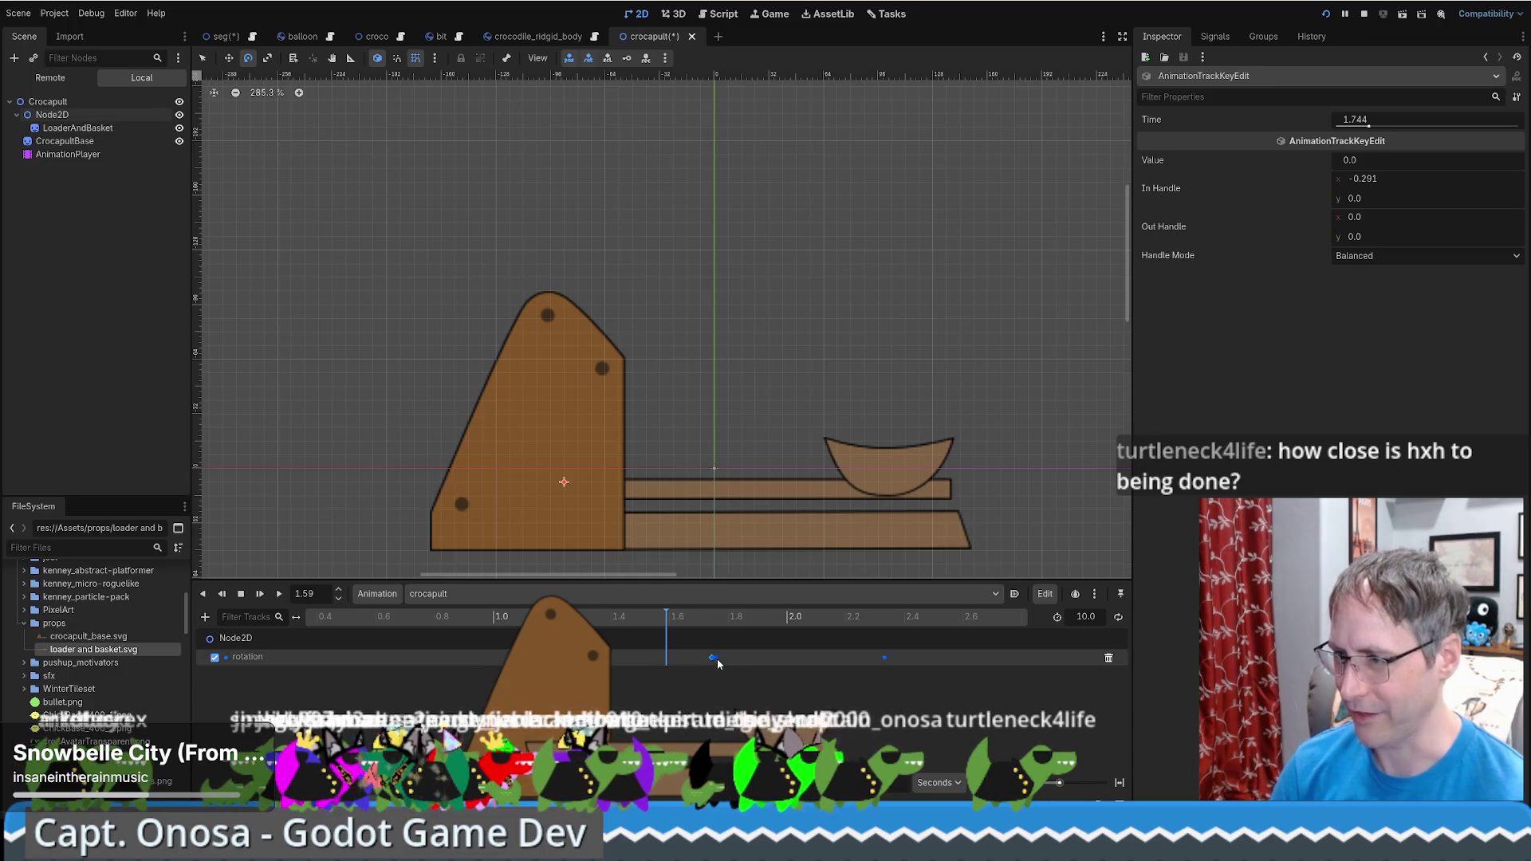
left_click_drag(708, 656, 681, 657)
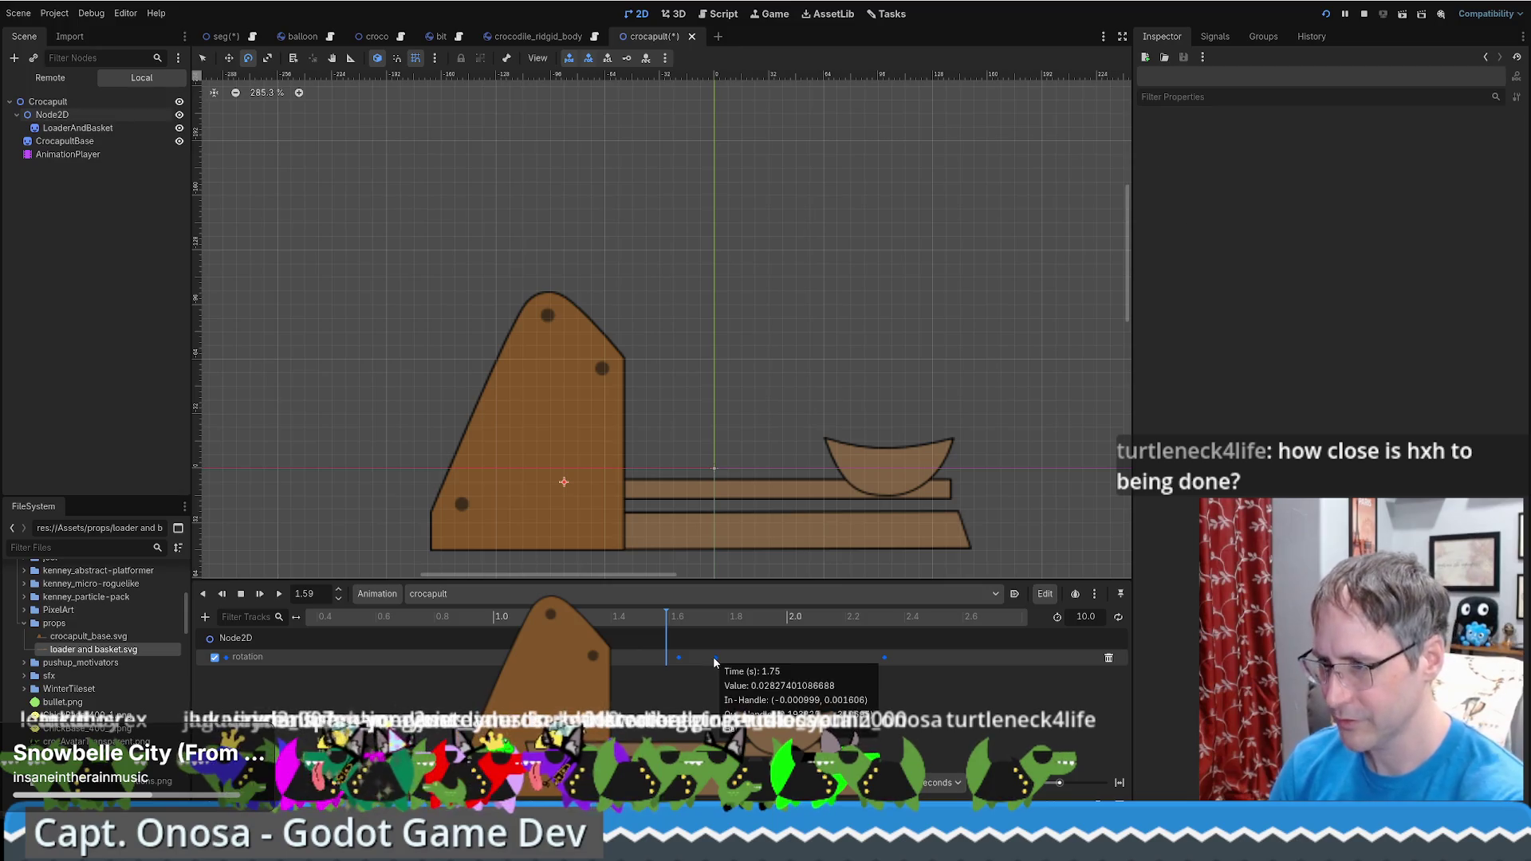
left_click_drag(716, 661, 683, 661)
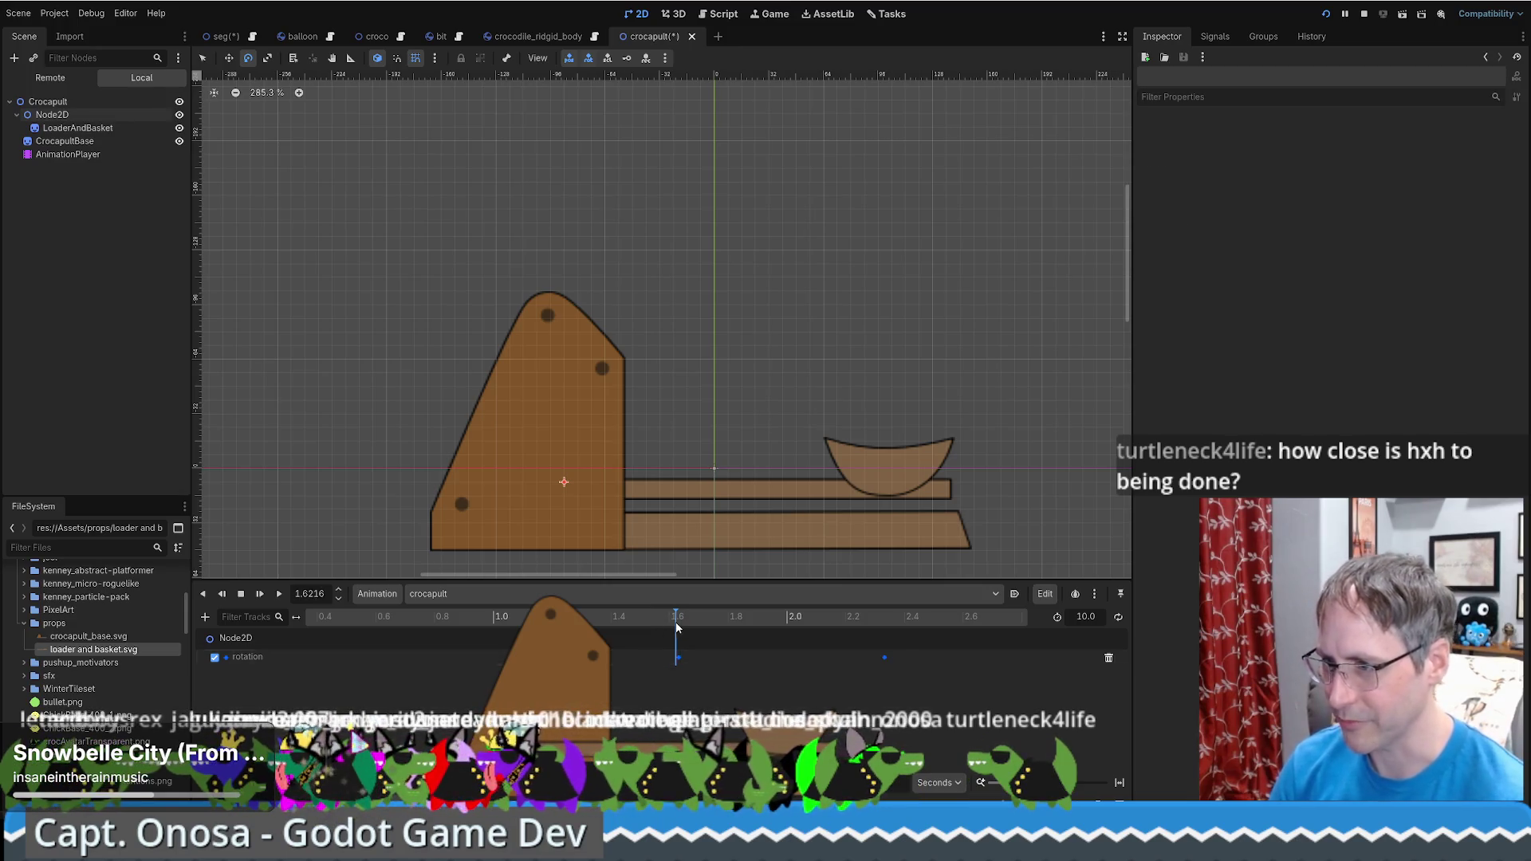
left_click(680, 659)
left_click_drag(831, 449, 813, 472)
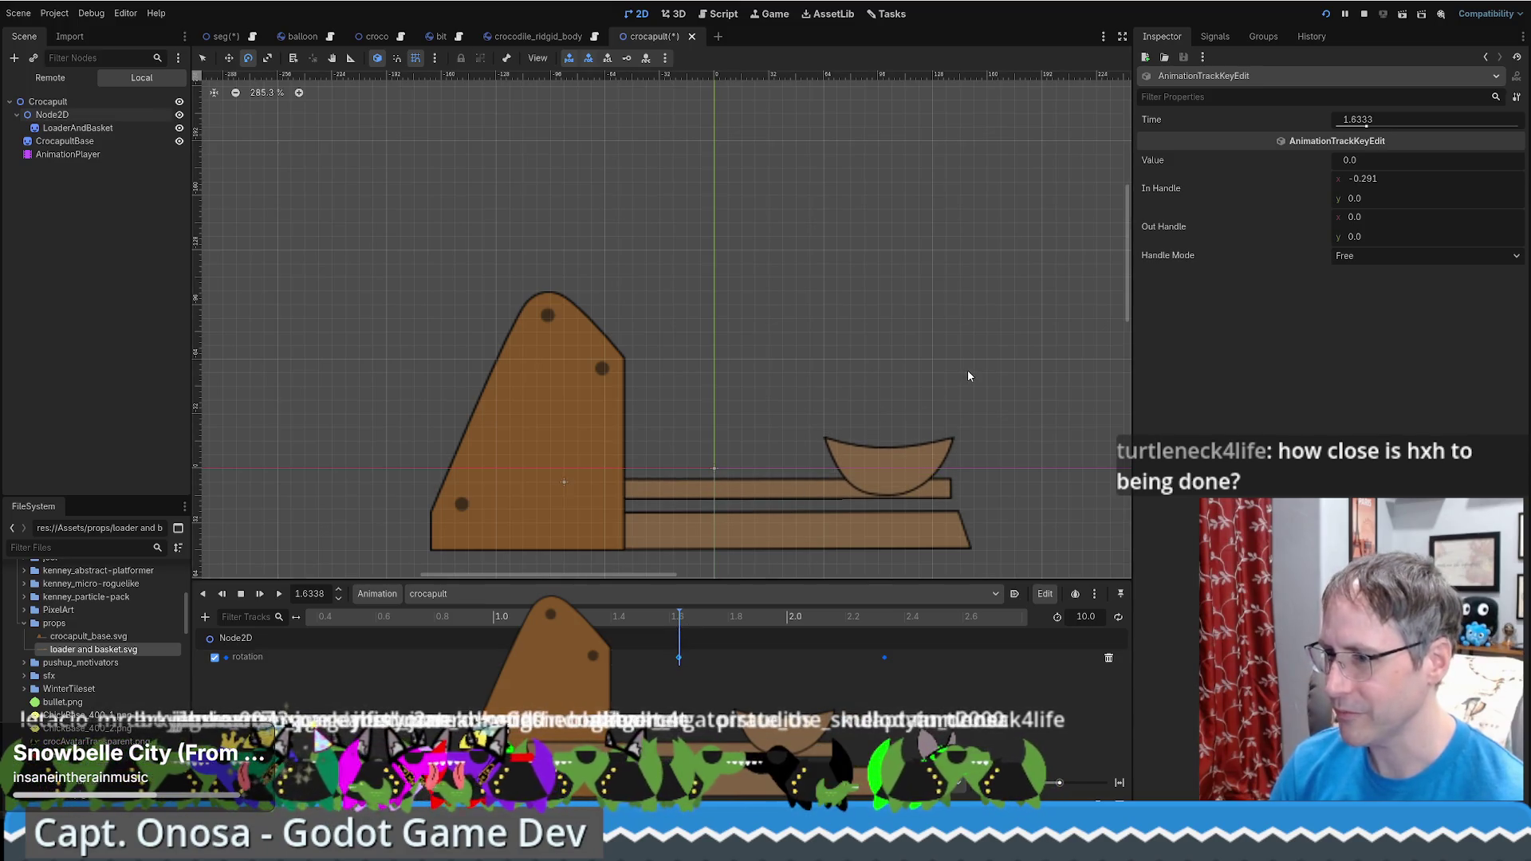
Try rotation values for the 1.633 s key, settling on 0.025 (shown as 0.03)
left_click(1391, 157)
type("-1")
key("Return")
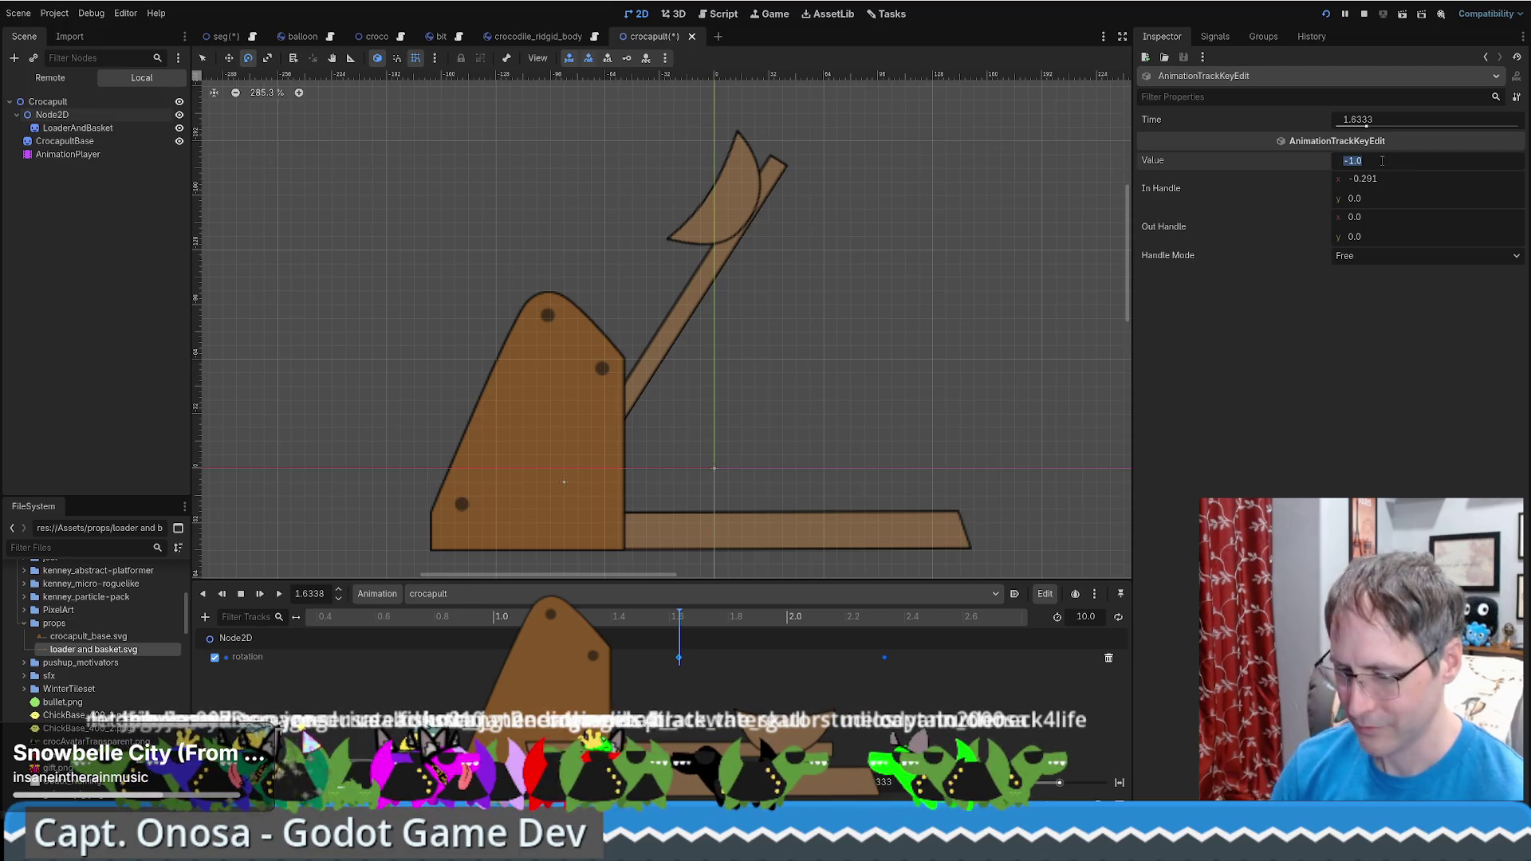
type("1")
key("Return")
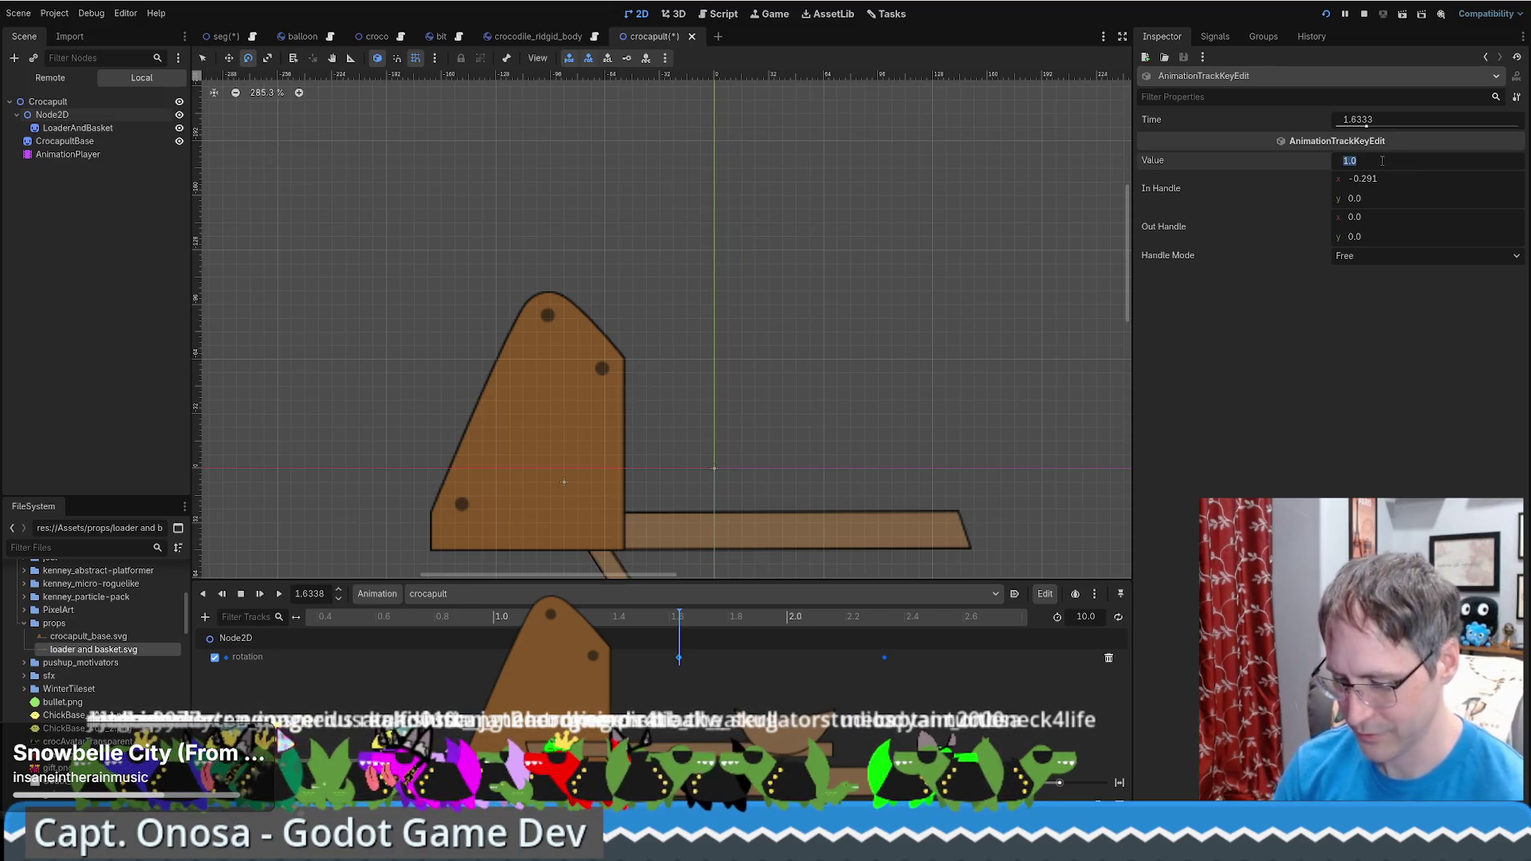
type("0.")
type("2")
key("Return")
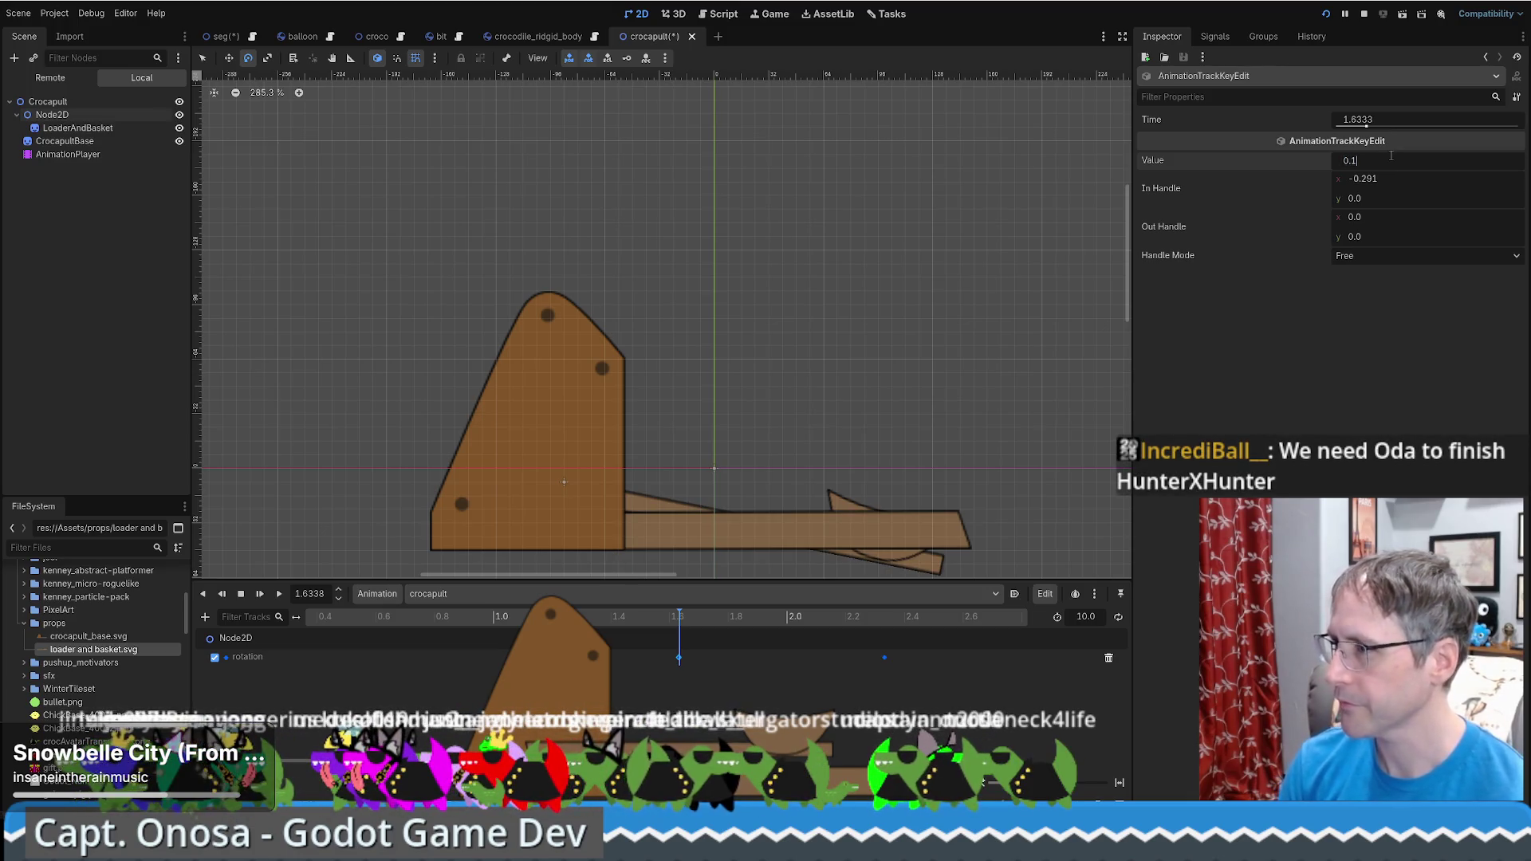
key("Return")
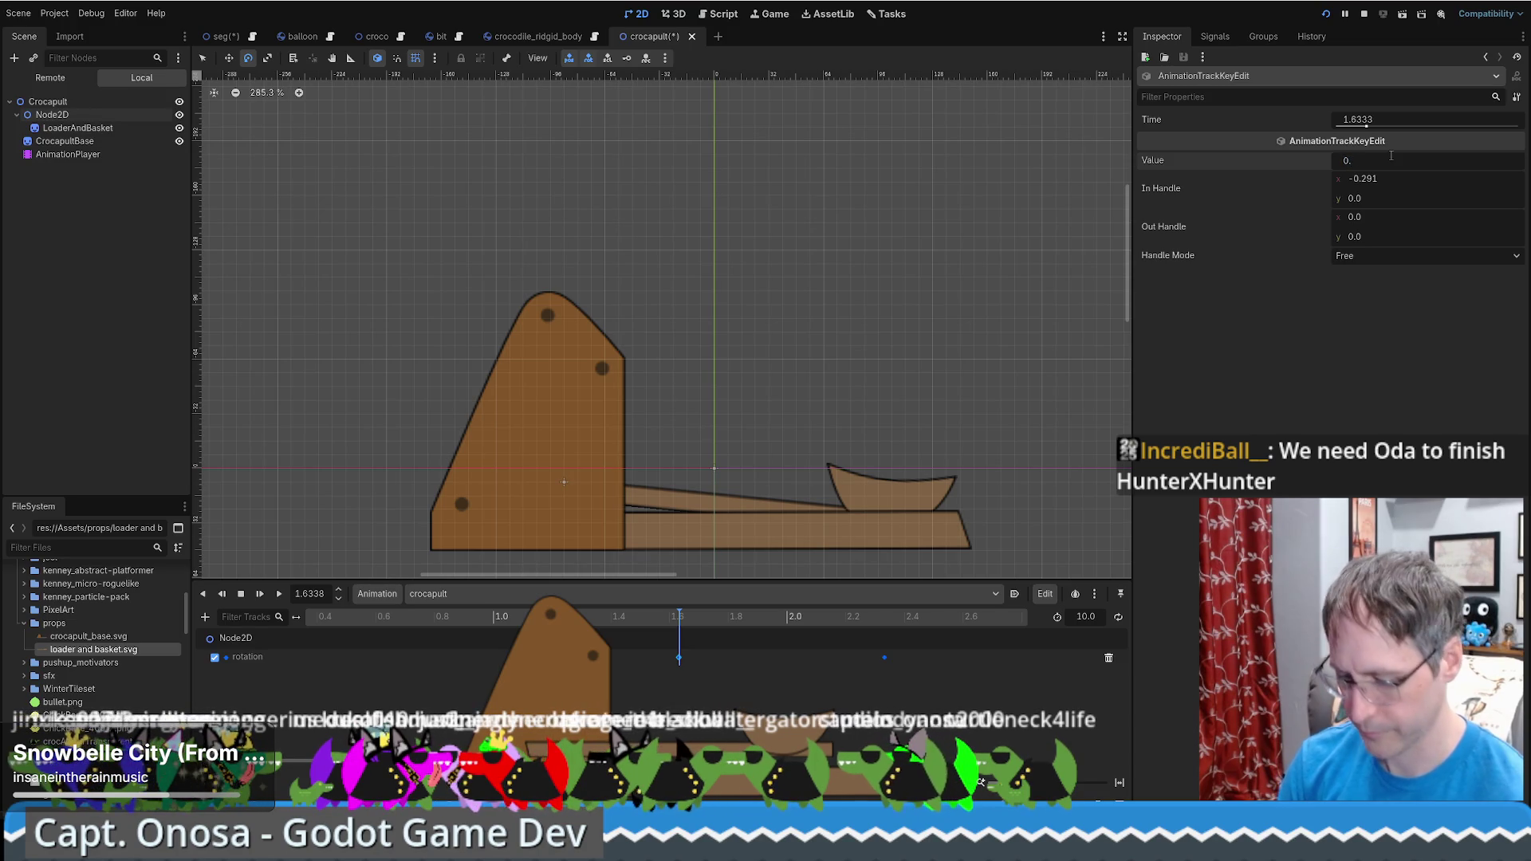
type("0-5")
key("Return")
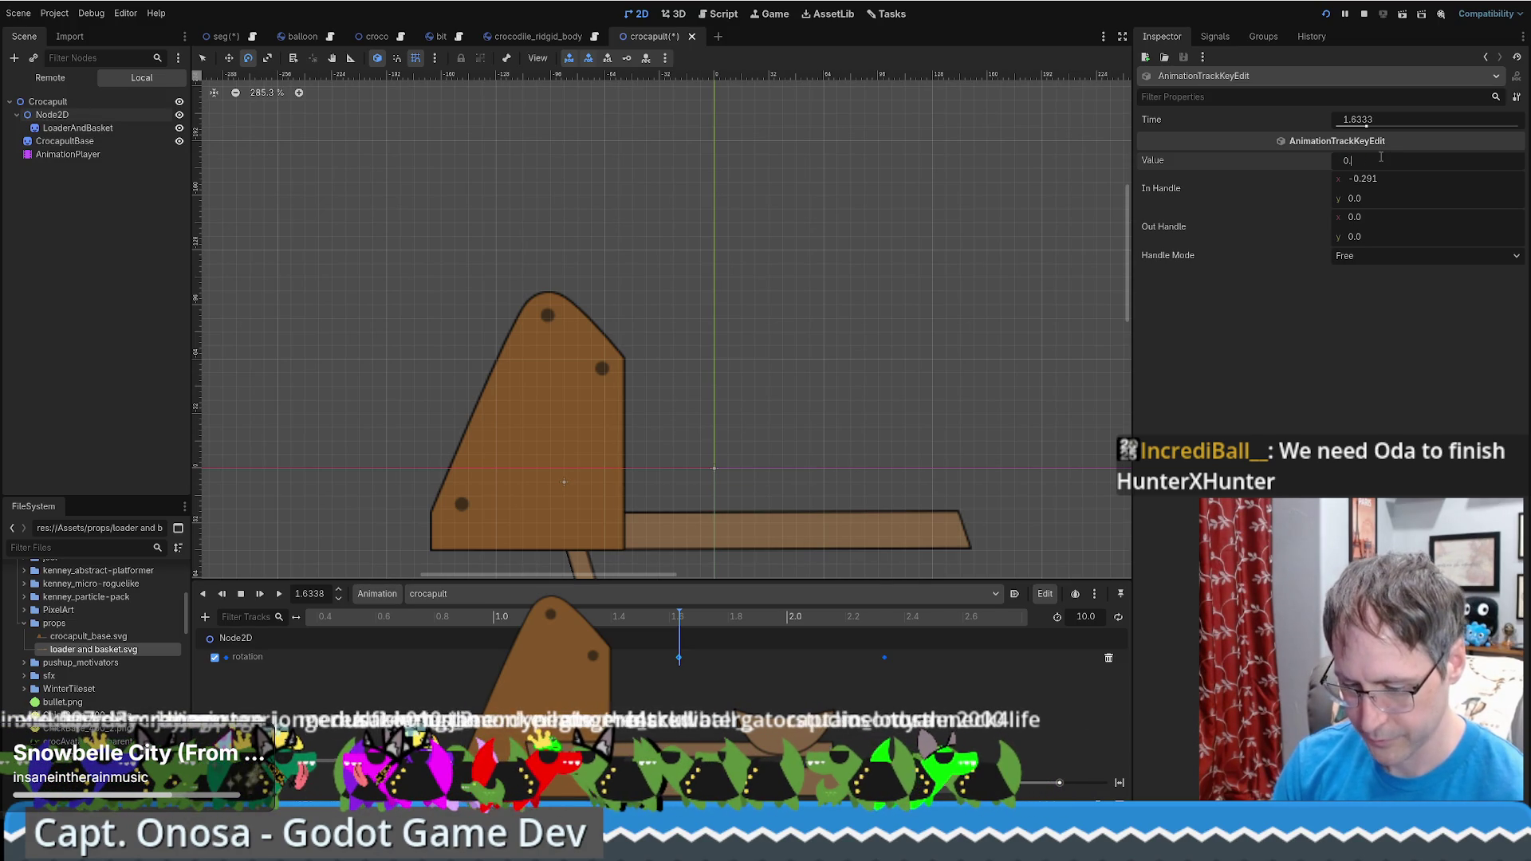
type(".05")
type("0.025")
key("Return")
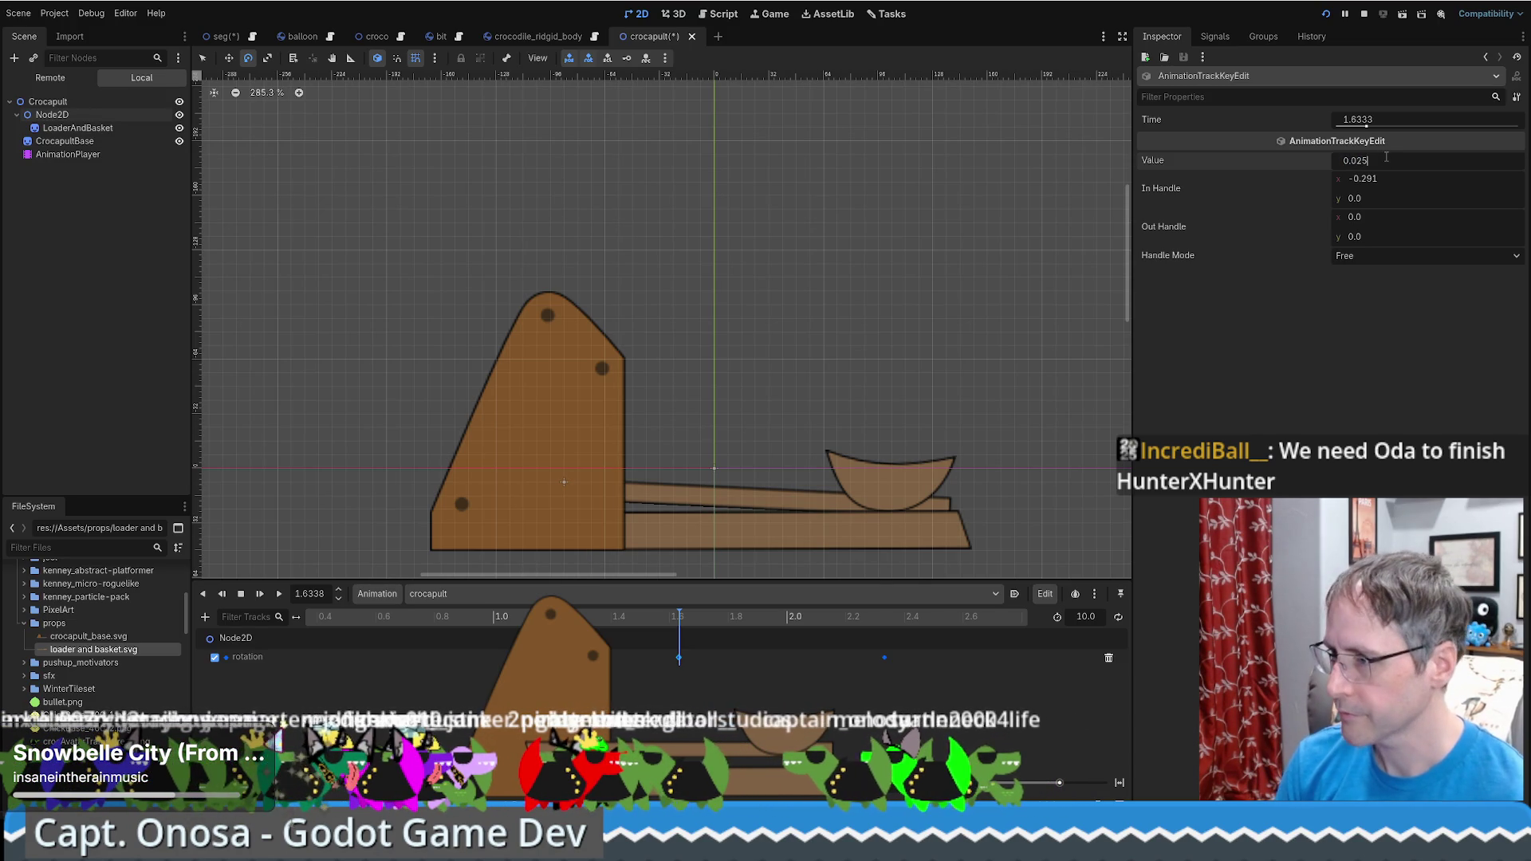
key("Return")
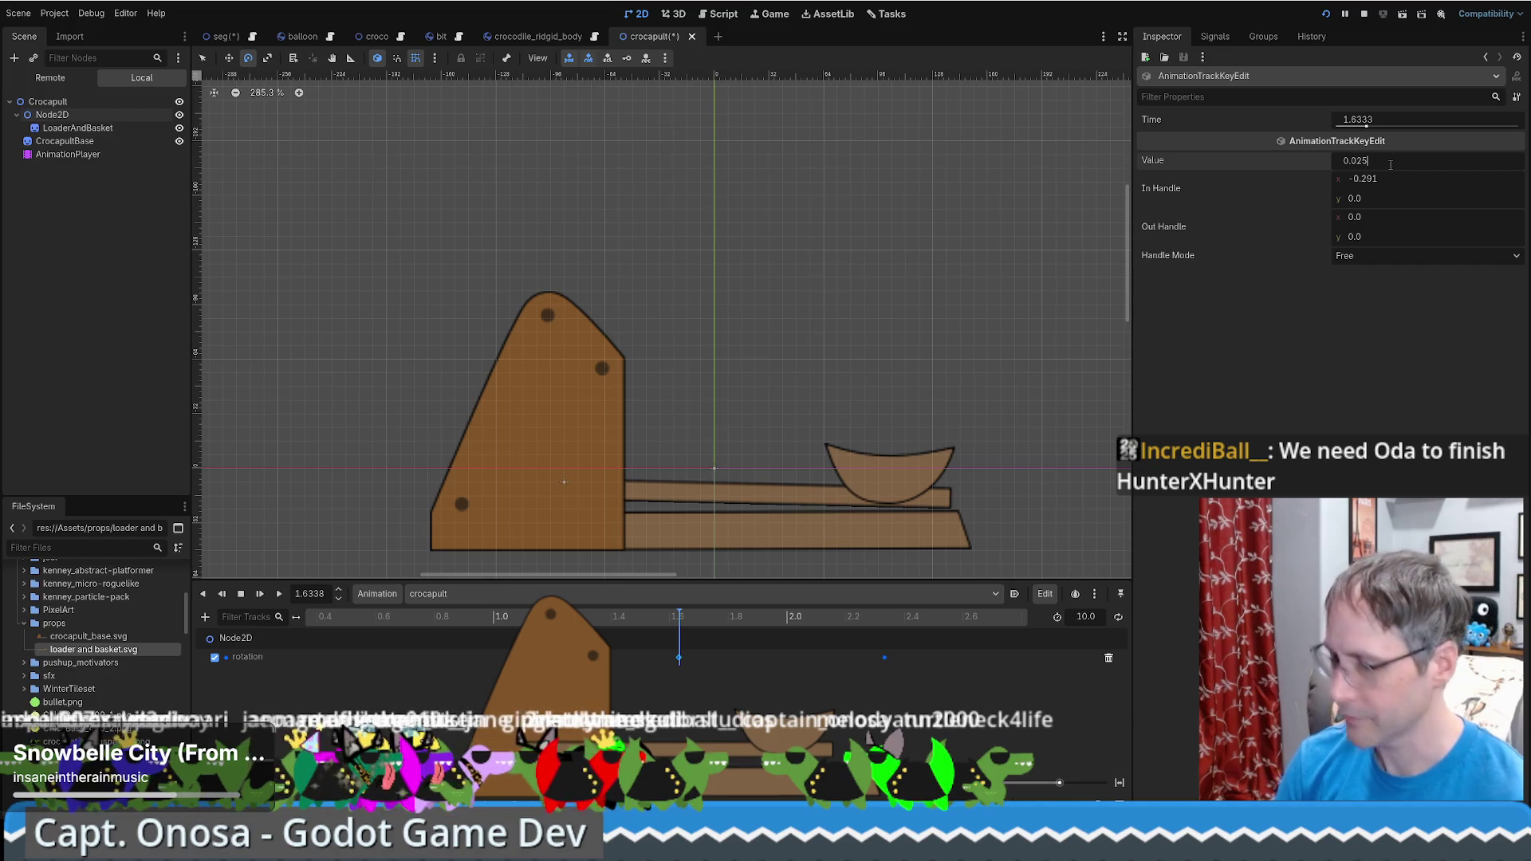
key("Return")
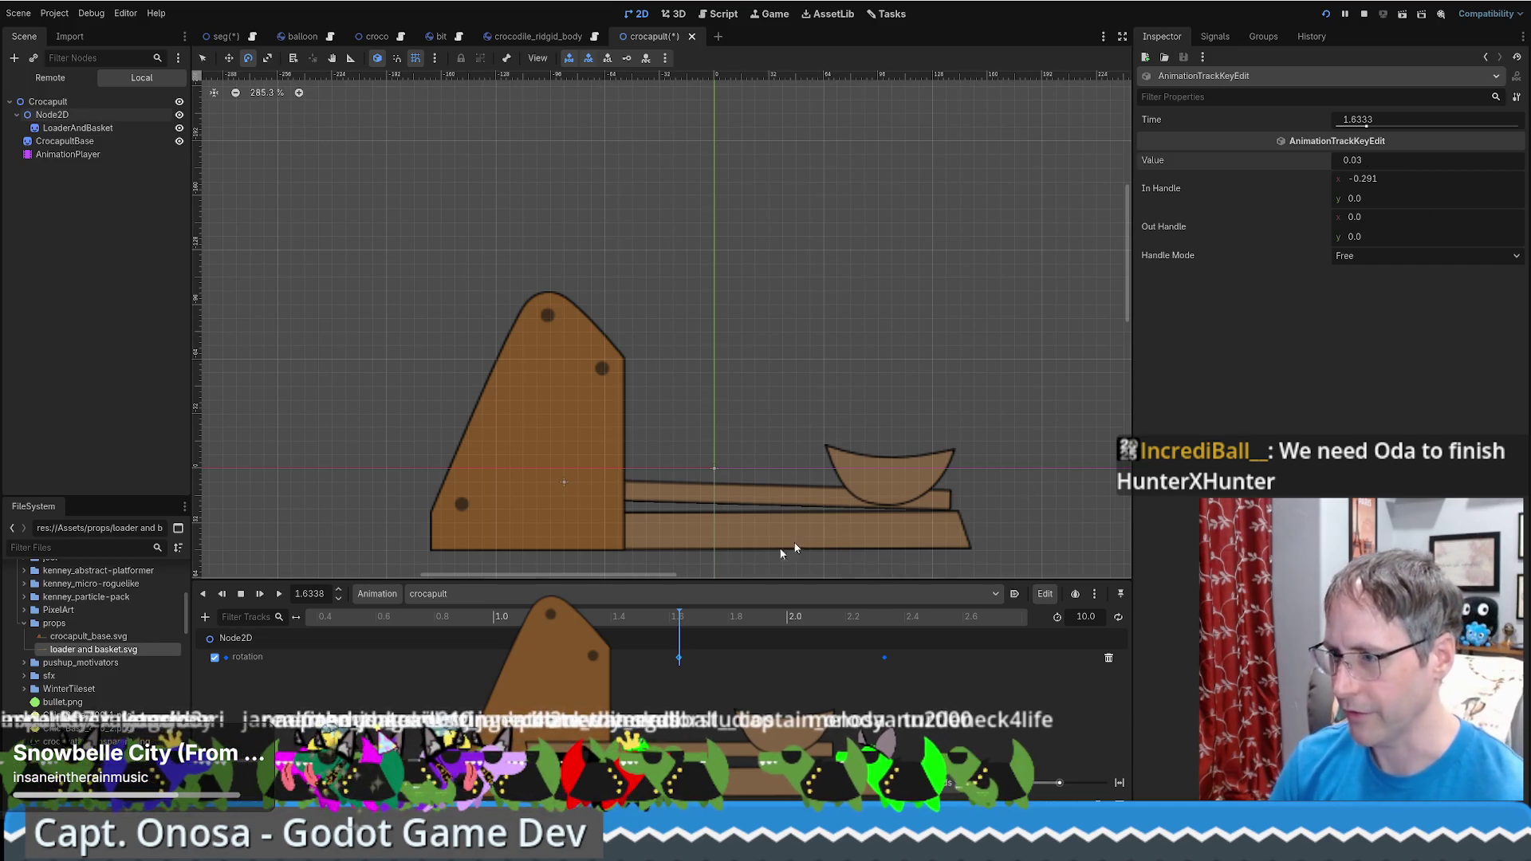
left_click(314, 618)
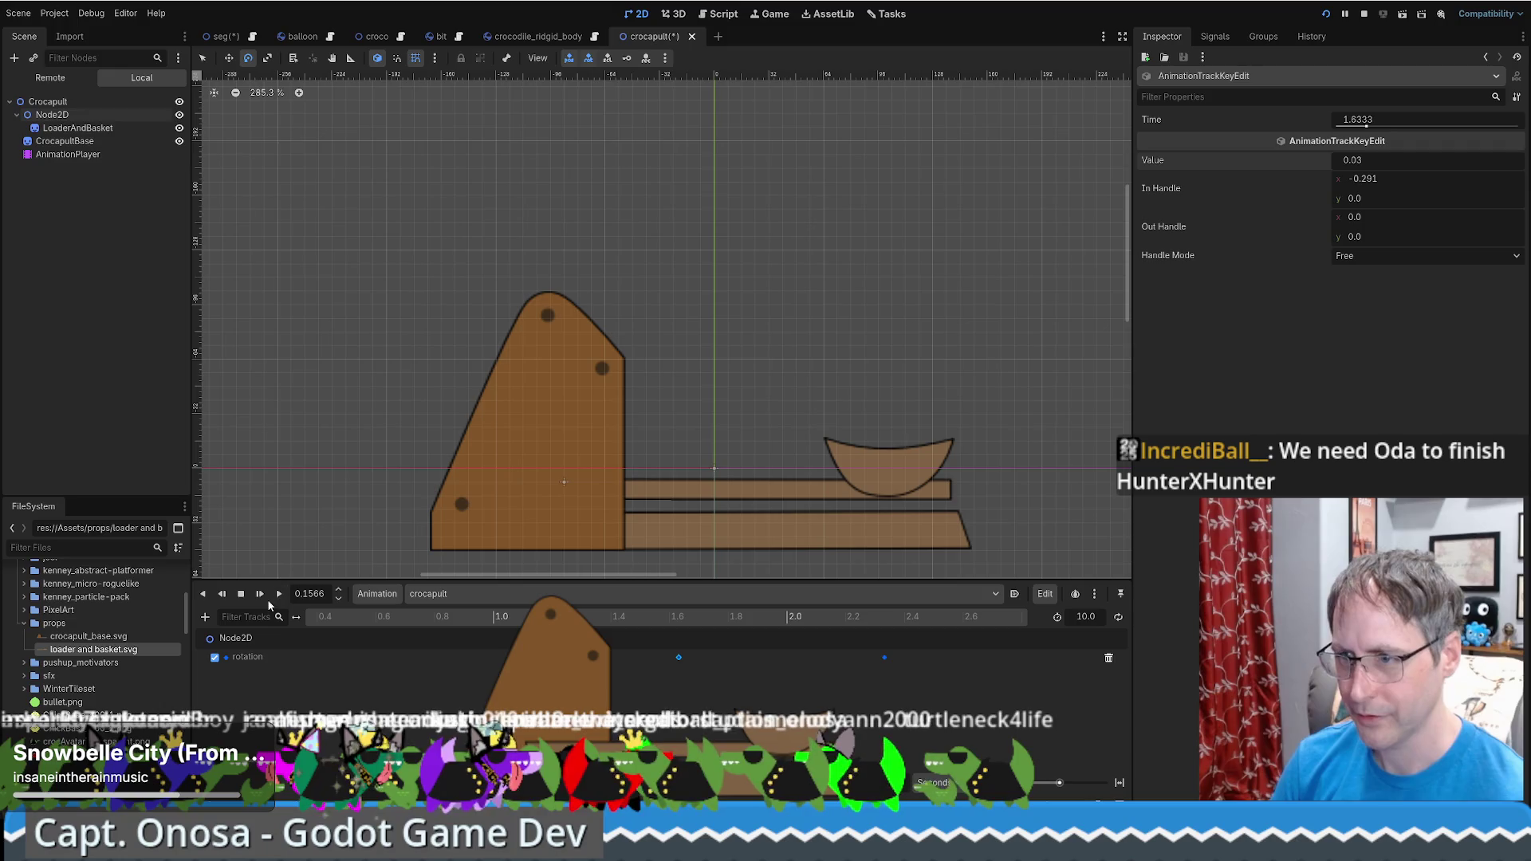
Preview the crocapult animation backwards and forwards, then replay it from 0.0
left_click(223, 595)
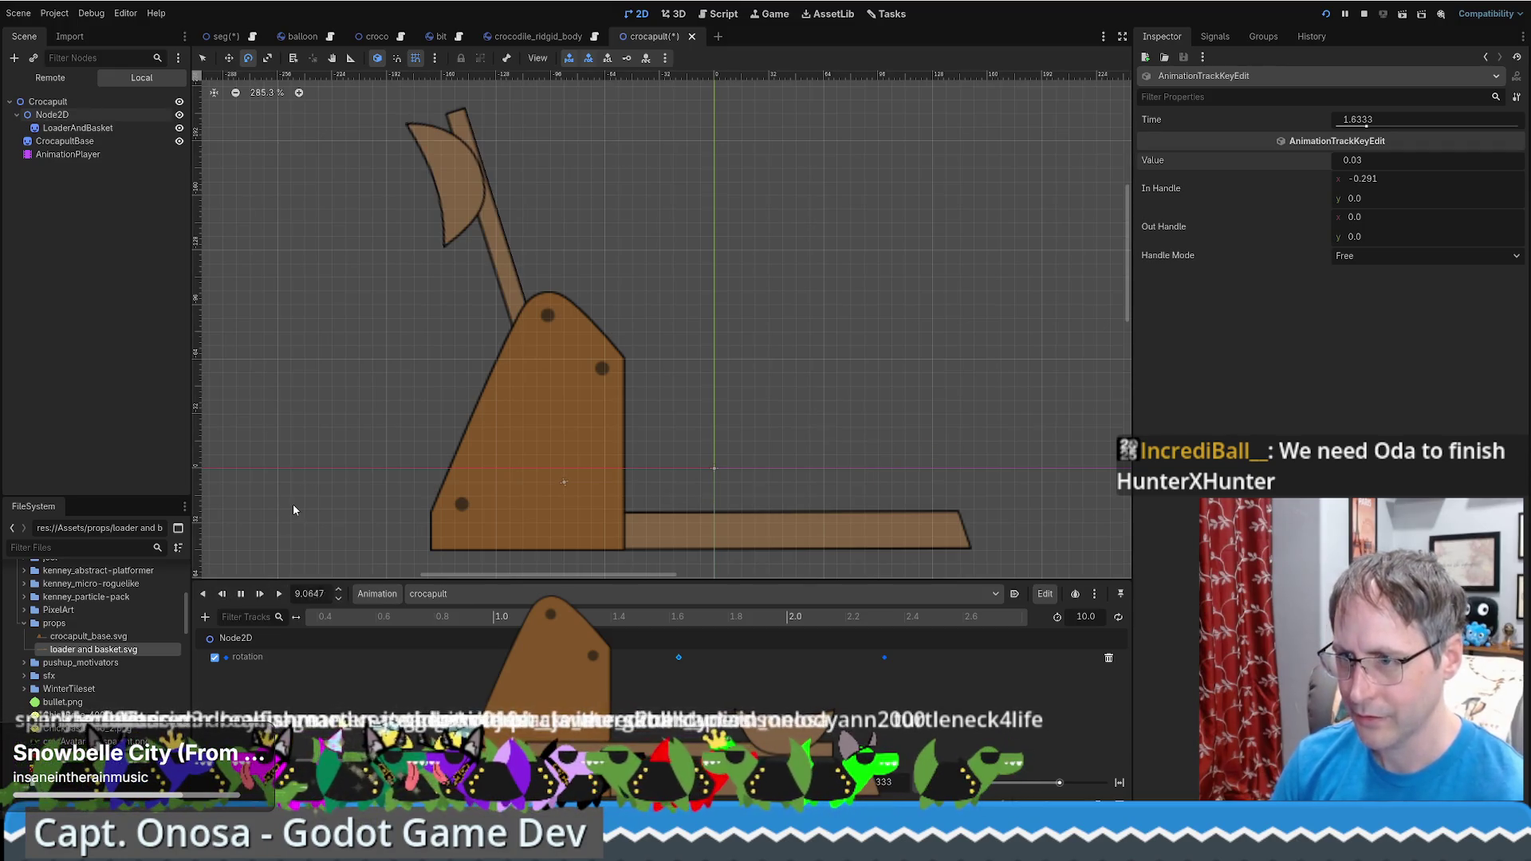
left_click(243, 595)
left_click(257, 597)
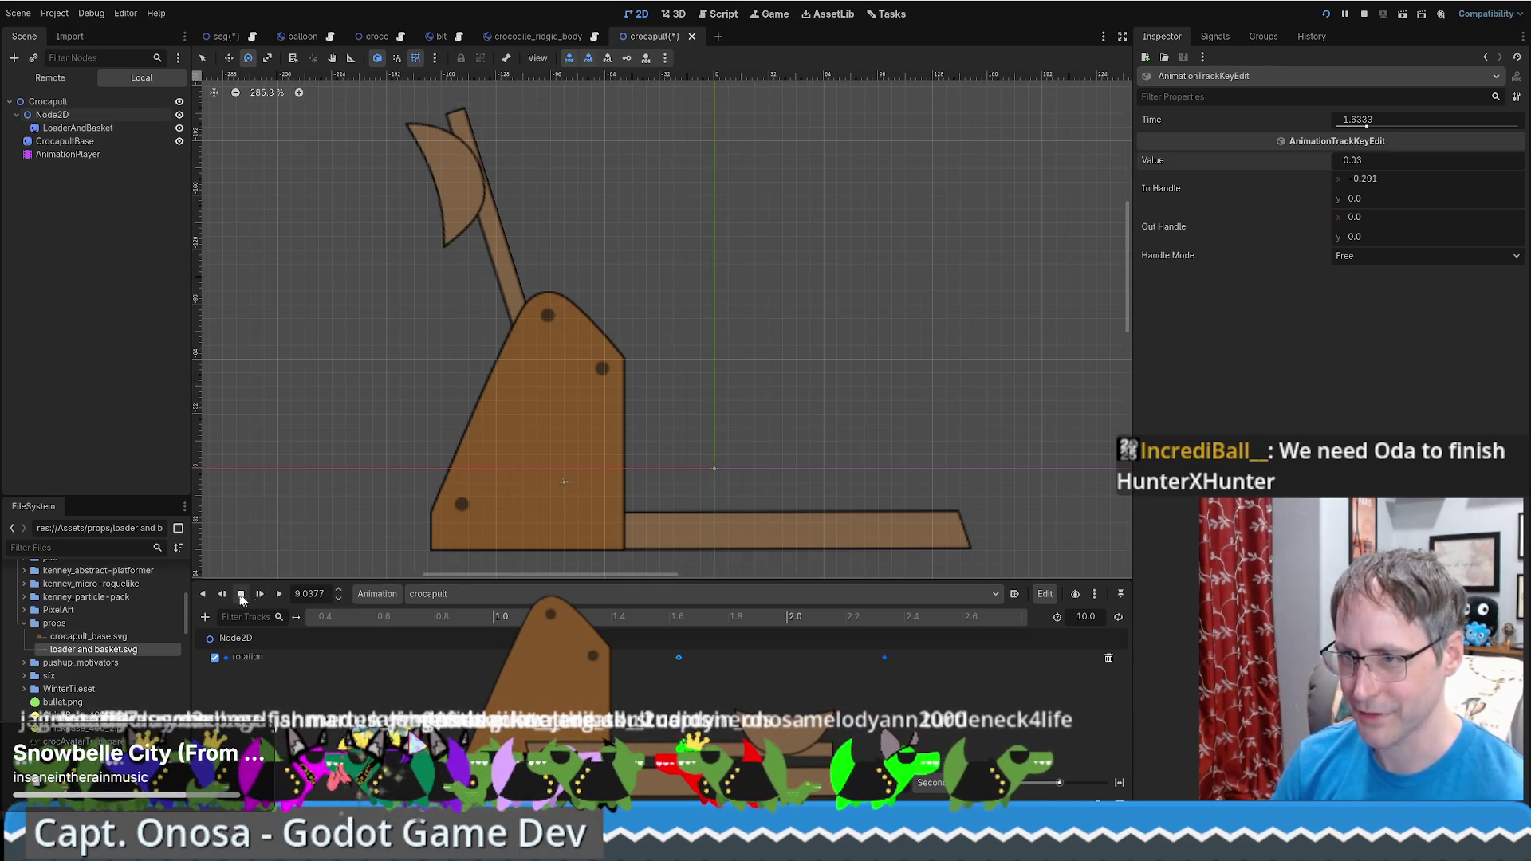
left_click(241, 595)
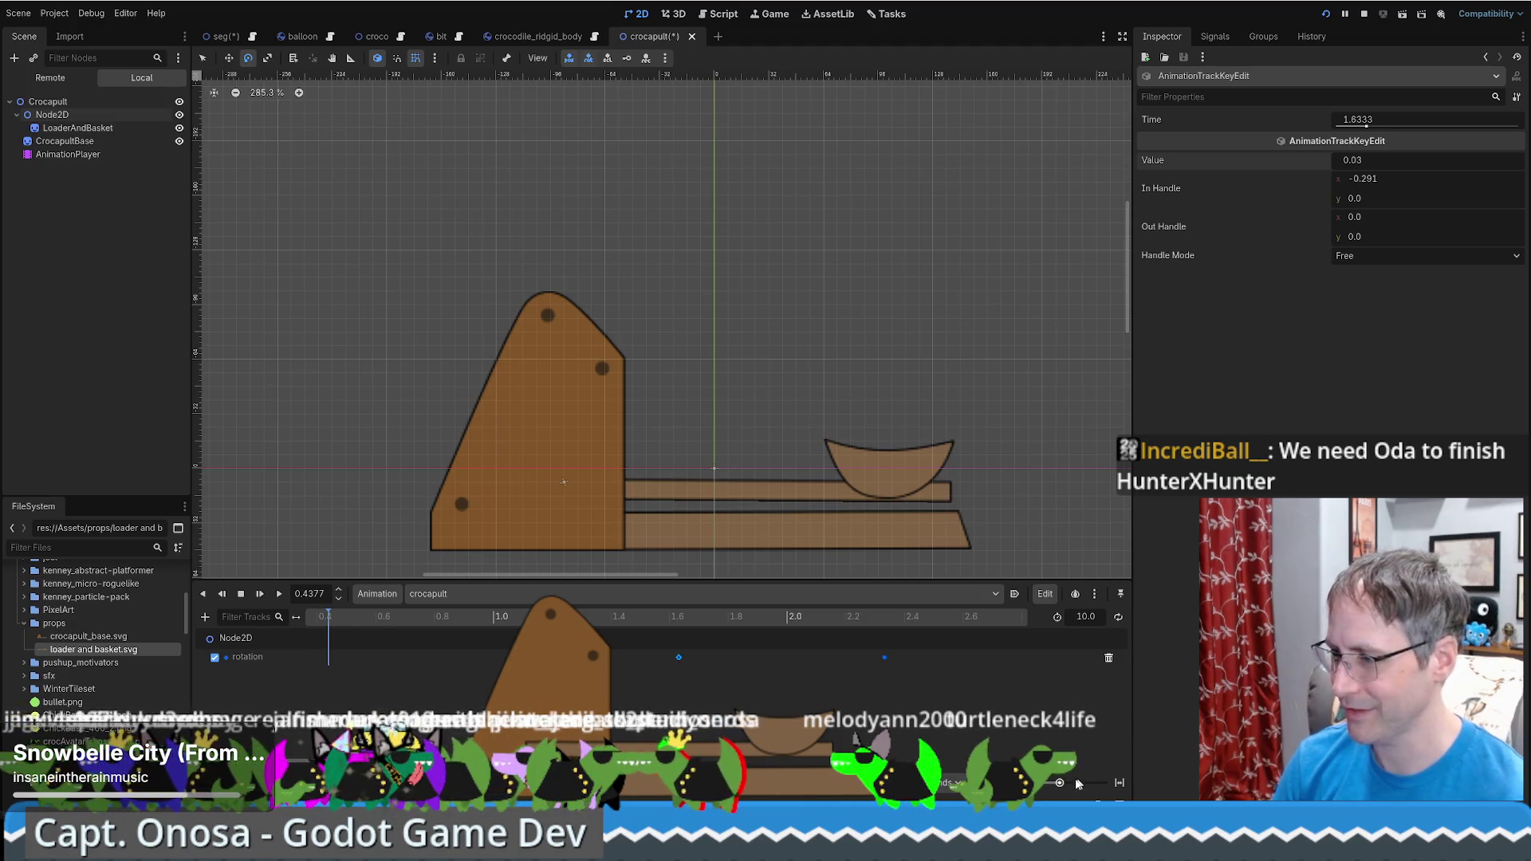
left_click_drag(1060, 784, 1057, 784)
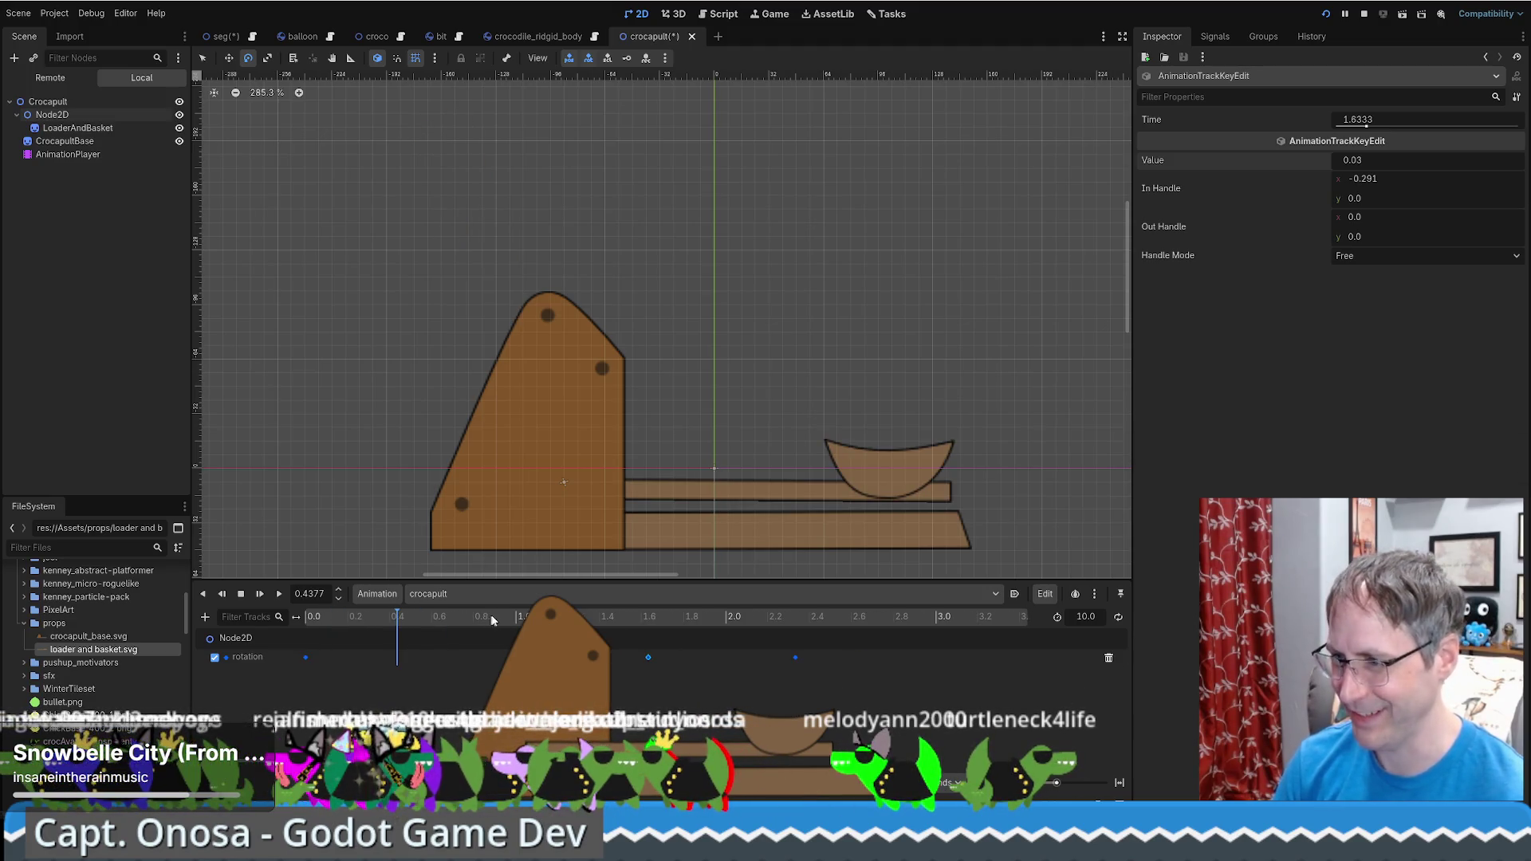
left_click(303, 619)
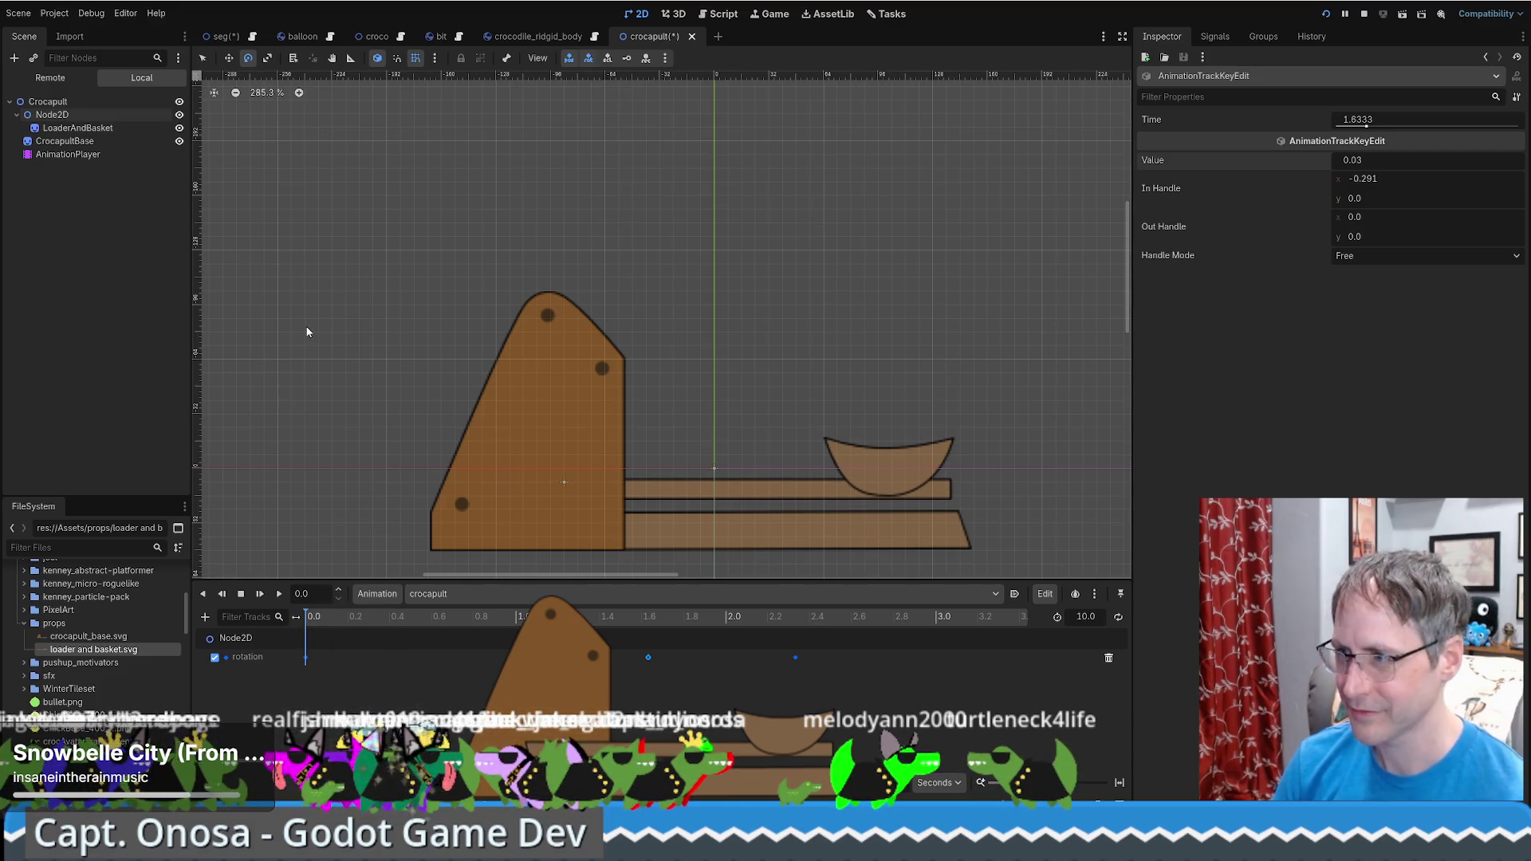
key("shift+d")
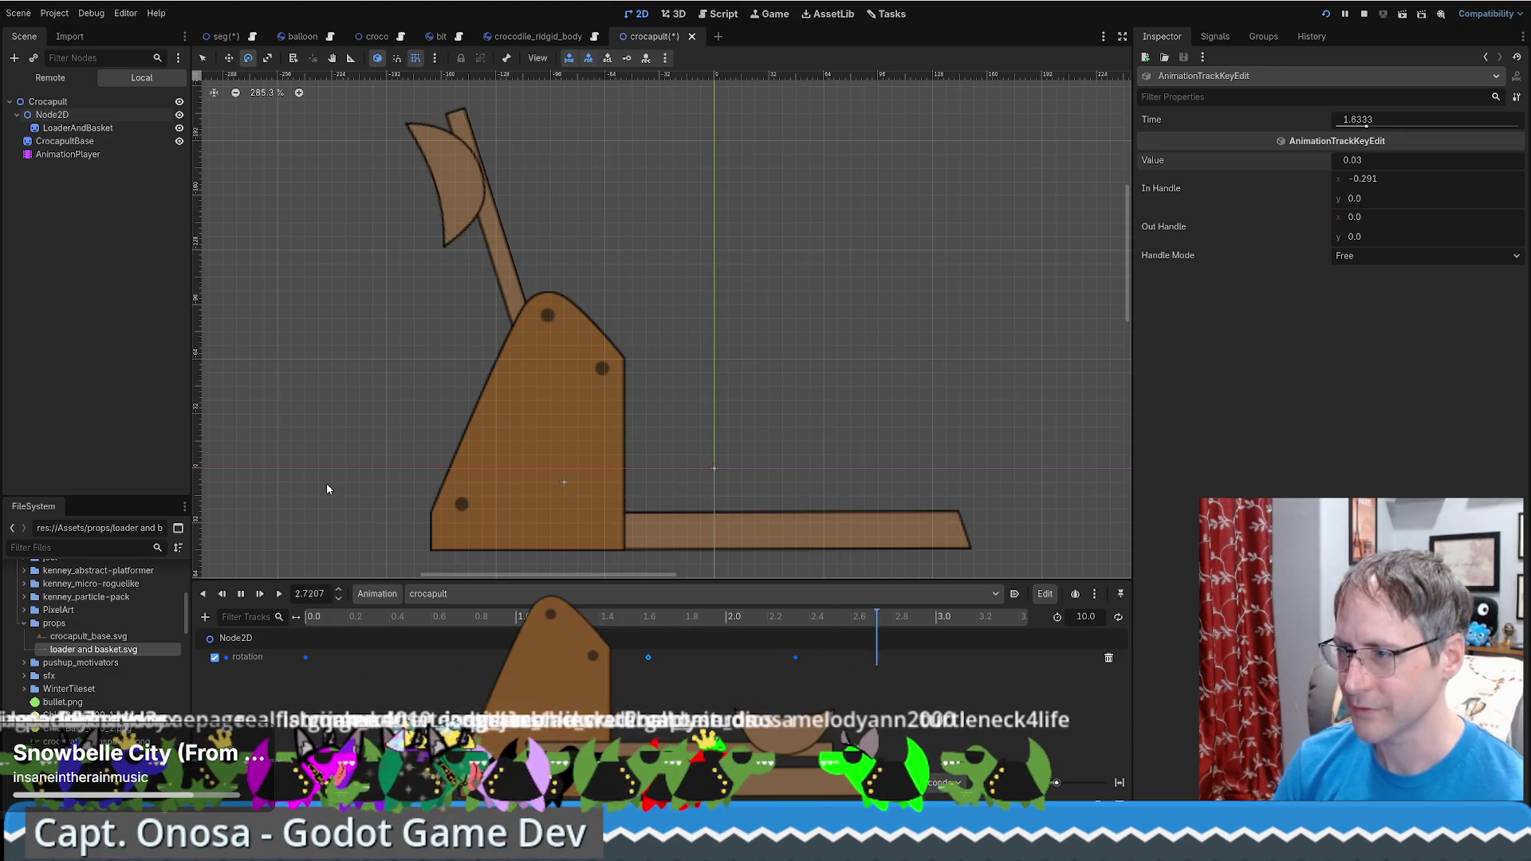
Move the launch rotation key from 2.33 s to 1.9 s (value -1.874) and replay the swing
left_click_drag(795, 658, 704, 657)
left_click(287, 622)
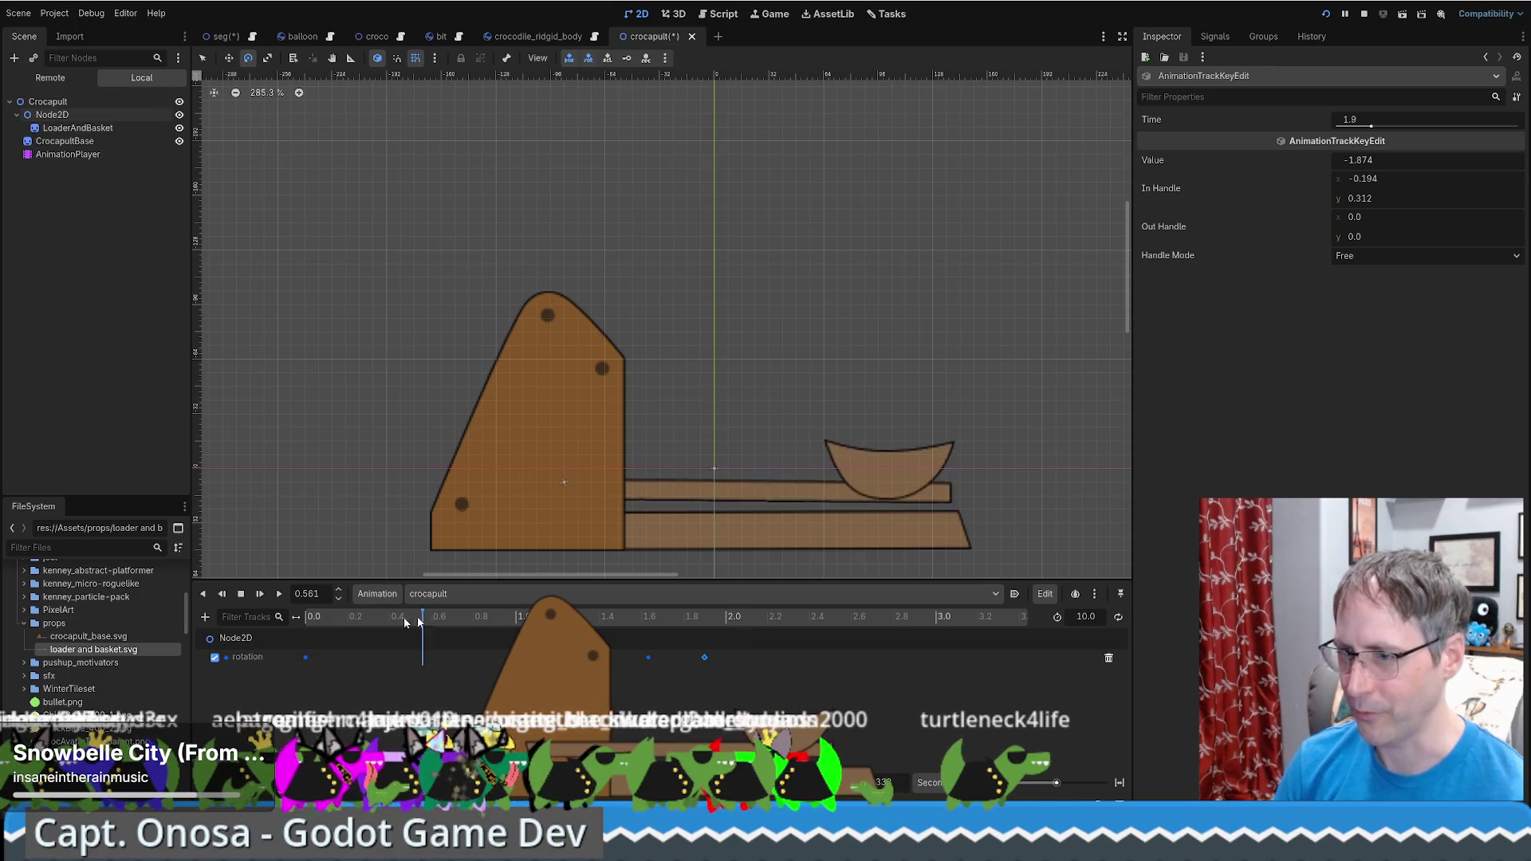
left_click(280, 594)
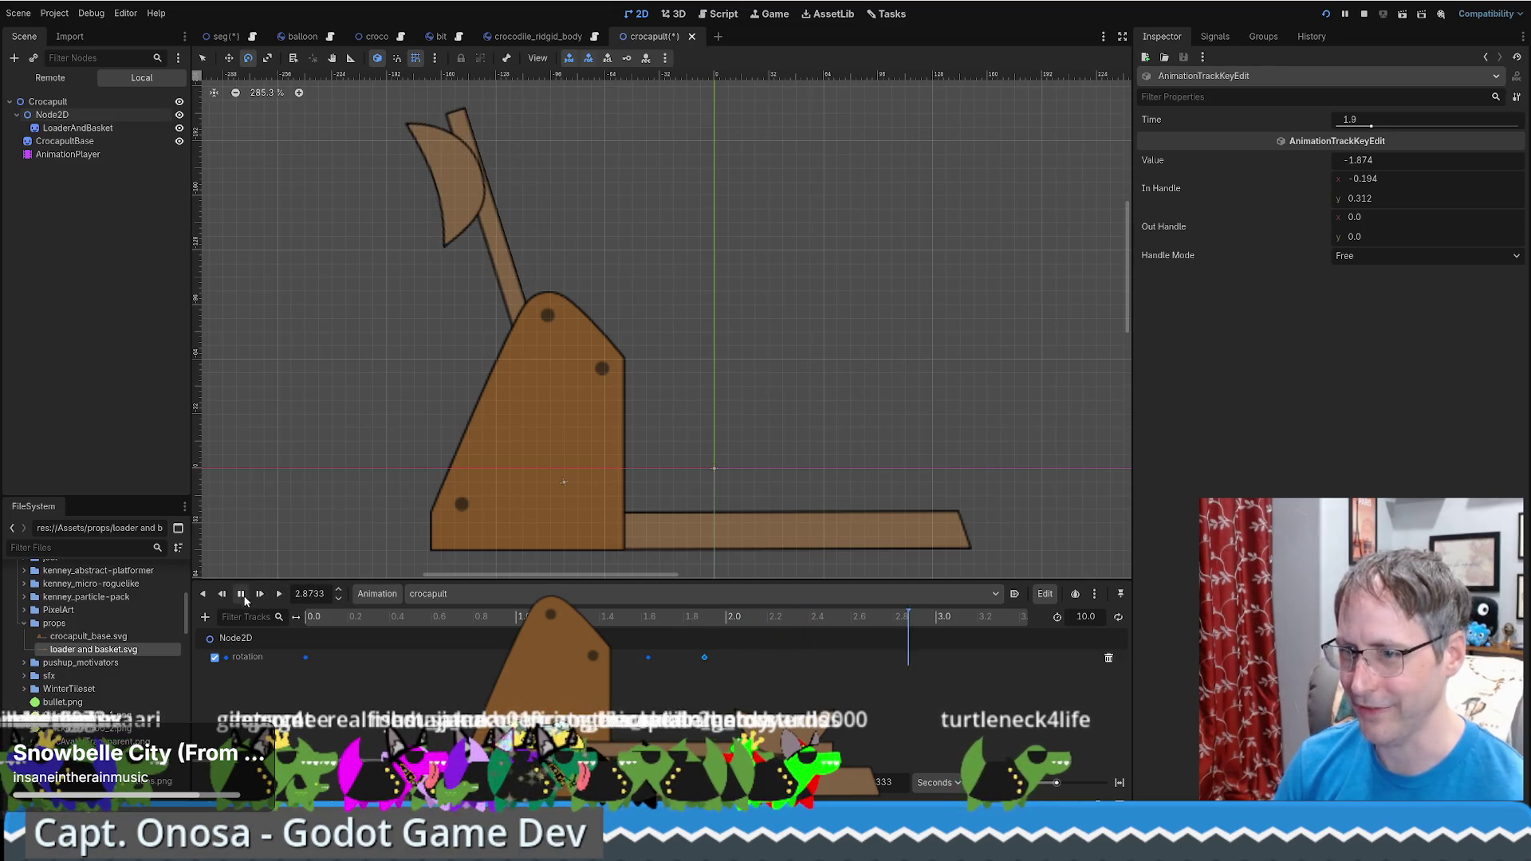
key("s")
left_click(280, 595)
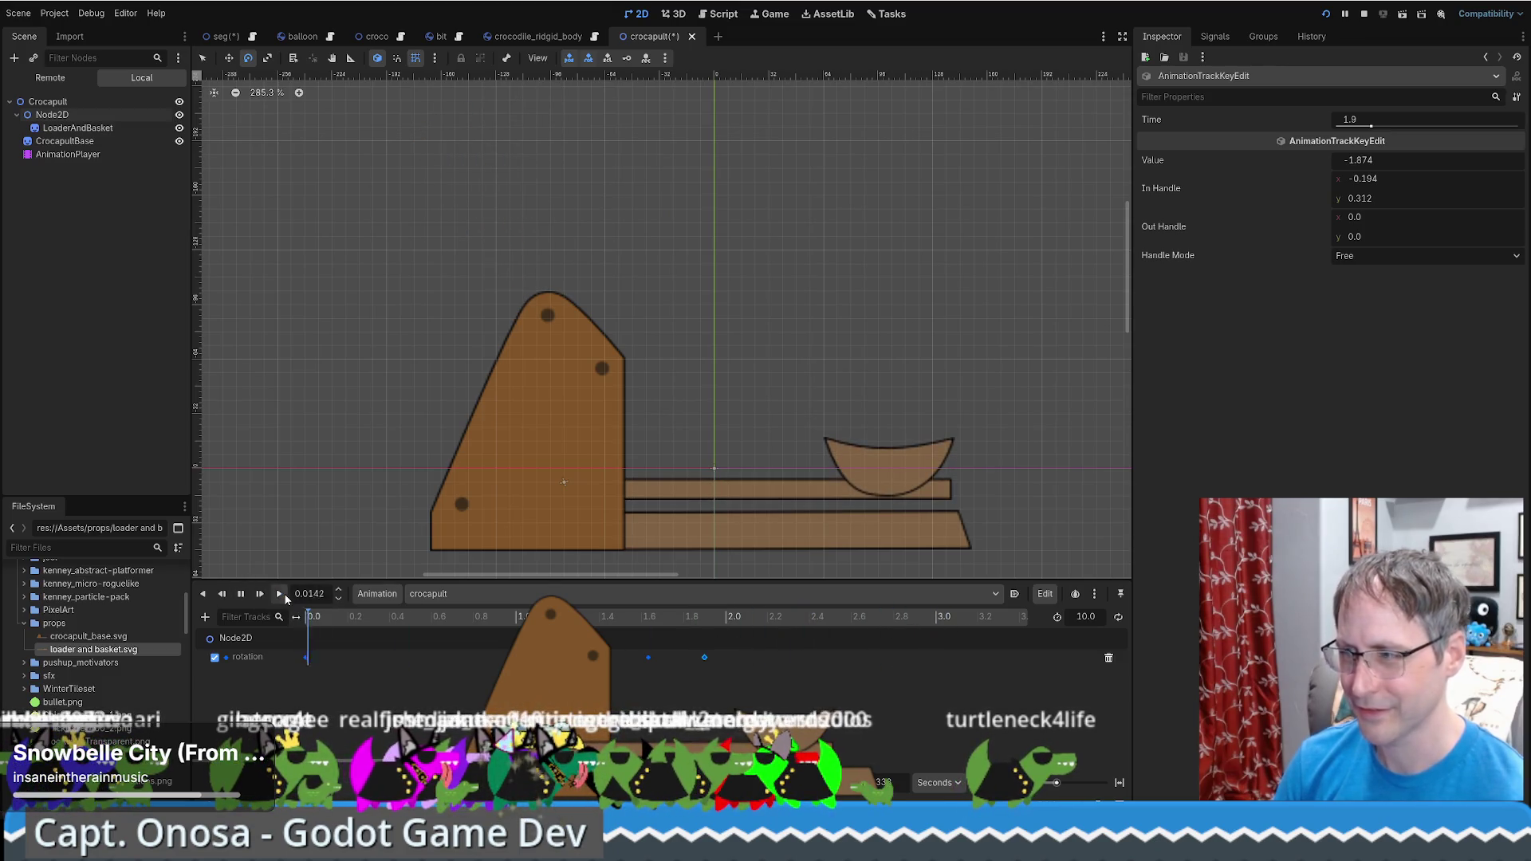
left_click(240, 598)
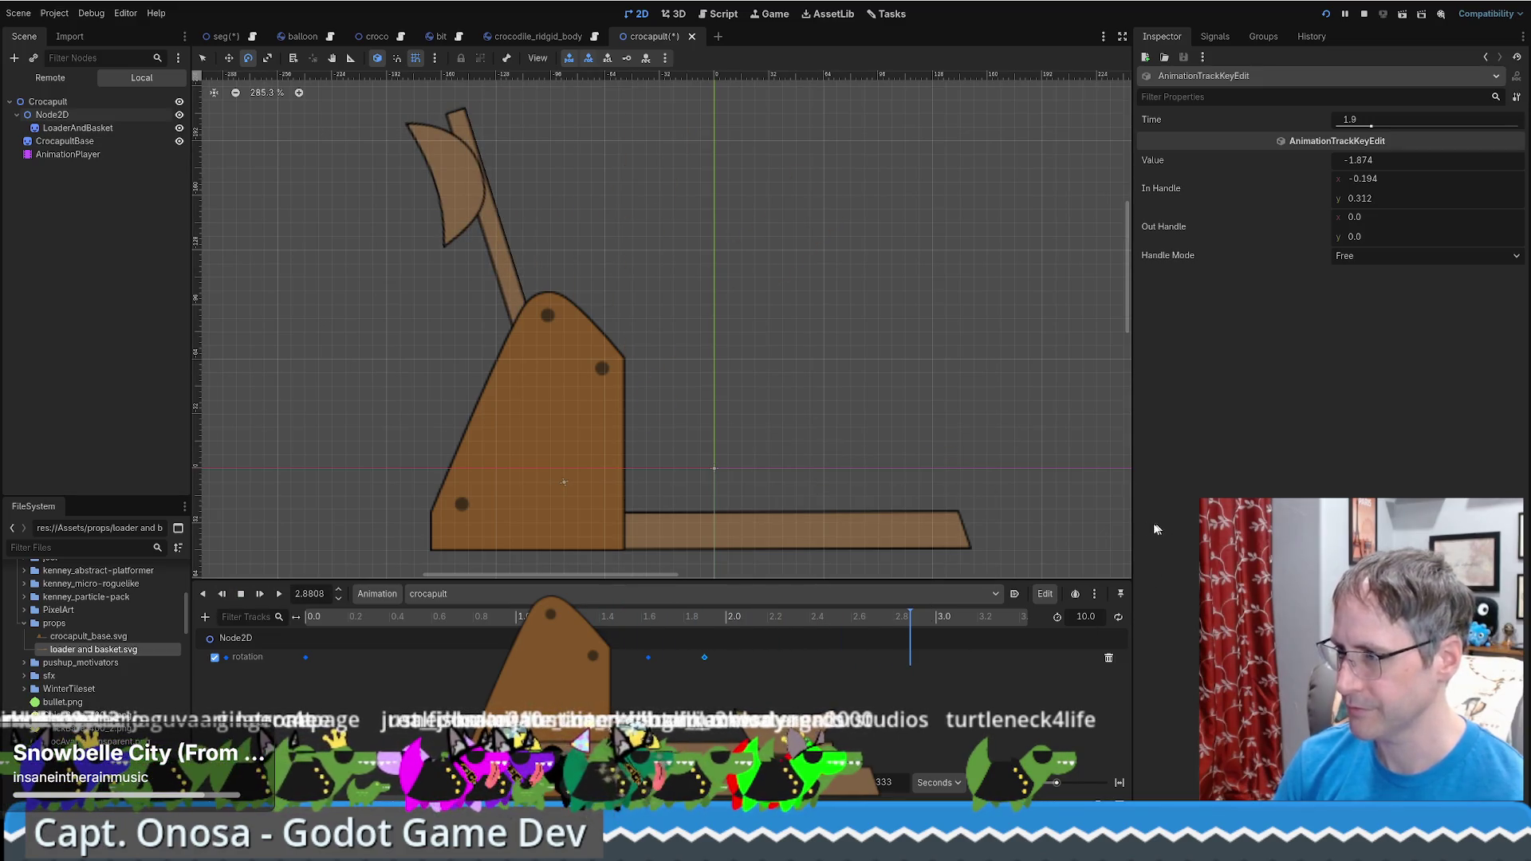
Zoom the timeline out to 0–18 s, replay from 0.0, and select the LoaderAndBasket sprite
left_click_drag(1057, 783, 1046, 785)
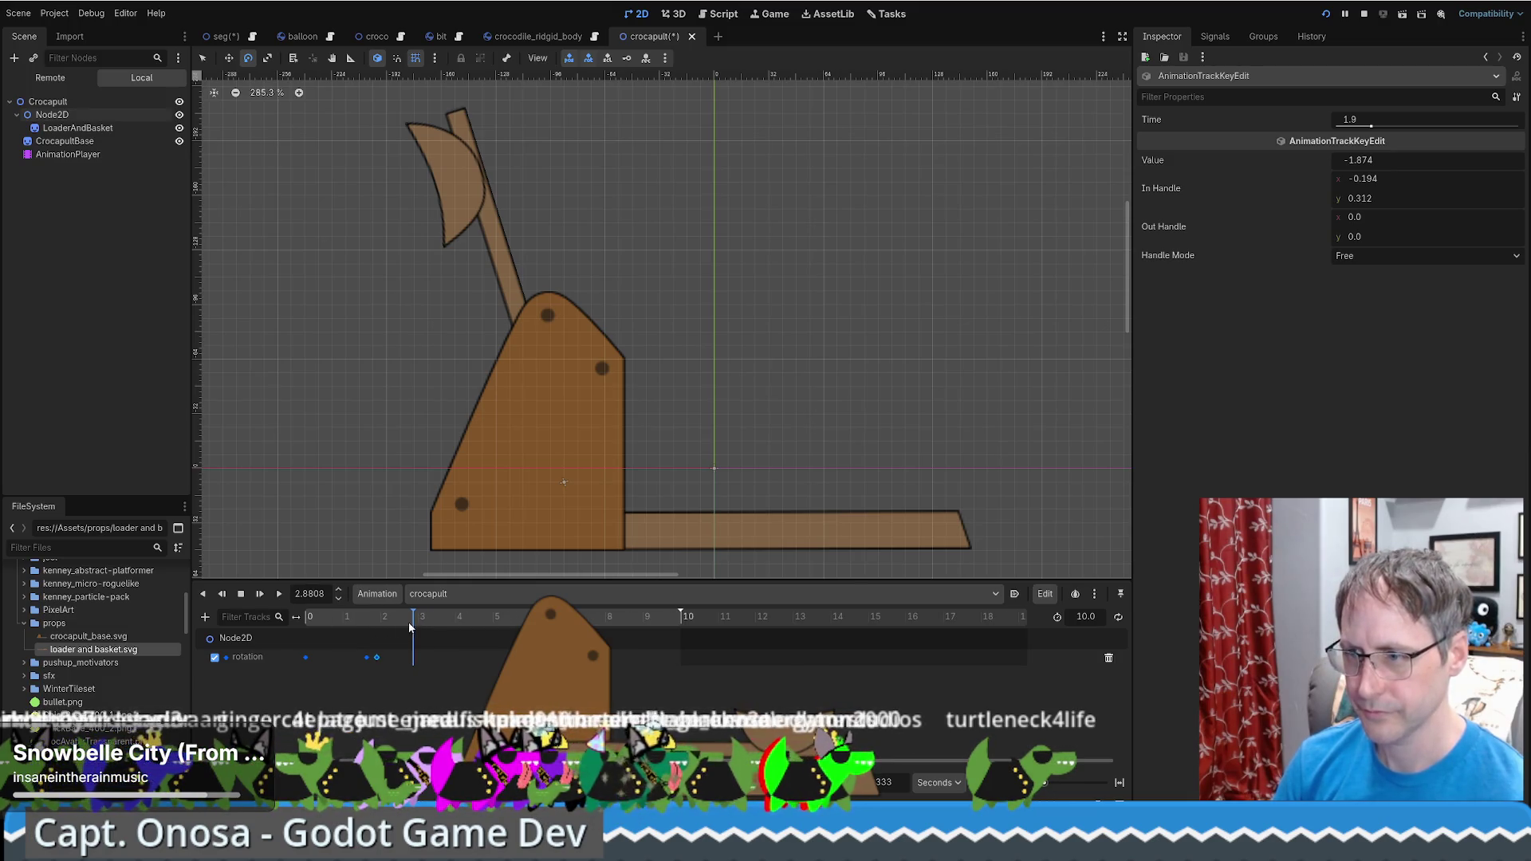
left_click_drag(411, 628, 293, 618)
left_click(280, 594)
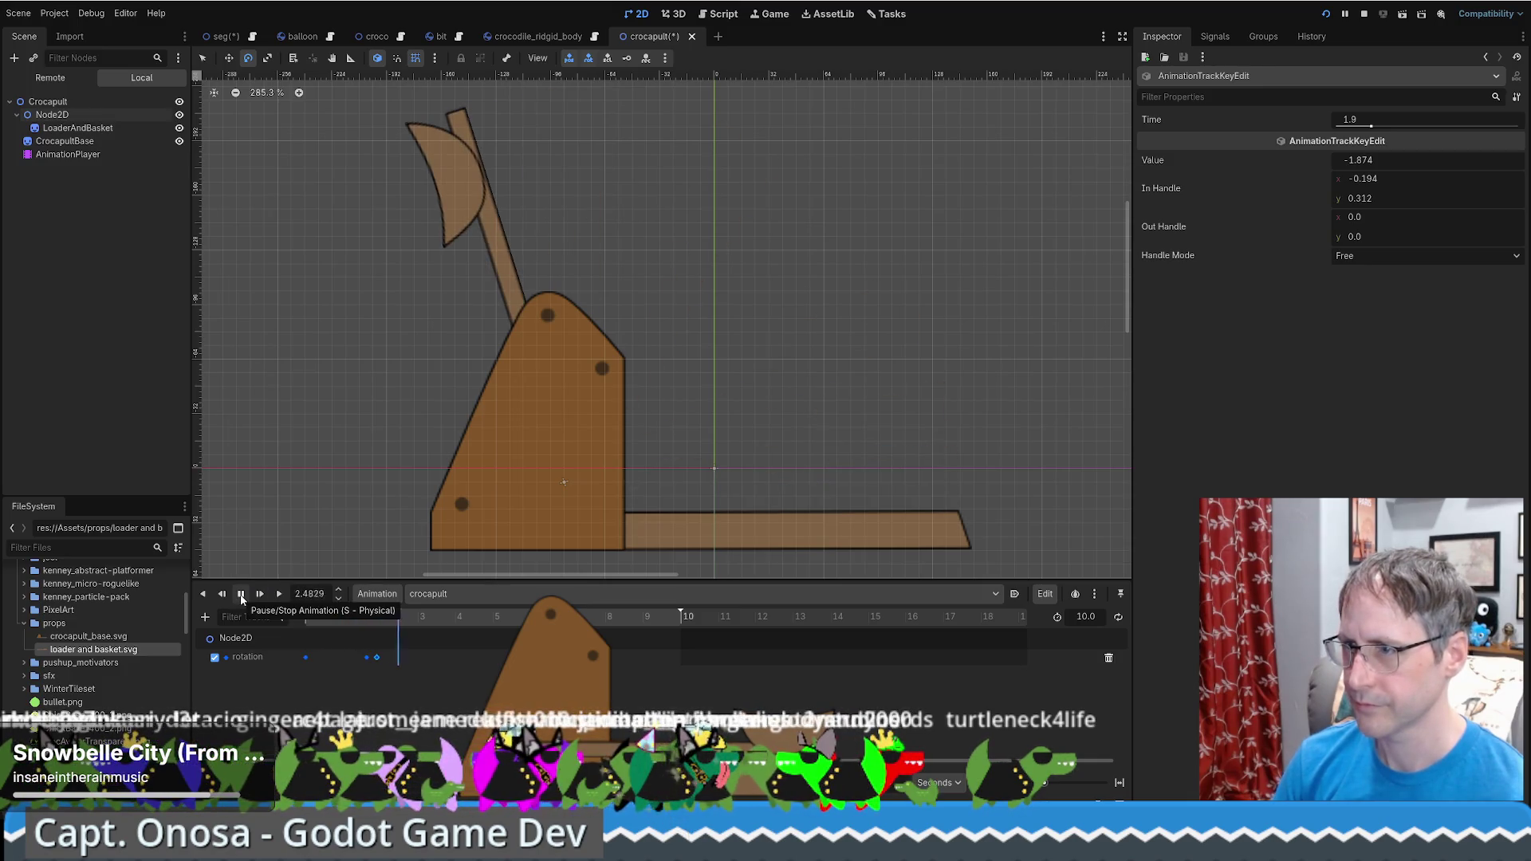
left_click(241, 597)
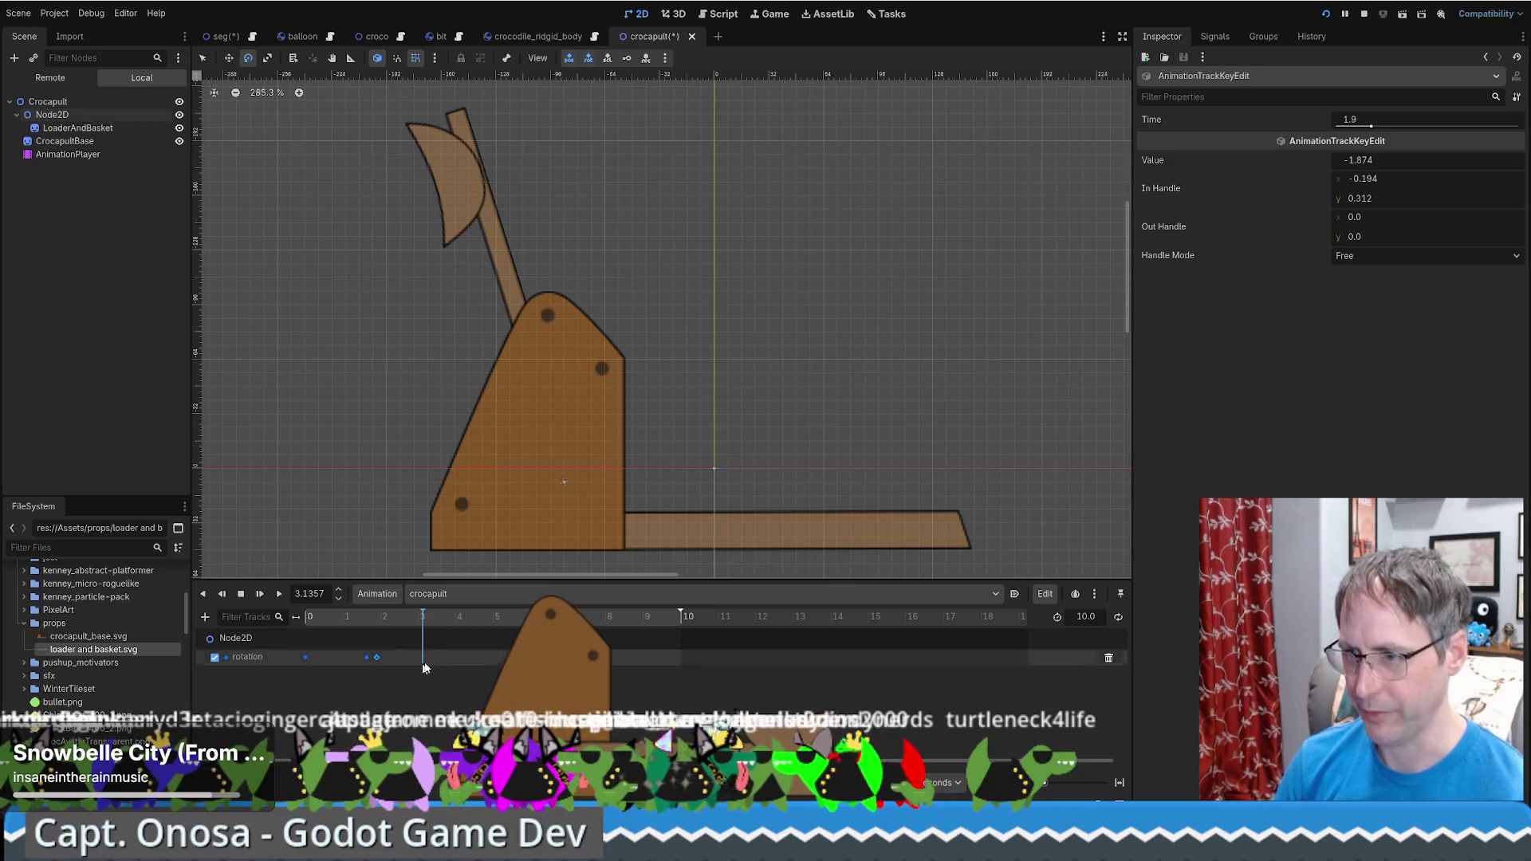
left_click(78, 127)
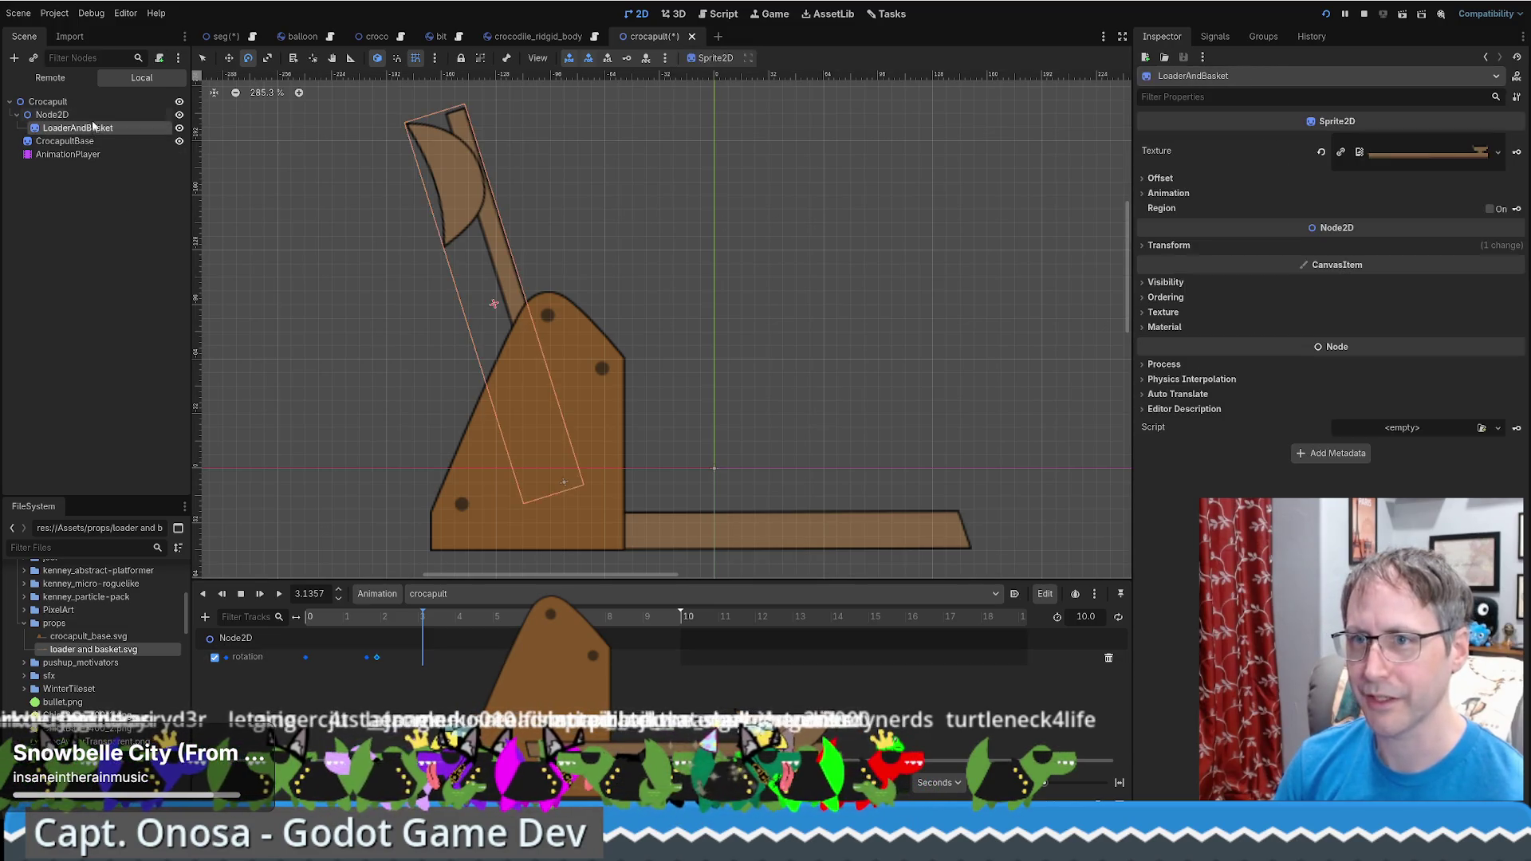
Key the Node2D arm's current rotation and inspect the starting rotation key at 0 s
left_click(52, 114)
left_click(1517, 193)
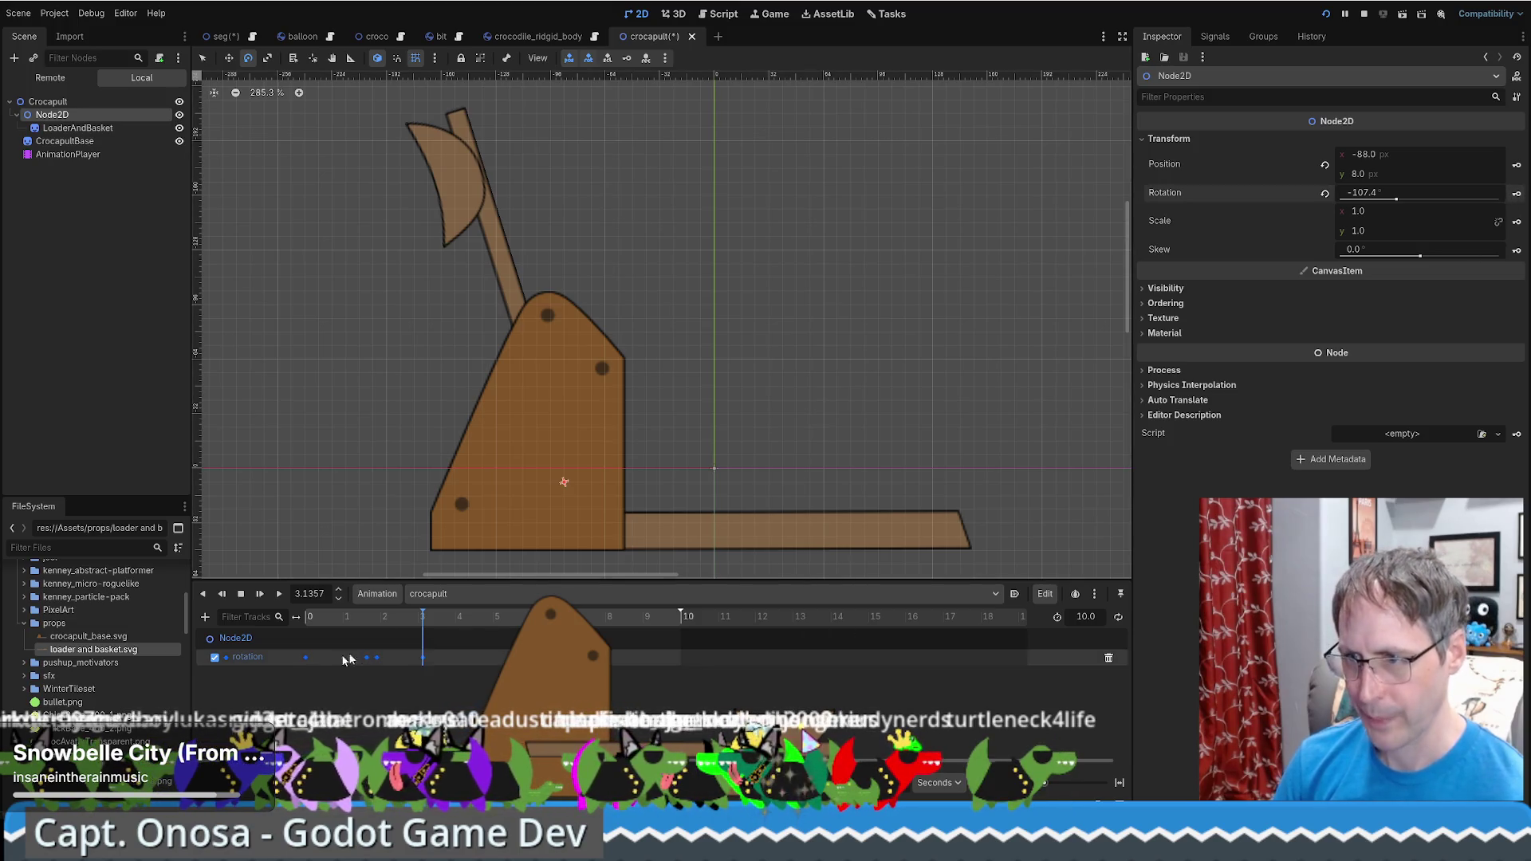
left_click(307, 658)
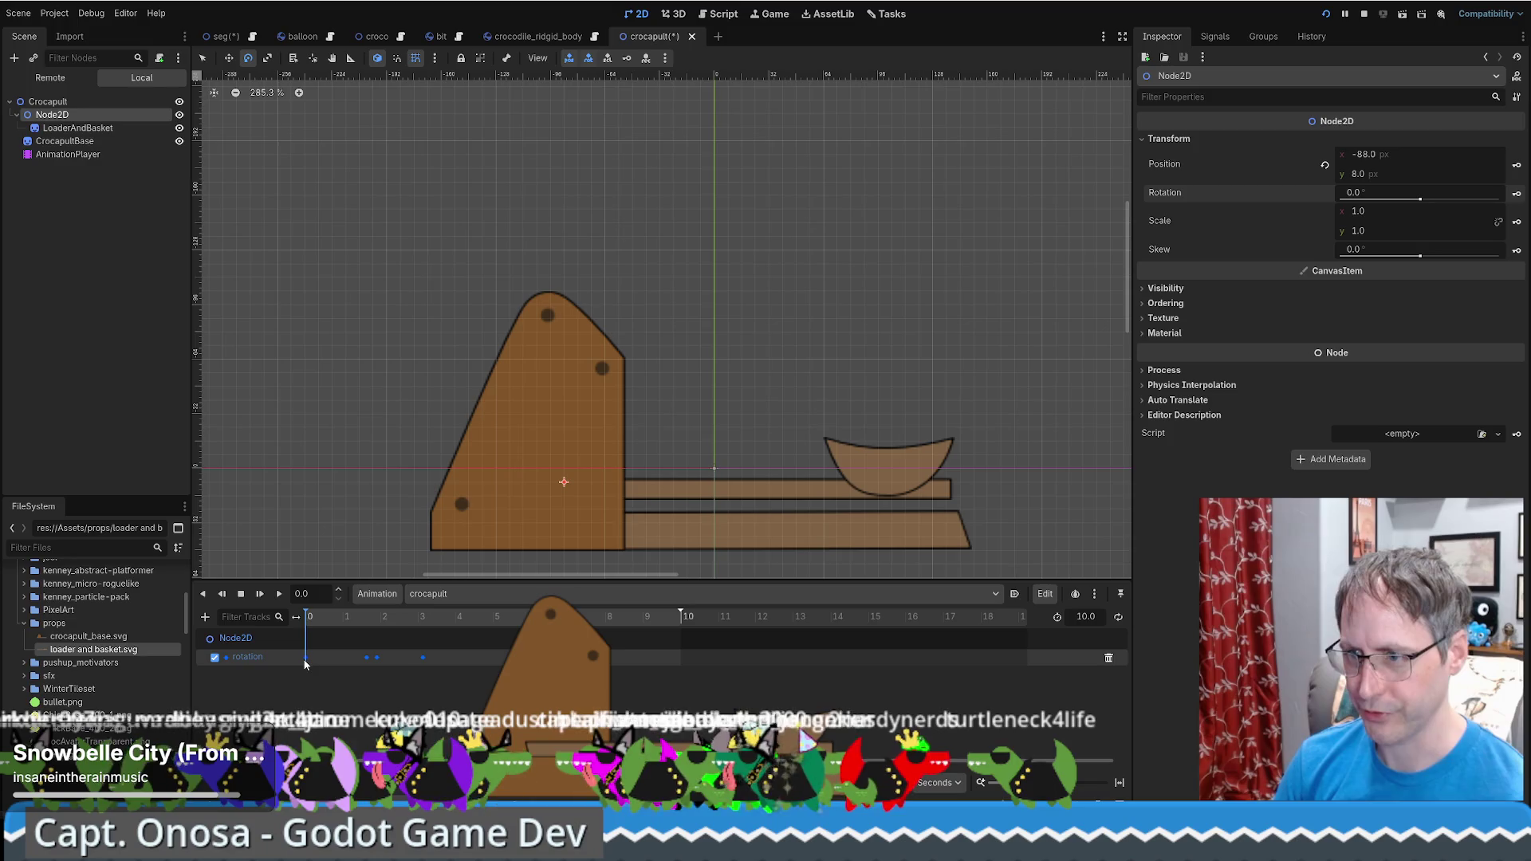
left_click(308, 660)
right_click(311, 662)
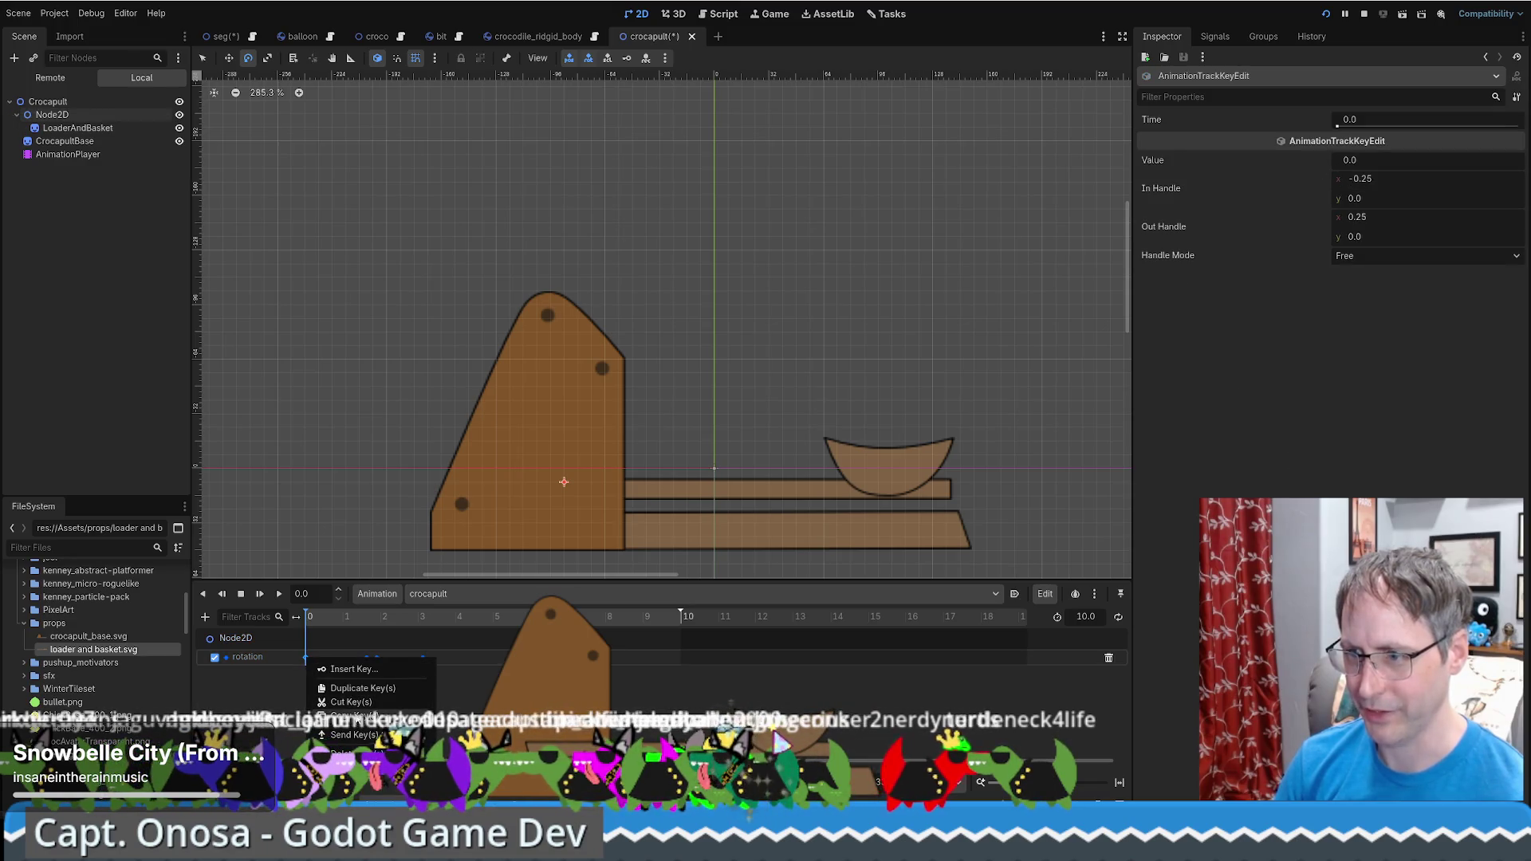
Insert a flat rotation key of 0 near 8 s (7.0667 s) and preview the launch
left_click(604, 616)
right_click(612, 661)
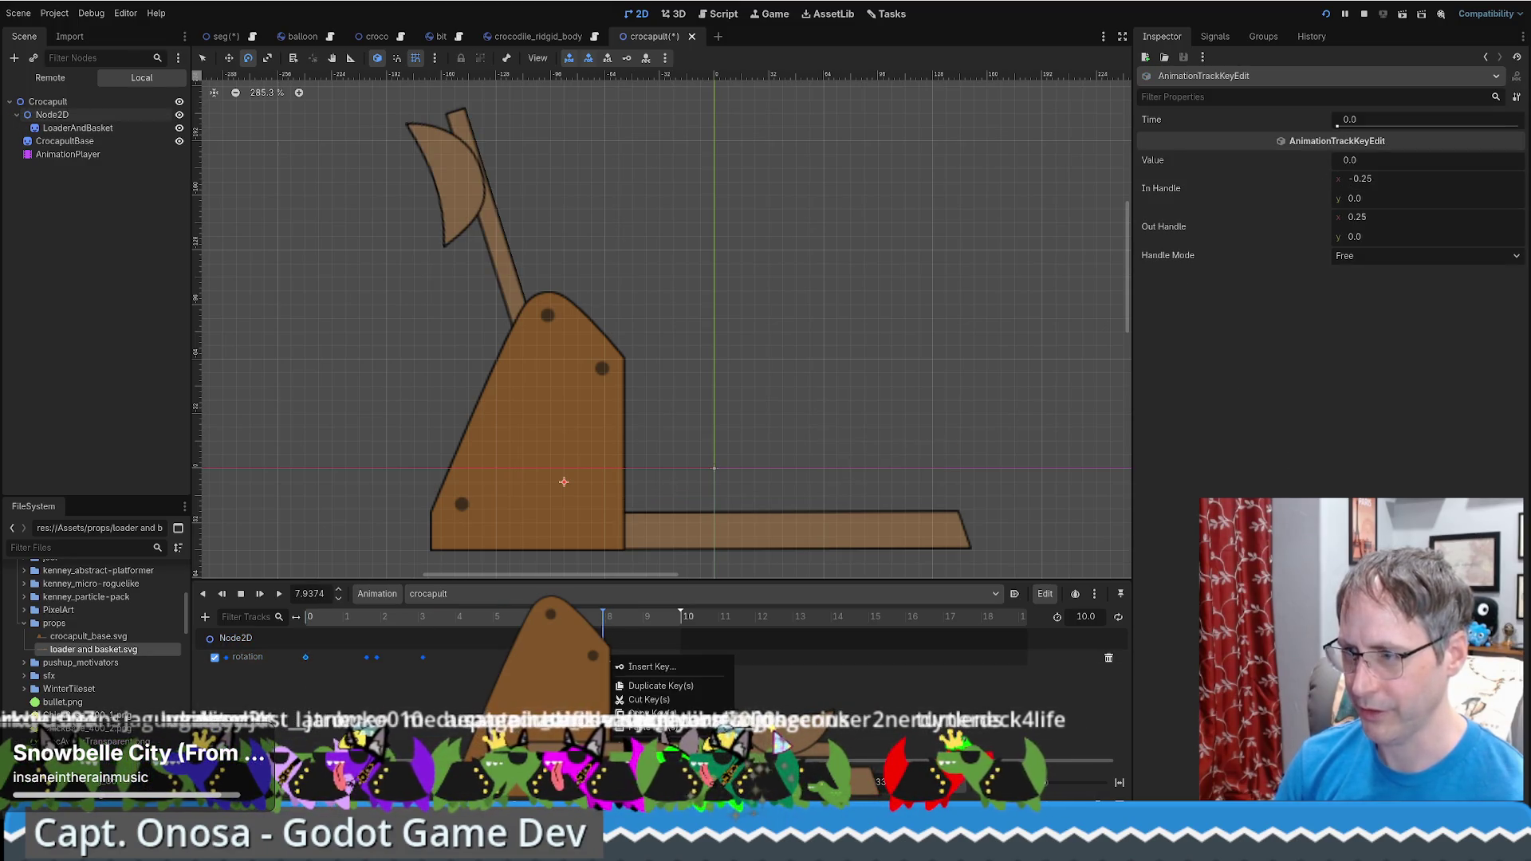
left_click(650, 666)
mouse_move(606, 618)
left_mouse_down()
mouse_move(592, 619)
mouse_move(604, 622)
left_mouse_up()
left_click_drag(698, 624, 307, 619)
left_click(278, 594)
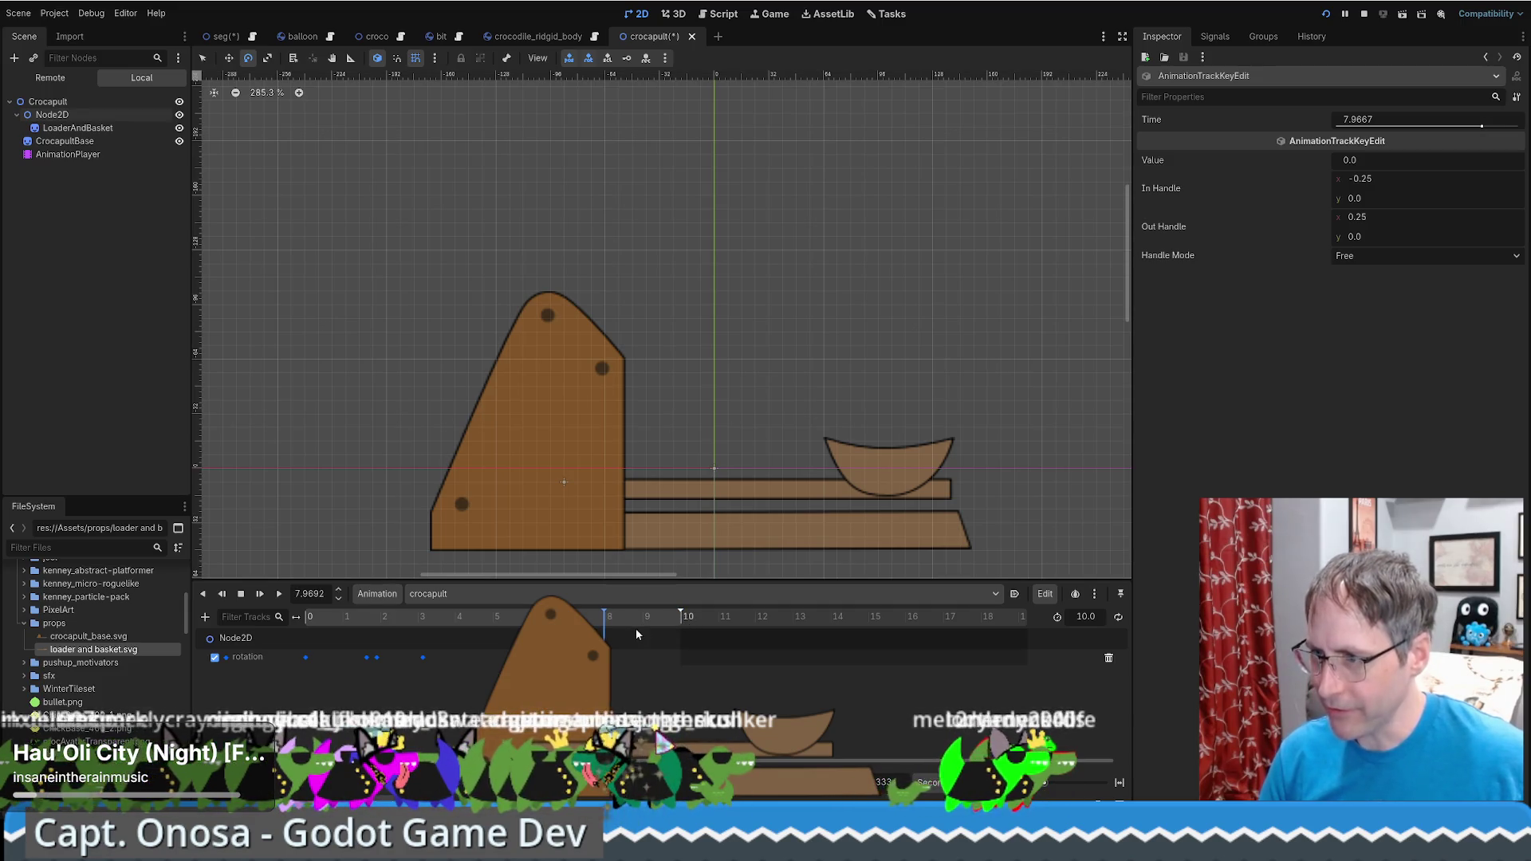
left_click(205, 616)
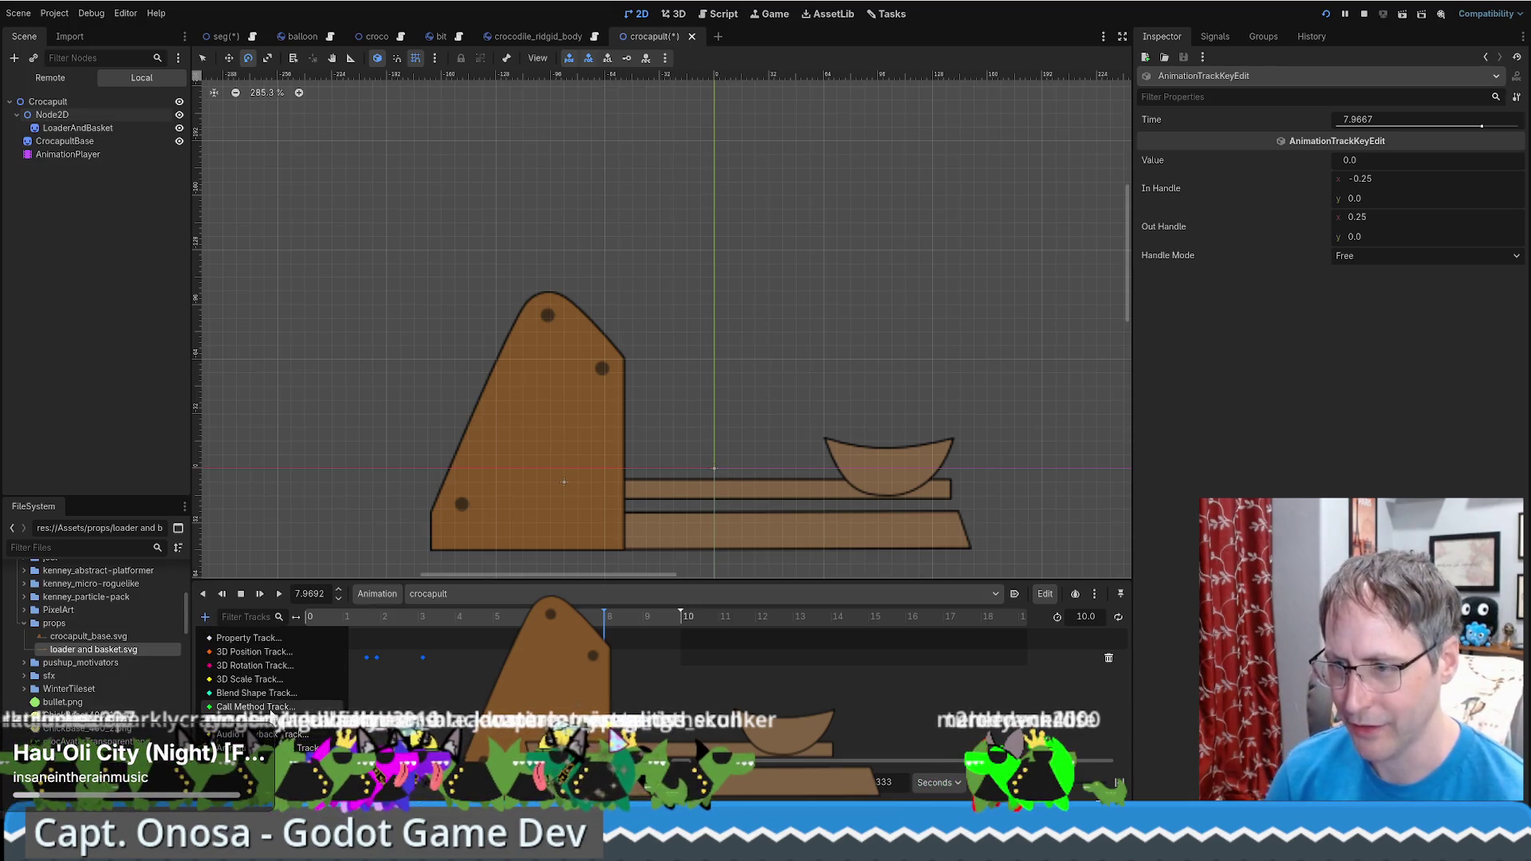
Create crocapult.gd on the Crocapult root node via Attach Script and add a blank line
key("Escape")
left_click(130, 95)
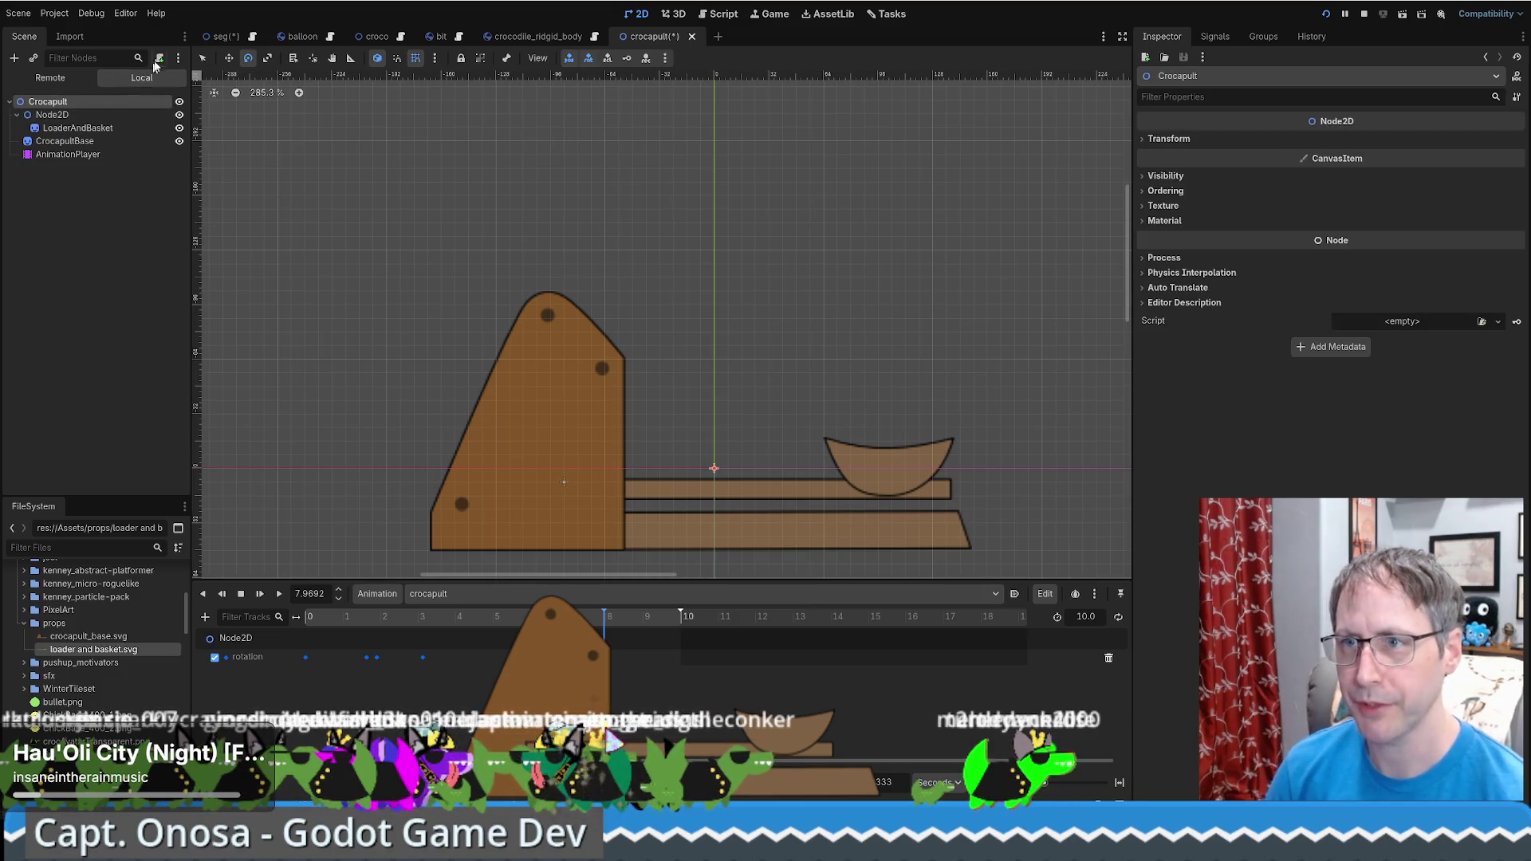
left_click(160, 57)
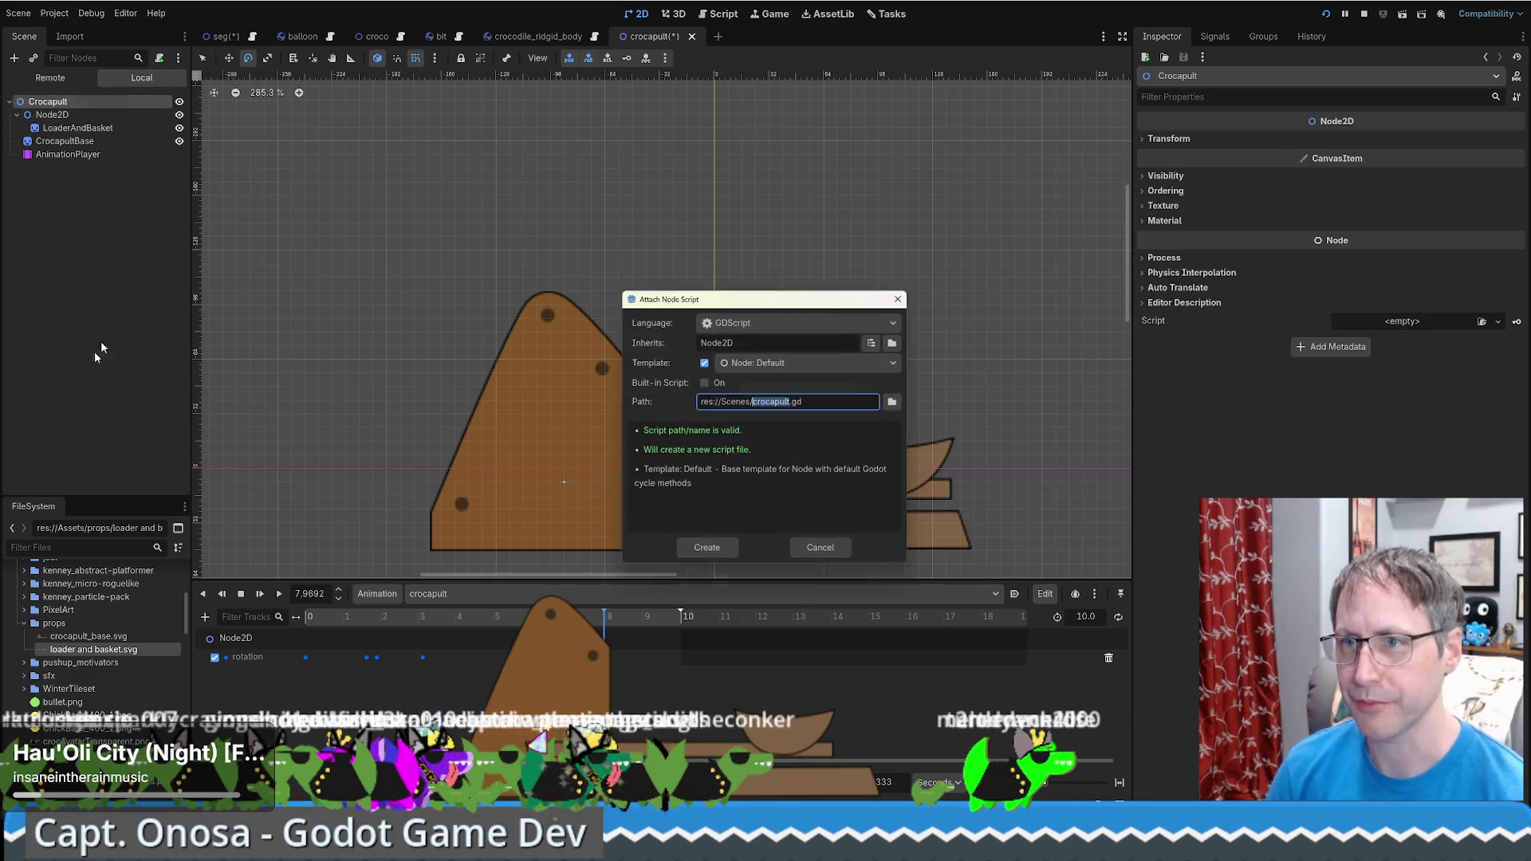
left_click(707, 551)
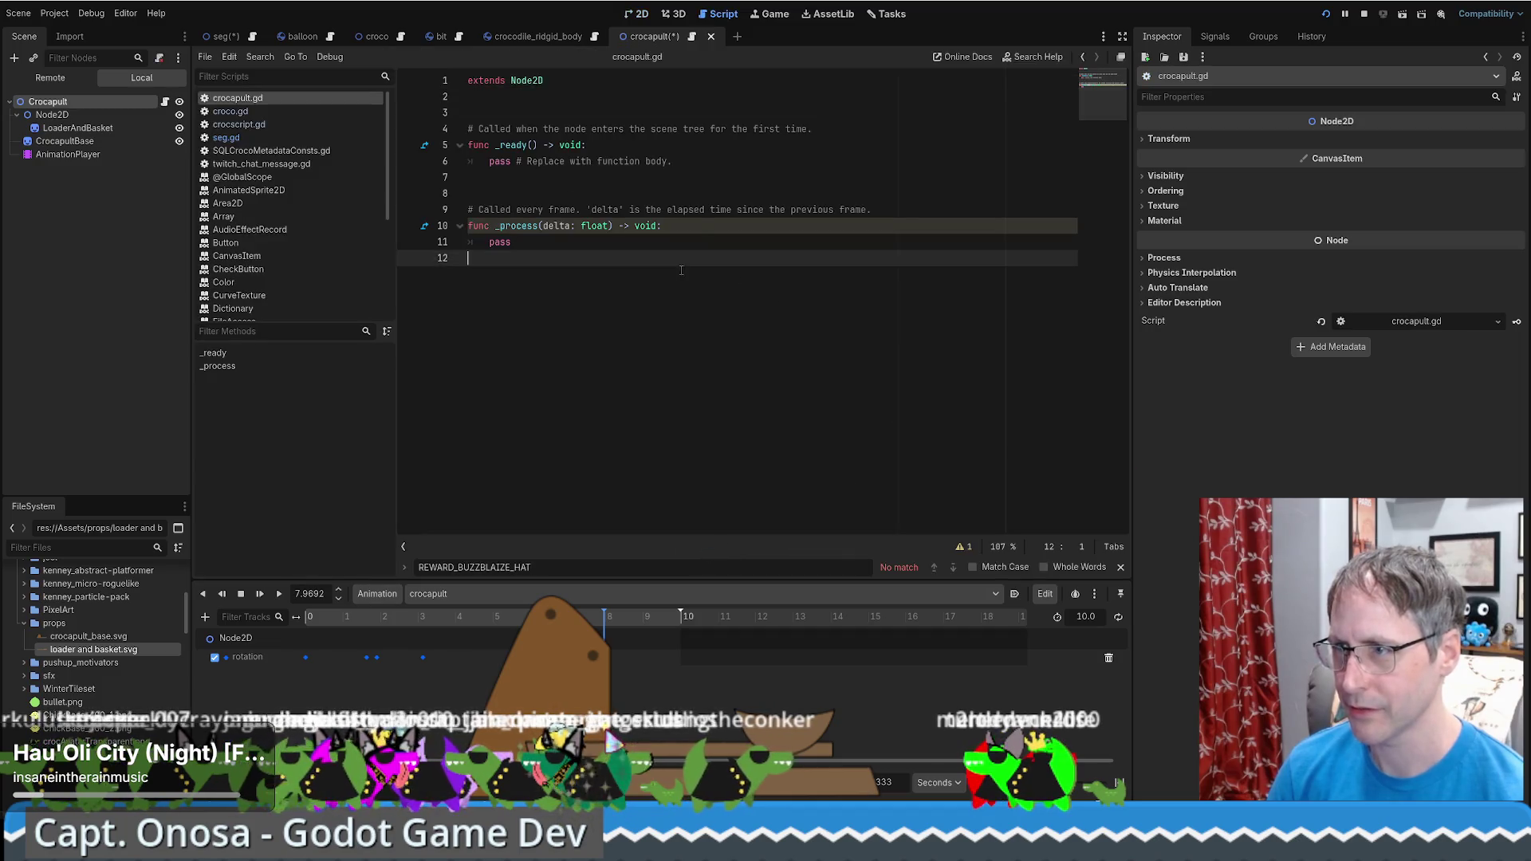
key("Return")
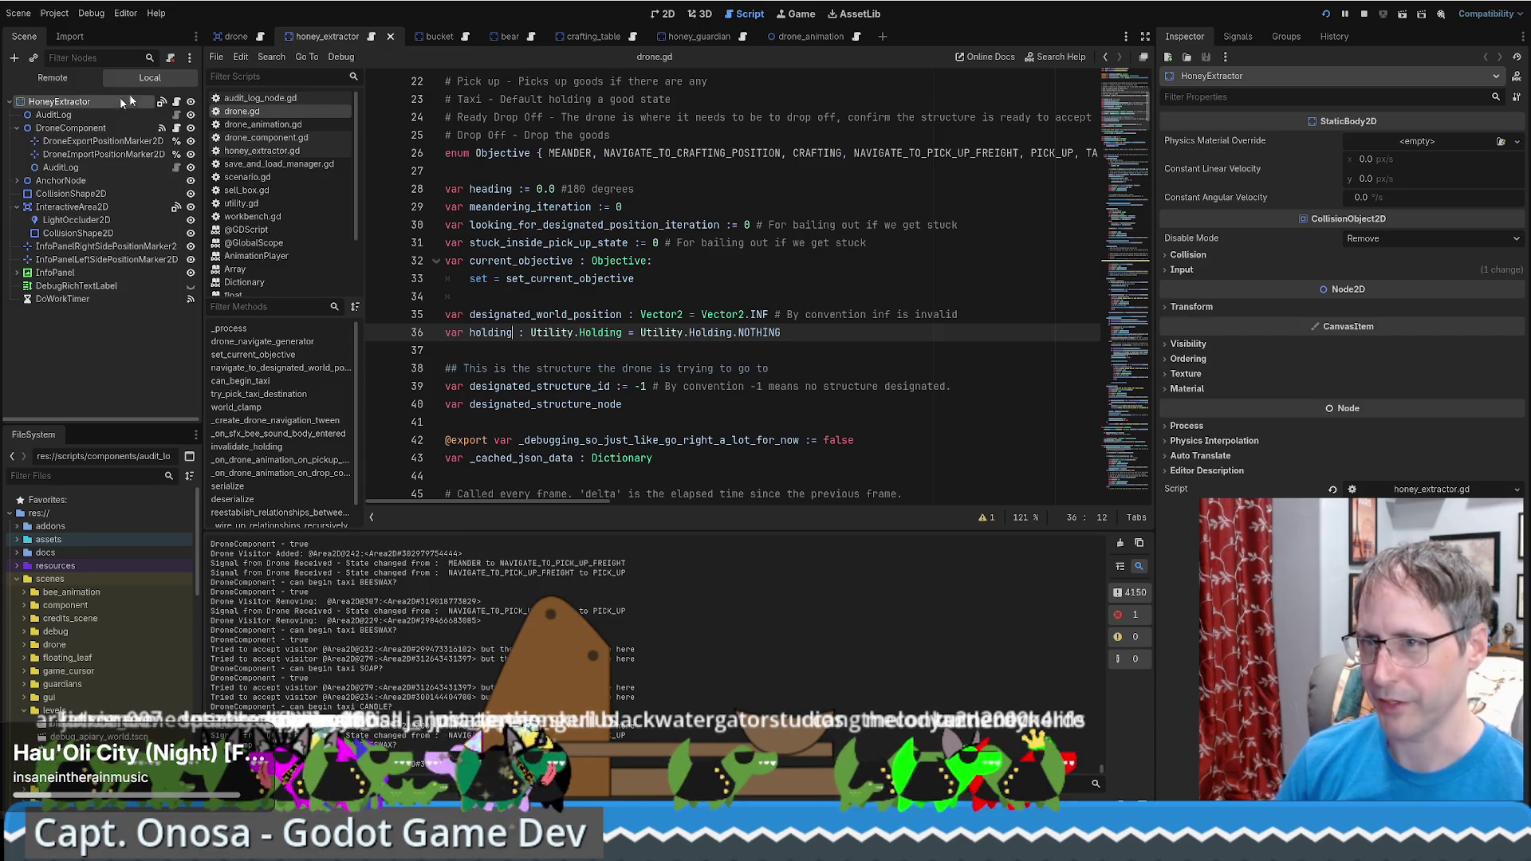
Copy lines 11–19 of the drone's drone_animation.gd (signals and emit functions) and return to Crocapult
left_click(237, 36)
left_click(72, 128)
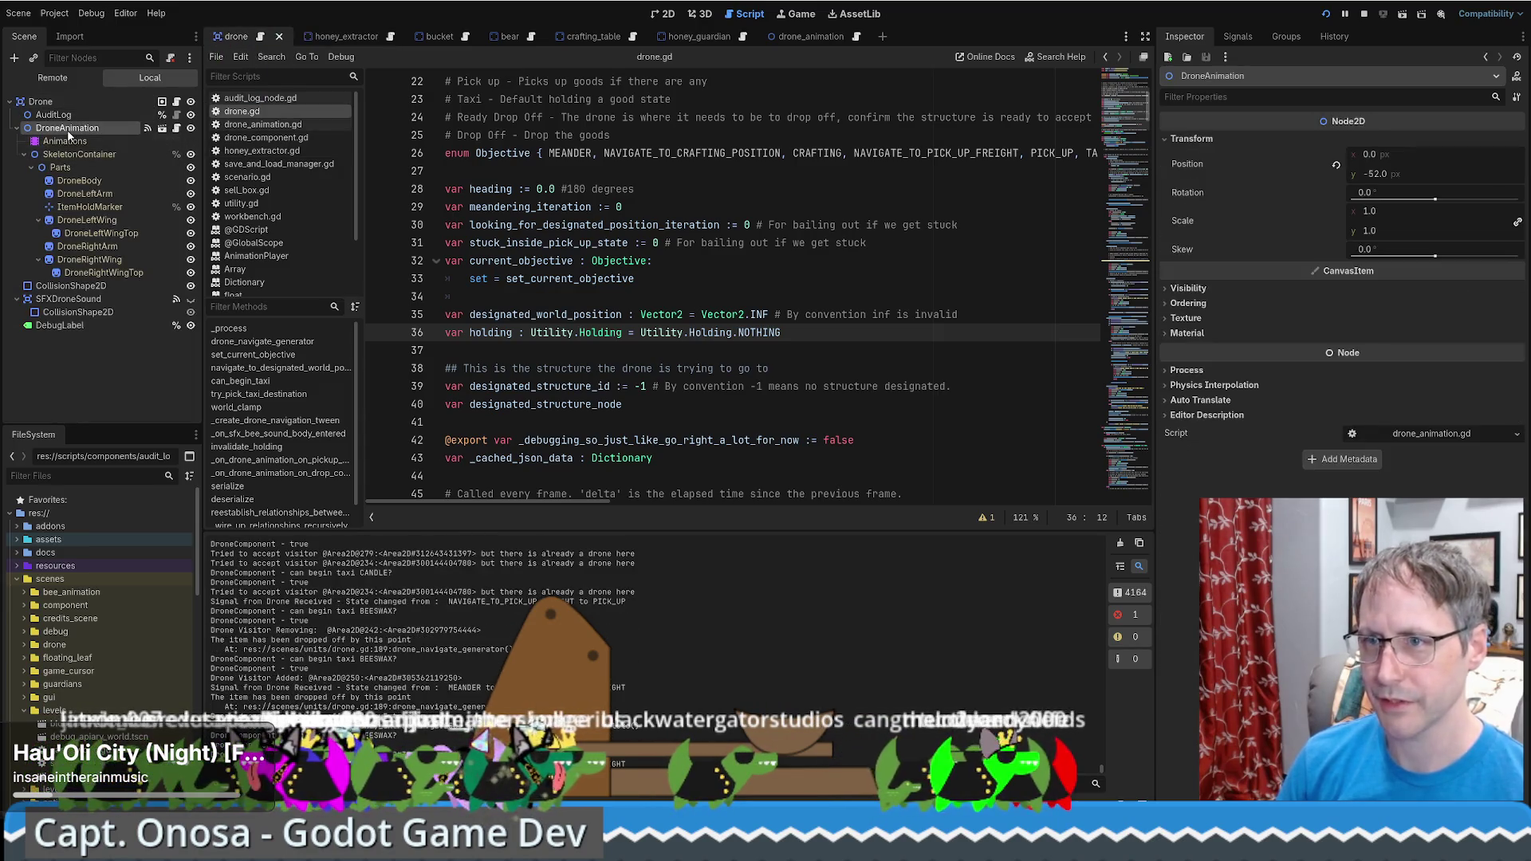
left_click(160, 131)
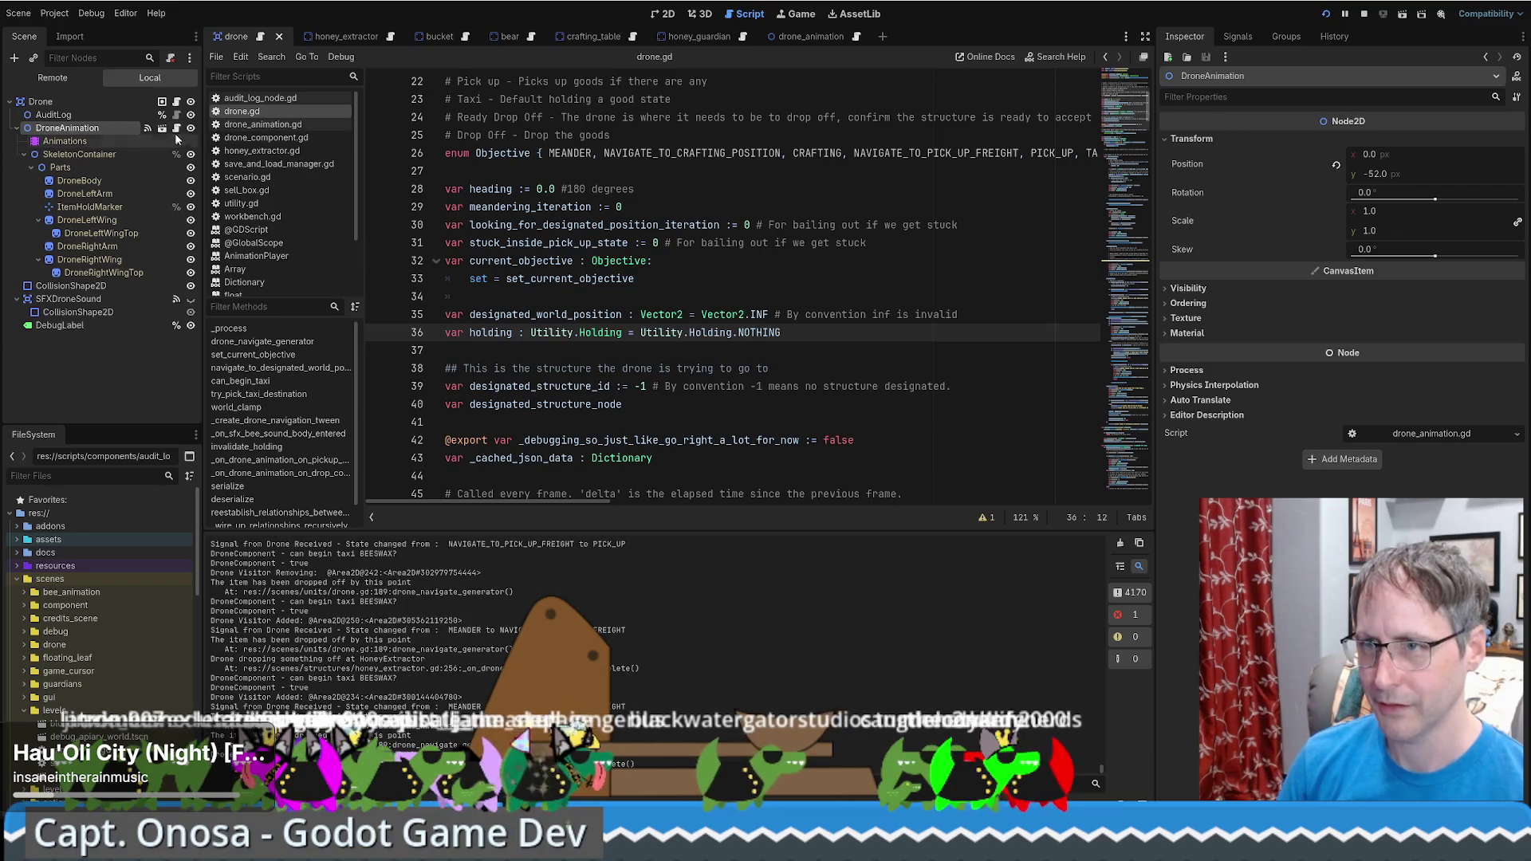
left_click(506, 262)
left_click_drag(505, 261, 609, 404)
key("ctrl+c")
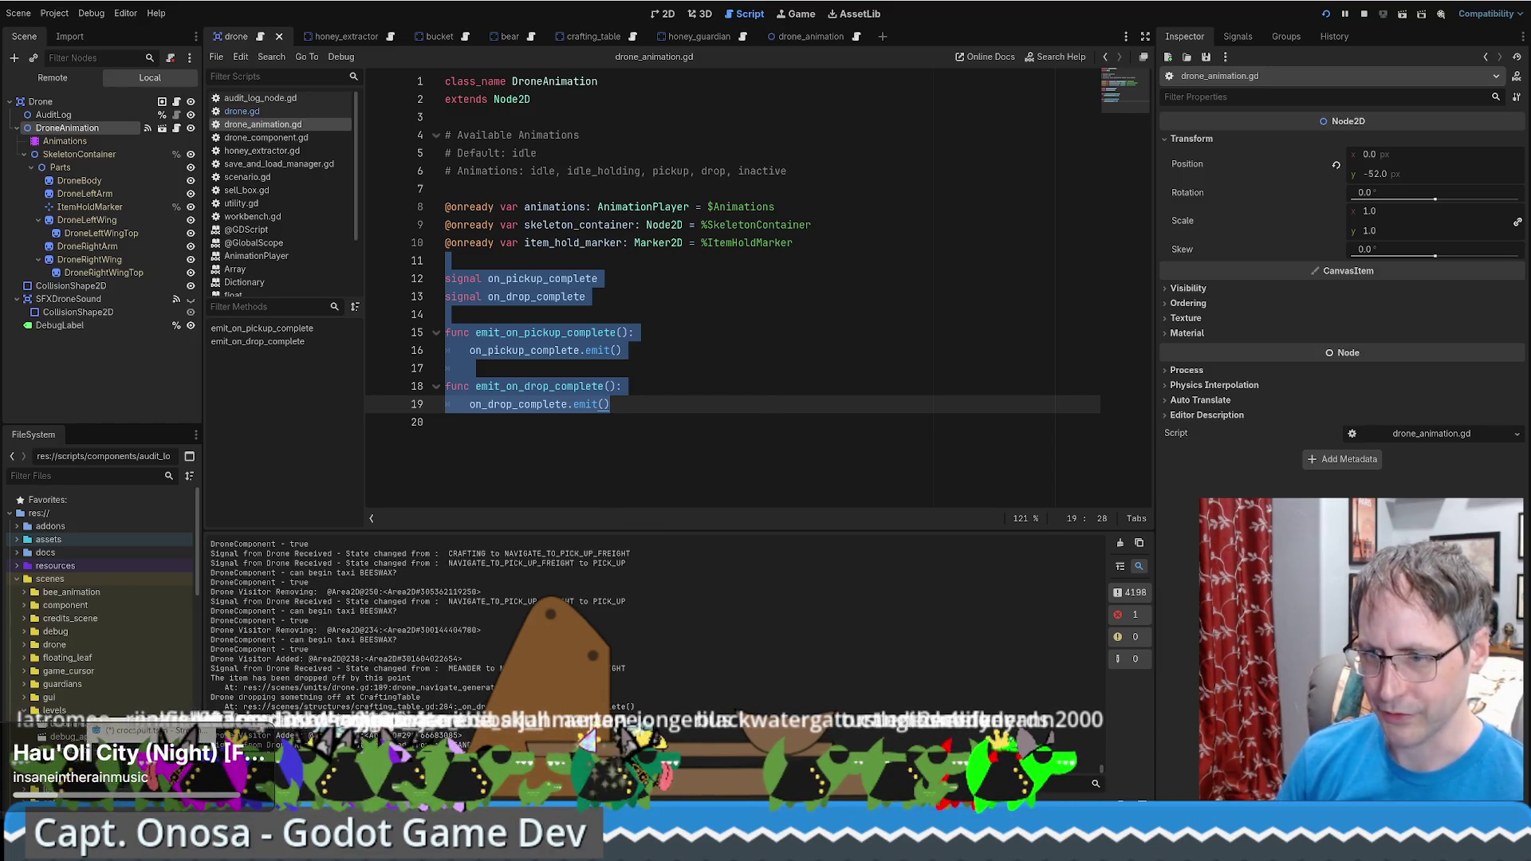
key("alt+Tab")
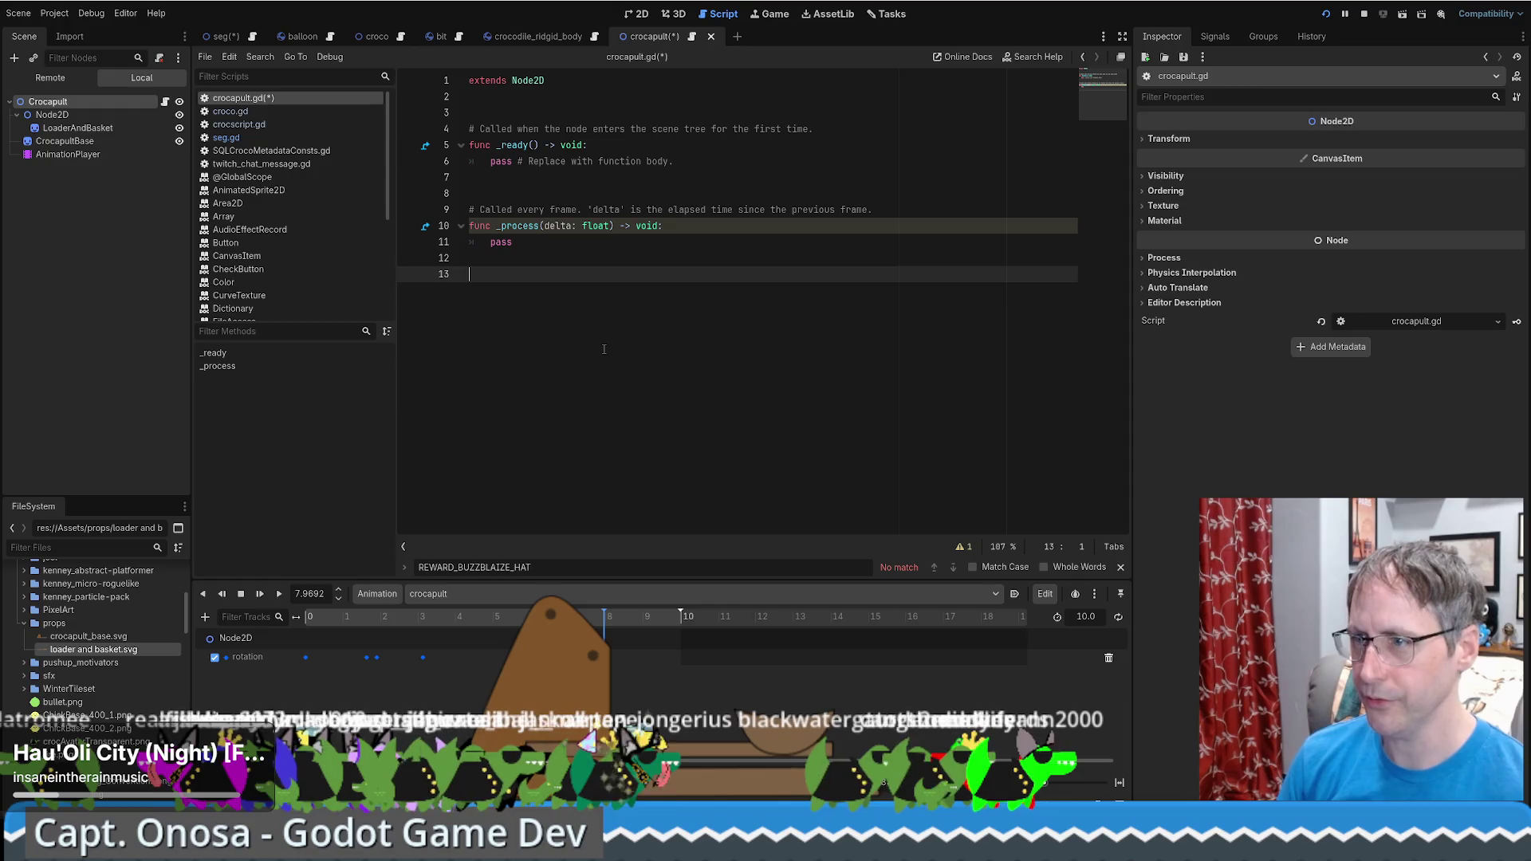
Paste the copied signals and emit functions into crocapult.gd and remove an extra line
key("ctrl+v")
key("Up")
key("Up")
key("Up")
key("End")
key("shift+Down")
key("BackSpace")
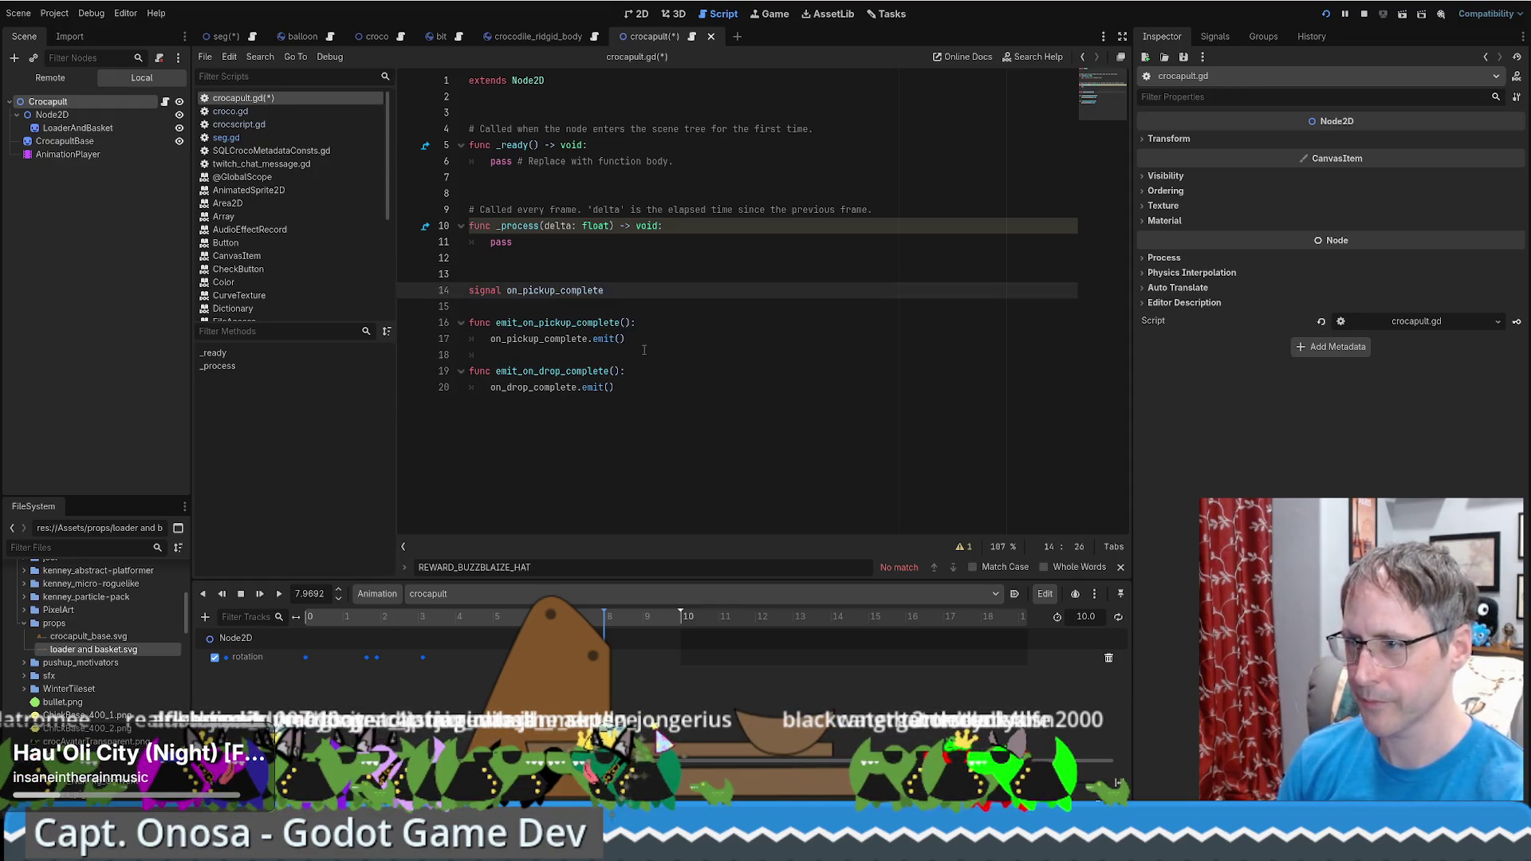
Tidy the pasted code, restoring the drop signal, and select 'pickup' in the first signal
left_click(644, 350)
key("shift+Down")
key("shift+Down")
key("BackSpace")
left_click(556, 274)
key("BackSpace")
left_click(526, 274)
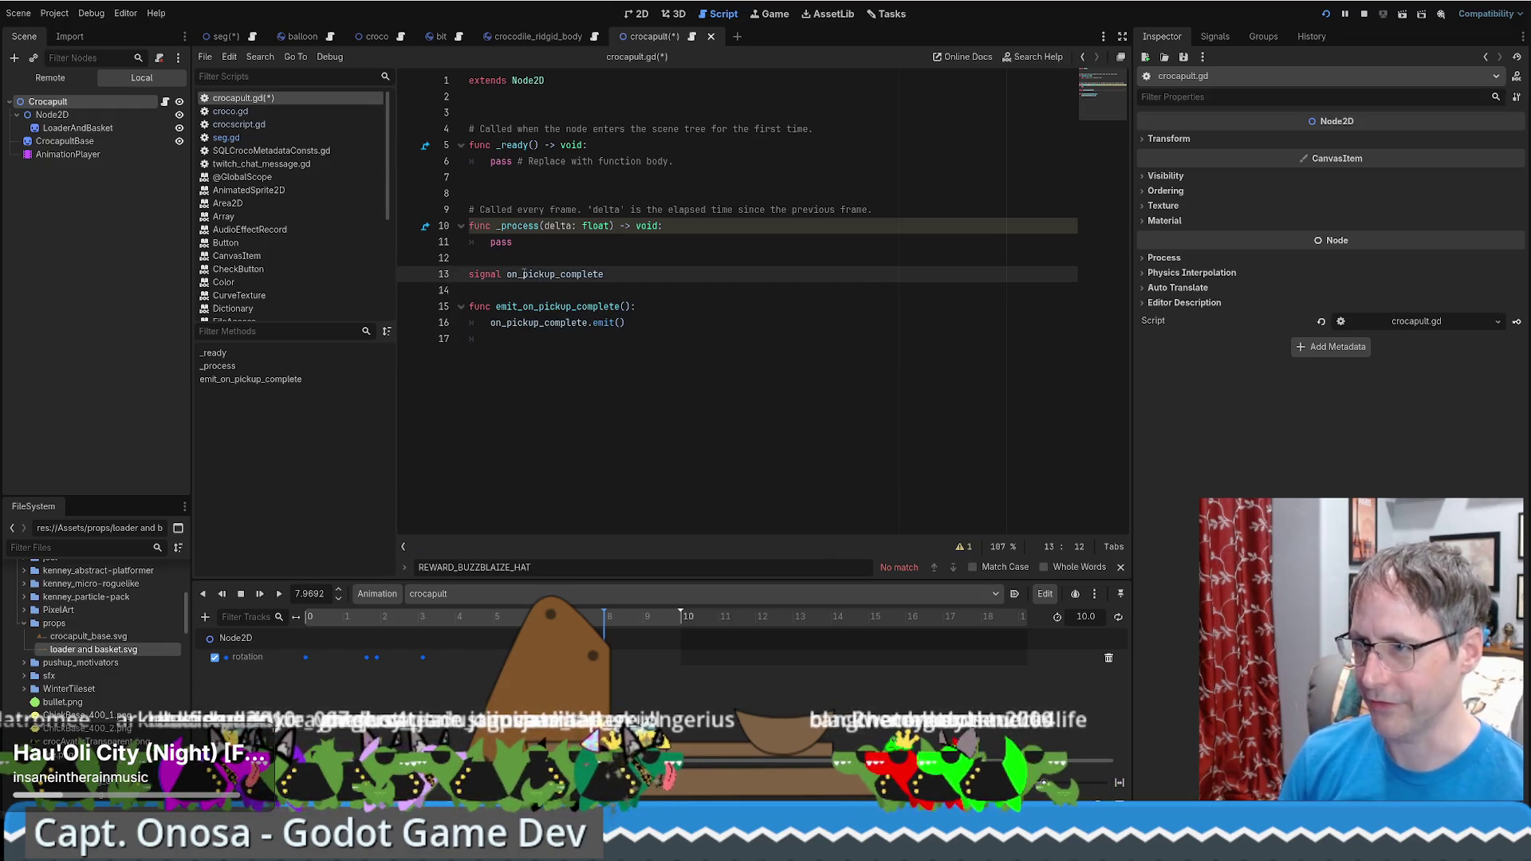
key("ctrl+z")
key("ctrl+z")
key("ctrl+z")
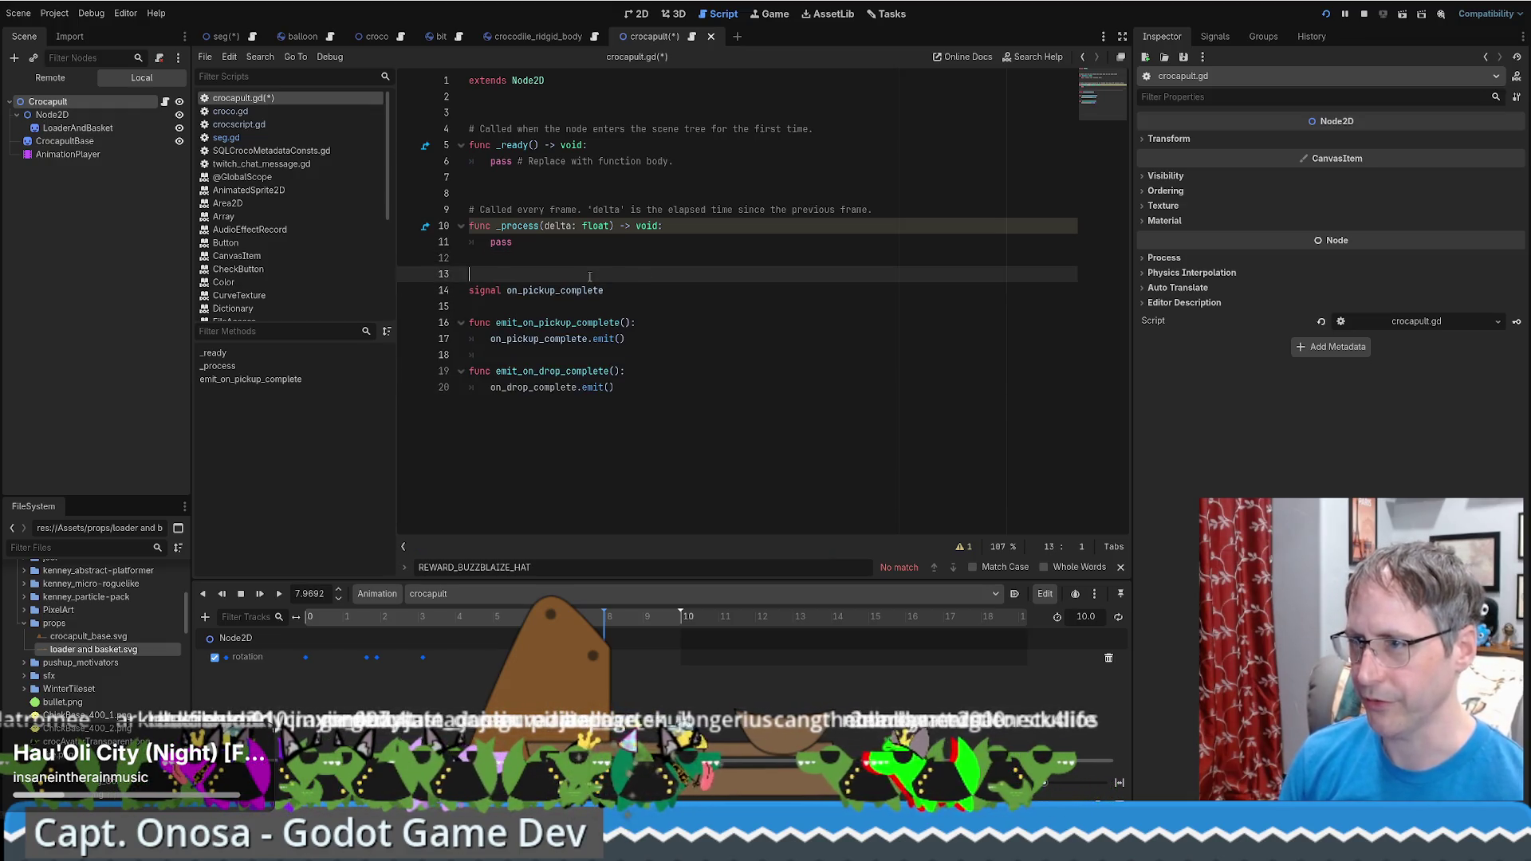
left_click_drag(523, 291, 552, 290)
type("ready_to_load")
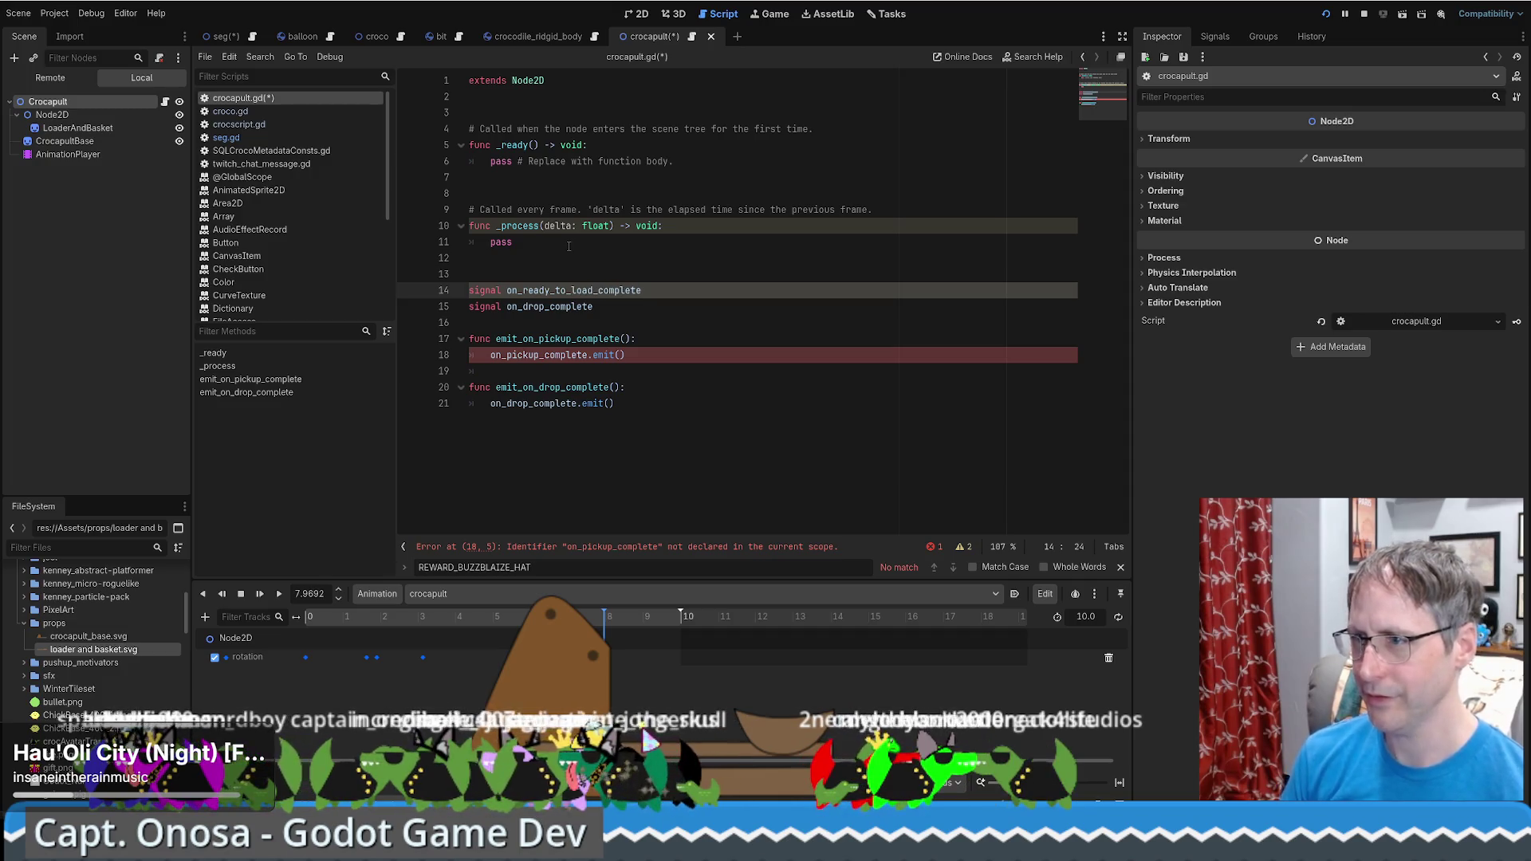
Rename the declared signals to on_ready_to_load and on_launch
left_click(690, 289, "shift")
key("BackSpace")
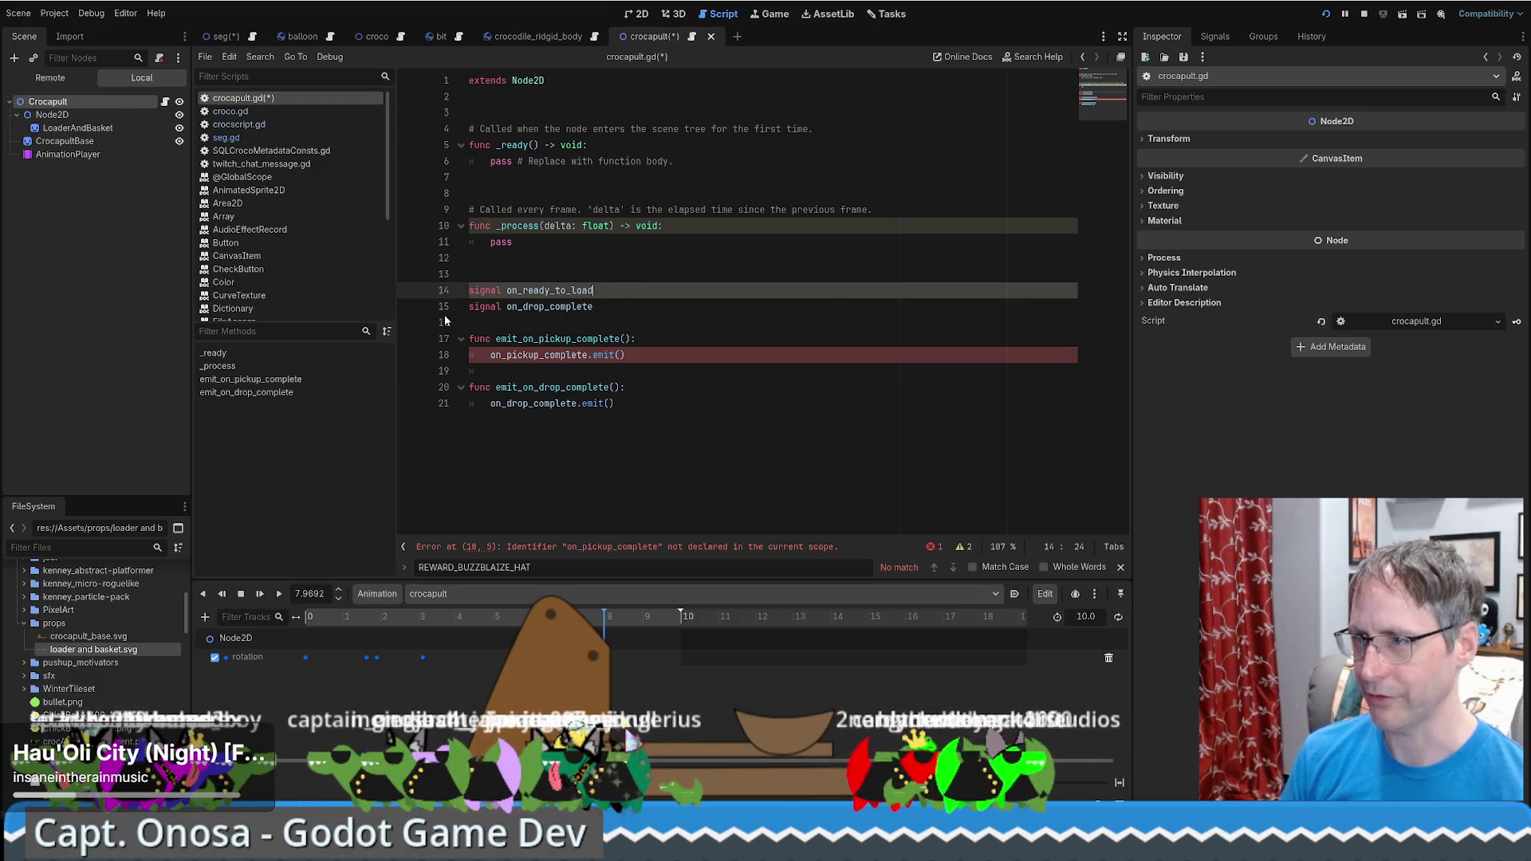
left_click_drag(519, 306, 542, 306)
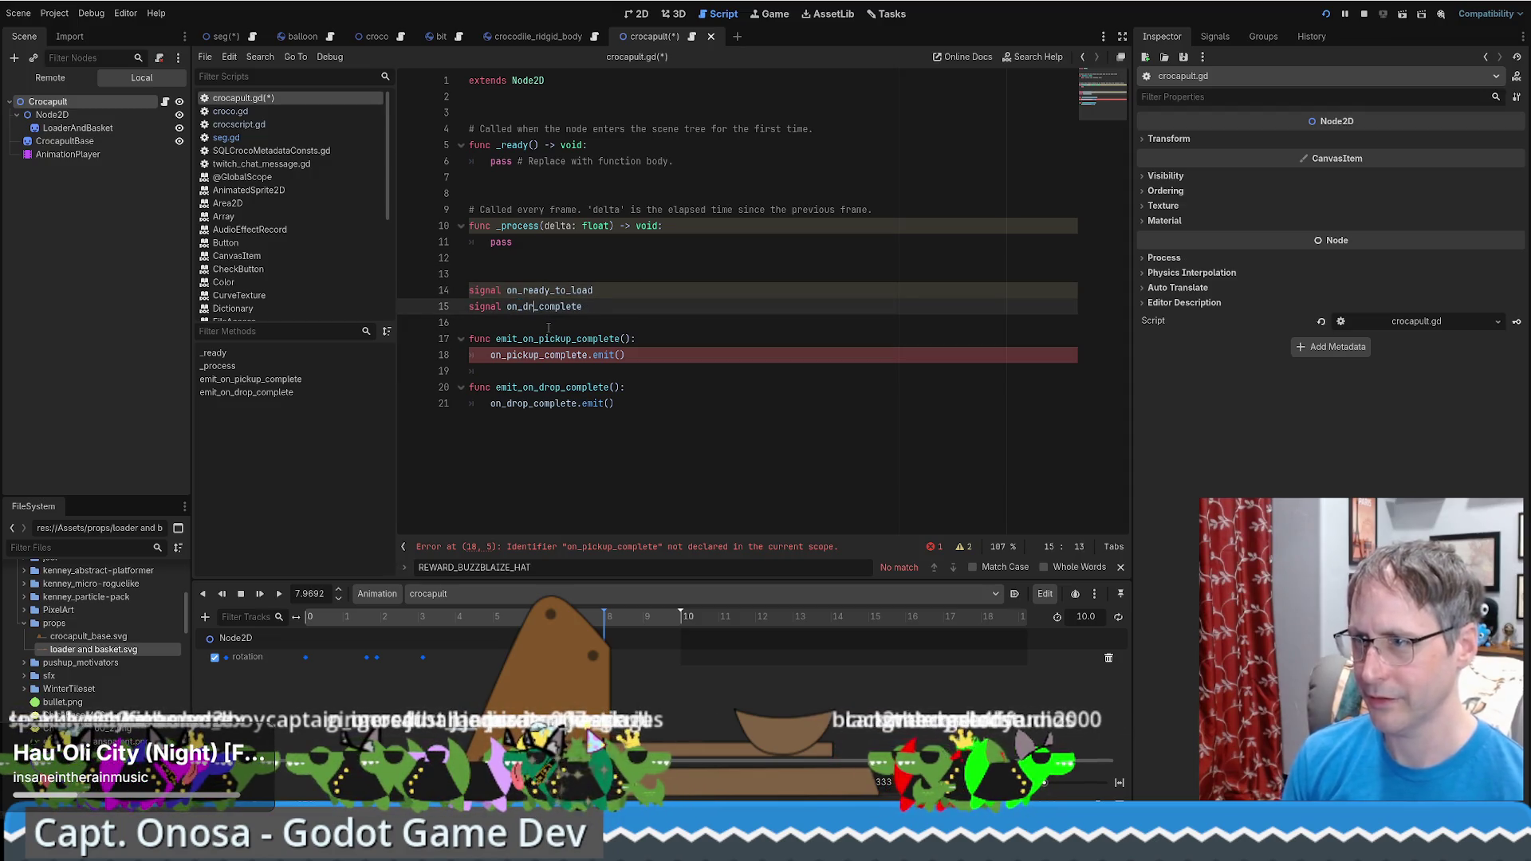
type("launch")
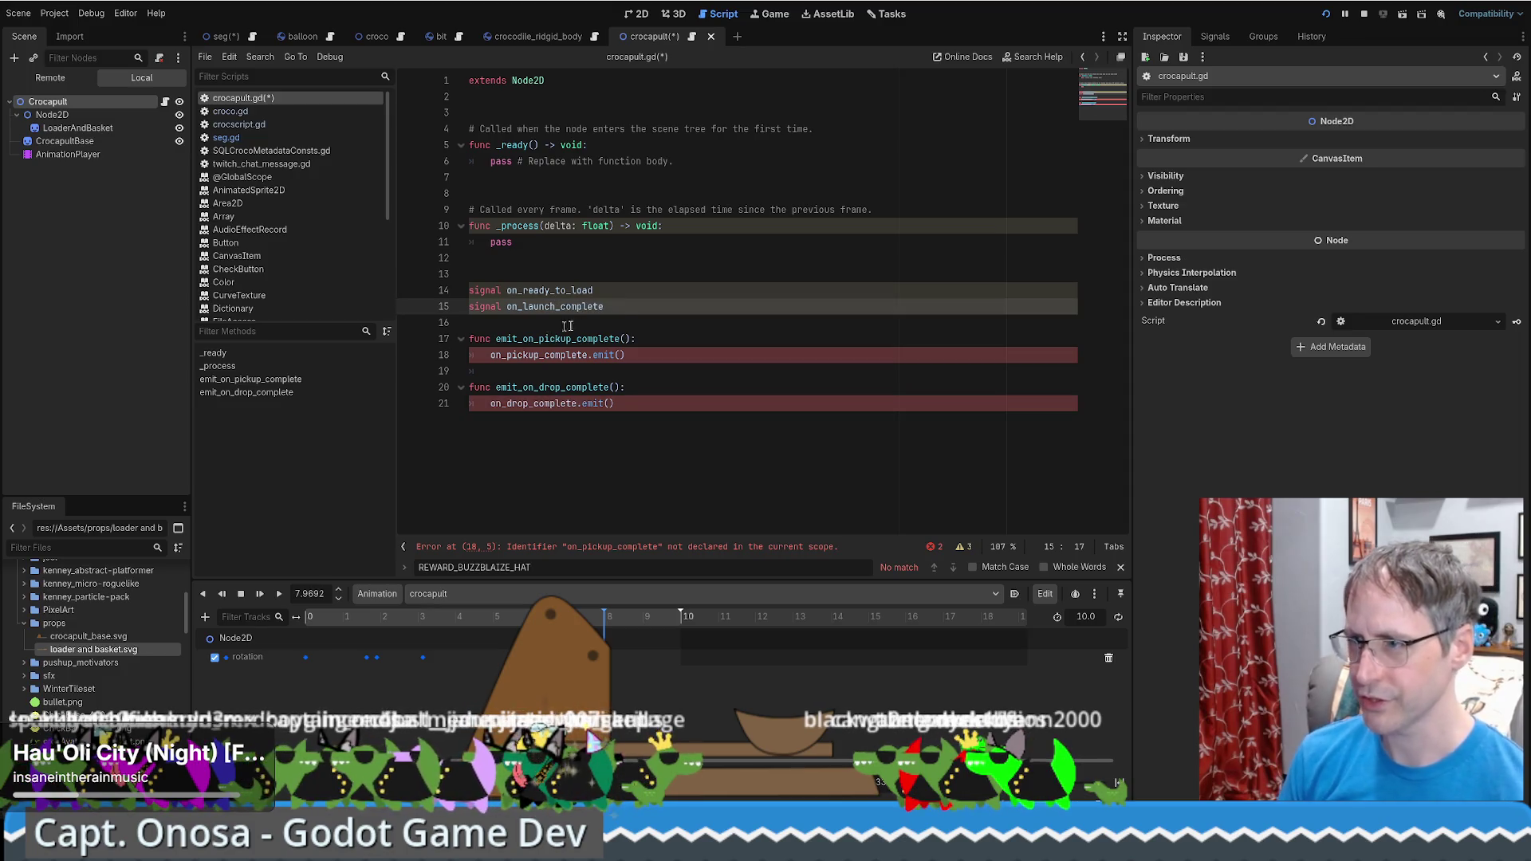
left_click(627, 306, "shift")
key("BackSpace")
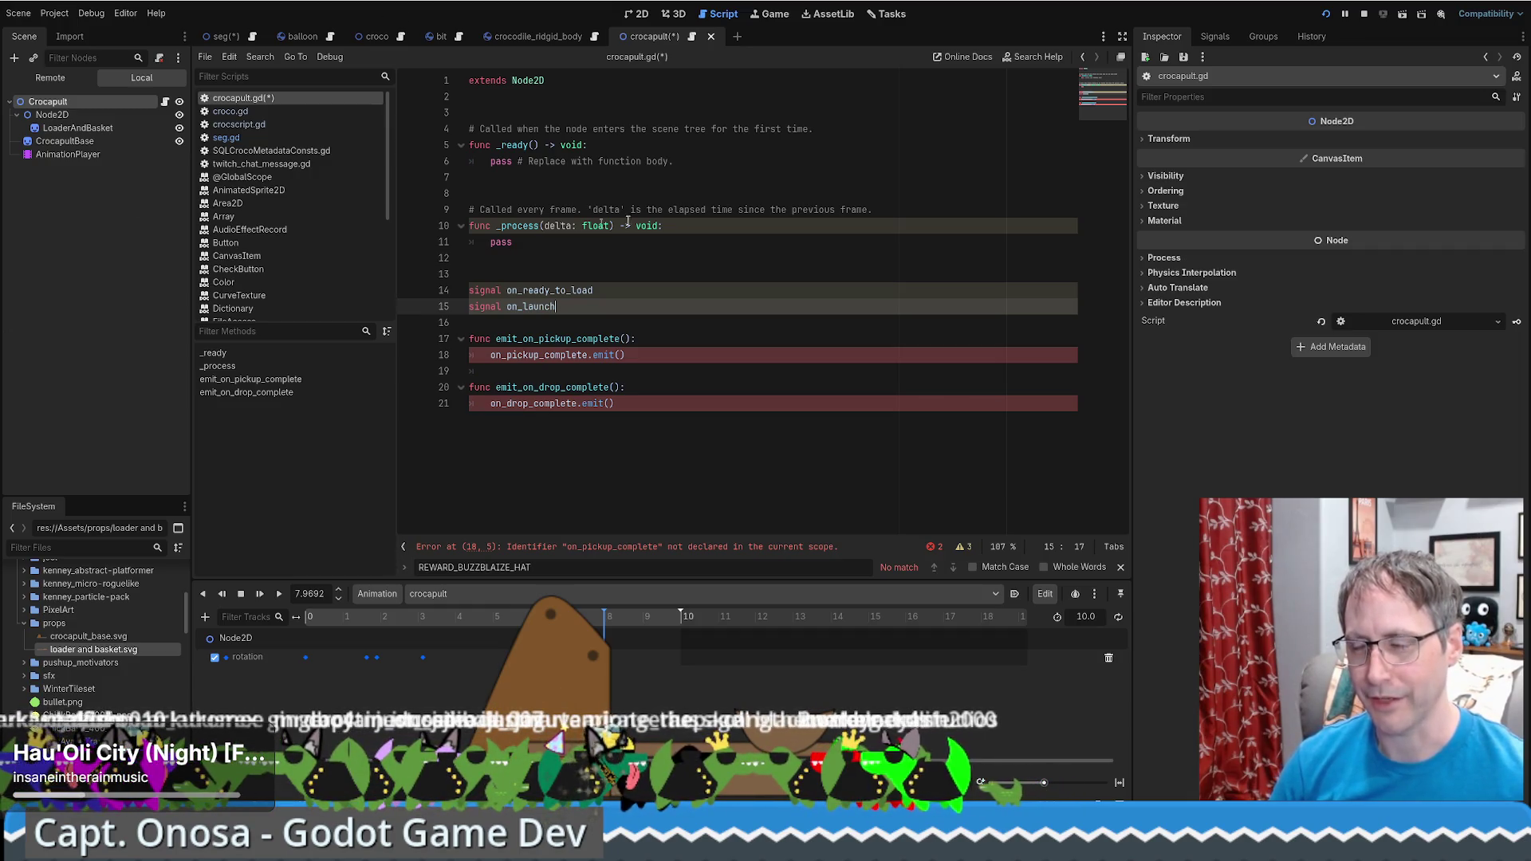
left_click(680, 323)
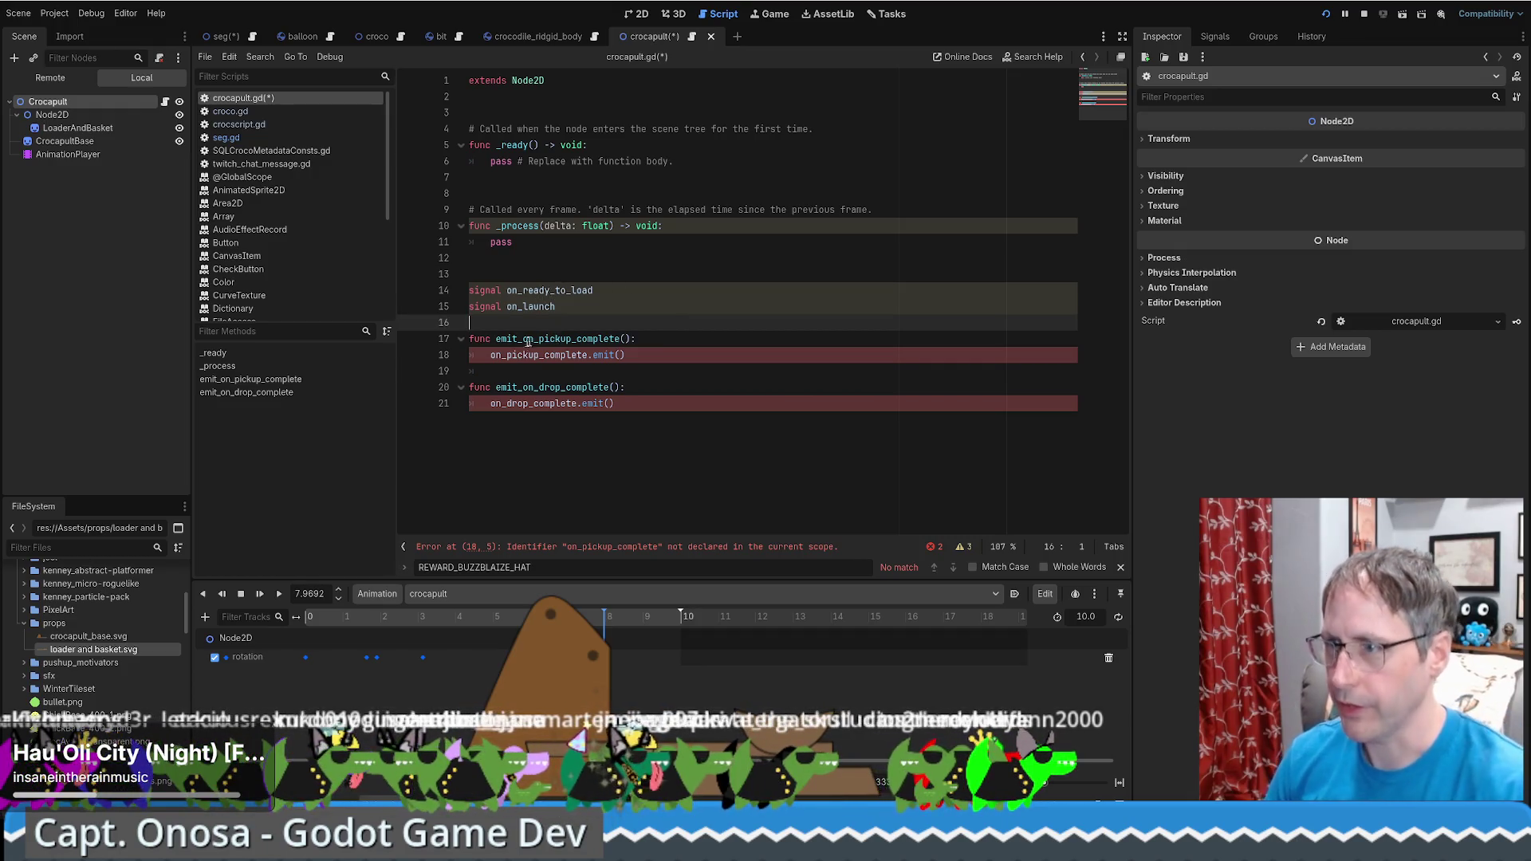
Replace on_drop_complete with on_launch in the second emit function and its emit call
left_click_drag(524, 339, 622, 341)
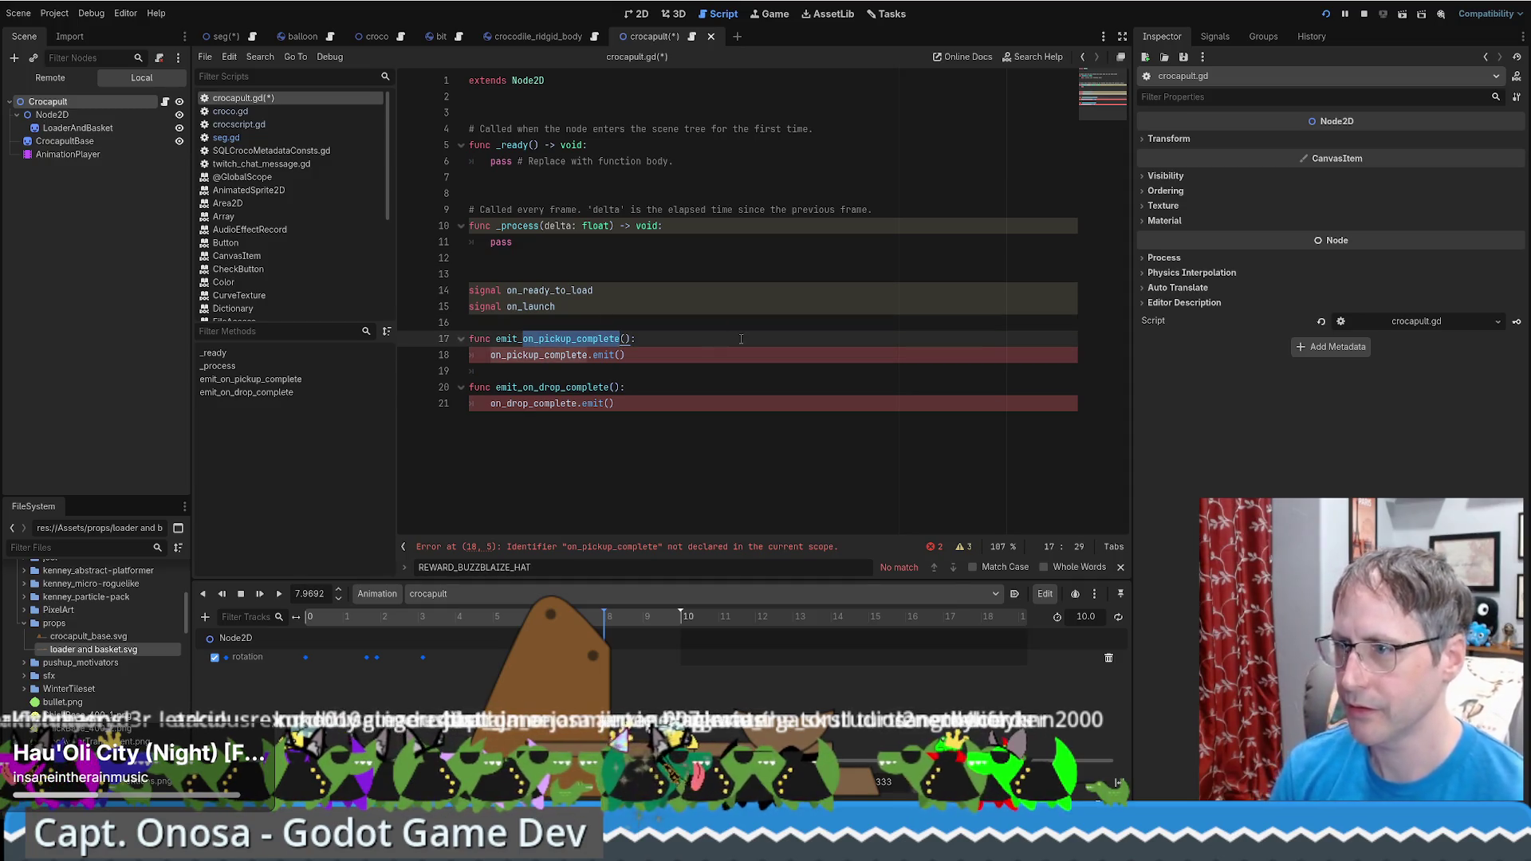
type("o_load")
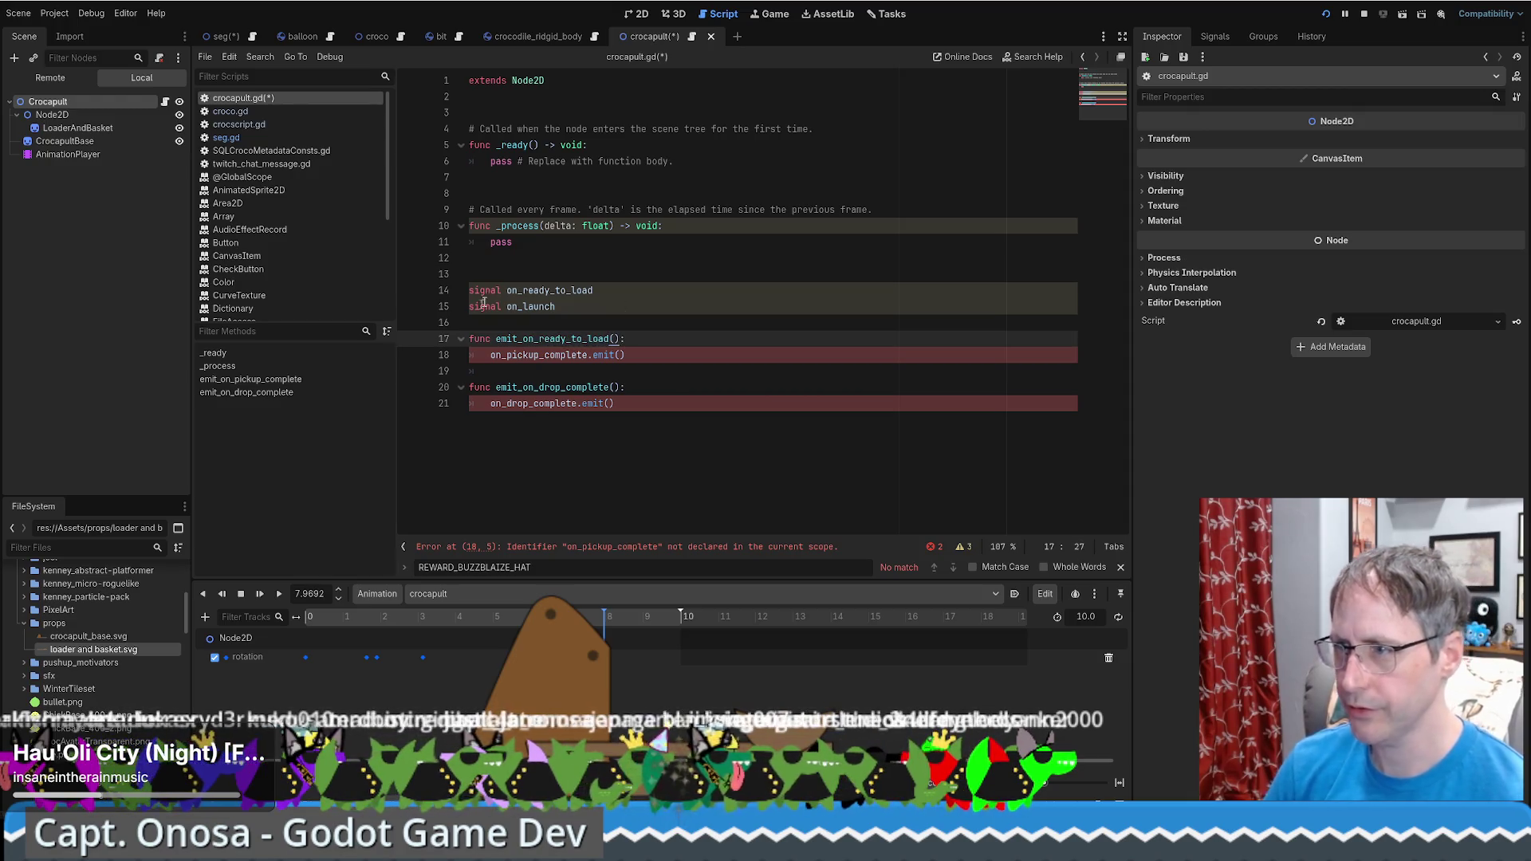
double_click(509, 307)
key("ctrl+c")
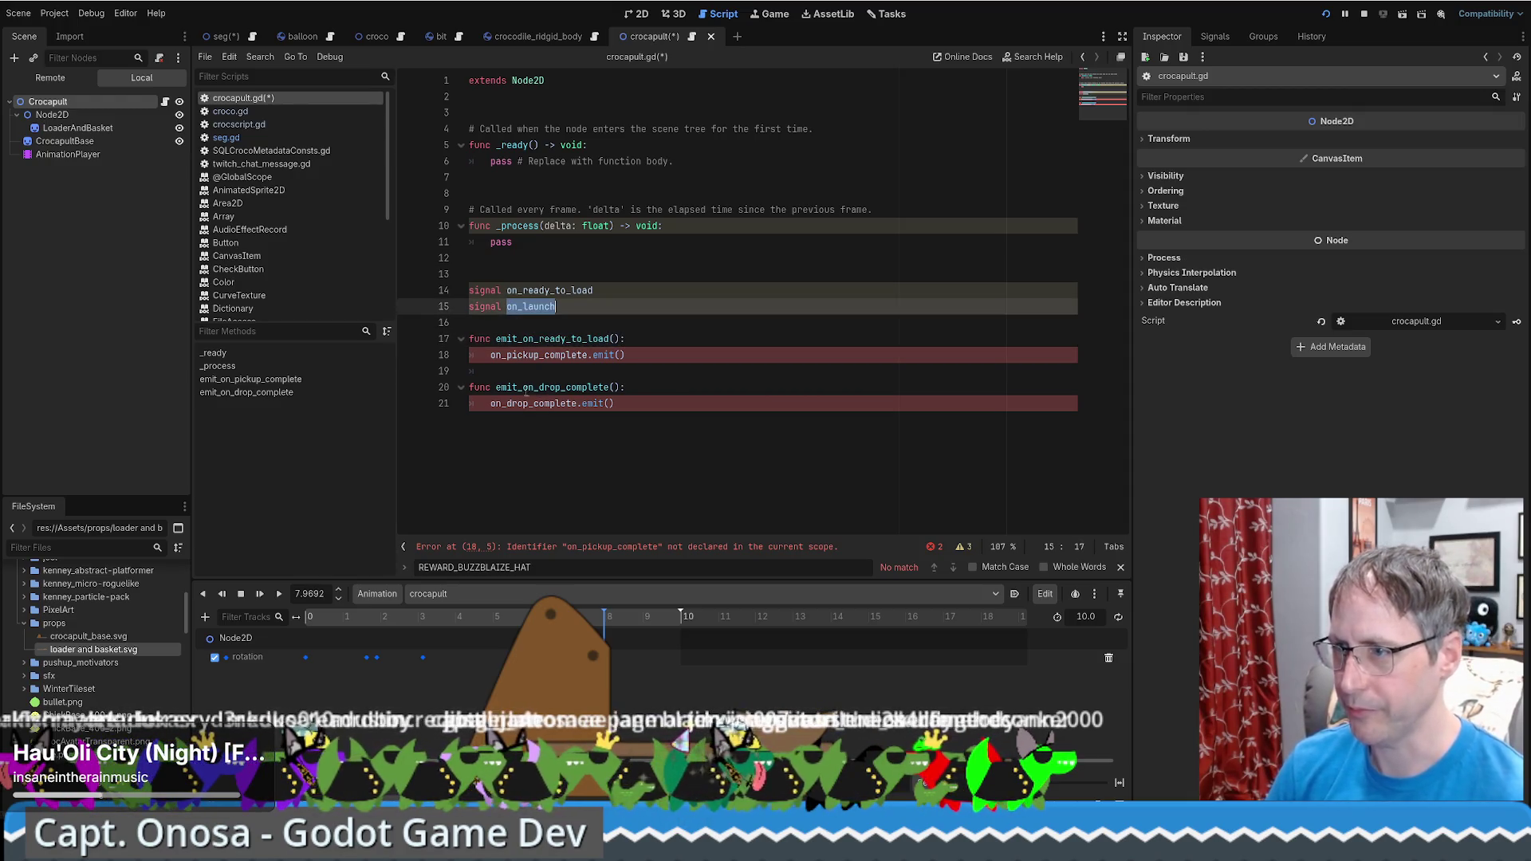
left_click_drag(523, 387, 607, 388)
key("ctrl+v")
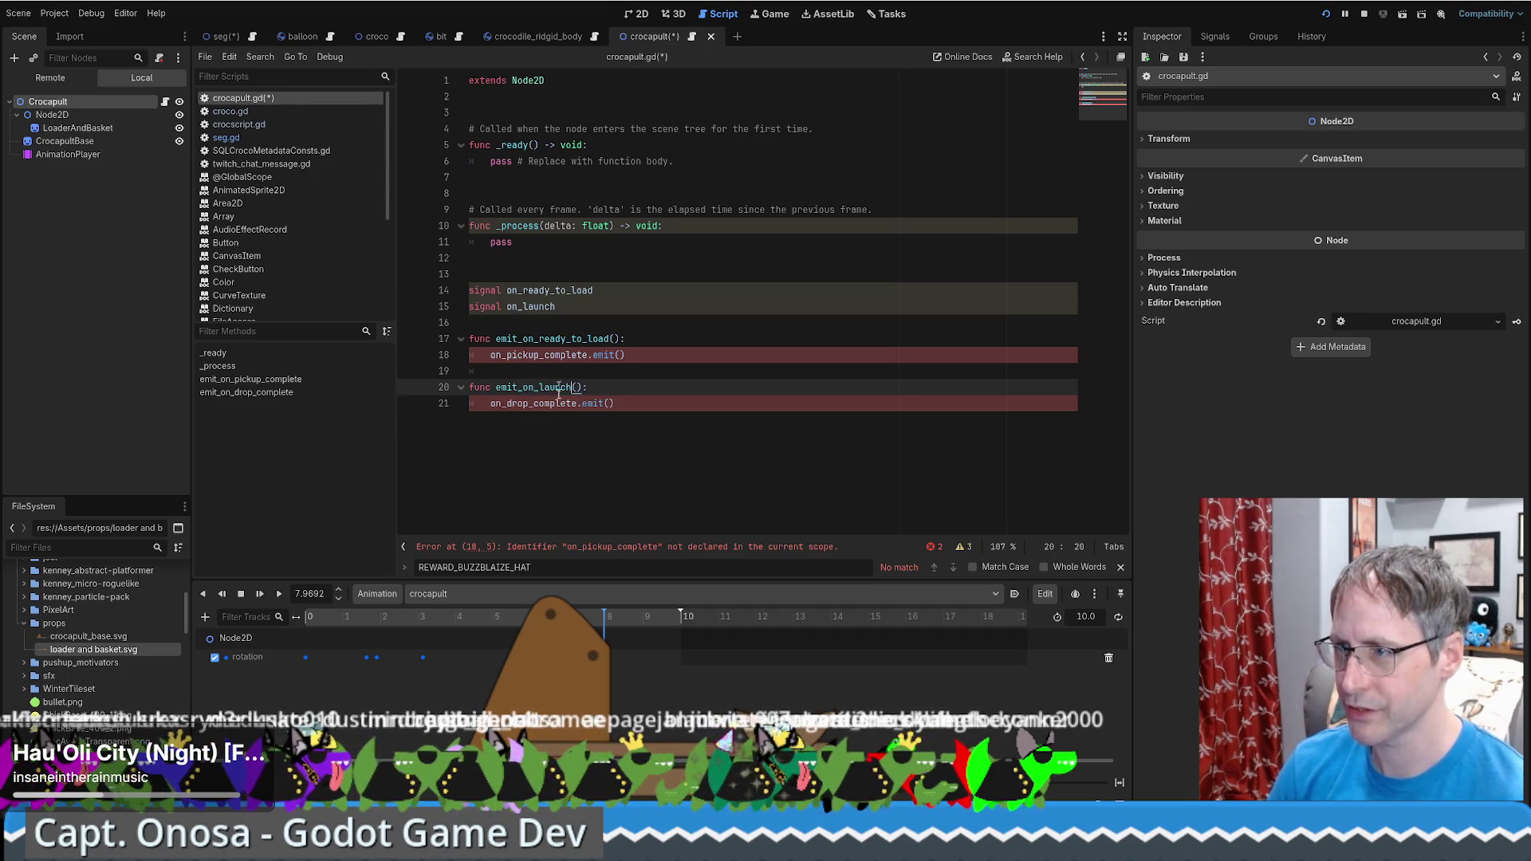
left_click(561, 402)
double_click(561, 403)
left_click(560, 403)
left_click(558, 404)
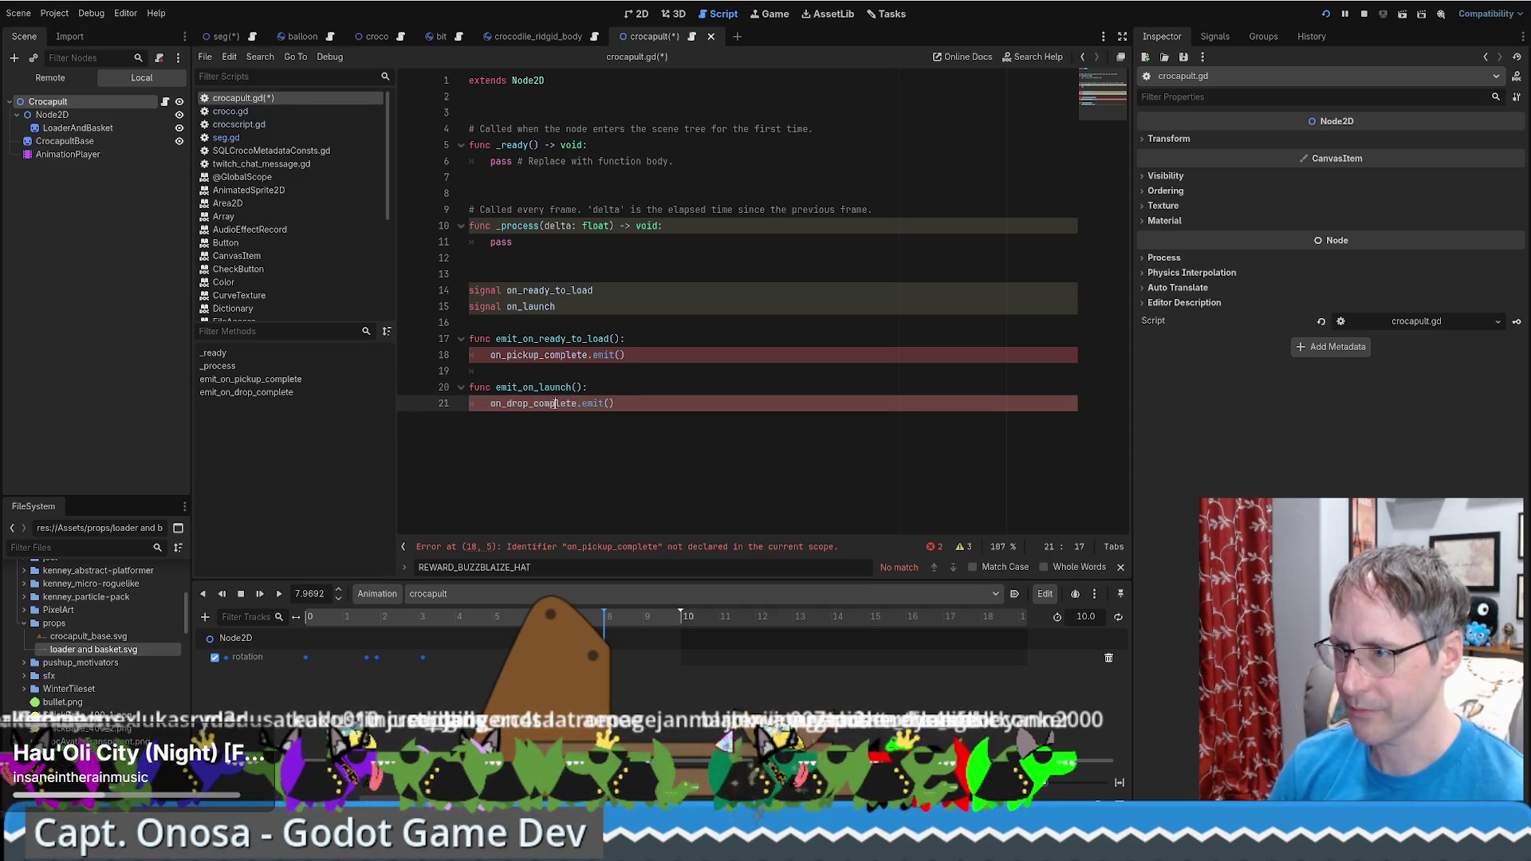
double_click(557, 404)
key("ctrl+v")
Change the first emit call to emit on_ready_to_load and go to the extra blank line
double_click(550, 291)
key("ctrl+c")
double_click(527, 355)
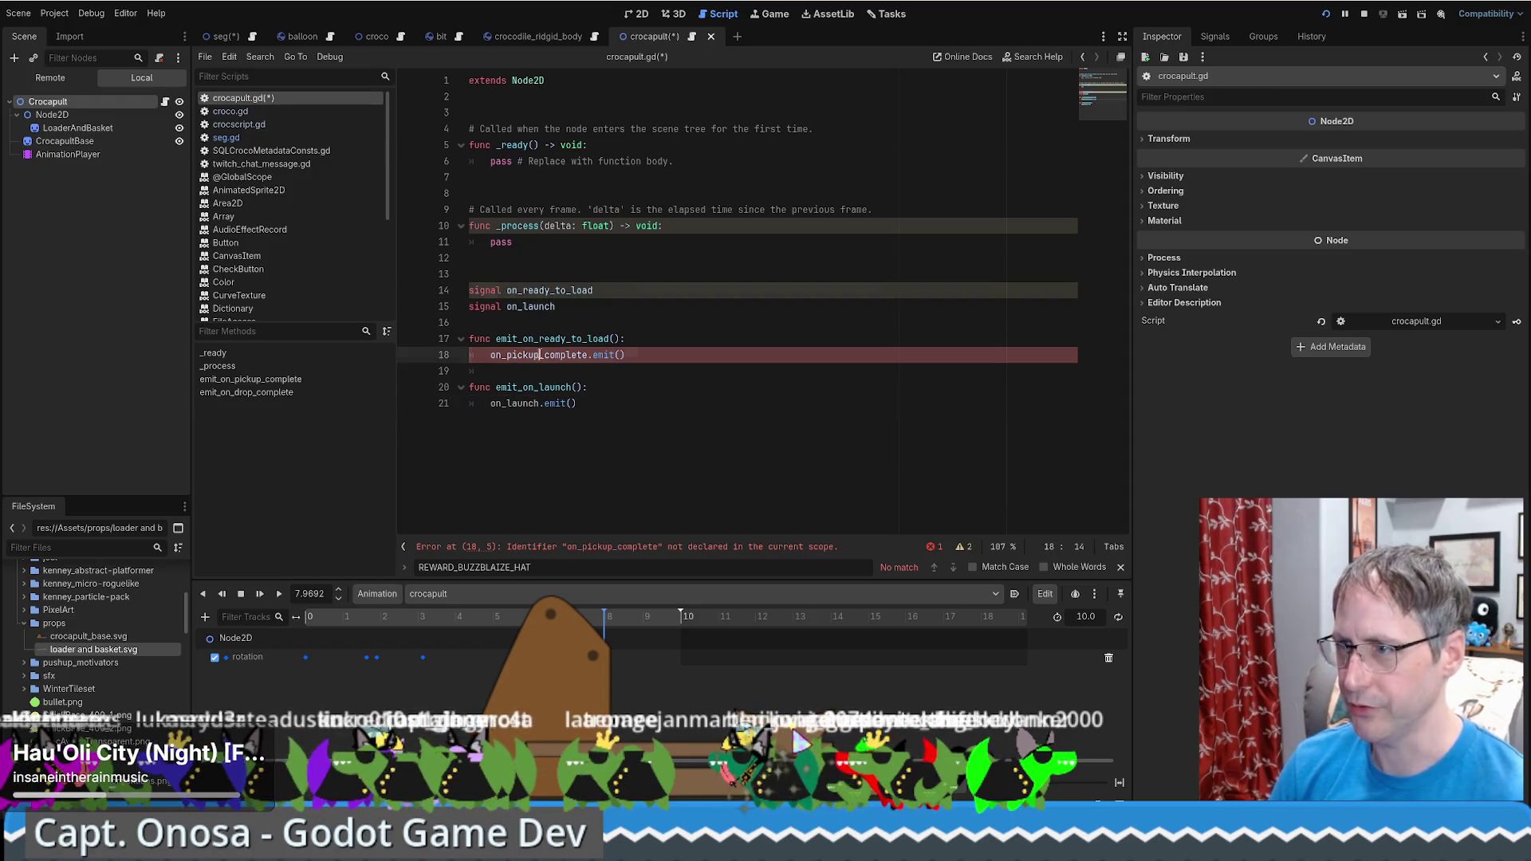
key("ctrl+v")
left_click(651, 290)
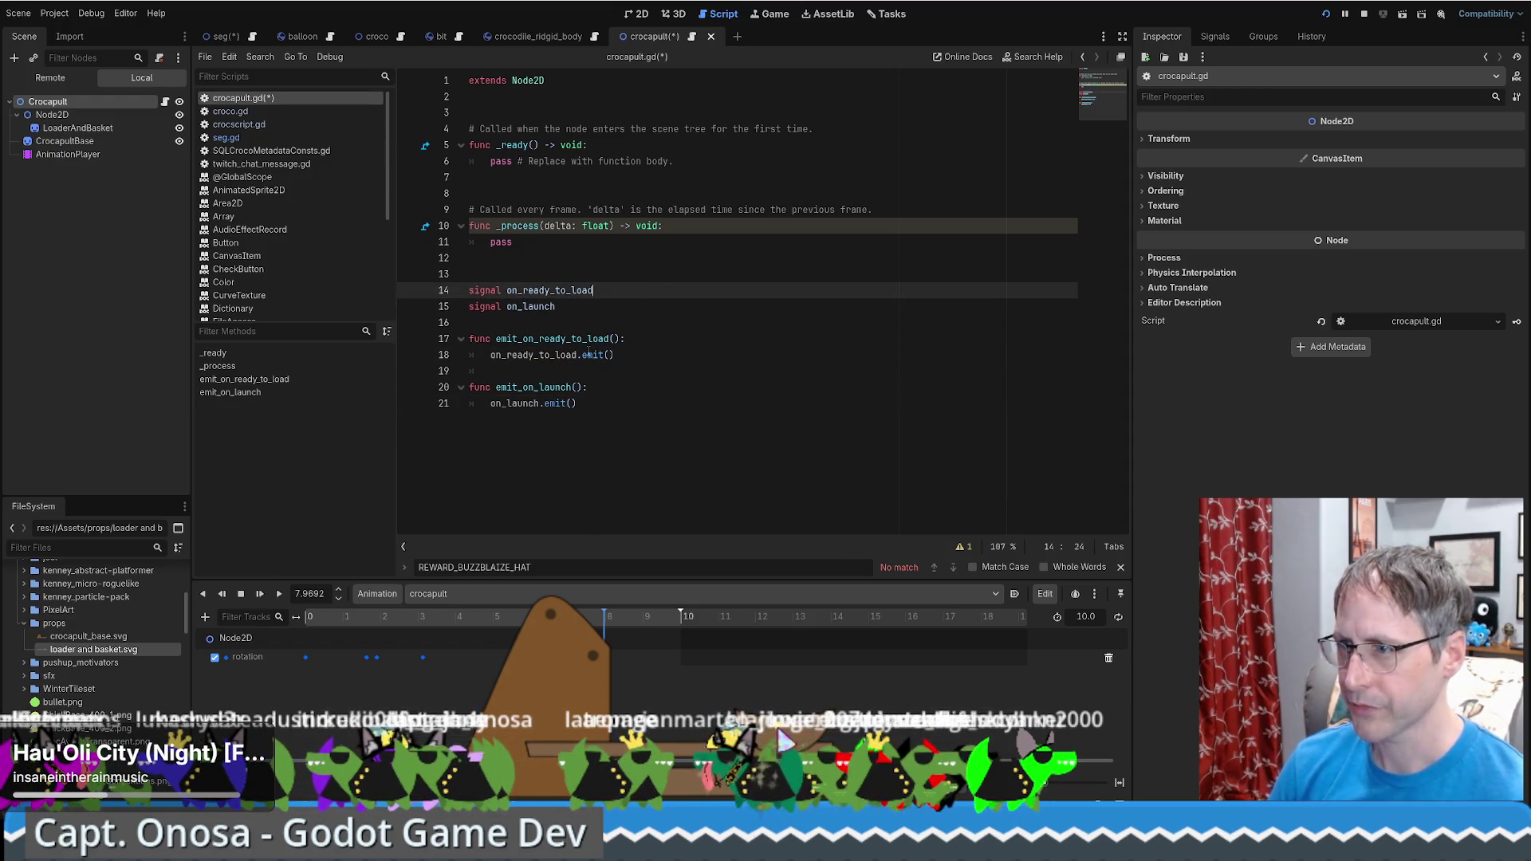
key("Down")
key("Down")
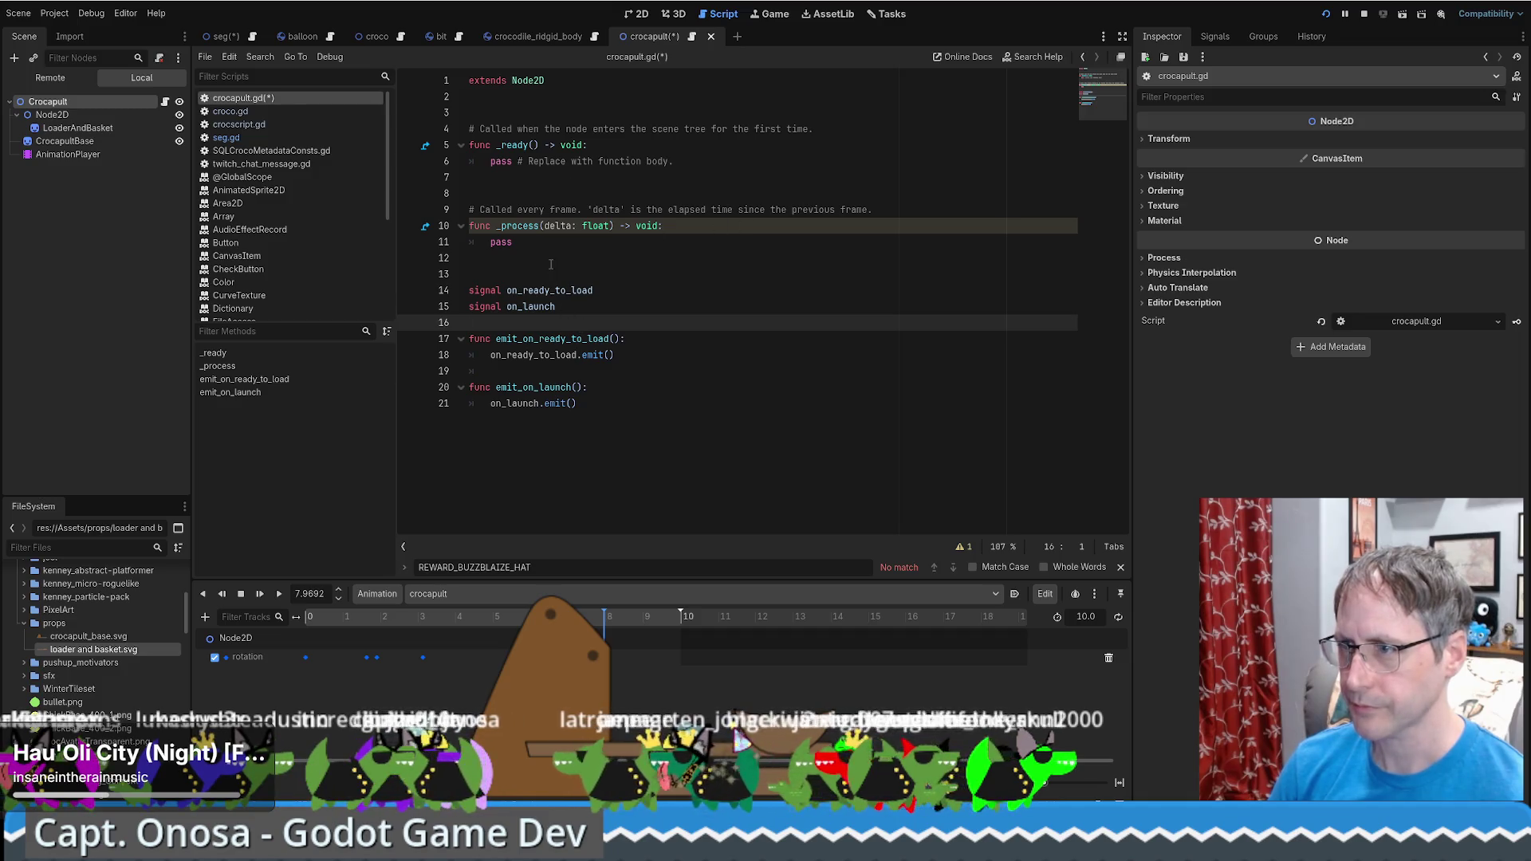
left_click(535, 261)
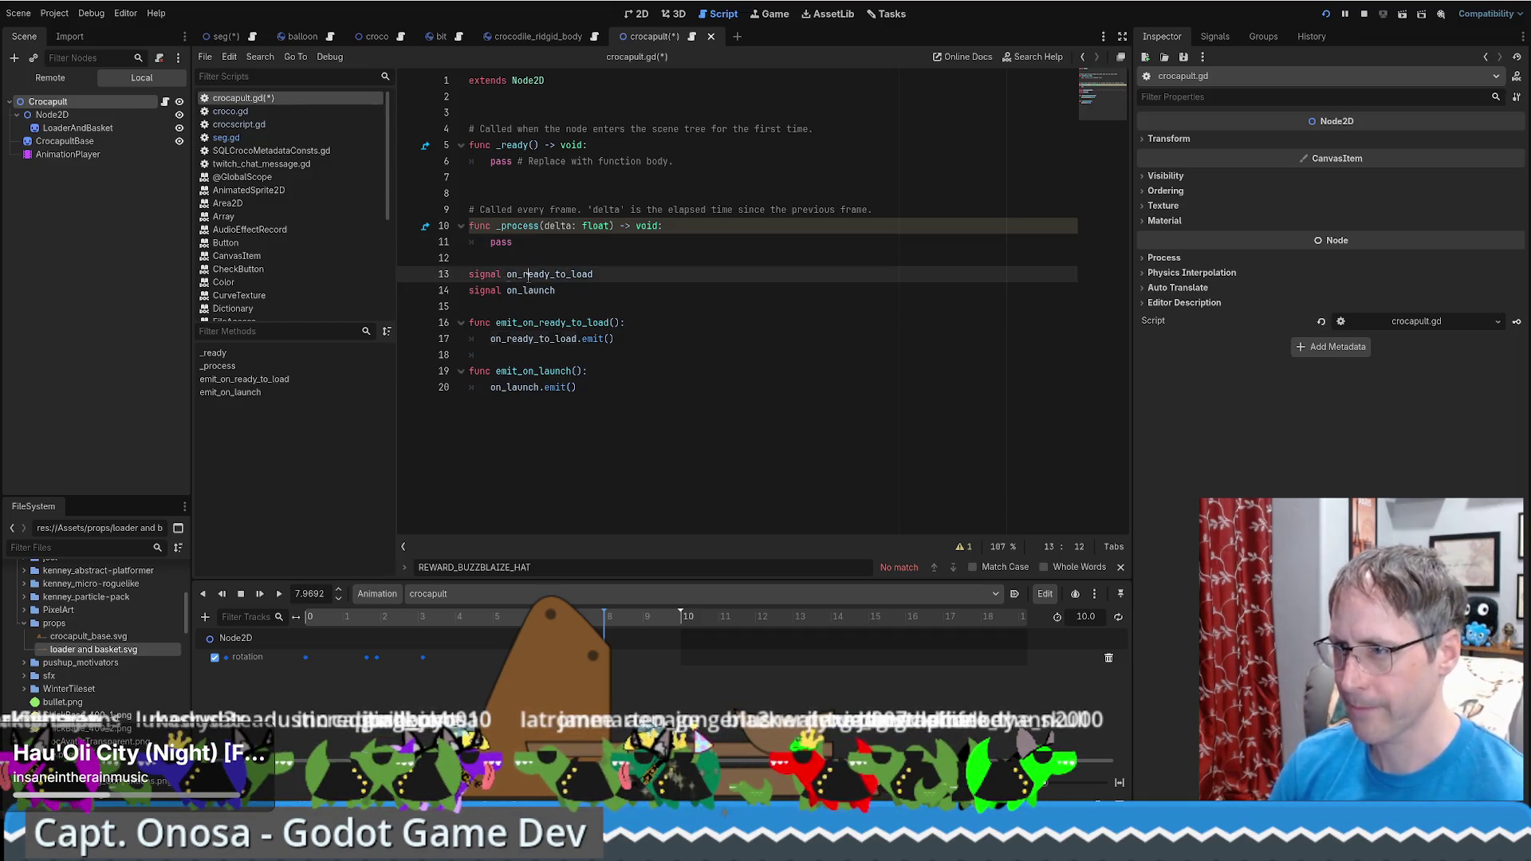
Delete the extra blank line and try pasting emit_on_ready_to_load into _ready, then undo it
key("Delete")
left_click(613, 146)
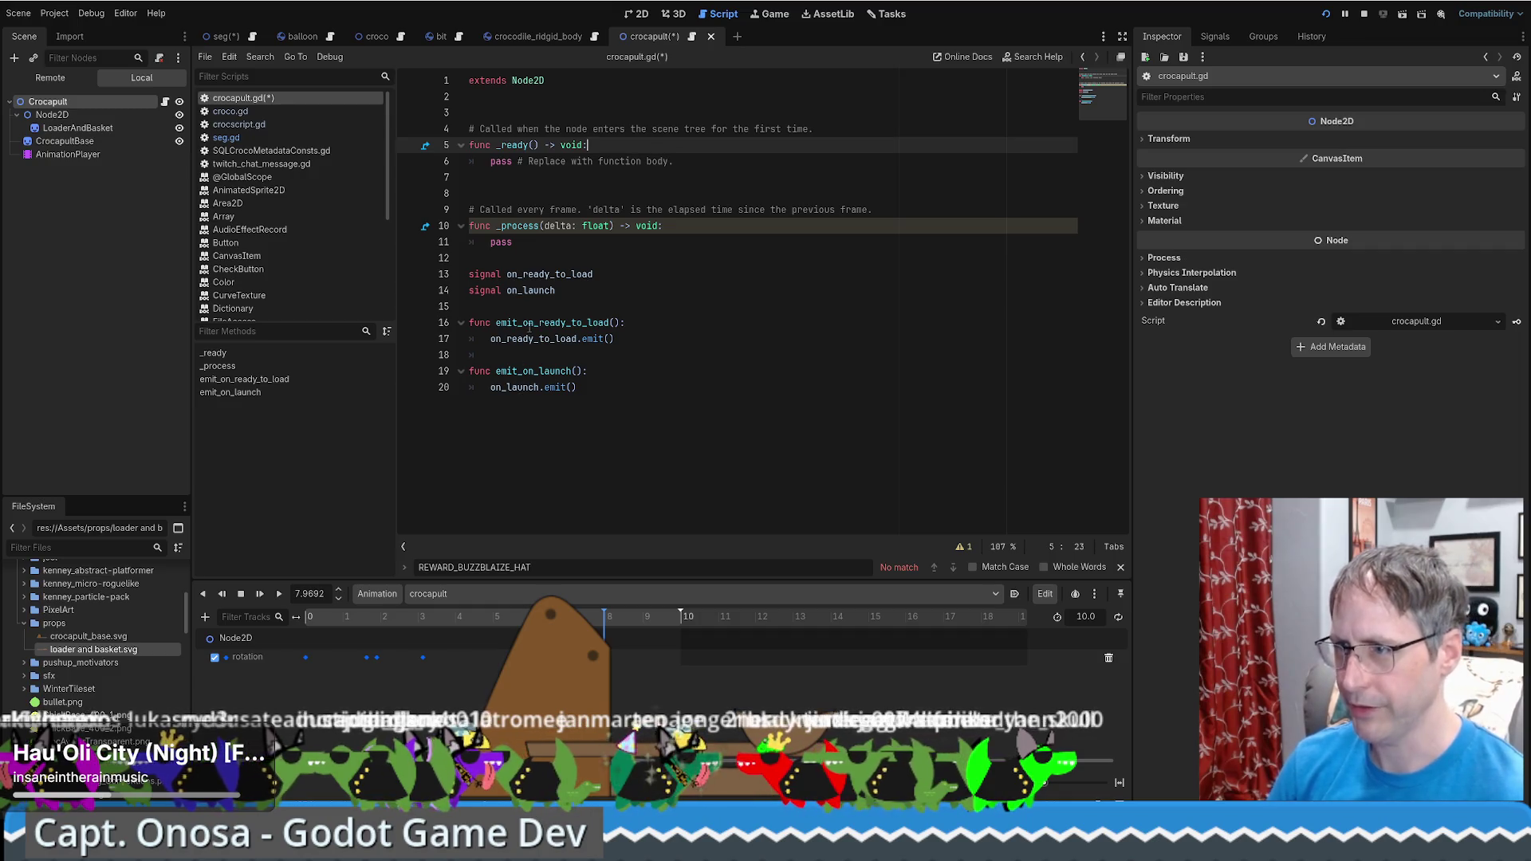
double_click(531, 323)
left_click(612, 146)
key("Return")
key("ctrl+v")
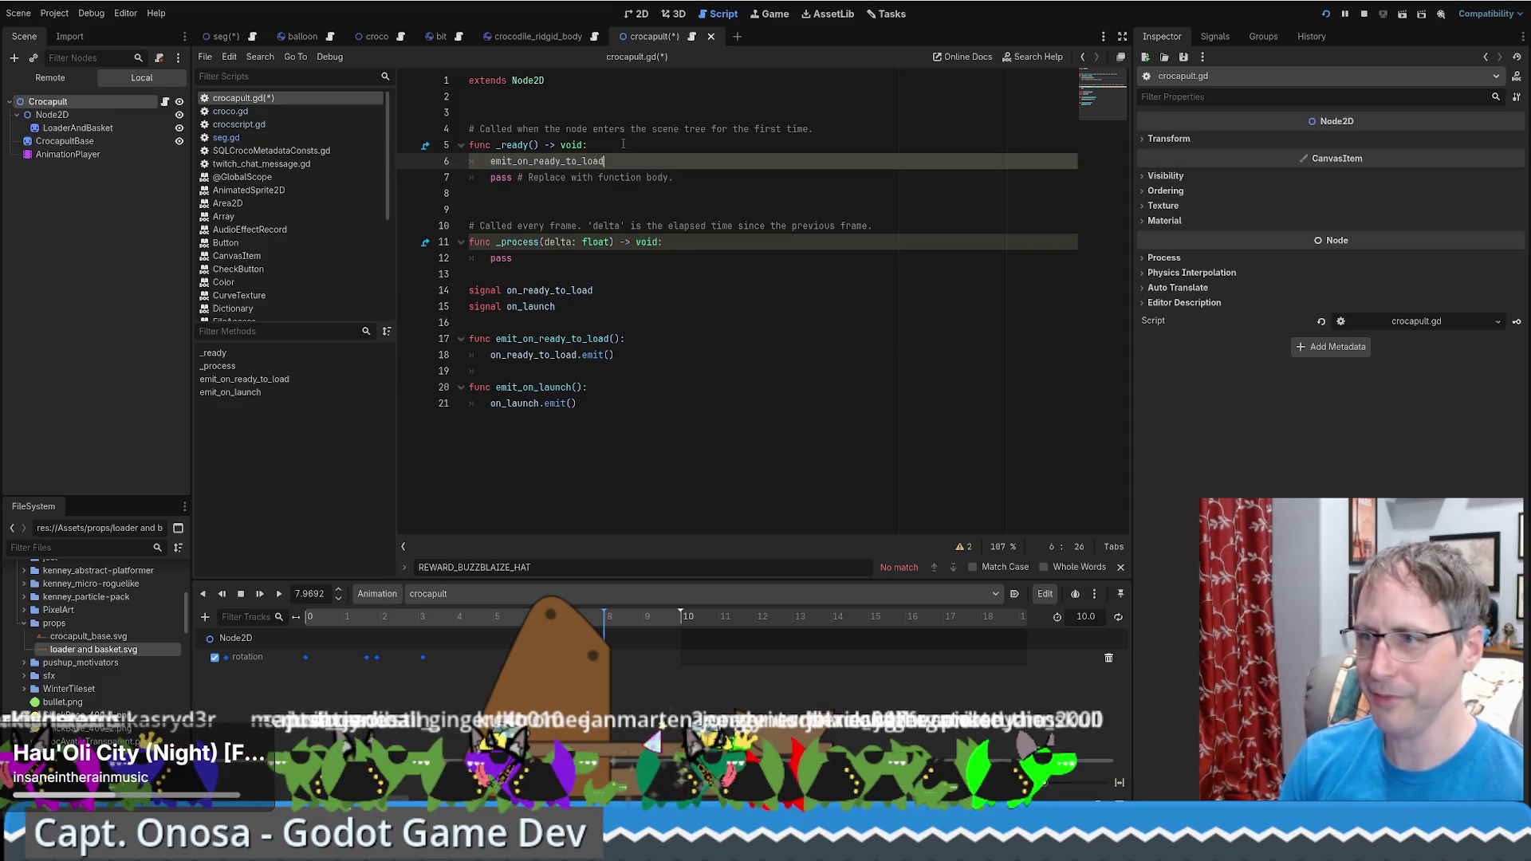
key("ctrl+z")
key("ctrl+z")
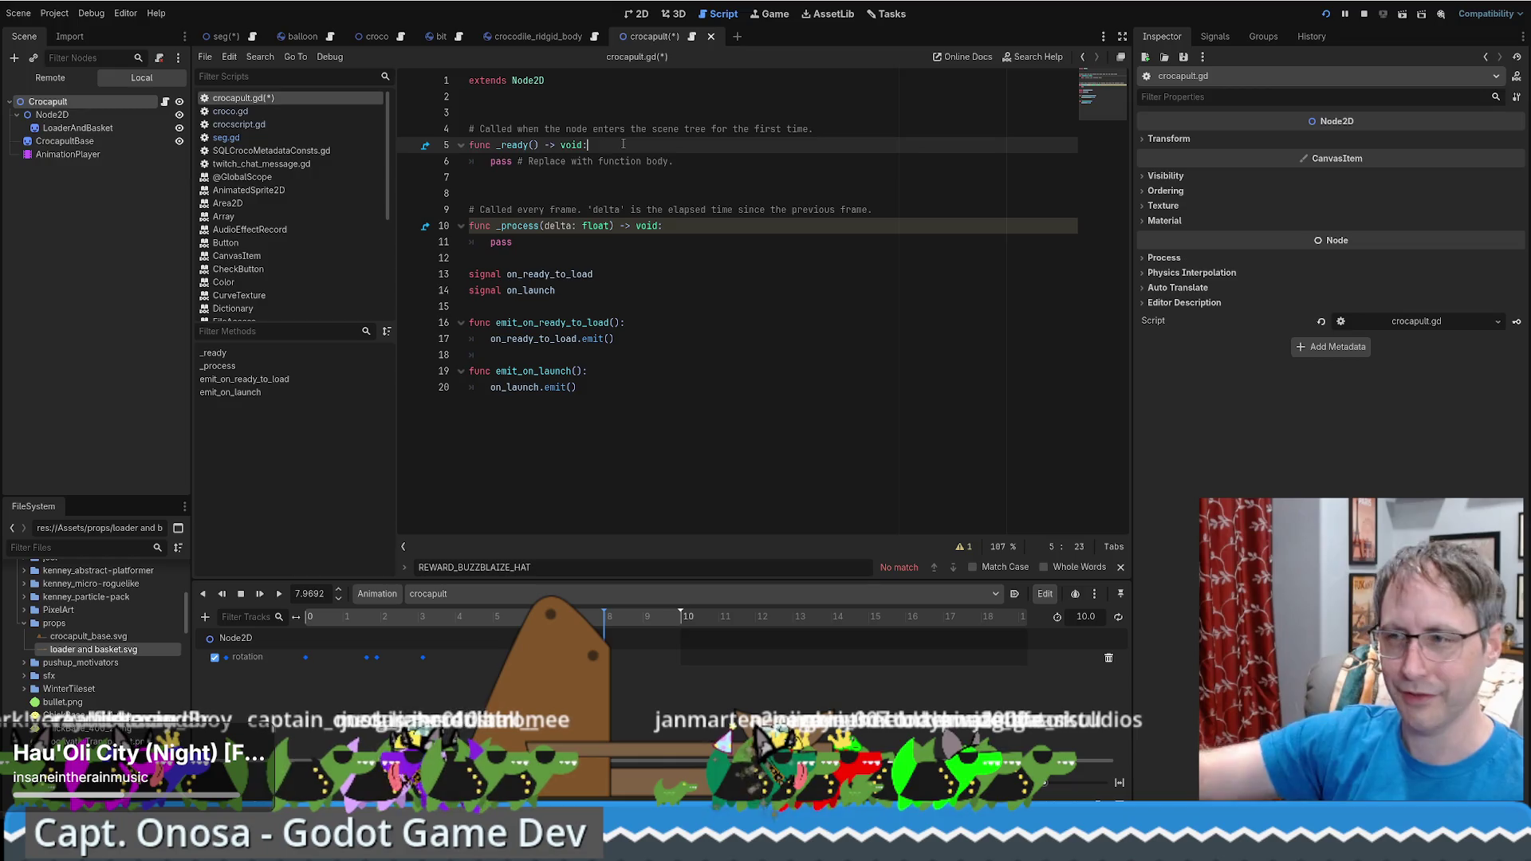
Add emit_on_ready_to_load() in _ready with a comment line above it, and save crocapult.gd
key("Return")
type("emit_on_ready_to_load()")
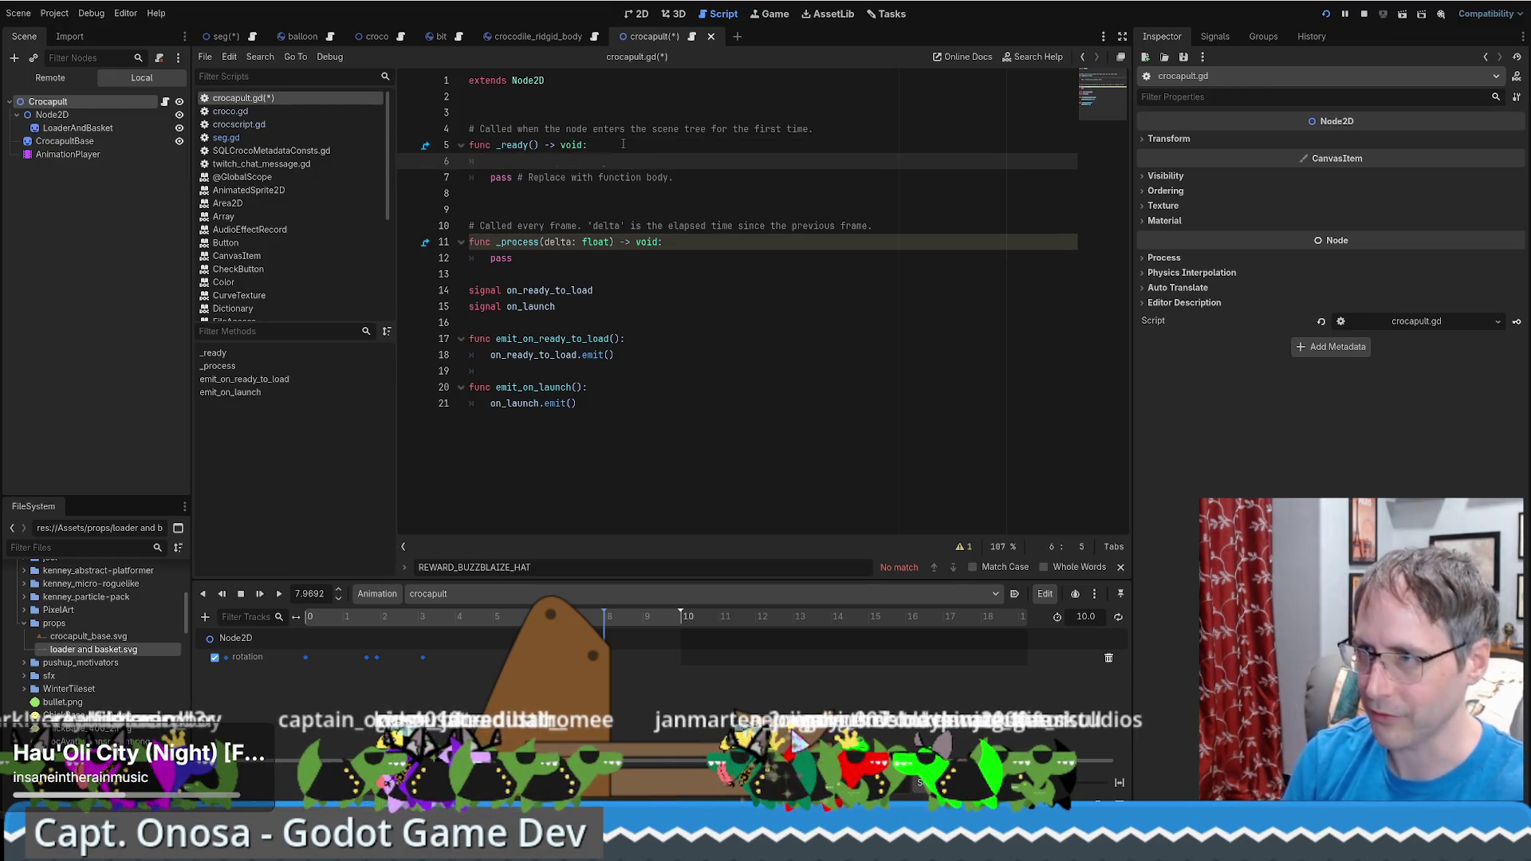
key("ctrl+shift+Return")
type("# TODO Add falls from sky animation and after it lands, then it's ready")
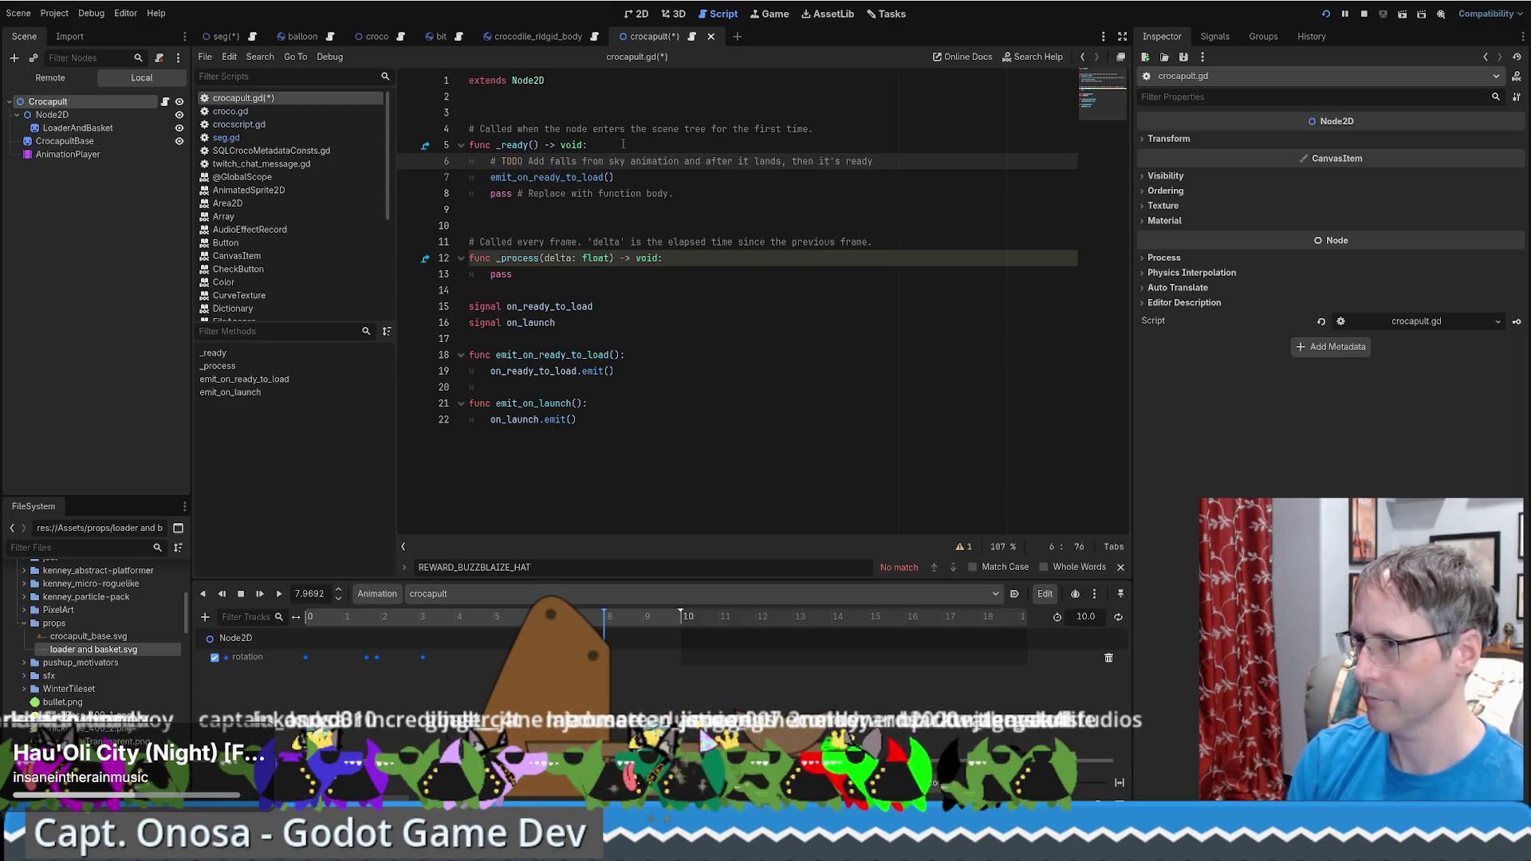
key("ctrl+s")
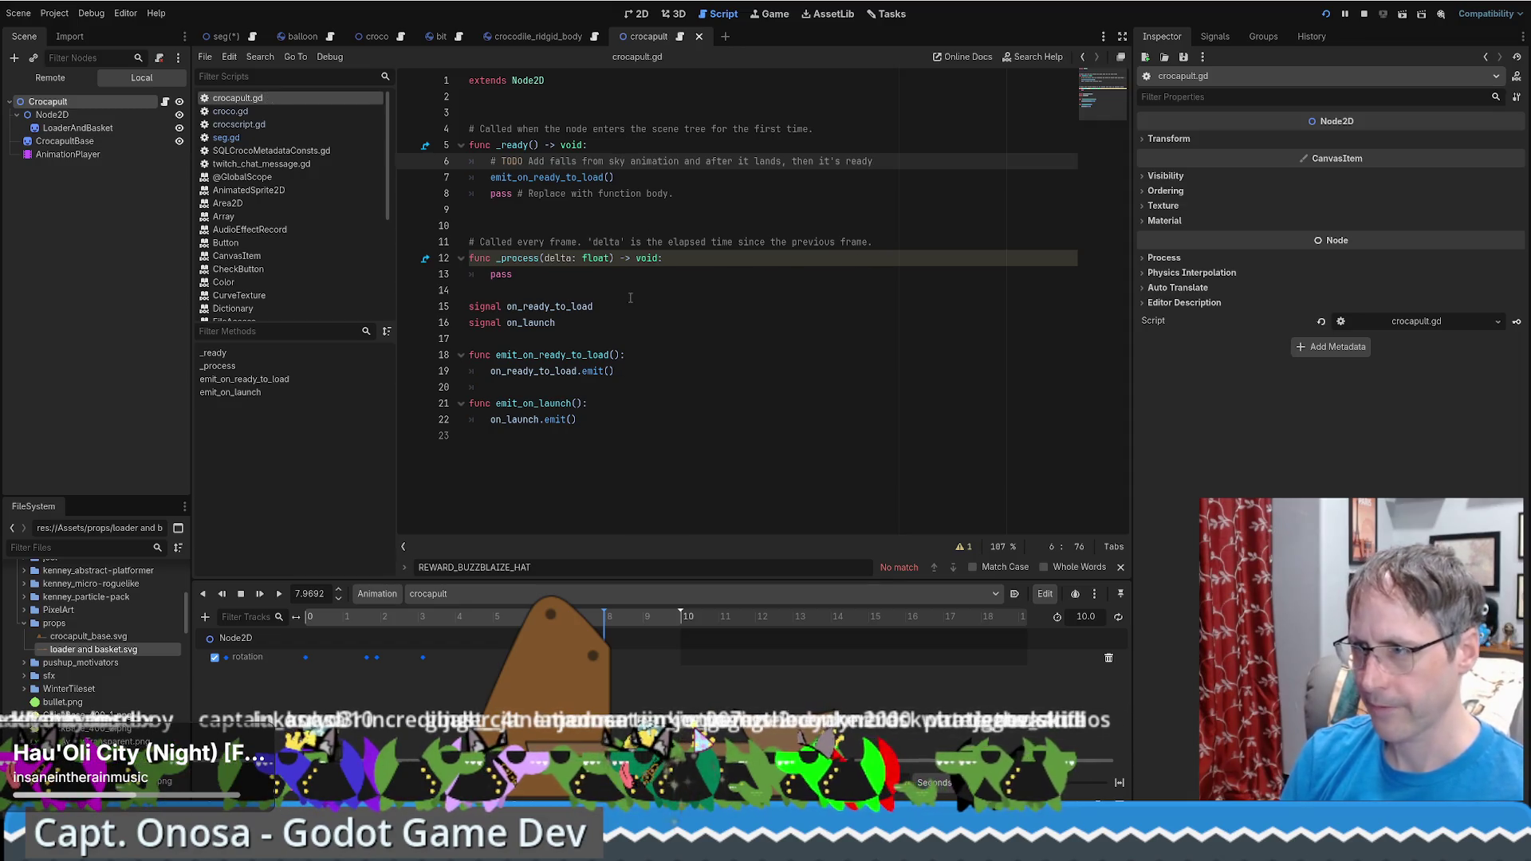
left_click(630, 298)
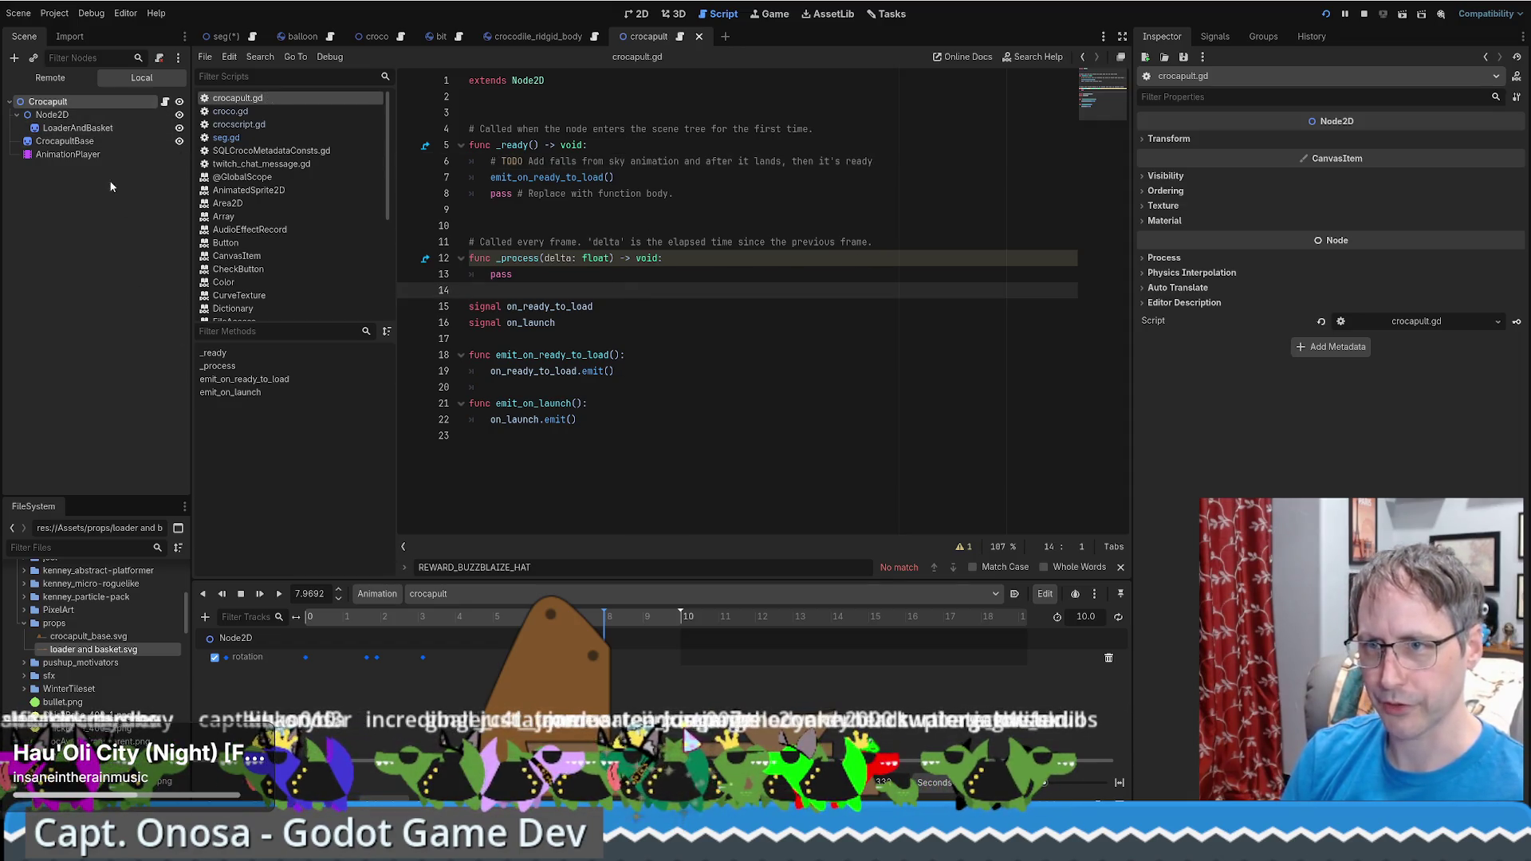
On the AnimationPlayer, add a Call Method Track for Node2D, then return to the 2D workspace
left_click(108, 155)
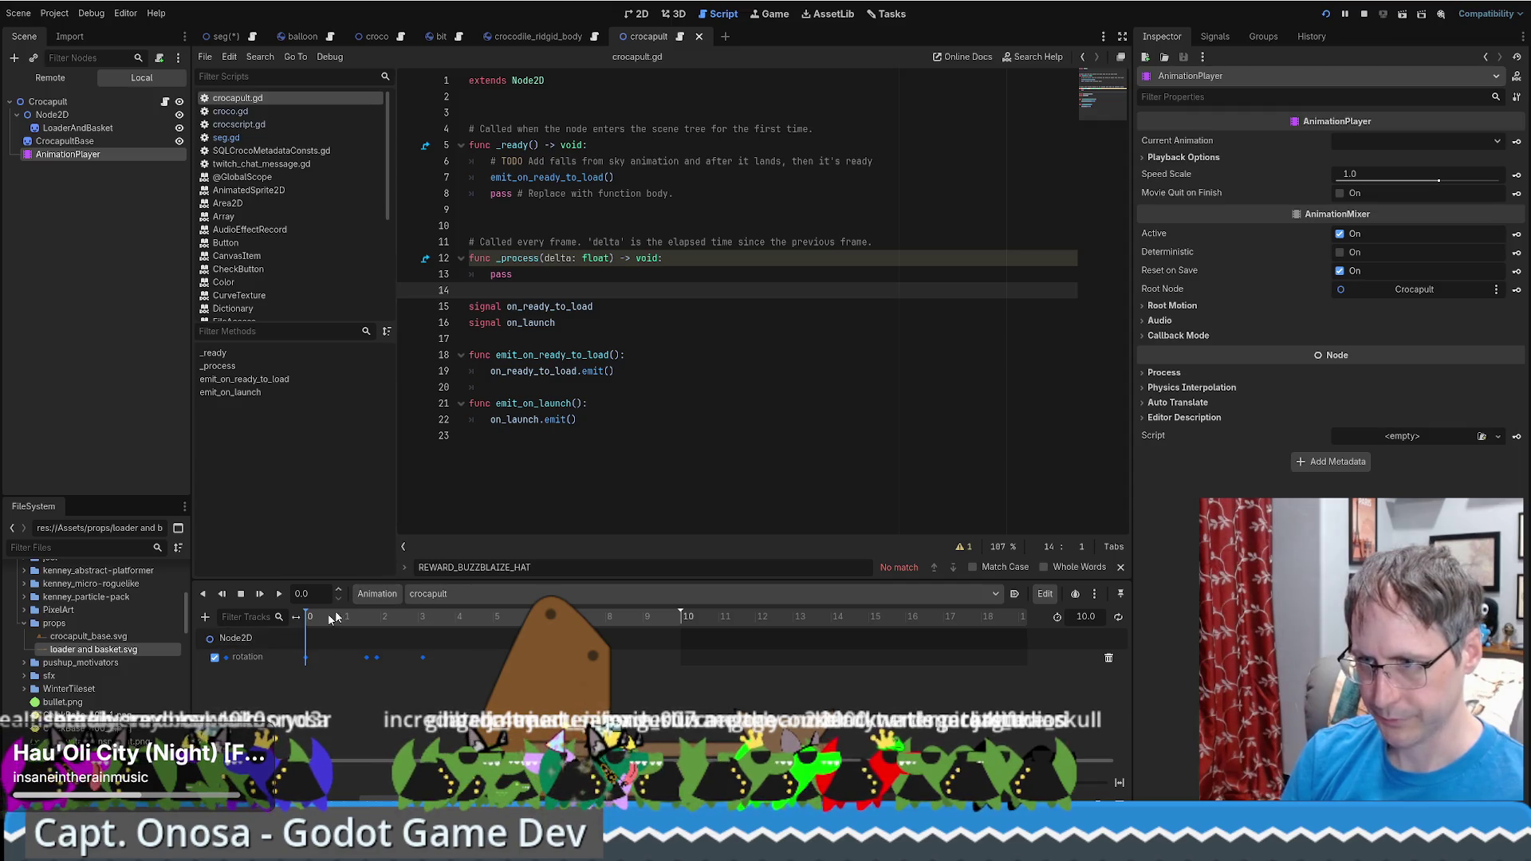
left_click(205, 618)
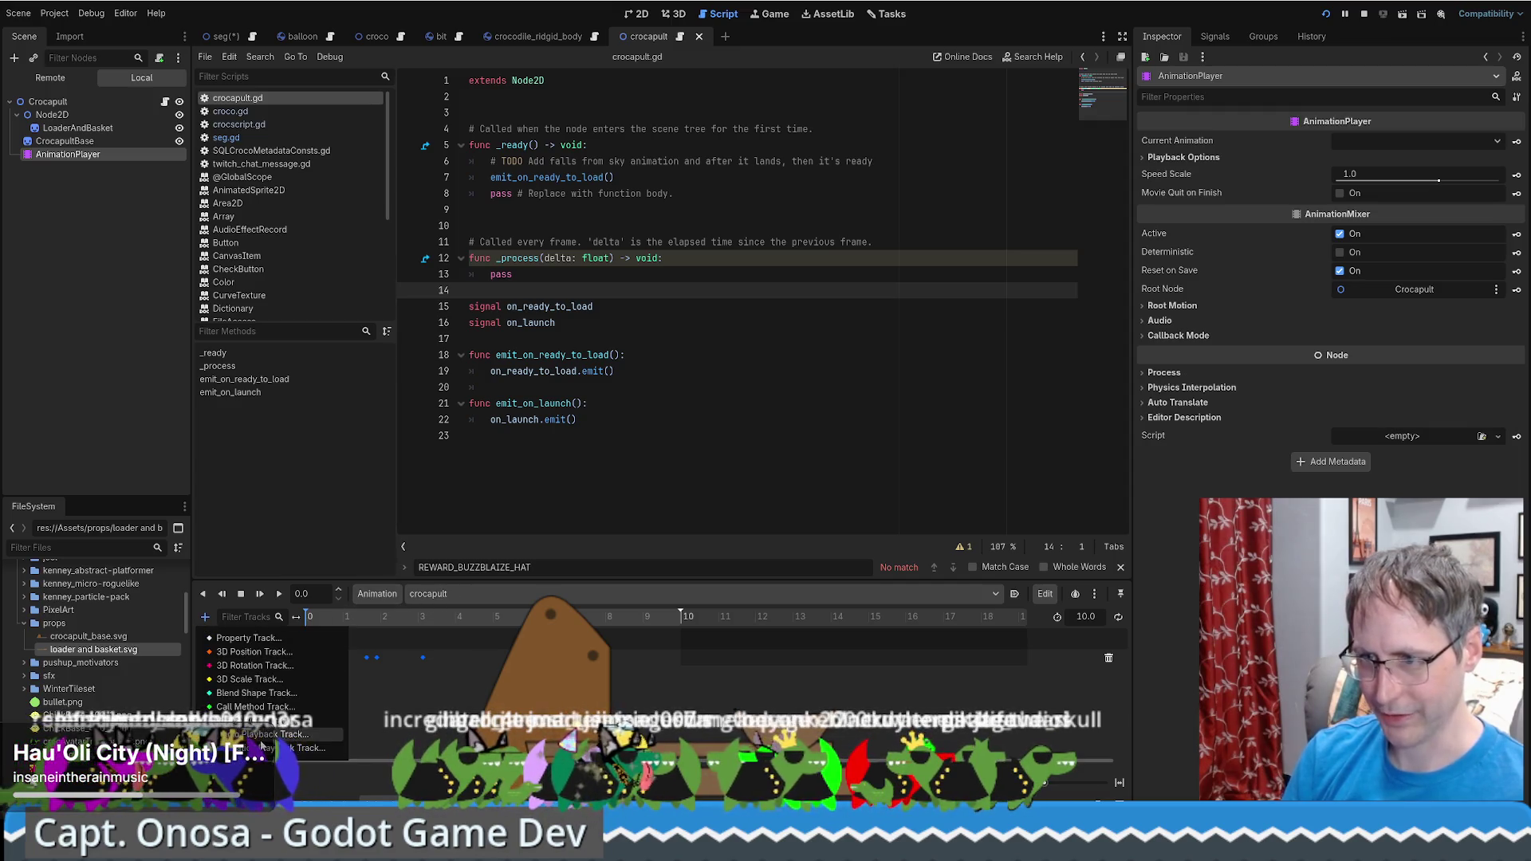
left_click(278, 691)
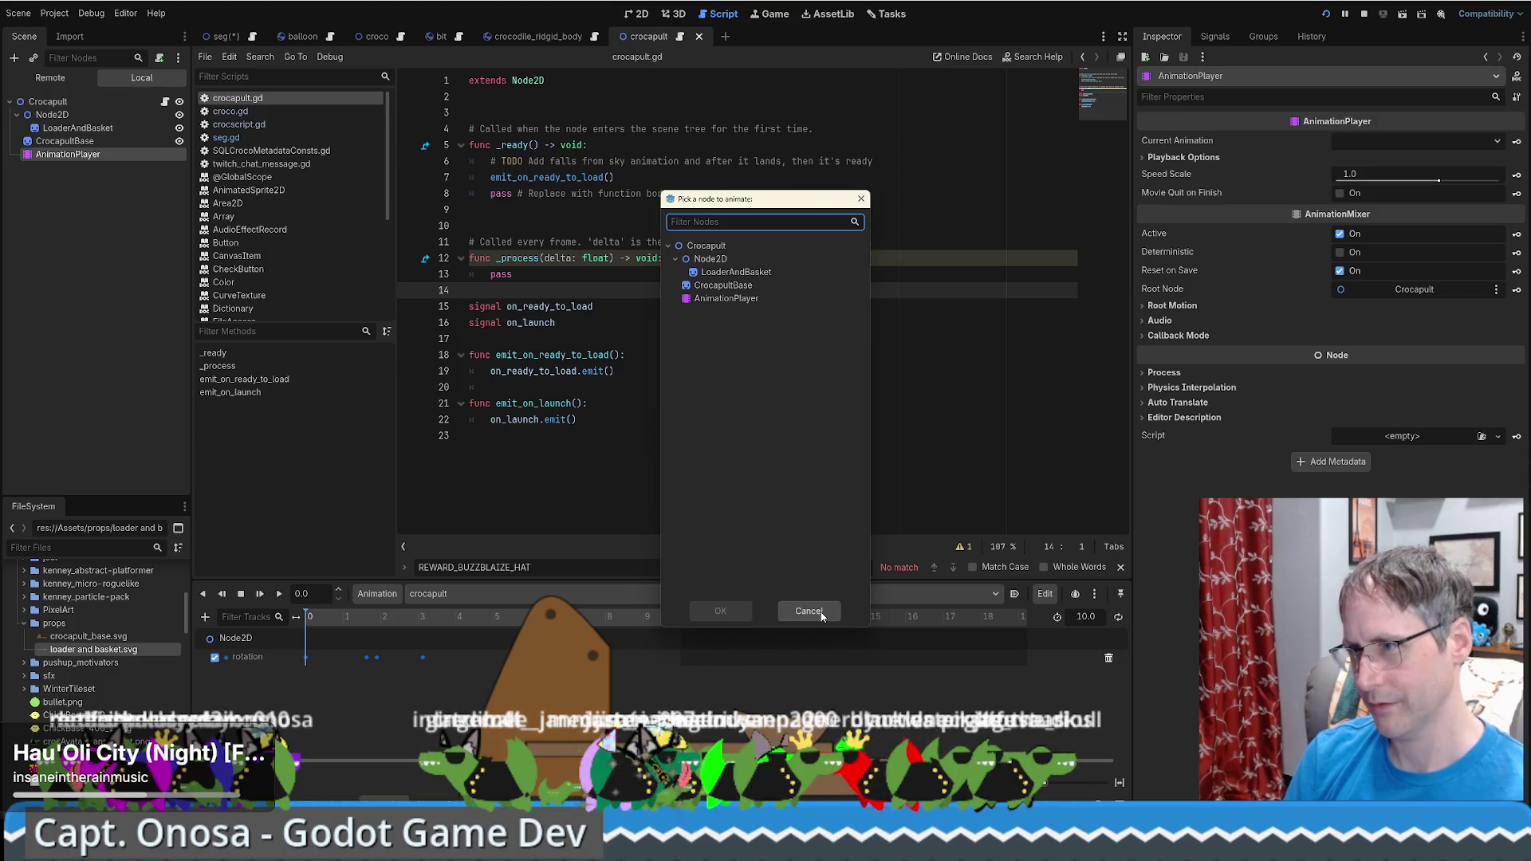
left_click(710, 259)
left_click(721, 612)
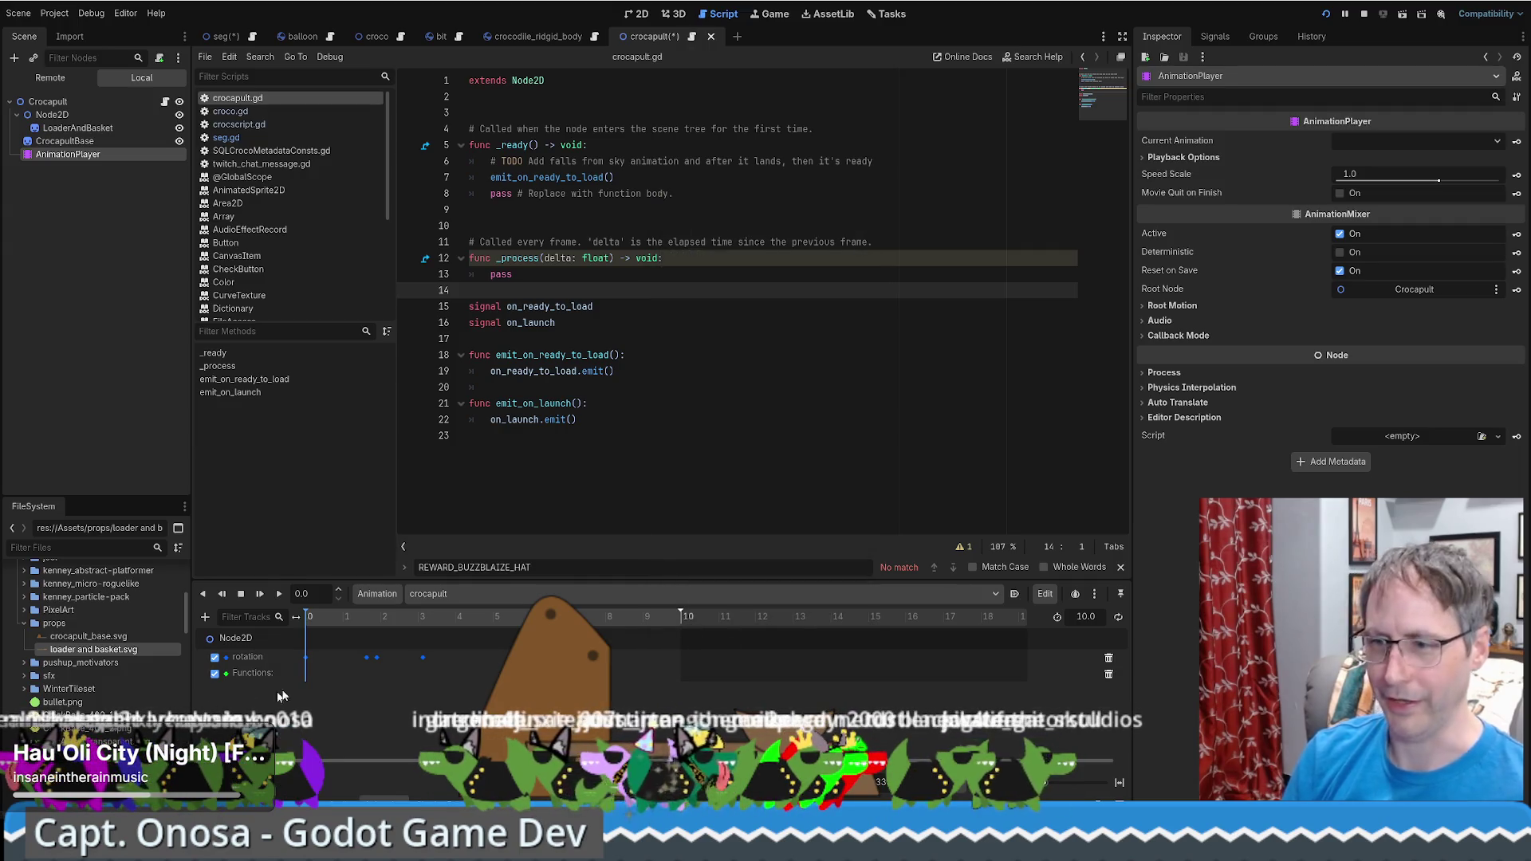
left_click(632, 15)
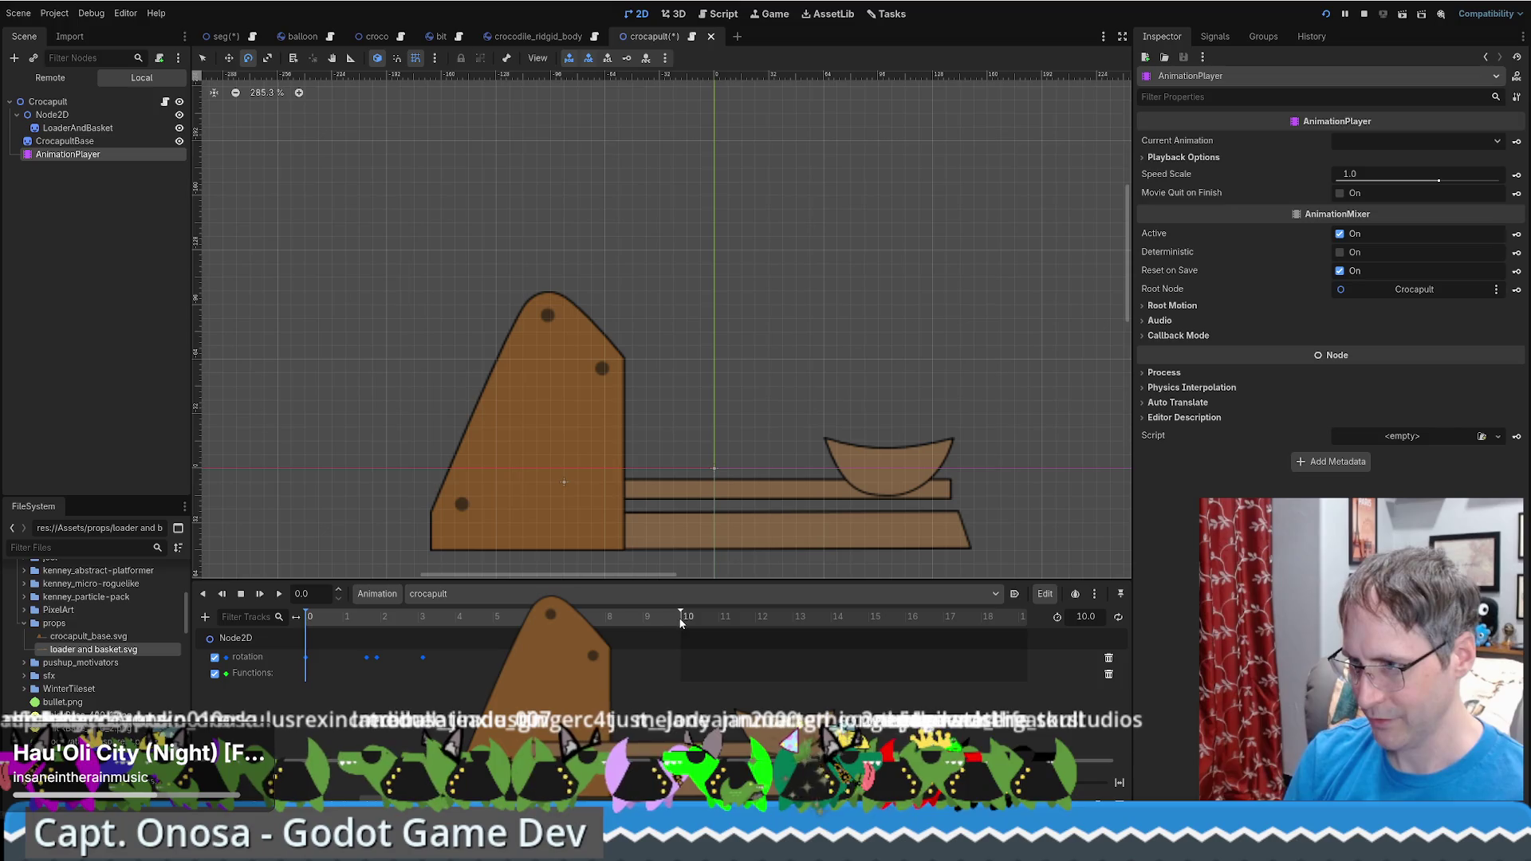
Set the animation length to 8.085 s, enable looping, and preview playback
mouse_move(1087, 617)
left_mouse_down()
mouse_move(1060, 616)
mouse_move(1093, 622)
left_mouse_up()
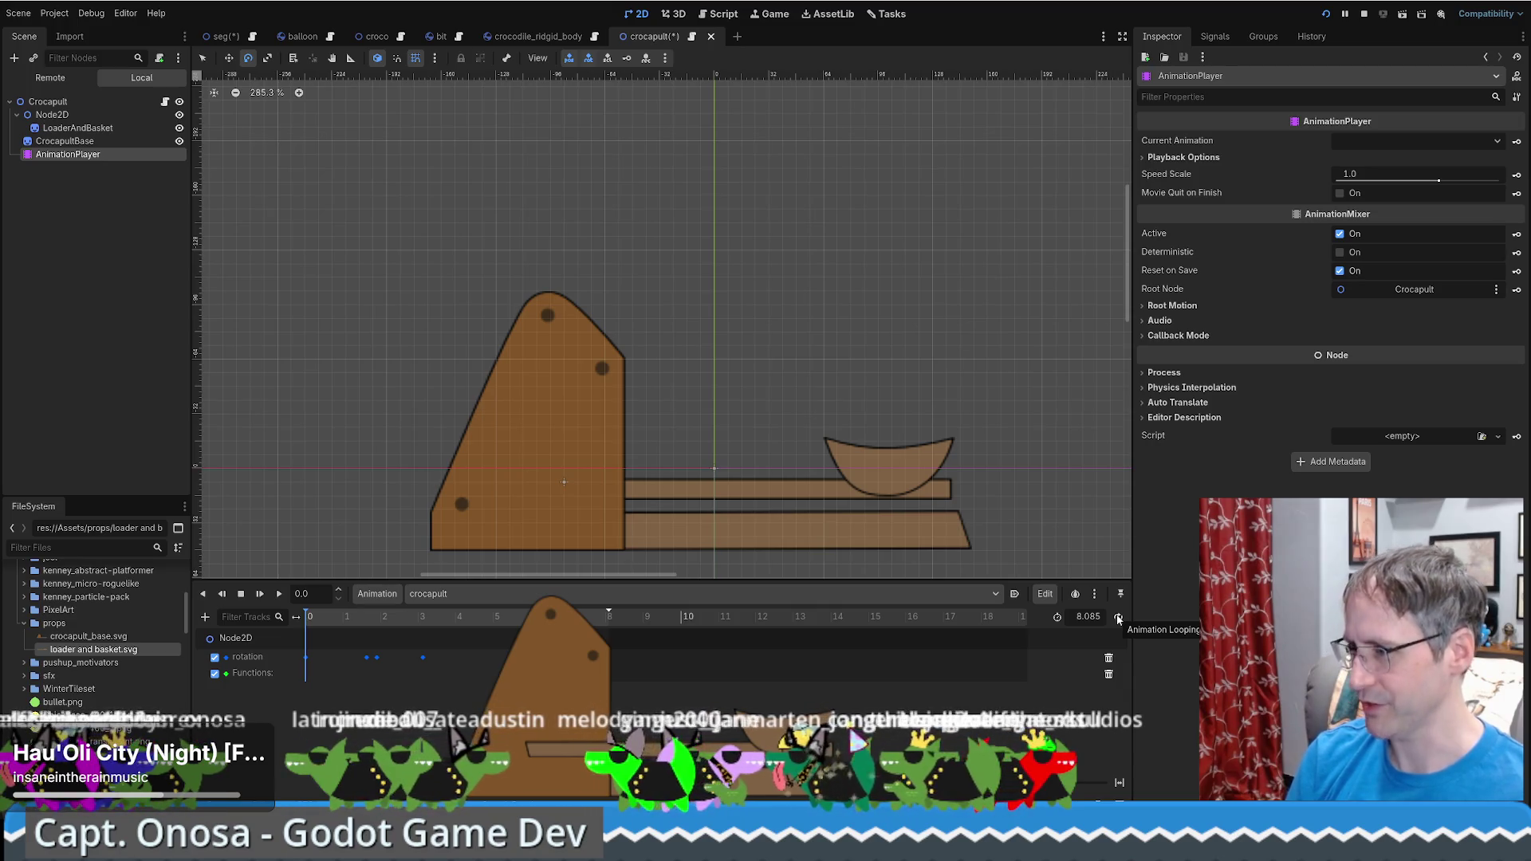
left_click(1117, 619)
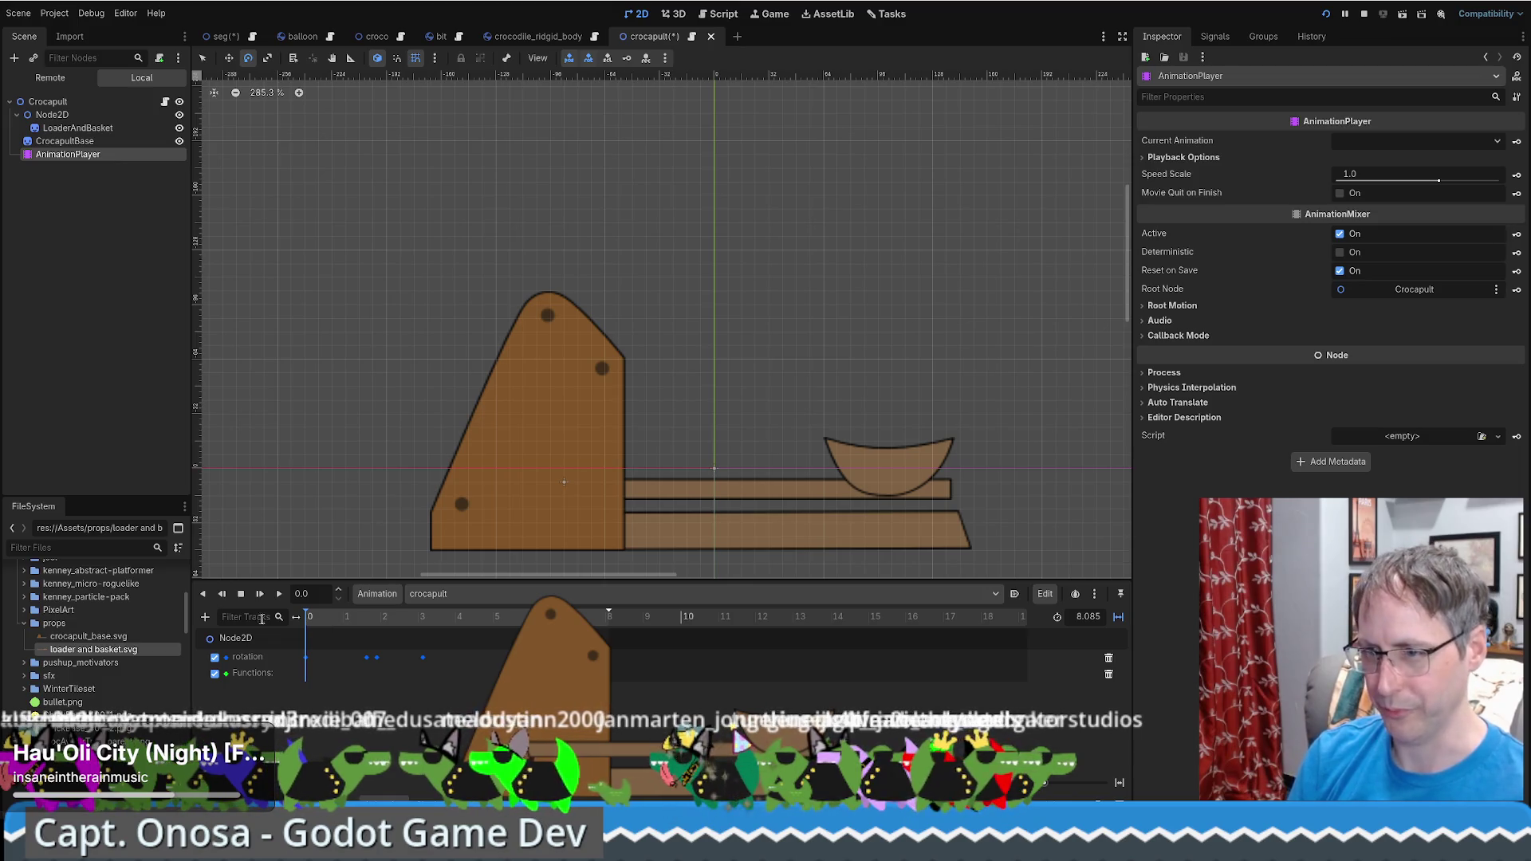
left_click(283, 598)
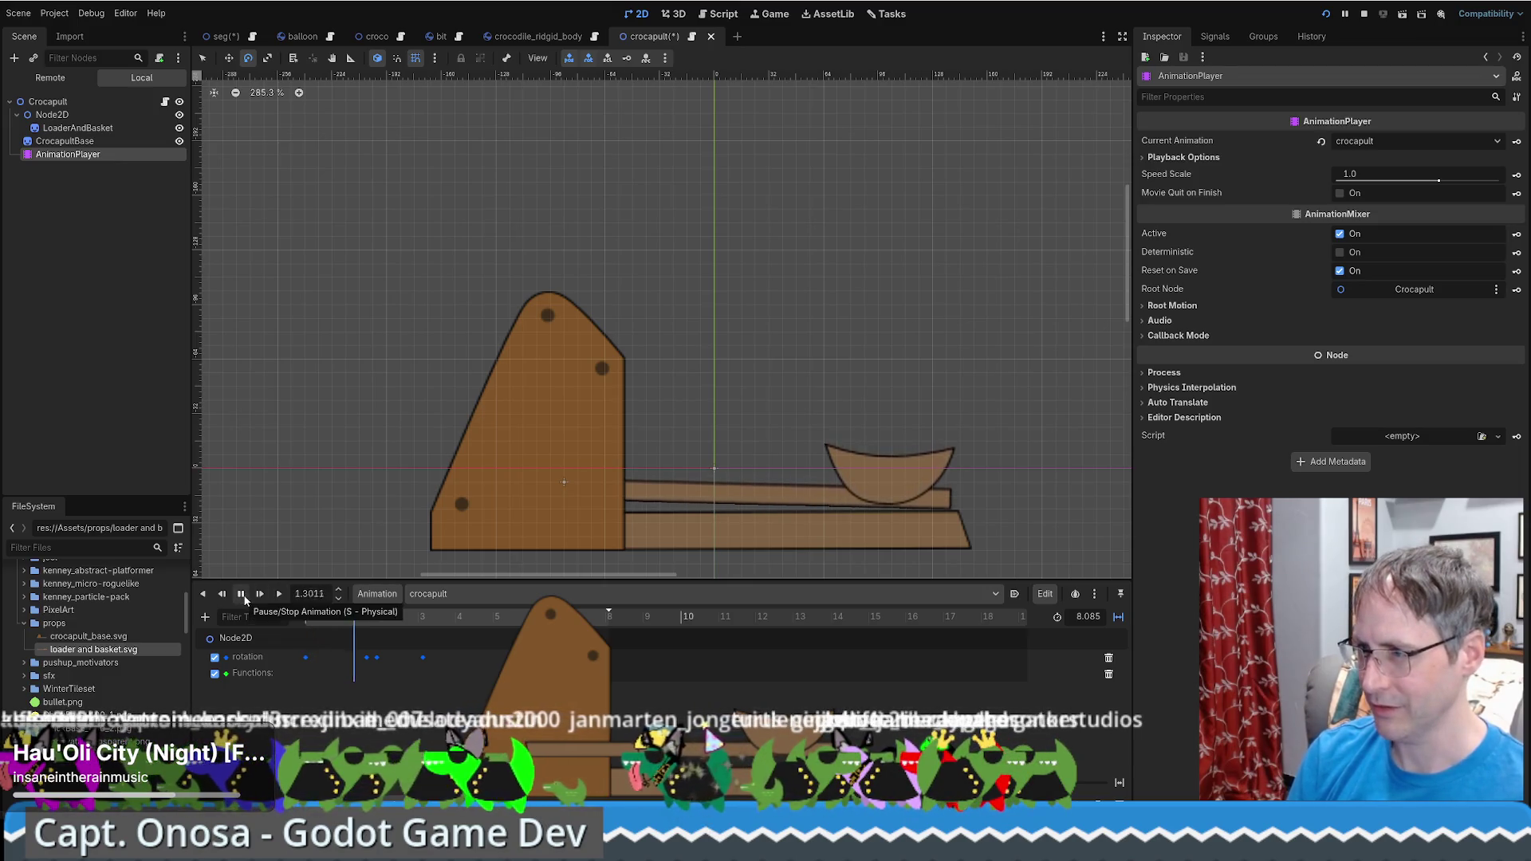
left_click(242, 594)
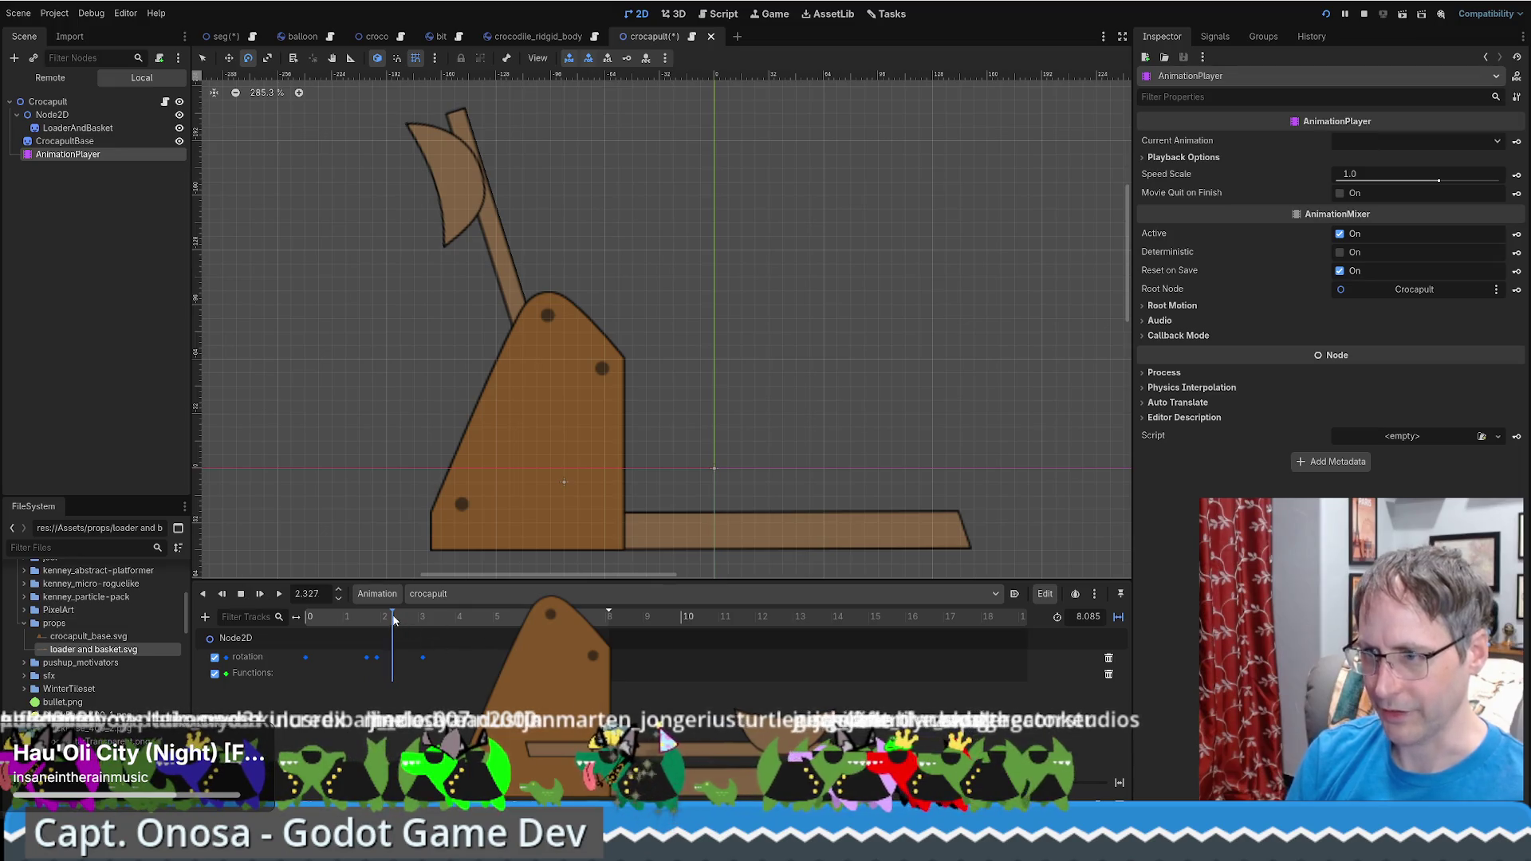
Scrub the playhead to about 1.9 s, where the arm swings up
left_click(367, 621)
left_click_drag(367, 622, 378, 622)
scroll(677, 616, "up", 10)
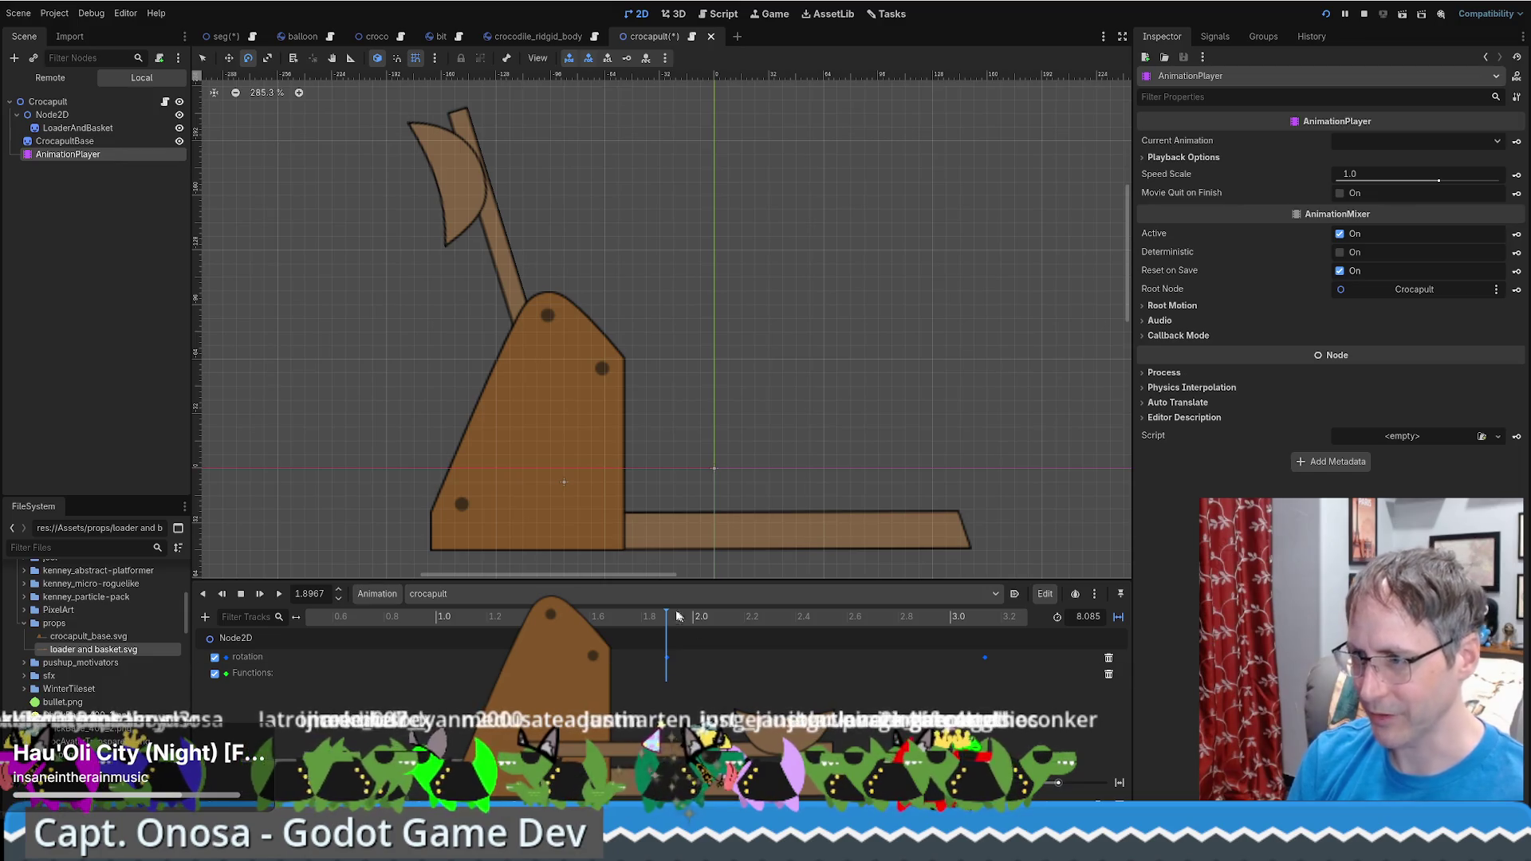
left_click_drag(677, 617, 667, 618)
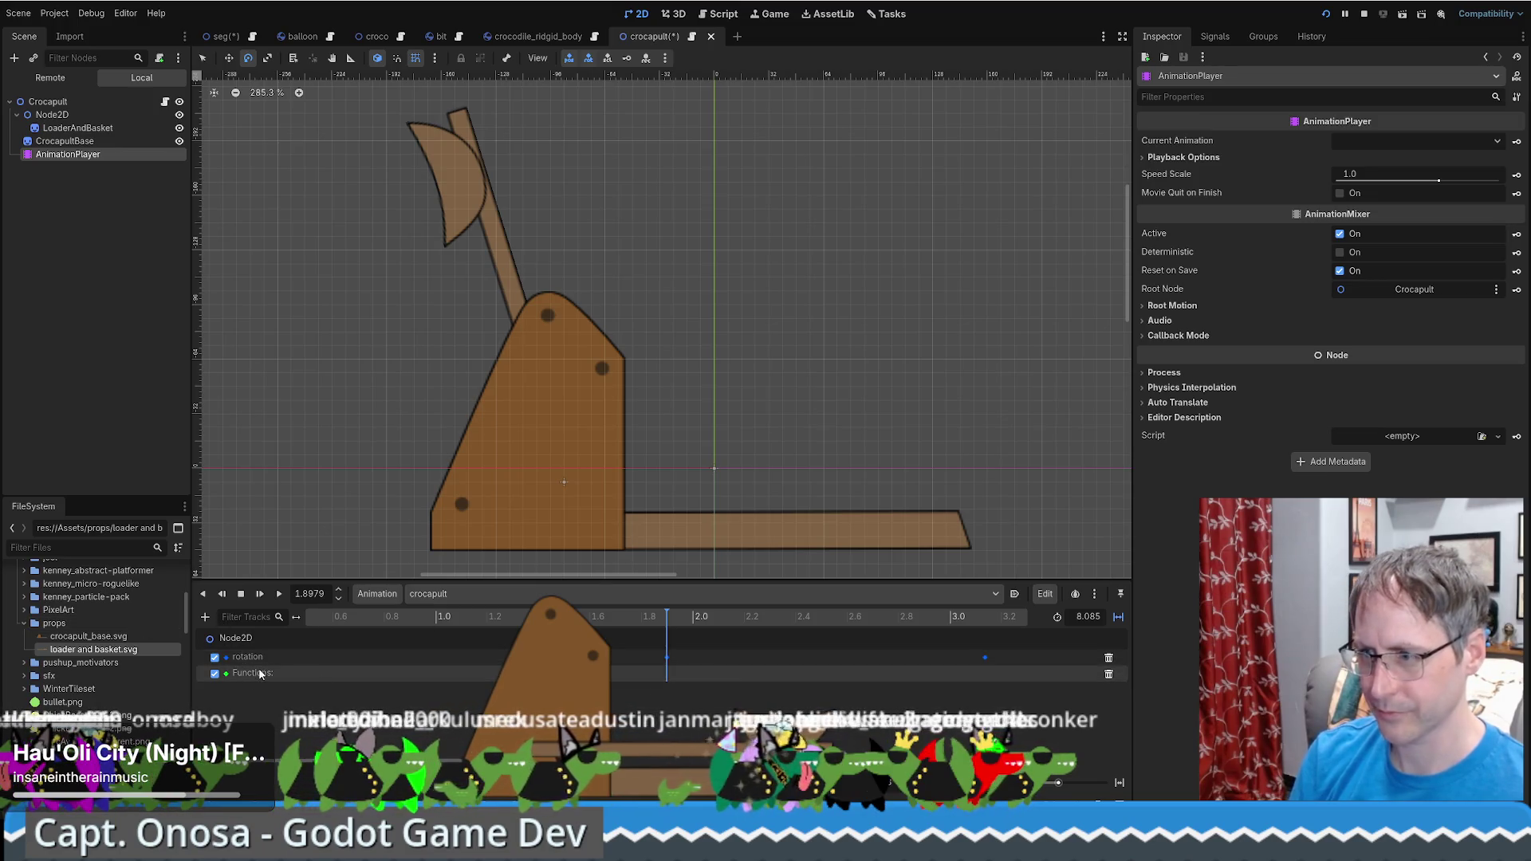
Set the playhead near 1.898 s and try inserting a Functions track key, cancelling the method choice
left_click(668, 677)
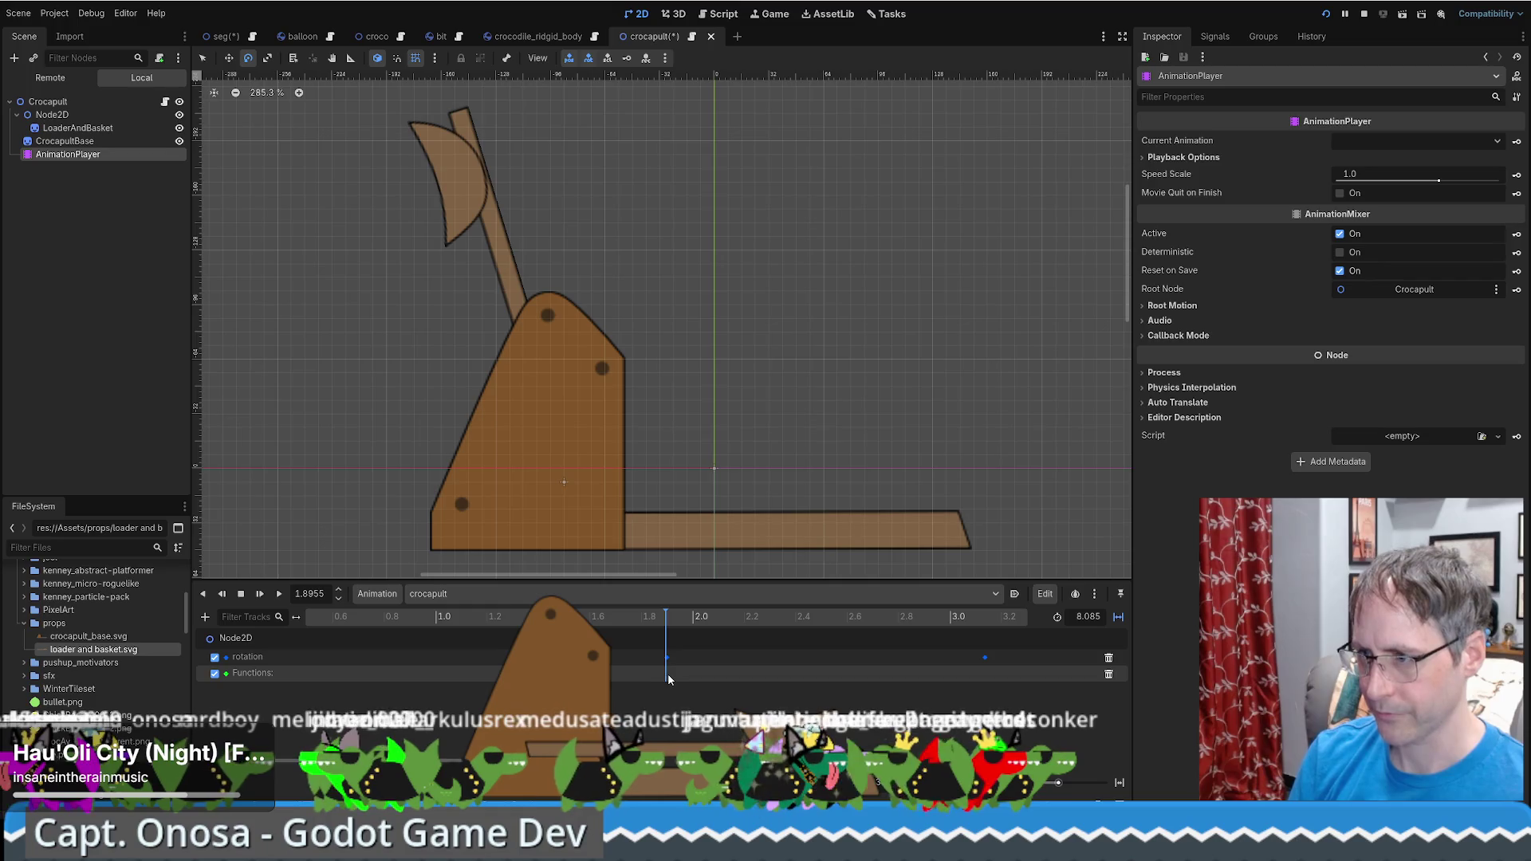
left_click(668, 679)
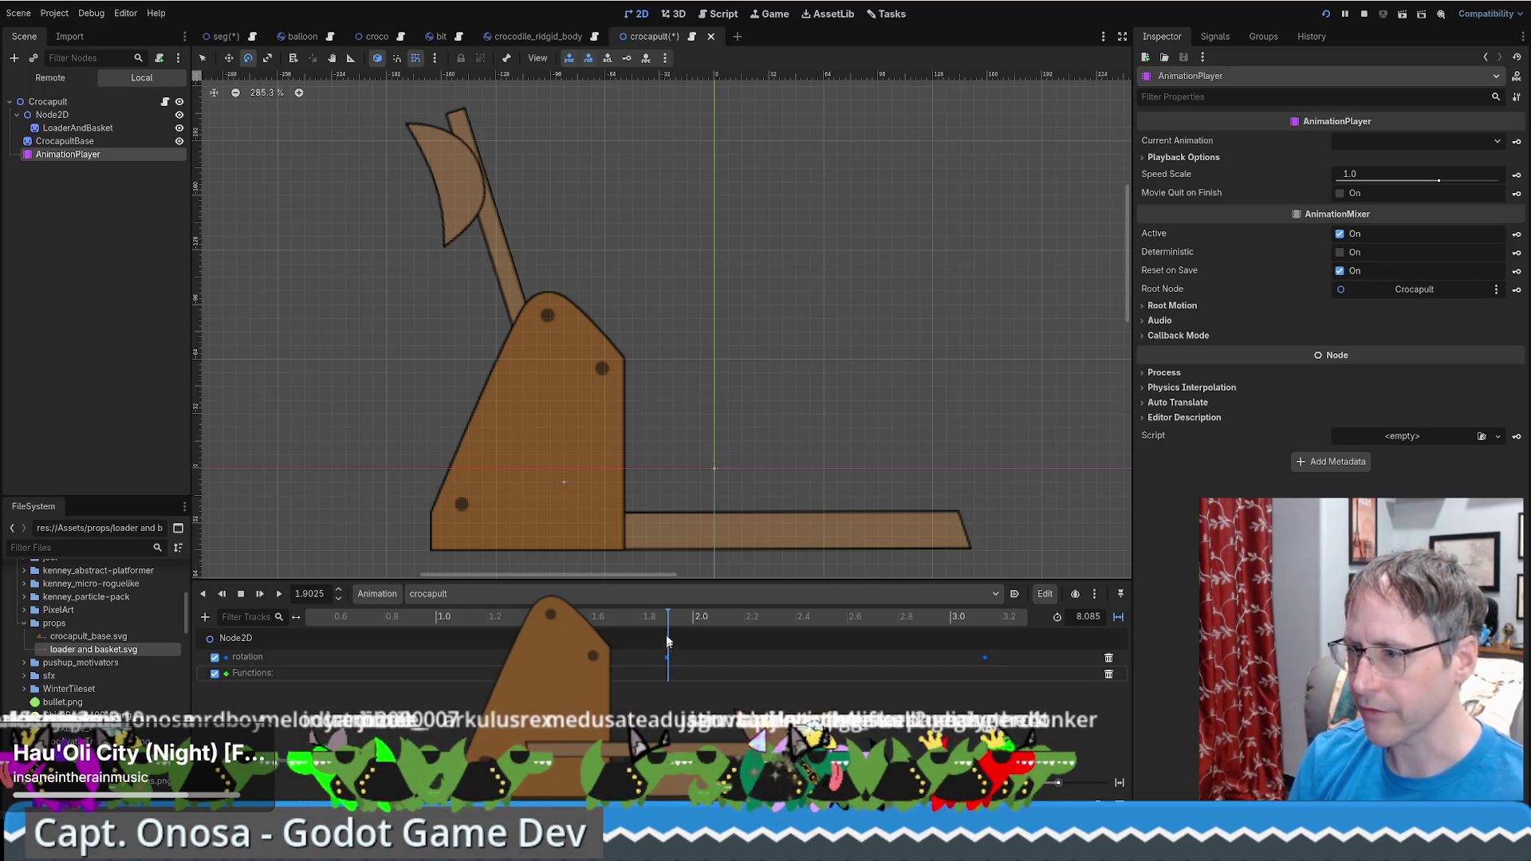
left_click(668, 641)
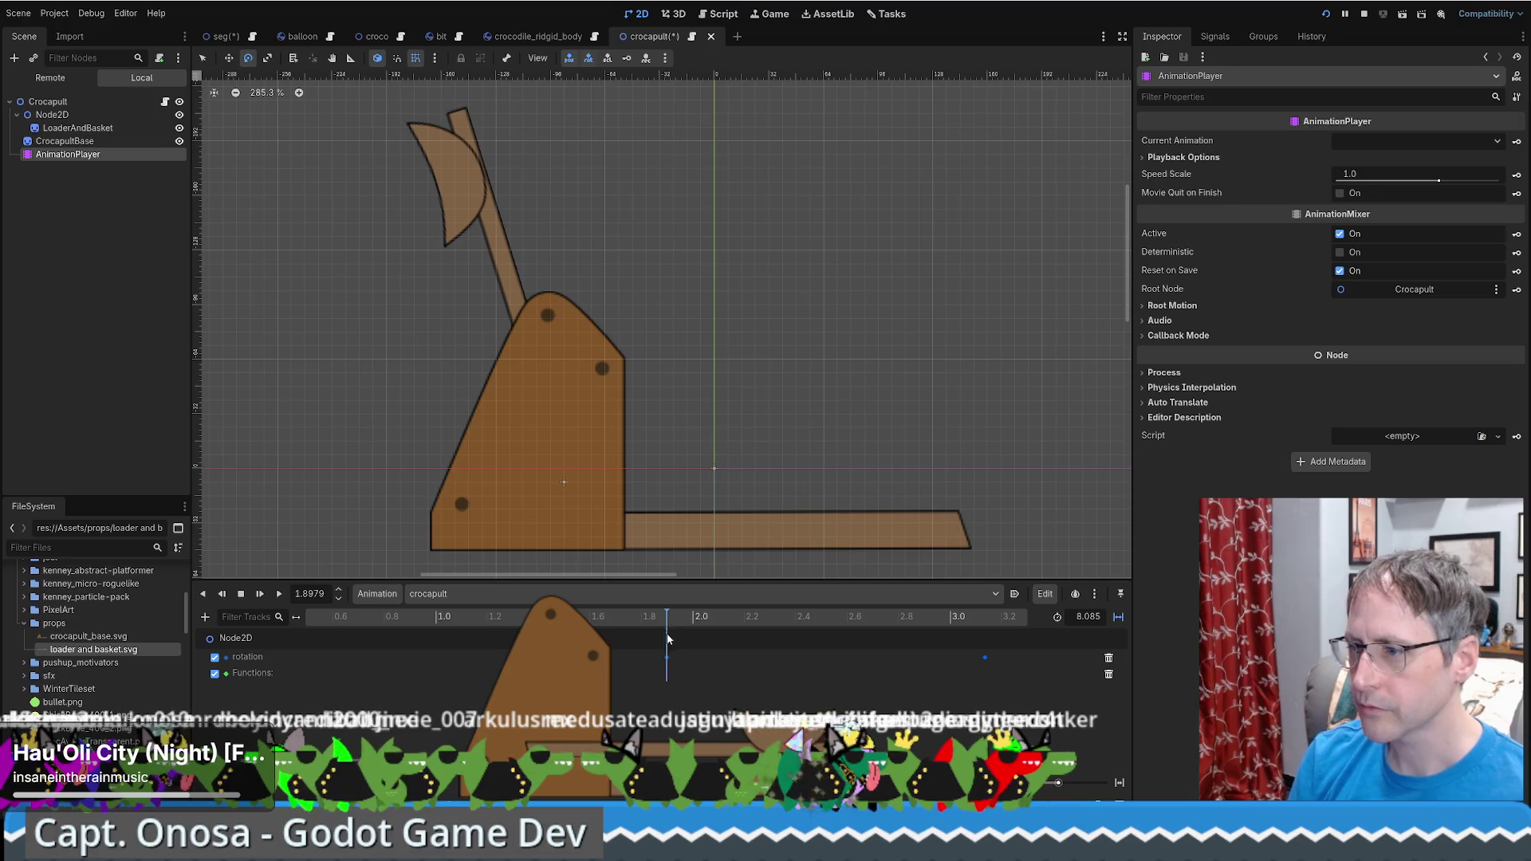
right_click(674, 678)
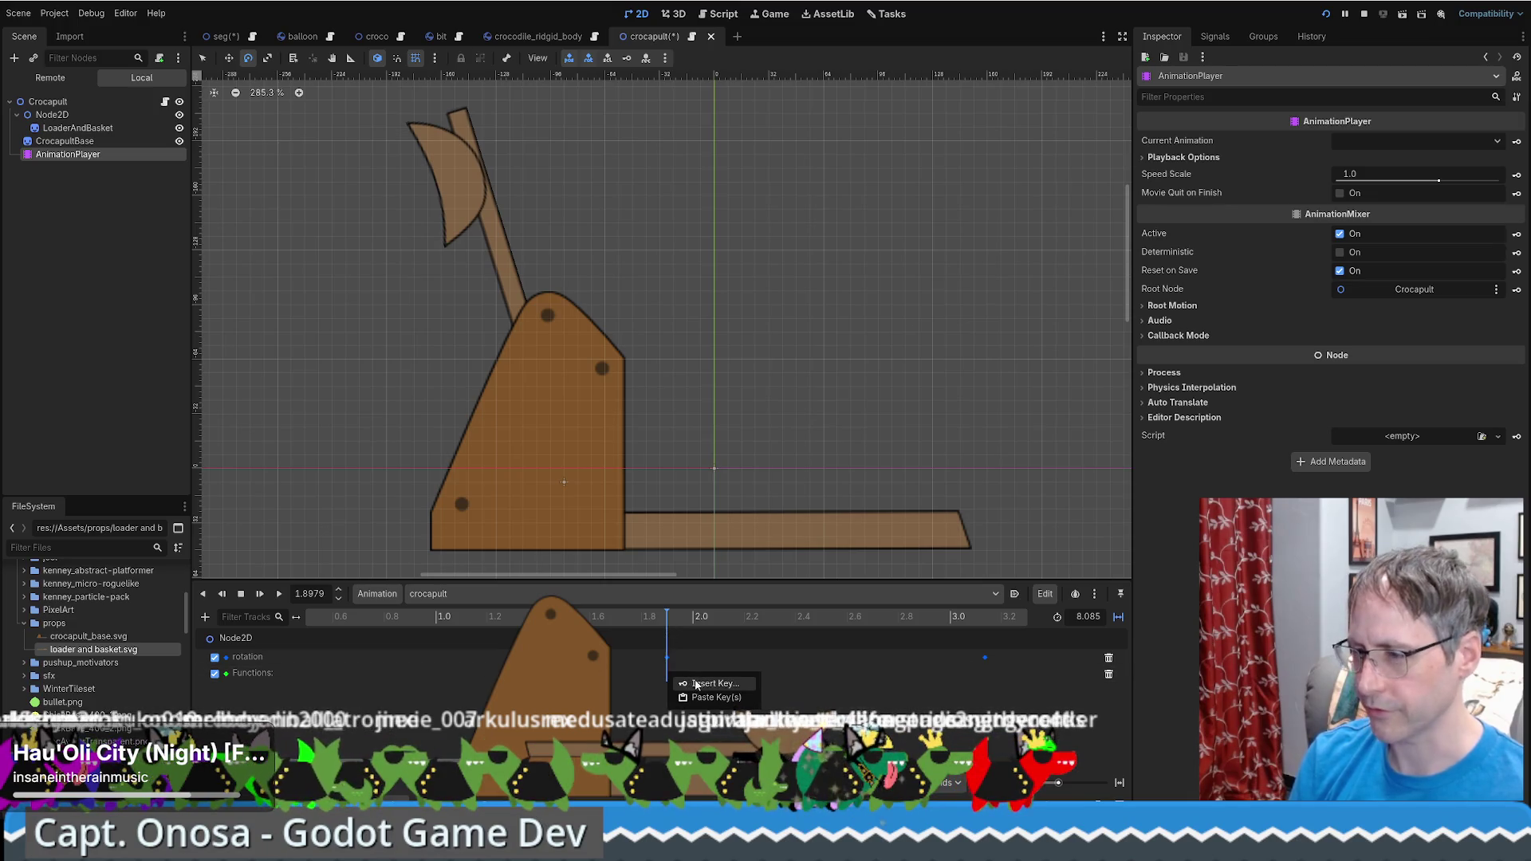
left_click(696, 684)
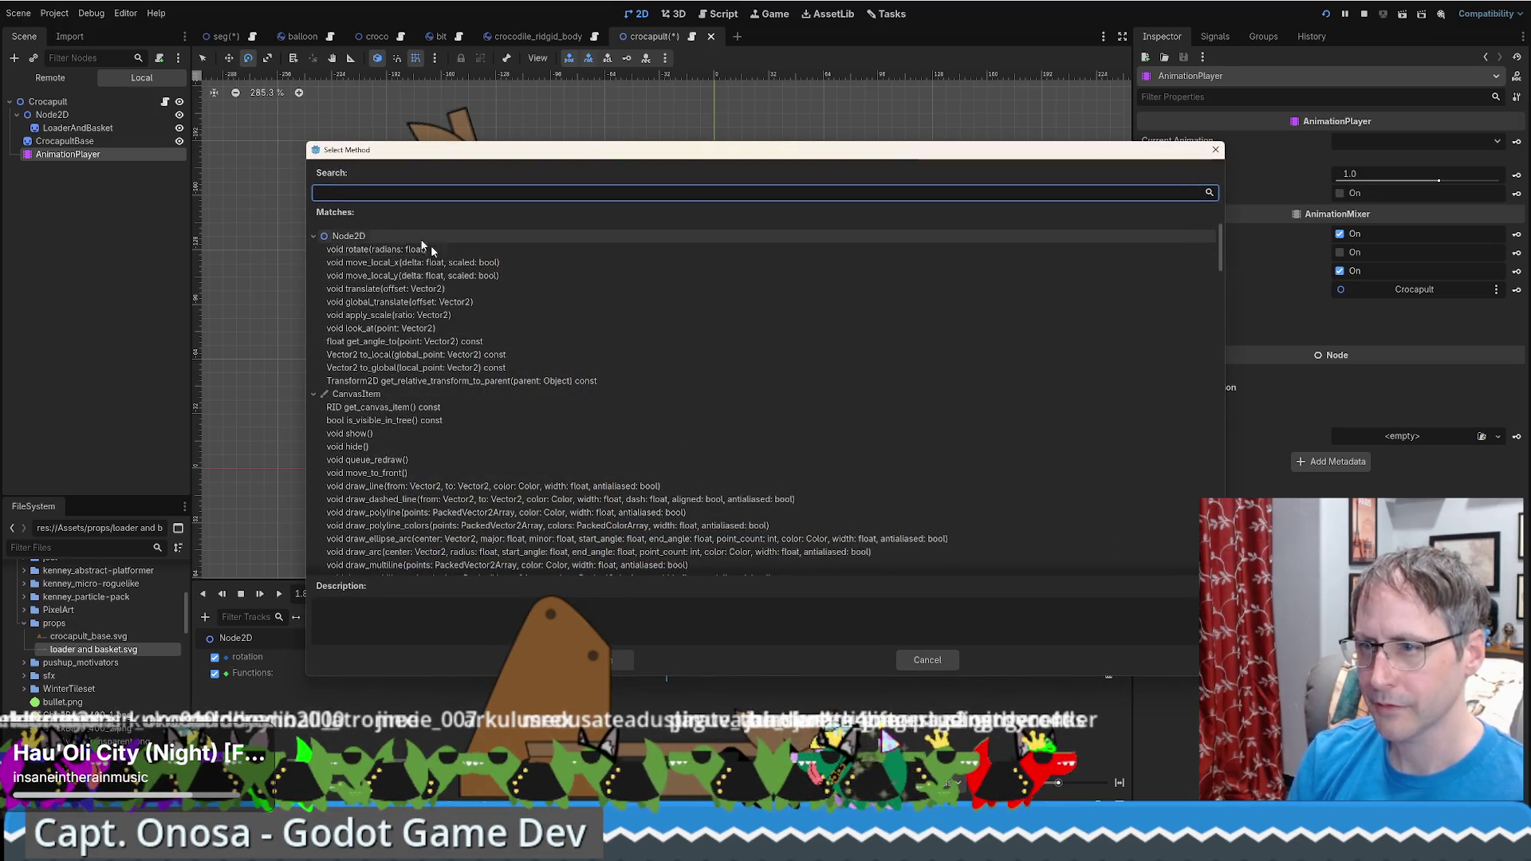
left_click(923, 662)
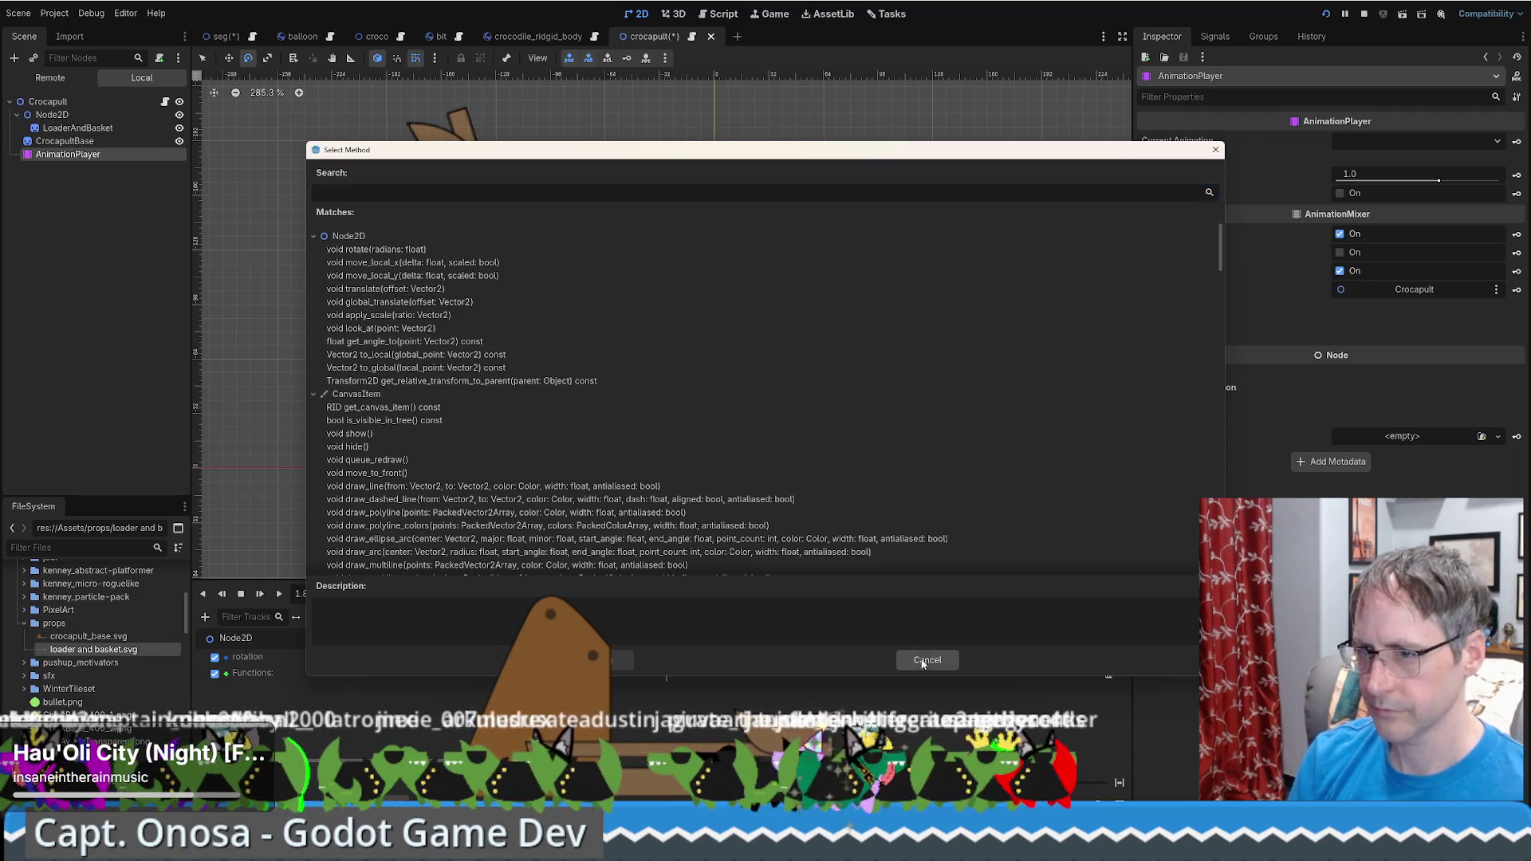
double_click(284, 673)
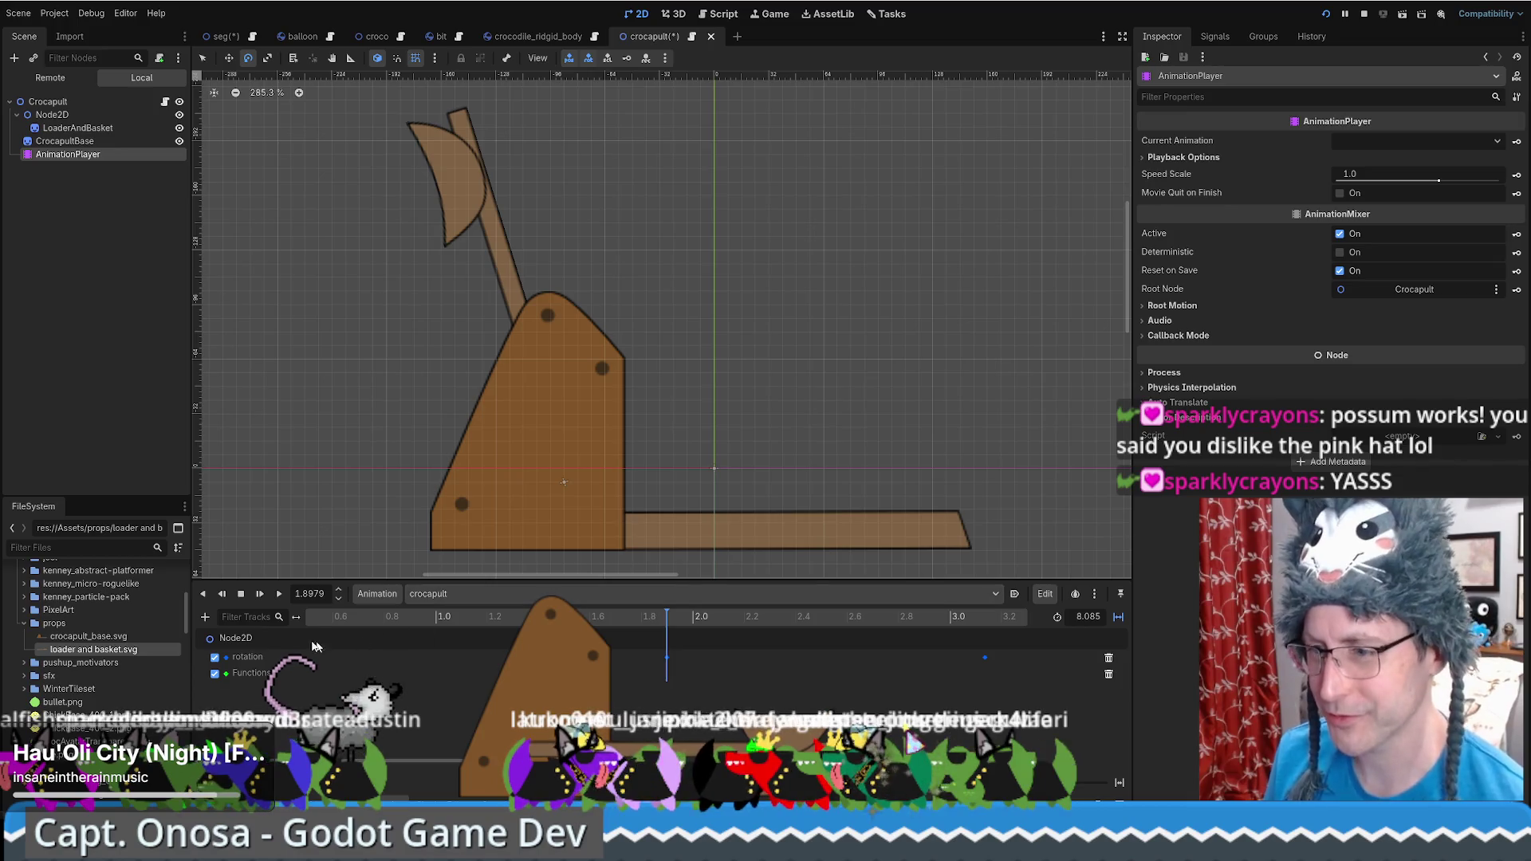
Retry keying the Node2D Functions track, cancel it, and bring up the Add Track list
right_click(670, 675)
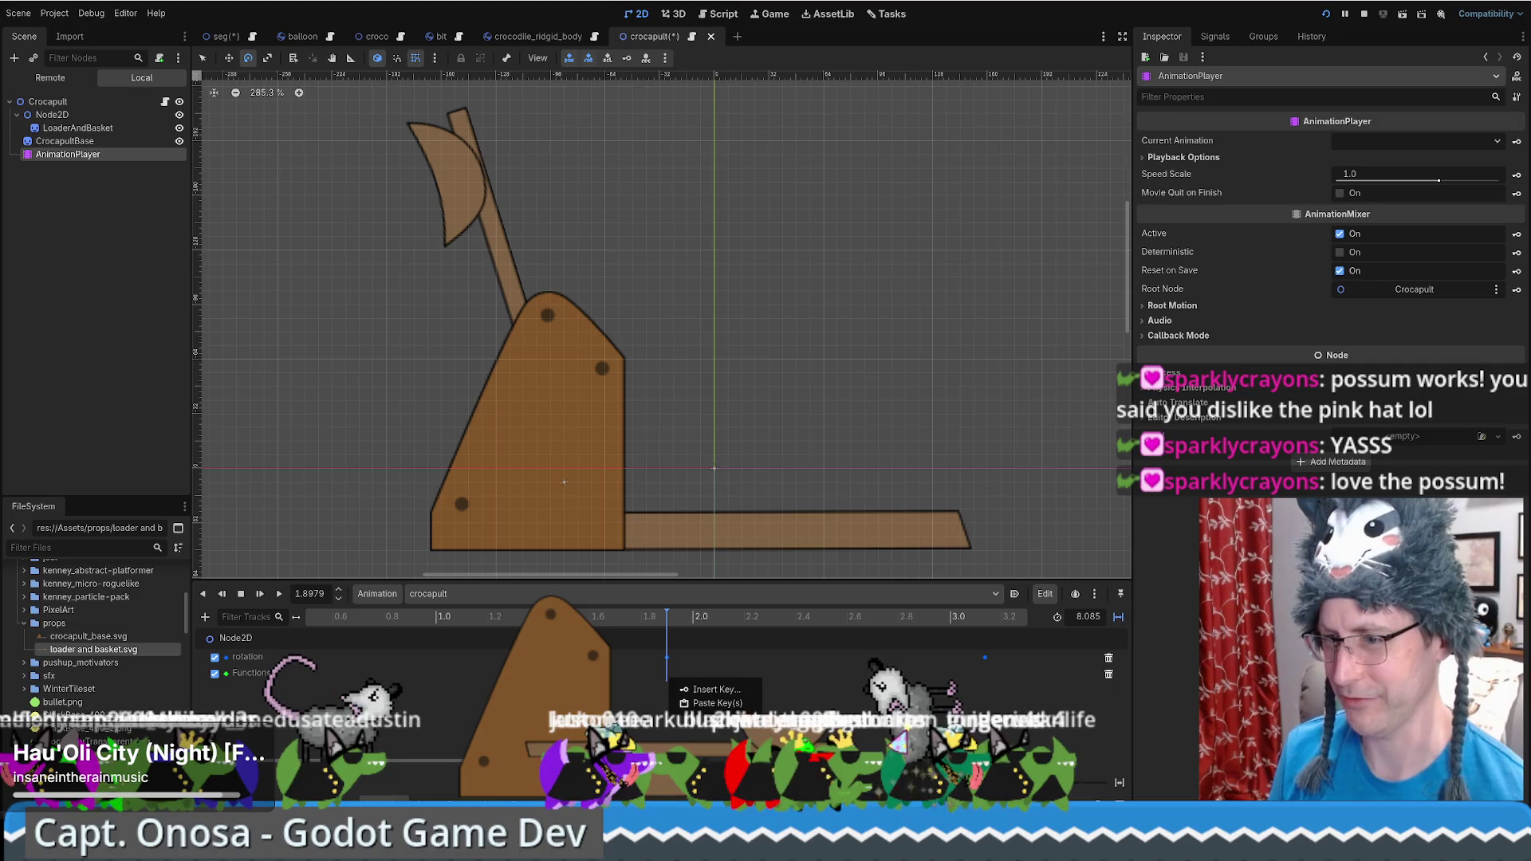
key("Escape")
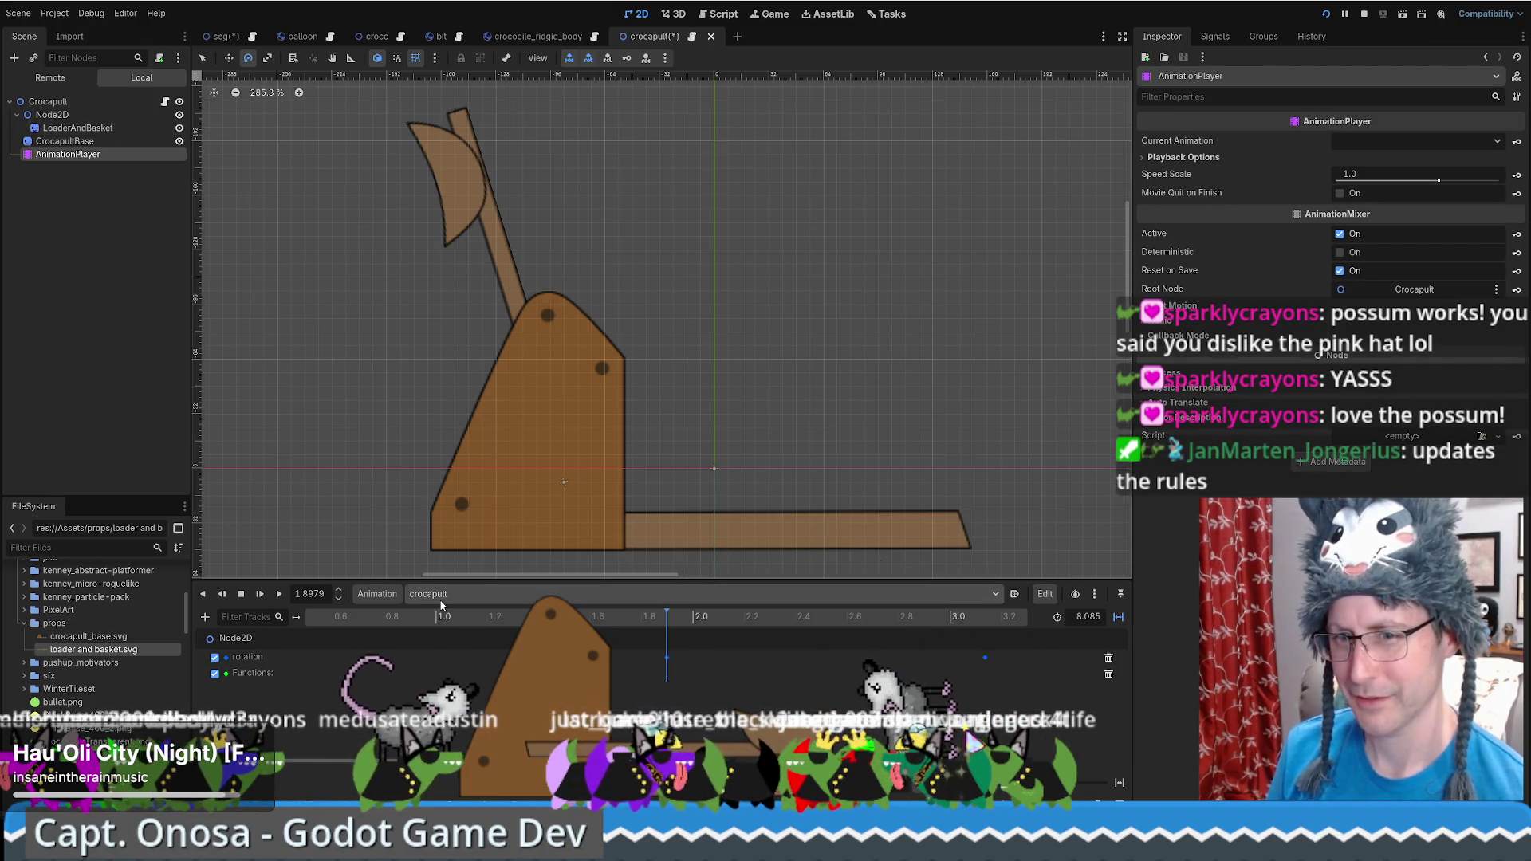
right_click(668, 675)
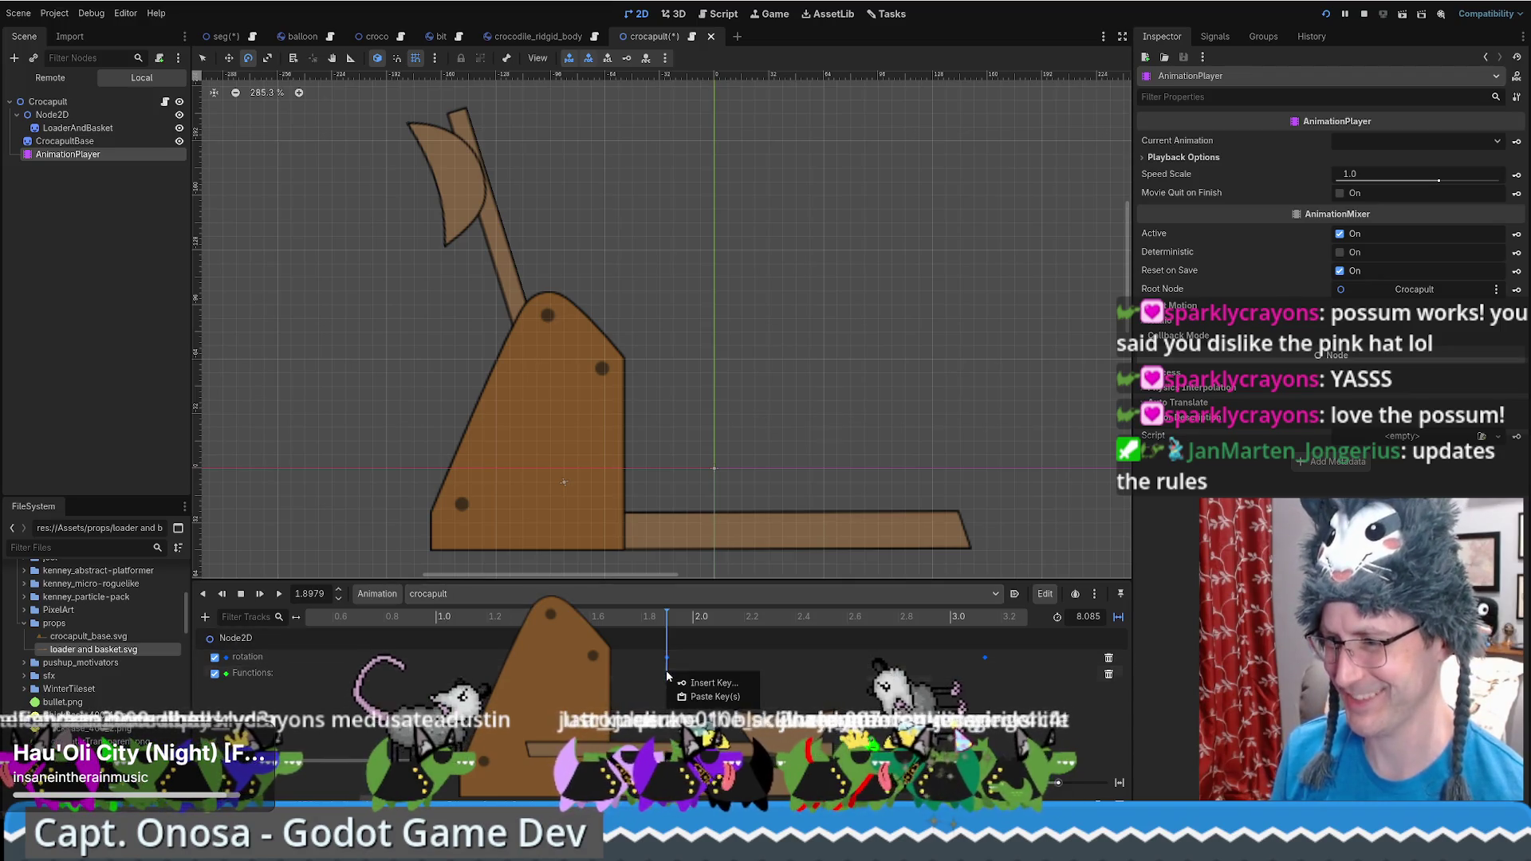
left_click(702, 683)
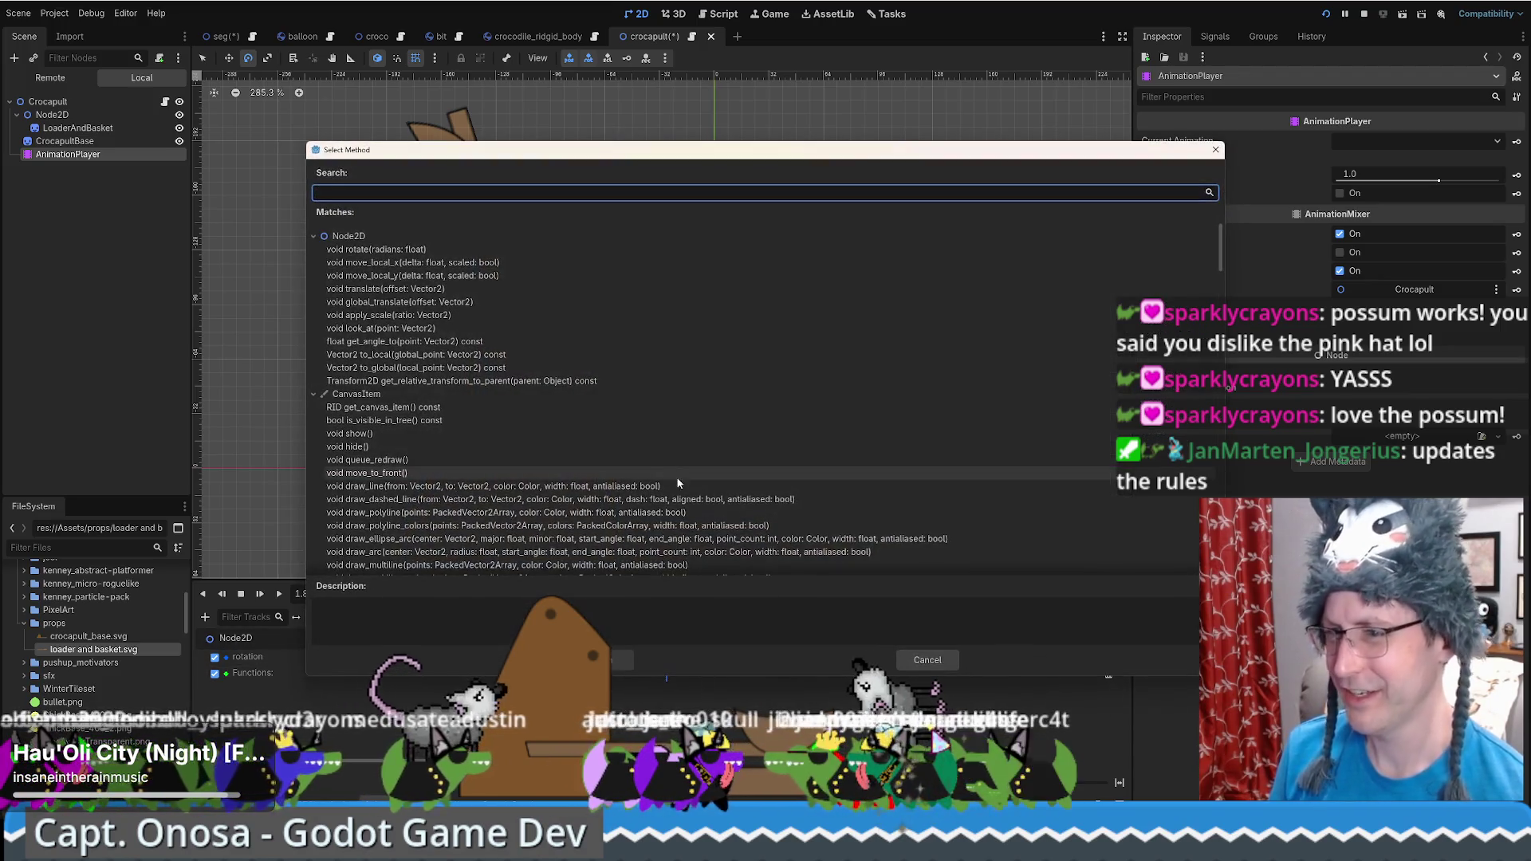
left_click(926, 667)
left_click(205, 617)
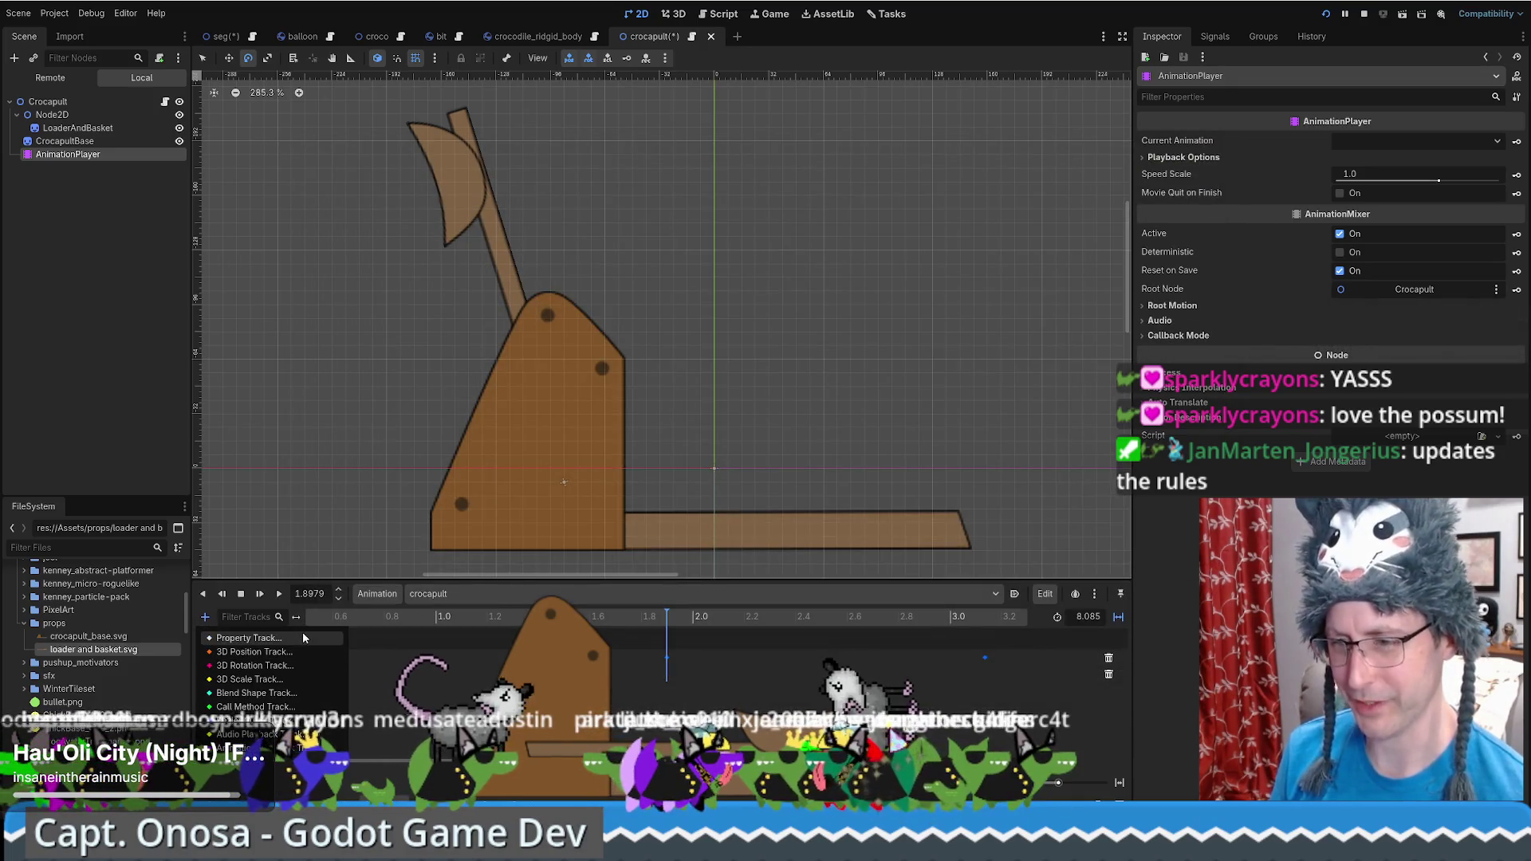
Add a Crocapult Call Method track with an emit_on_launch key near 1.9 s and delete the Node2D track
left_click(256, 638)
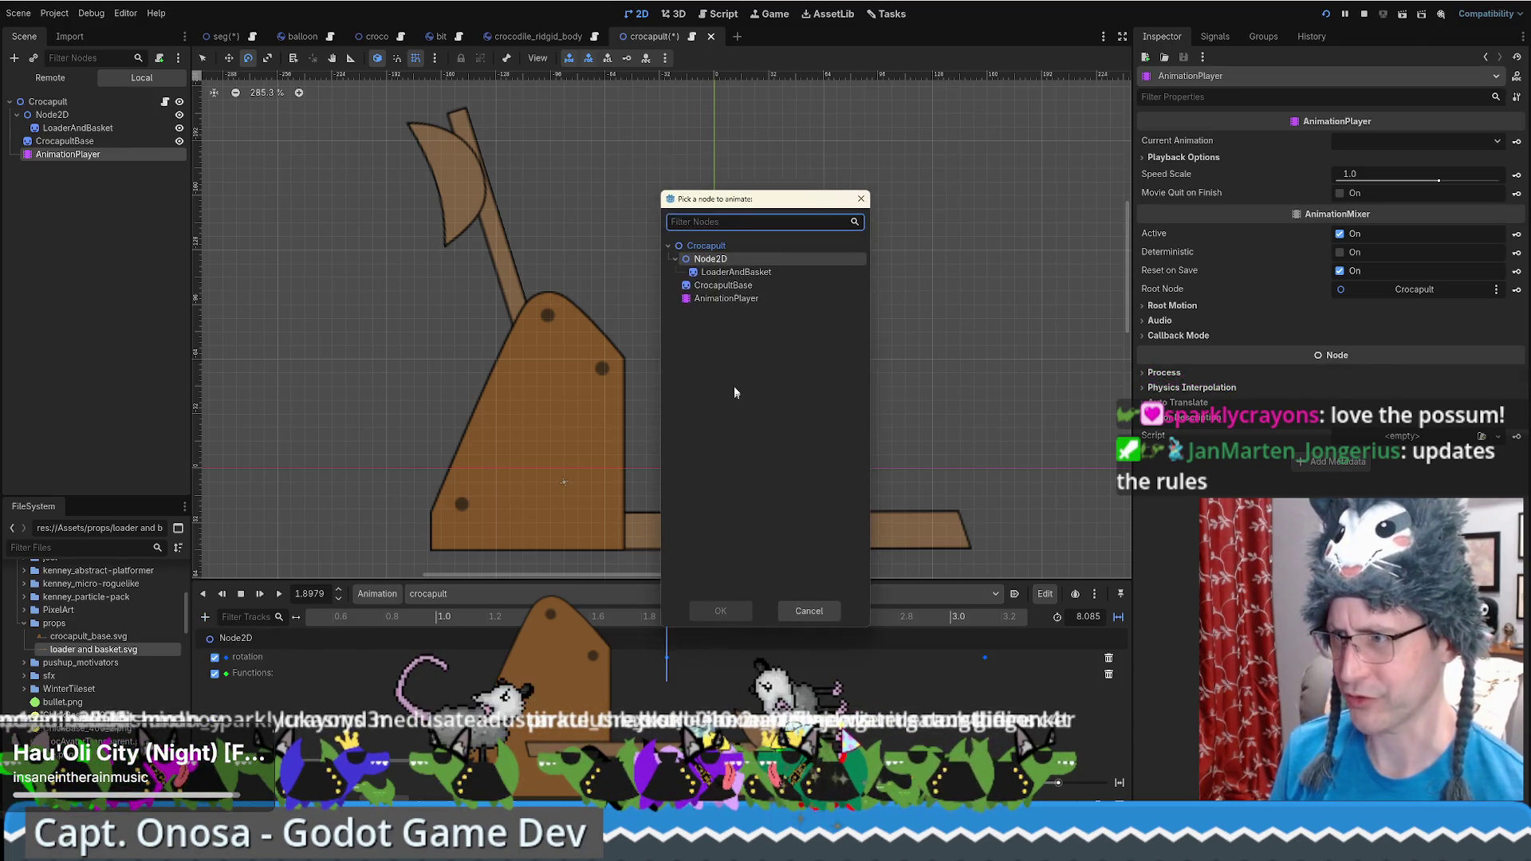
left_click(706, 246)
left_click(732, 611)
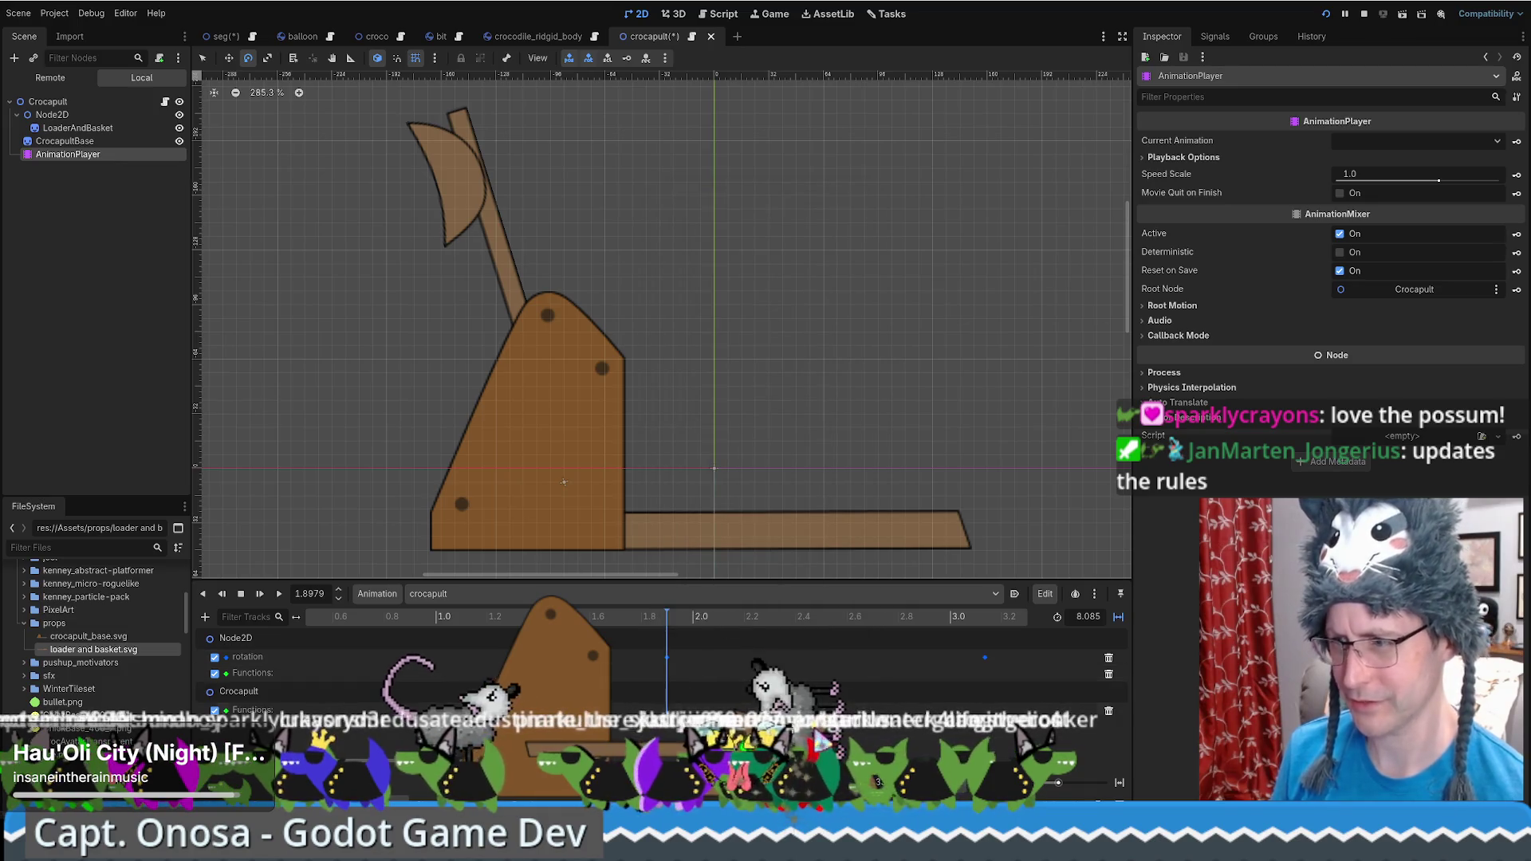
right_click(682, 709)
left_click(698, 722)
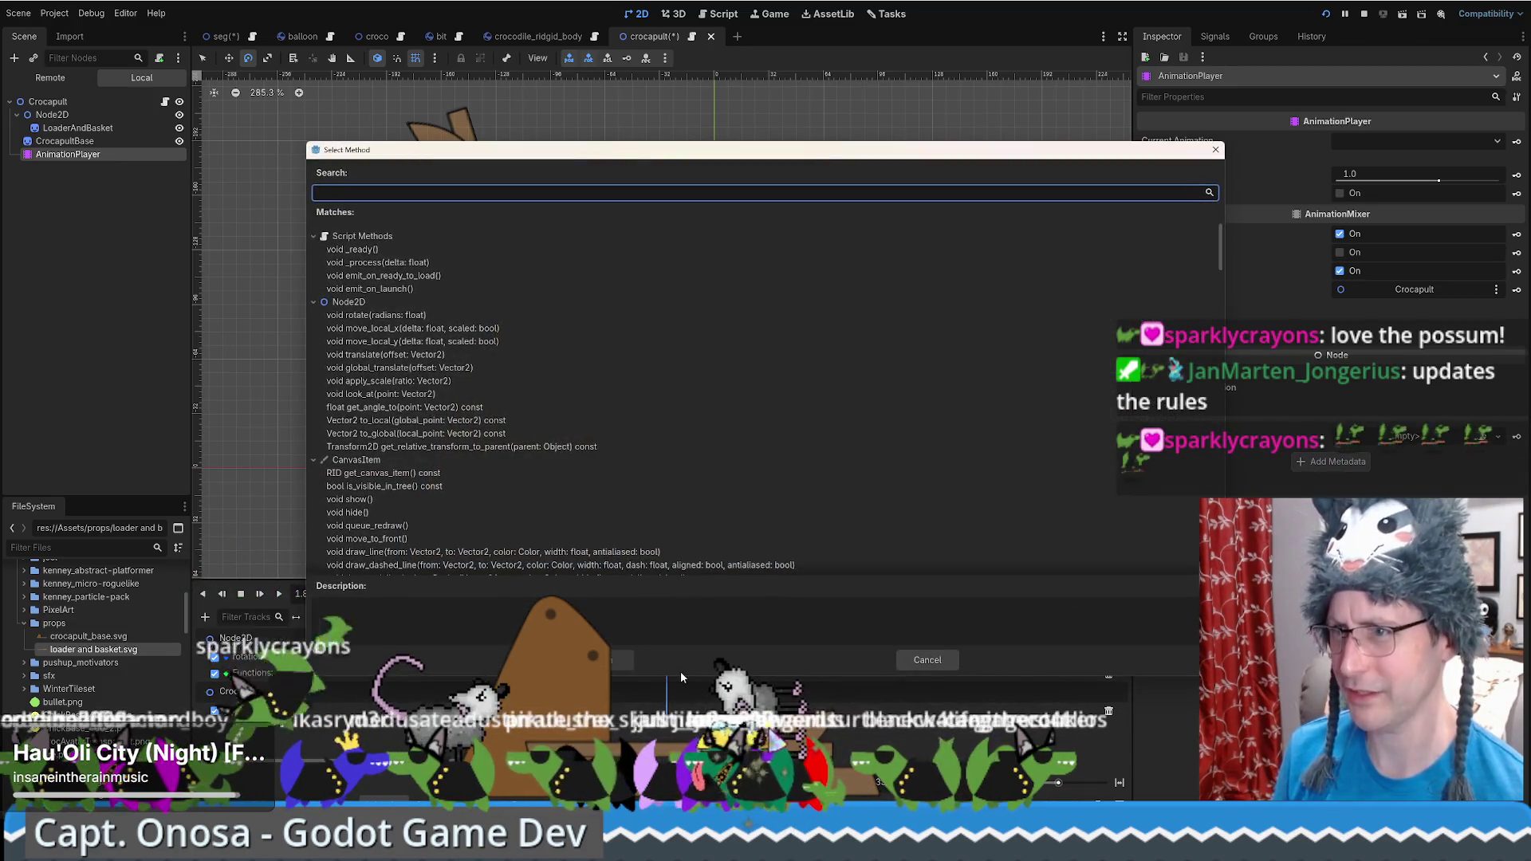
double_click(442, 276)
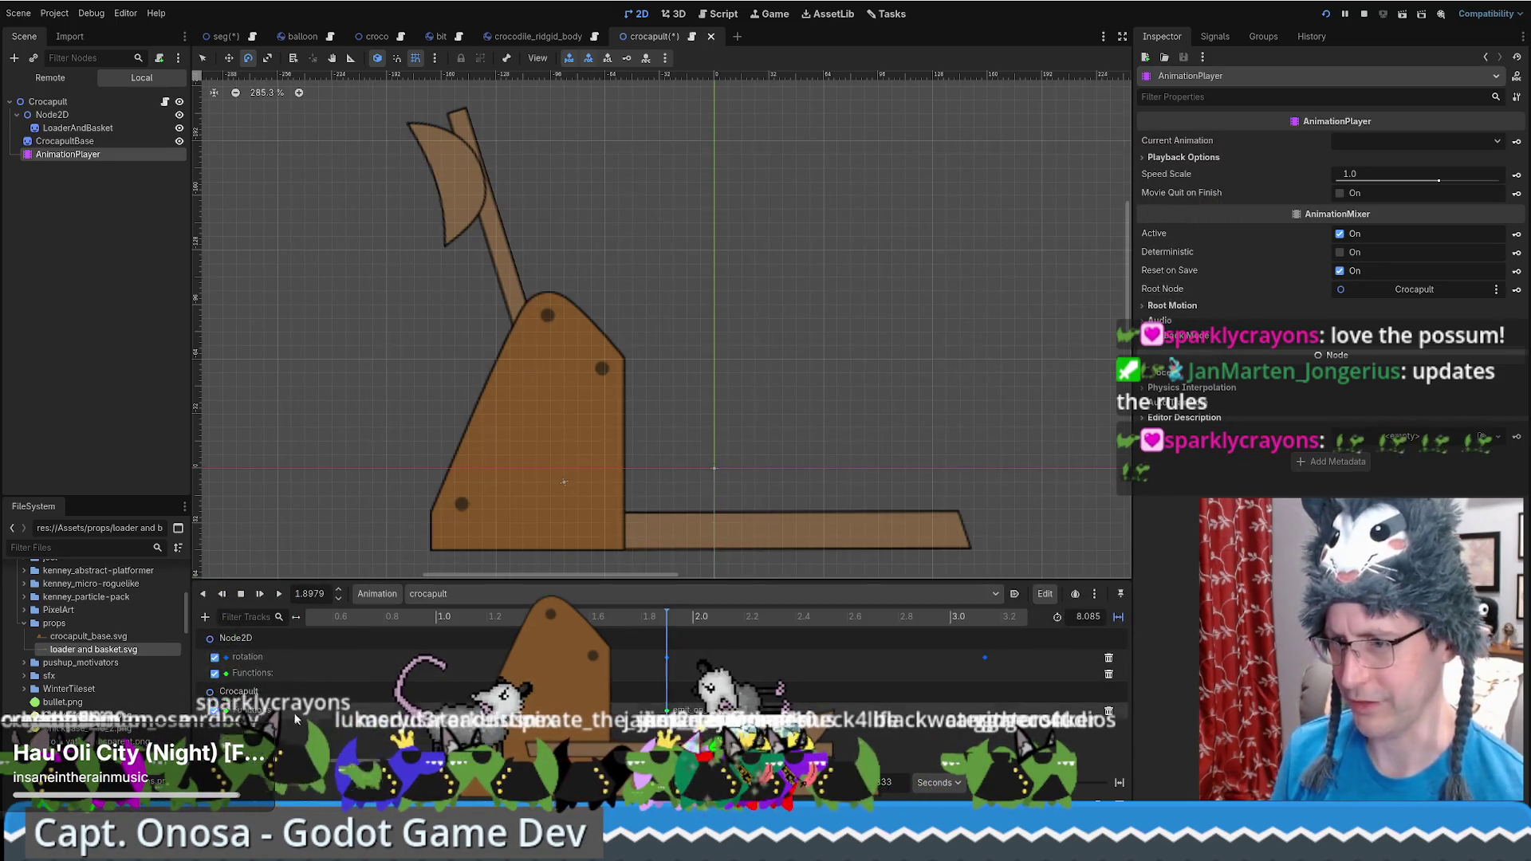
left_click(1109, 677)
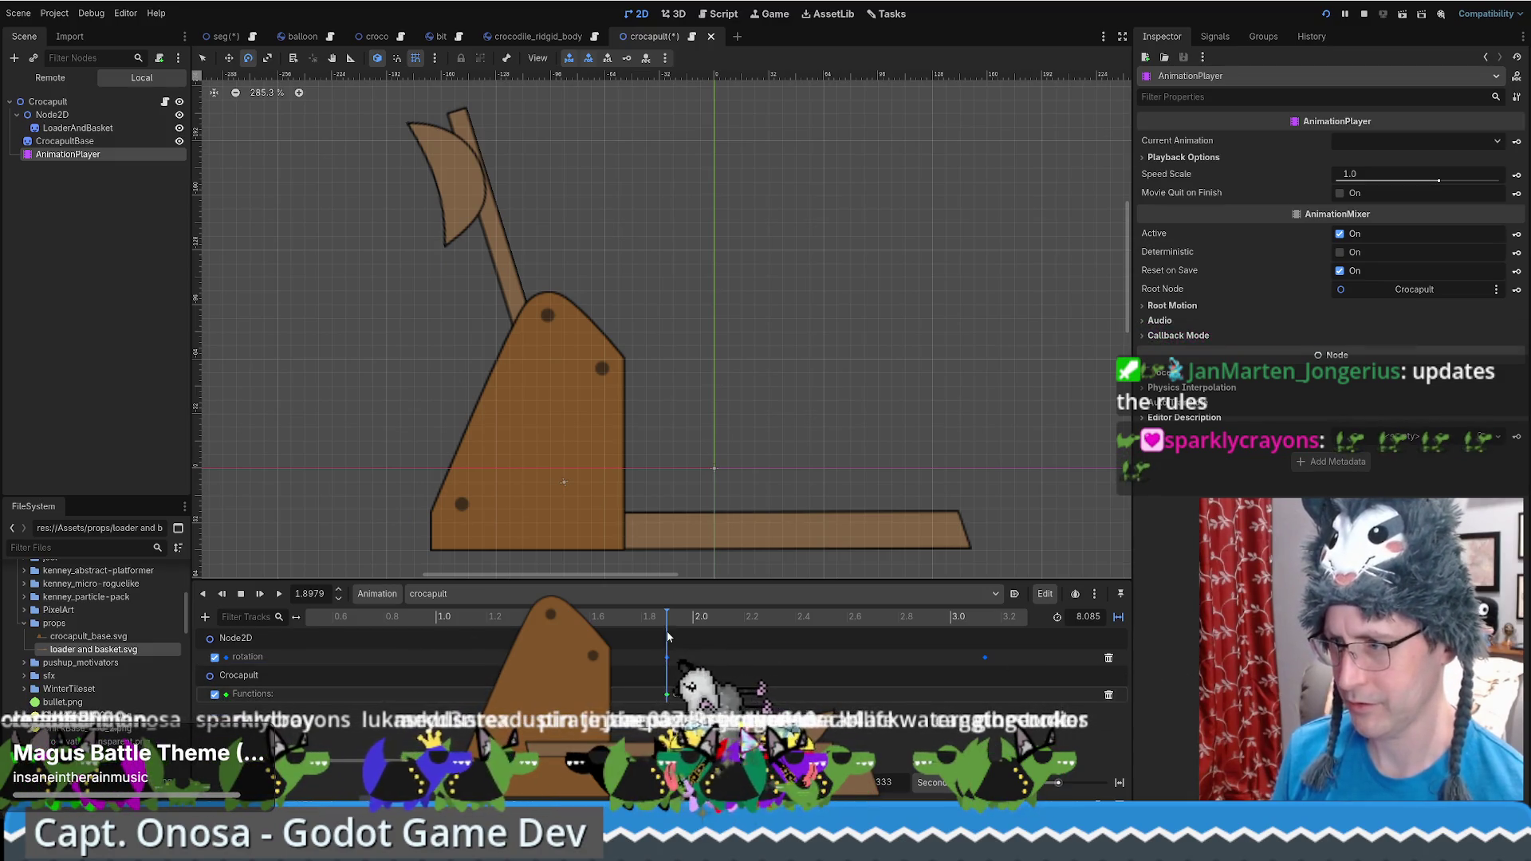
Key emit_on_ready_to_load at 0 s on the Crocapult track and open crocapult.gd
key("d")
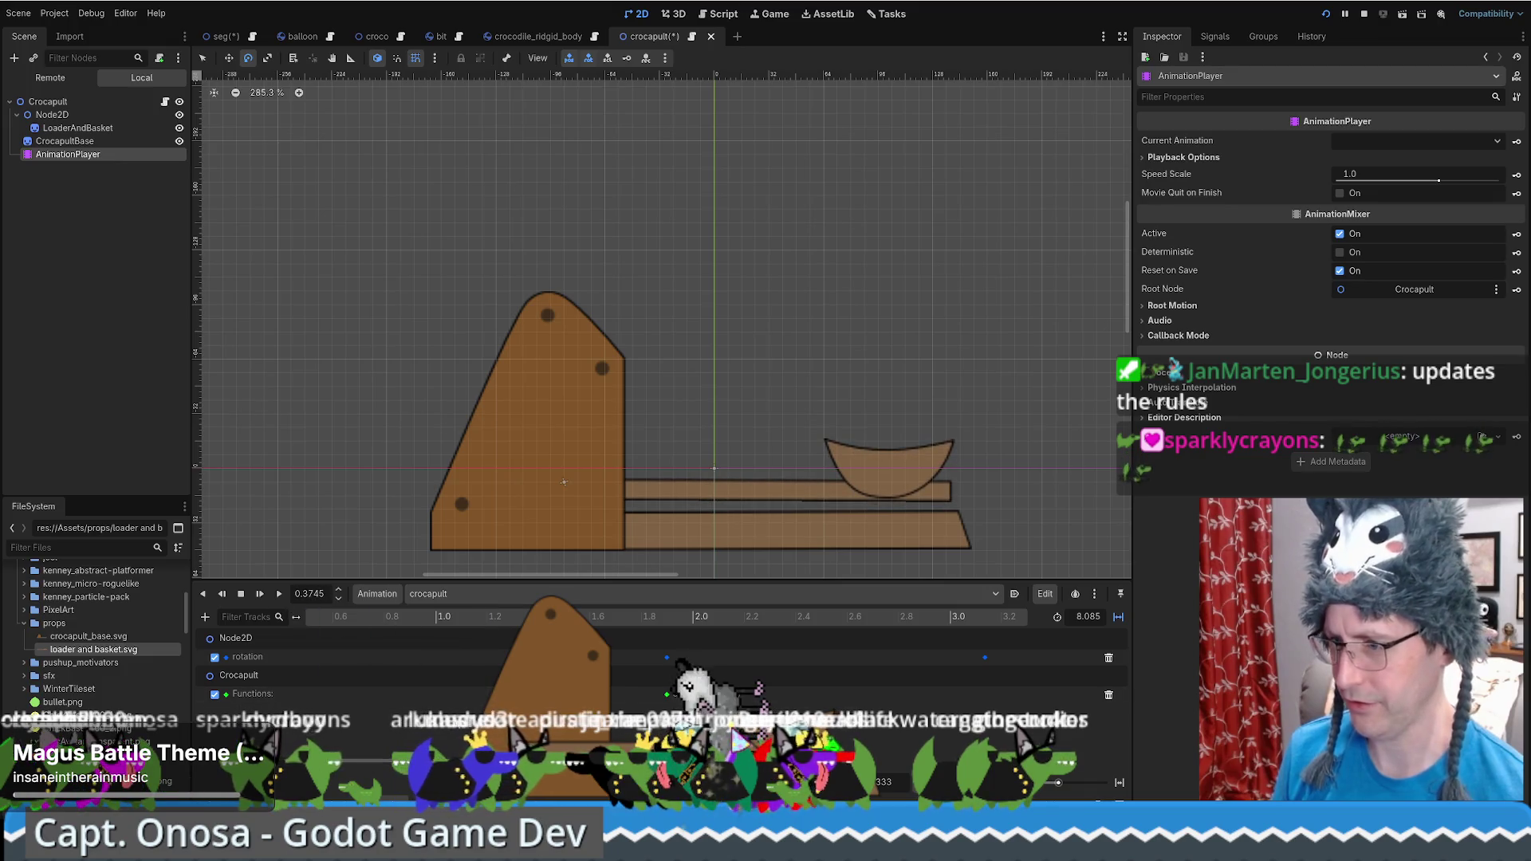
scroll(402, 626, "left", 3)
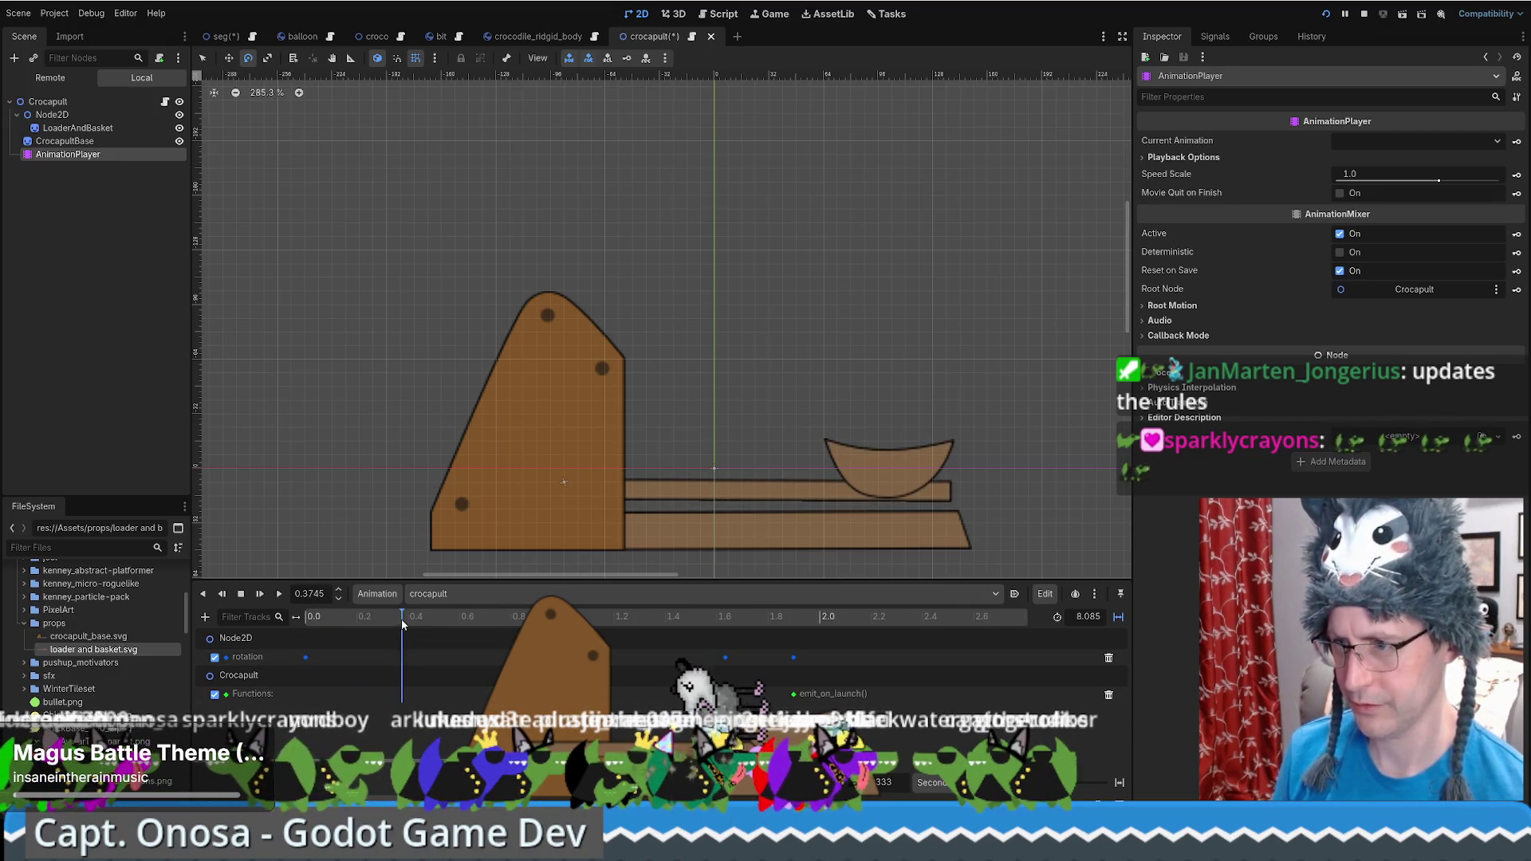
left_click(308, 617)
right_click(307, 698)
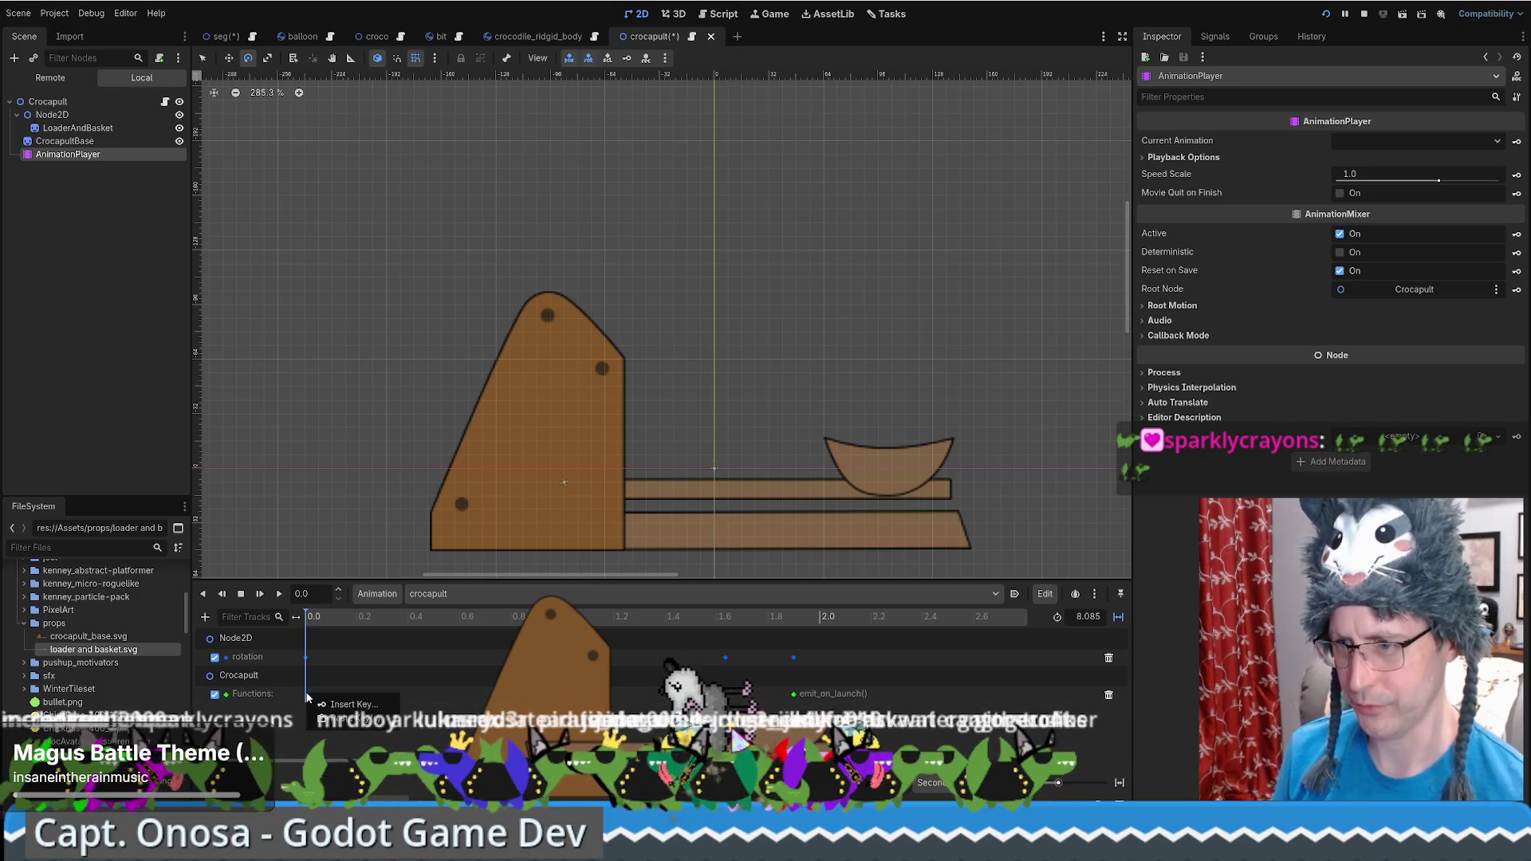
left_click(344, 705)
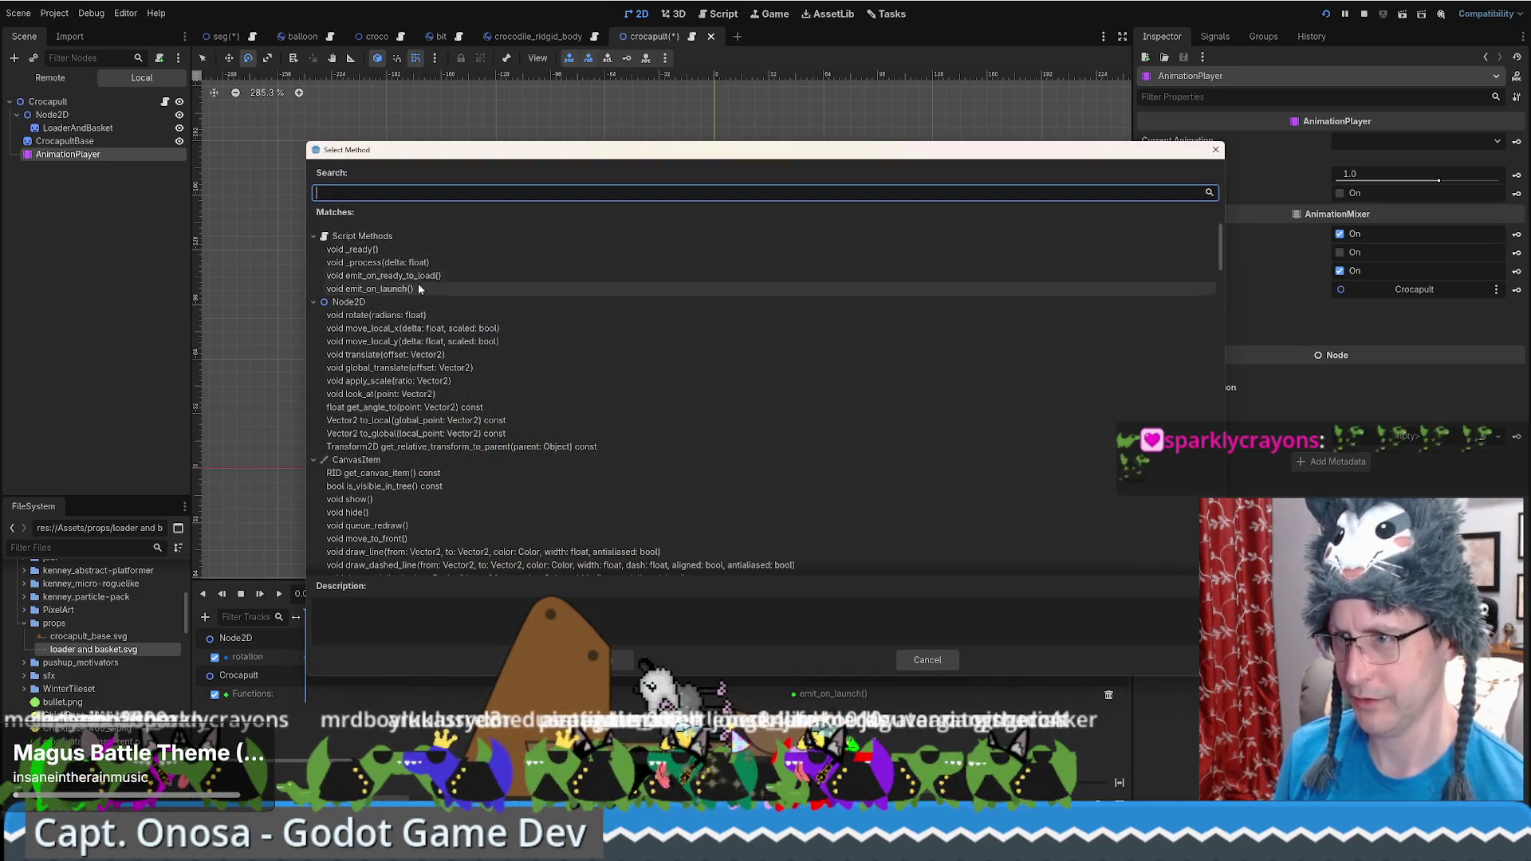
left_click(414, 276)
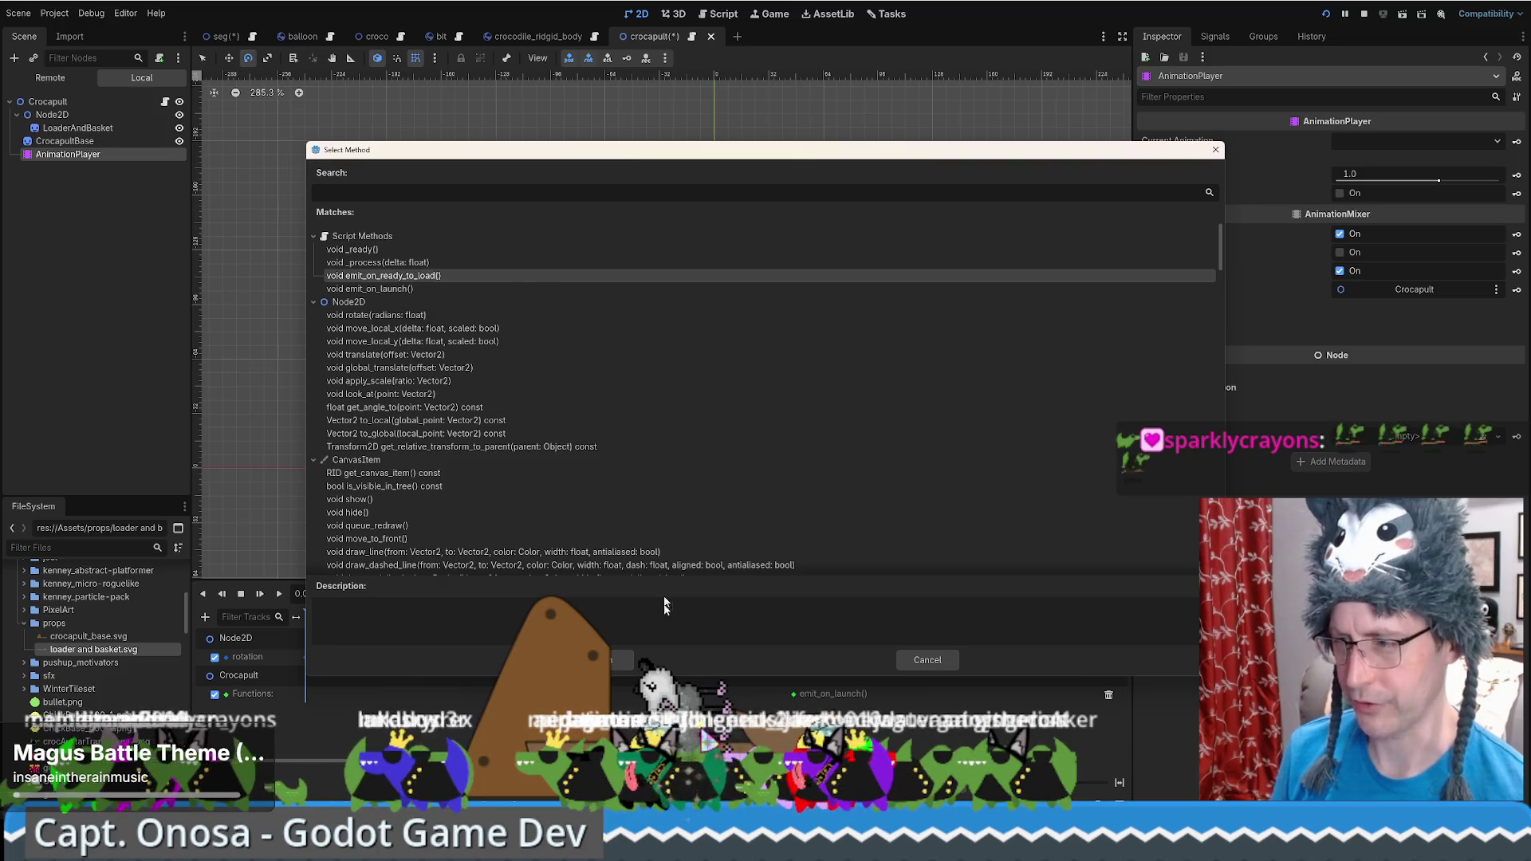
left_click(610, 661)
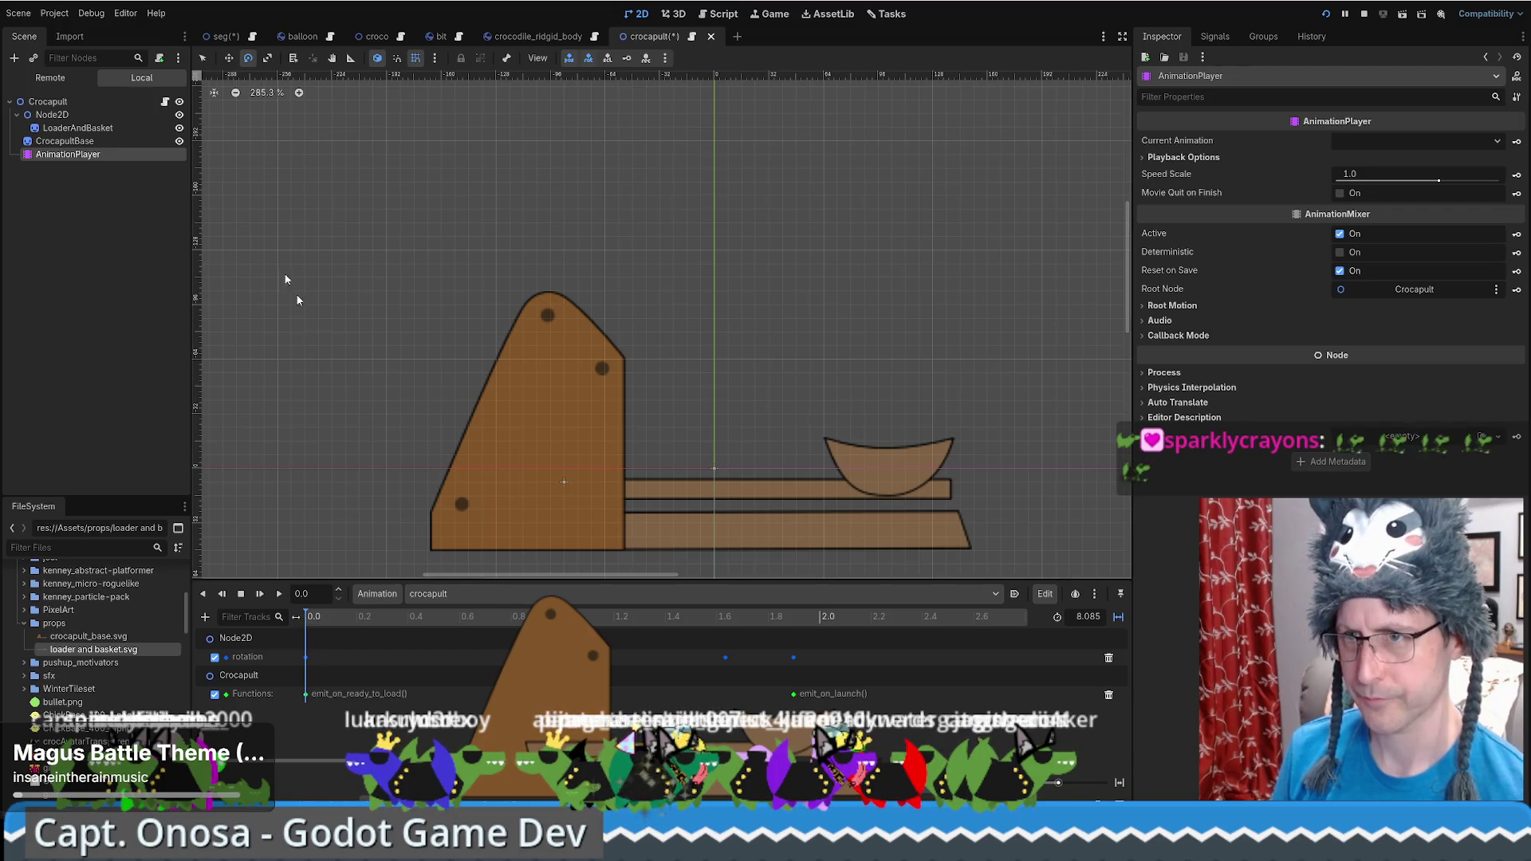
left_click(165, 102)
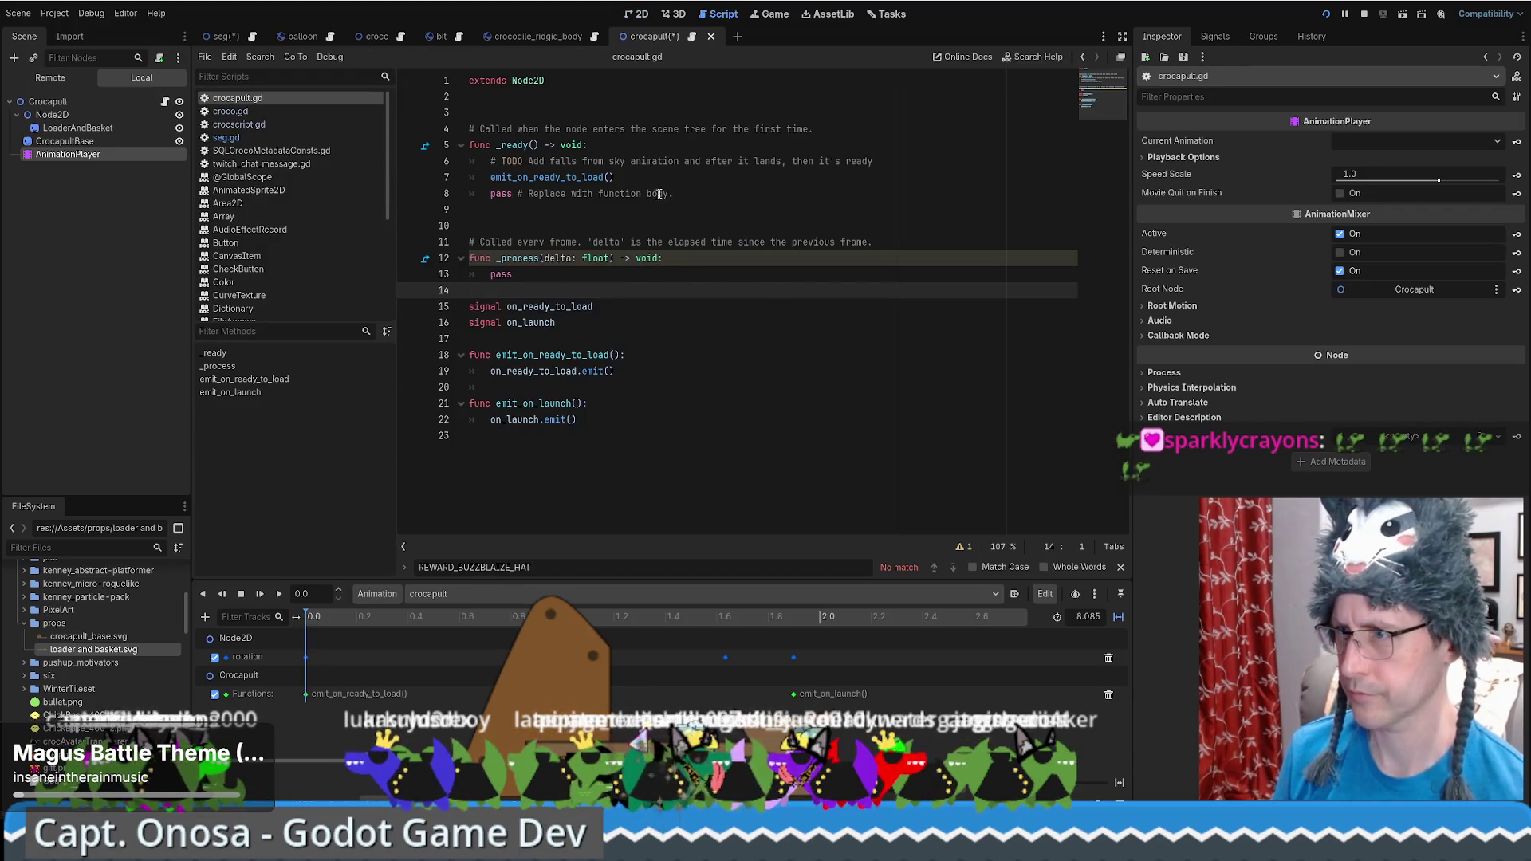
Add 'var ready_to_load = true' on line 3 of crocapult.gd
left_click(647, 112)
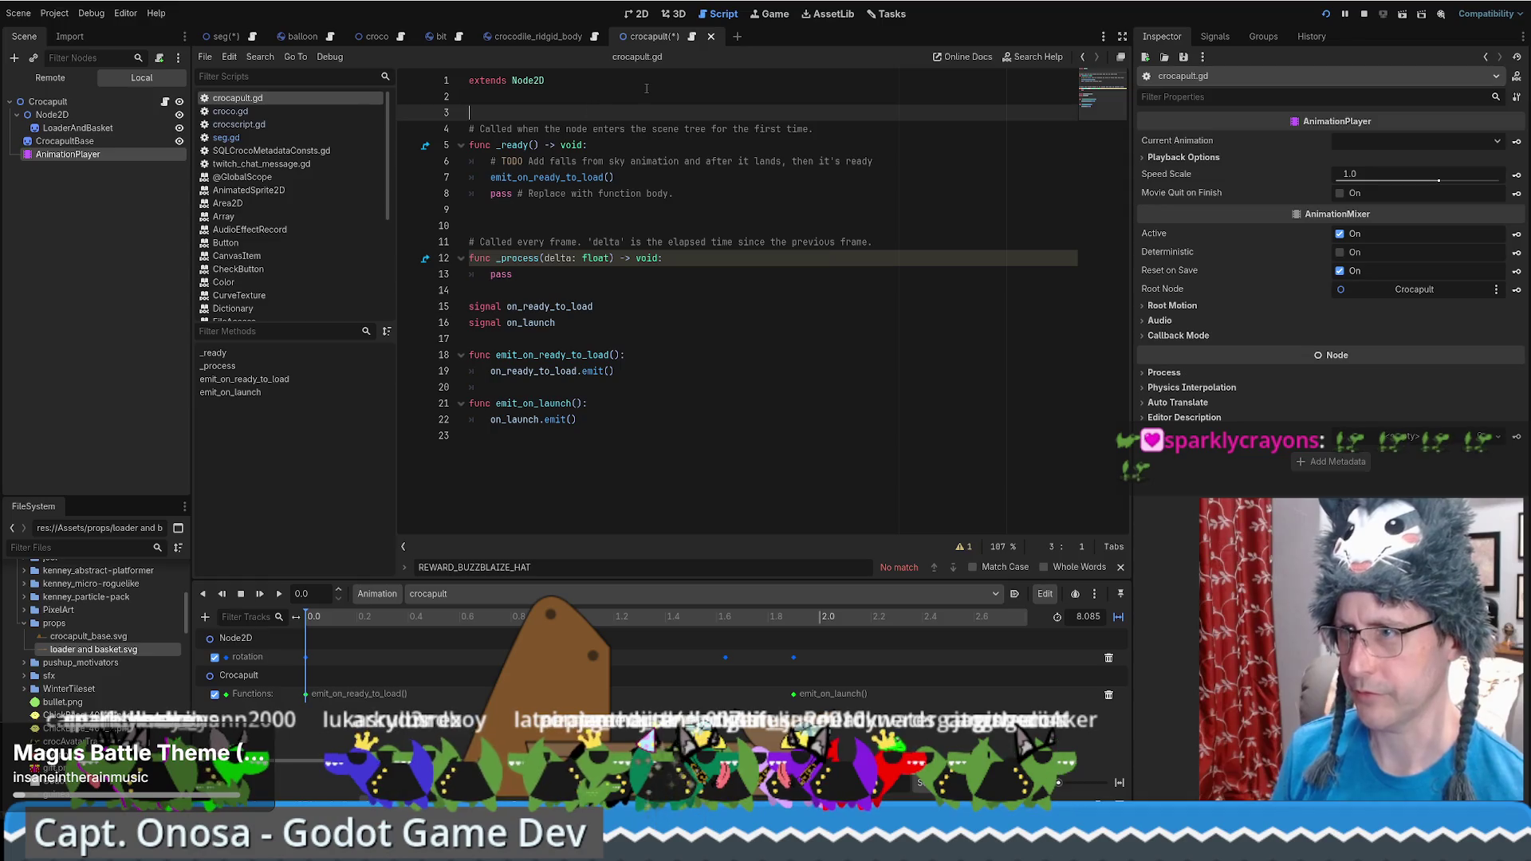
key("Return")
key("Up")
type("var")
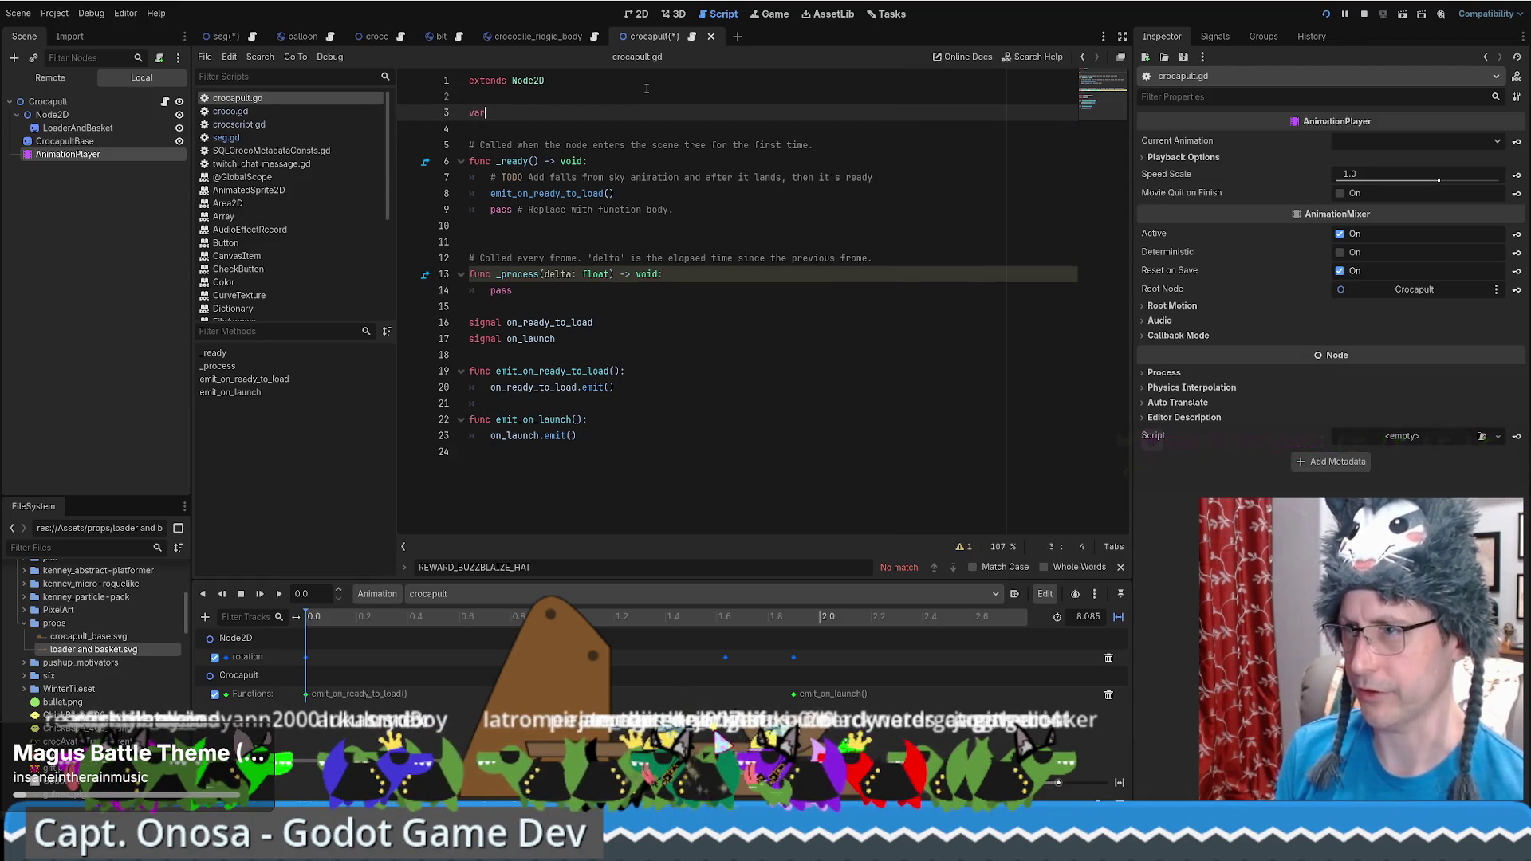
type(" ready_to_load =tru")
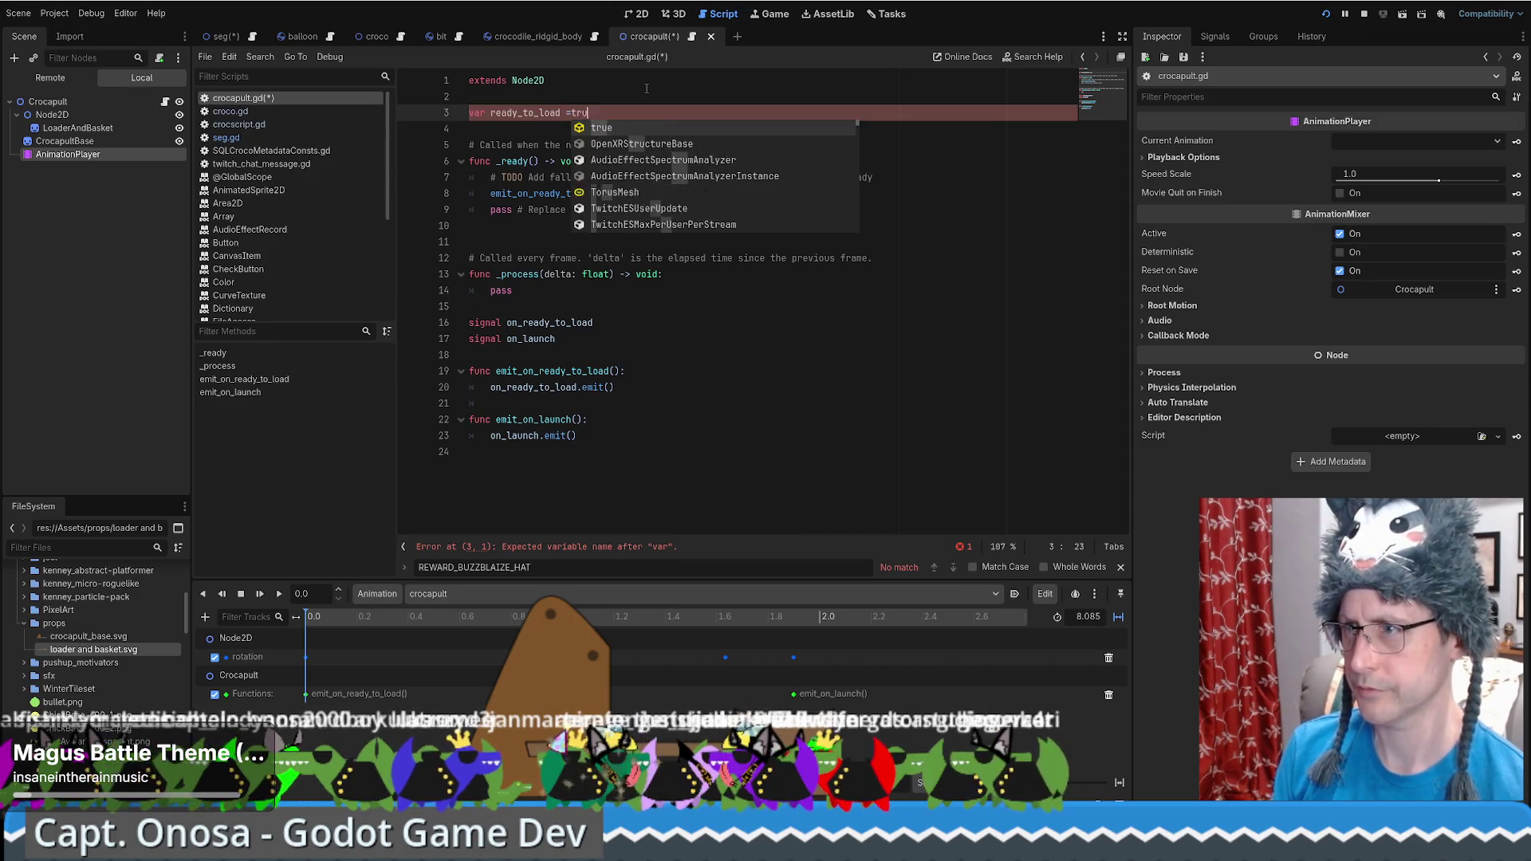
key("BackSpace")
key("BackSpace")
key("BackSpace")
type("tru")
key("Return")
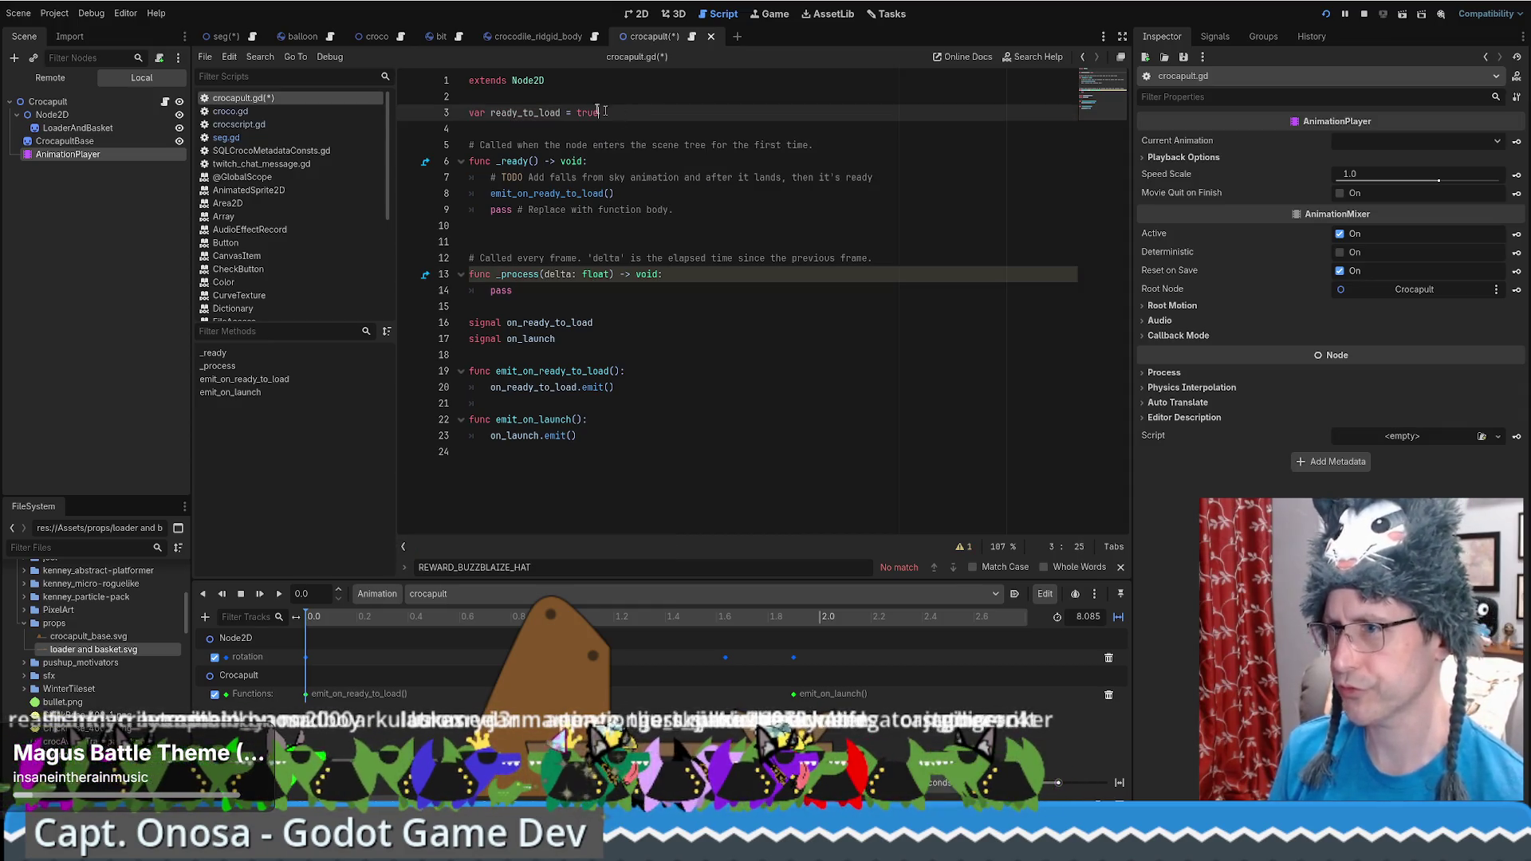
double_click(526, 109)
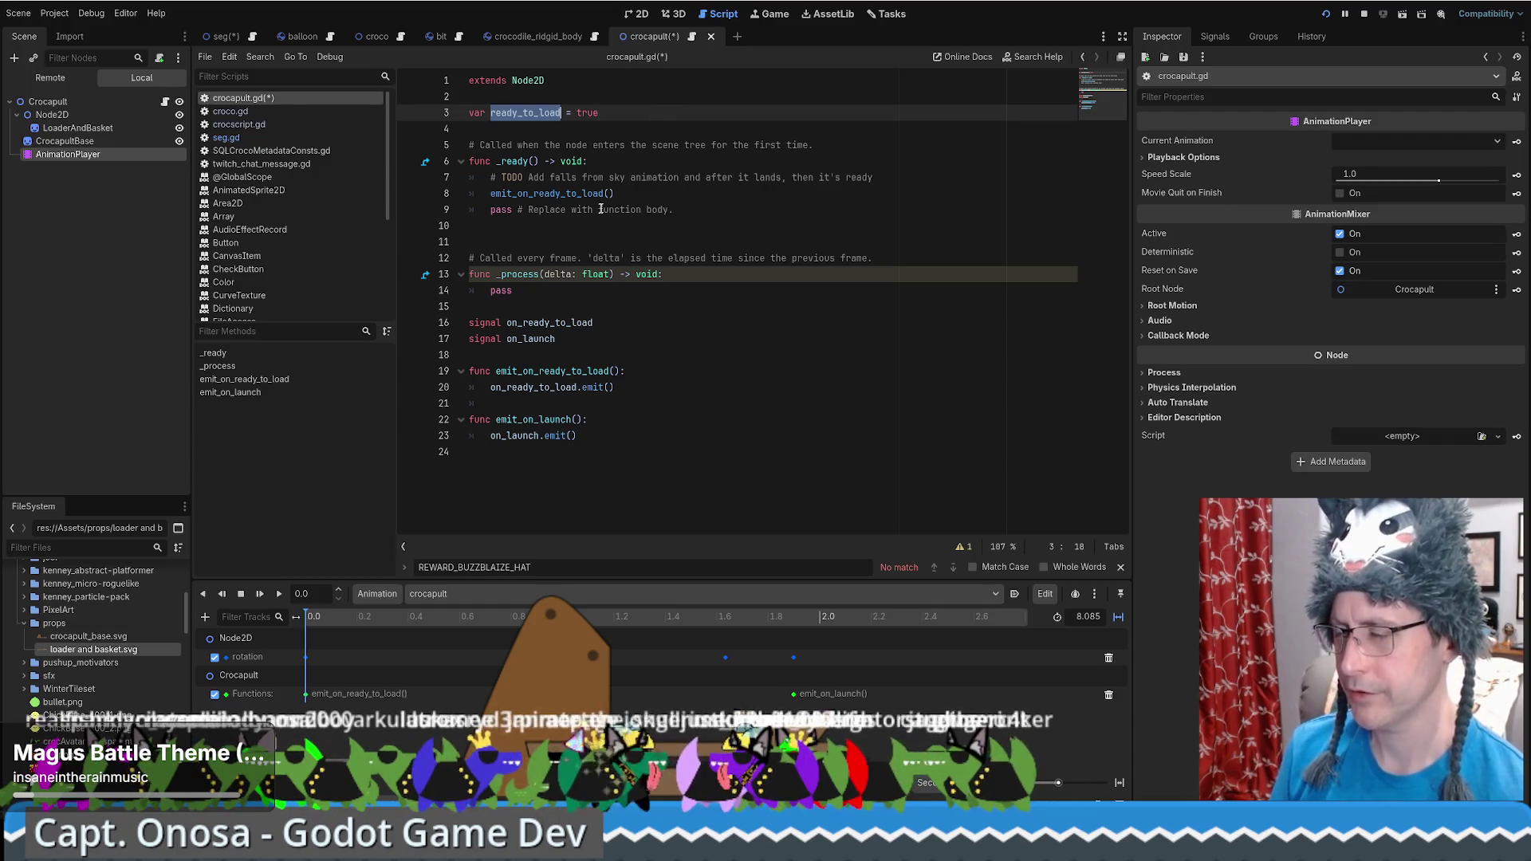
Delete the emit_on_ready_to_load() call from _ready and select the Crocapult root node
left_click(659, 378)
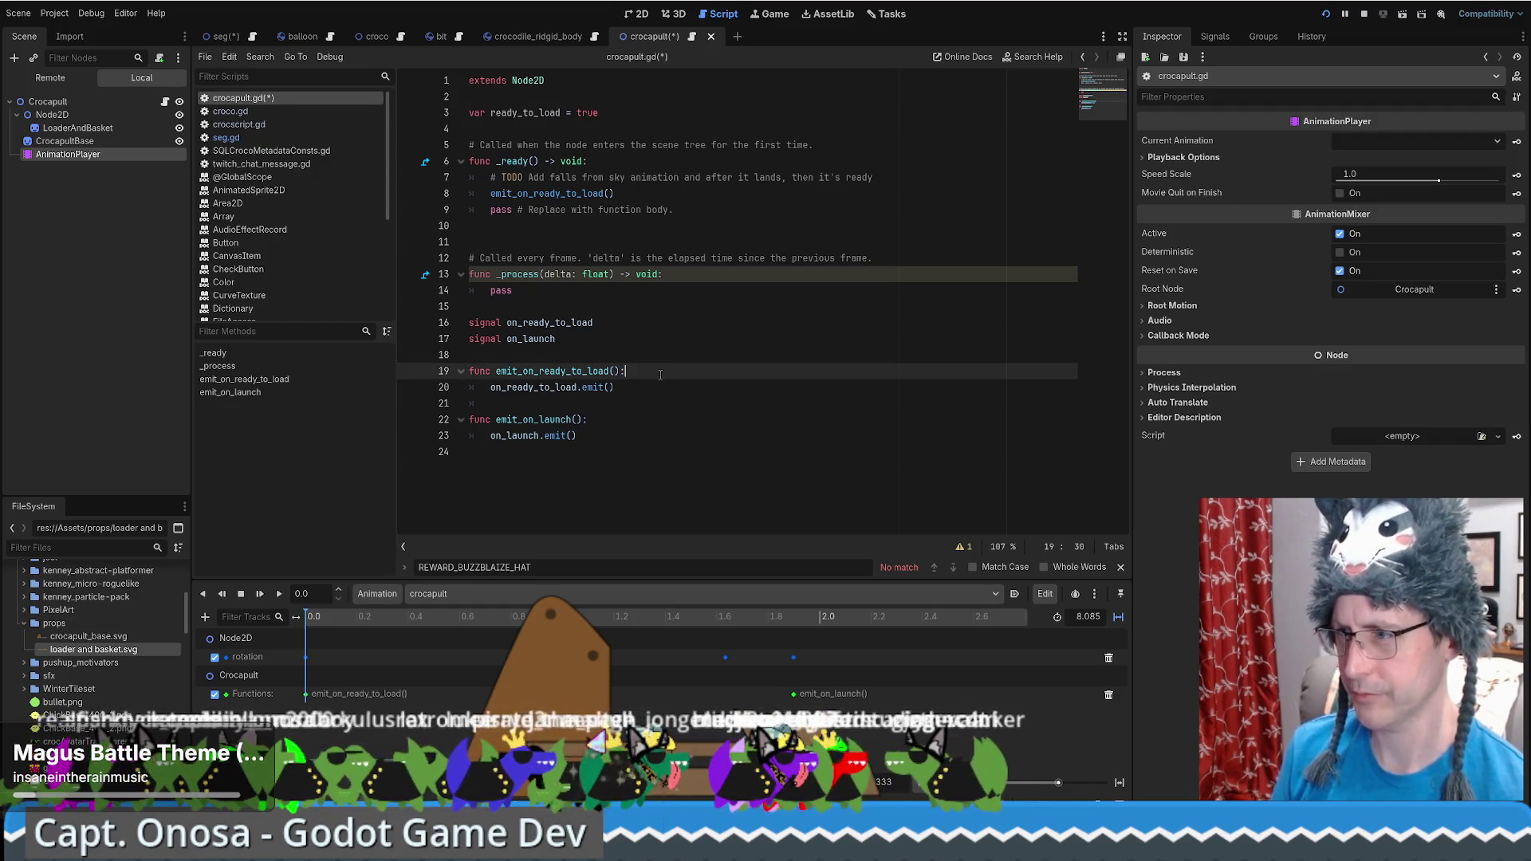
left_click(656, 386)
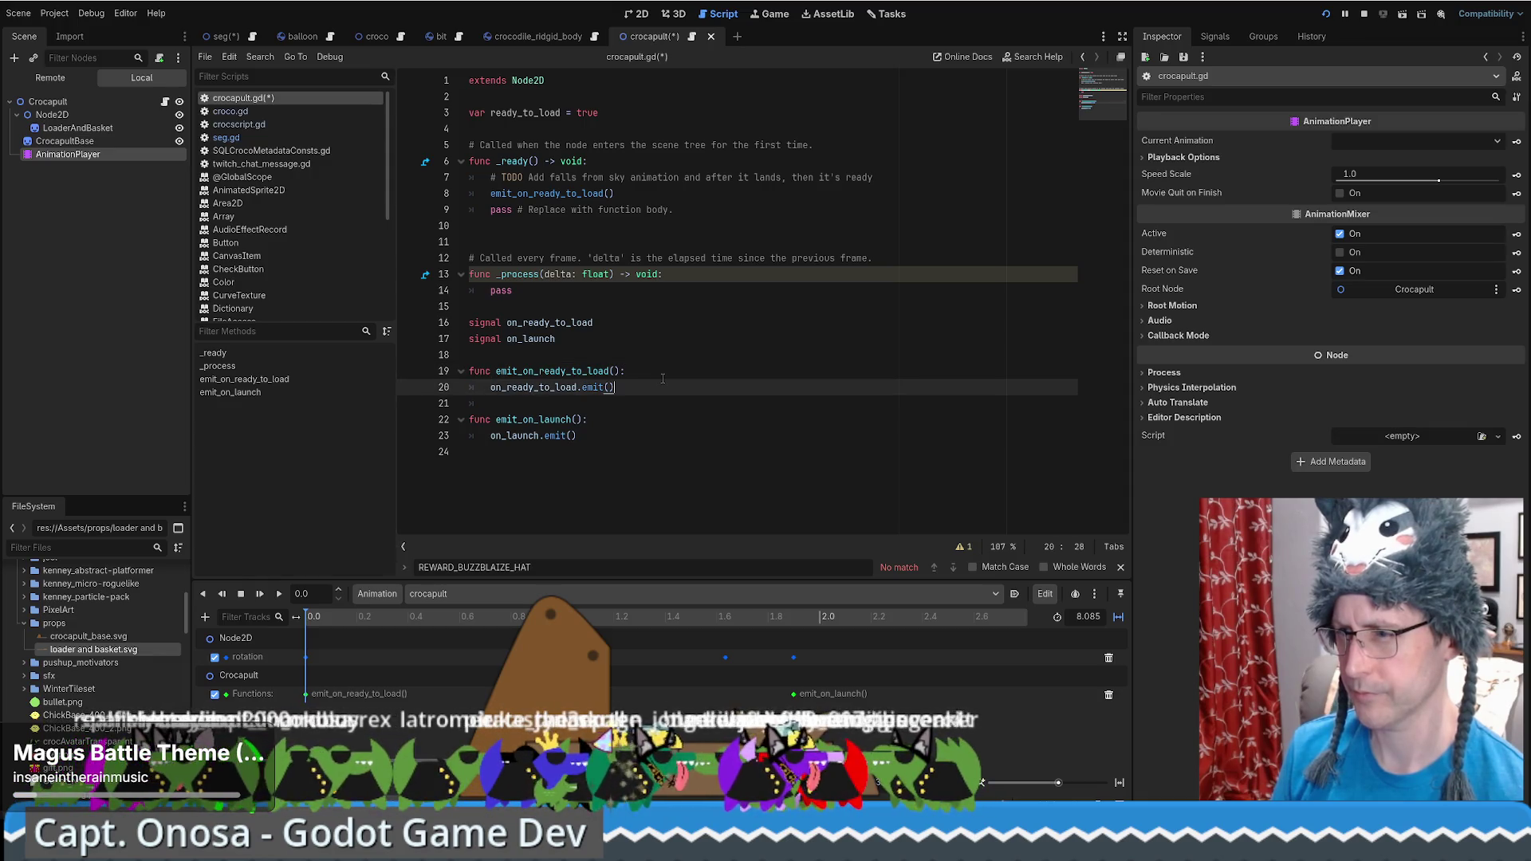
left_click(663, 378)
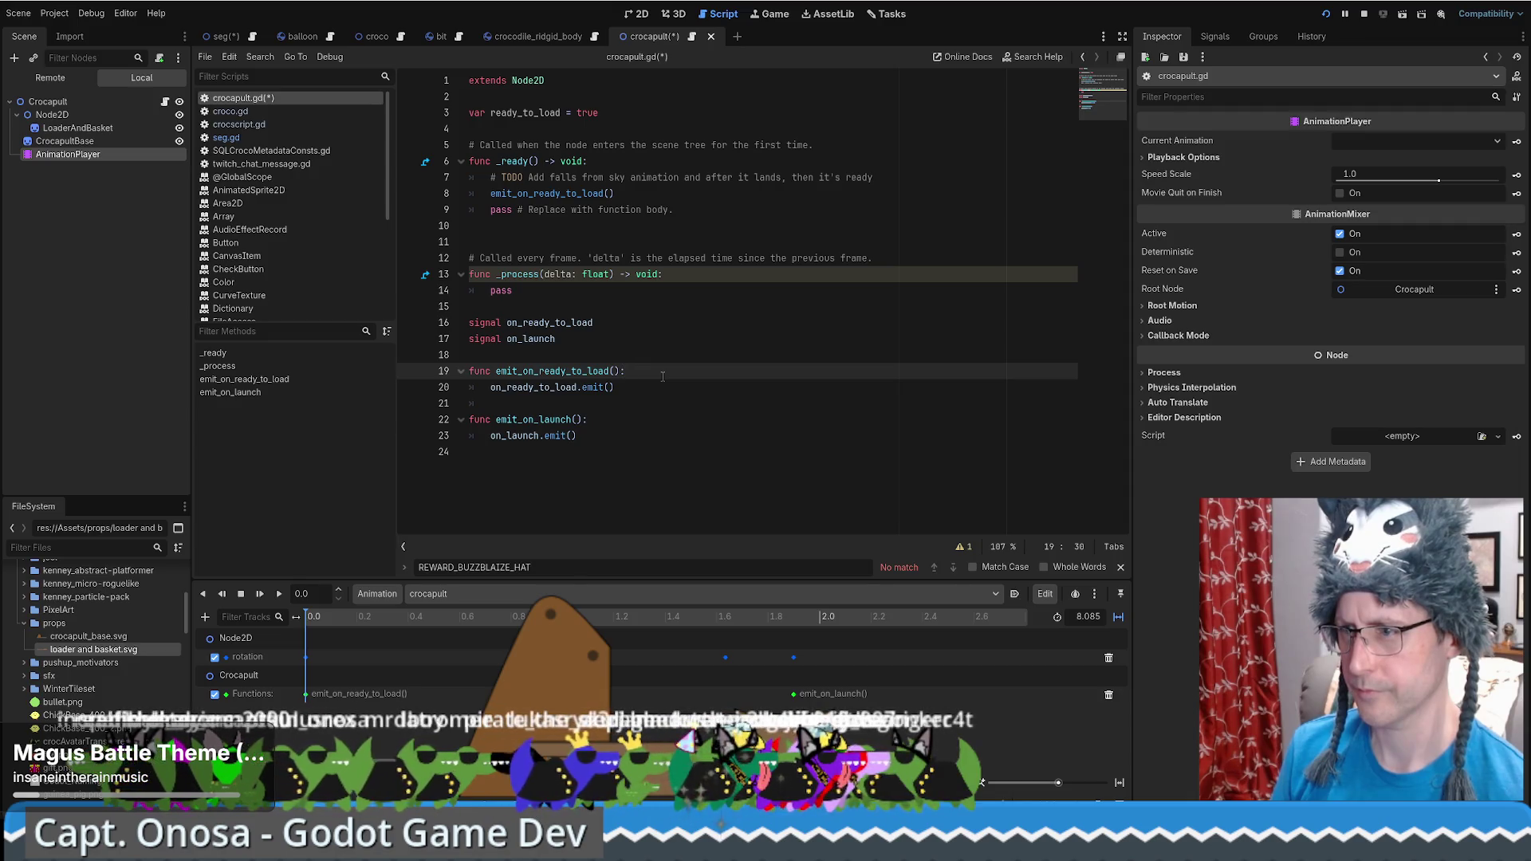
left_click(650, 304)
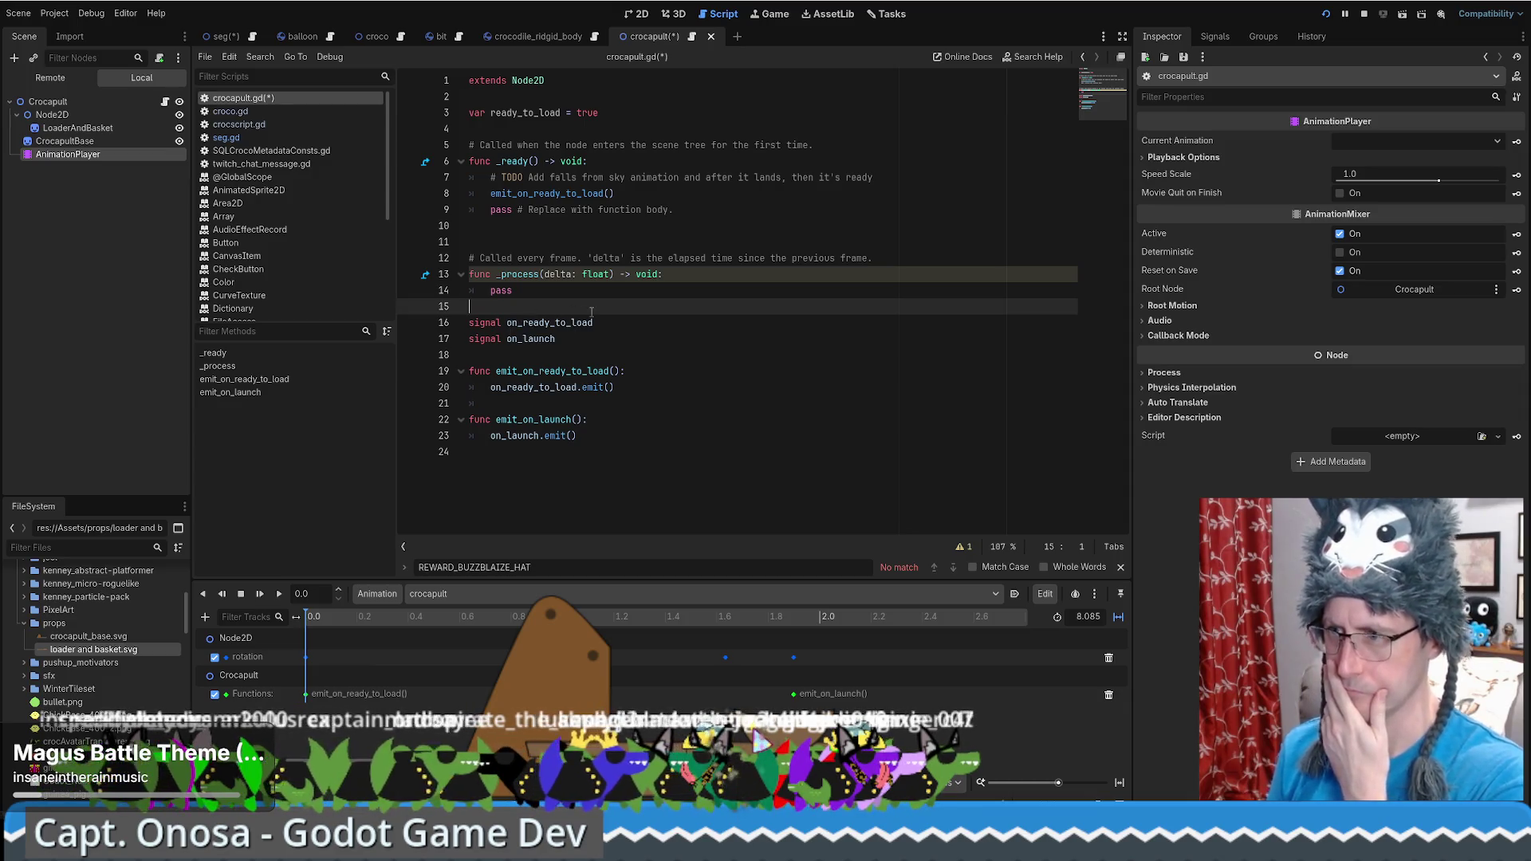
left_click_drag(647, 193, 906, 179)
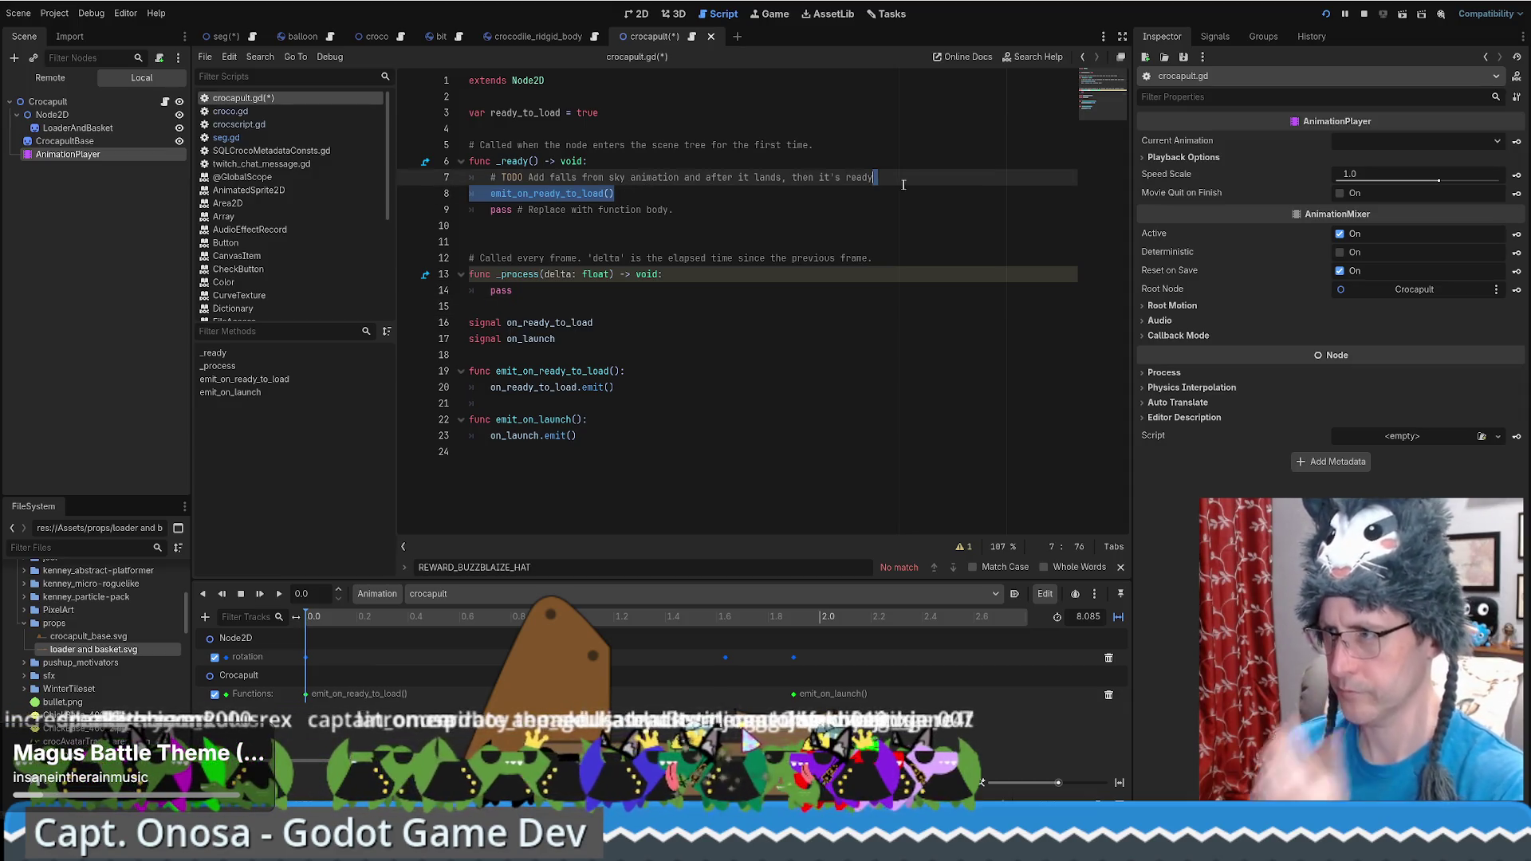
key("BackSpace")
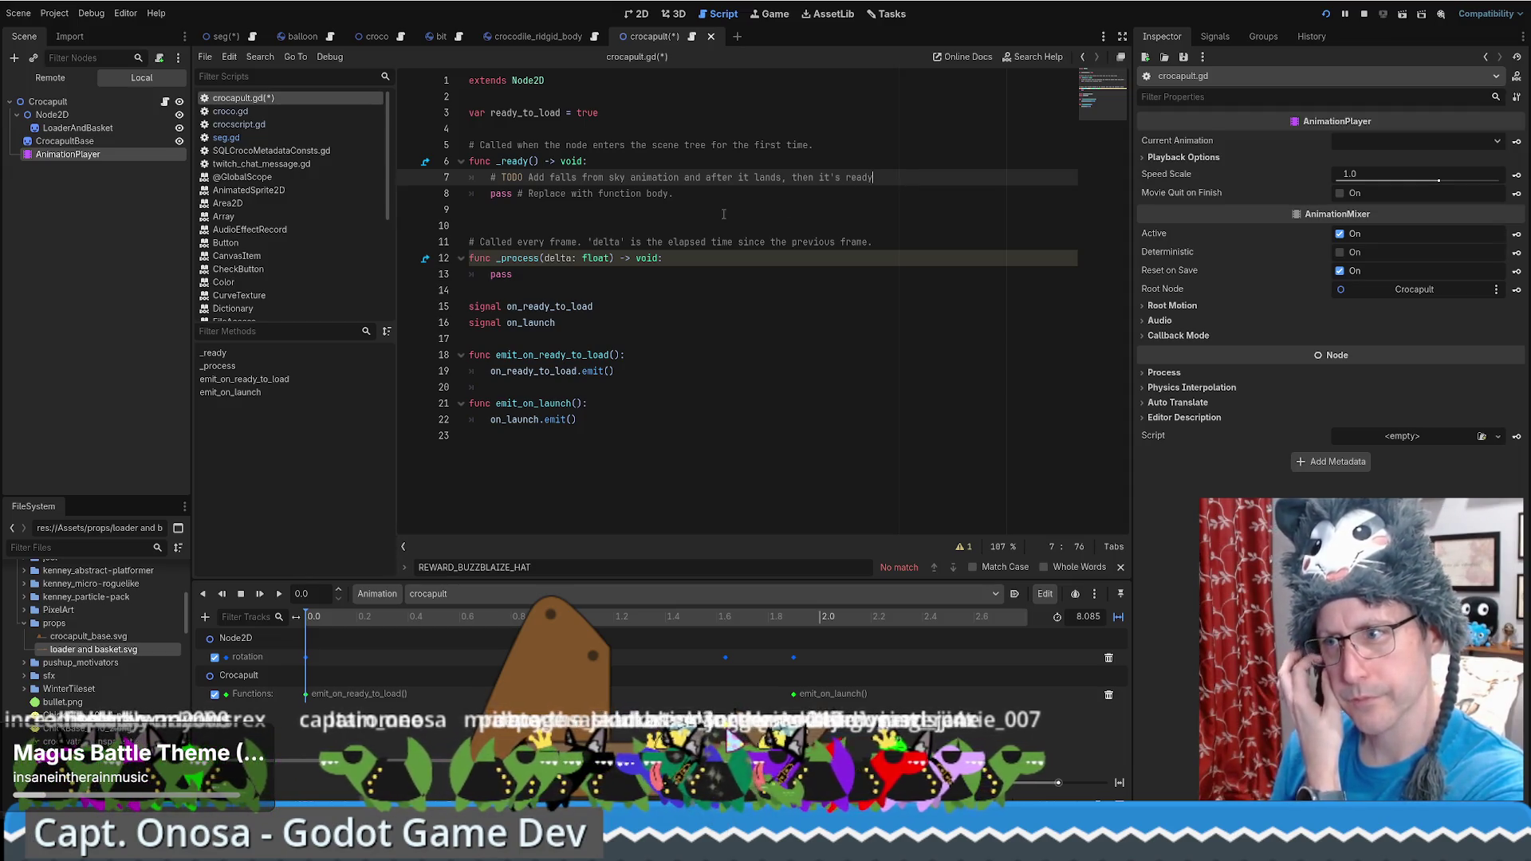
left_click(110, 100)
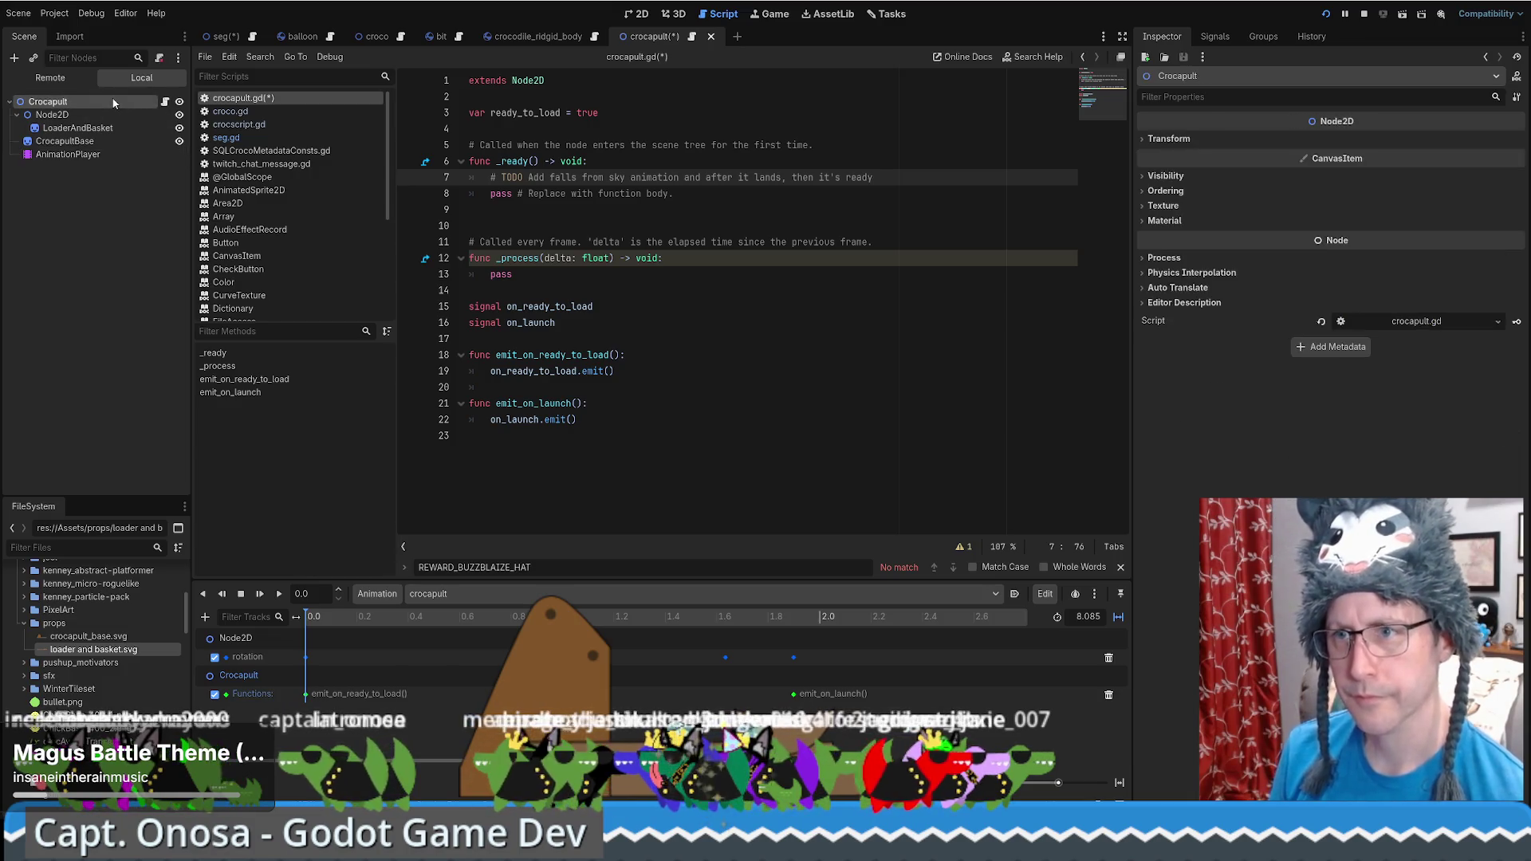
Connect Crocapult's on_ready_to_load signal to a generated handler and type ready_to_load in it
left_click(1226, 36)
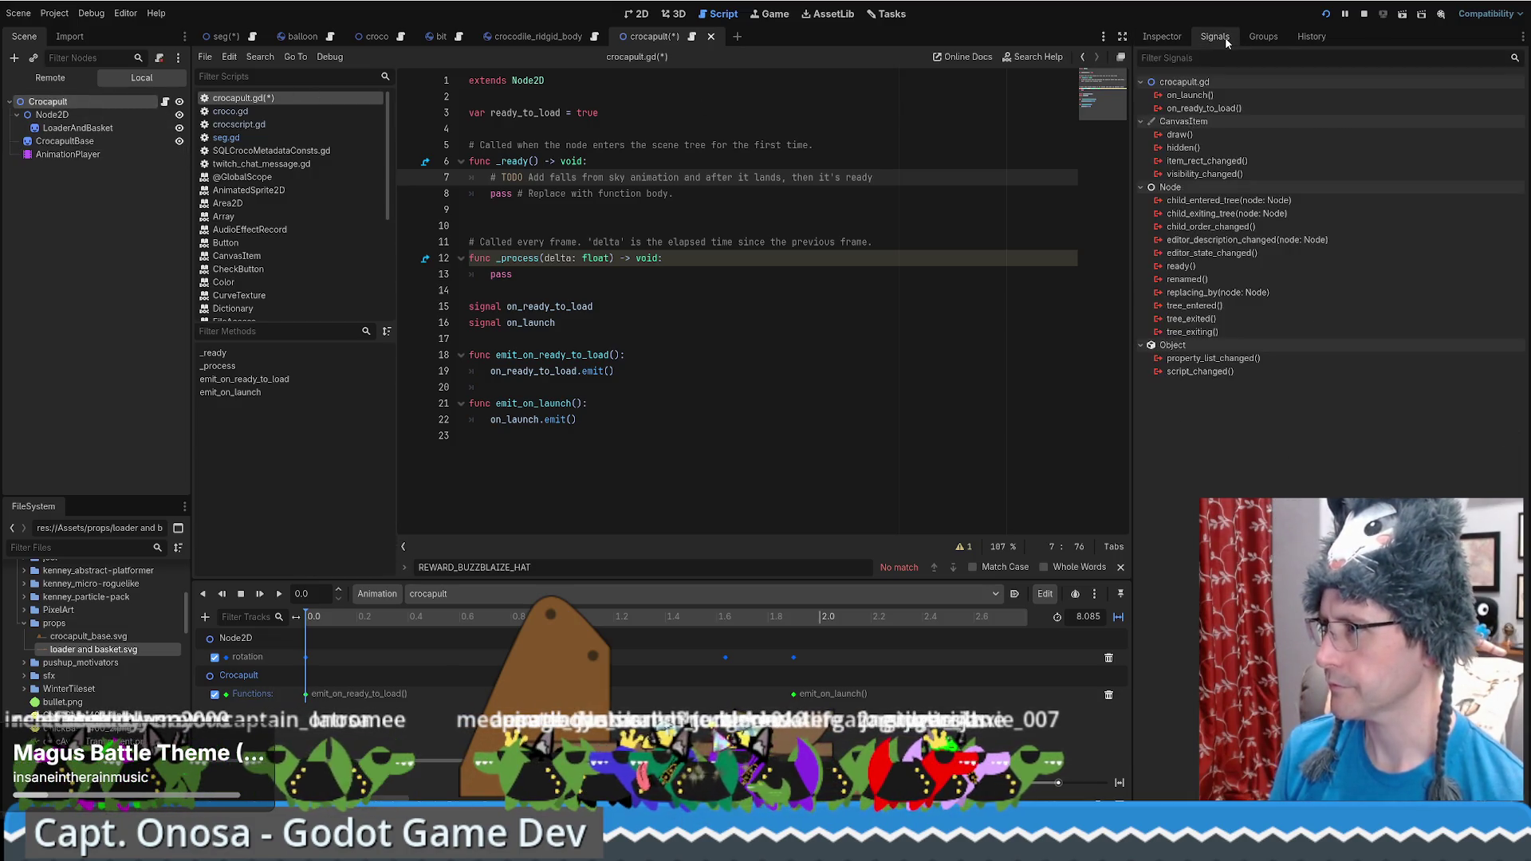
double_click(1208, 109)
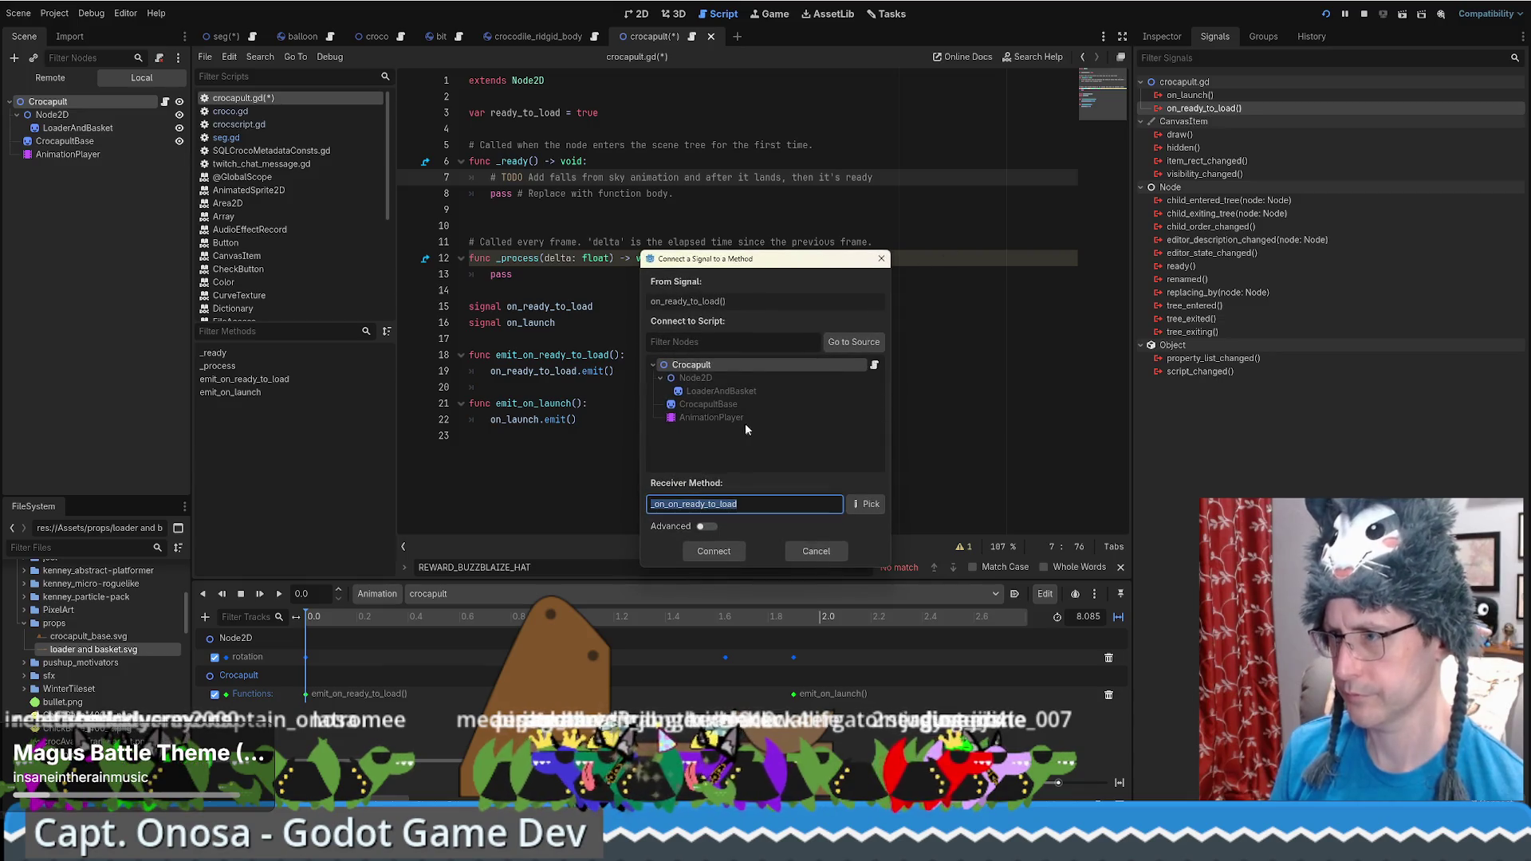
left_click(713, 550)
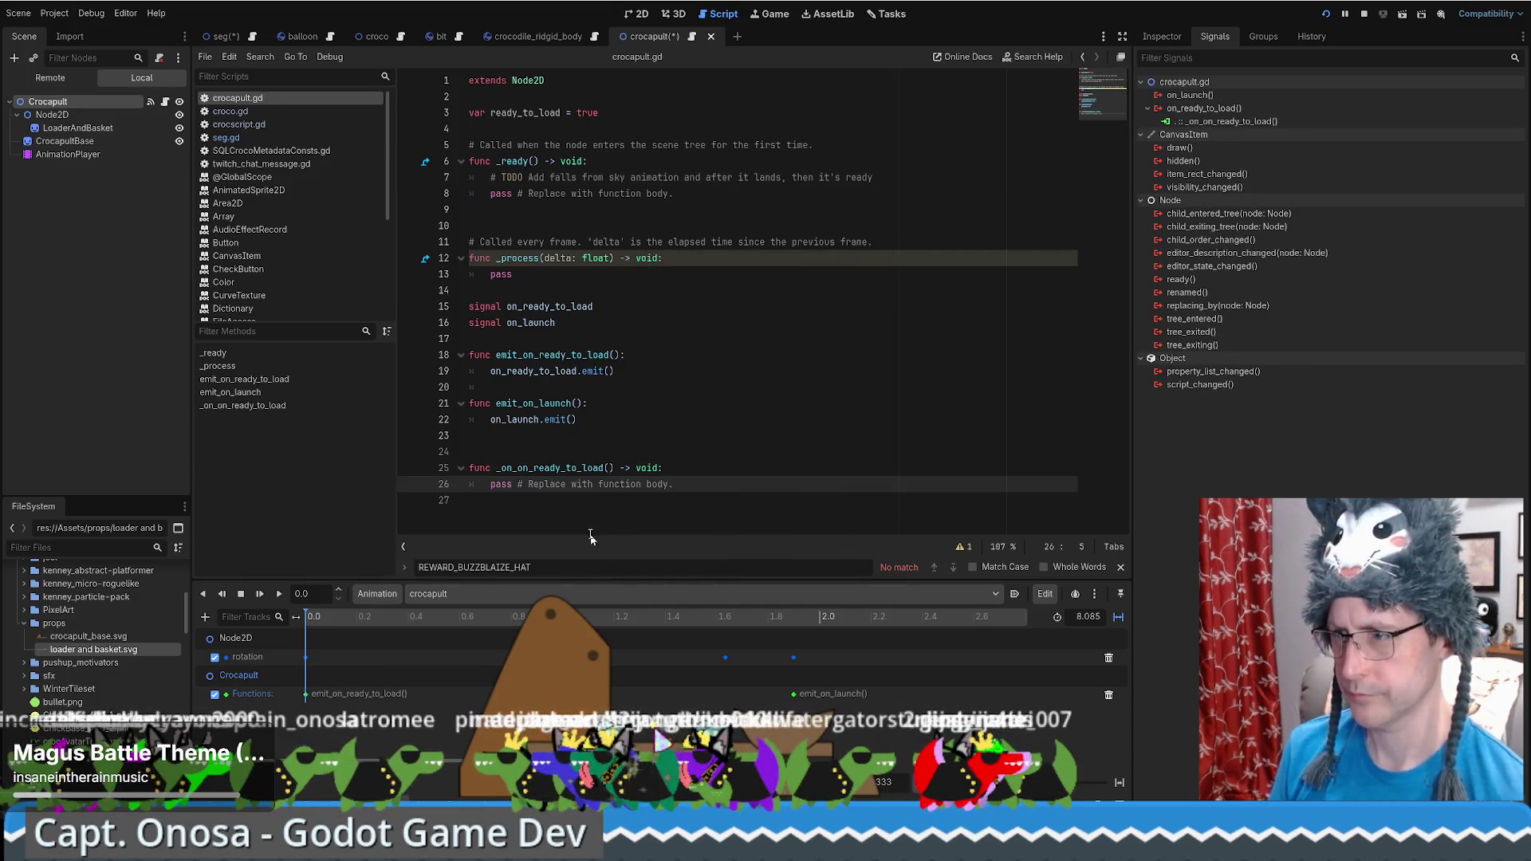
type("ready_to_load = true")
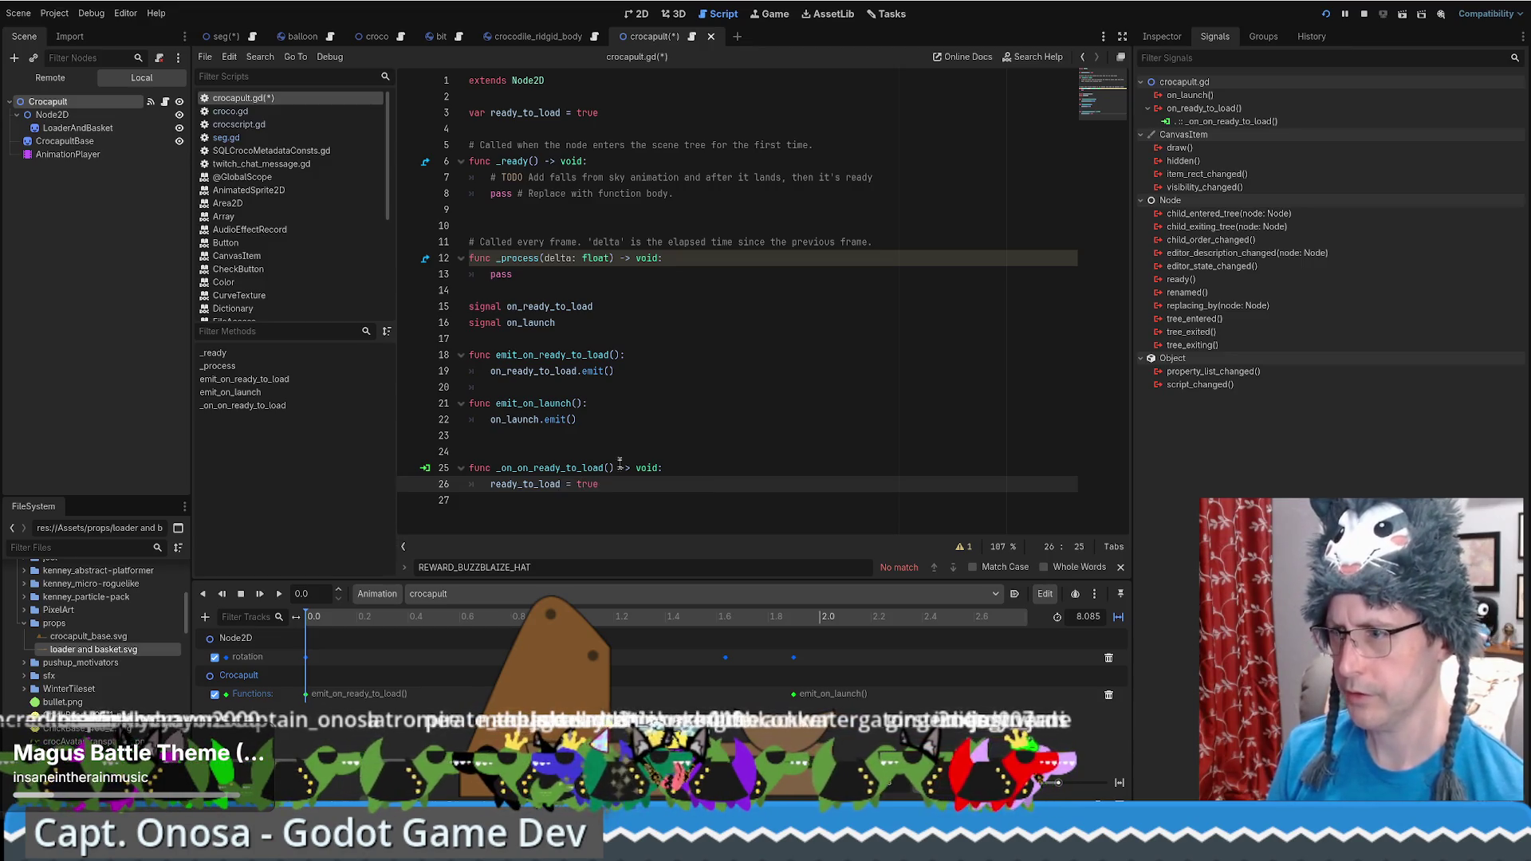
Tidy the blank lines below the new handler and return to the end of emit_on_launch
left_click(517, 460, "shift")
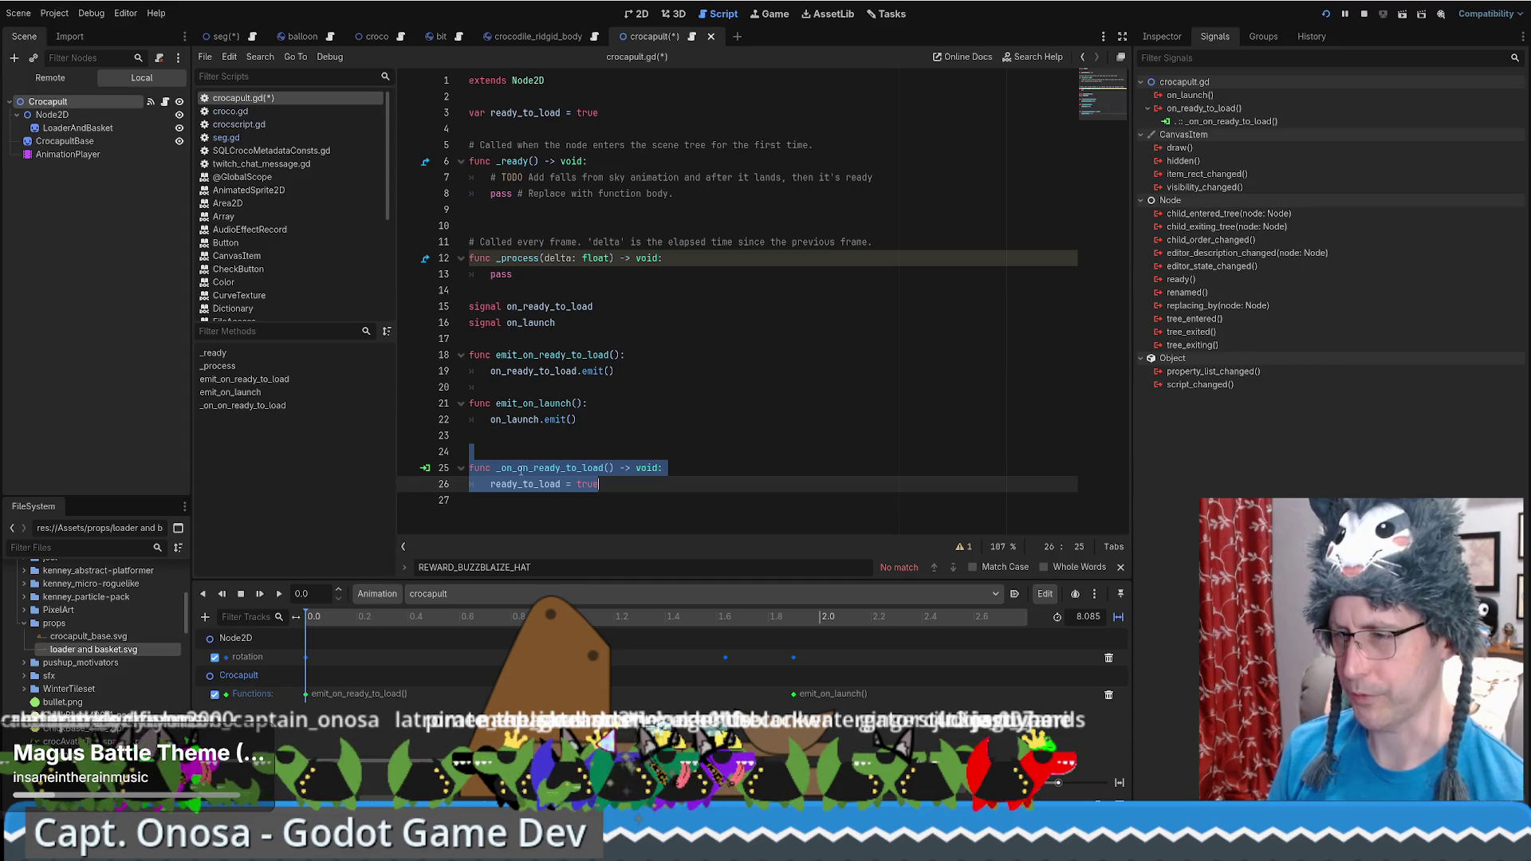
left_click(587, 439)
left_click(687, 177)
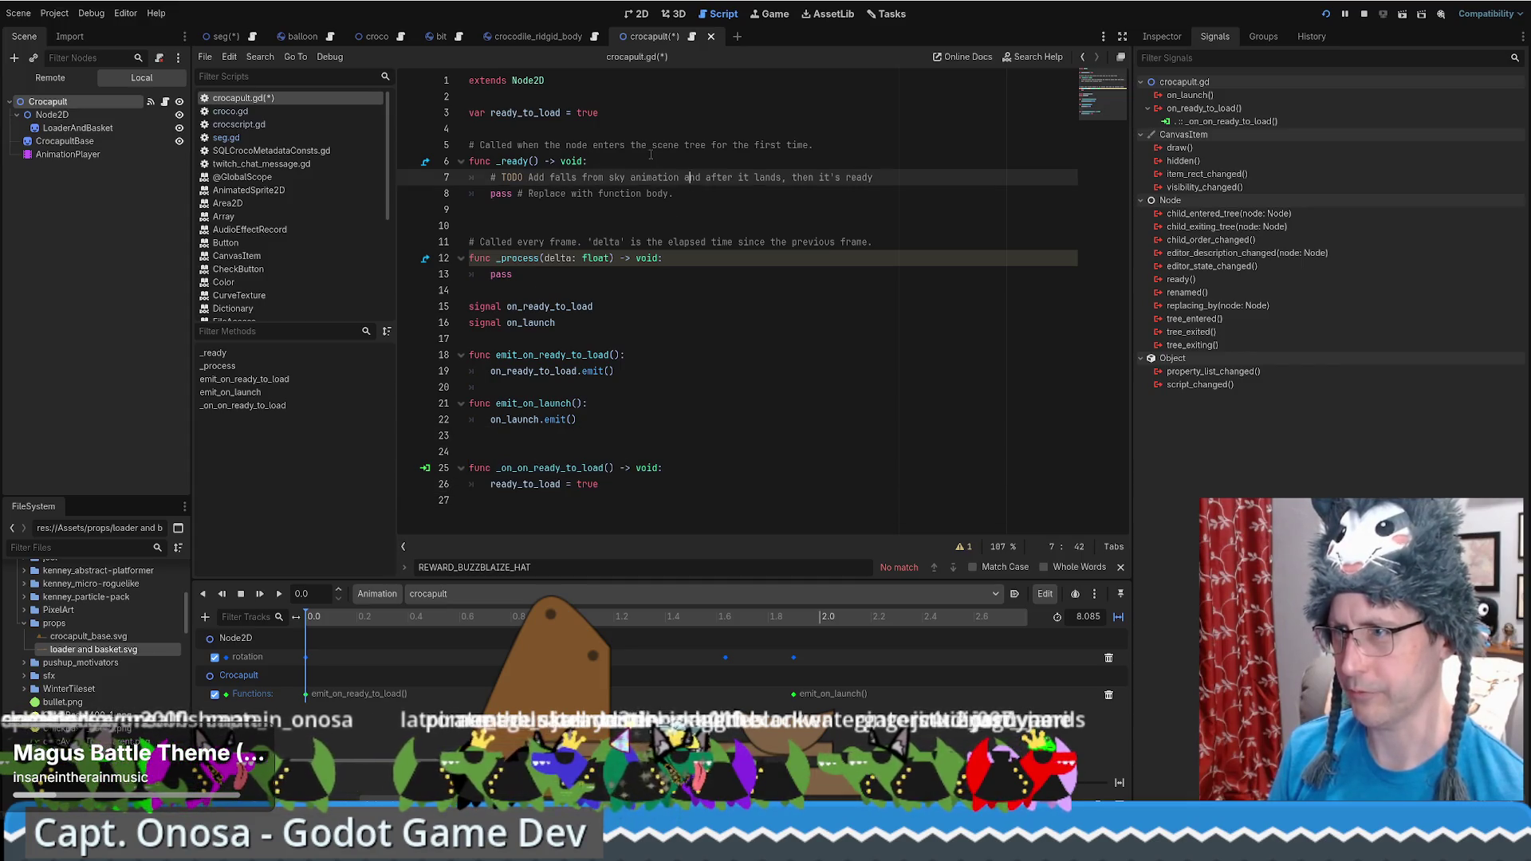
left_click(682, 497)
key("Return")
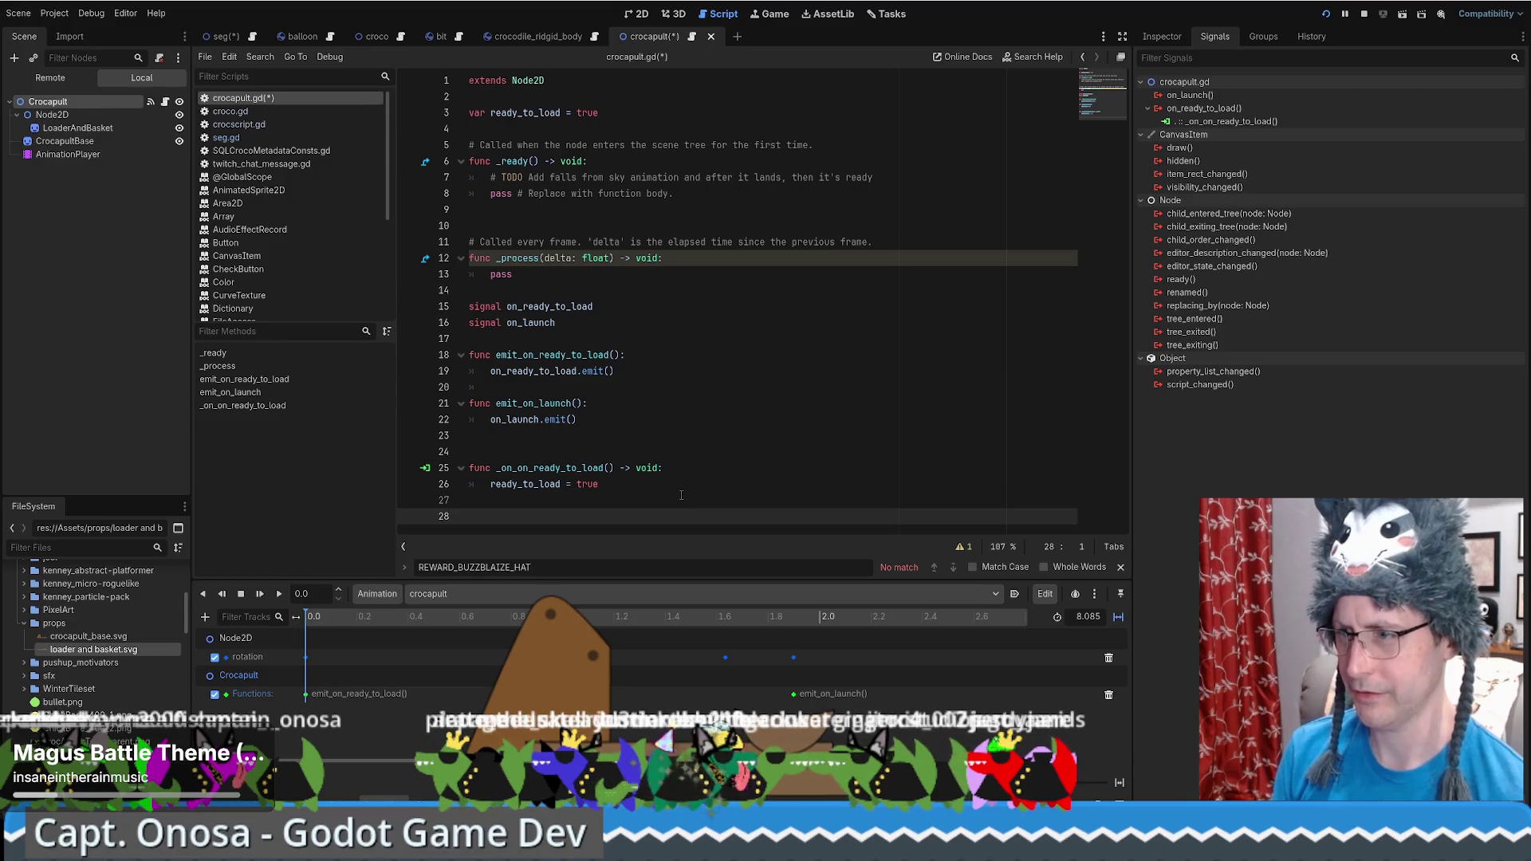
type("fui")
key("BackSpace")
key("BackSpace")
key("BackSpace")
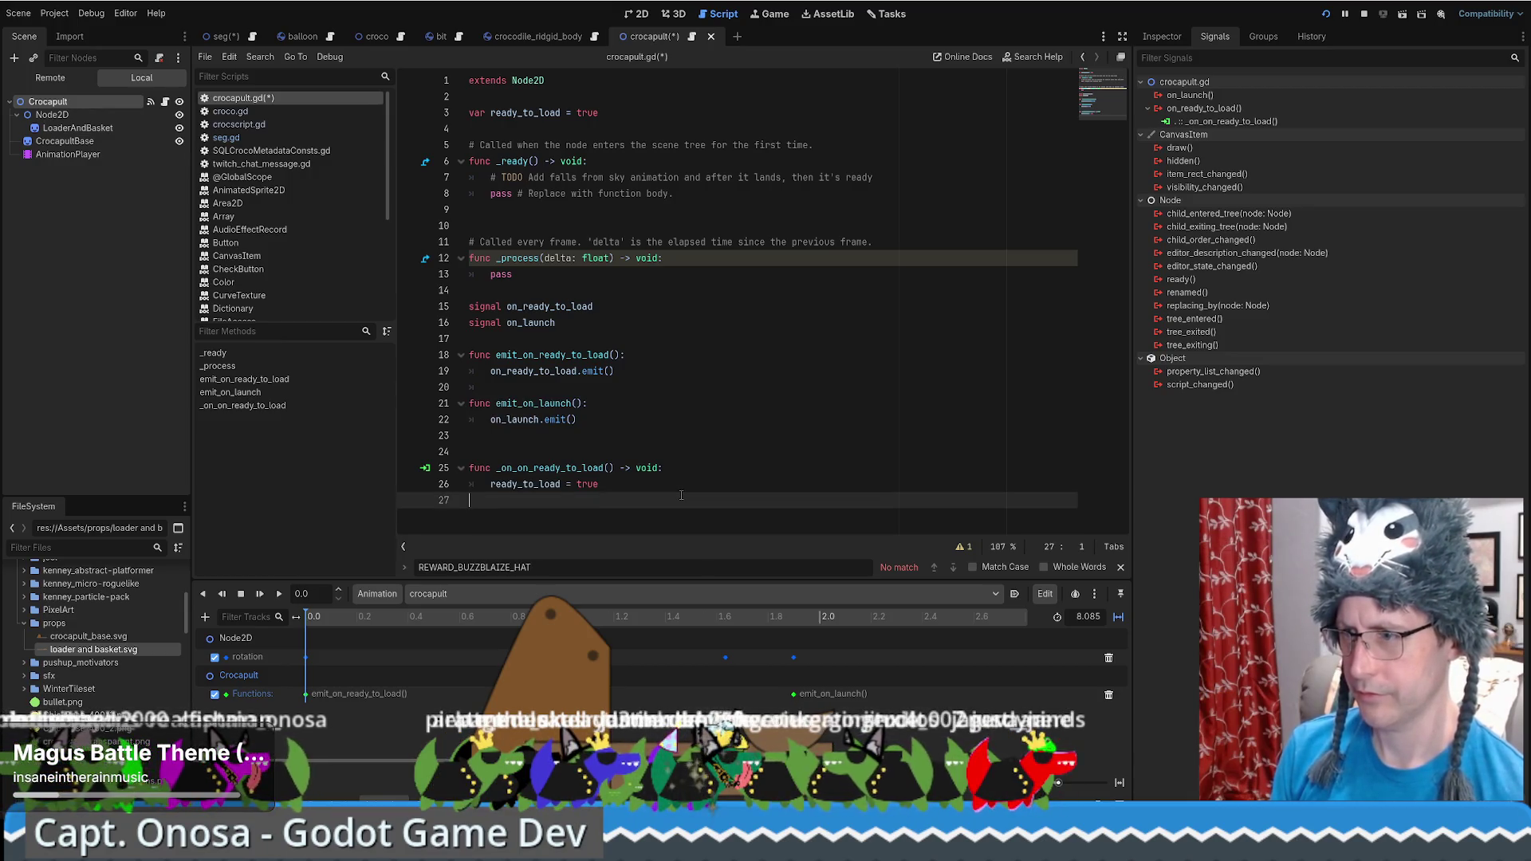
left_click(575, 437)
Write func load_croco with a Crocodile parameter, checking the class_name in crocscript.gd
key("Return")
type("func load_croco(Cro")
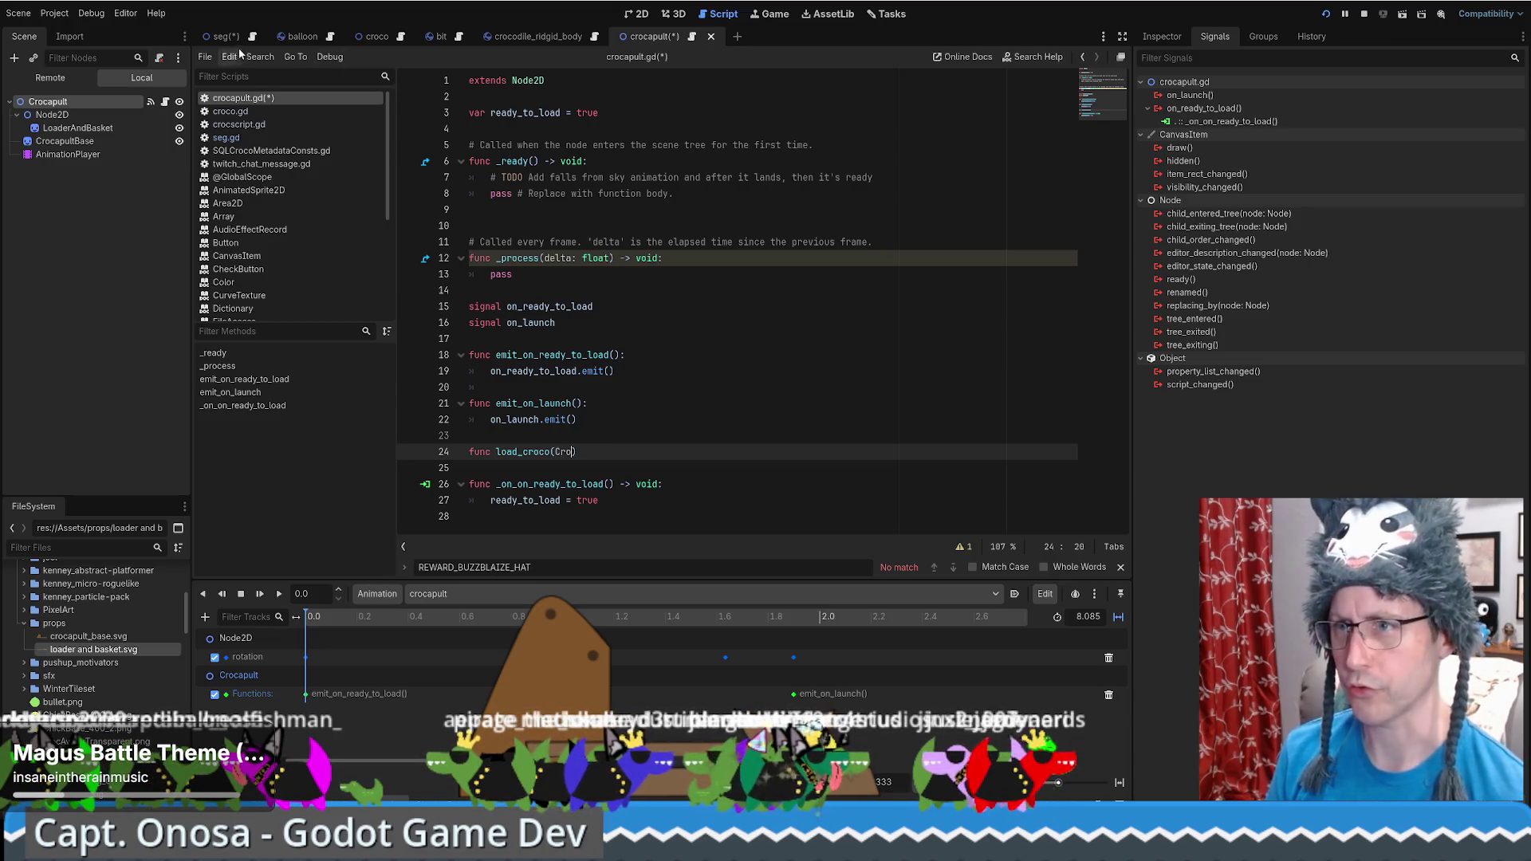
left_click(539, 36)
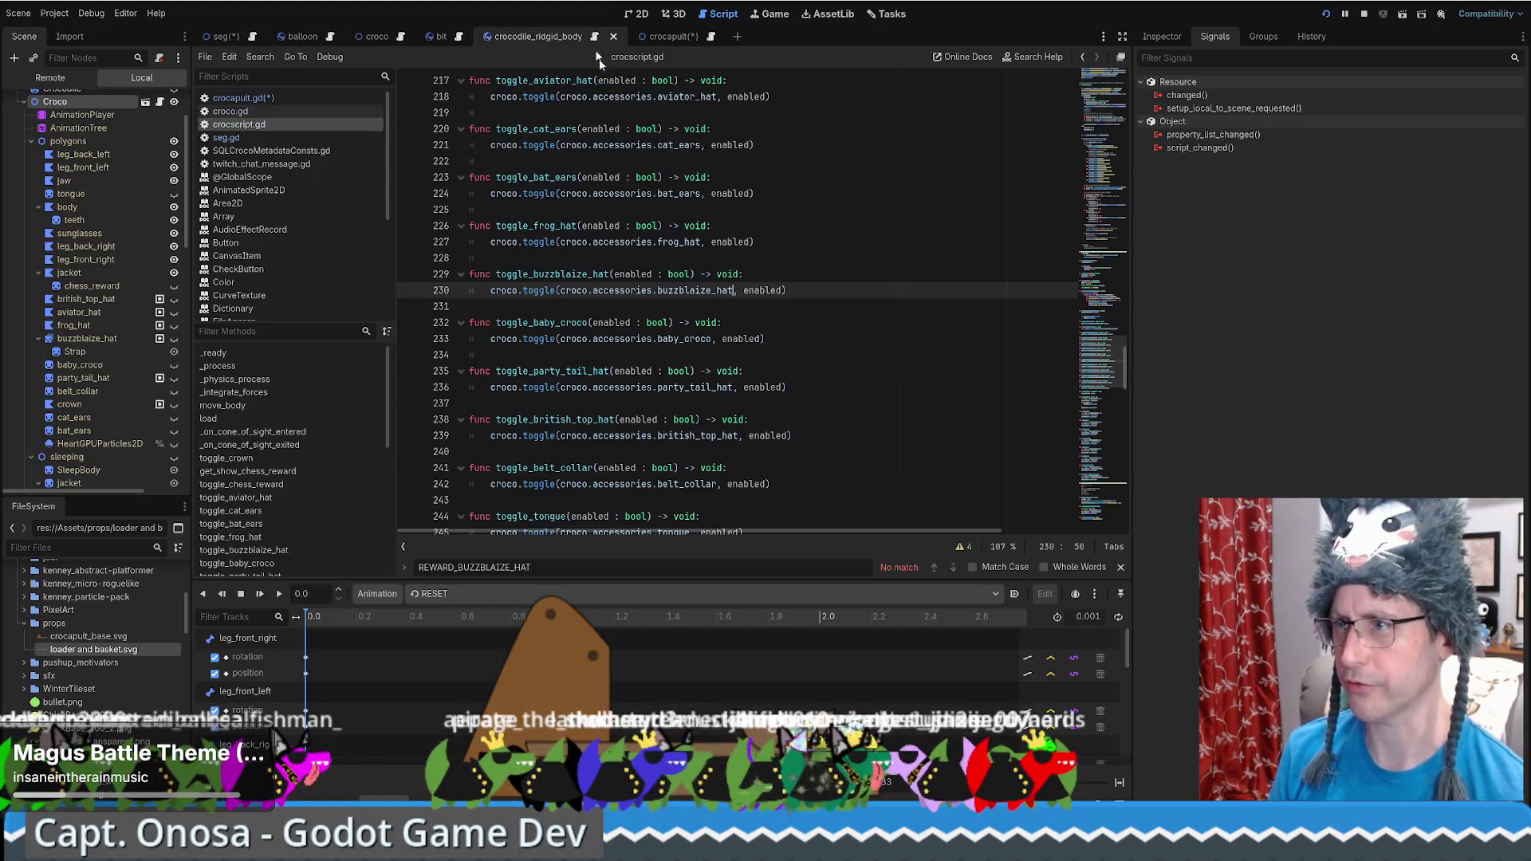
double_click(548, 80)
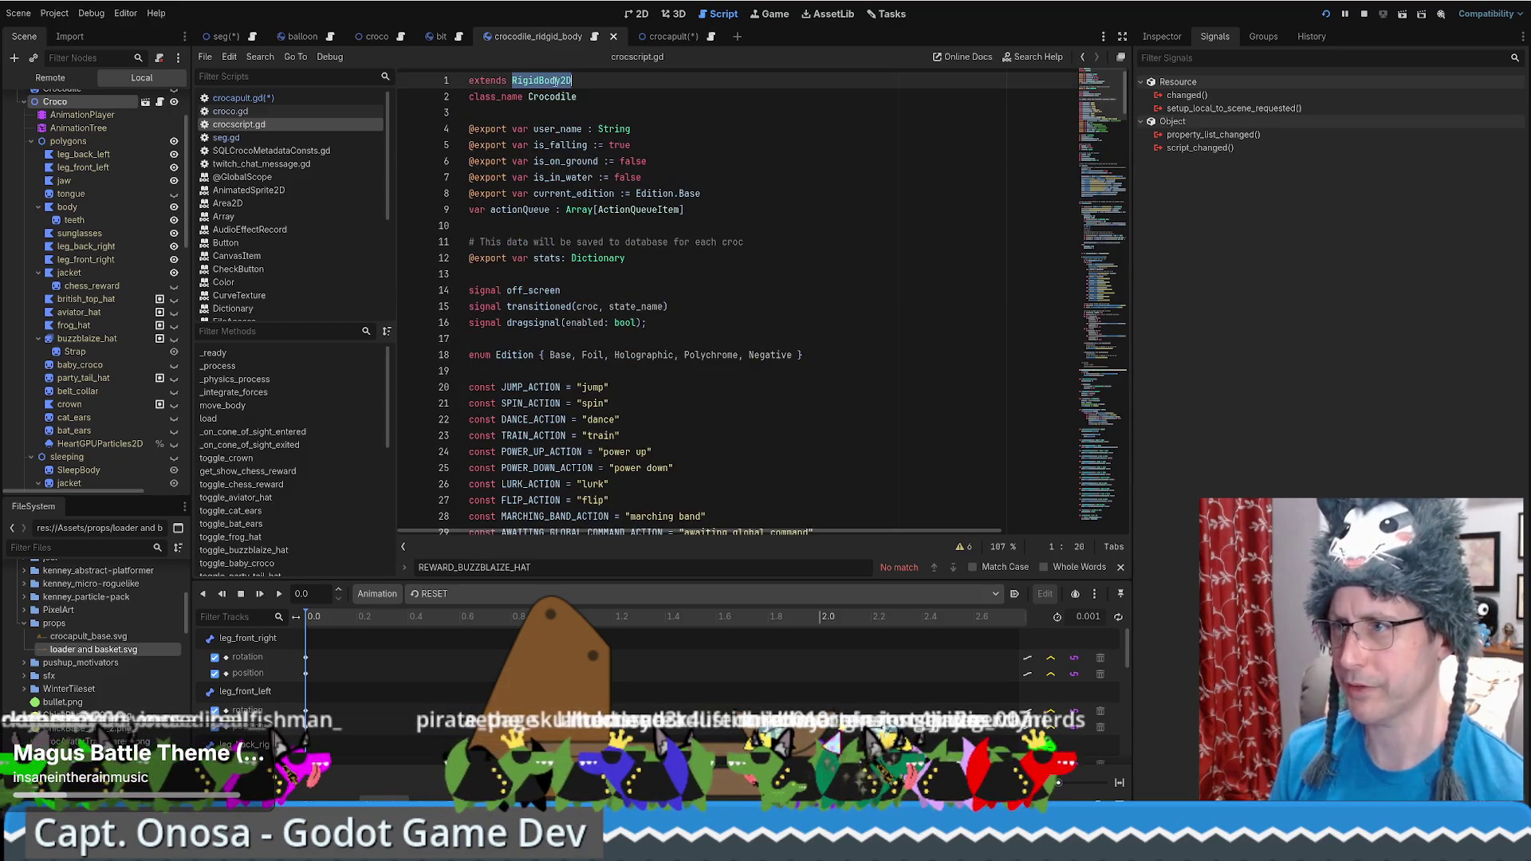
double_click(559, 96)
left_click(658, 36)
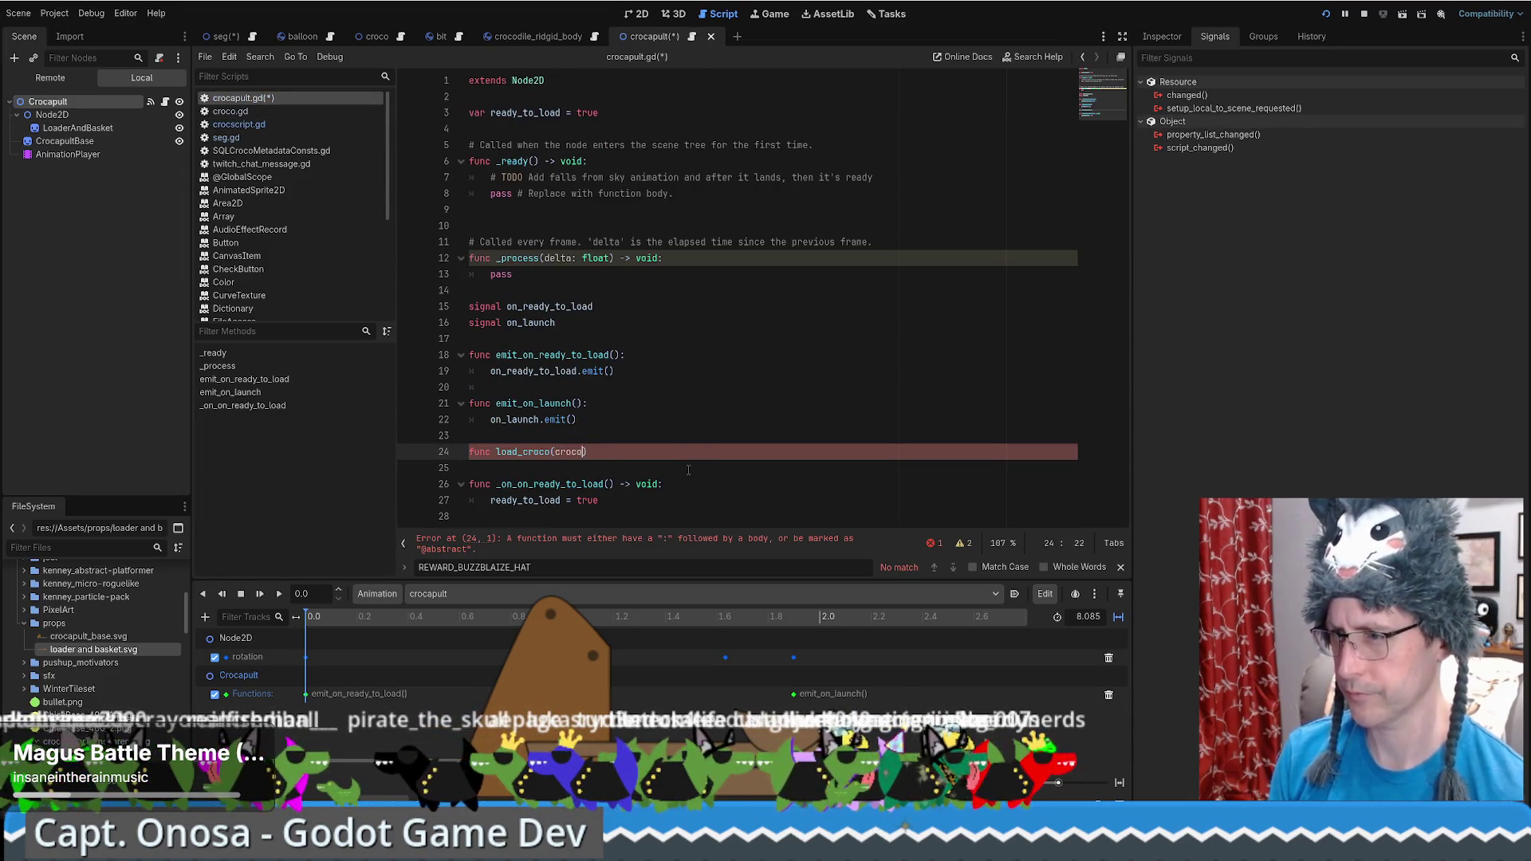
type(": Crocodile")
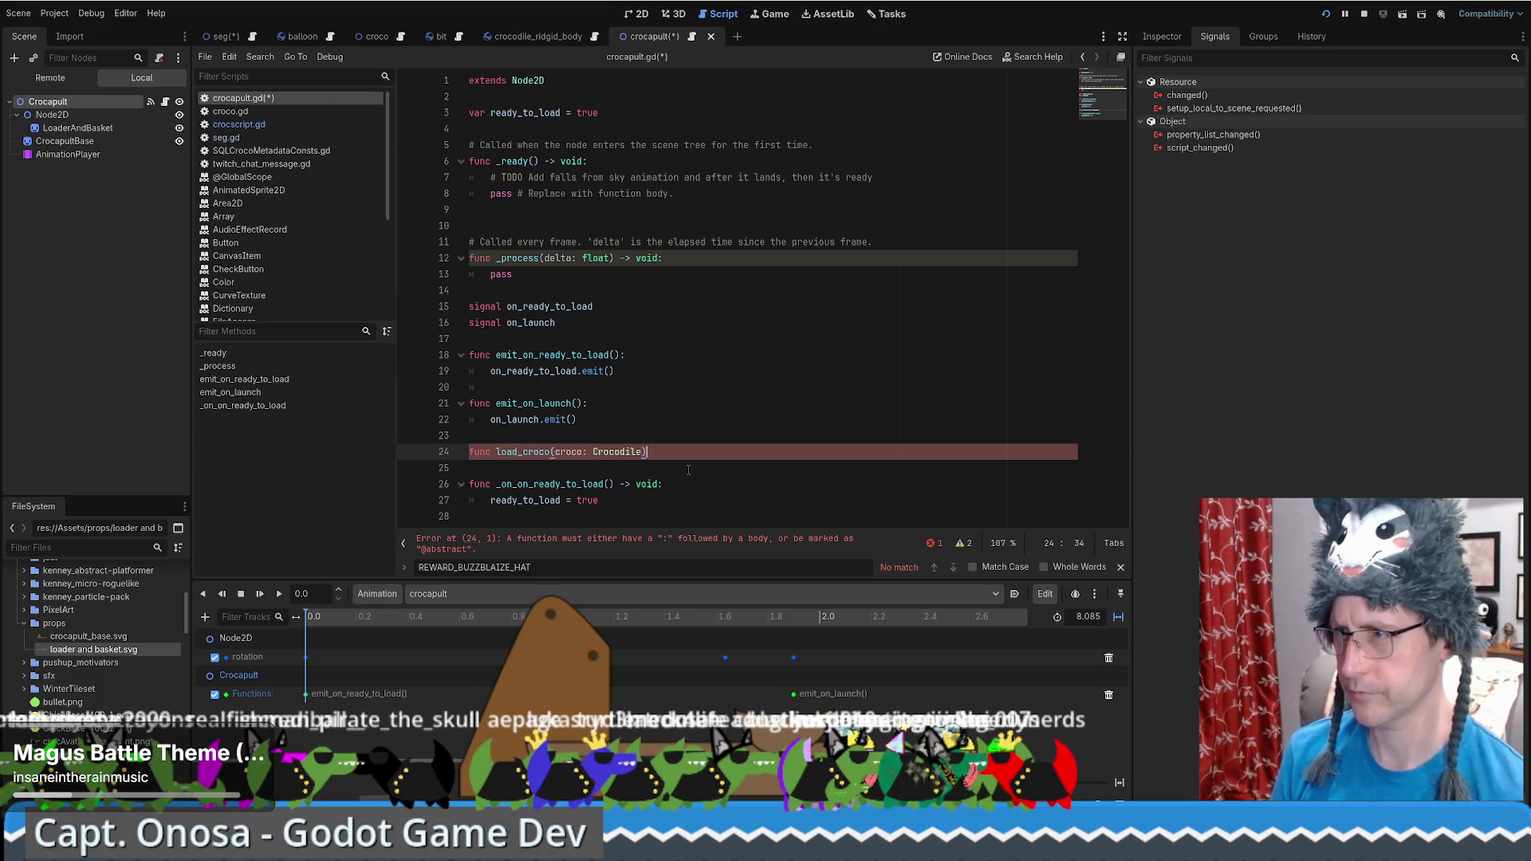
Begin a new var declaration below ready_to_load
left_click(643, 118)
key("Return")
type("var")
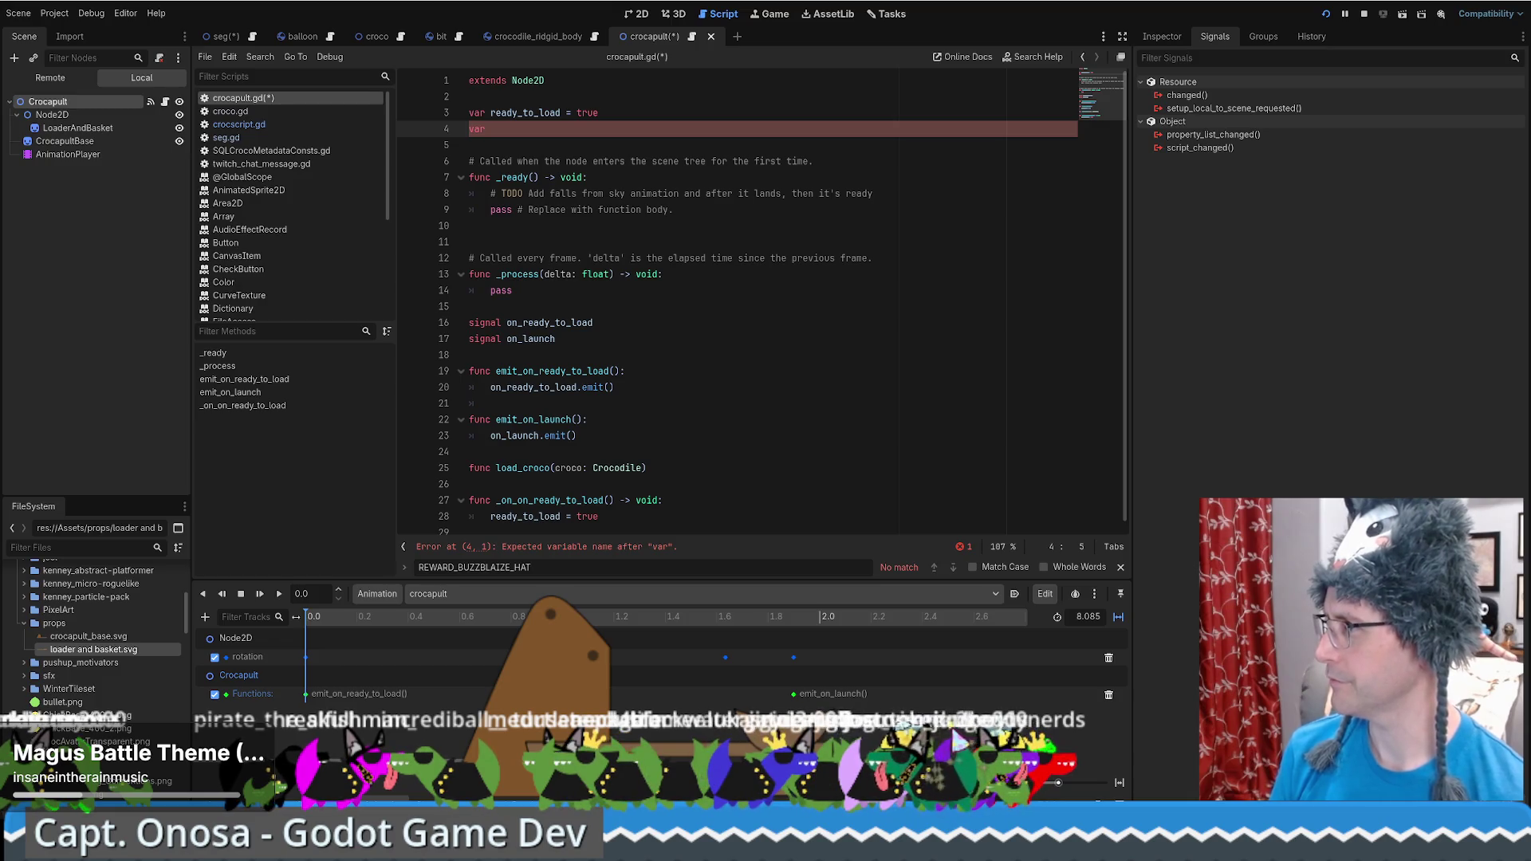
Declare a Crocodile-typed variable, first named ammunition, then renamed to payload
left_click(917, 274)
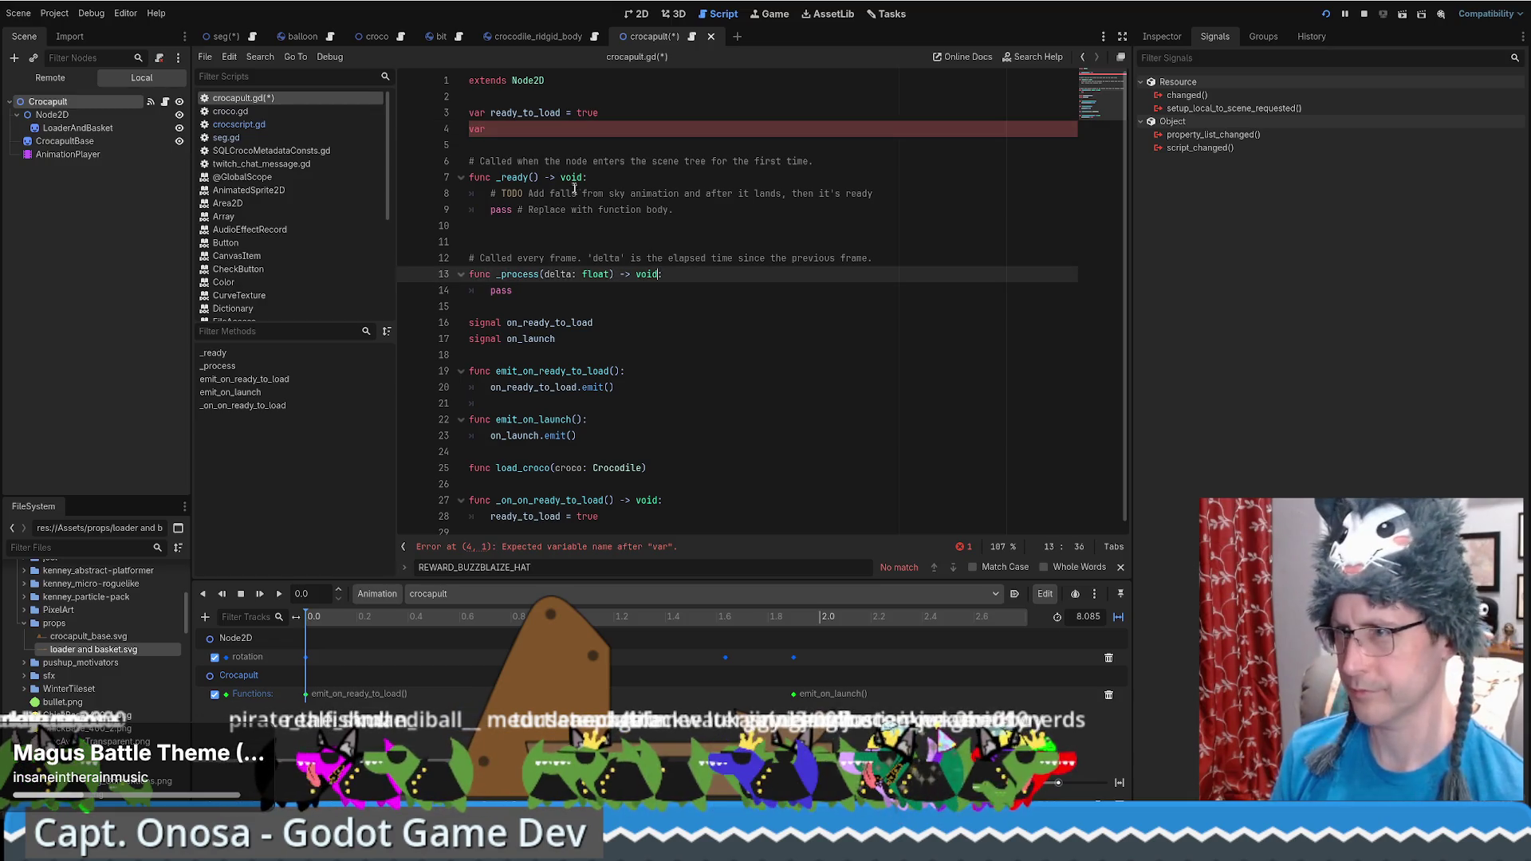
left_click(557, 132)
type("ammunition")
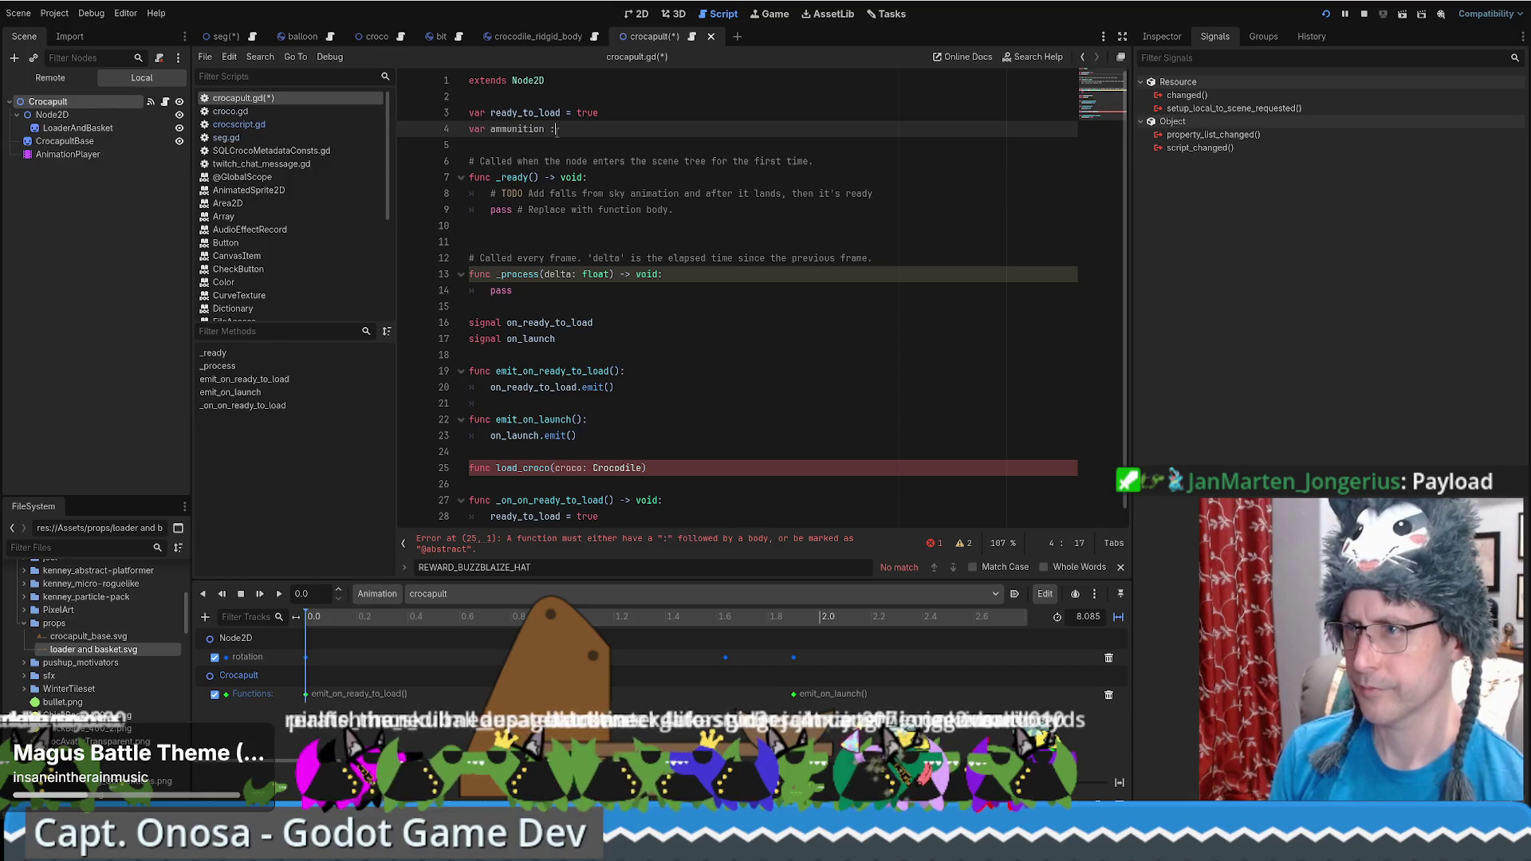
type(" : Crocodile")
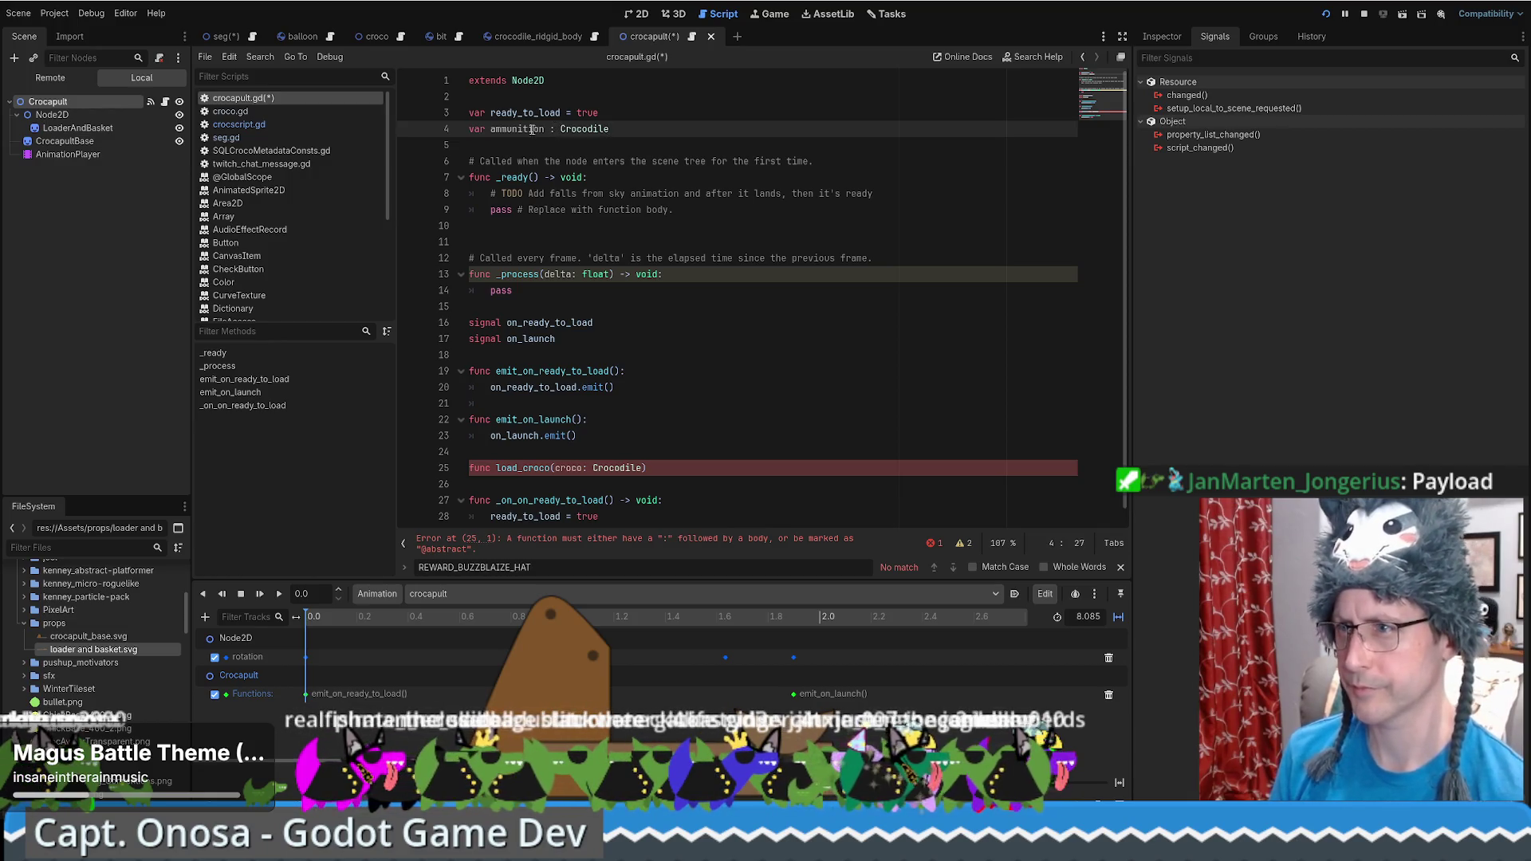
double_click(516, 128)
type("payload")
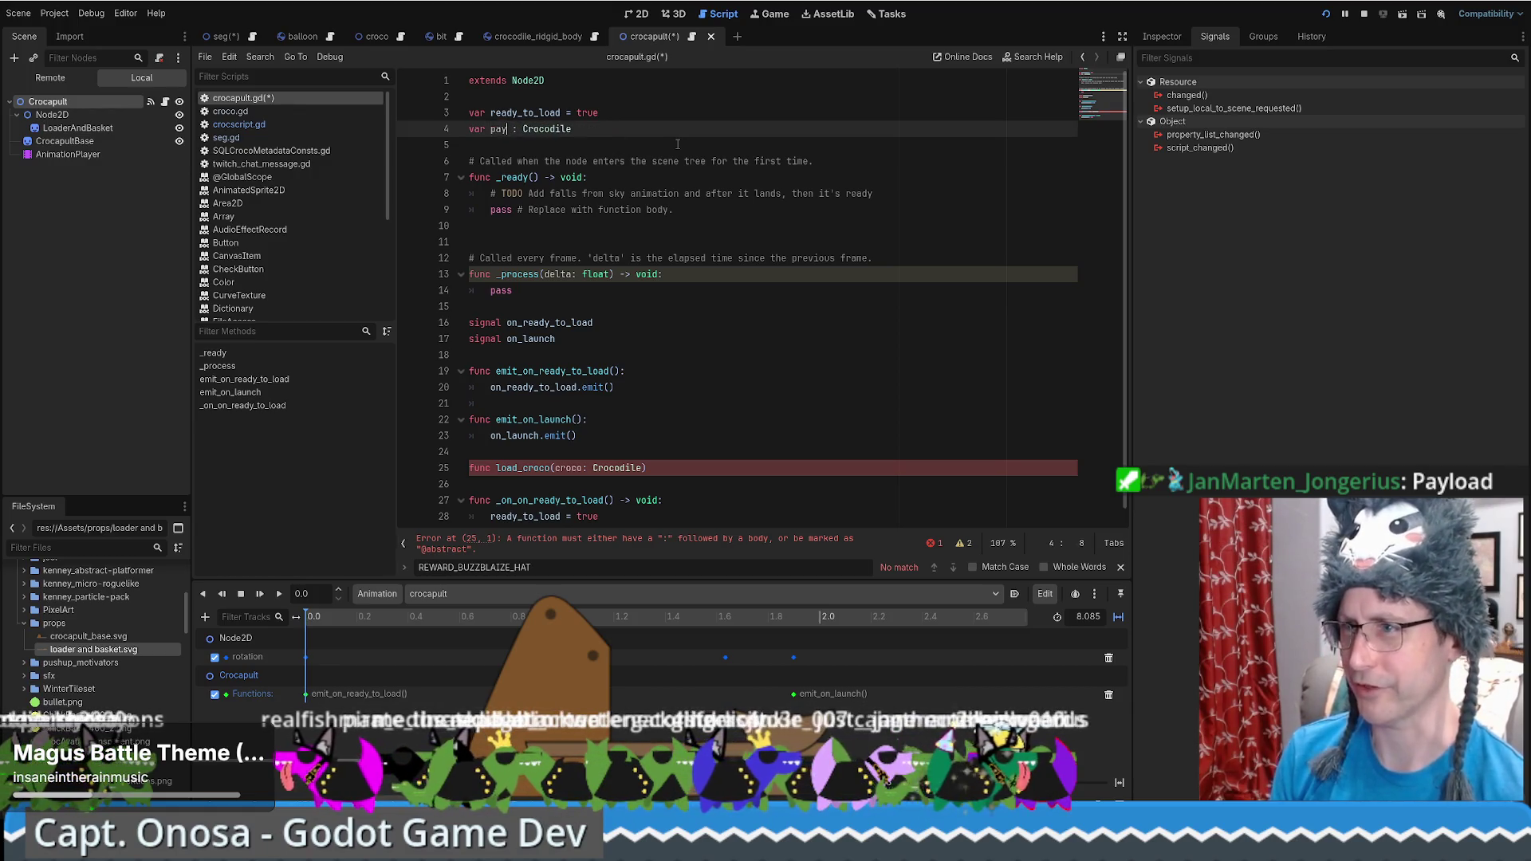
left_click(677, 144)
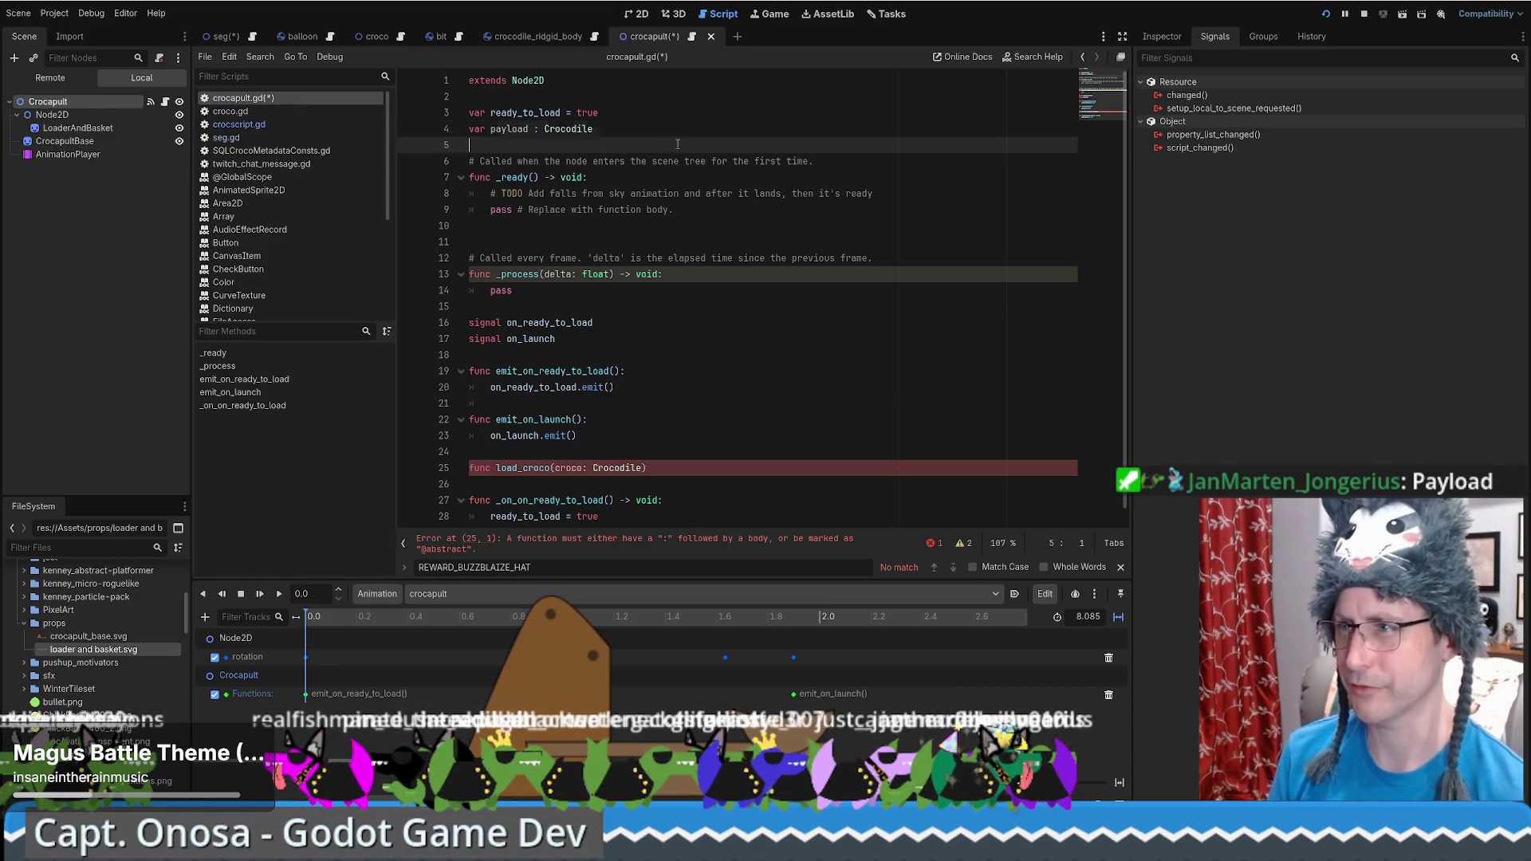
Copy the payload name onto a new indented line inside load_croco's body
double_click(511, 128)
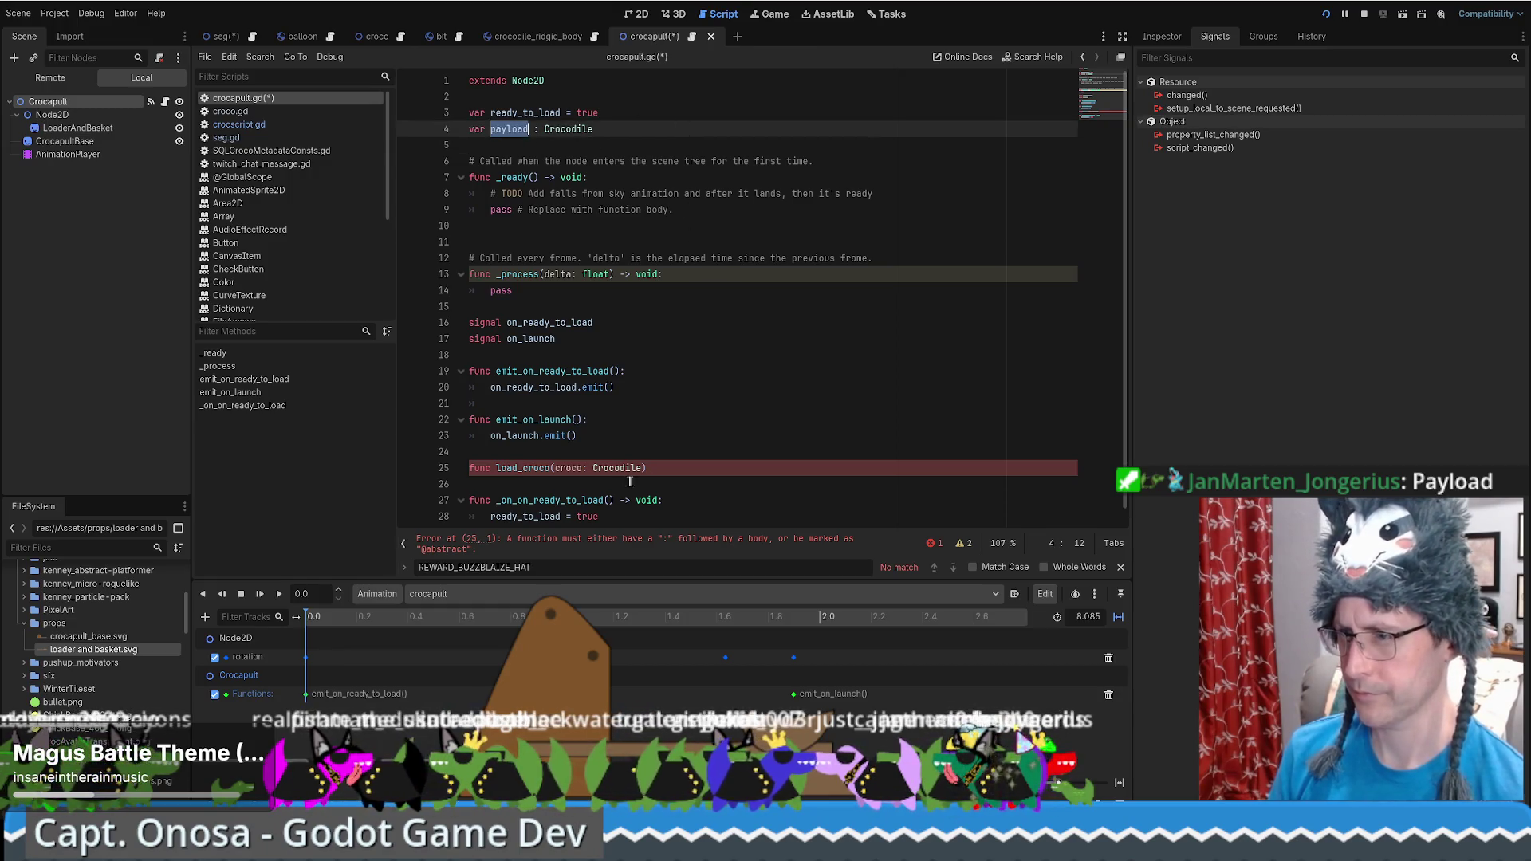
key("ctrl+c")
left_click(681, 469)
key("Return")
key("ctrl+v")
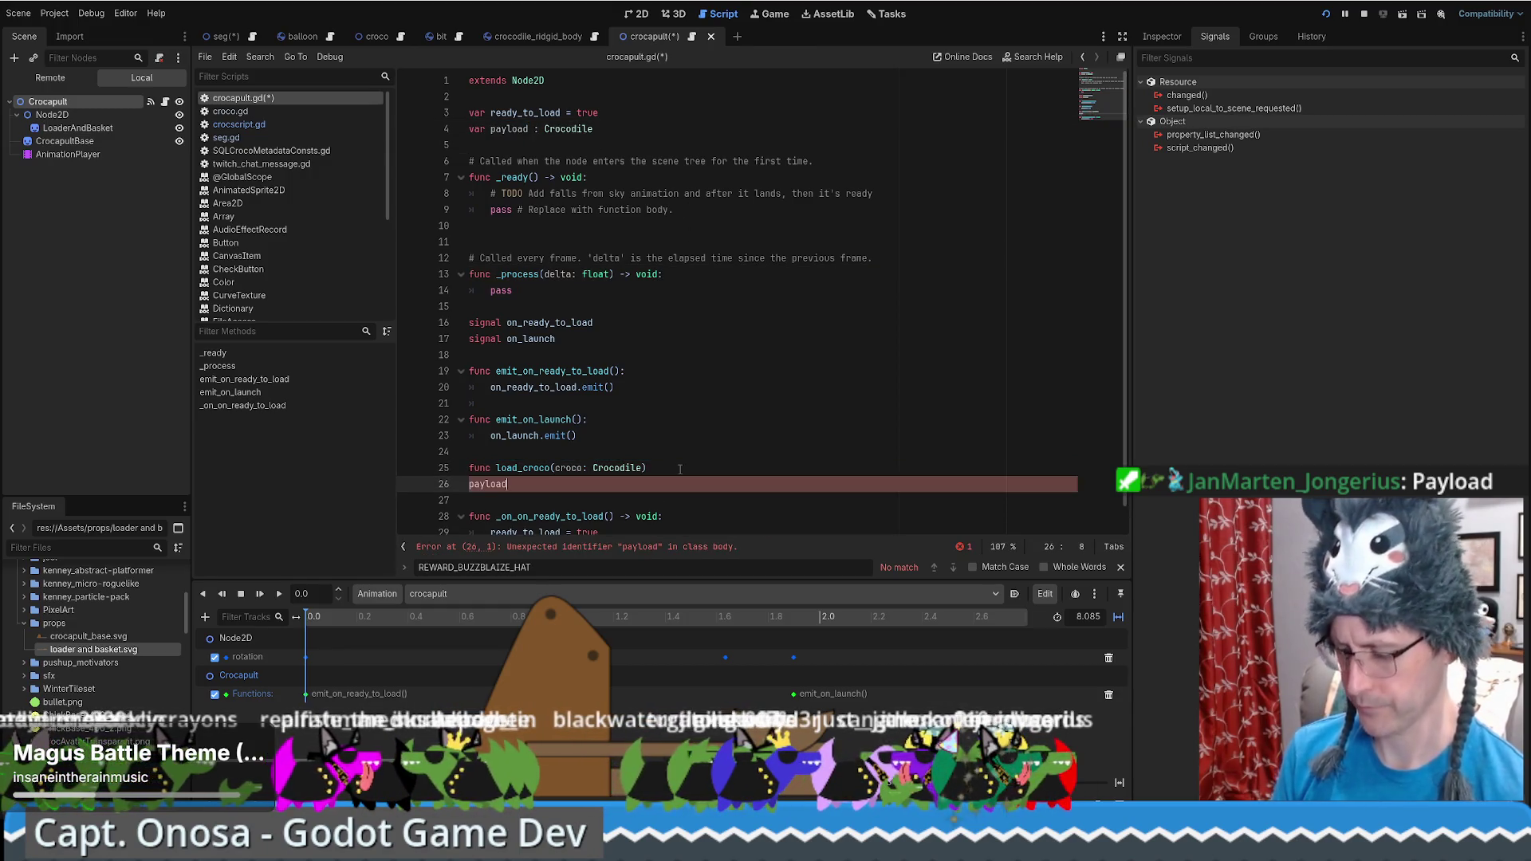
key("Home")
key("Tab")
key("Page_Up")
left_click(666, 482)
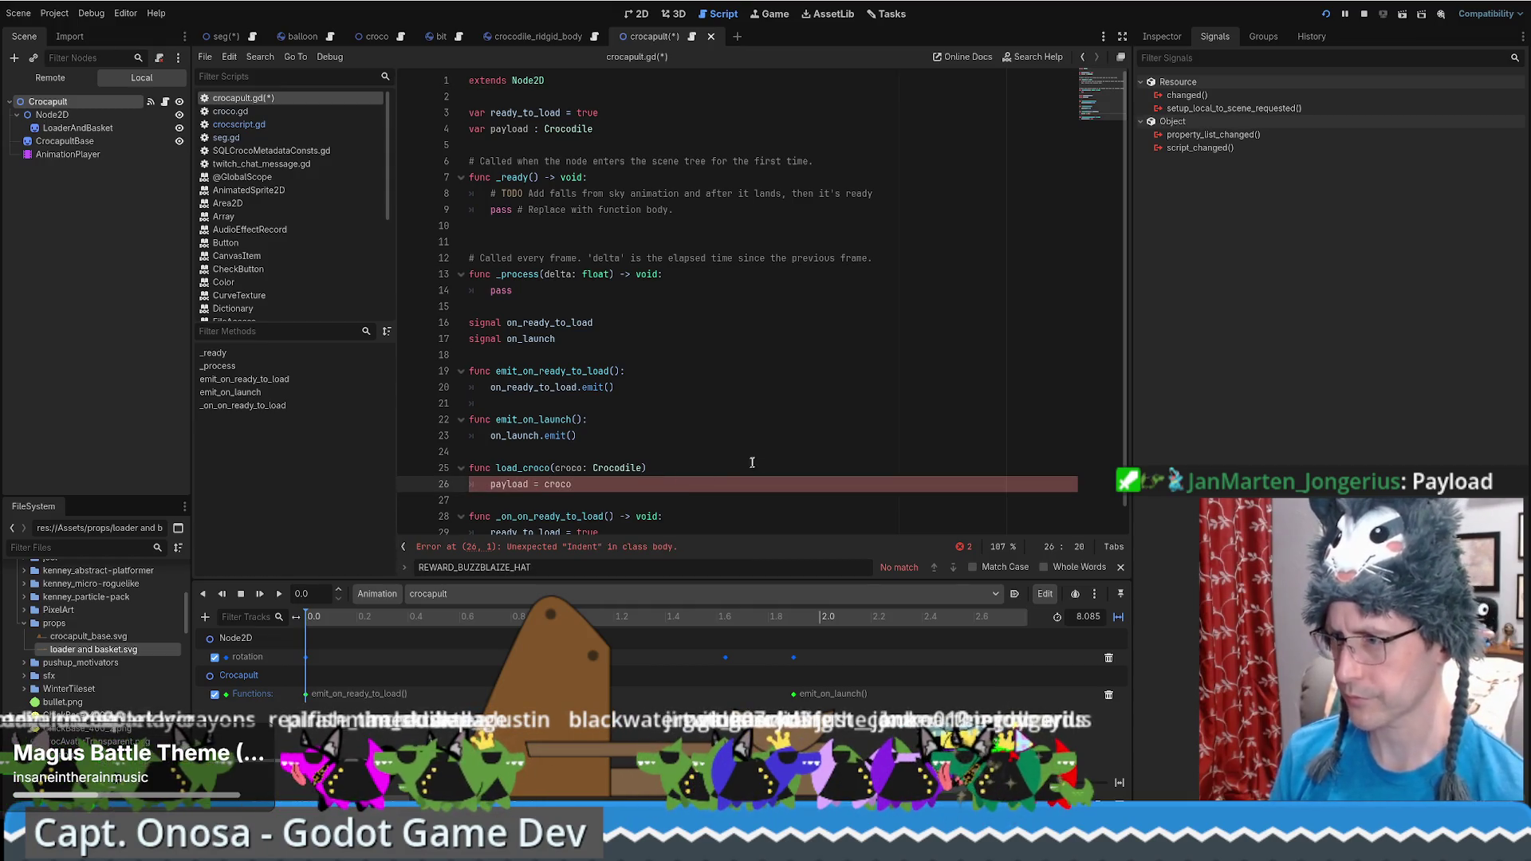
Tidy the blank lines under load_croco's header and return to the payload assignment line
left_click(695, 470)
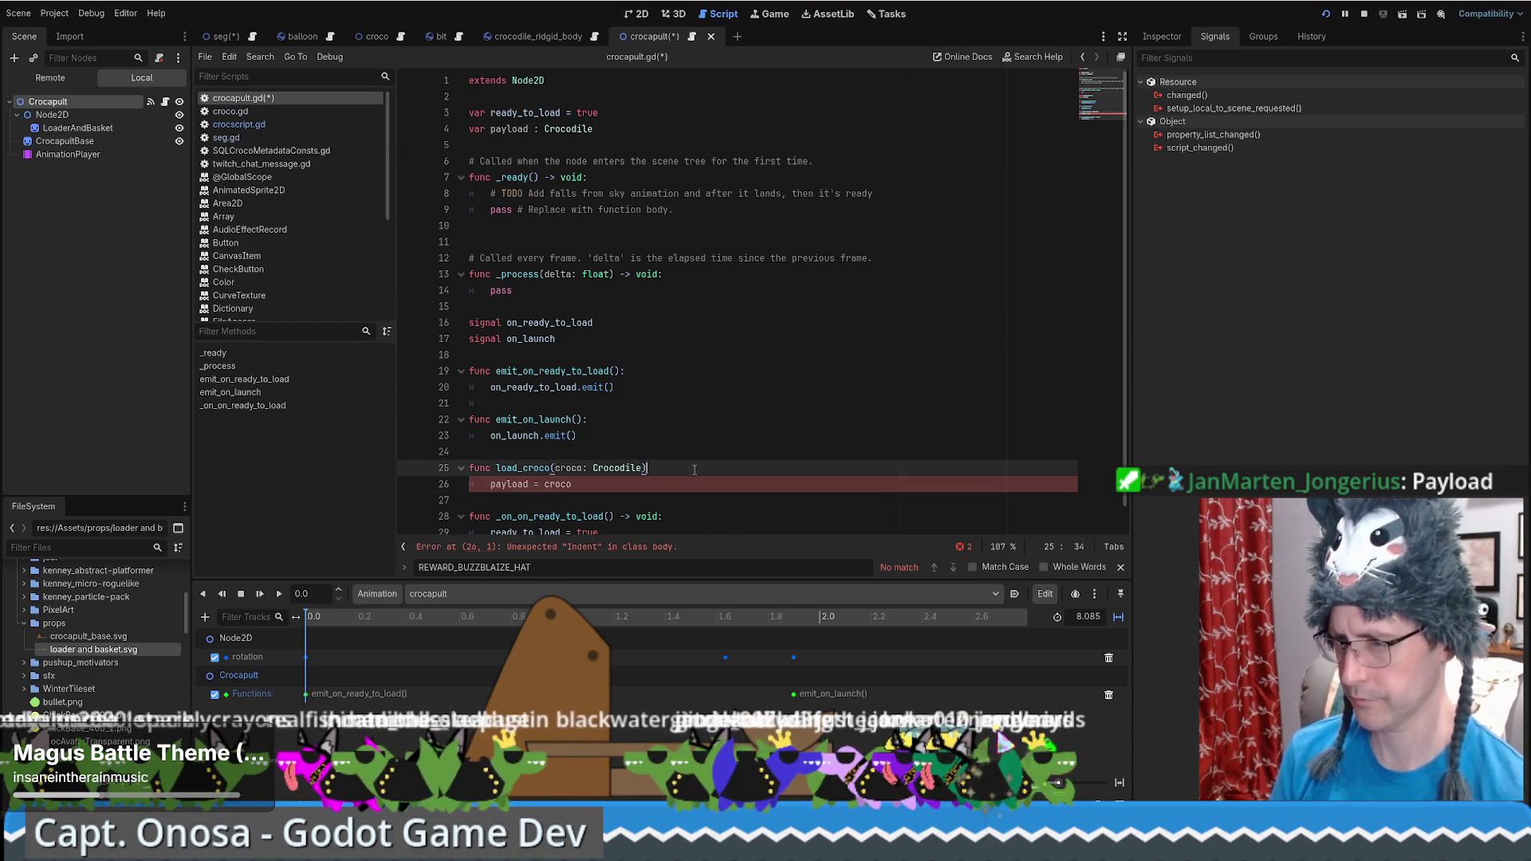
key("Return")
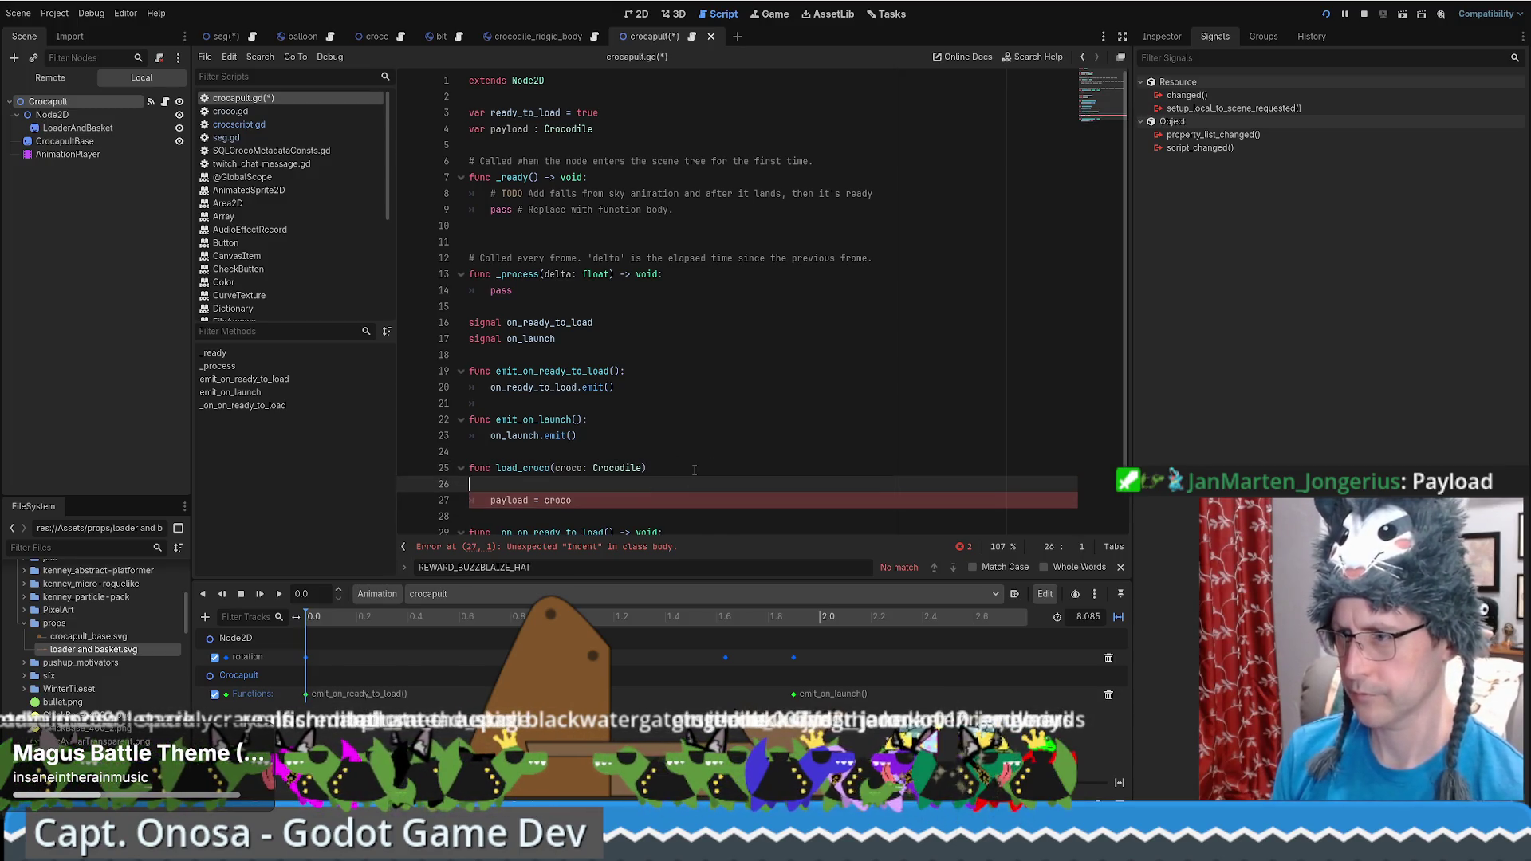
key("BackSpace")
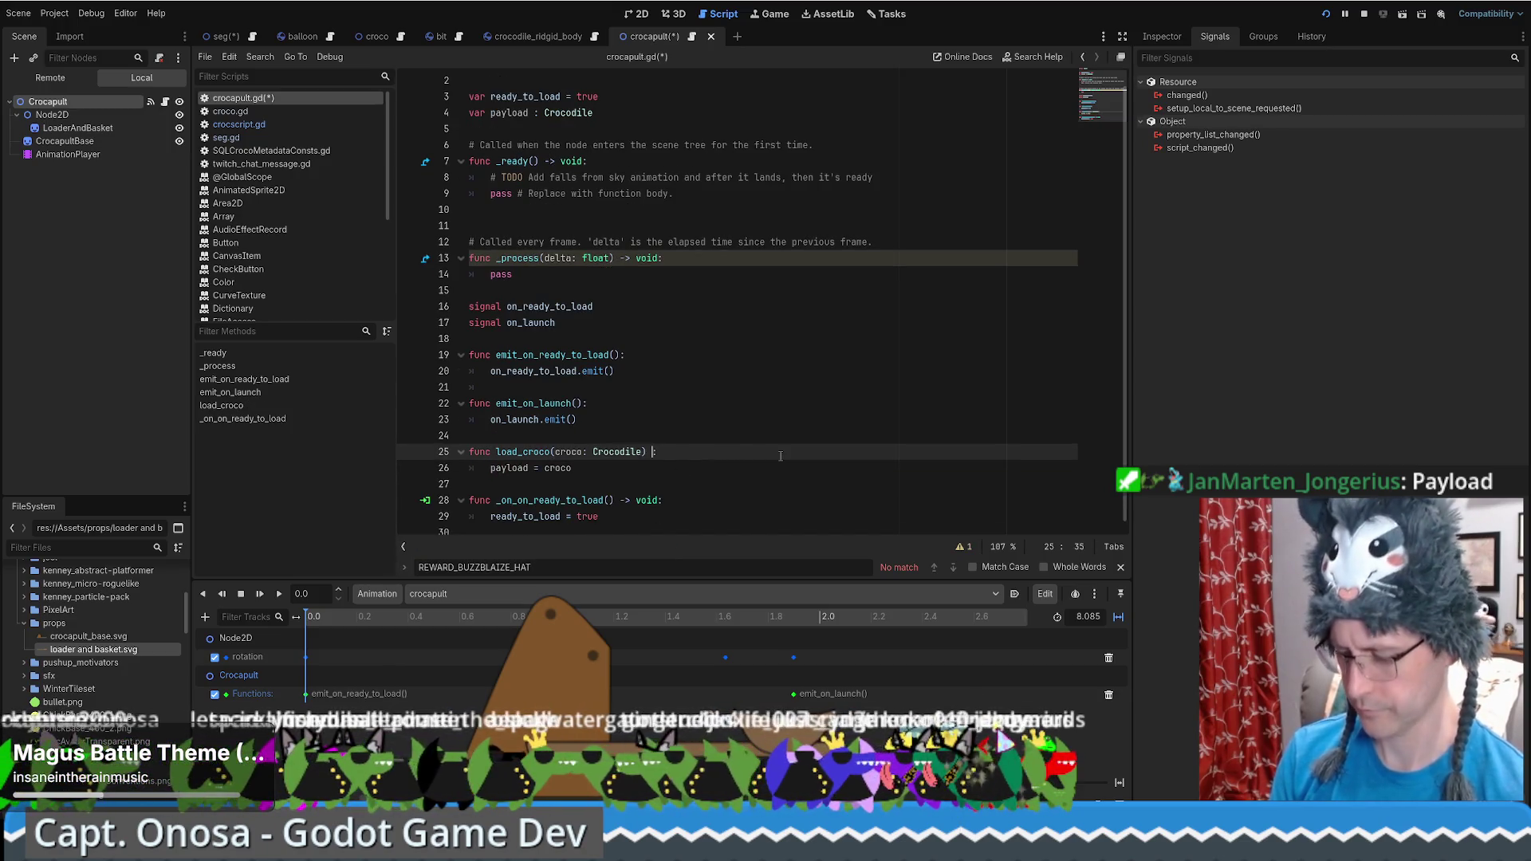
type("-> void:")
left_click(604, 415)
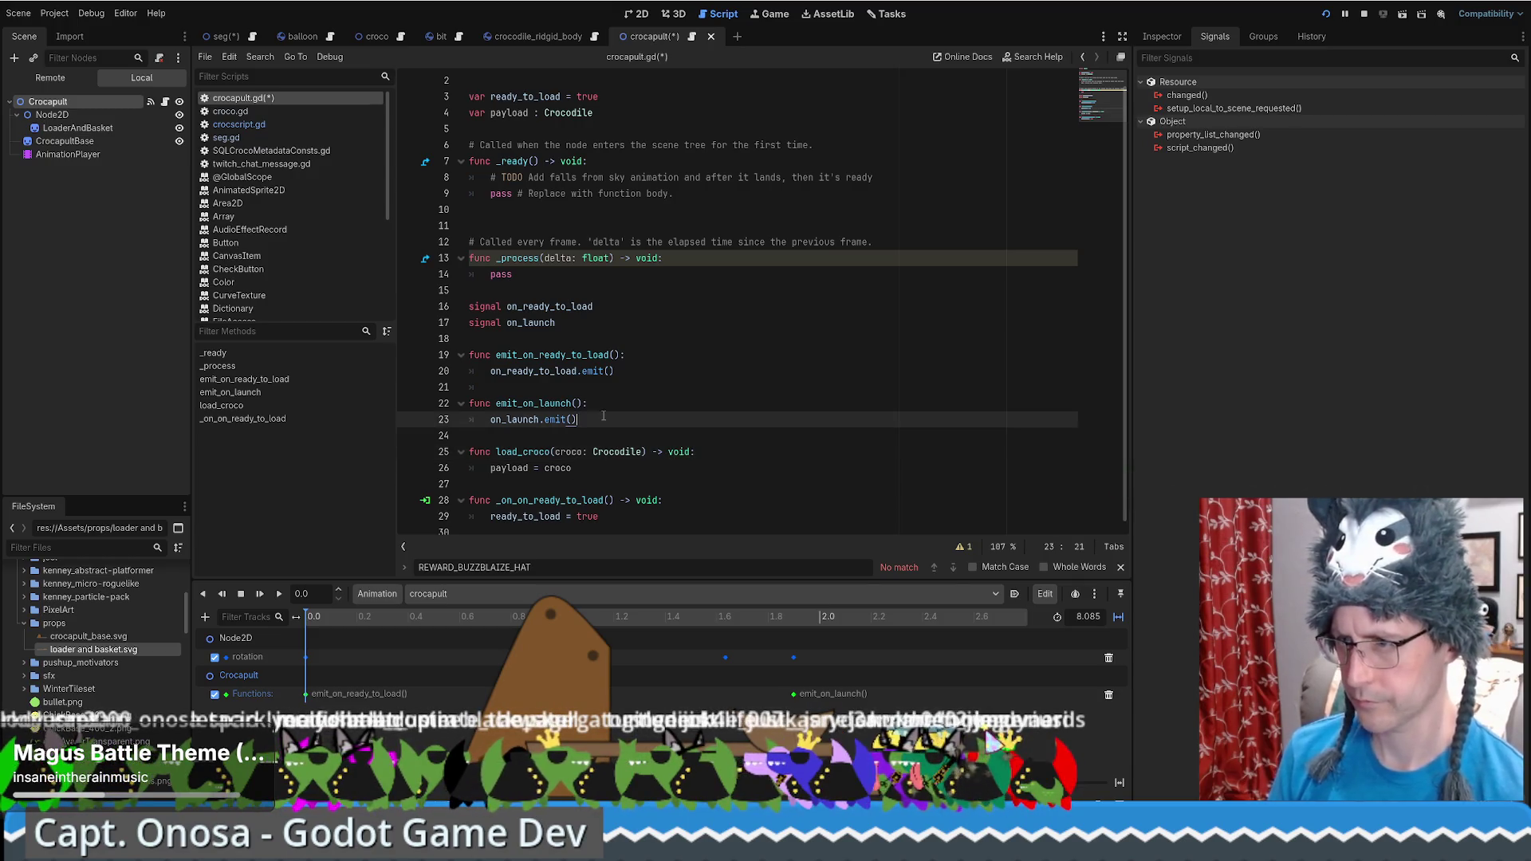
left_click(602, 464)
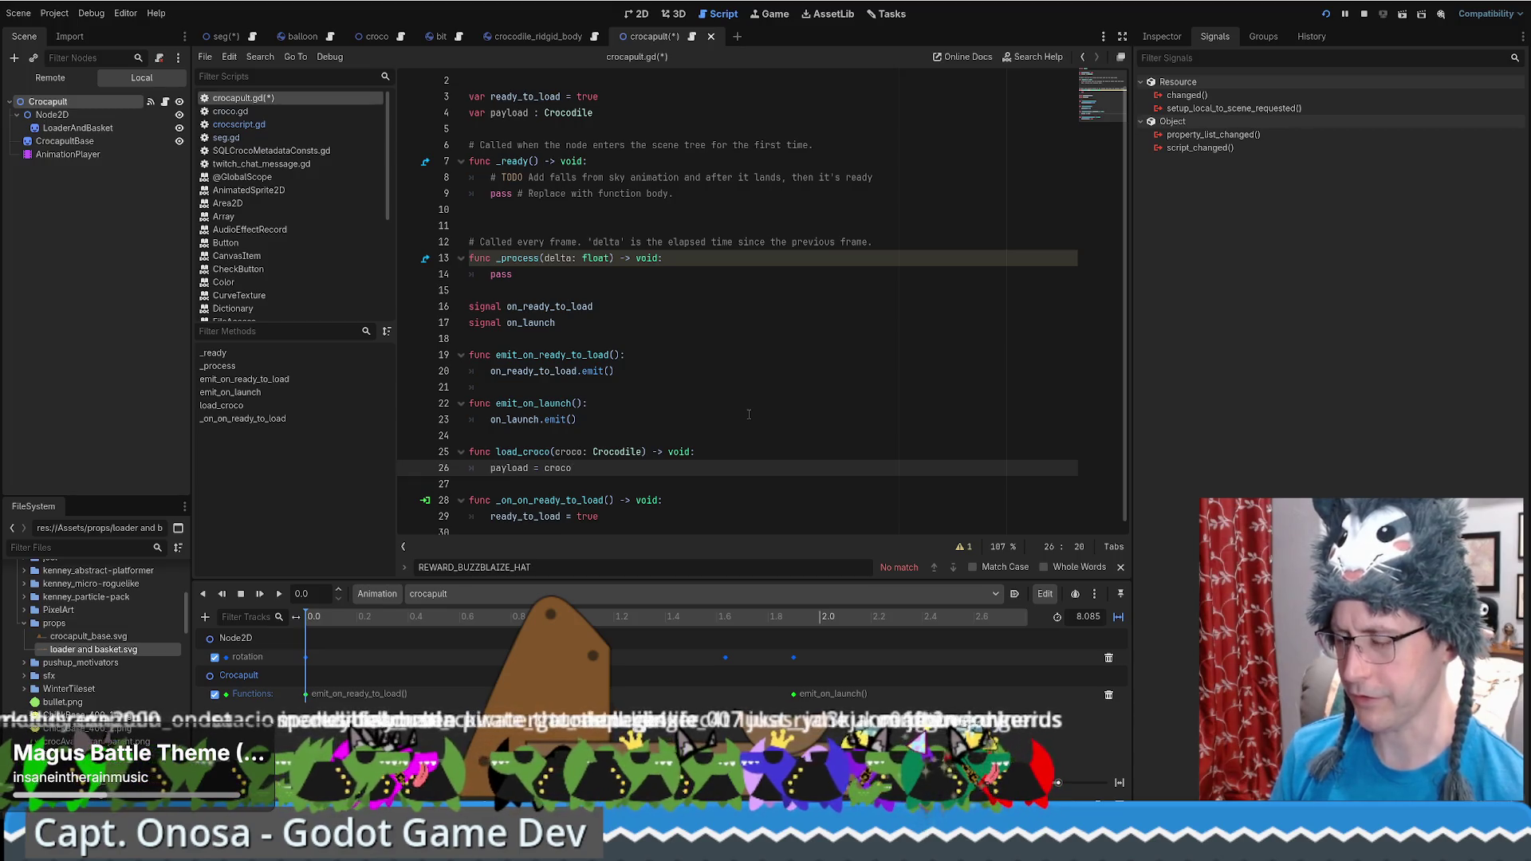
Add a ready_to_load line under load_croco's header and leave a blank line after payload = croco
scroll(542, 526, "down", 1)
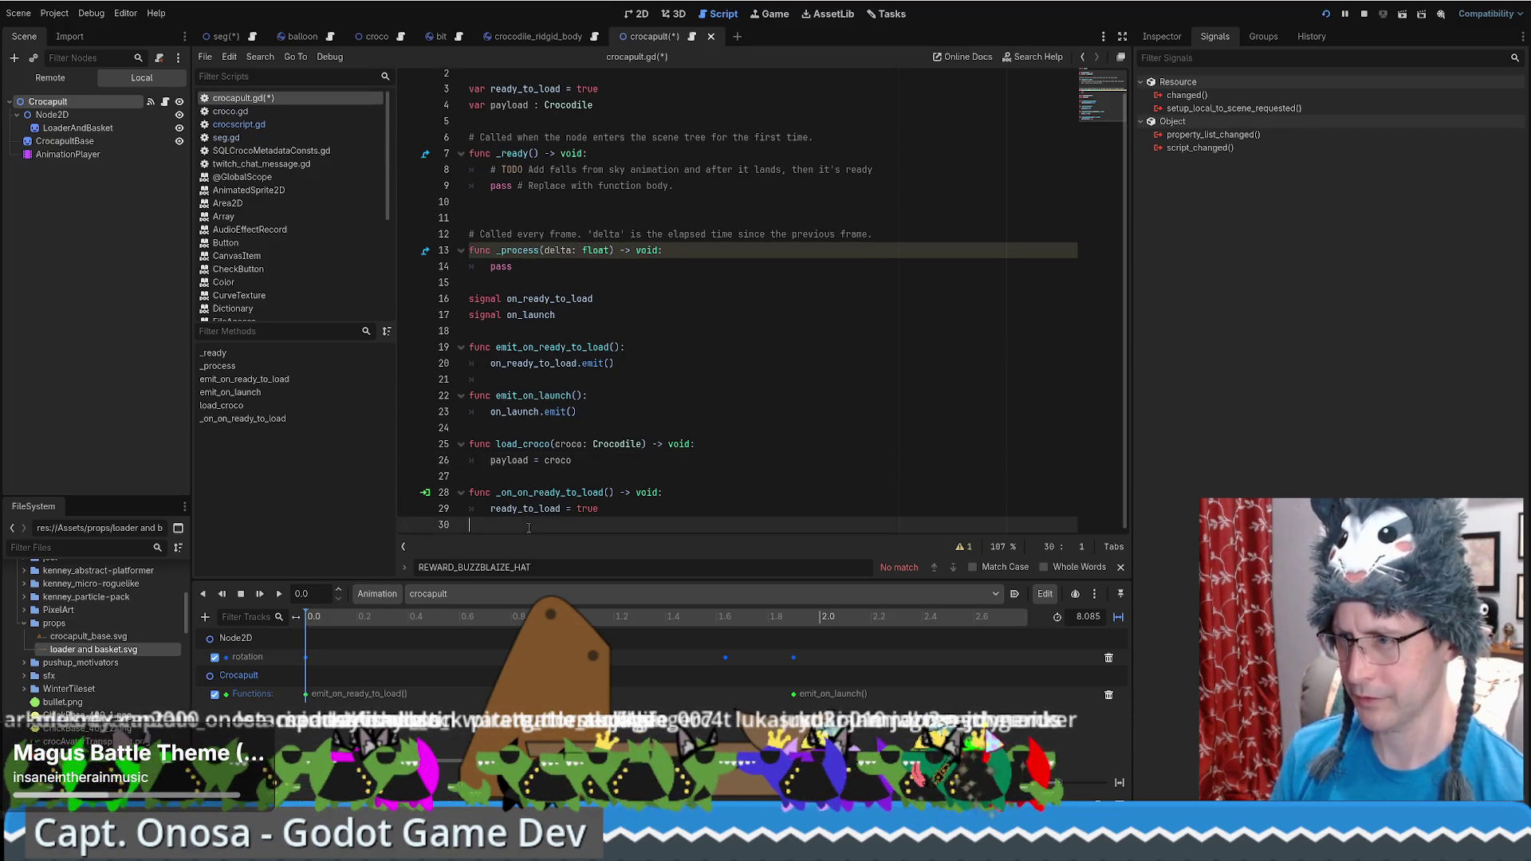
double_click(536, 511)
key("ctrl+c")
left_click(708, 450)
key("Return")
key("ctrl+v")
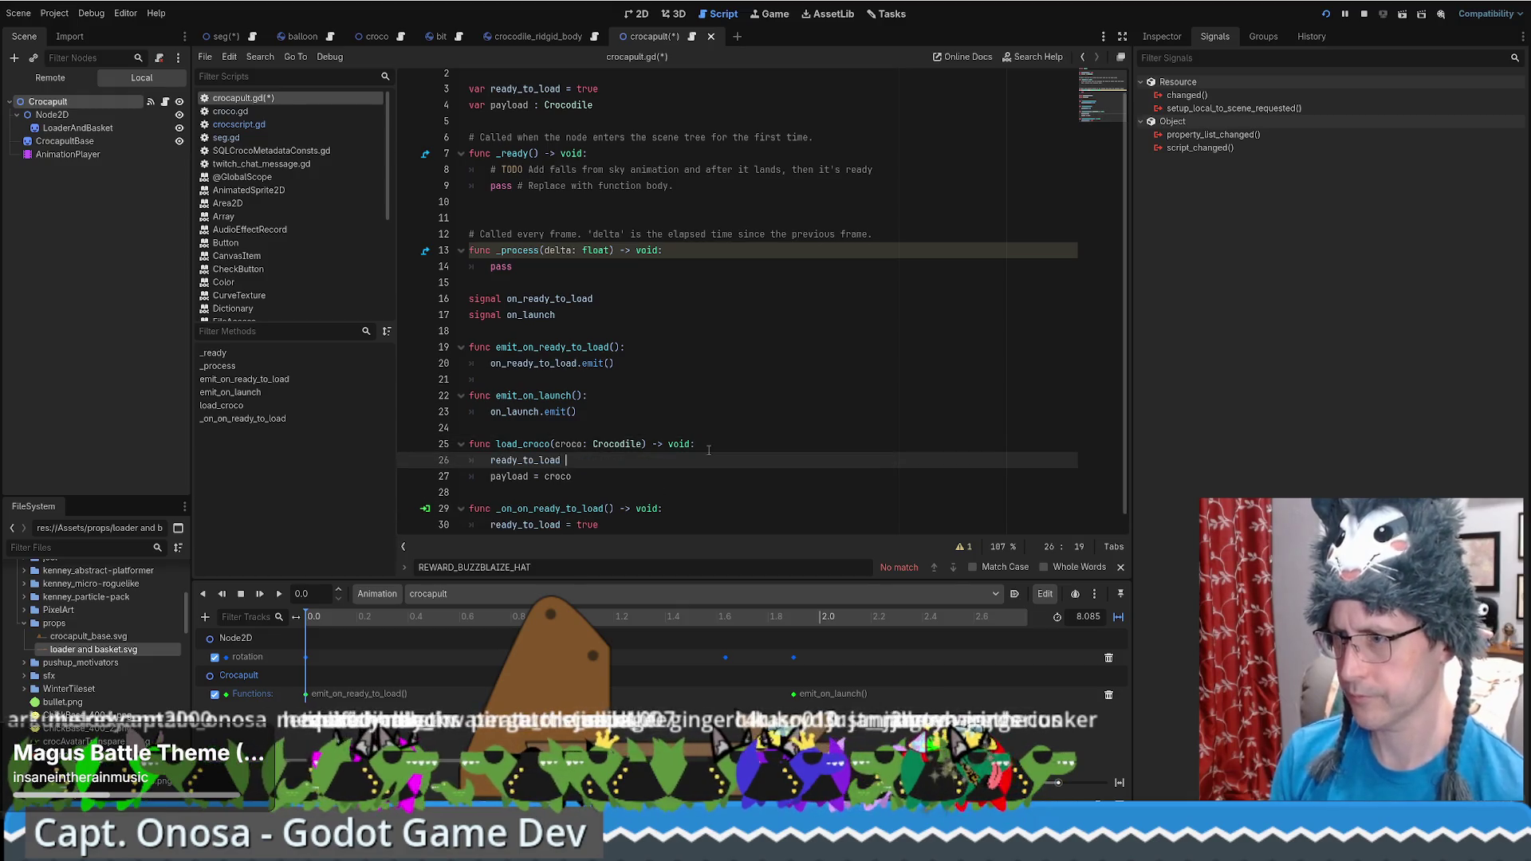
left_click(655, 478)
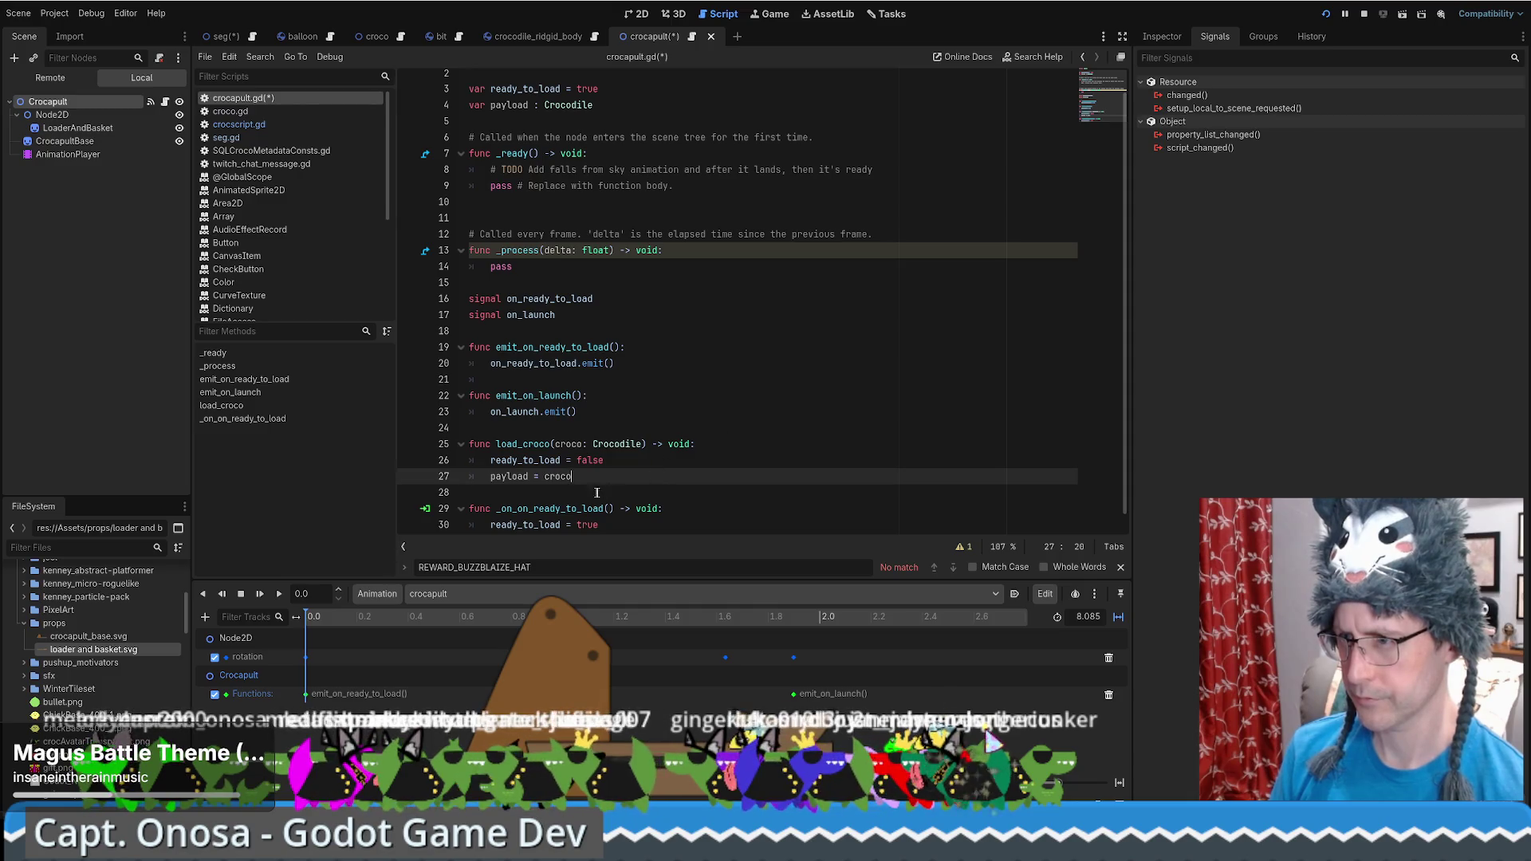
key("Return")
key("Return")
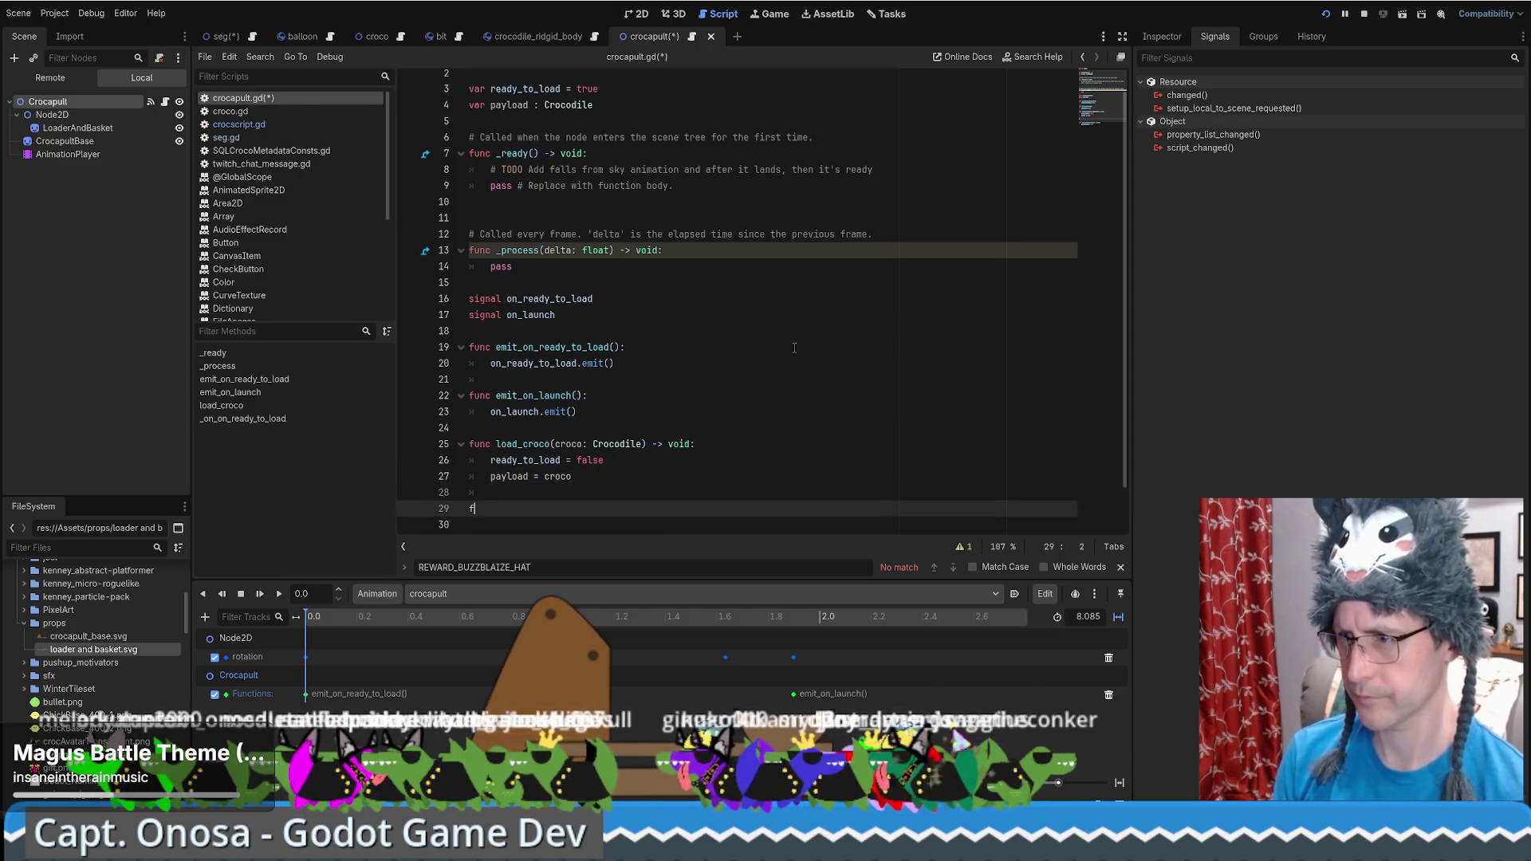
Declare an empty func fire() -> void: after load_croco
type("unc fire")
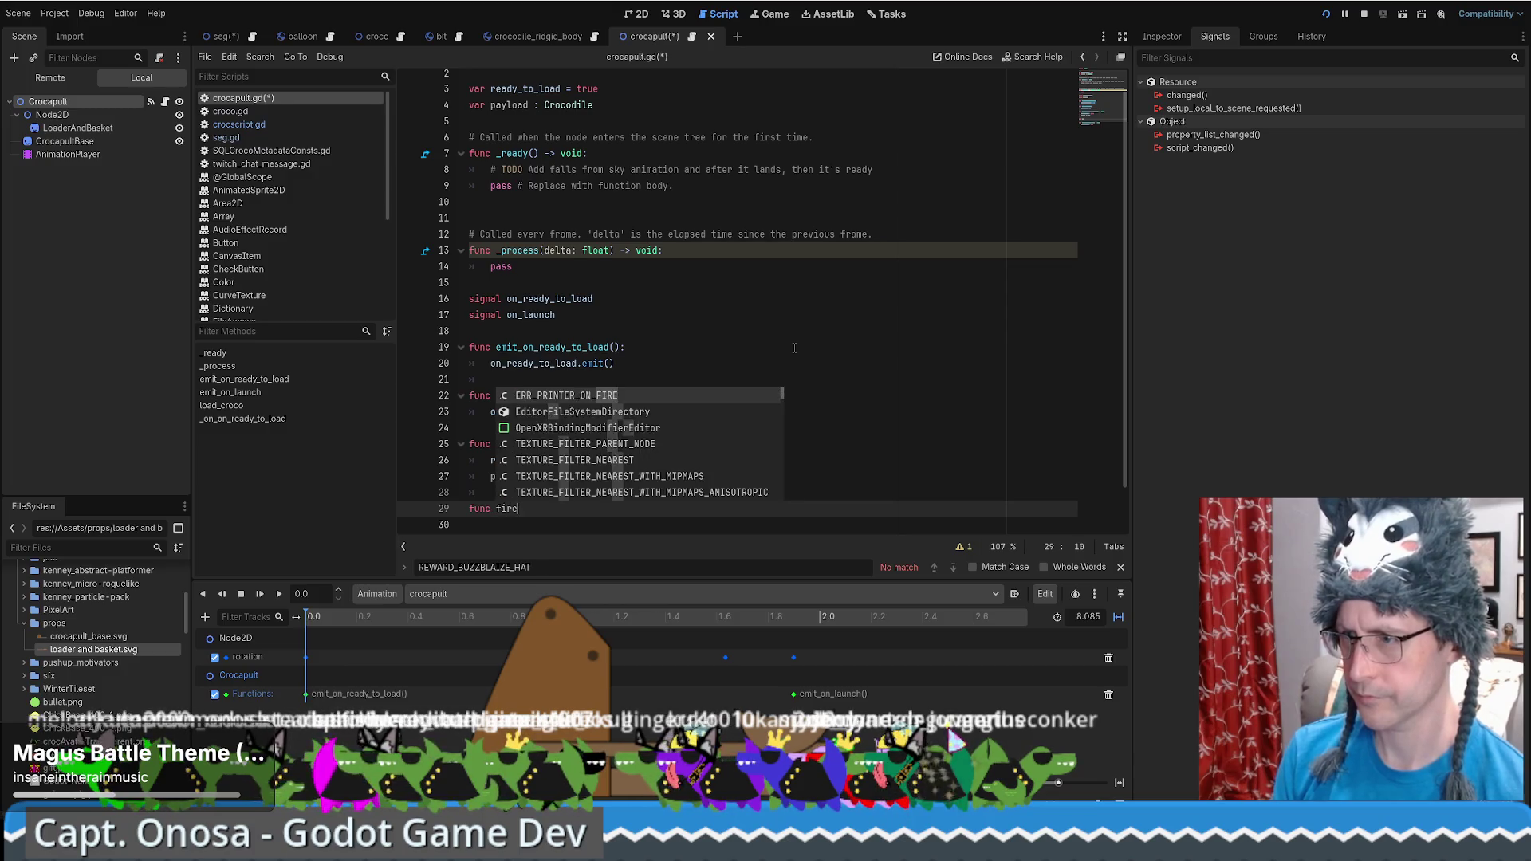
key("Escape")
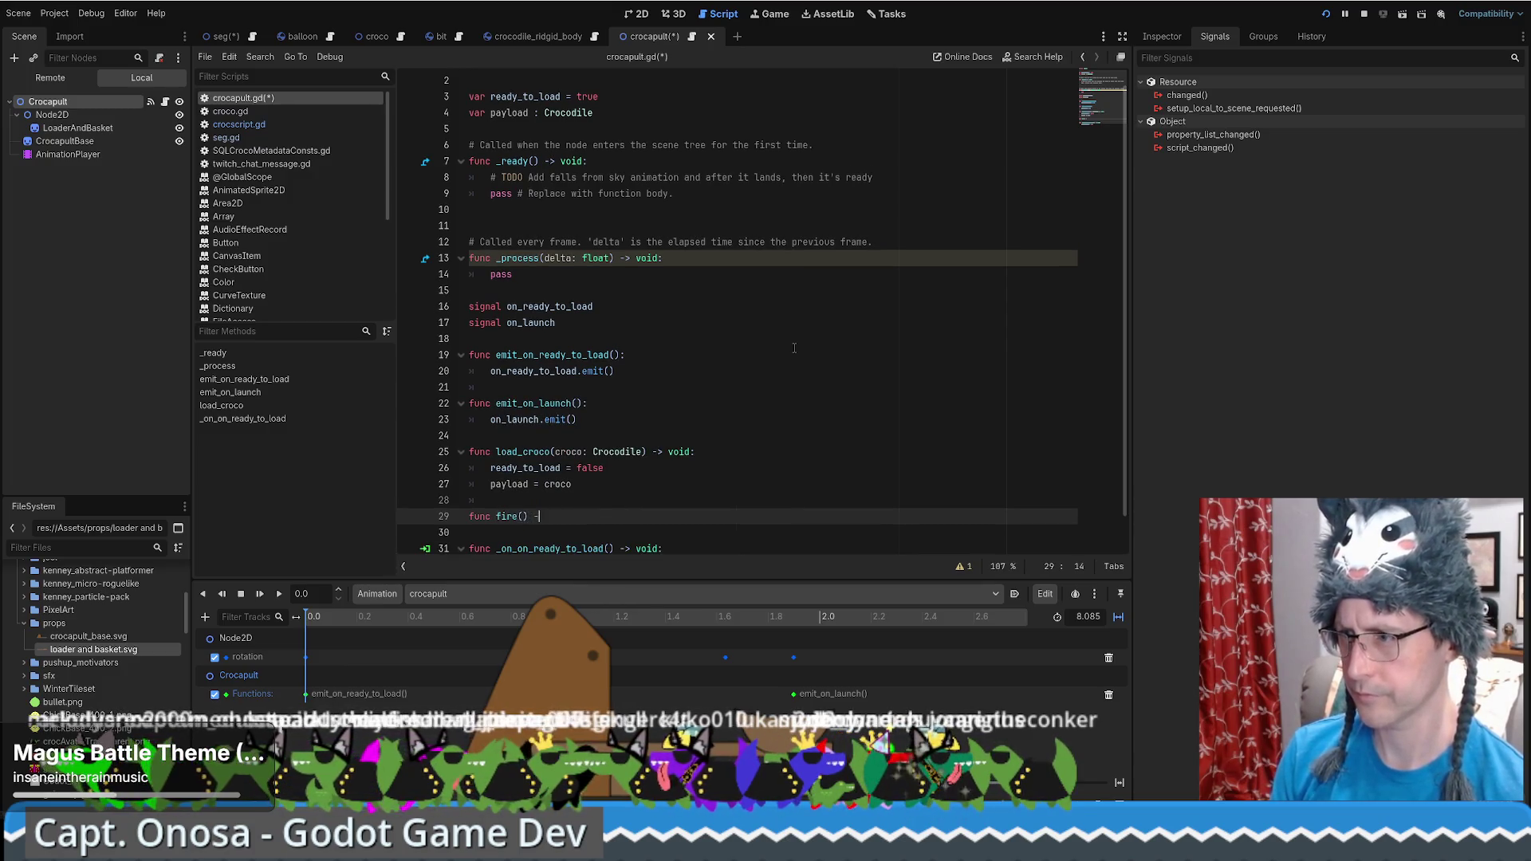
type("> void:")
key("Return")
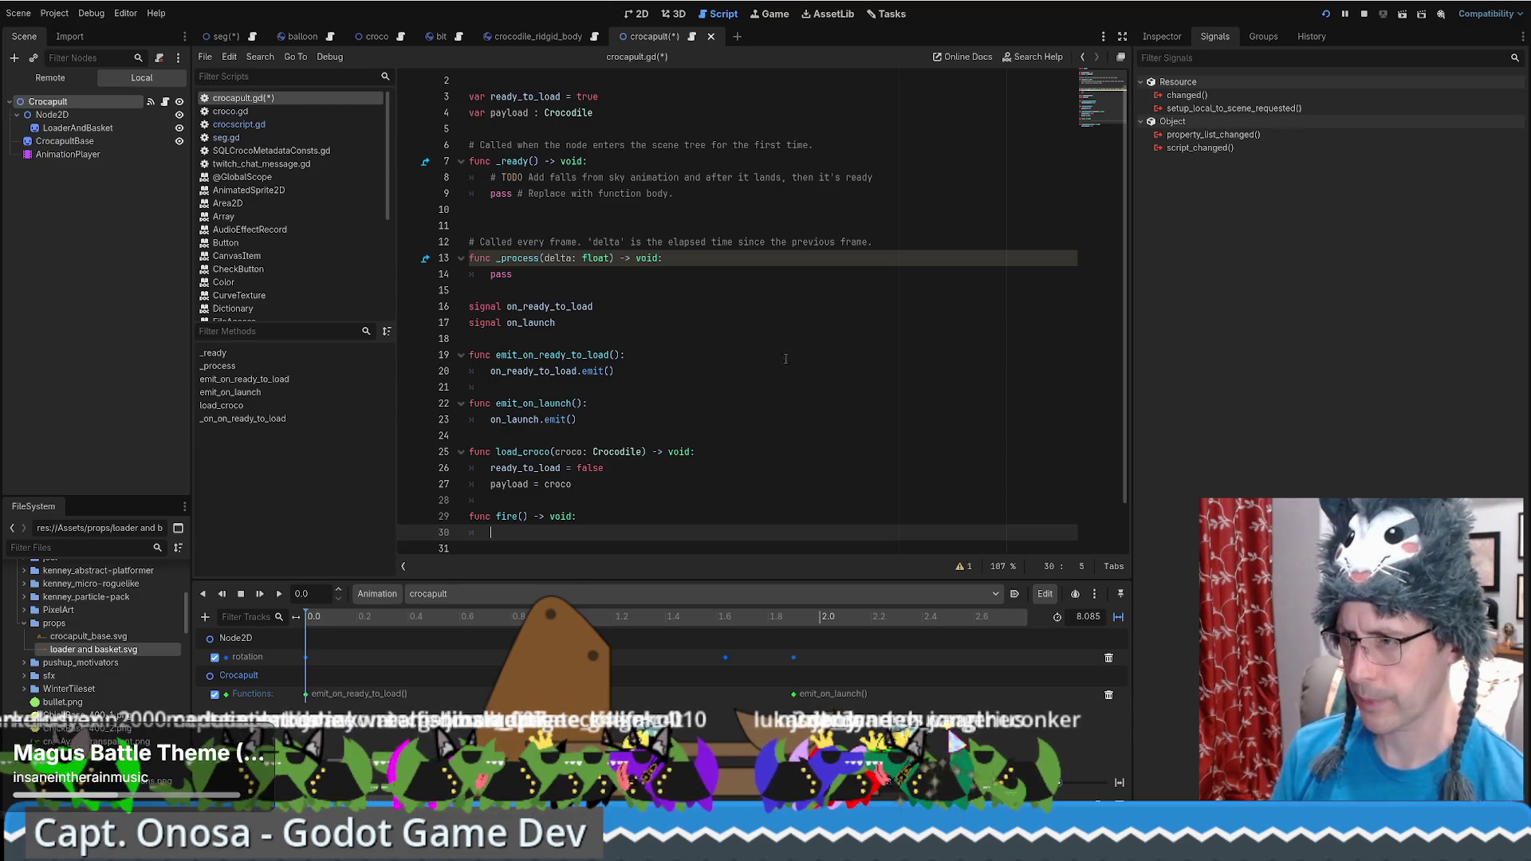
scroll(786, 359, "down", 1)
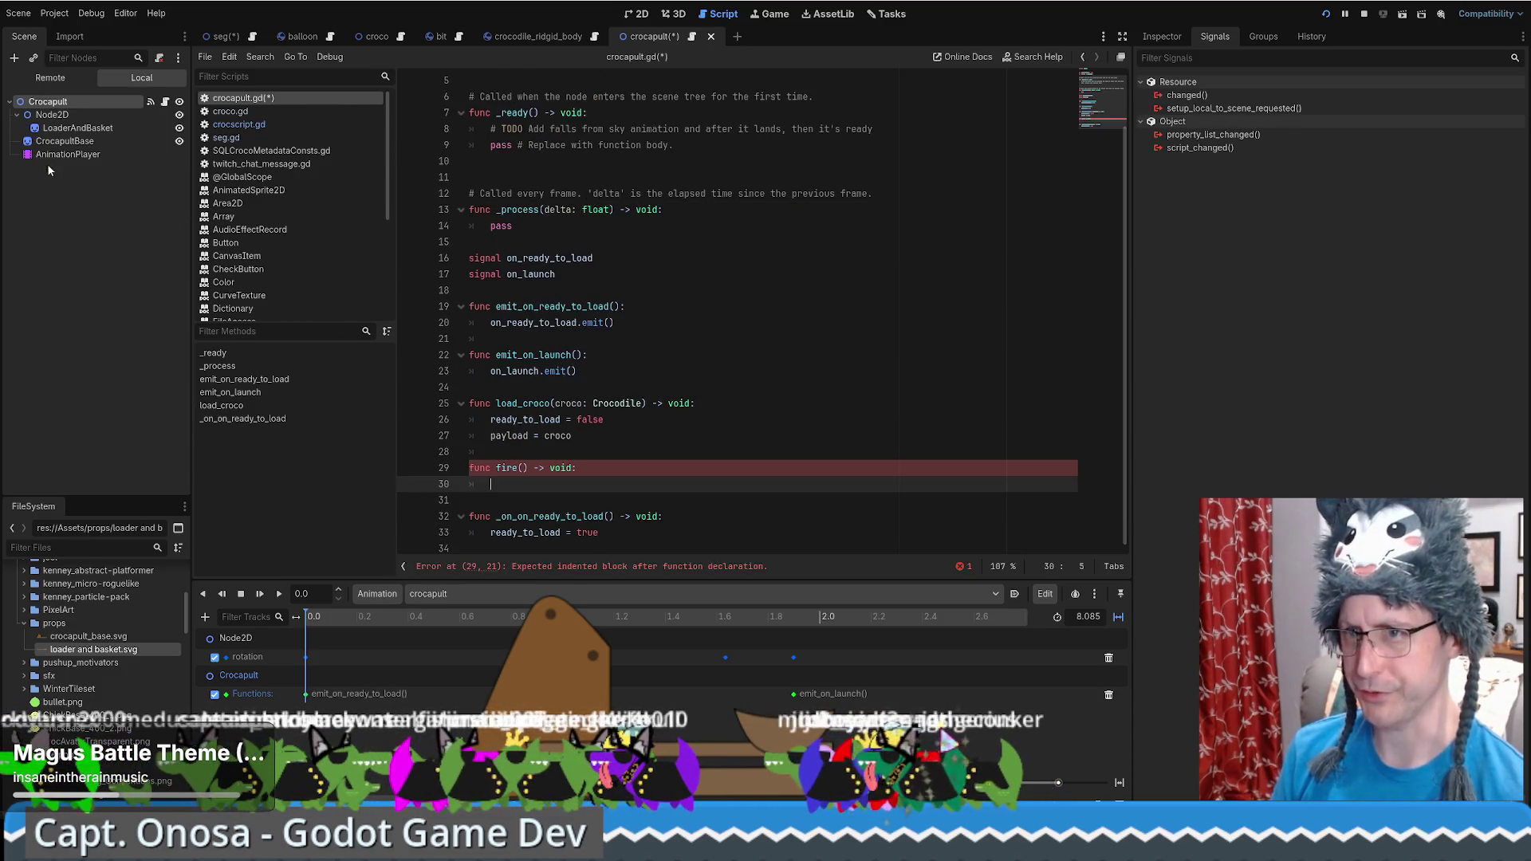
scroll(602, 148, "up", 2)
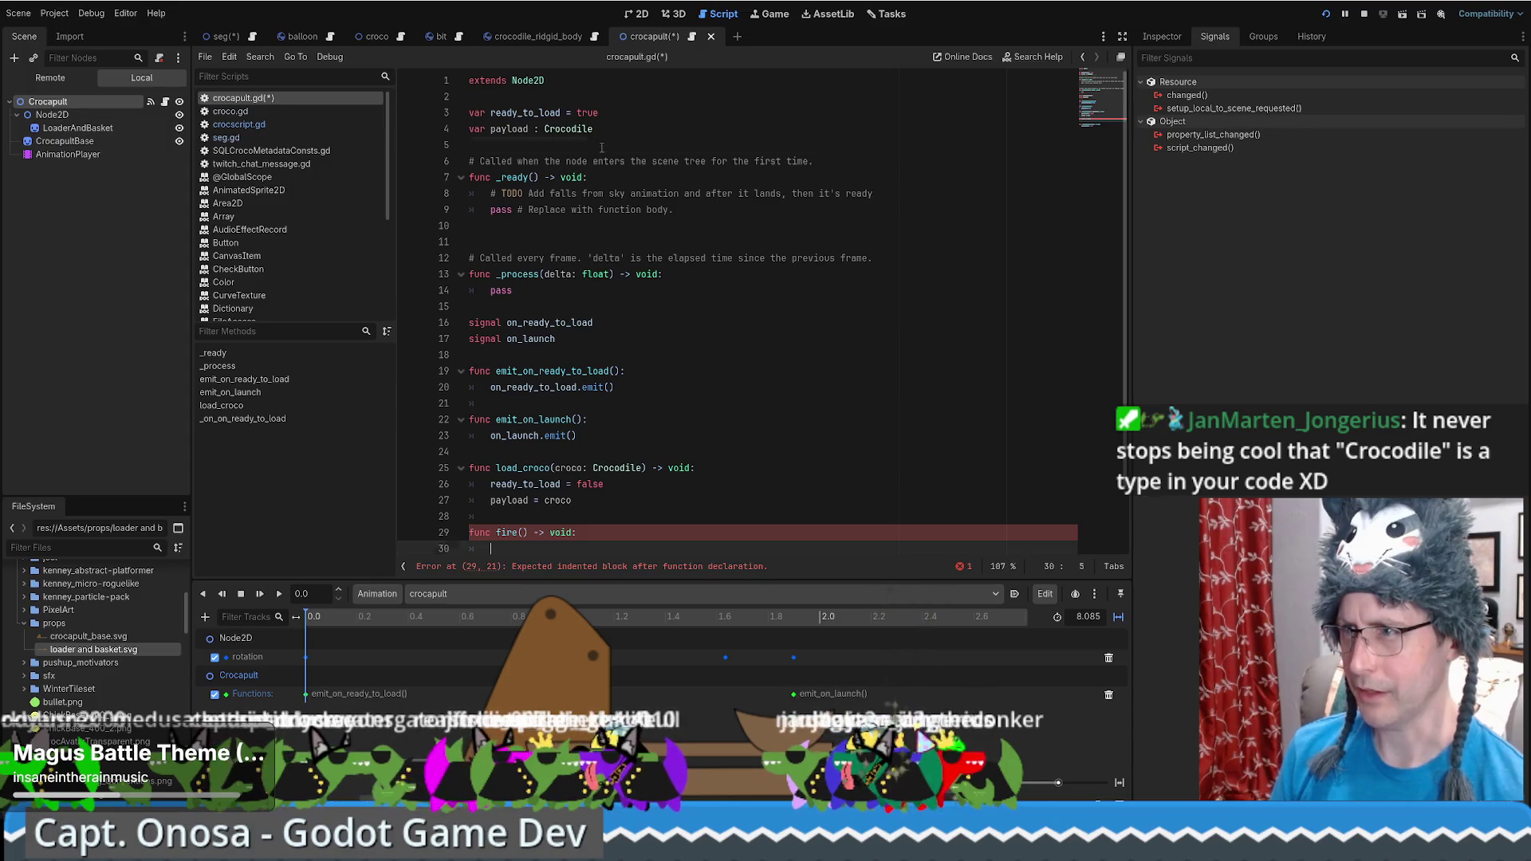
left_click(652, 81)
key("Return")
key("Return")
left_click_drag(67, 154, 607, 116)
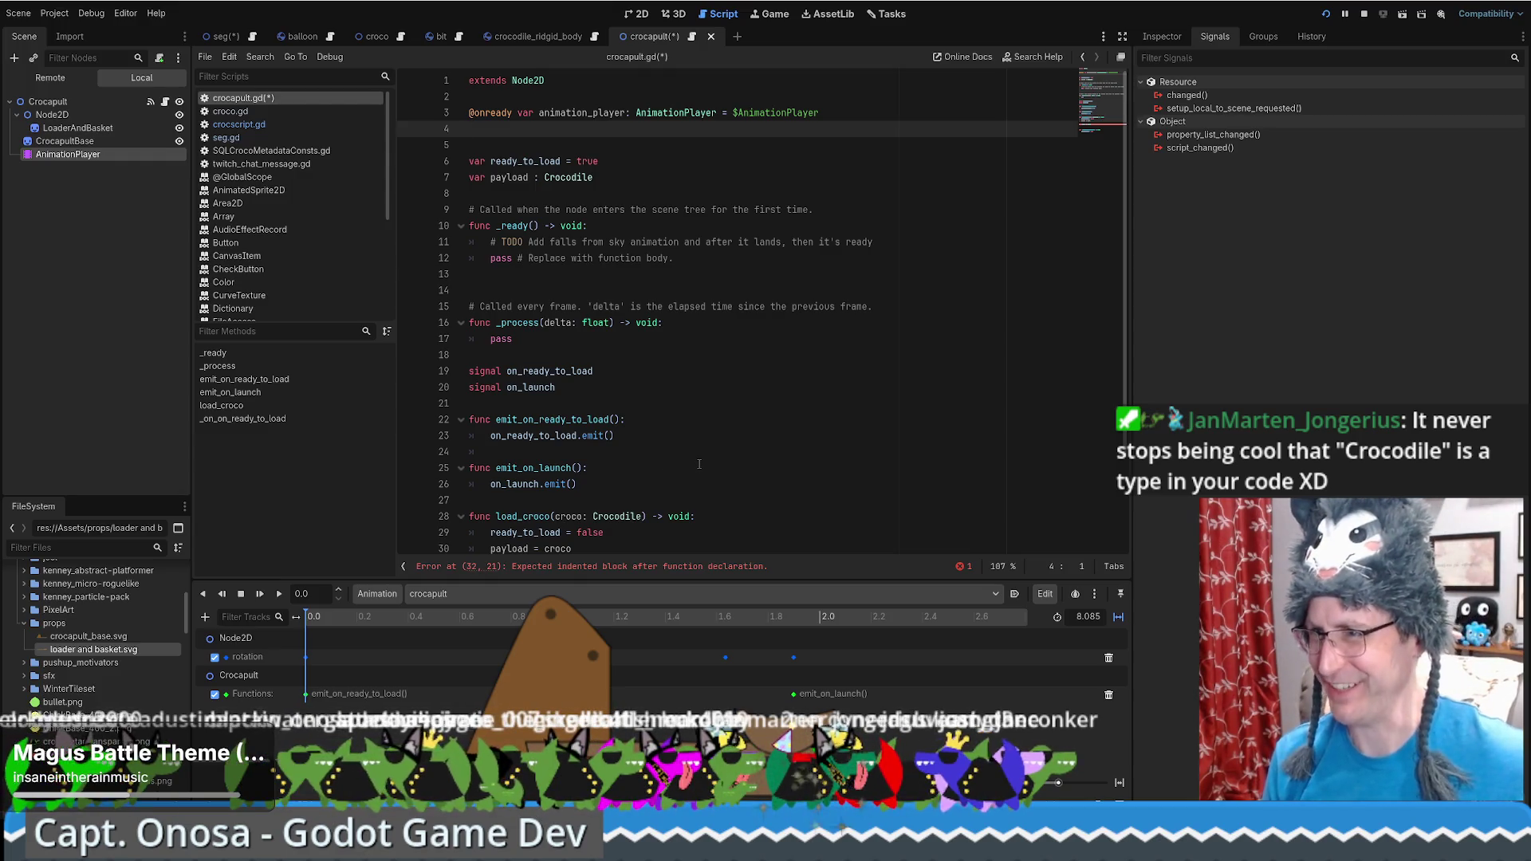
scroll(699, 464, "down", 2)
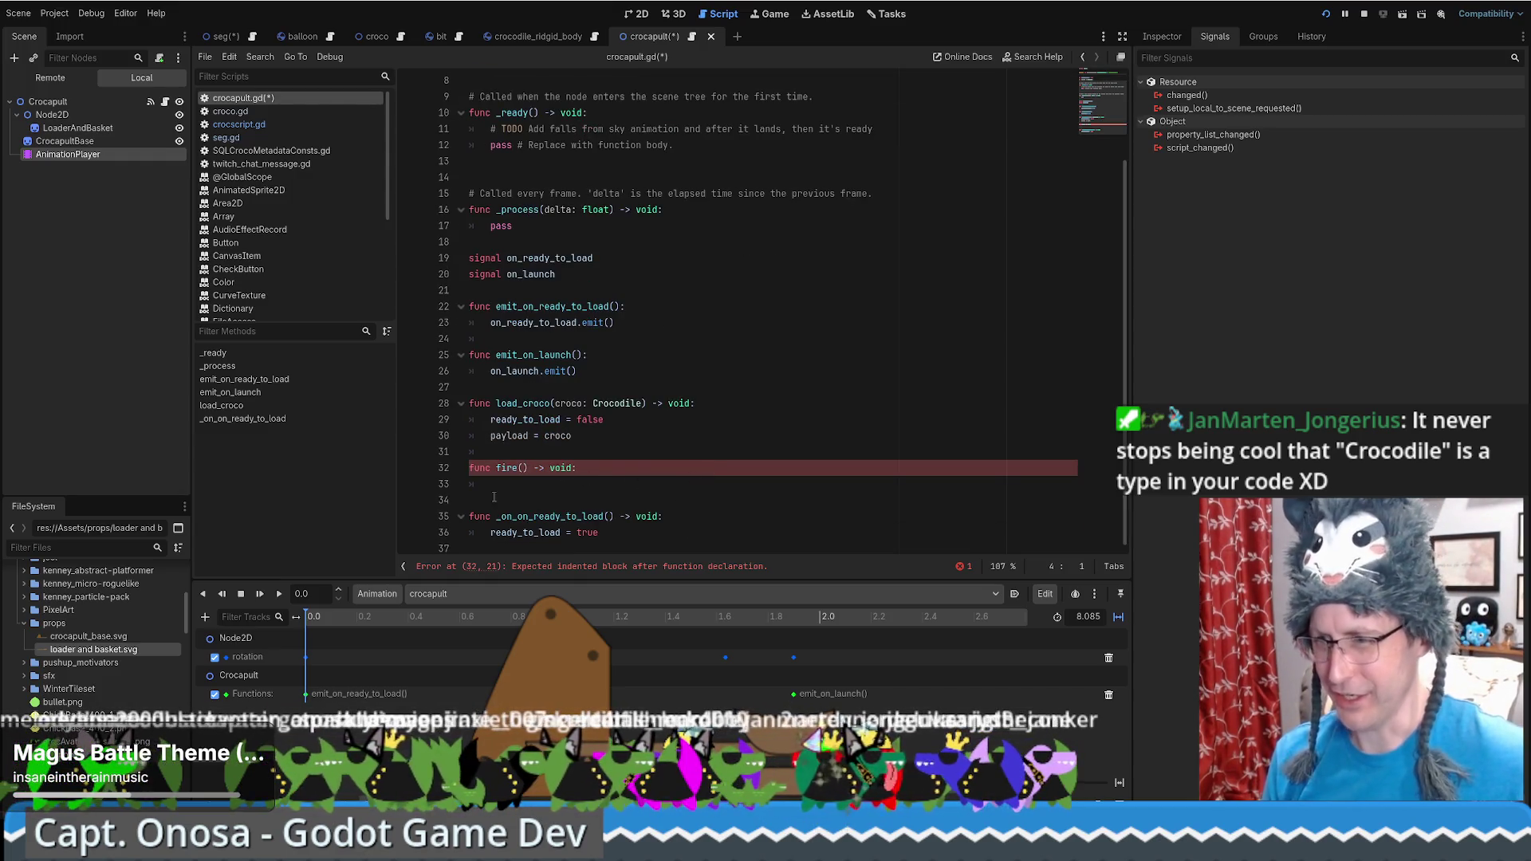
scroll(704, 501, "up", 2)
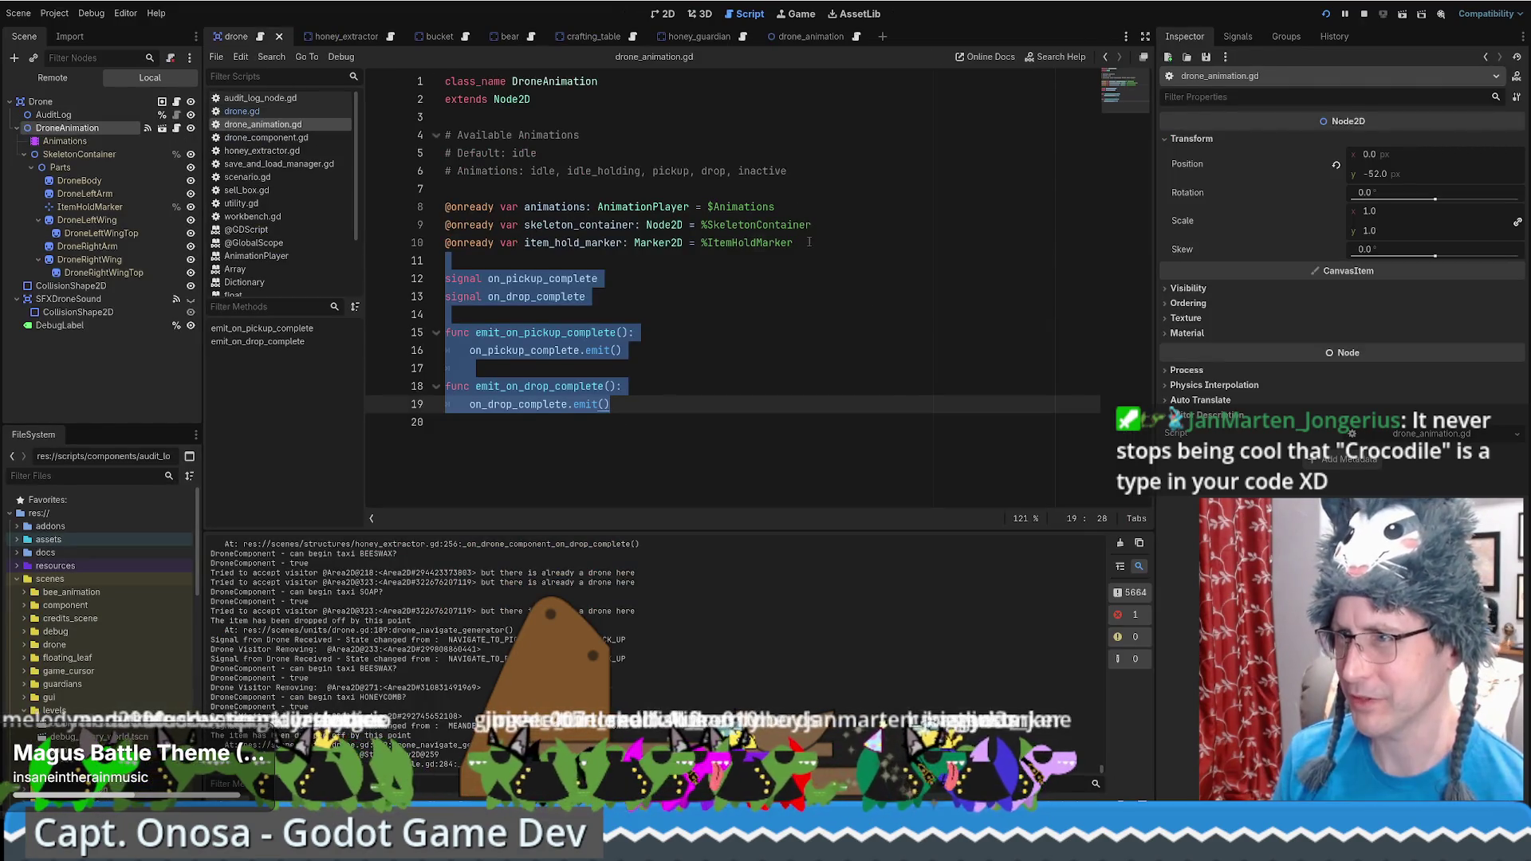
left_click(809, 242)
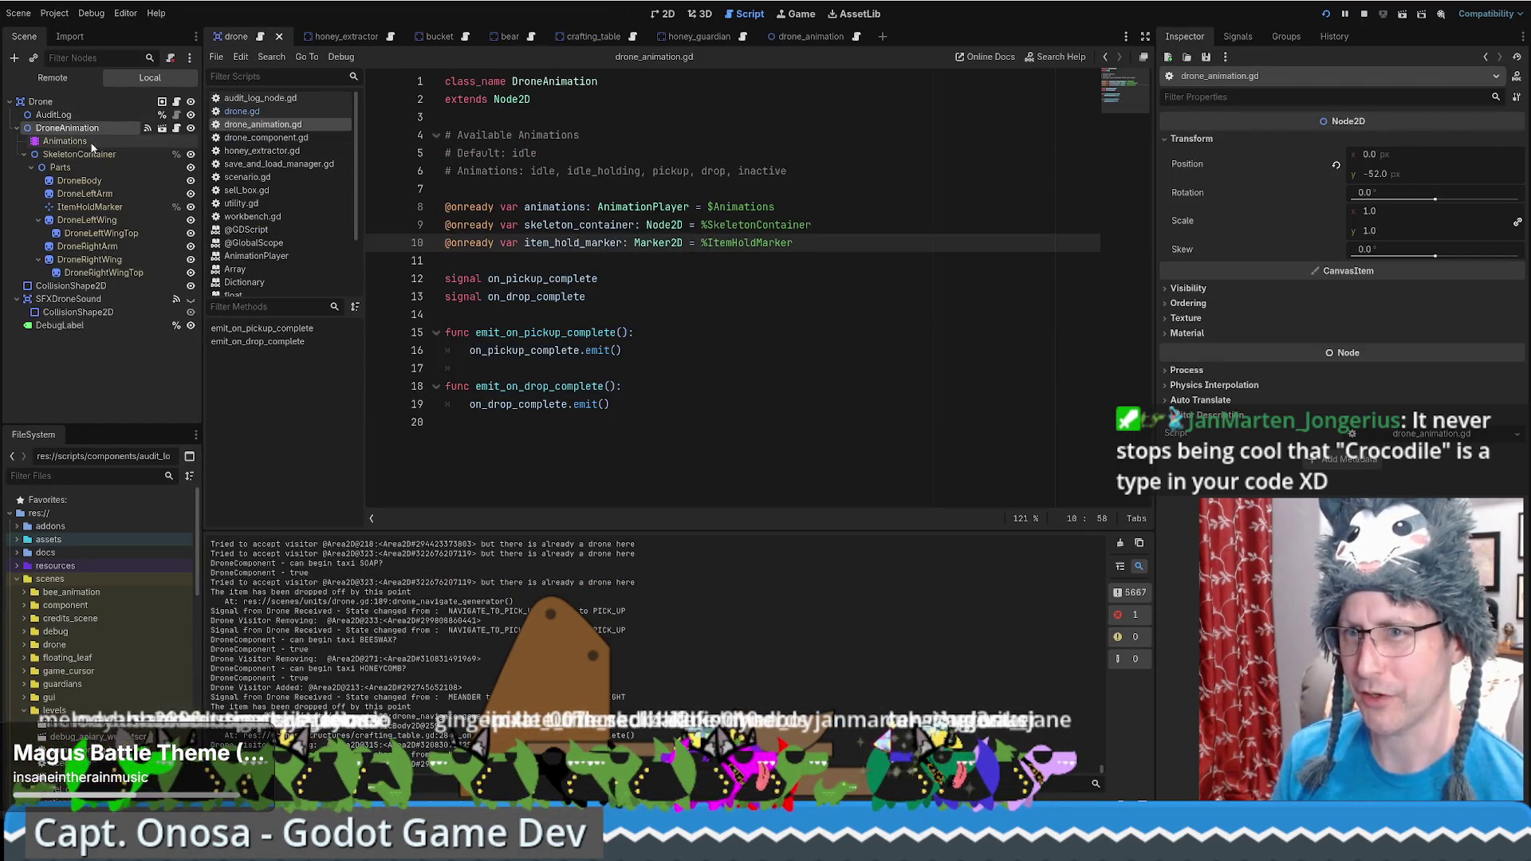
left_click(177, 102)
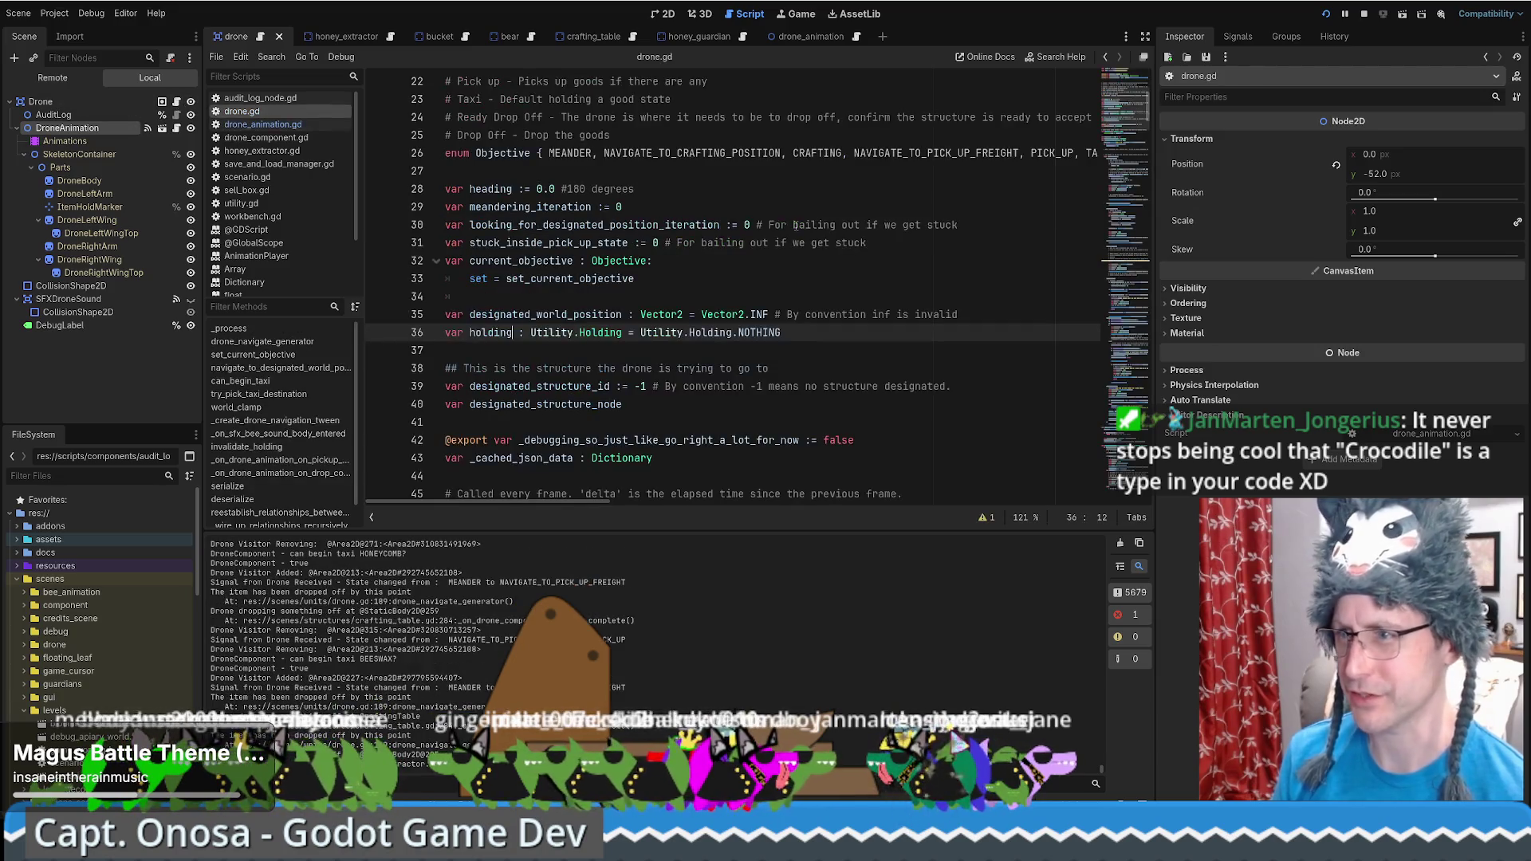
left_click(833, 188)
key("ctrl+f")
type("animation")
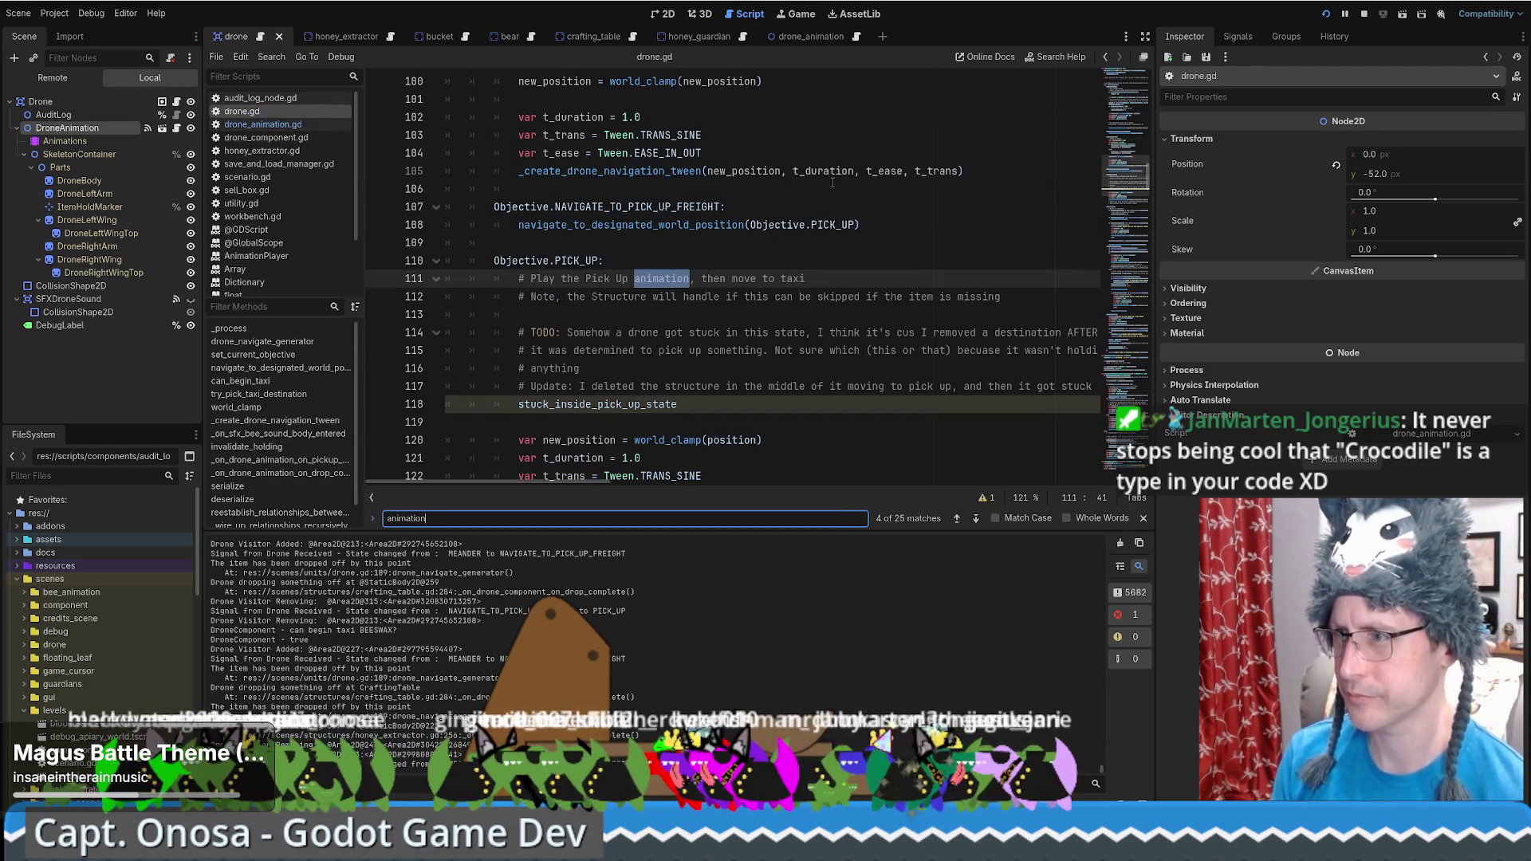
key("Return")
key("Return")
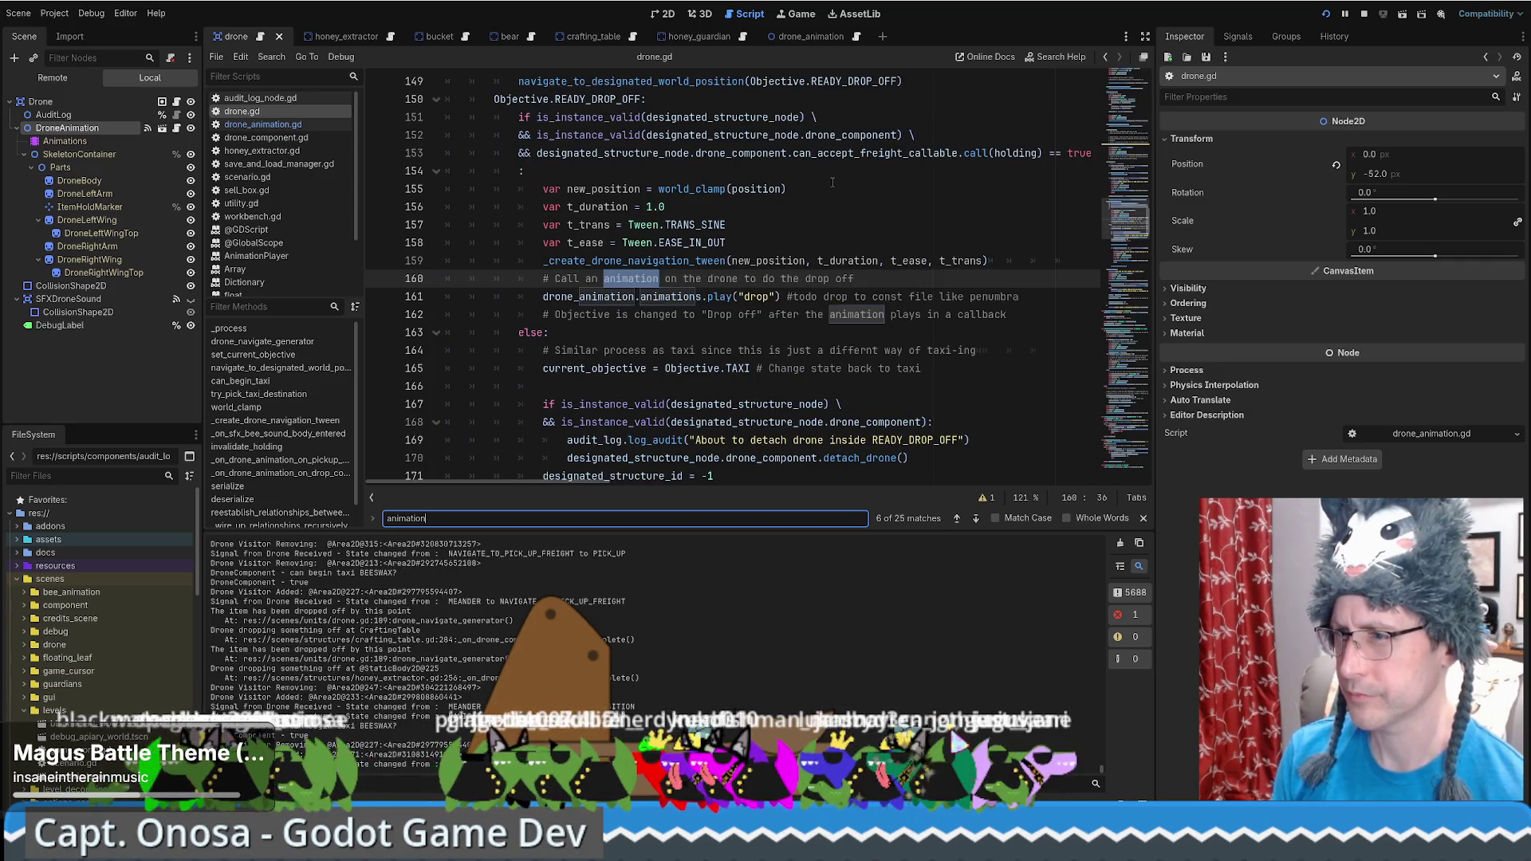
left_click(650, 297)
left_click_drag(544, 297, 778, 297)
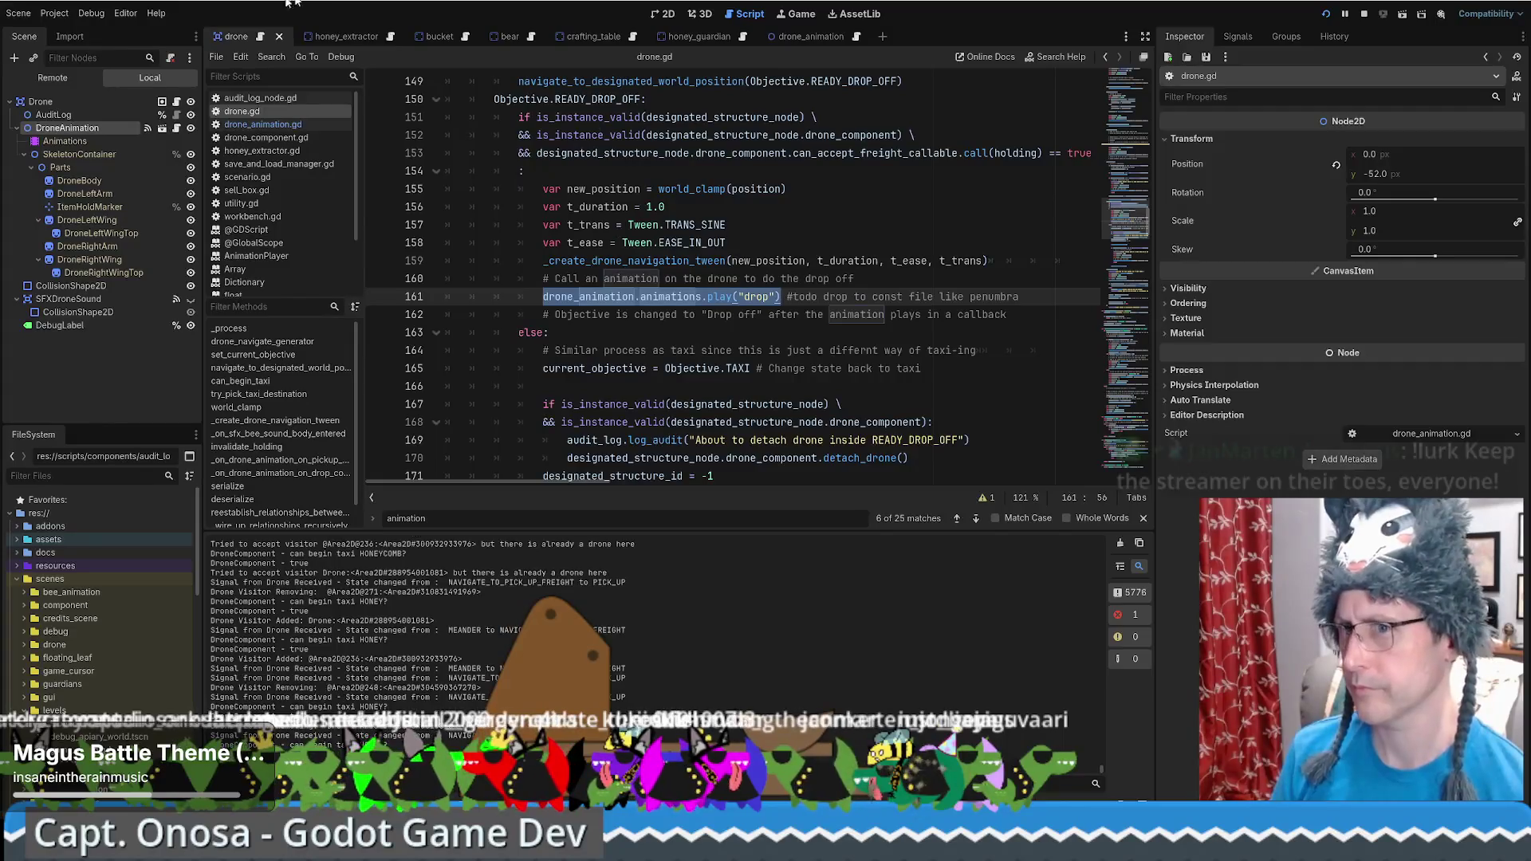
left_click(164, 128)
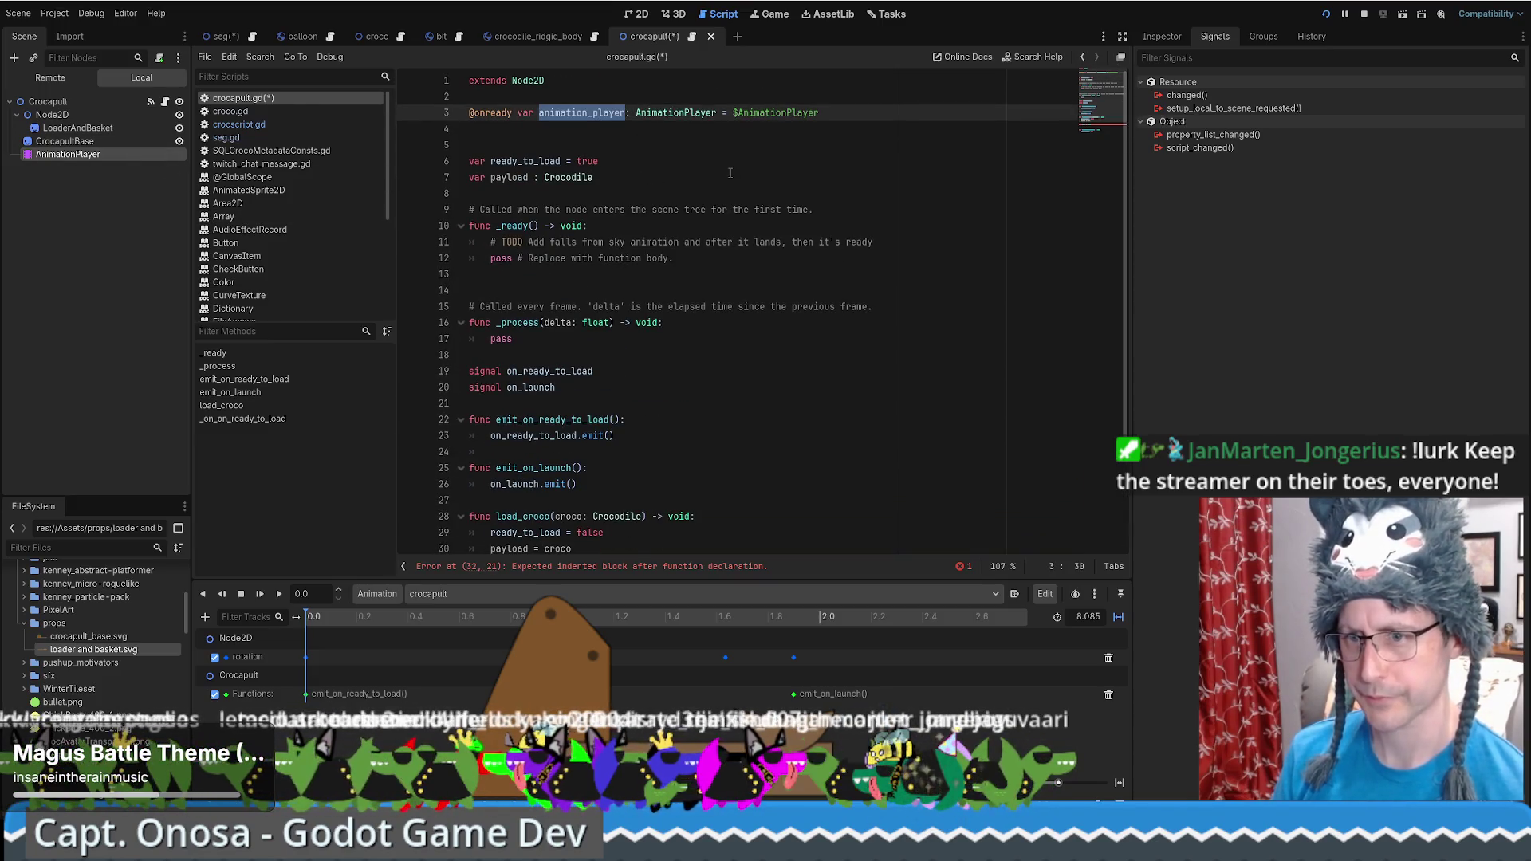
Make fire() call animation_player.play("crocapult")
scroll(728, 171, "down", 2)
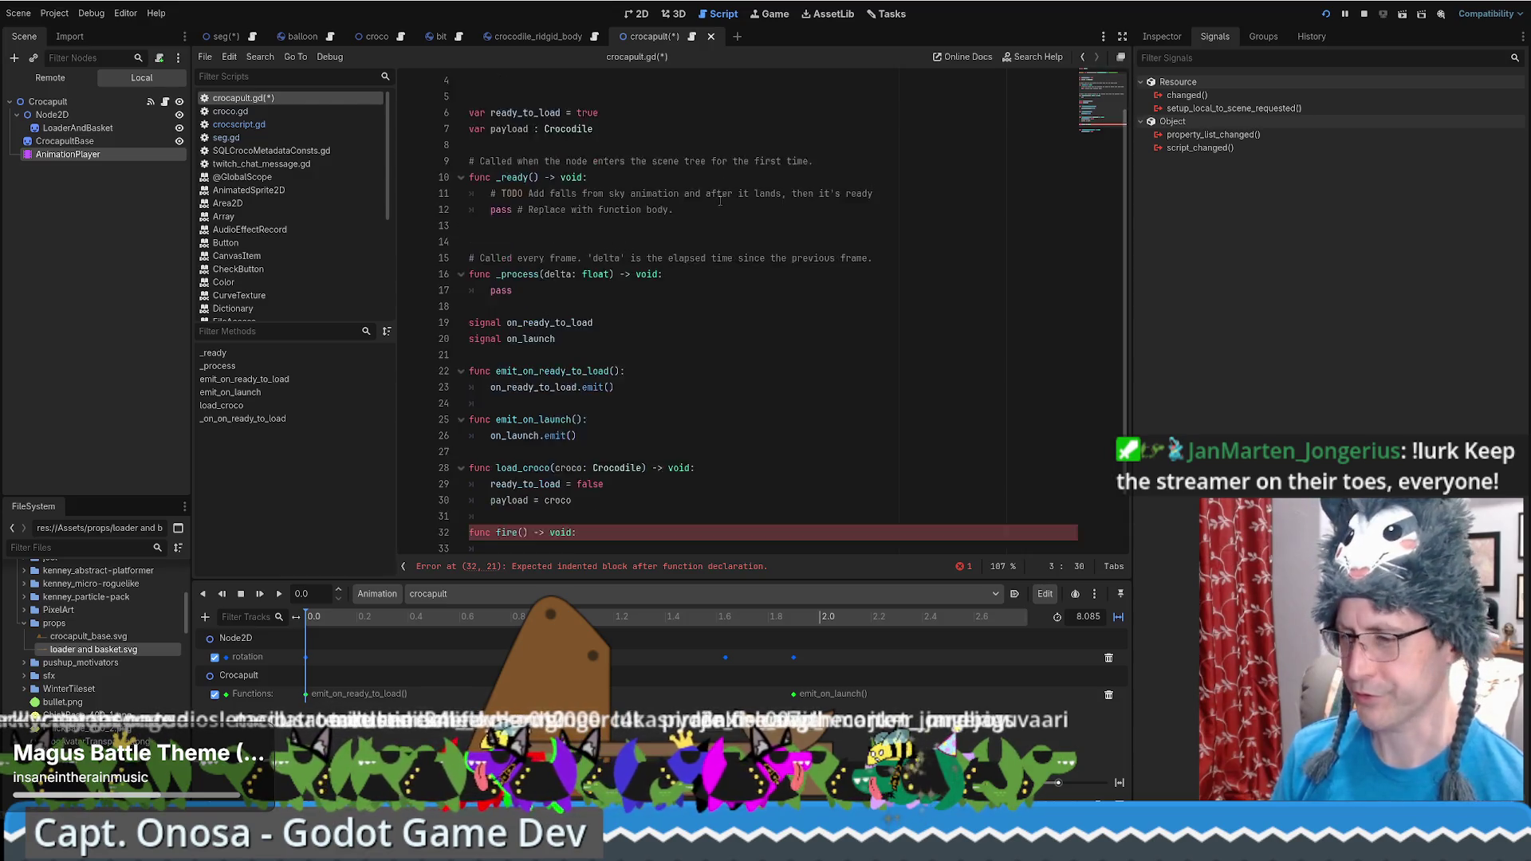
left_click(702, 483)
type("animation_player")
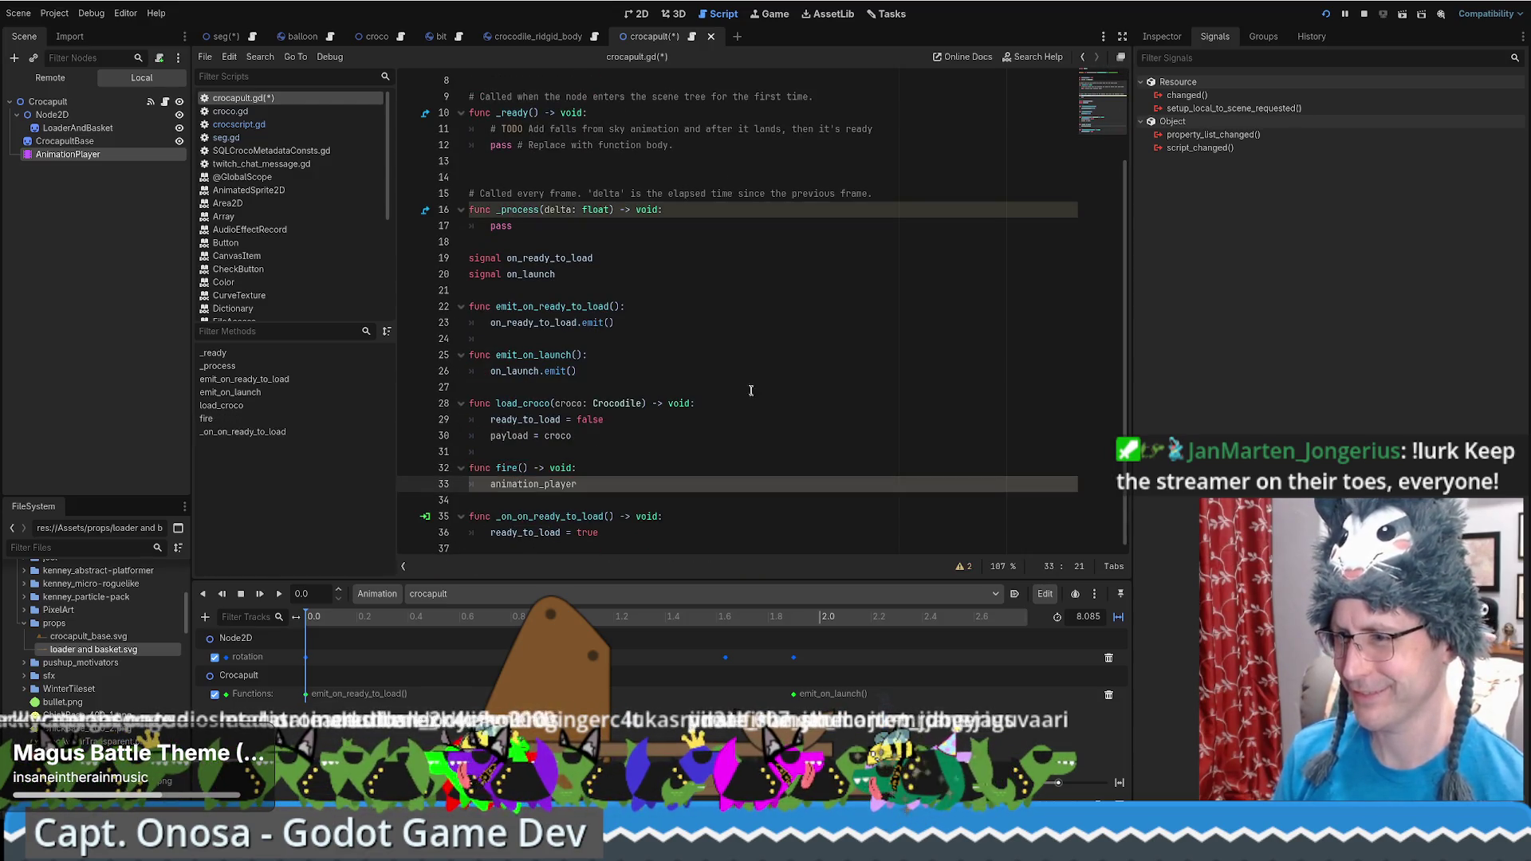
type(".pla")
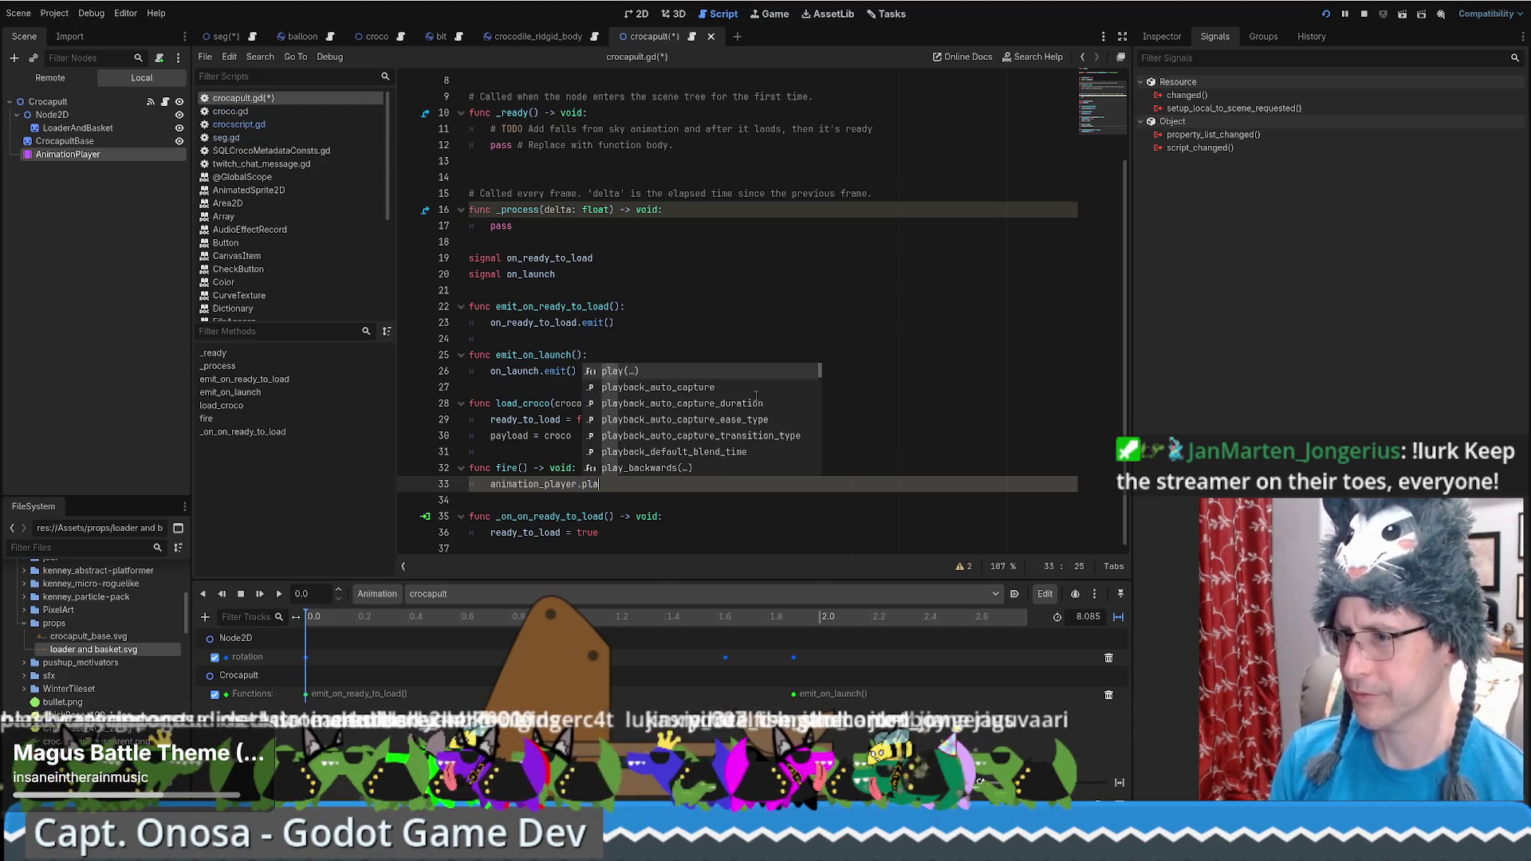
type("y(\"")
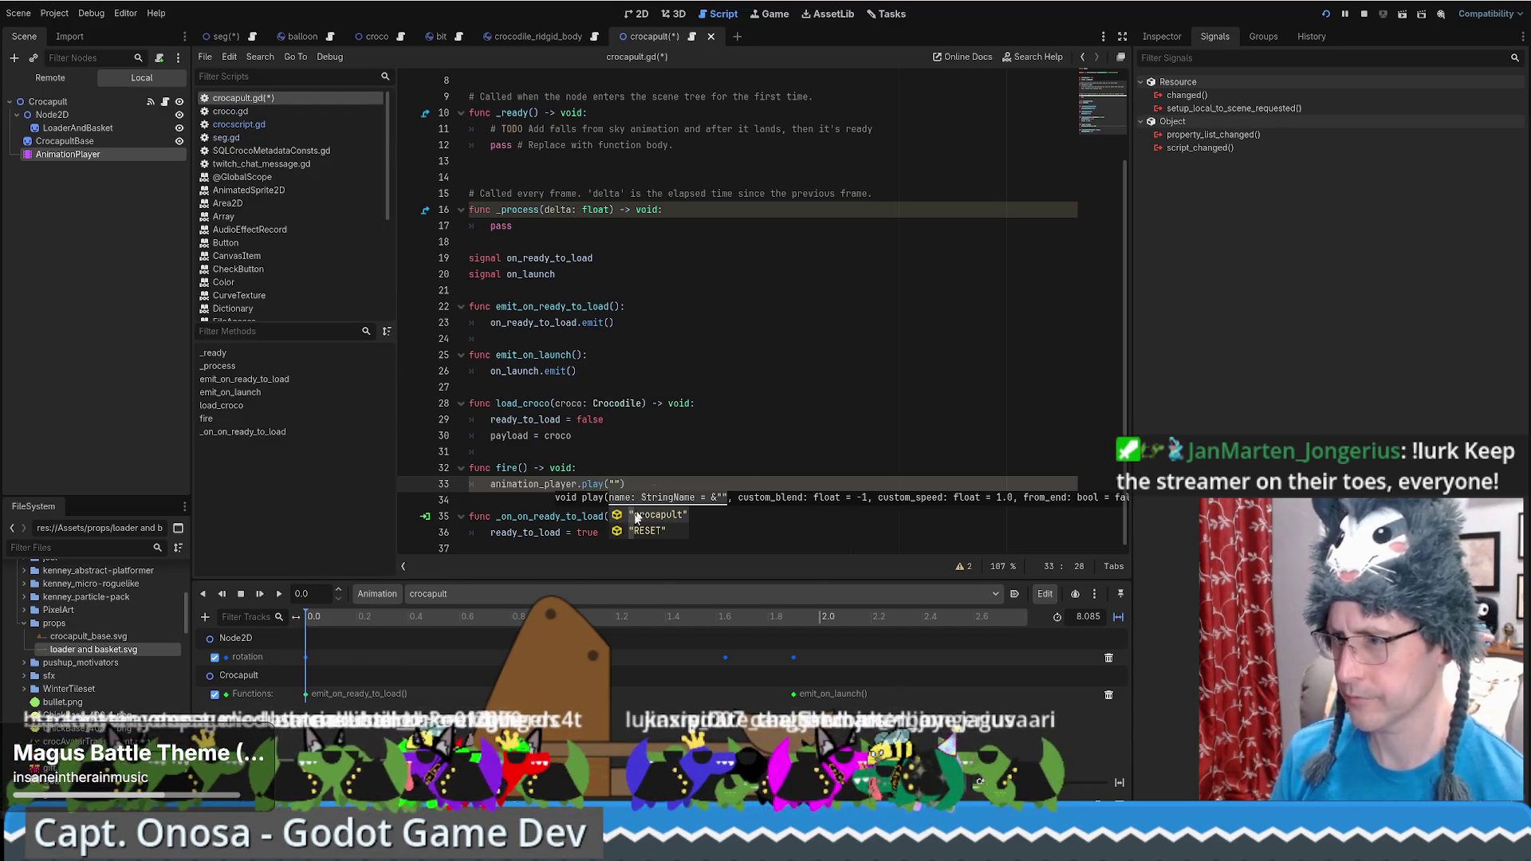
left_click(647, 517)
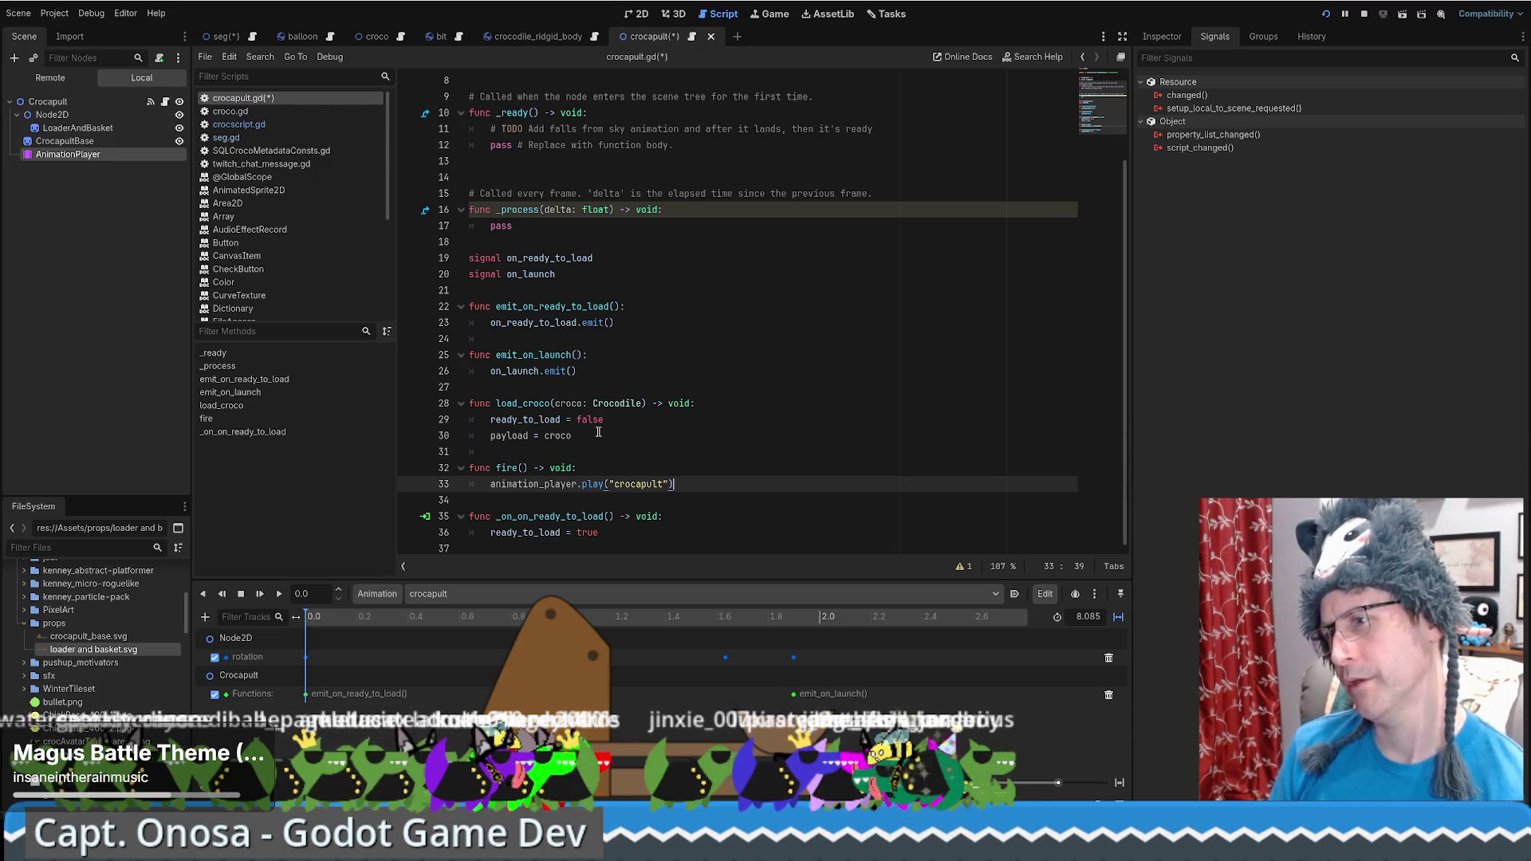
Review the load_croco, payload = croco and play lines, then return to the 2D canvas
double_click(503, 404)
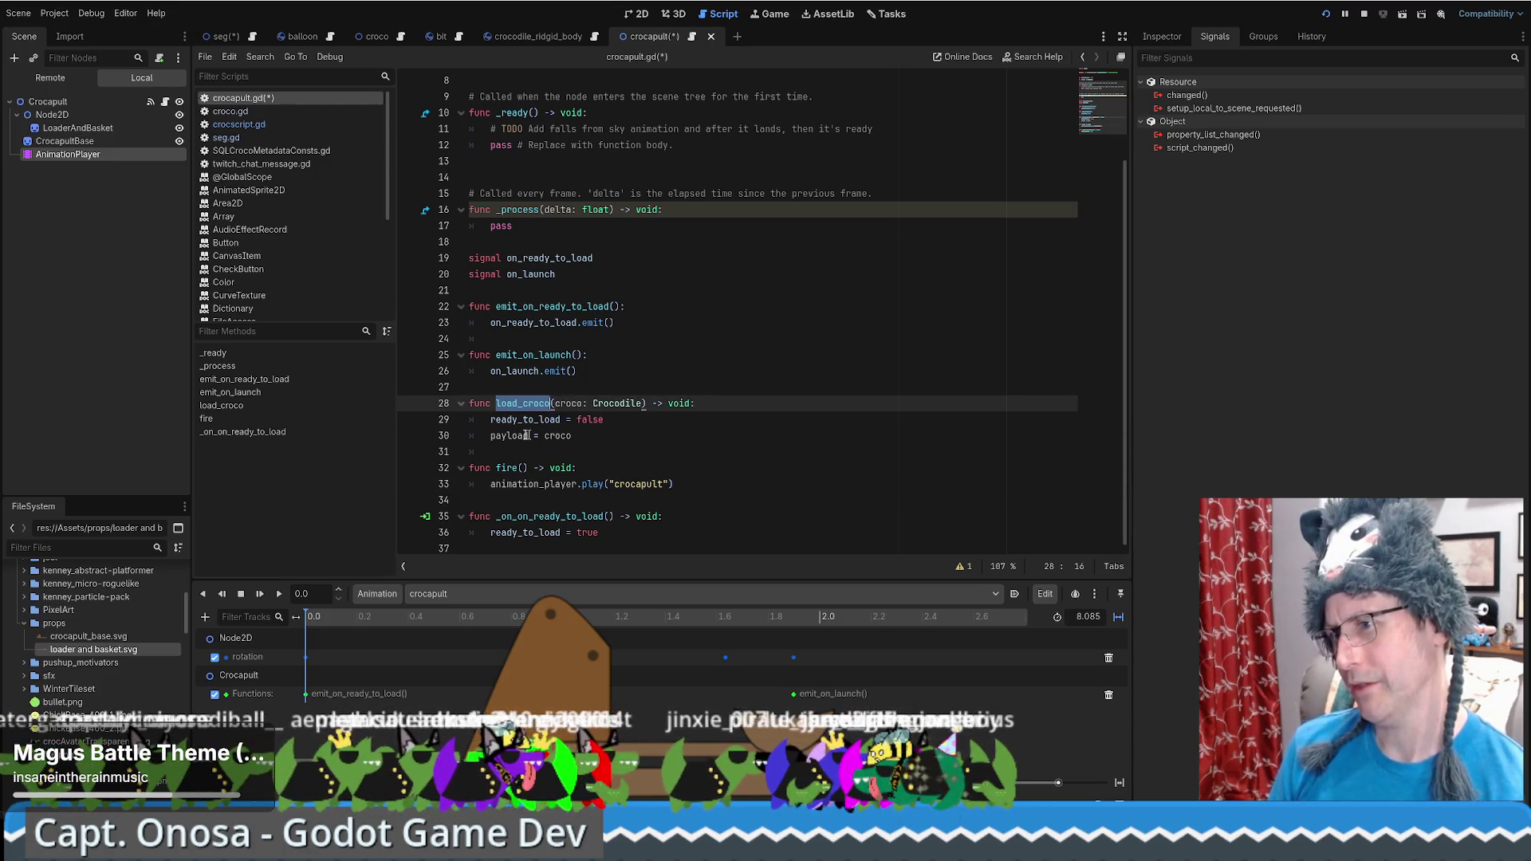
left_click_drag(490, 436, 606, 437)
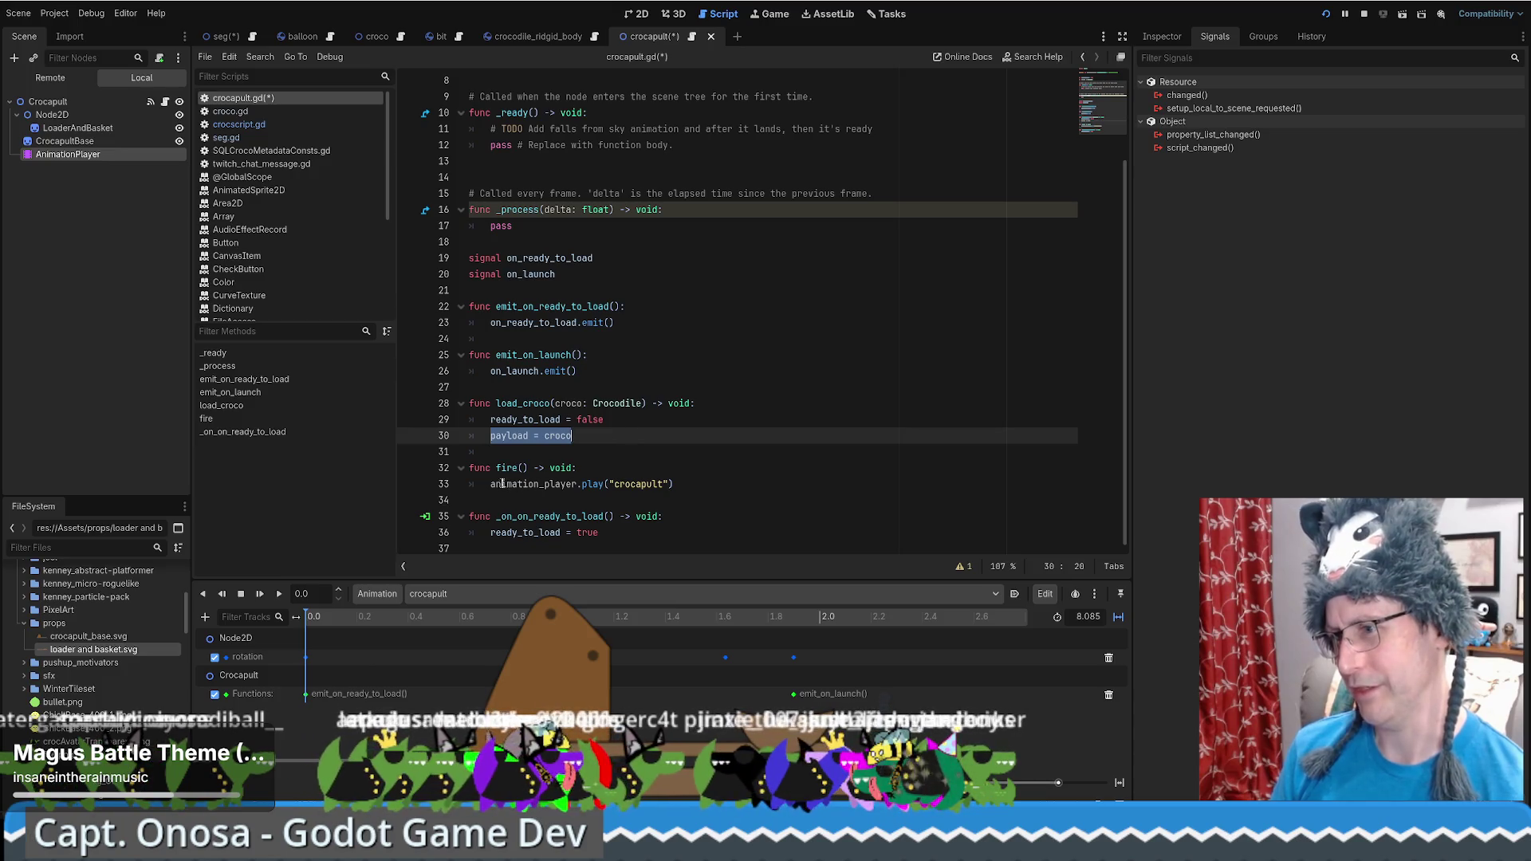
left_click_drag(492, 484, 691, 481)
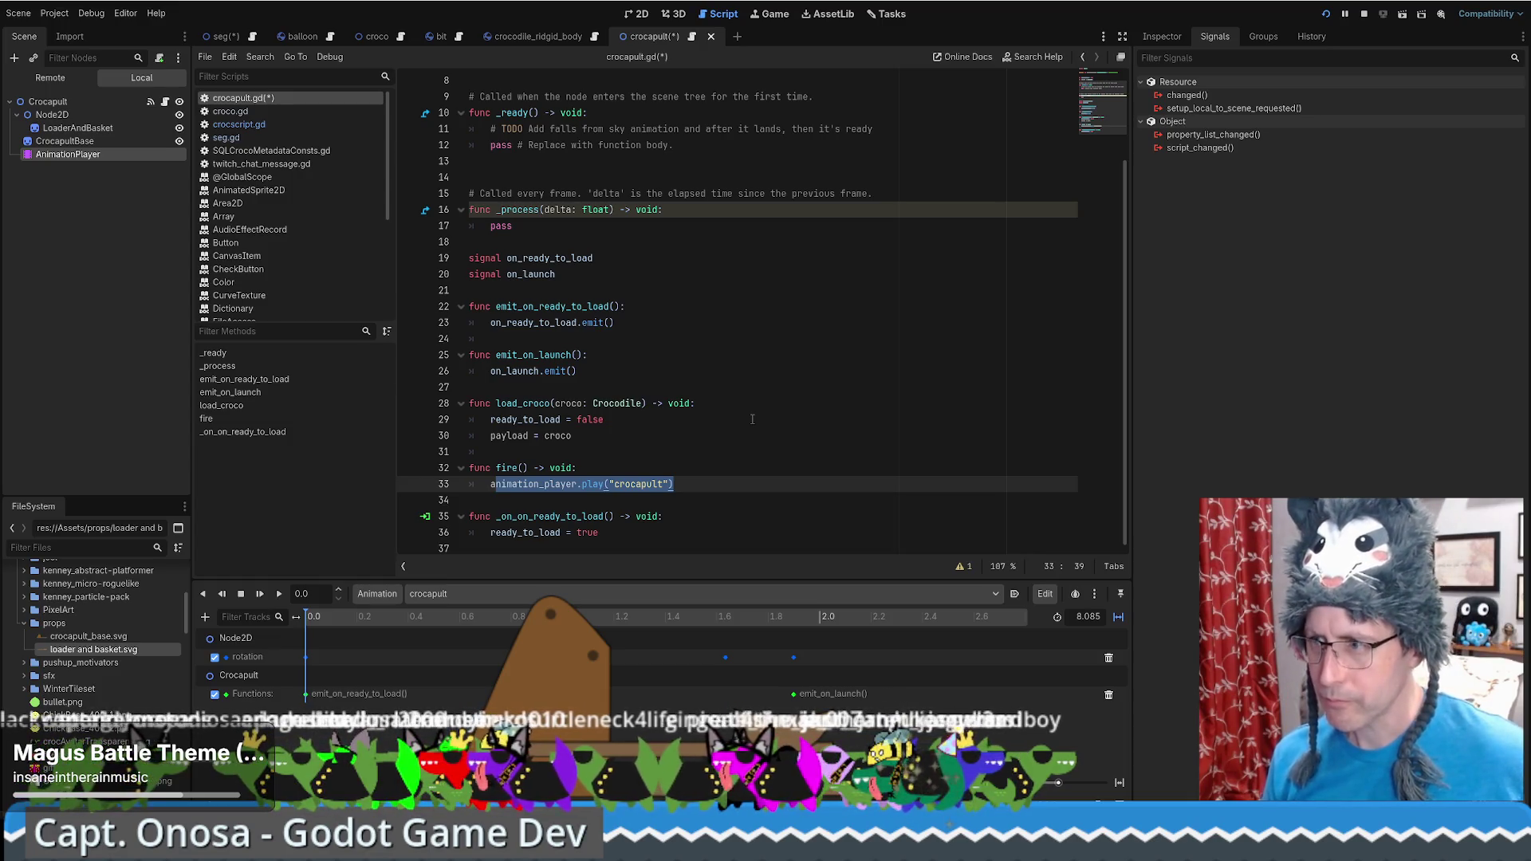
left_click(639, 14)
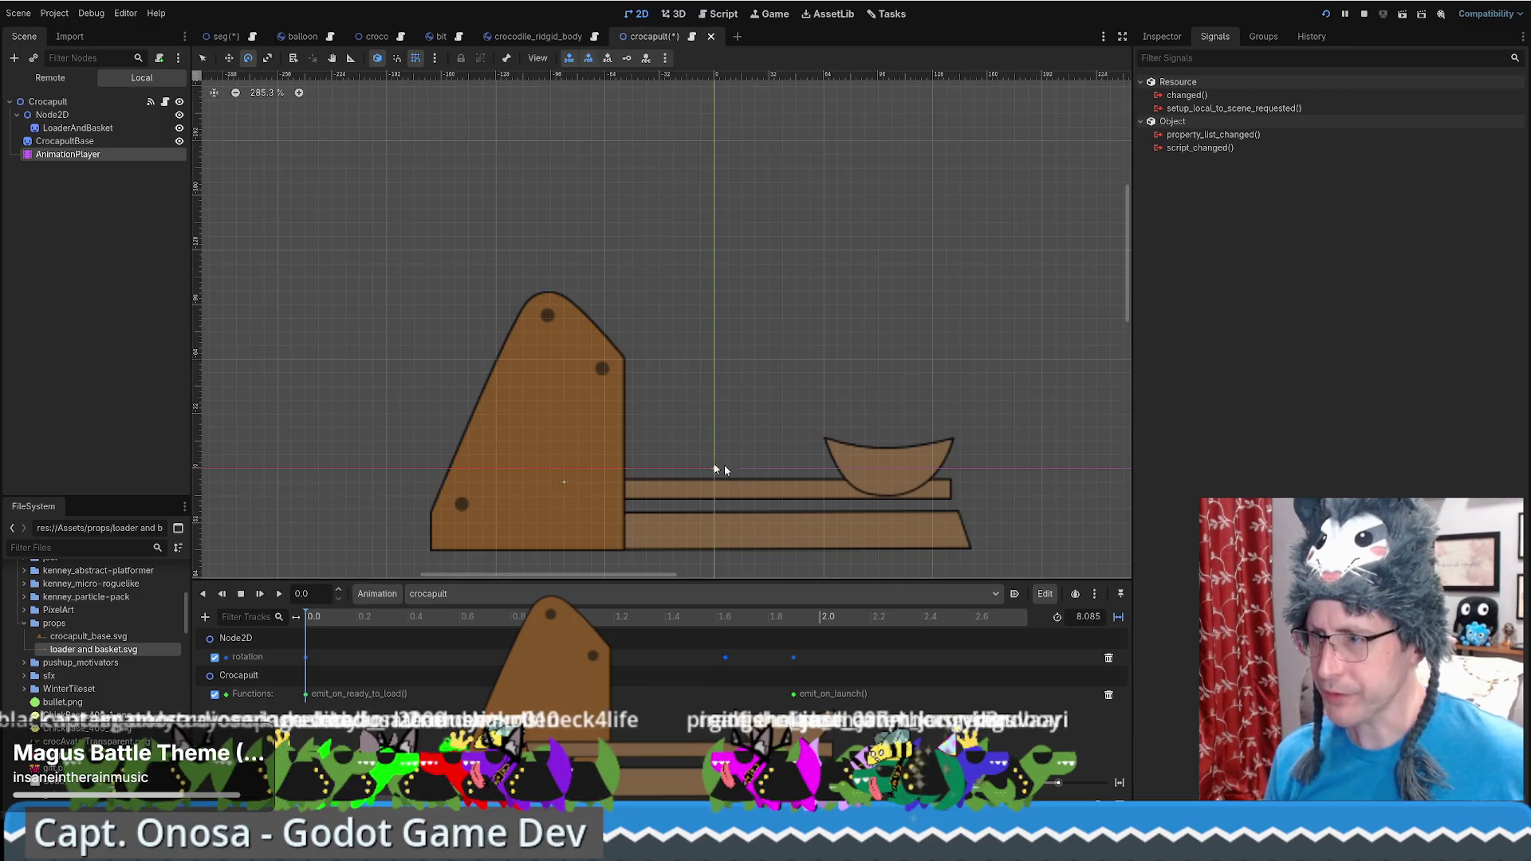
Preview the crocapult animation and move the emit_on_ready_to_load key to about 7.6 s
left_click(279, 595)
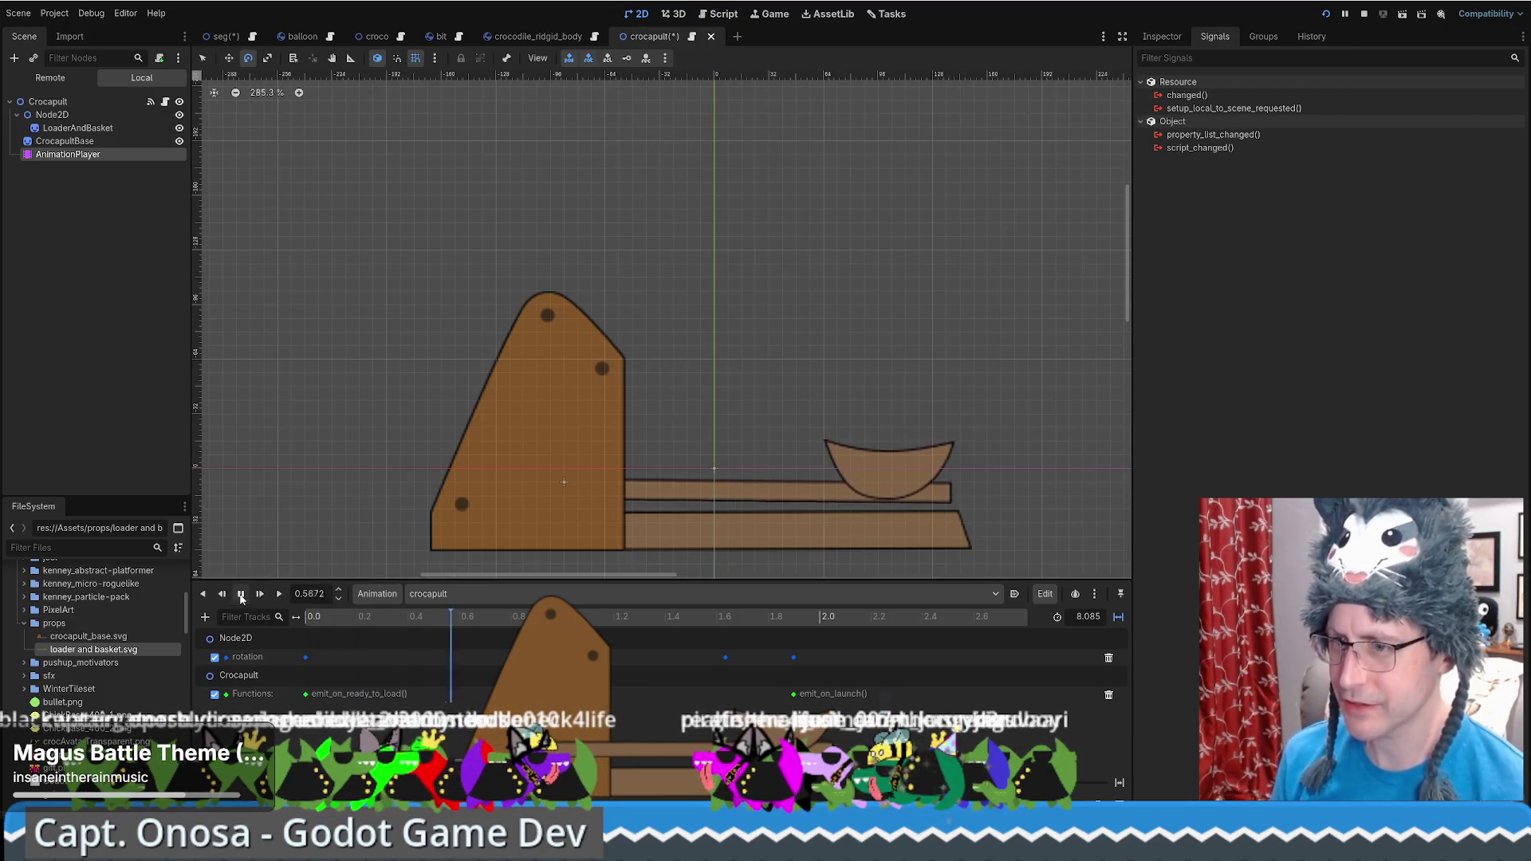
left_click(242, 597)
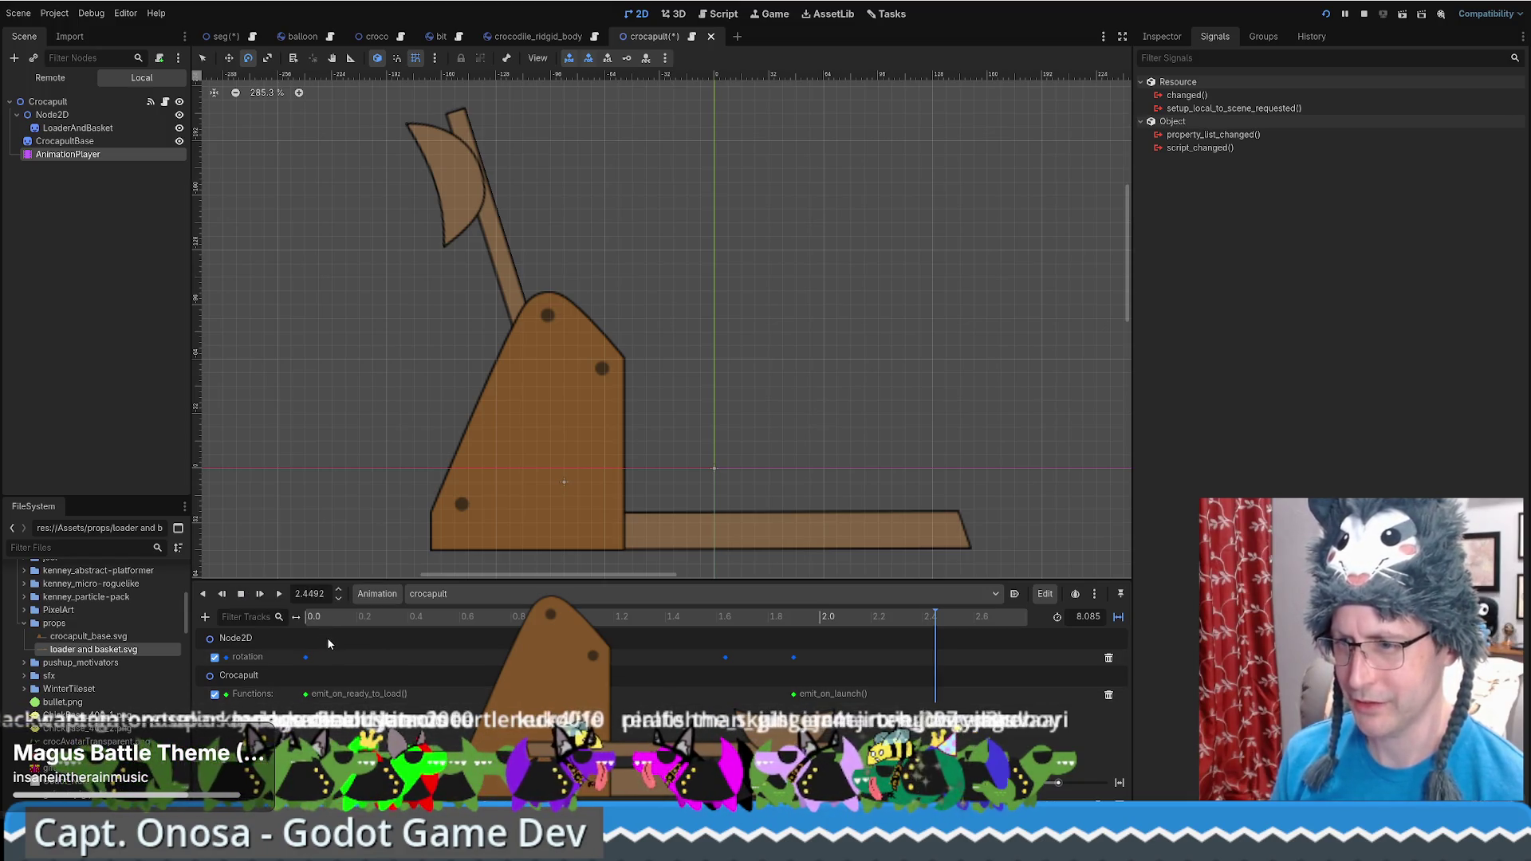
left_click_drag(925, 638, 307, 626)
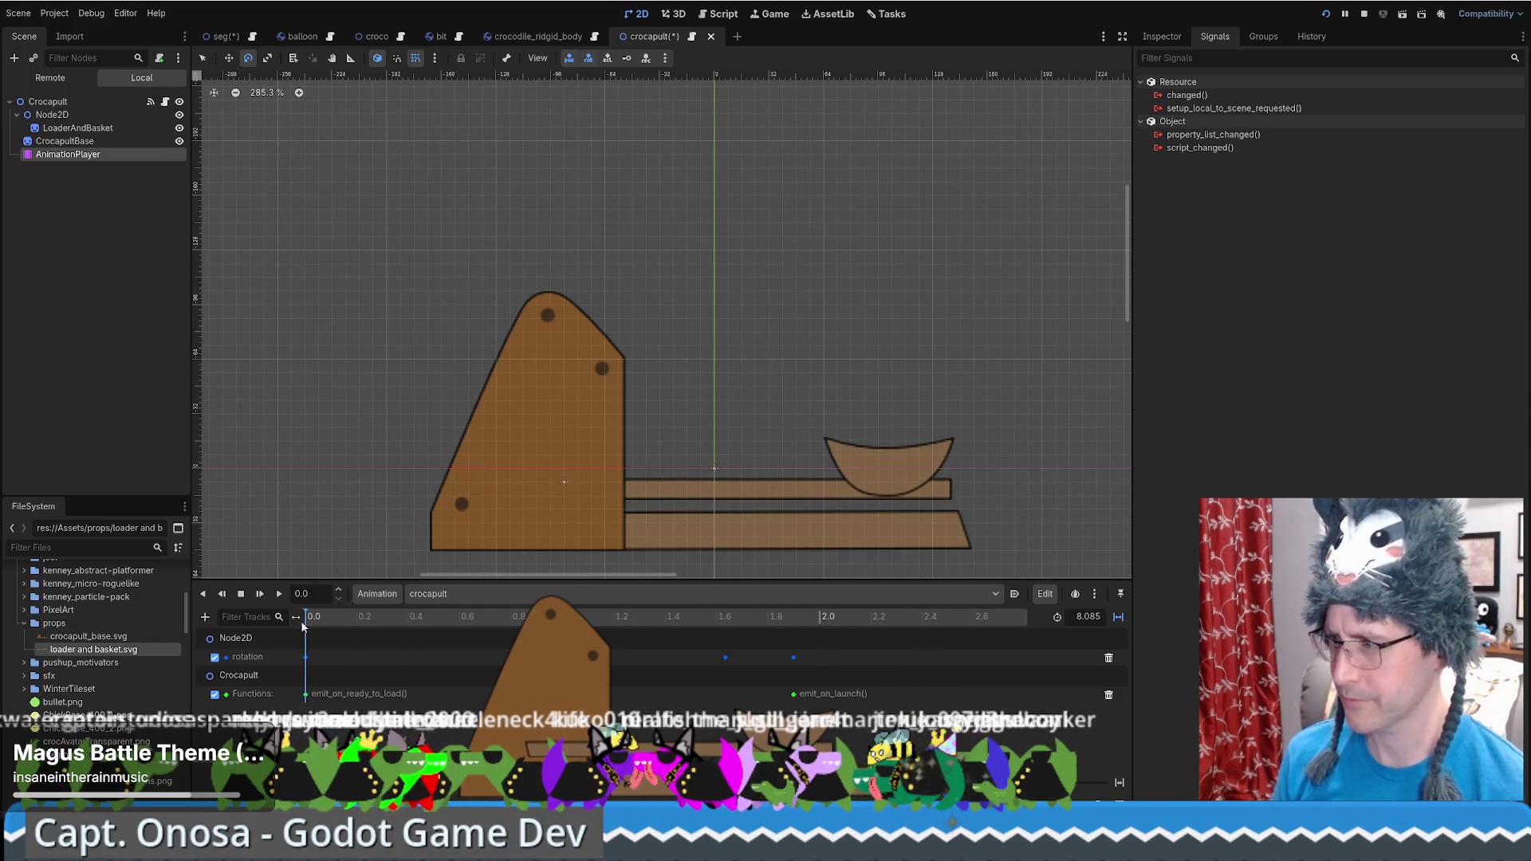
scroll(926, 690, "down", 2)
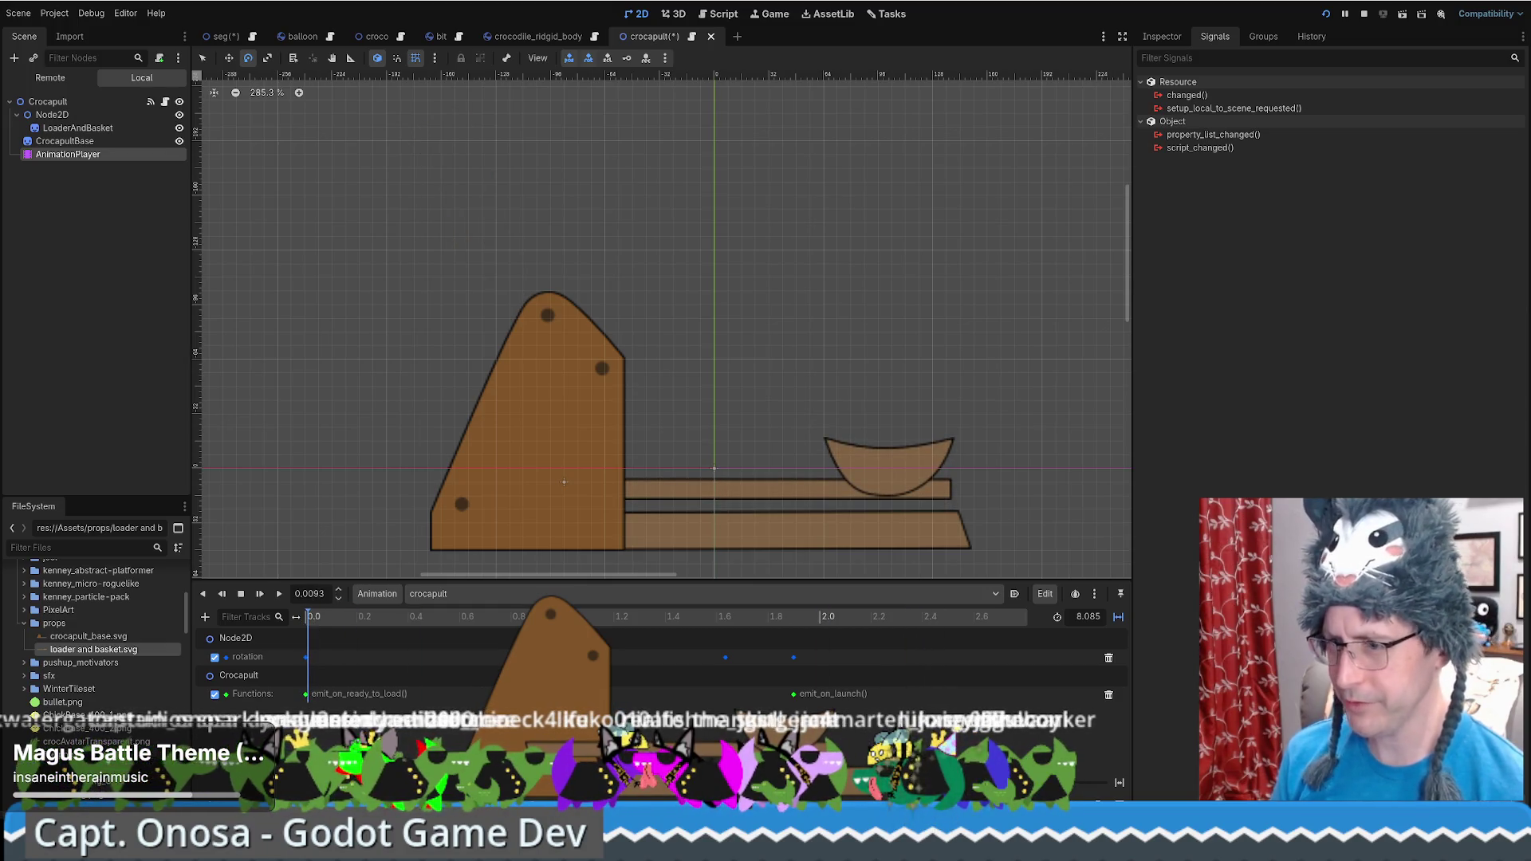
scroll(381, 707, "down", 4)
left_click_drag(306, 694, 965, 699)
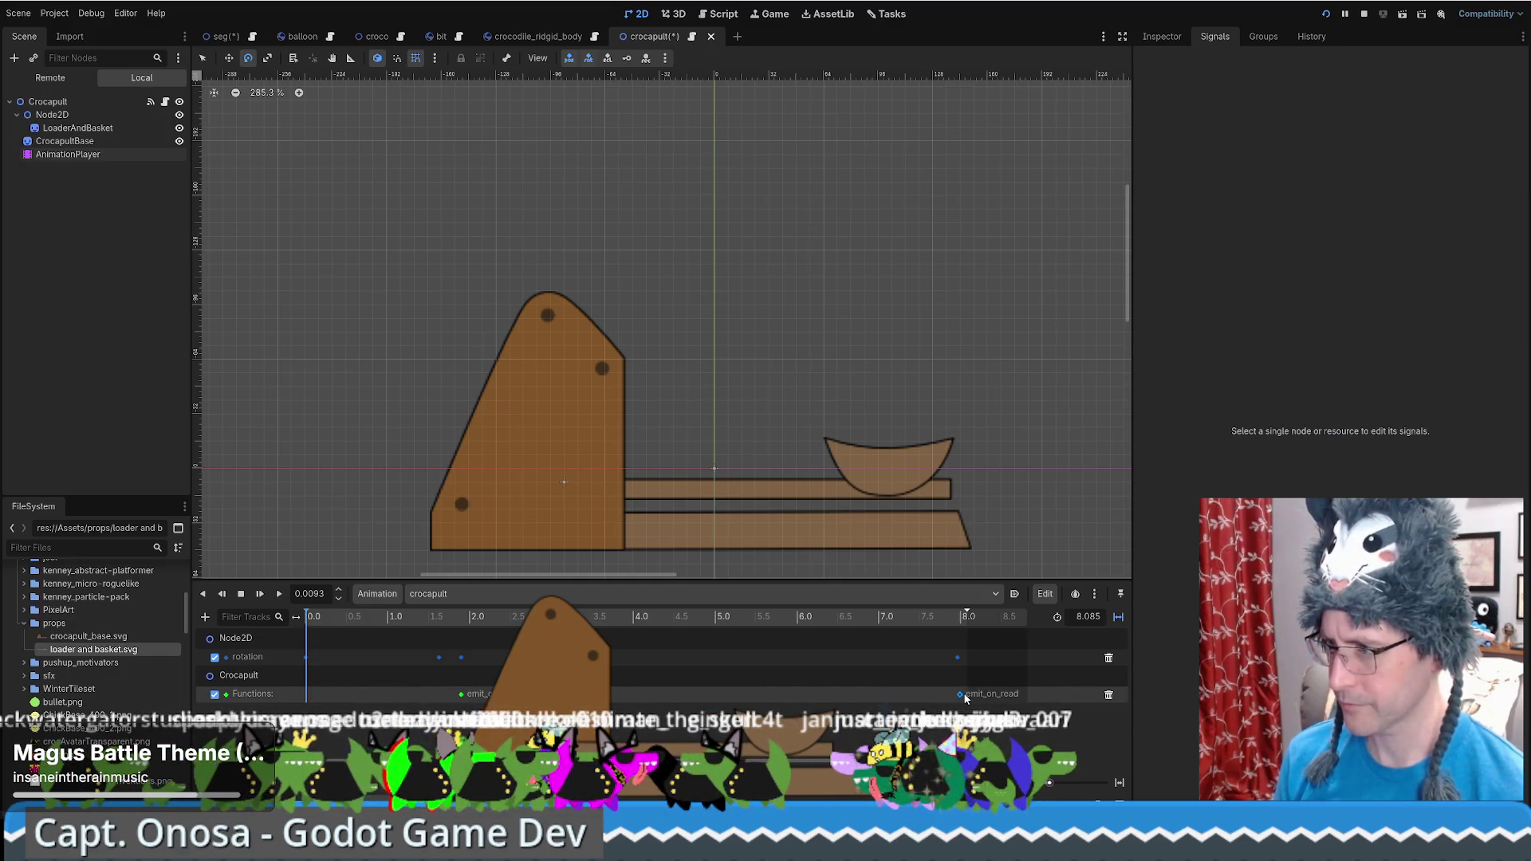
left_click_drag(934, 624, 892, 622)
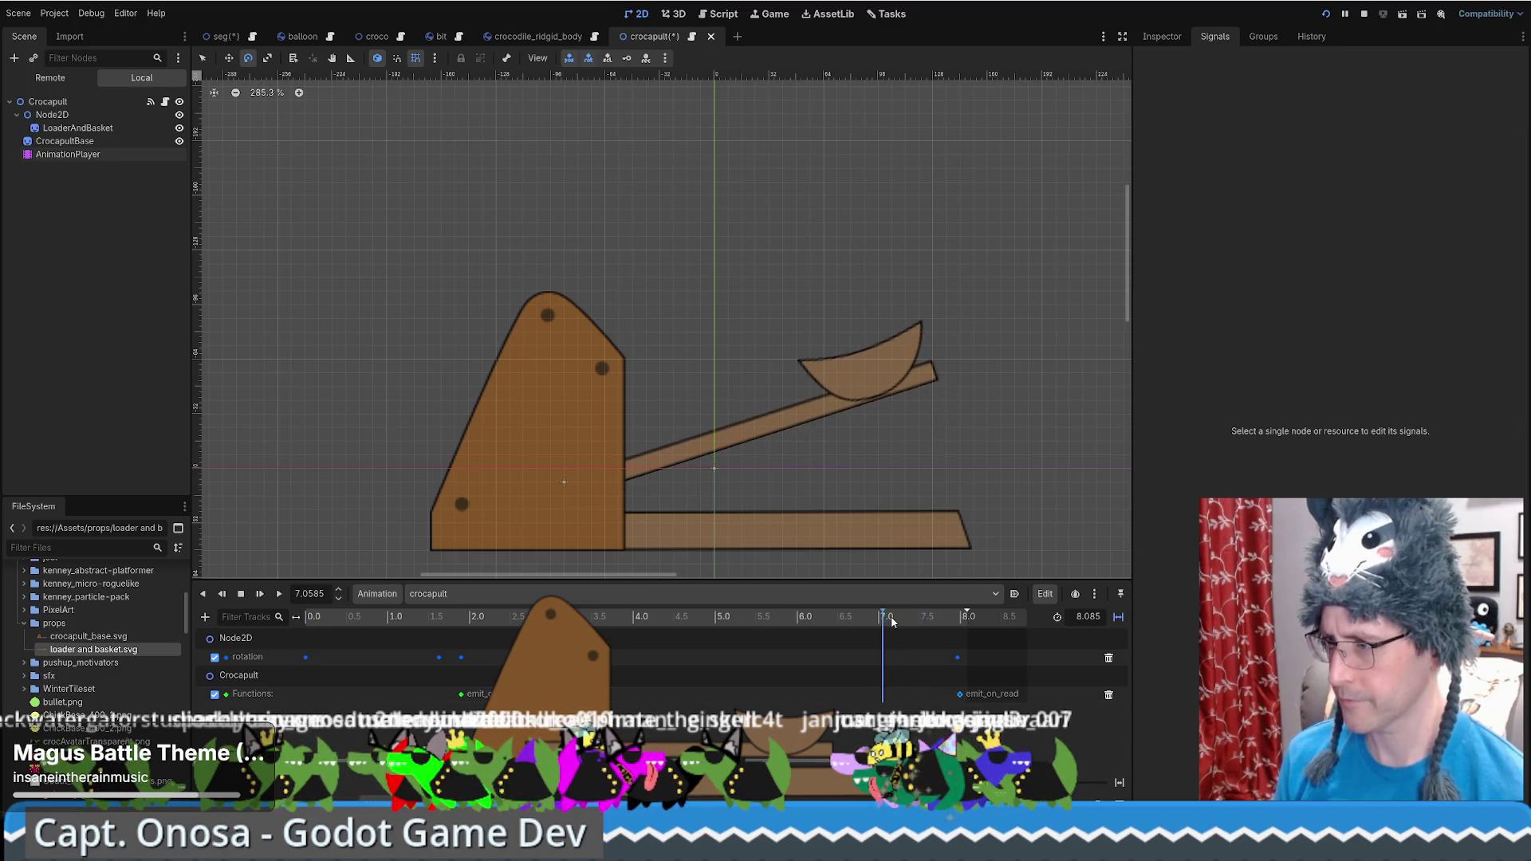
left_click(277, 593)
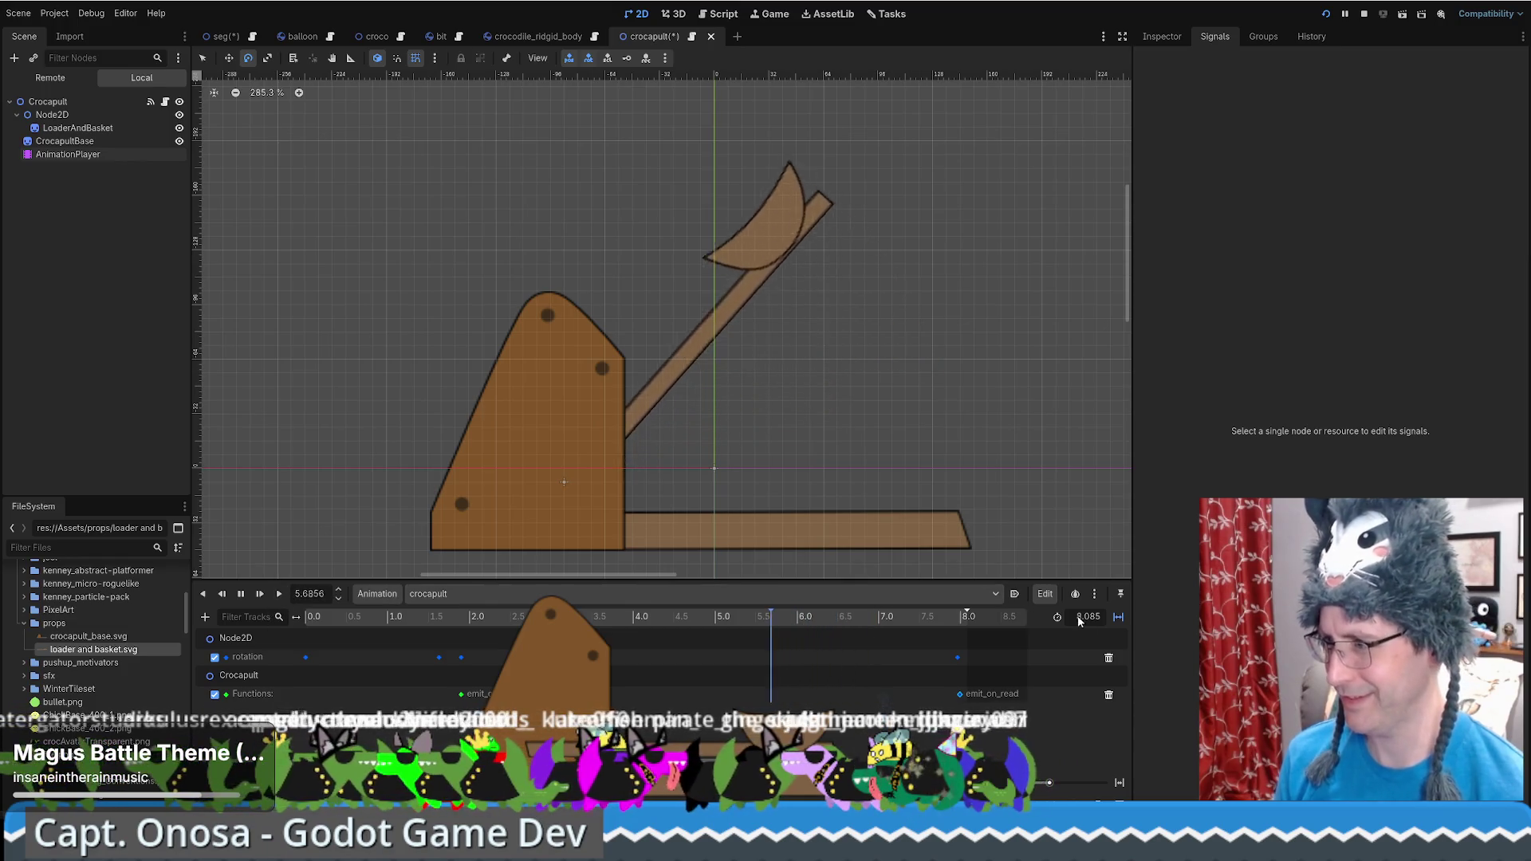
left_click(220, 598)
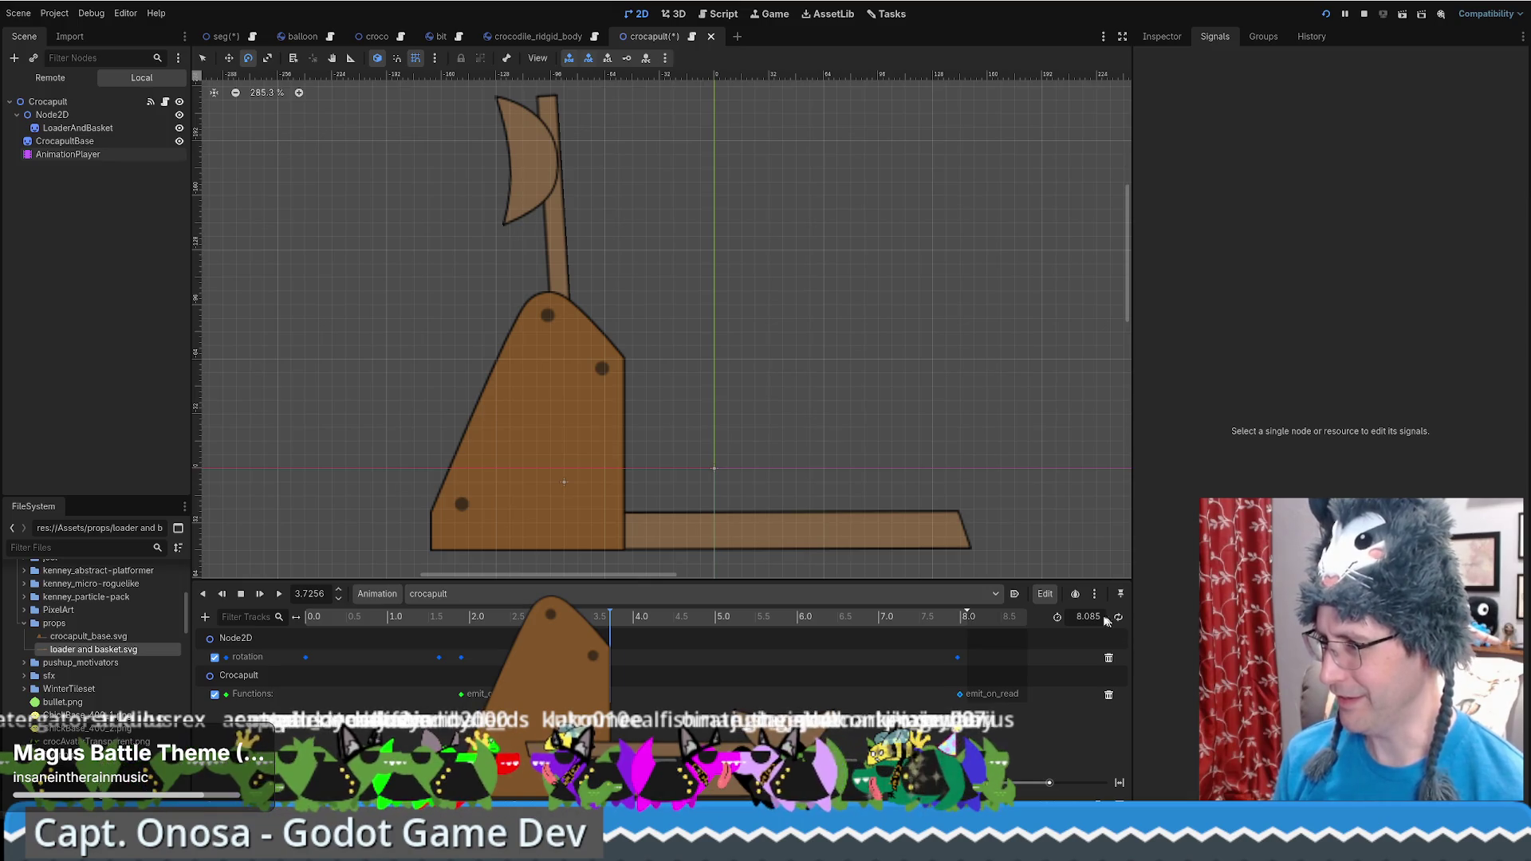
Rewind the animation and start adding a child node under Crocapult
left_click(294, 616)
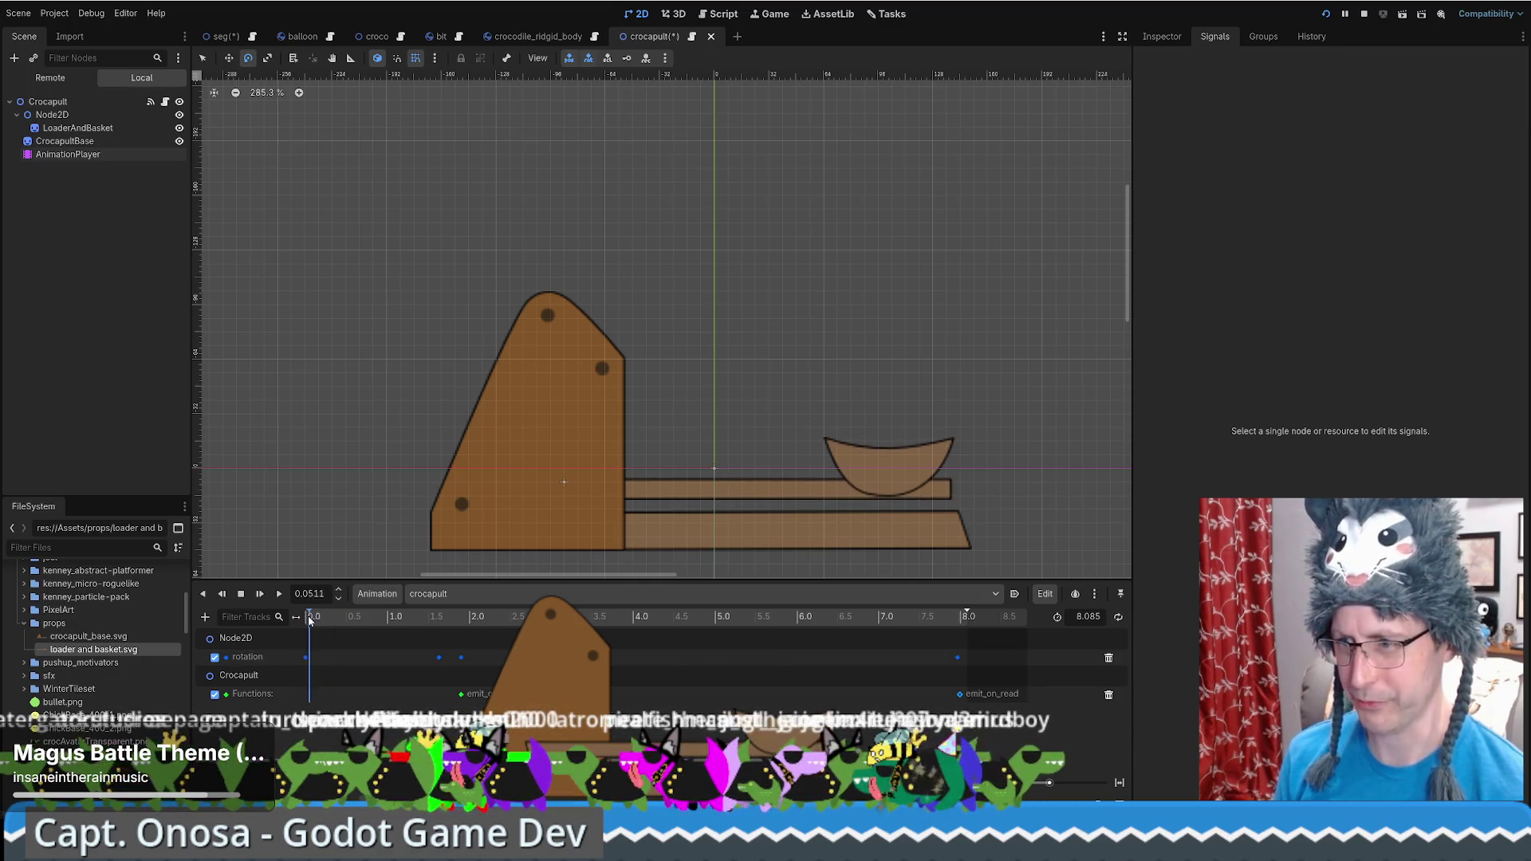
left_click(52, 103)
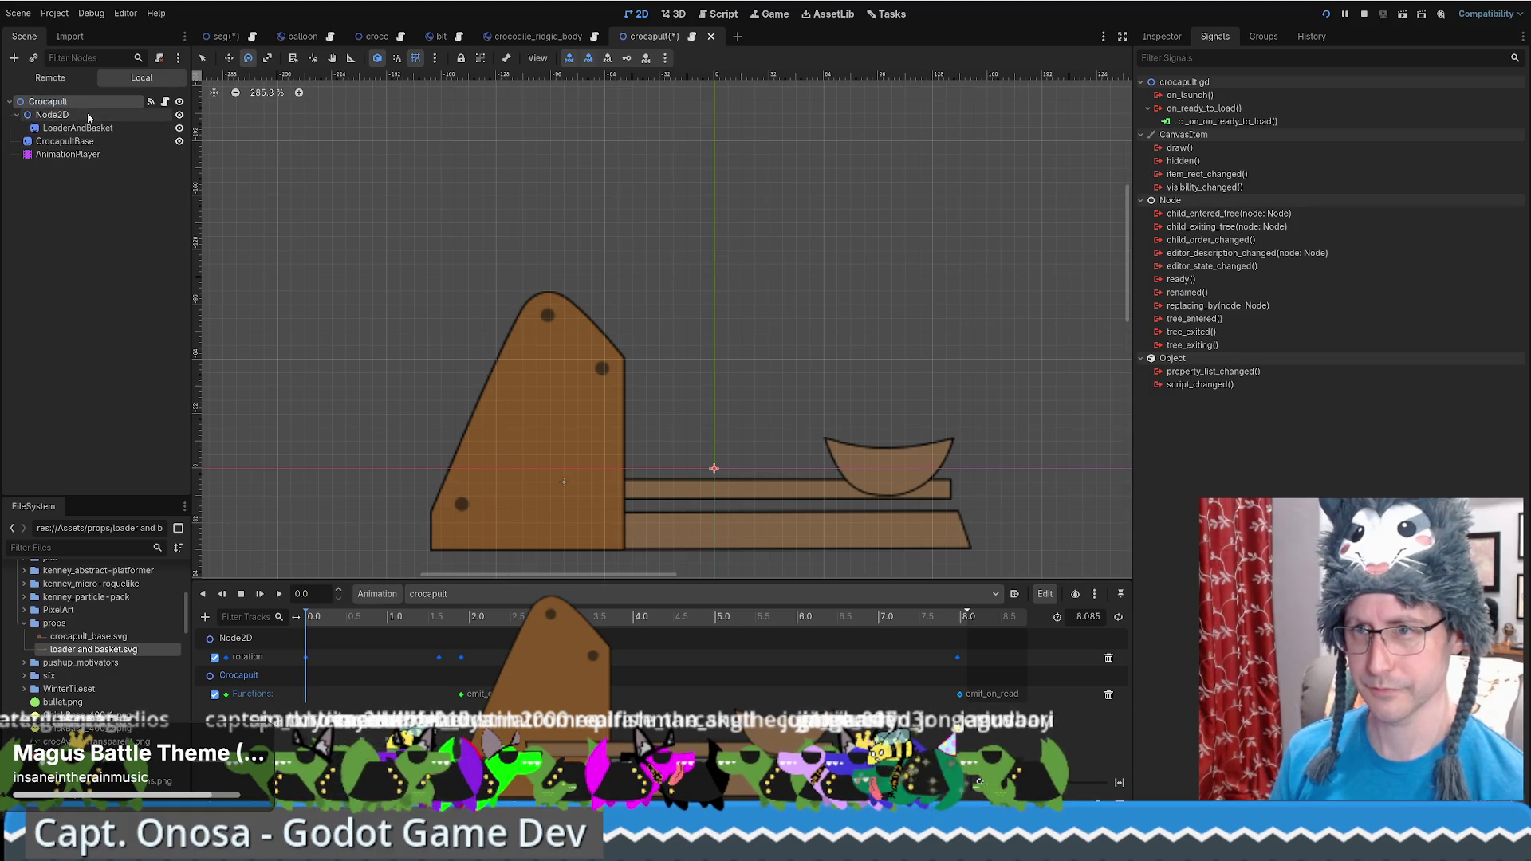
left_click(20, 62)
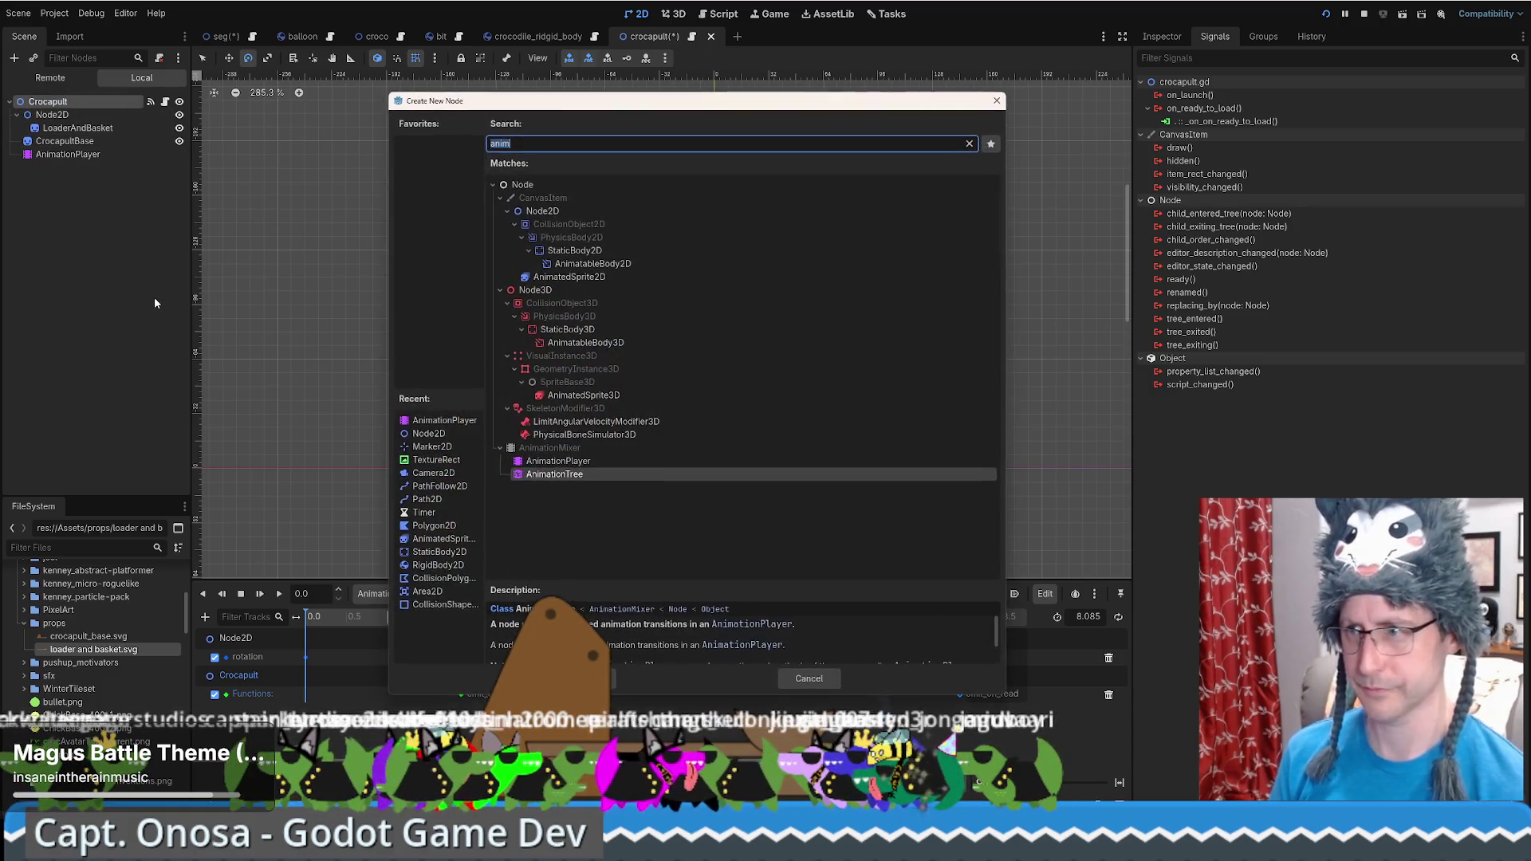
Create a Marker2D child named Payload and switch to the Move tool
type("mark")
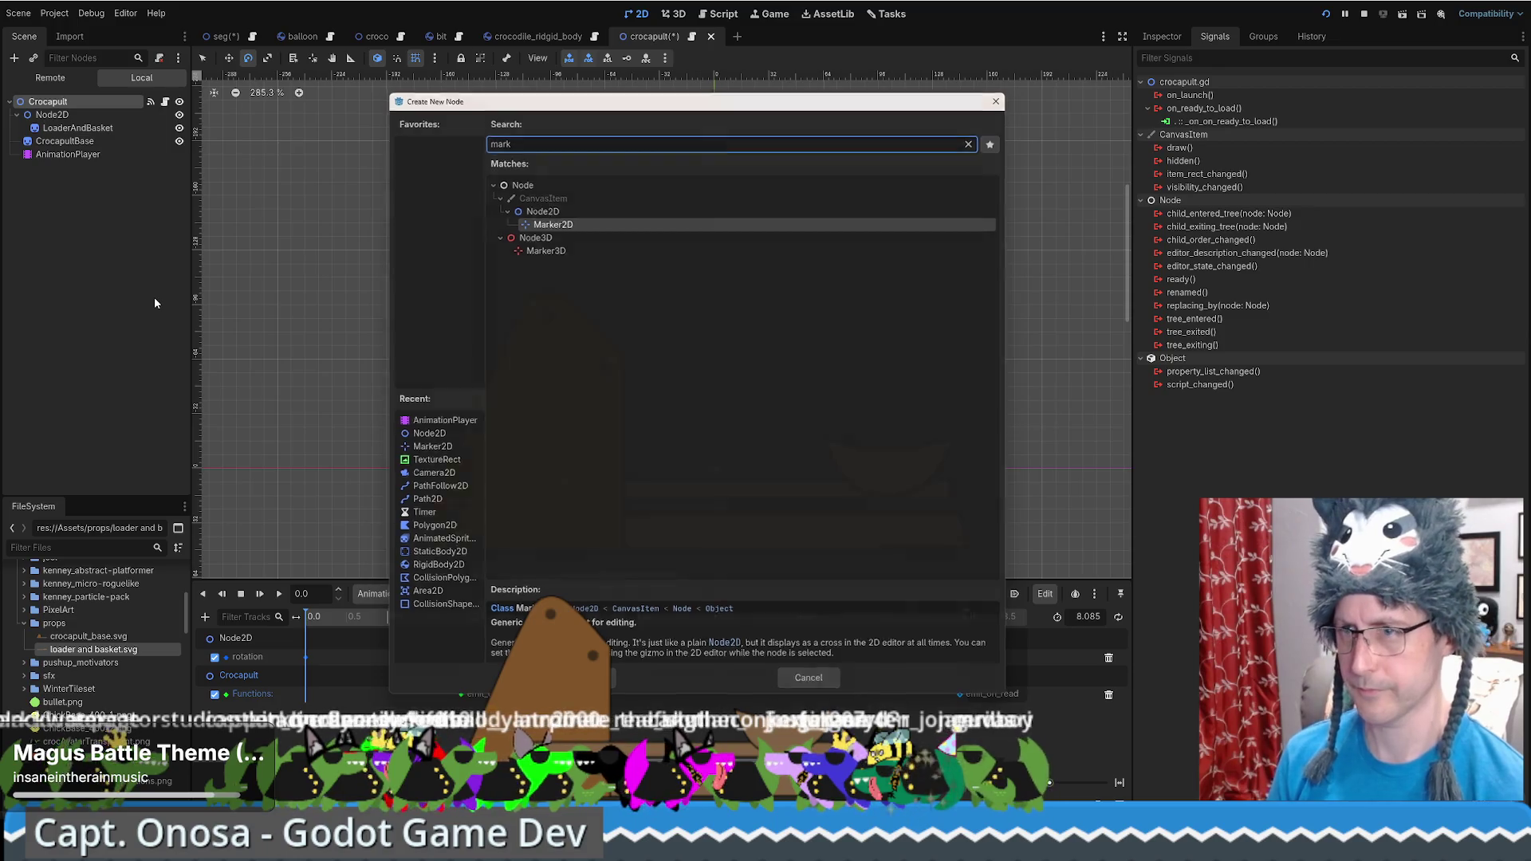
key("Return")
key("F2")
type("Payload")
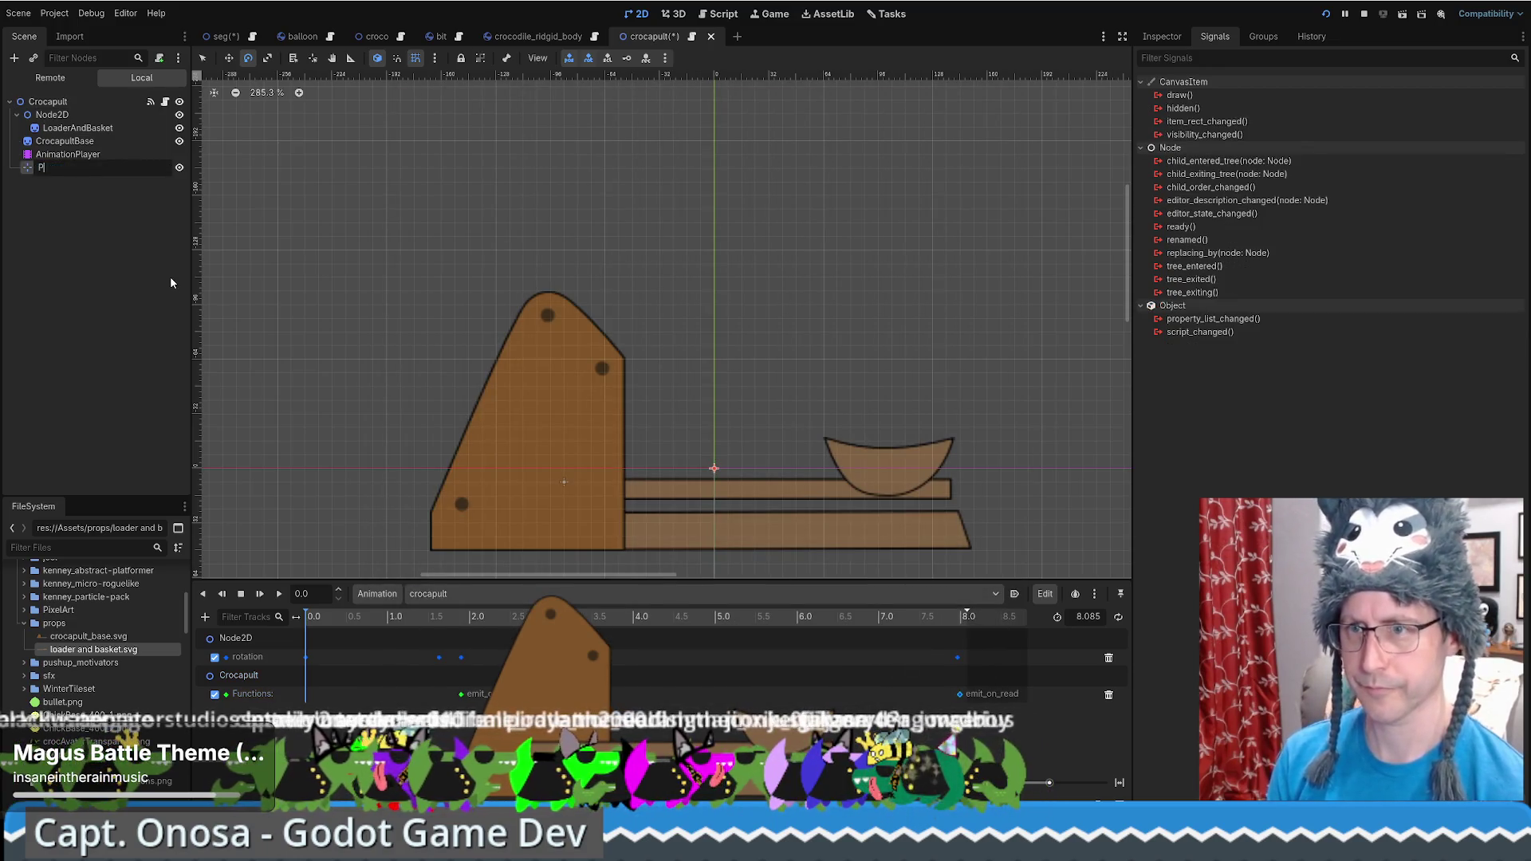
key("Return")
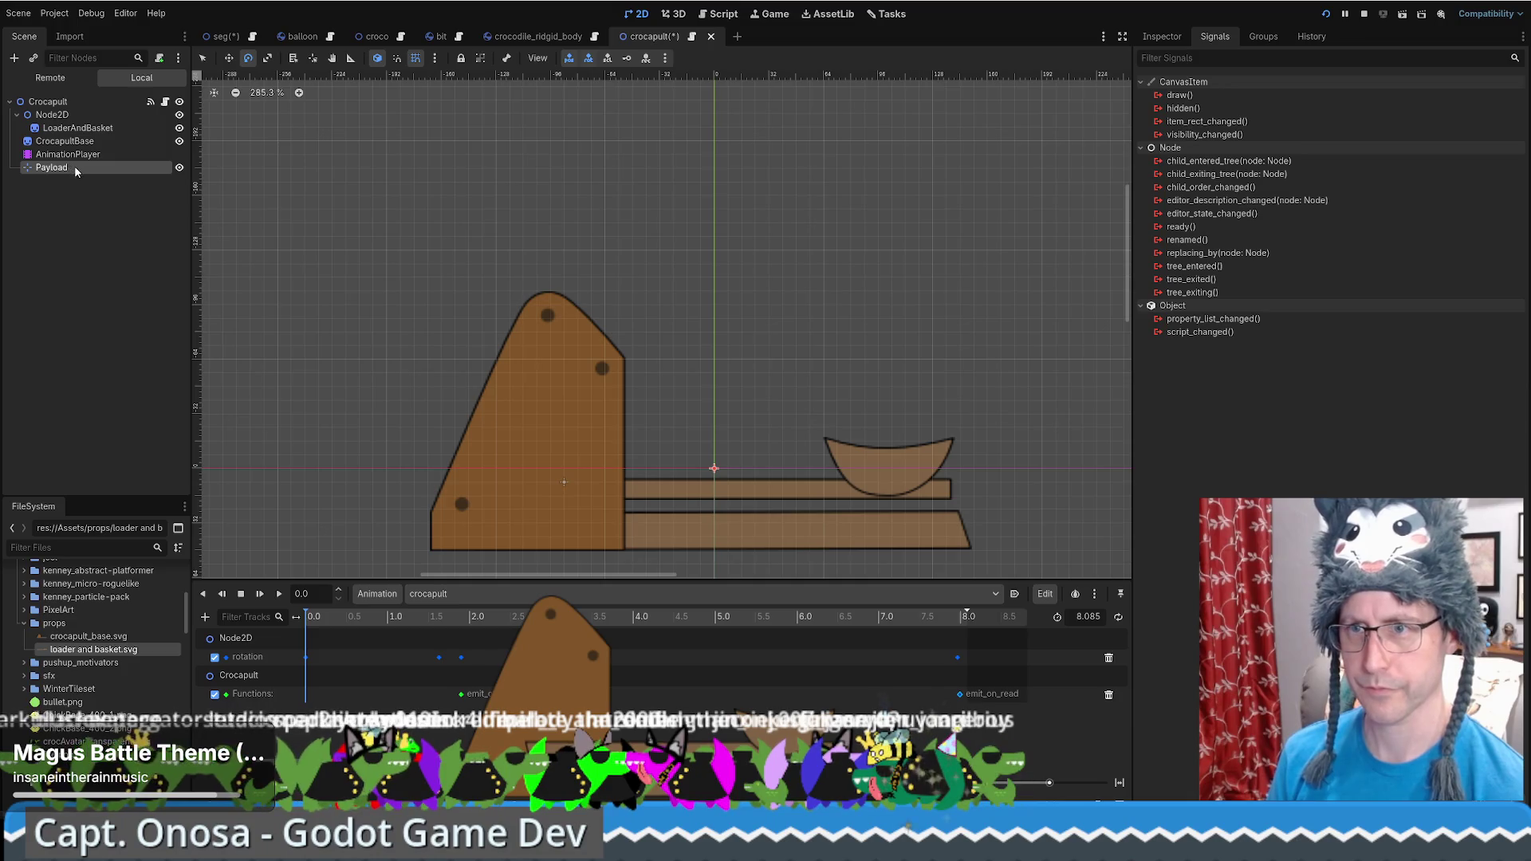
double_click(71, 167)
type("w")
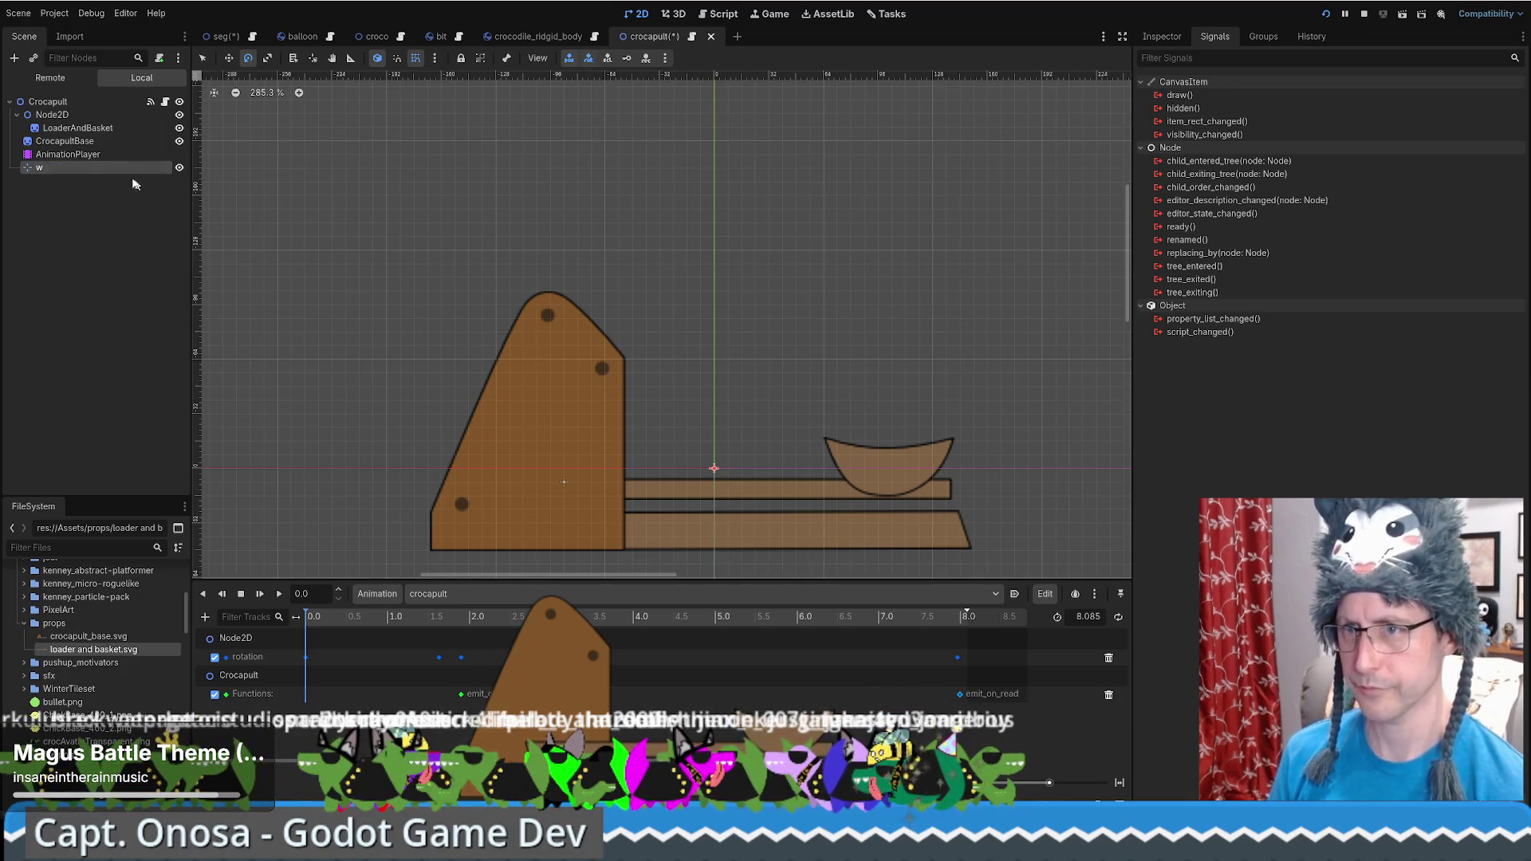
key("Escape")
key("w")
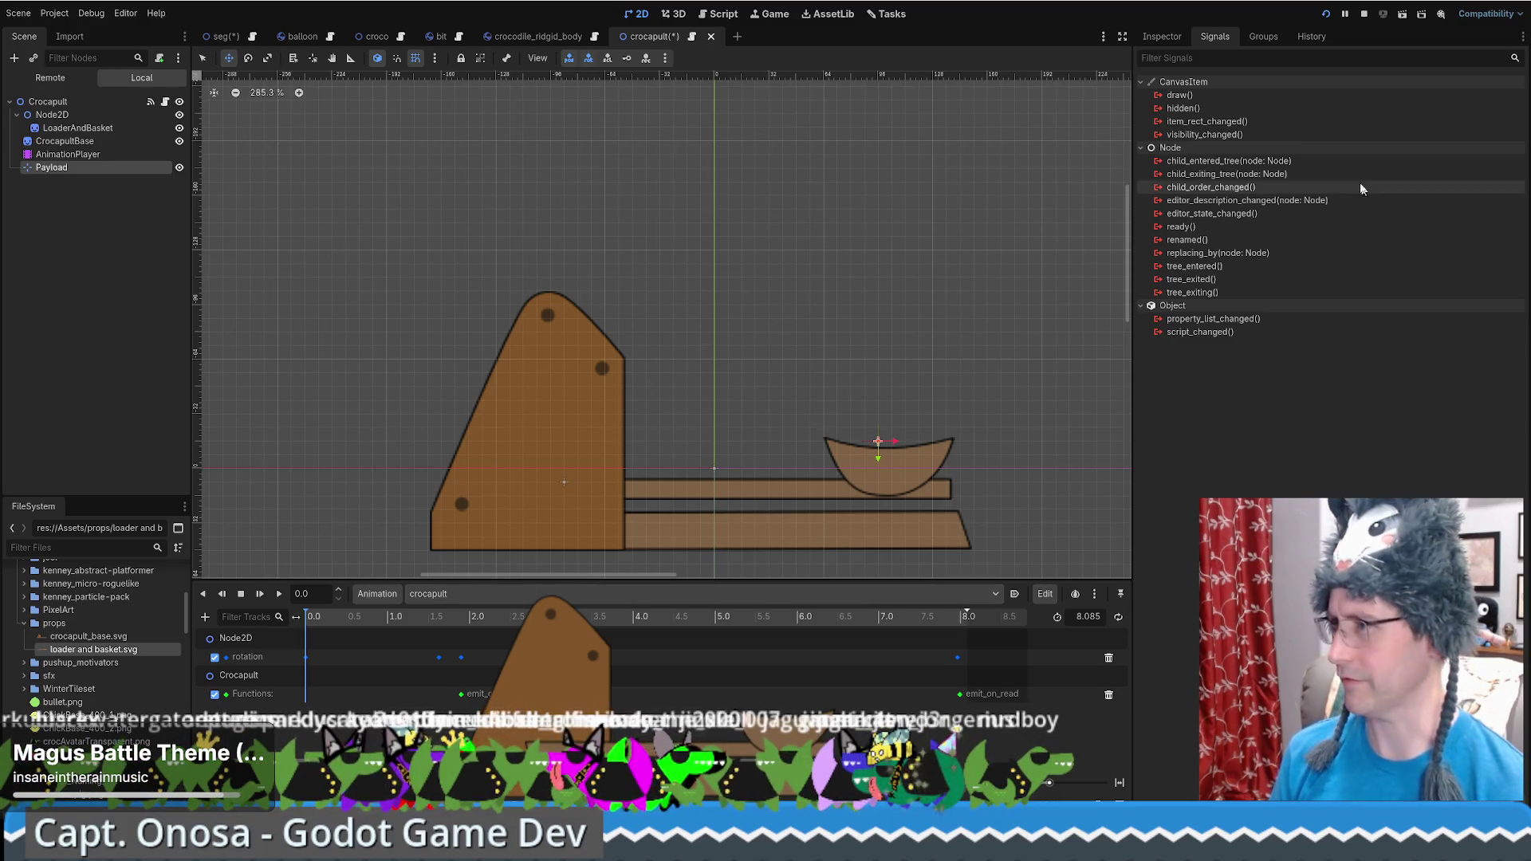
left_click(1164, 36)
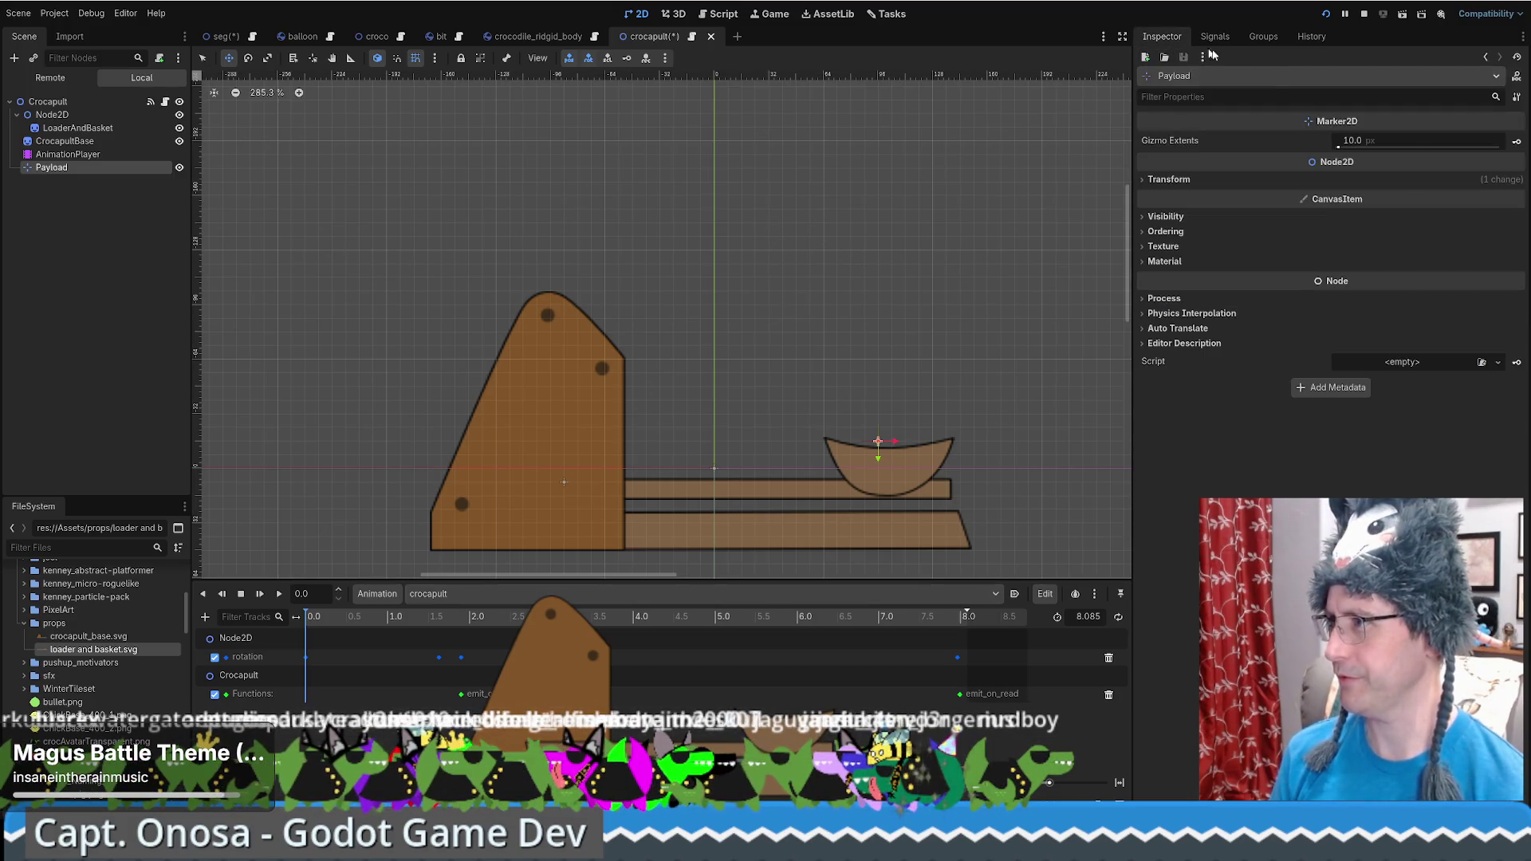
Key Payload's Position and Rotation at 0 s, creating both animation tracks
left_click(1143, 181)
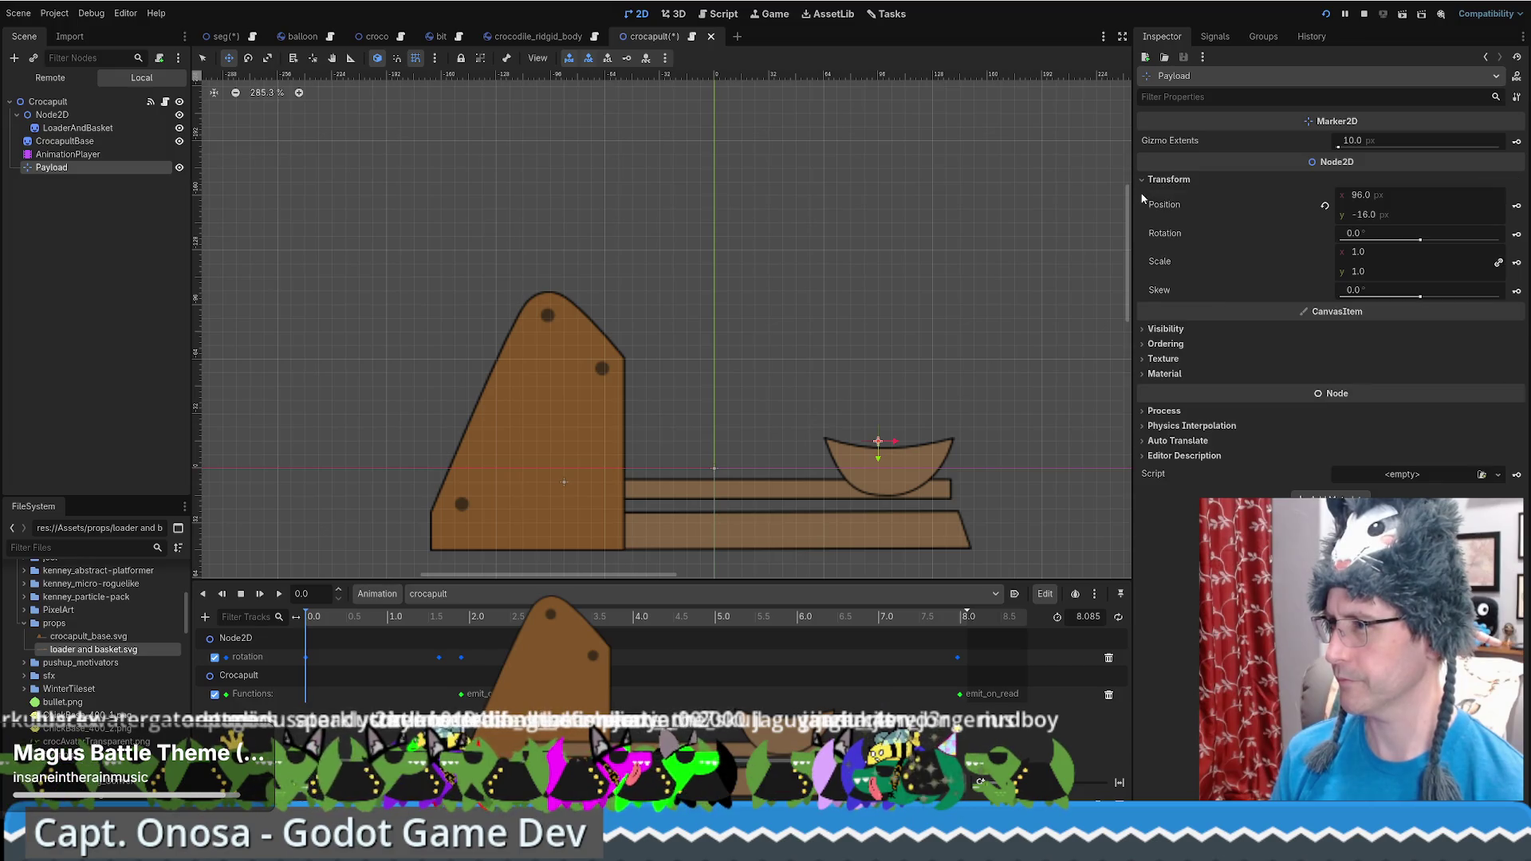
left_click(1516, 206)
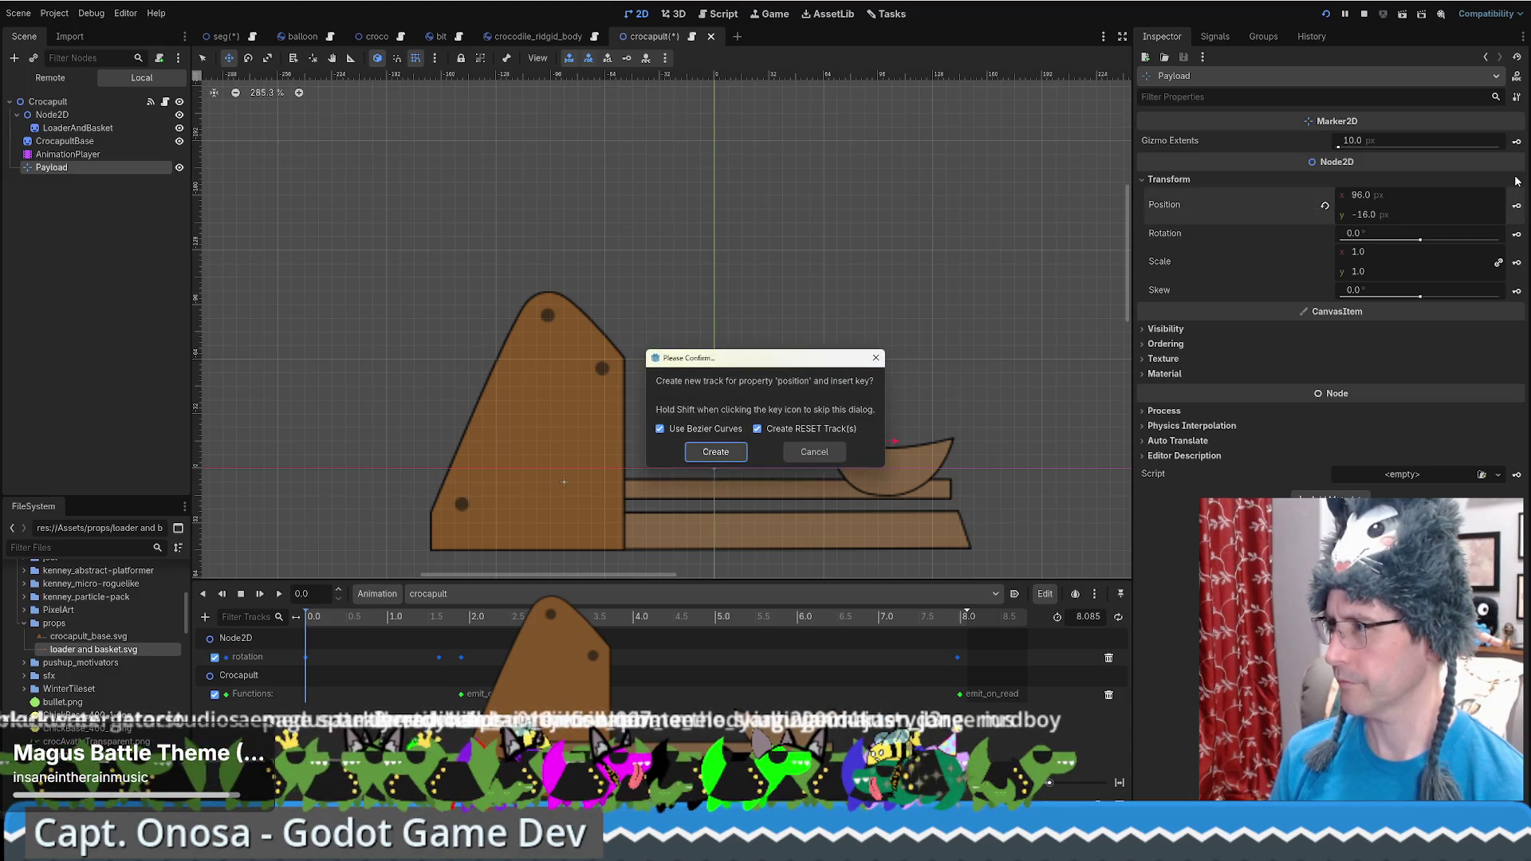
left_click(726, 455)
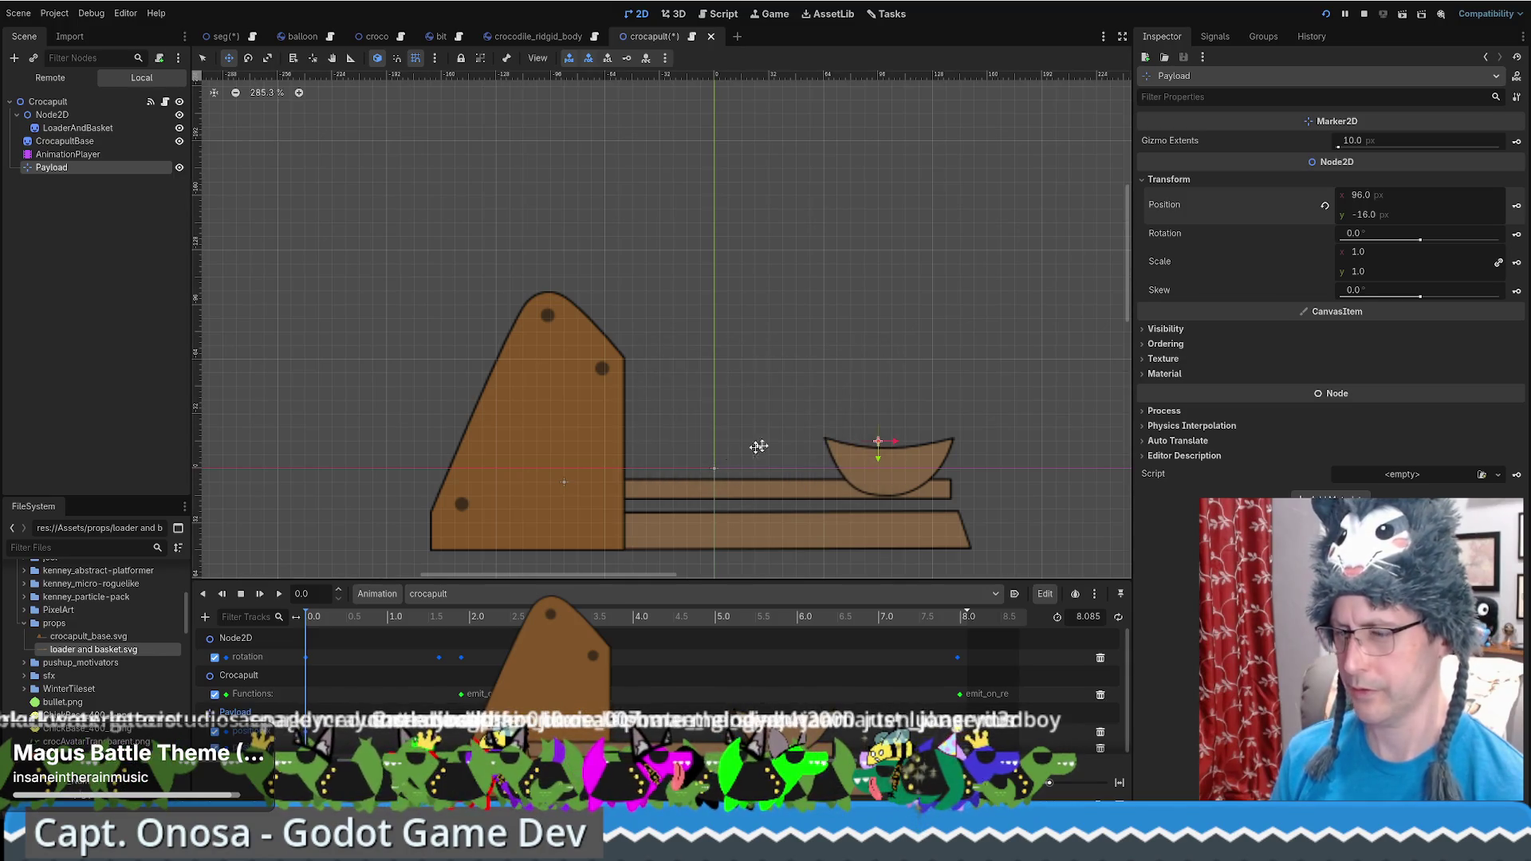
left_click(1517, 235)
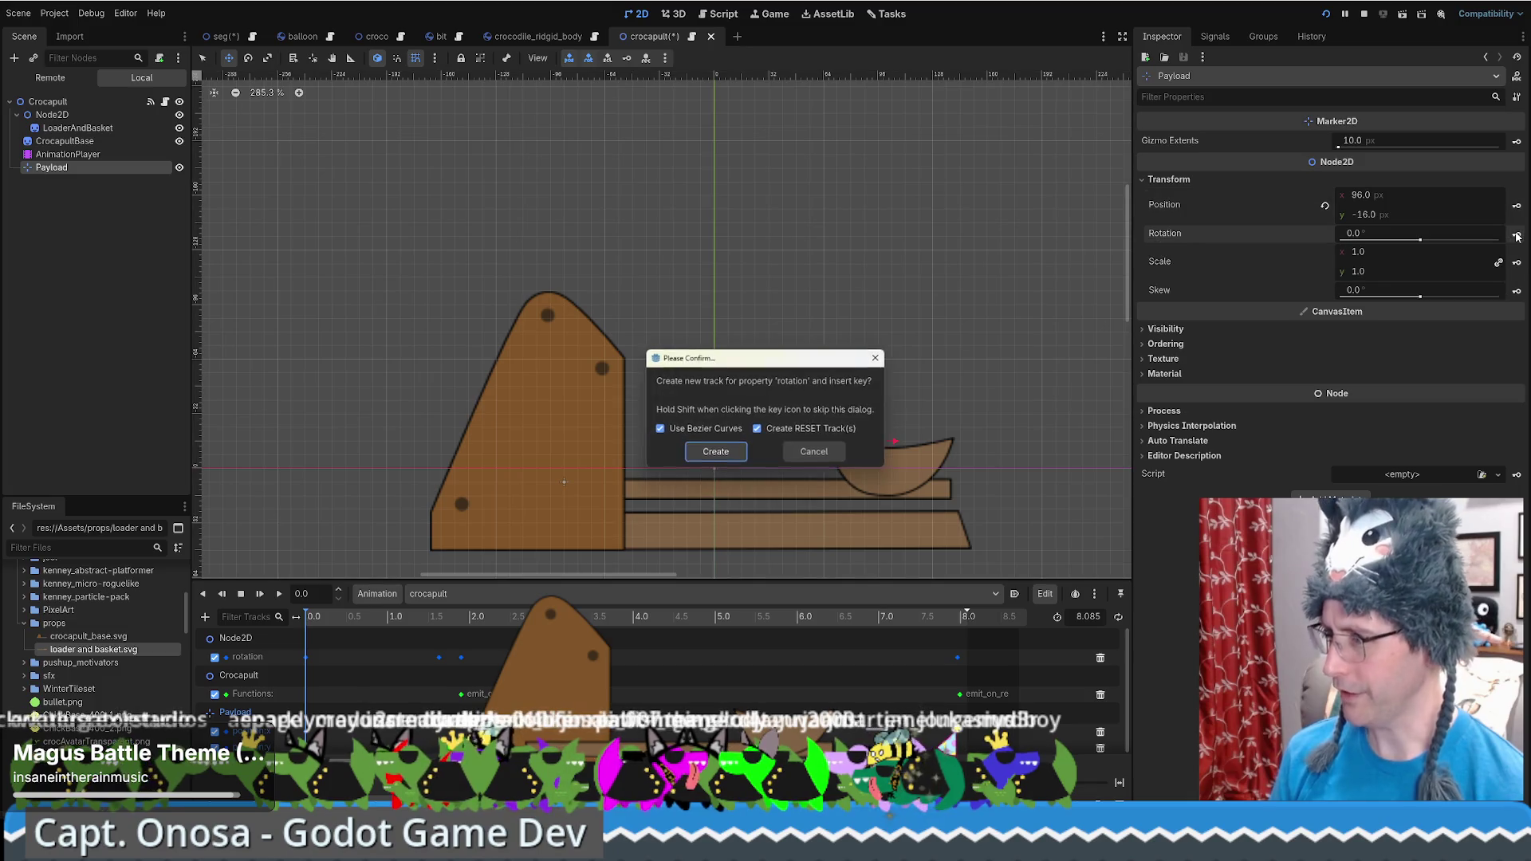
left_click(714, 452)
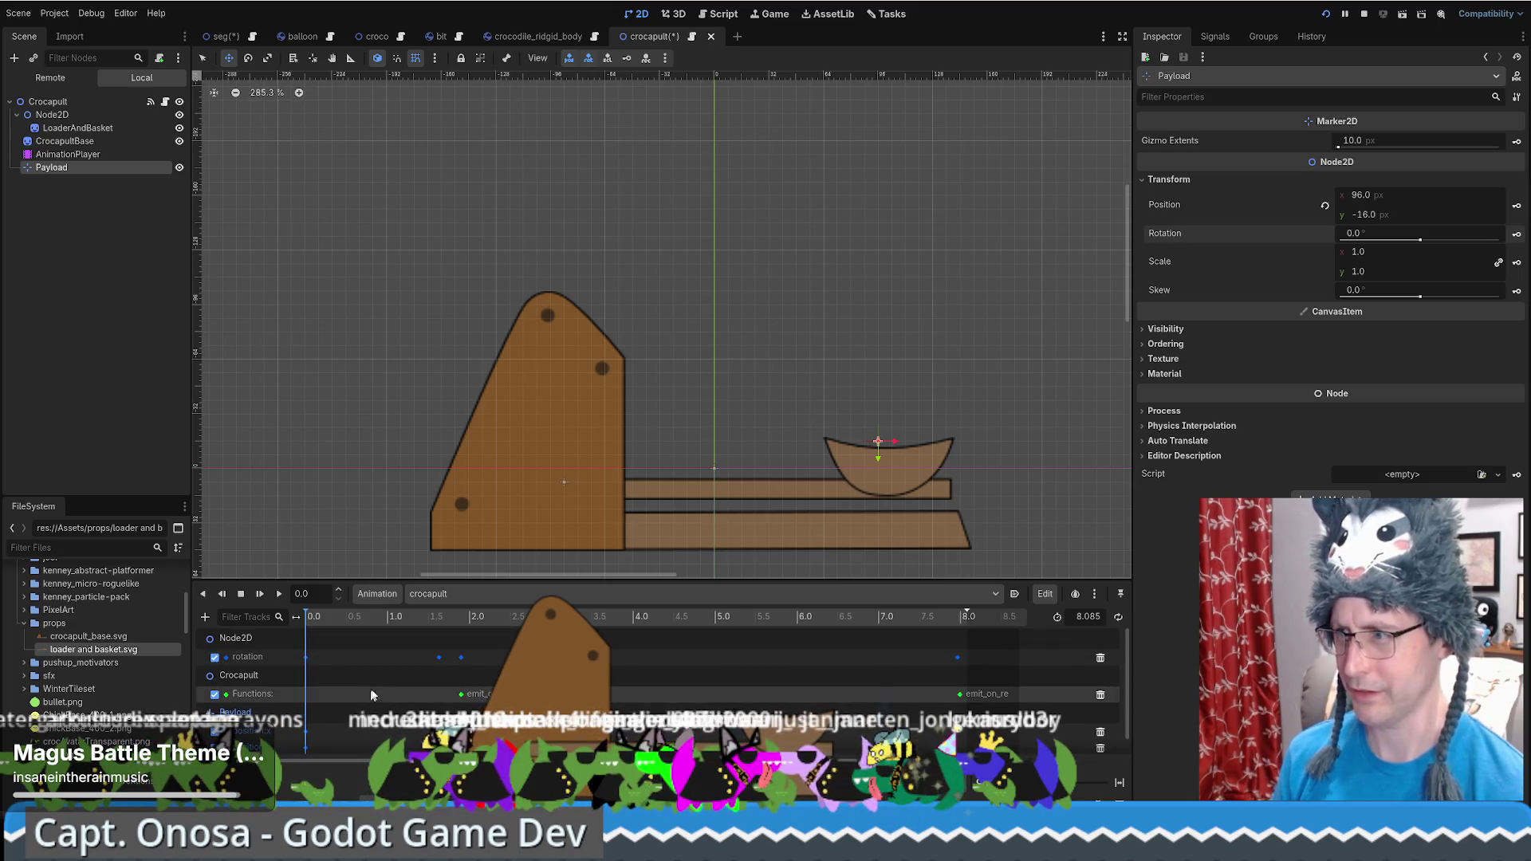
At 1.63 s, move Payload to 99, -10 and rotate it 8.3° into the tilted basket
scroll(362, 700, "up", 1)
left_click(325, 619)
left_click_drag(324, 619, 439, 619)
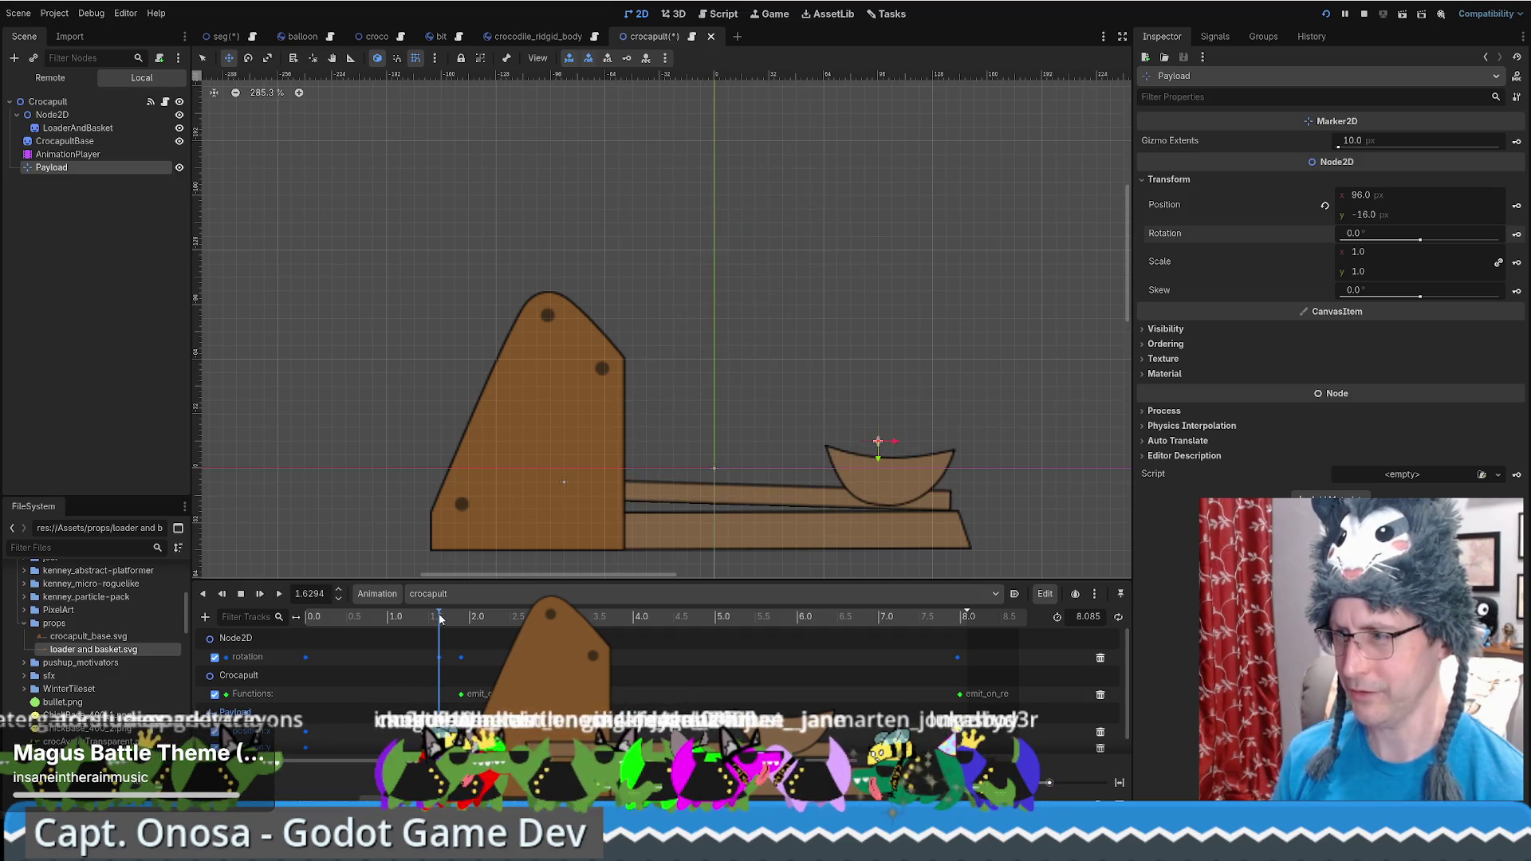
scroll(925, 469, "down", 4)
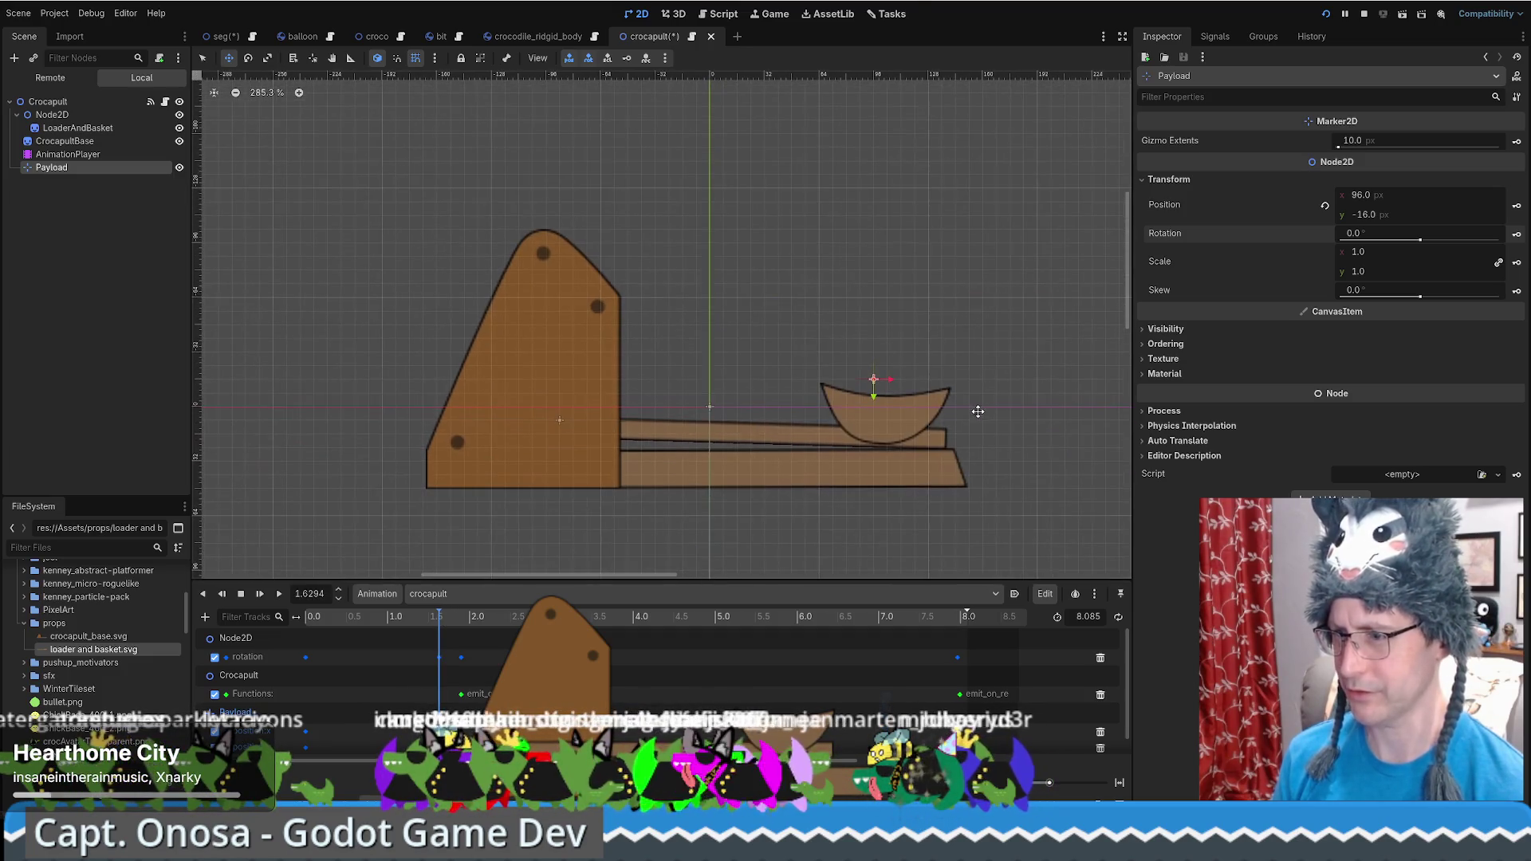
left_click_drag(841, 588, 841, 535)
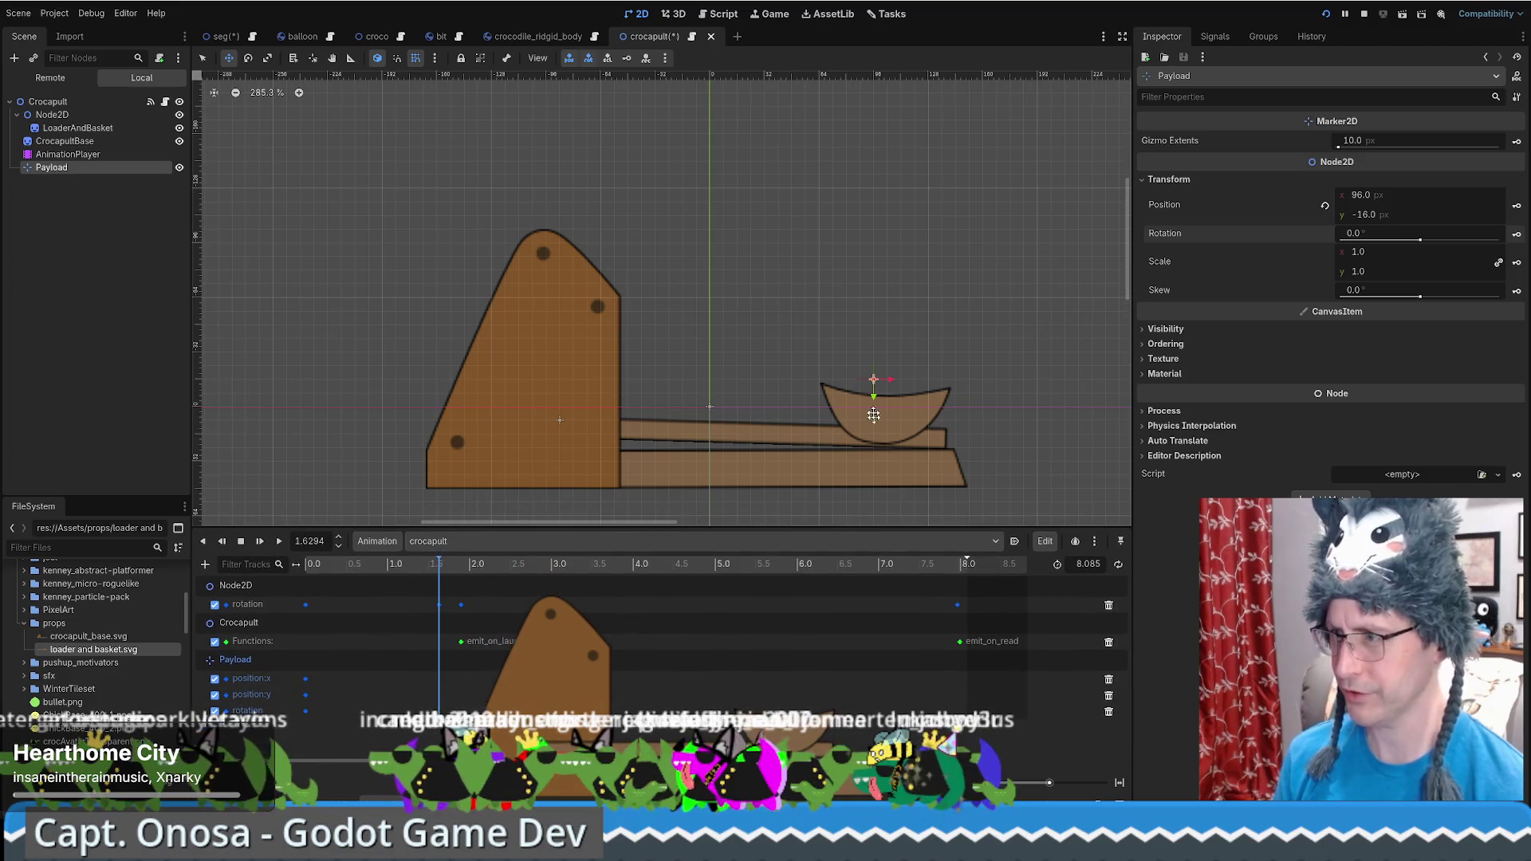
left_click_drag(873, 378, 875, 392)
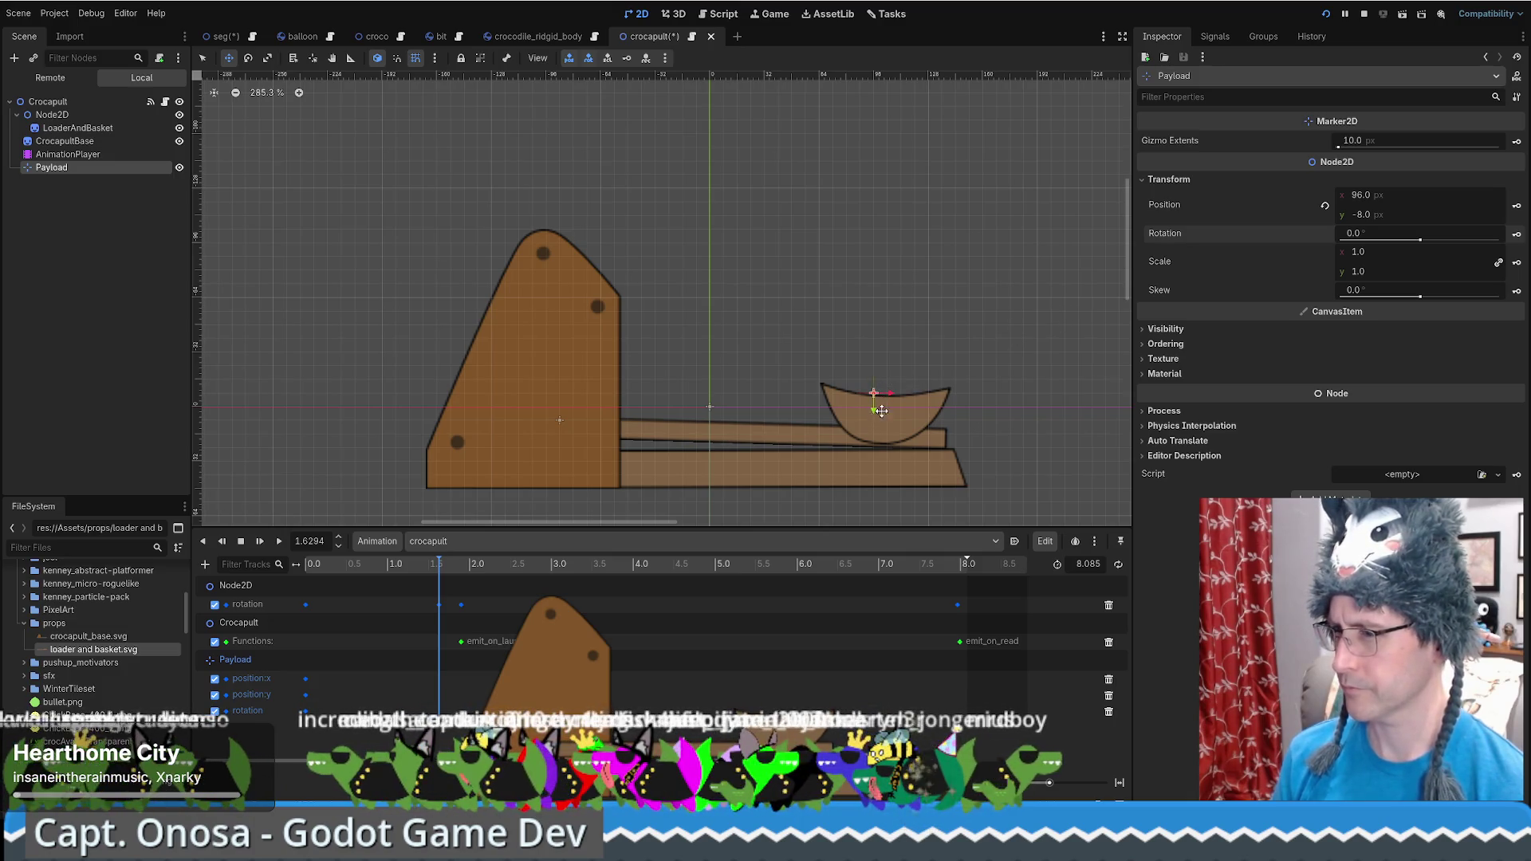
scroll(877, 394, "up", 2)
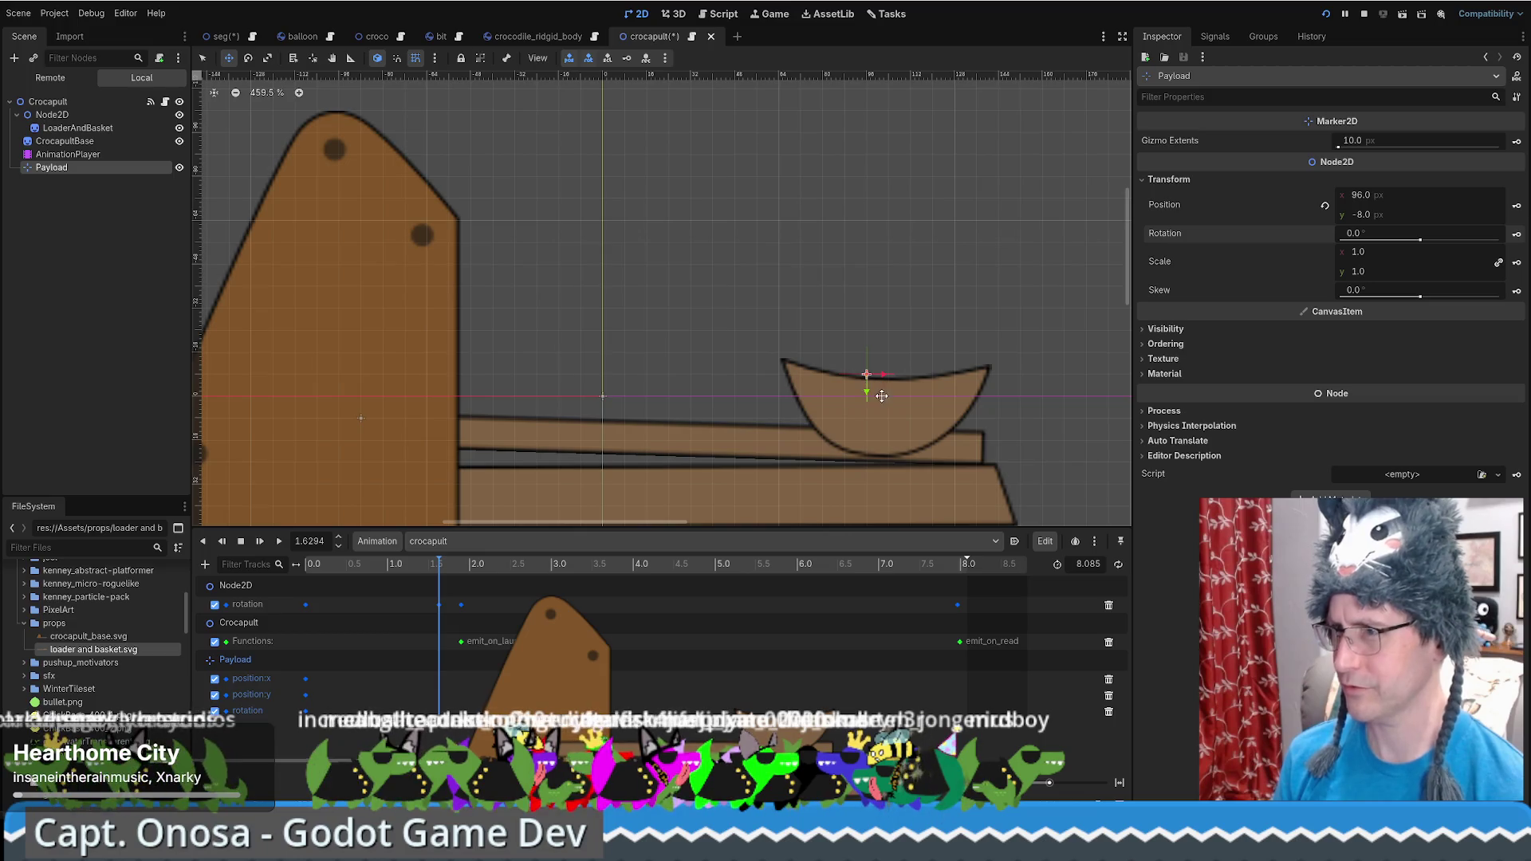
left_click(420, 62)
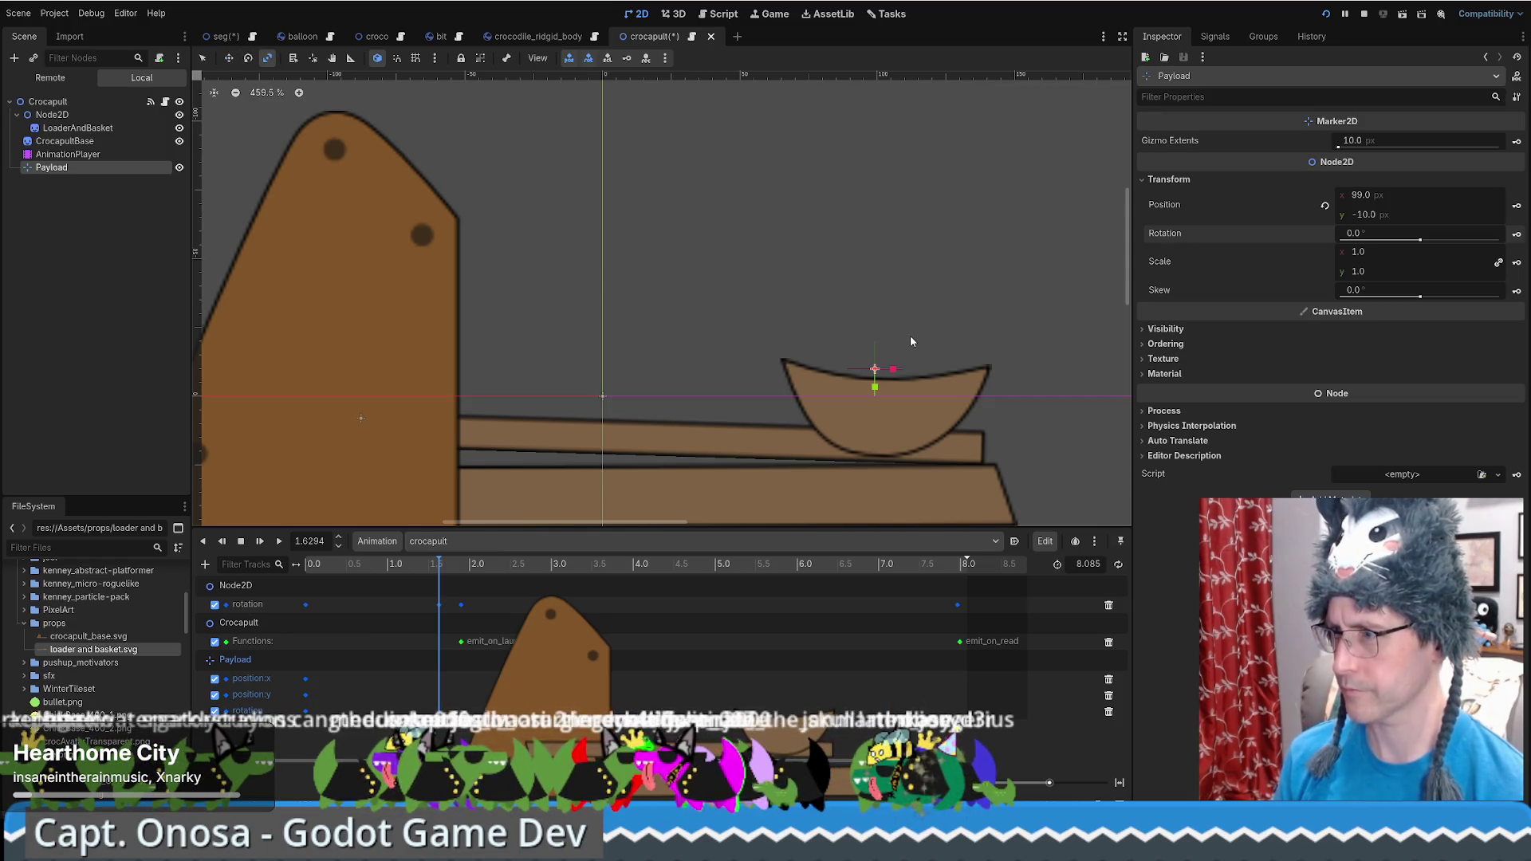
left_click_drag(913, 334, 919, 340)
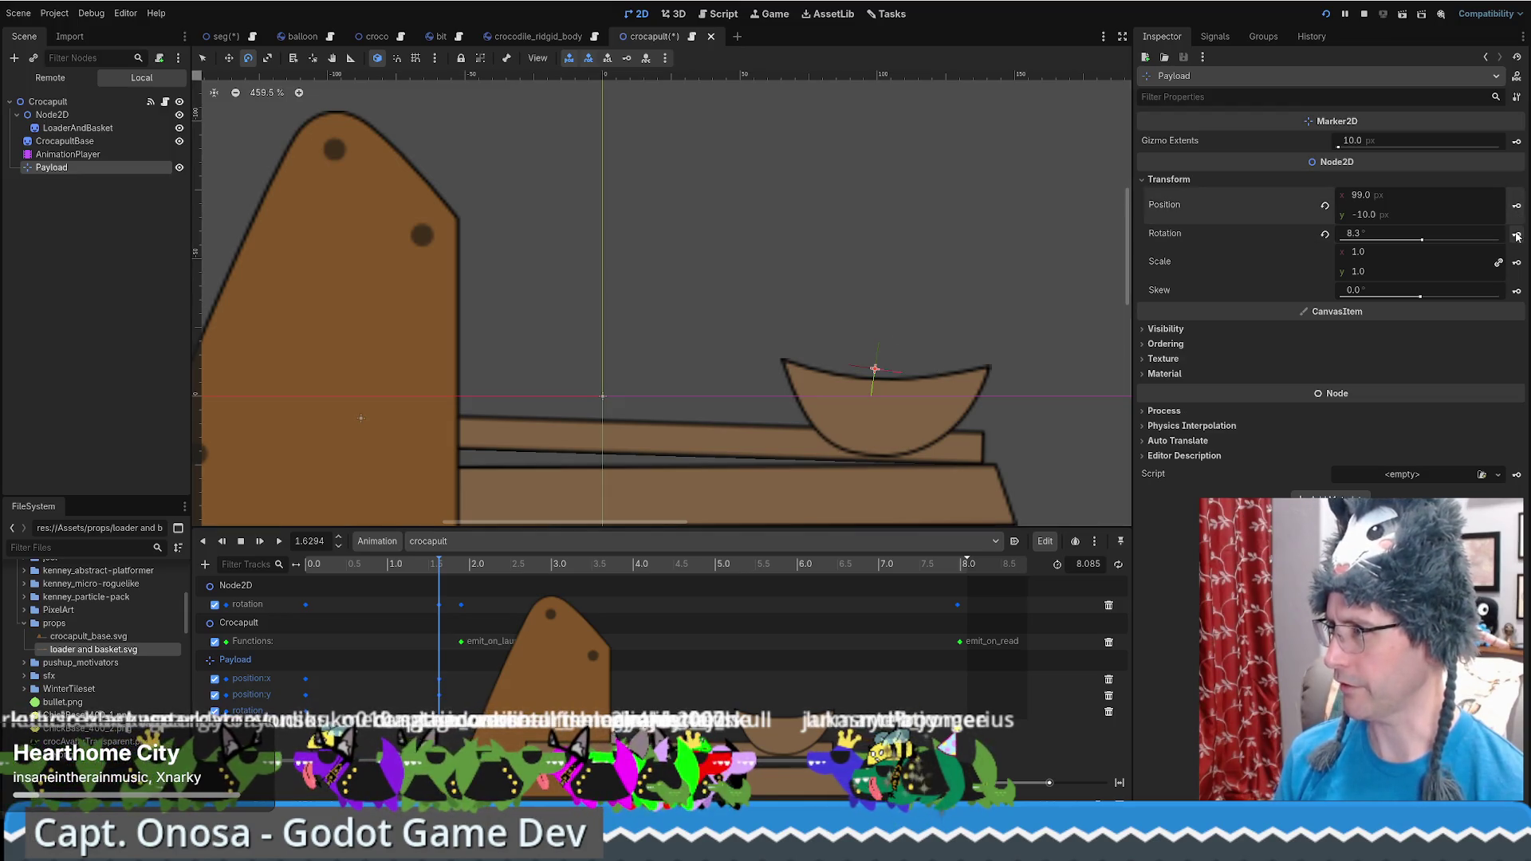
left_click(253, 536)
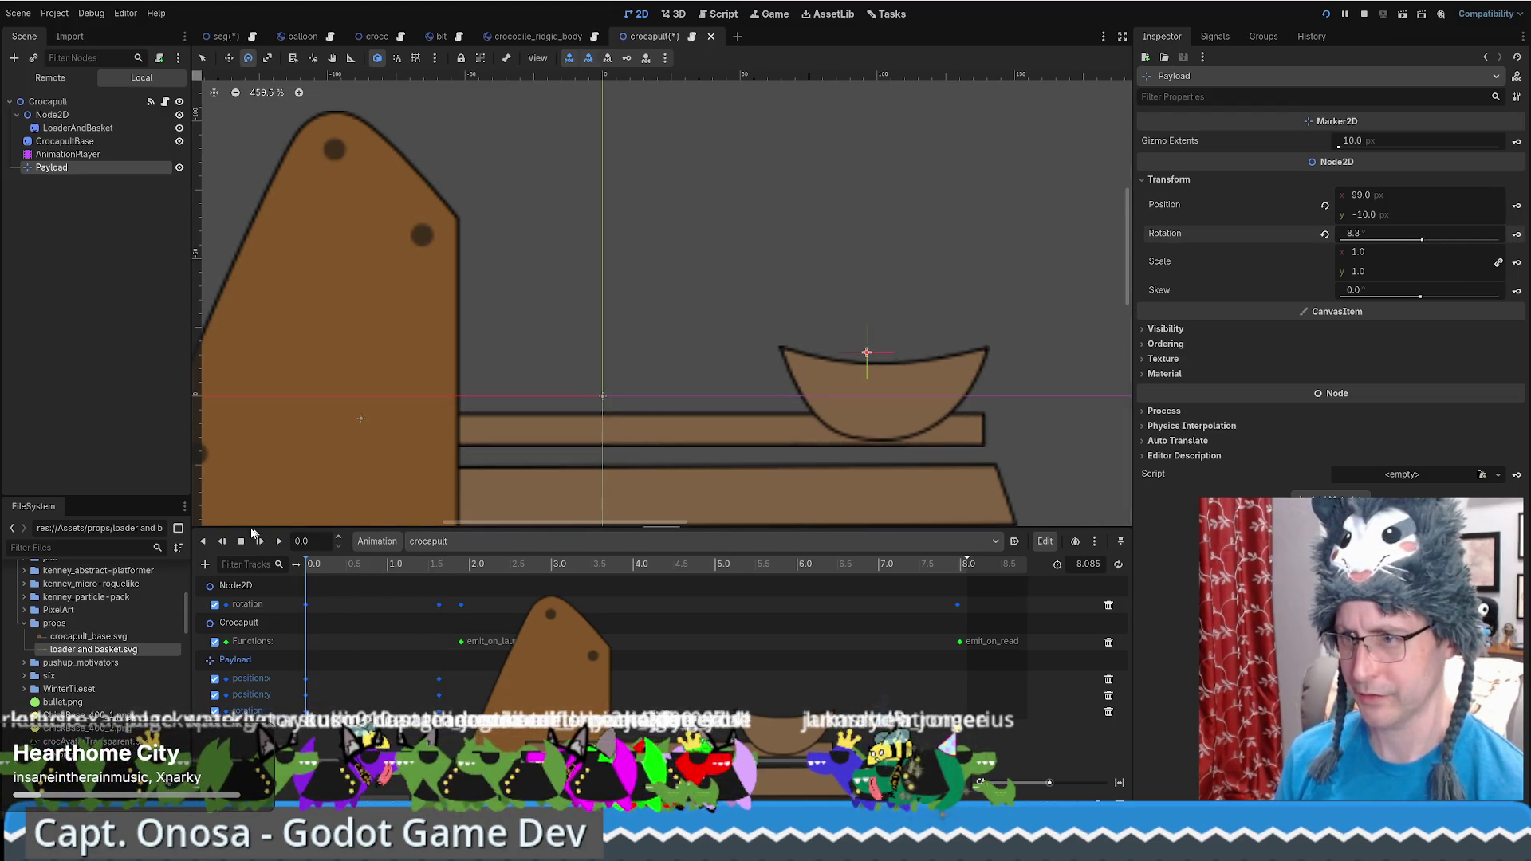
Play and scrub the launch to watch the arm rise, then switch to the Move tool
key("d")
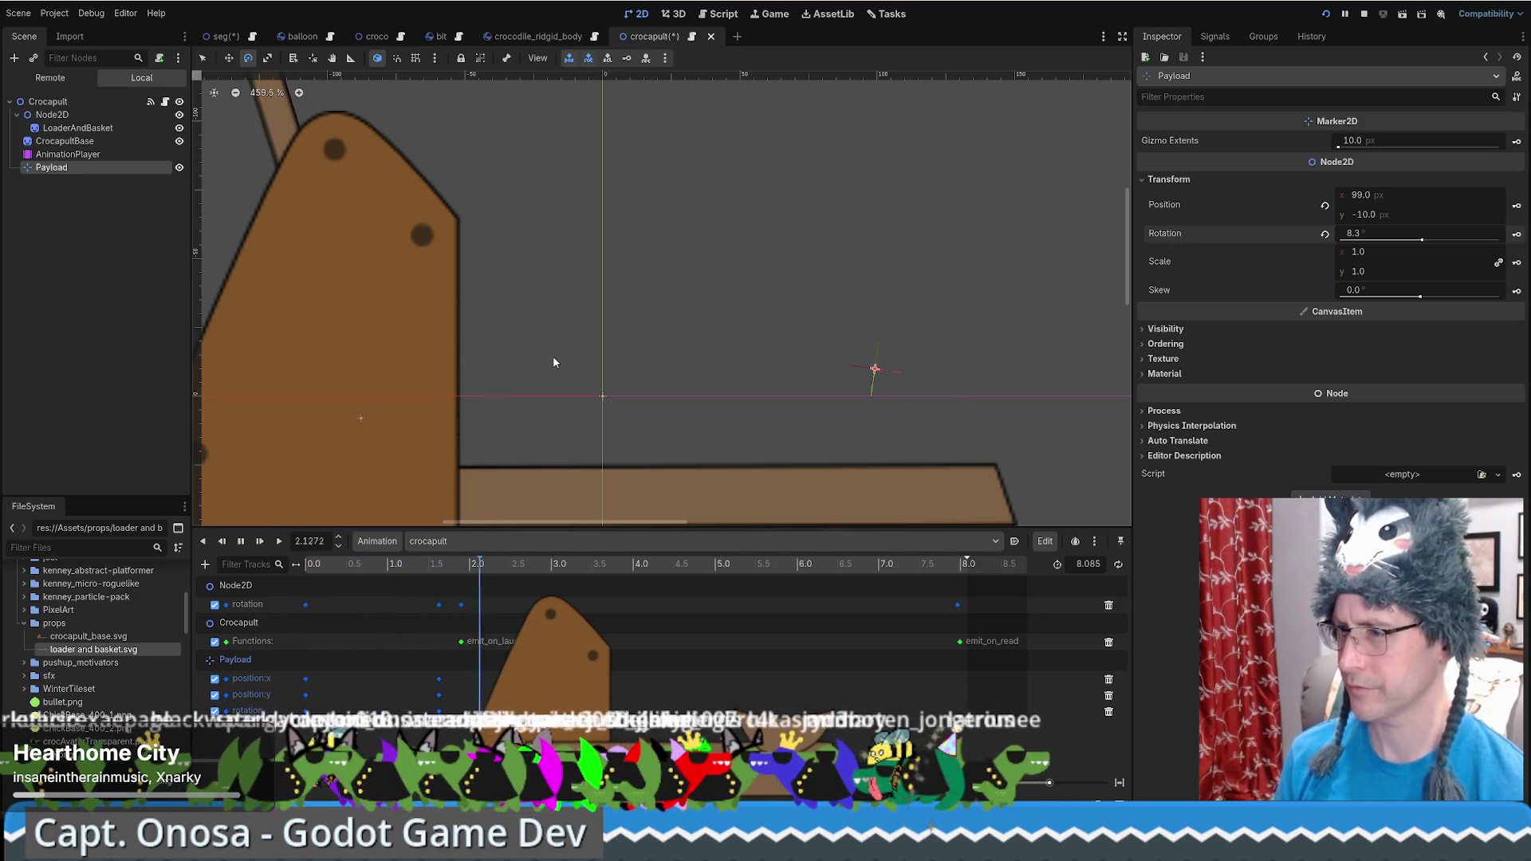
key("s")
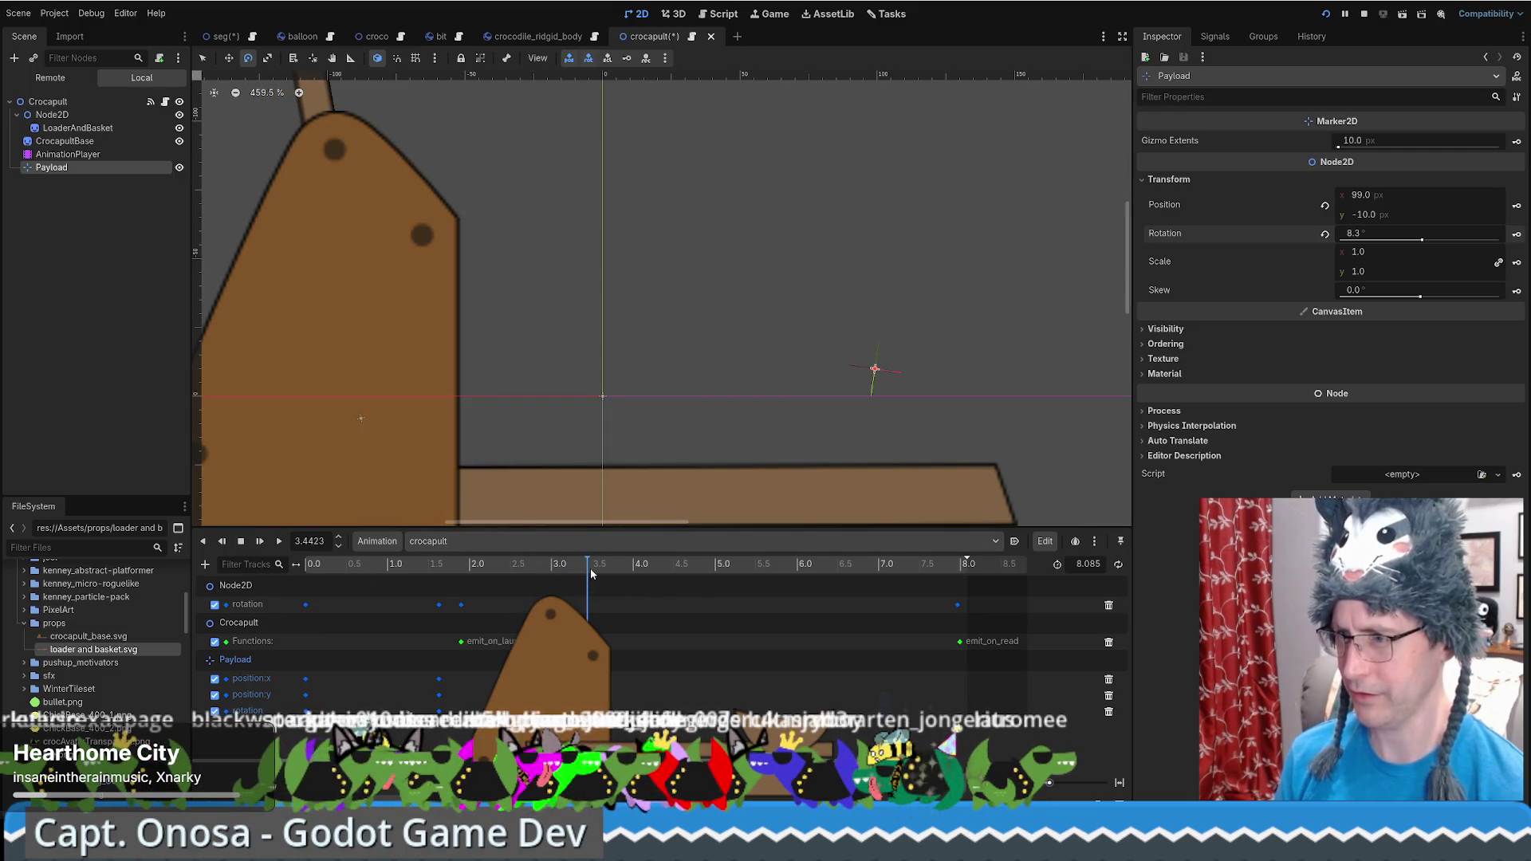
left_click_drag(590, 572, 550, 574)
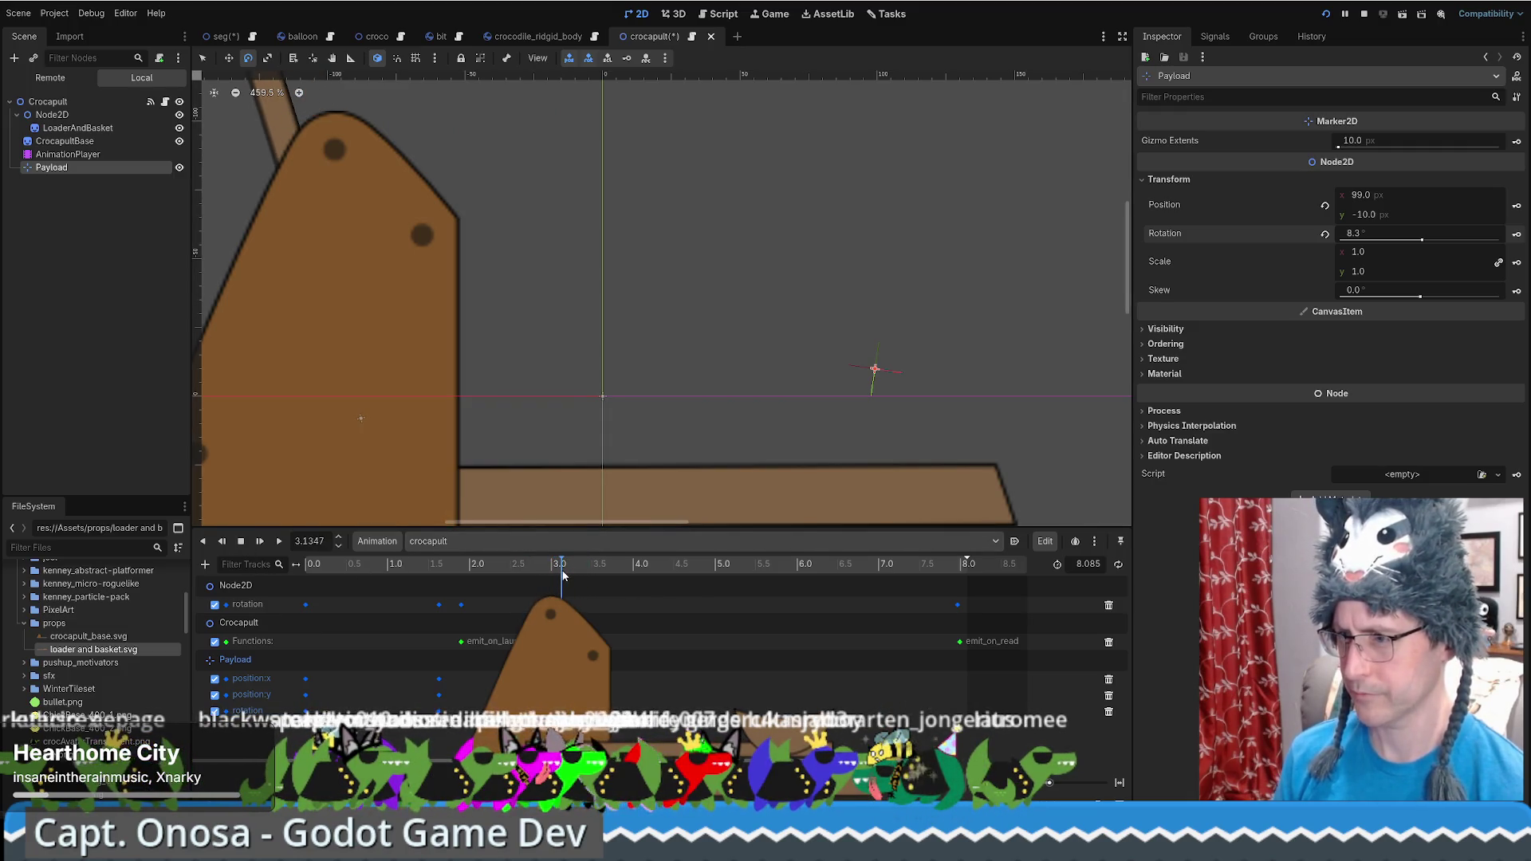
scroll(595, 345, "down", 5)
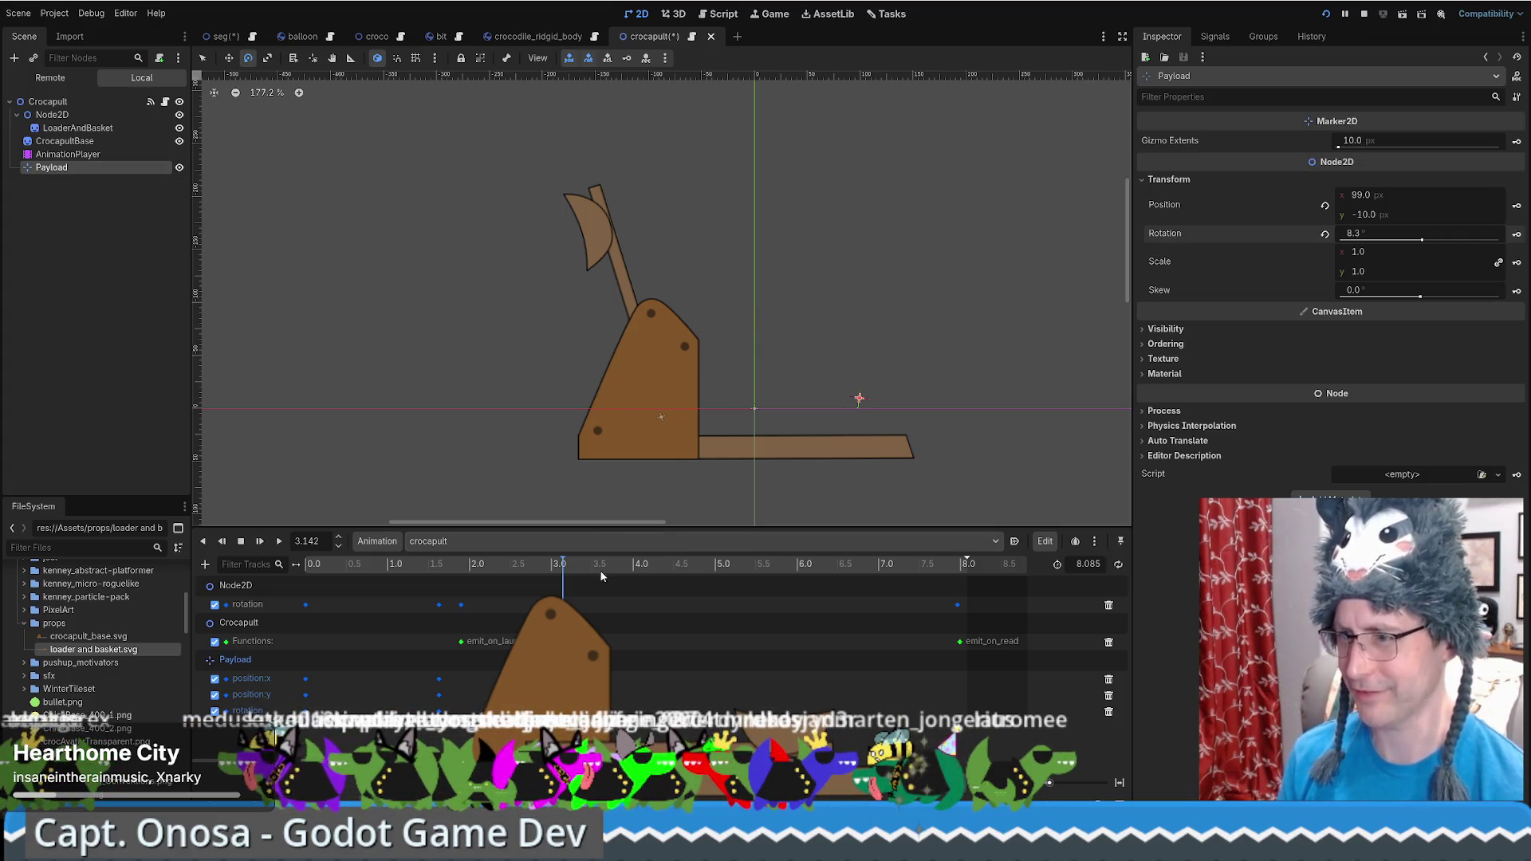
mouse_move(491, 566)
left_mouse_down()
mouse_move(440, 568)
mouse_move(455, 568)
left_mouse_up()
key("w")
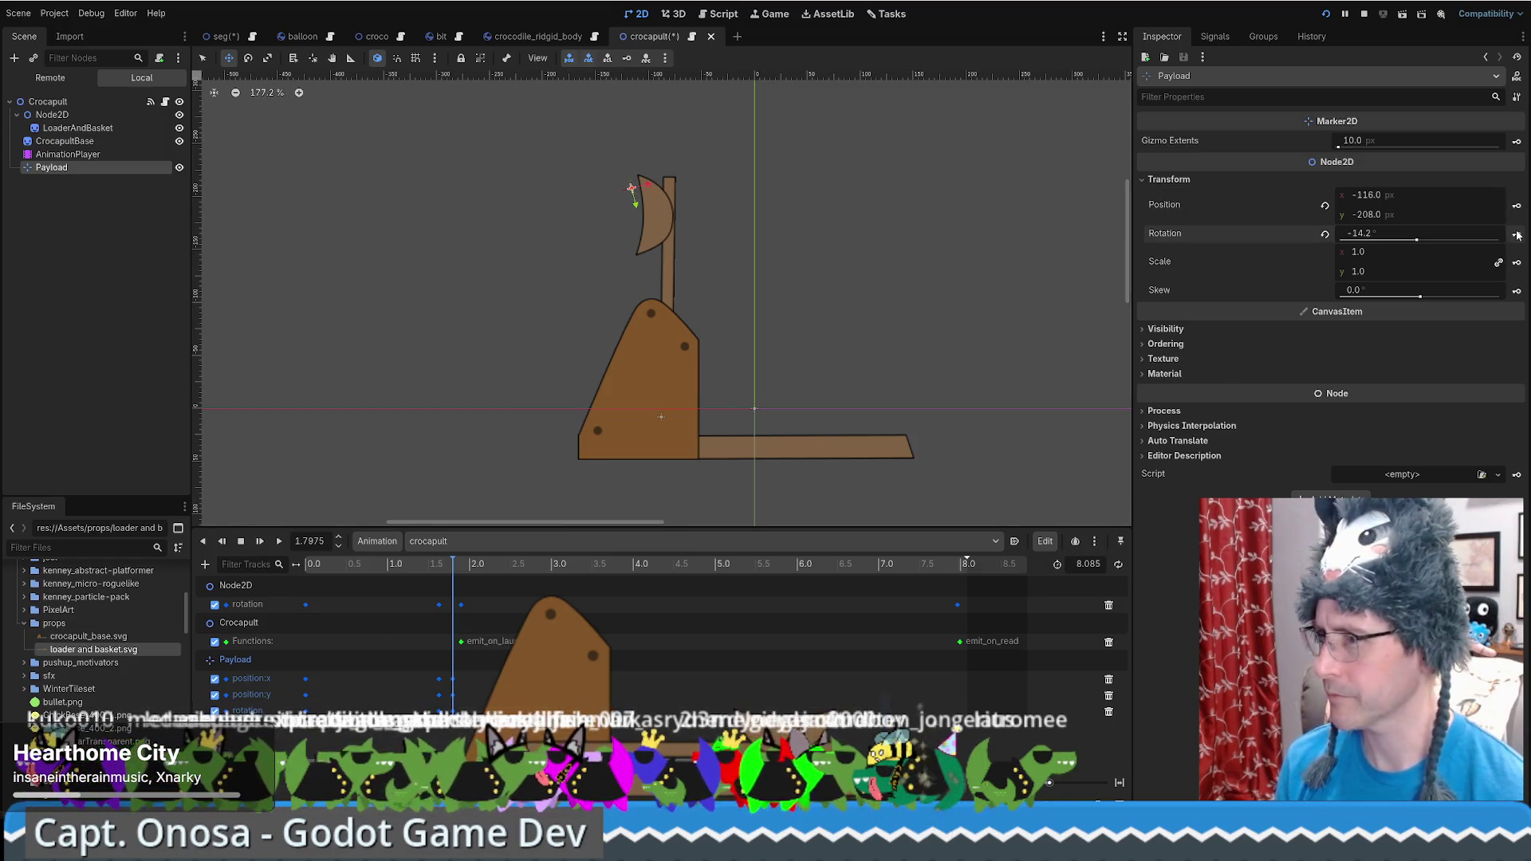
Replay and scrub the launch, dragging Payload toward the raised basket to check its motion
left_click(299, 566)
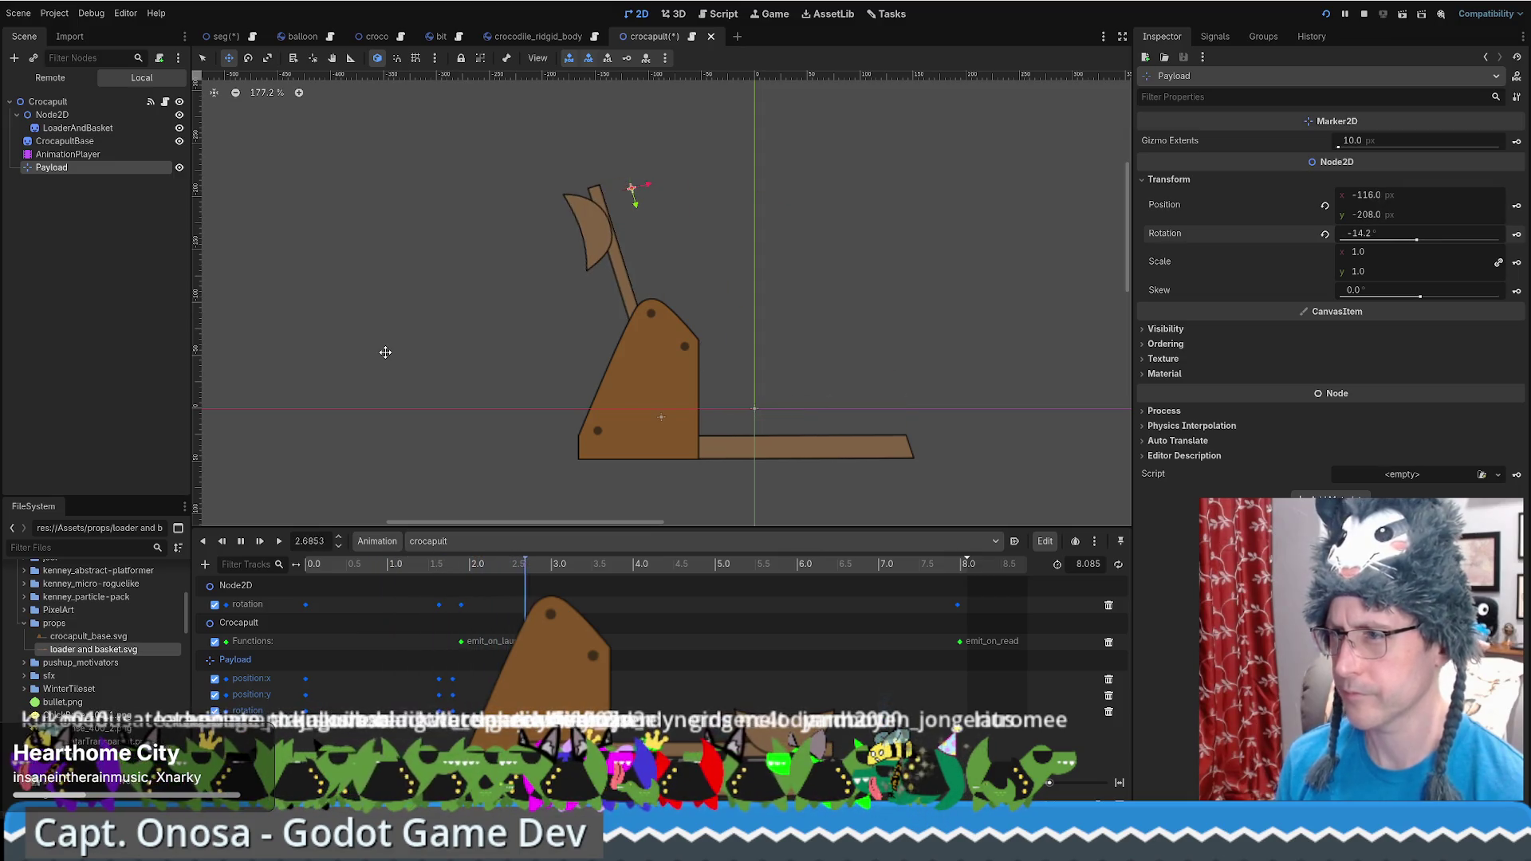
key("s")
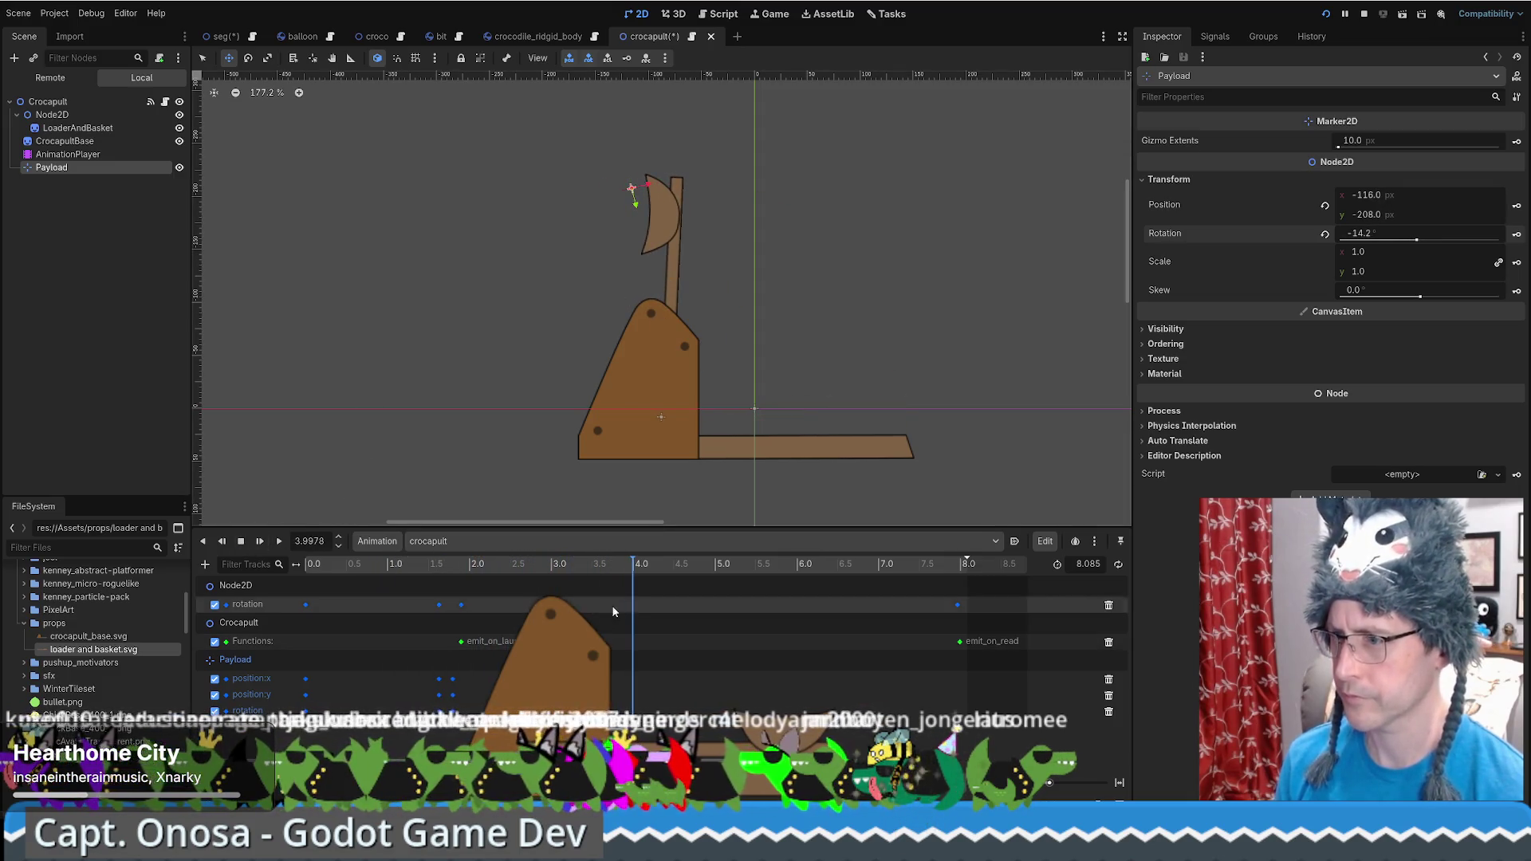
mouse_move(625, 573)
left_mouse_down()
mouse_move(438, 576)
mouse_move(461, 581)
left_mouse_up()
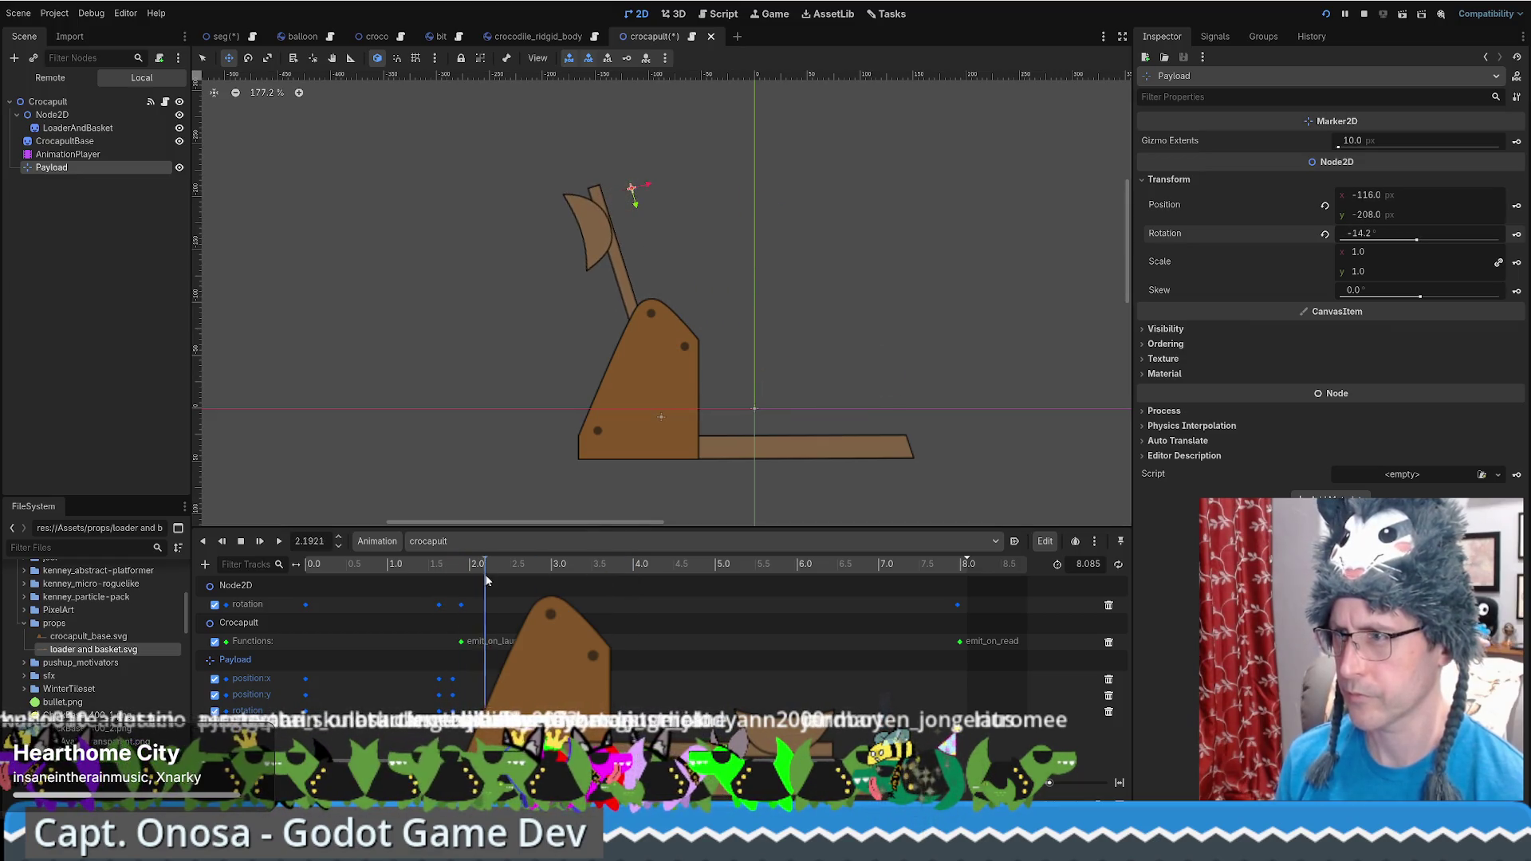
mouse_move(547, 582)
left_mouse_down()
mouse_move(579, 582)
mouse_move(519, 580)
left_mouse_up()
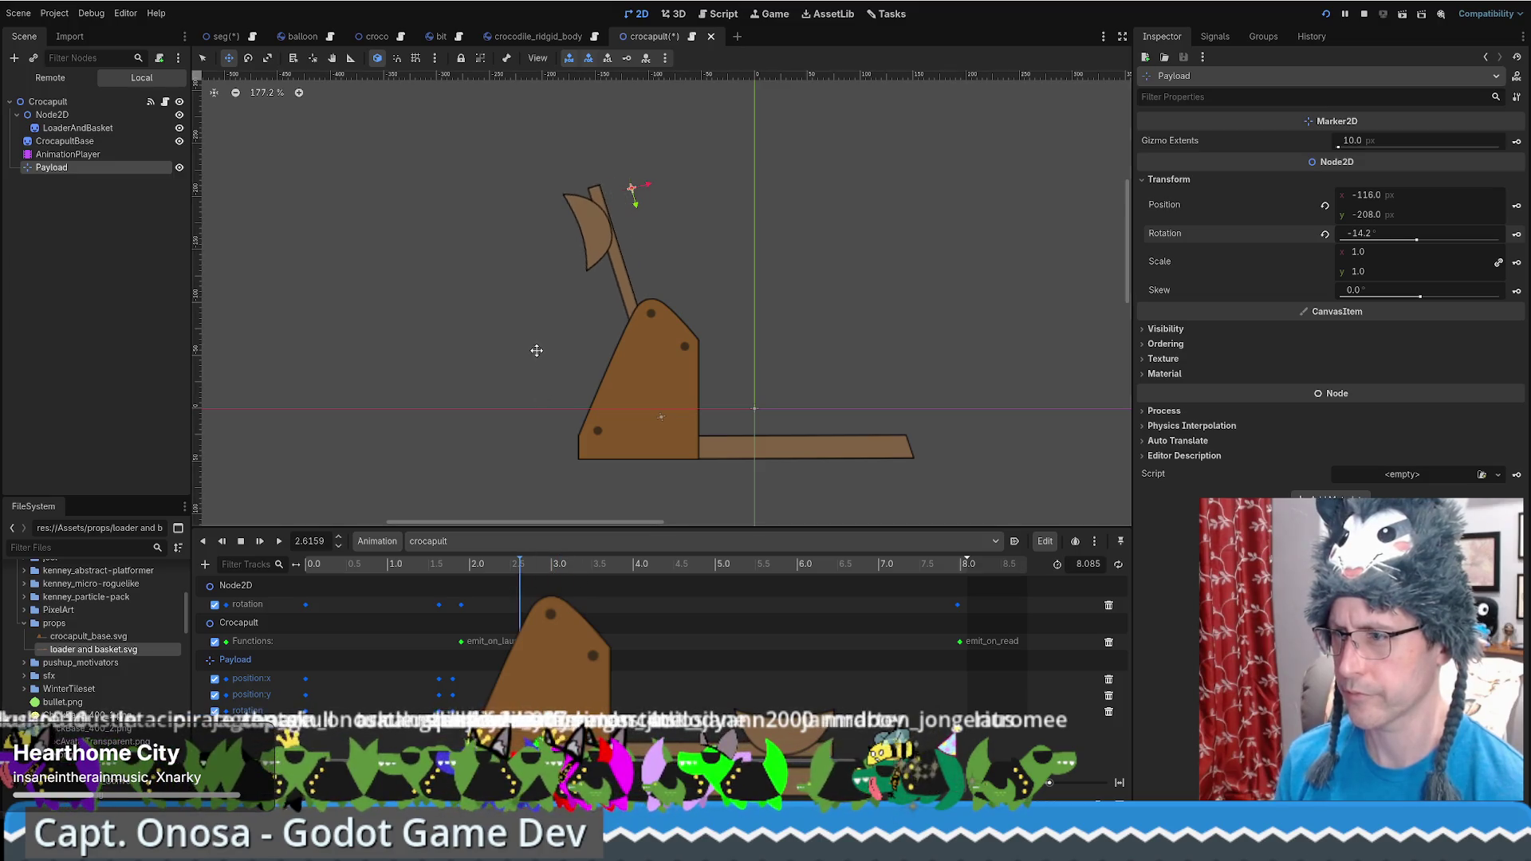
scroll(534, 348, "down", 3)
mouse_move(452, 335)
left_mouse_down()
mouse_move(717, 365)
mouse_move(683, 367)
mouse_move(718, 384)
left_mouse_up()
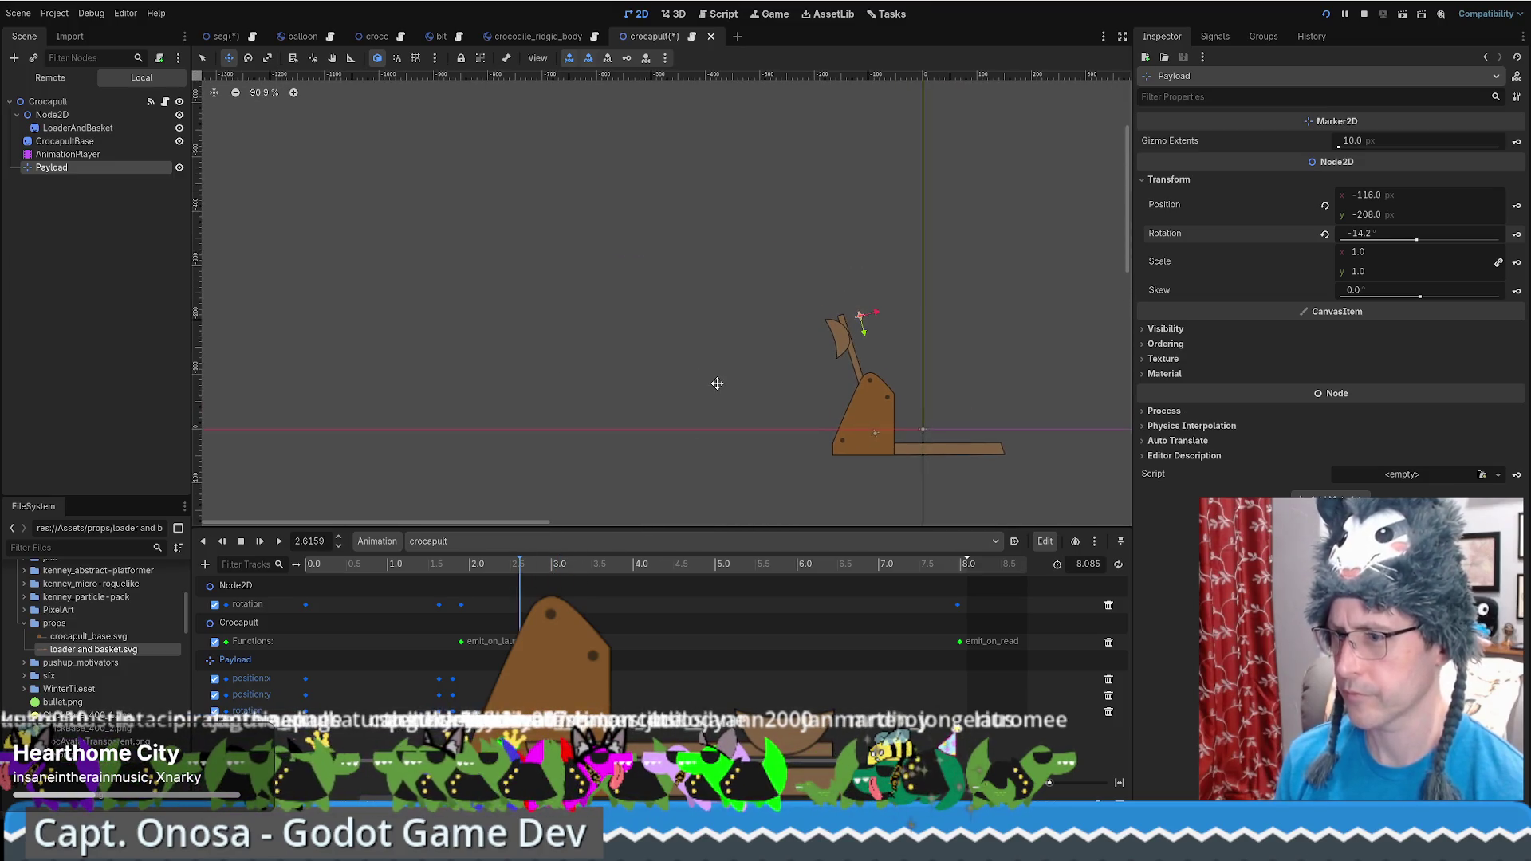
mouse_move(504, 586)
left_mouse_down()
mouse_move(378, 568)
mouse_move(418, 562)
left_mouse_up()
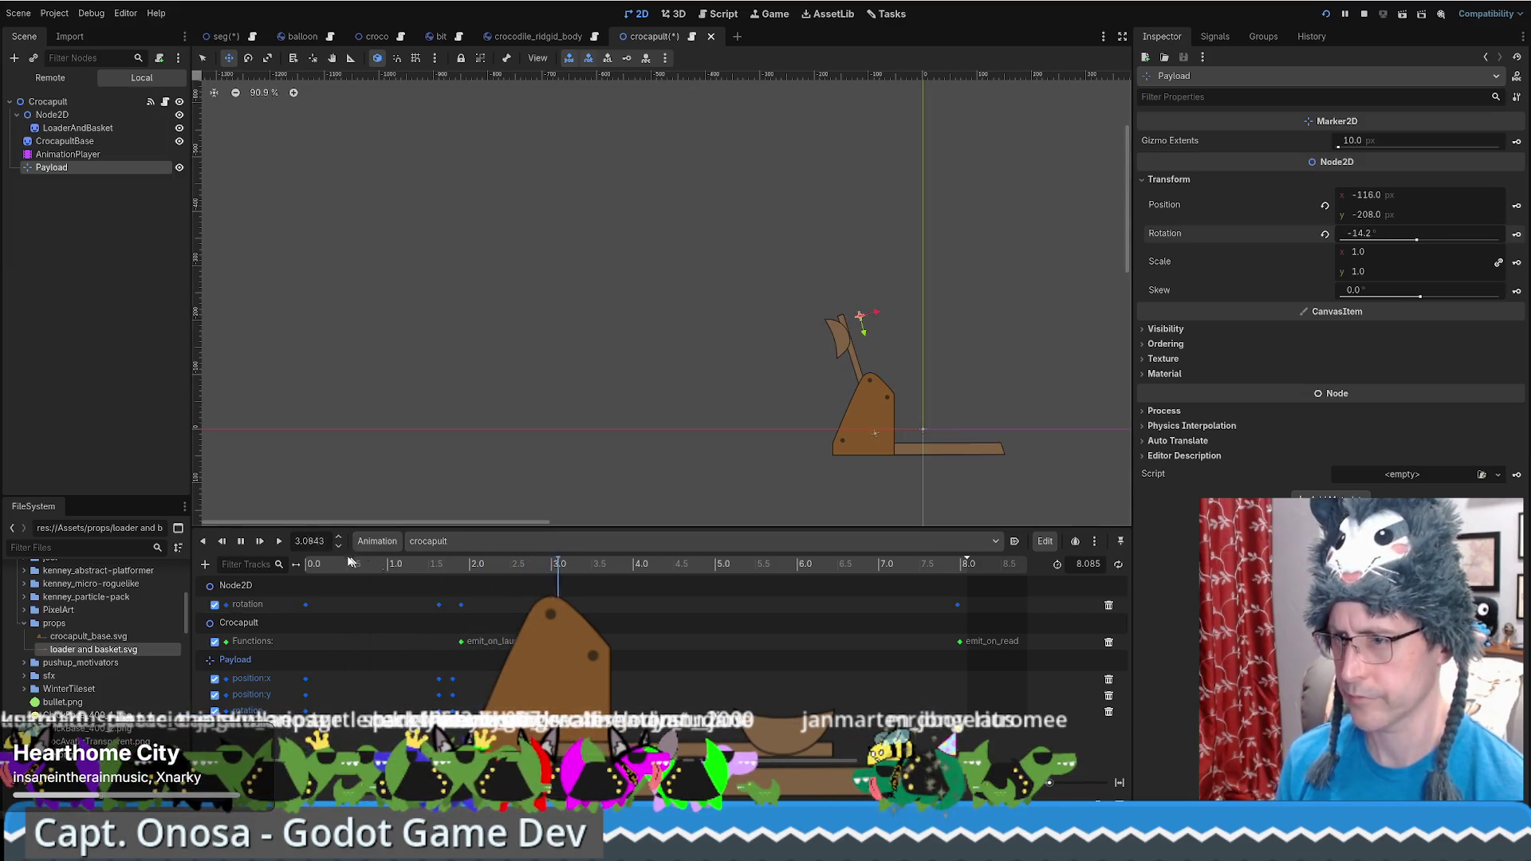
left_click(256, 547)
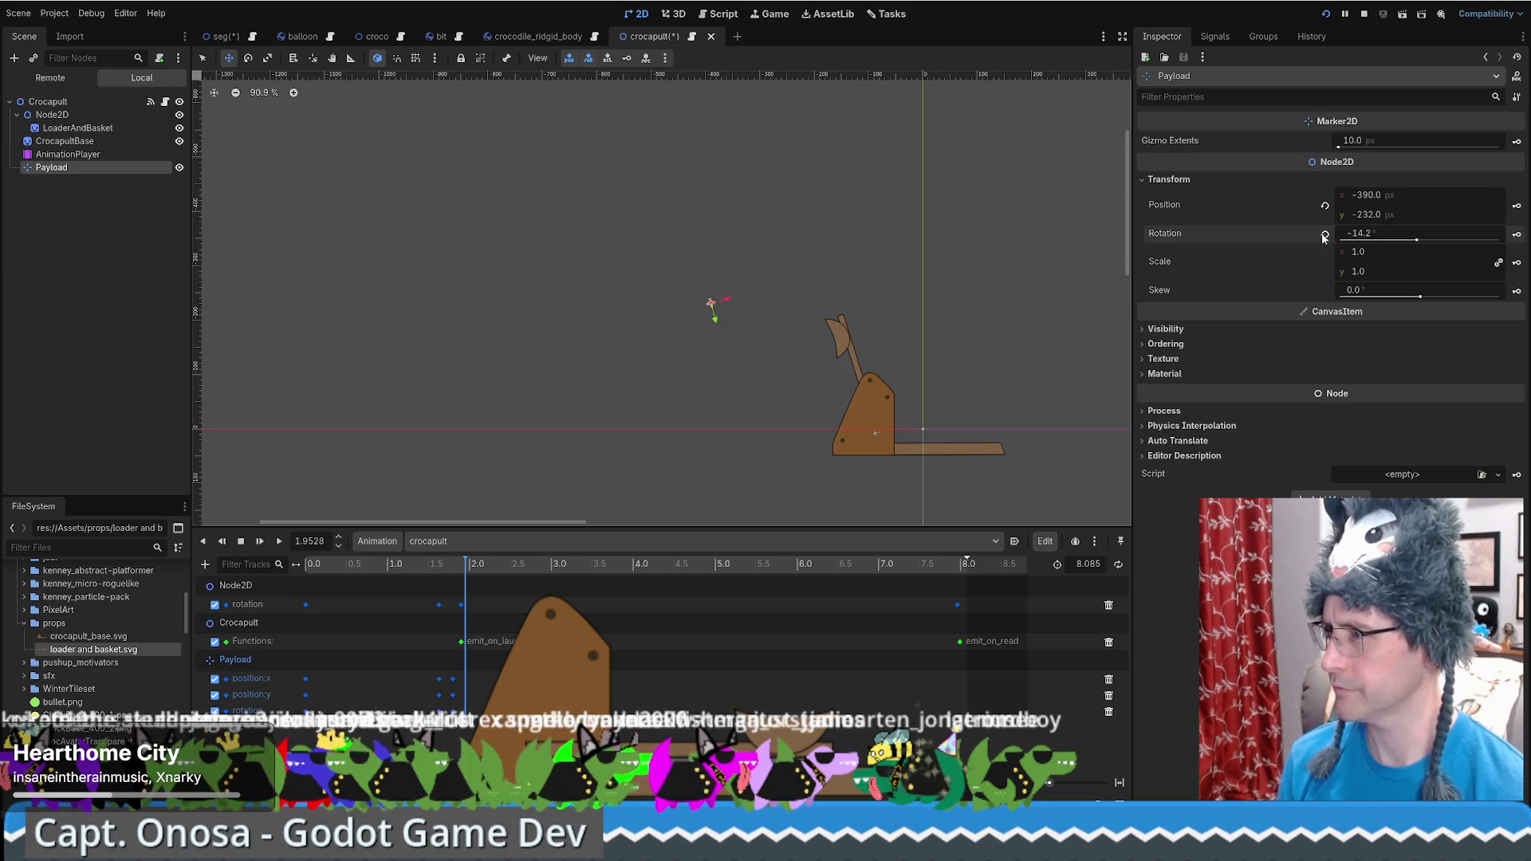
Drag Payload's Rotation value and scrub to about 1.64 s where the swing starts
left_click_drag(1326, 237, 1280, 237)
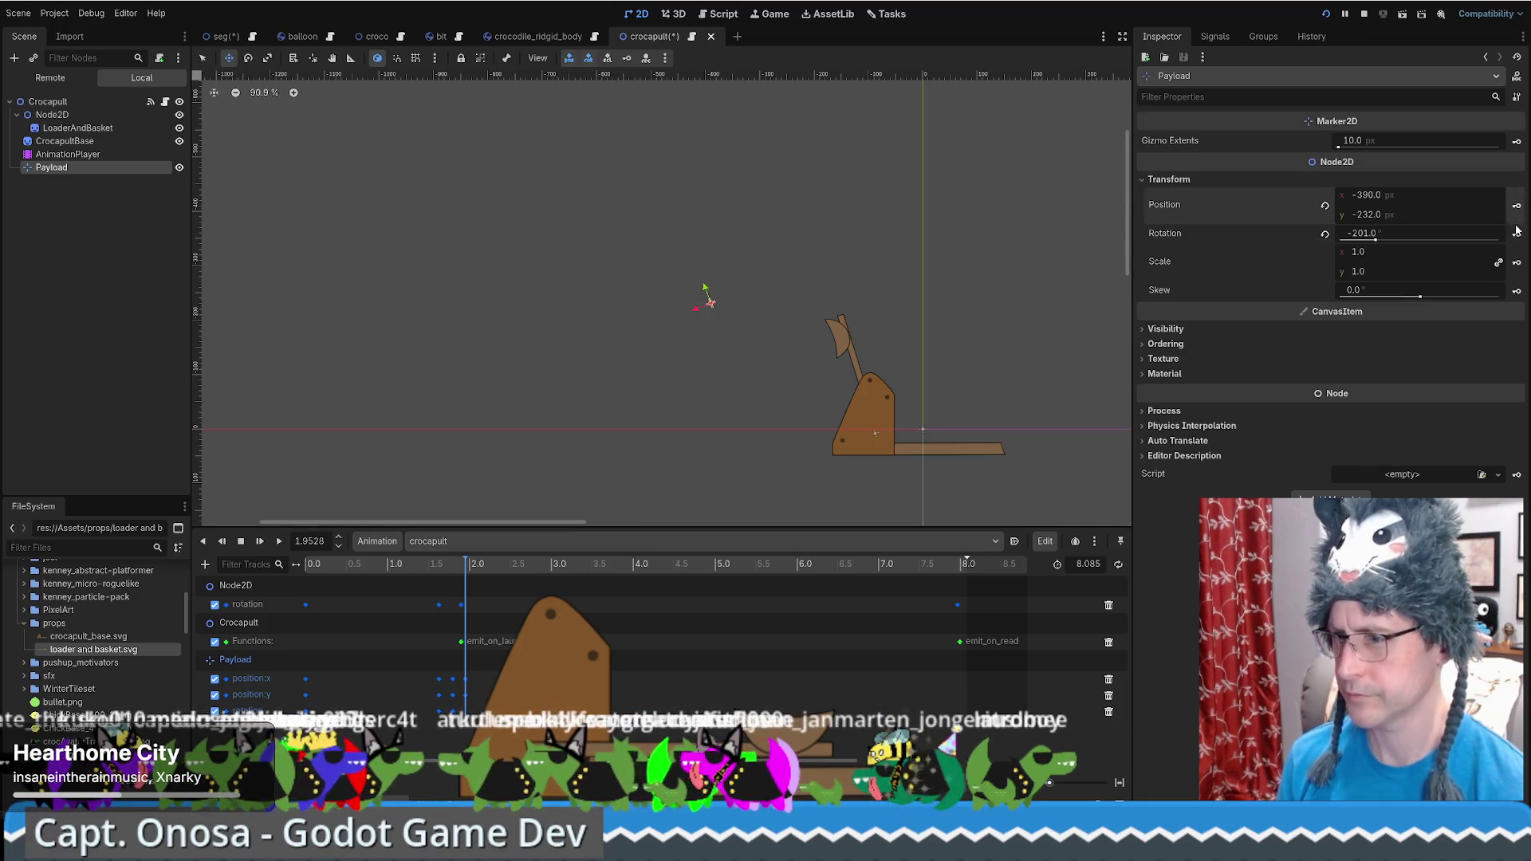
left_click(439, 571)
left_click_drag(440, 571, 444, 568)
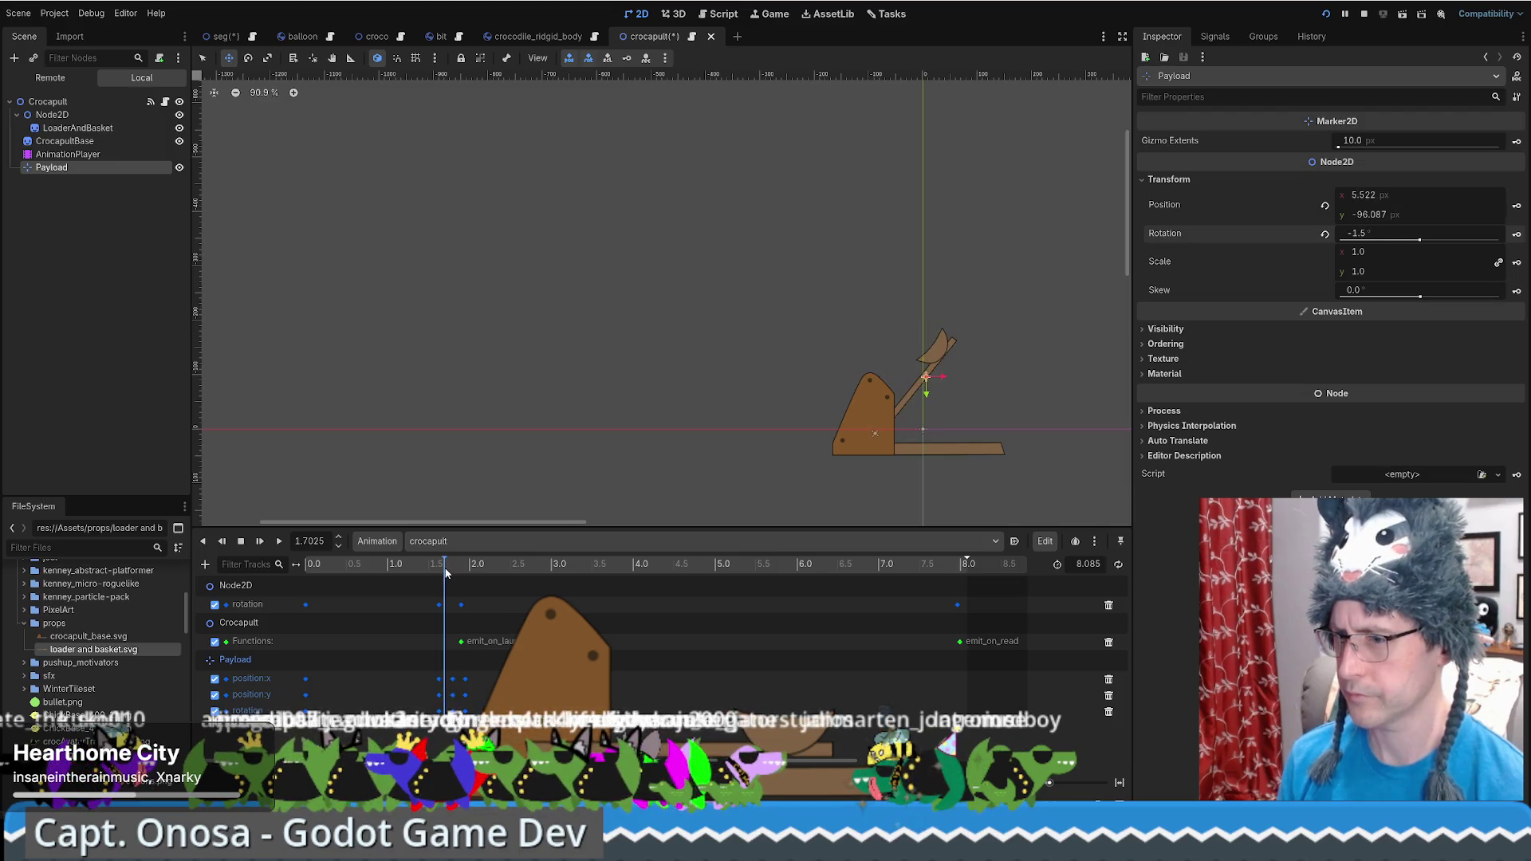
double_click(280, 679)
left_click(384, 676)
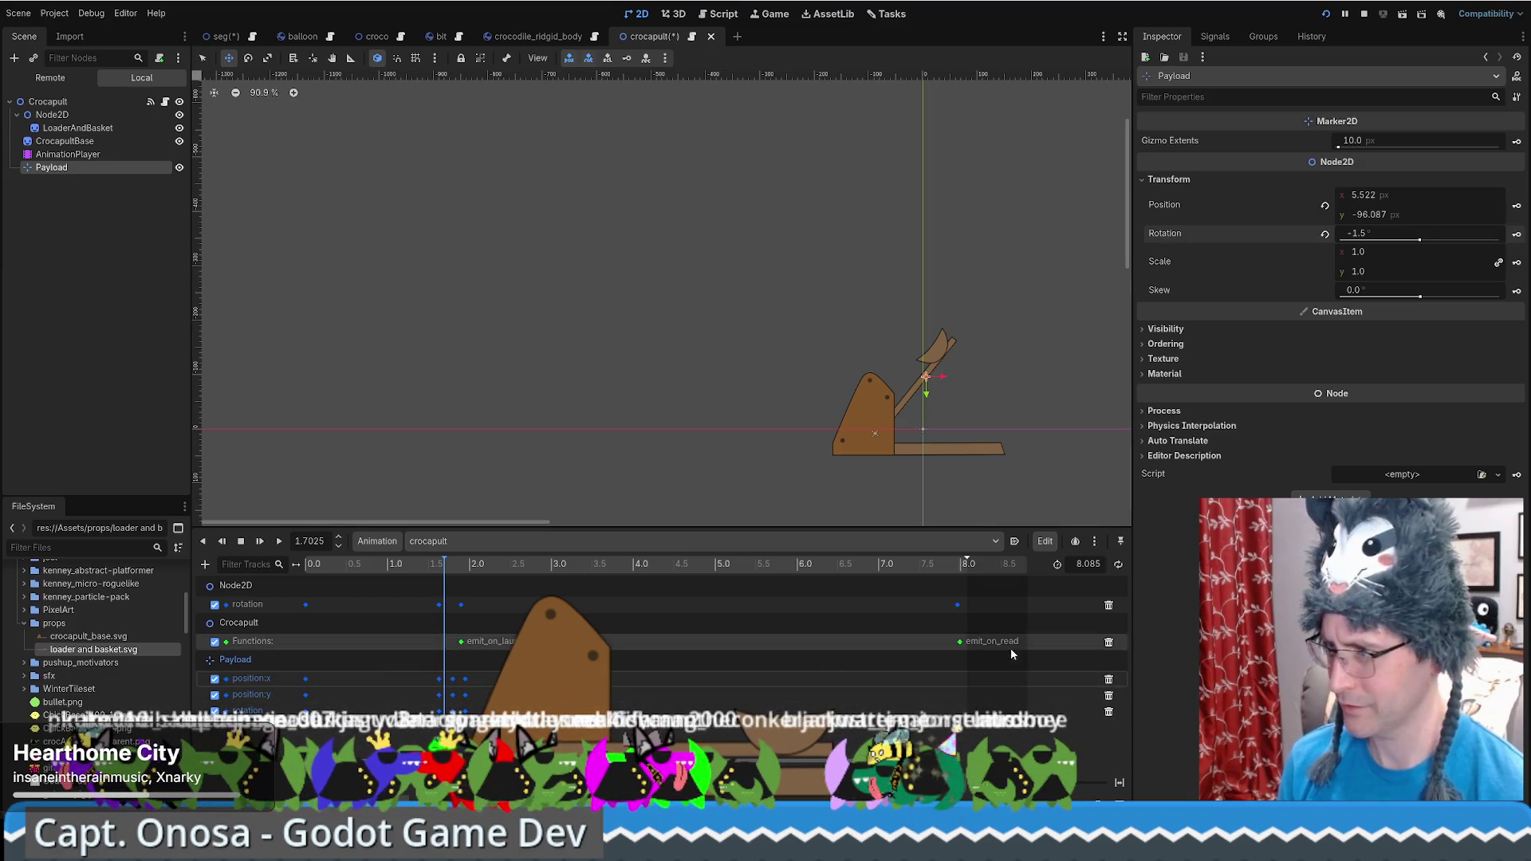
left_click(442, 570)
left_click(445, 568)
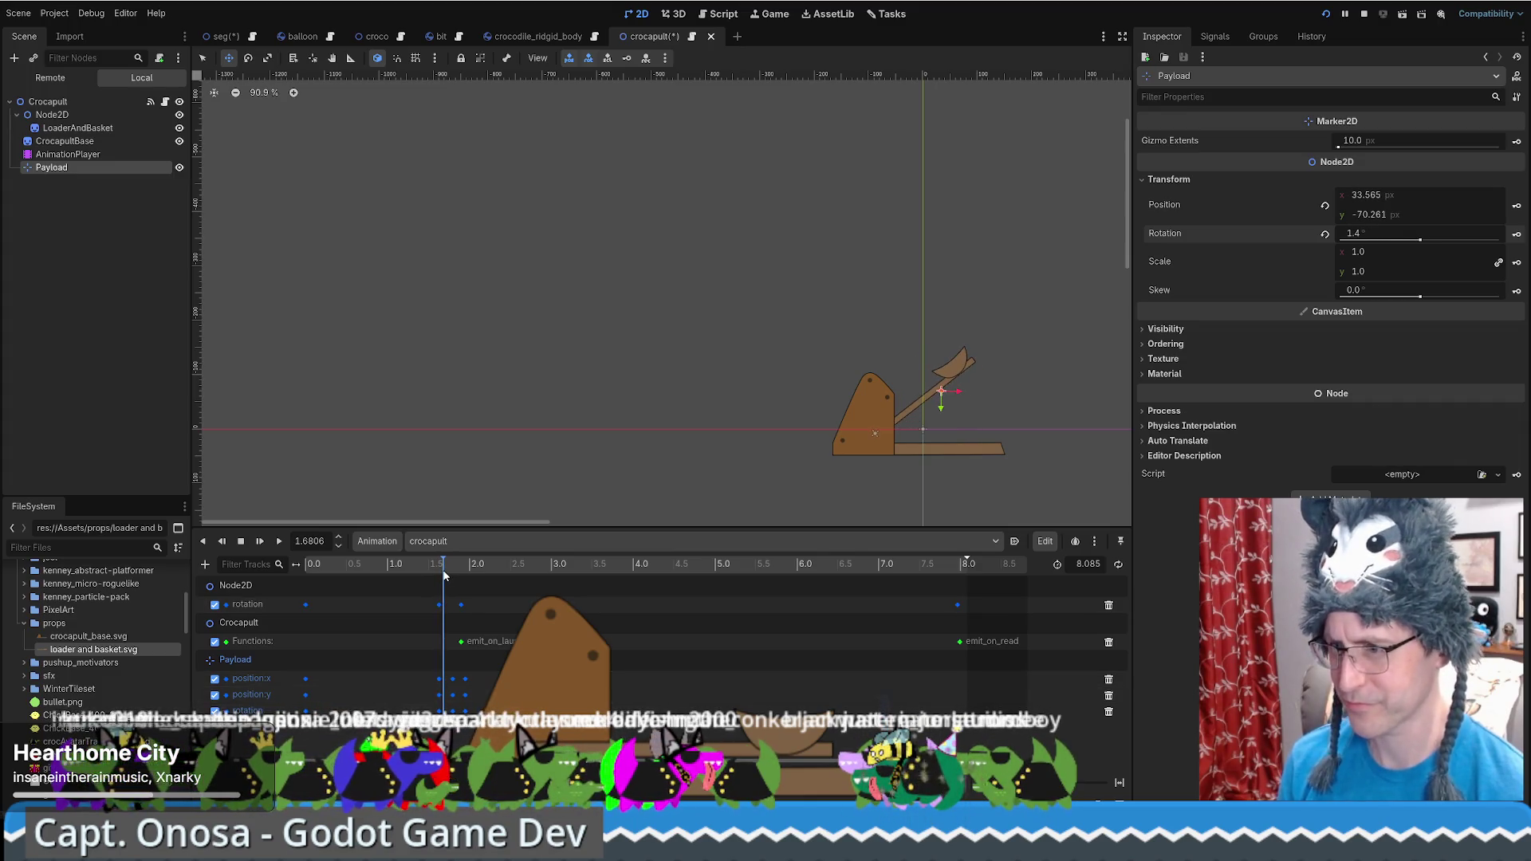
left_click_drag(444, 570, 441, 571)
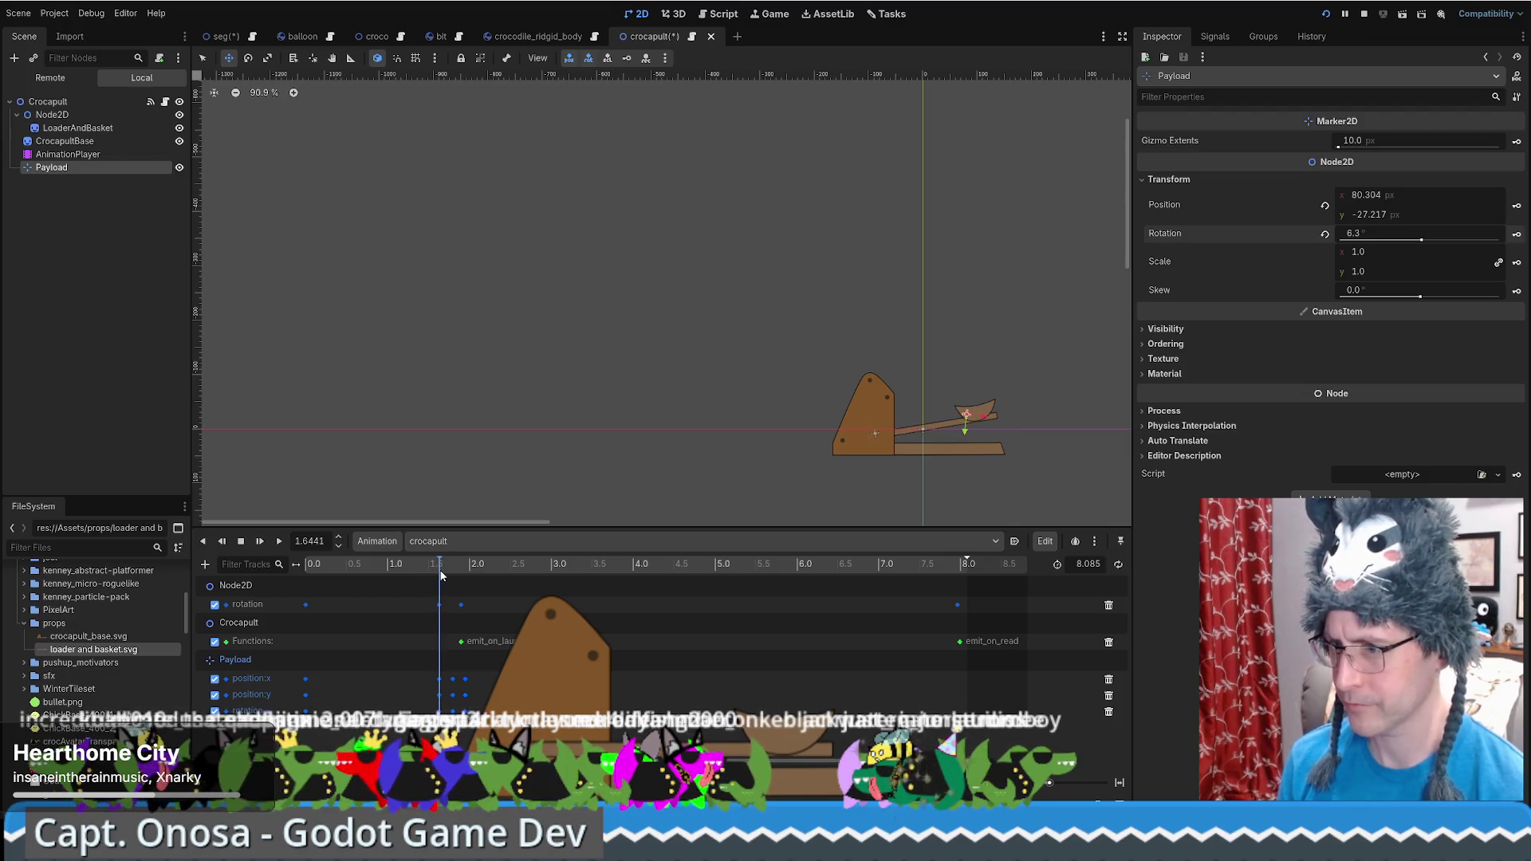
left_click(443, 571)
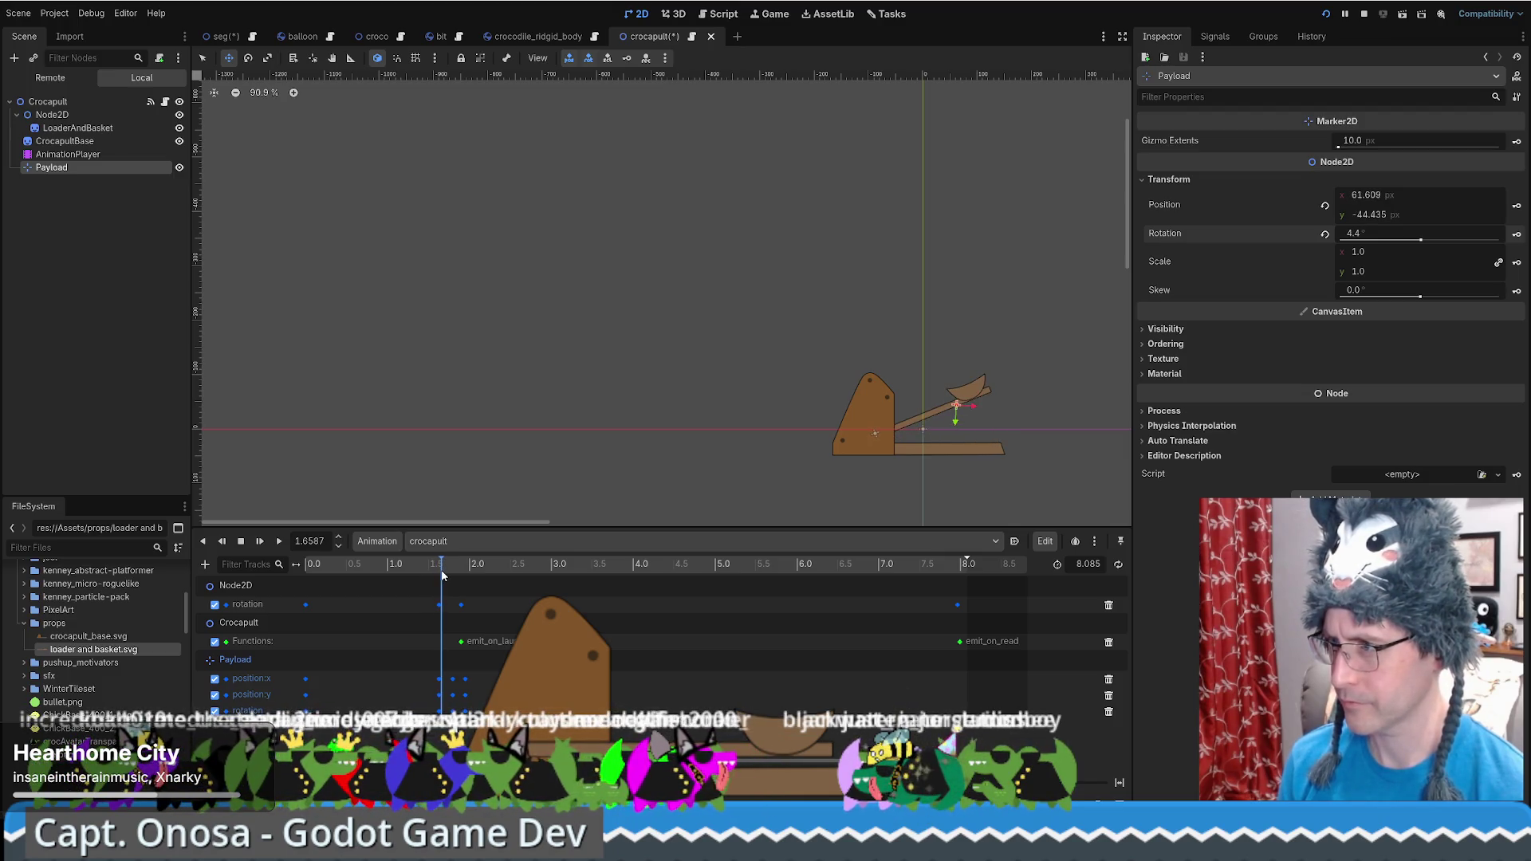
left_click(441, 571)
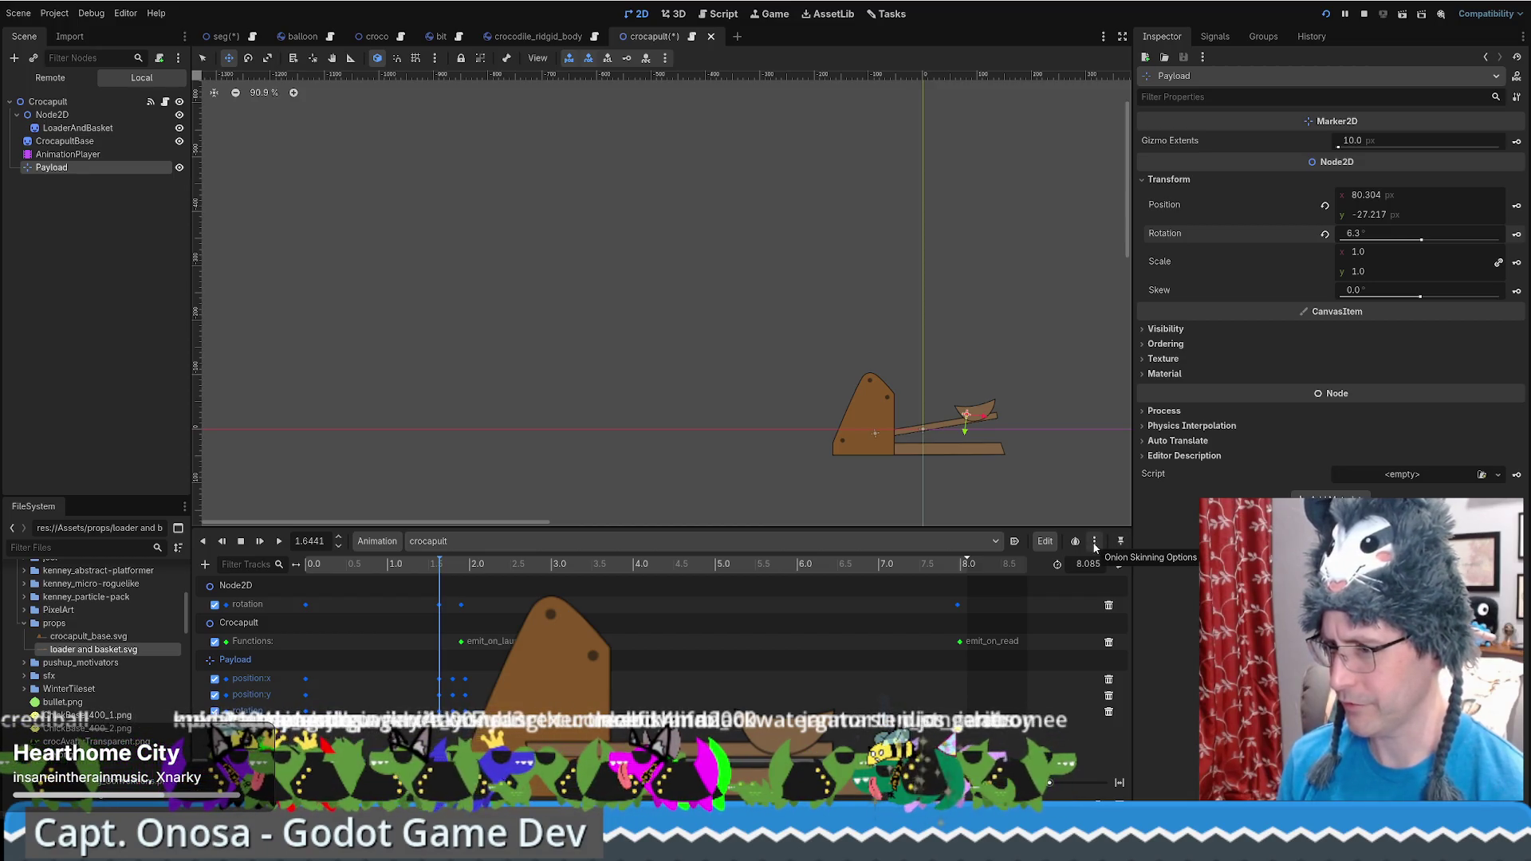
left_click(550, 782)
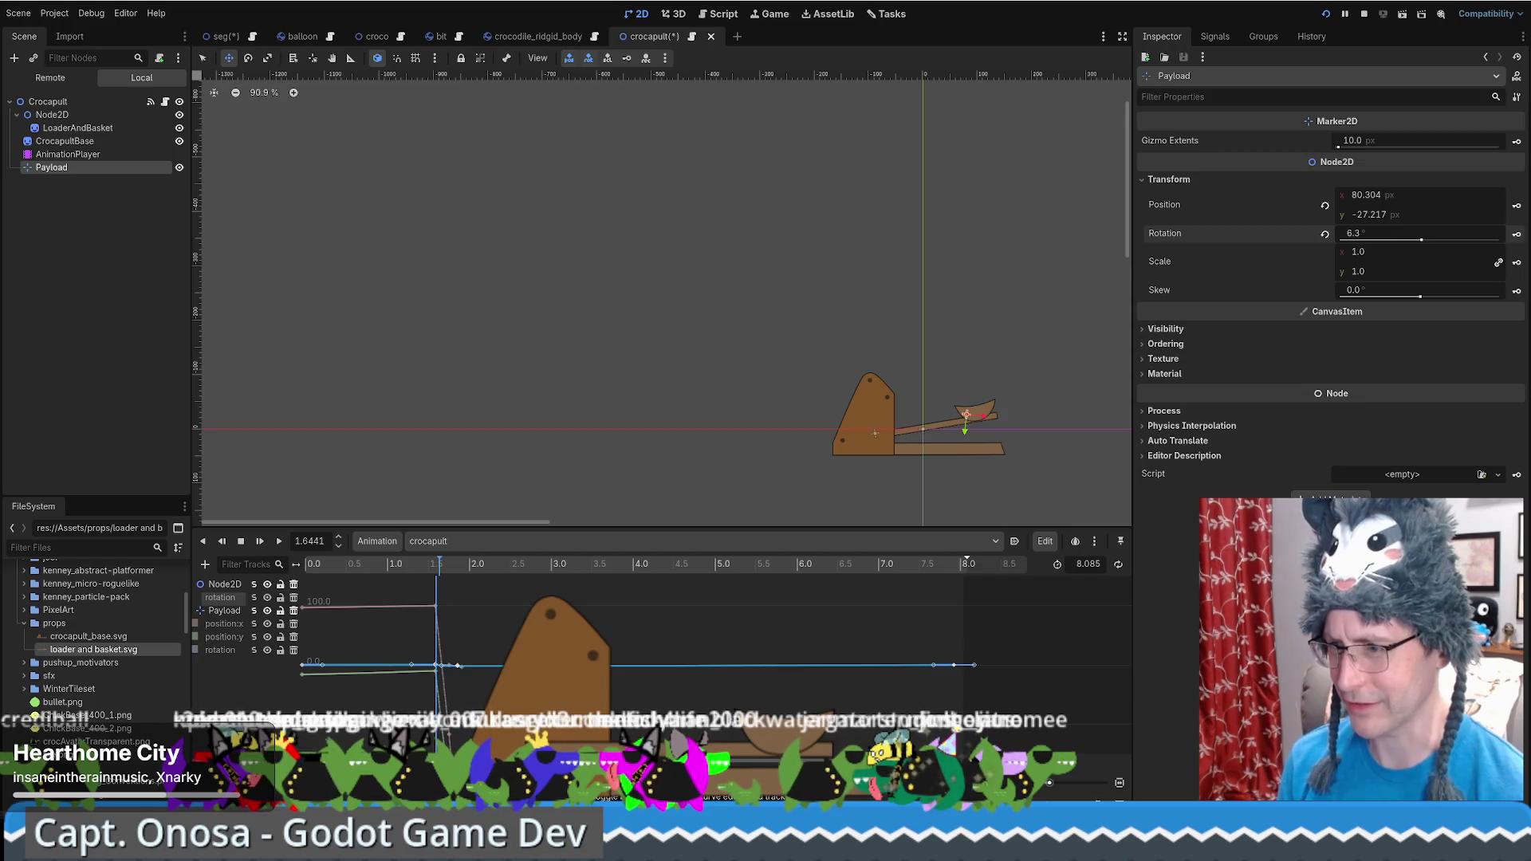
left_click(550, 782)
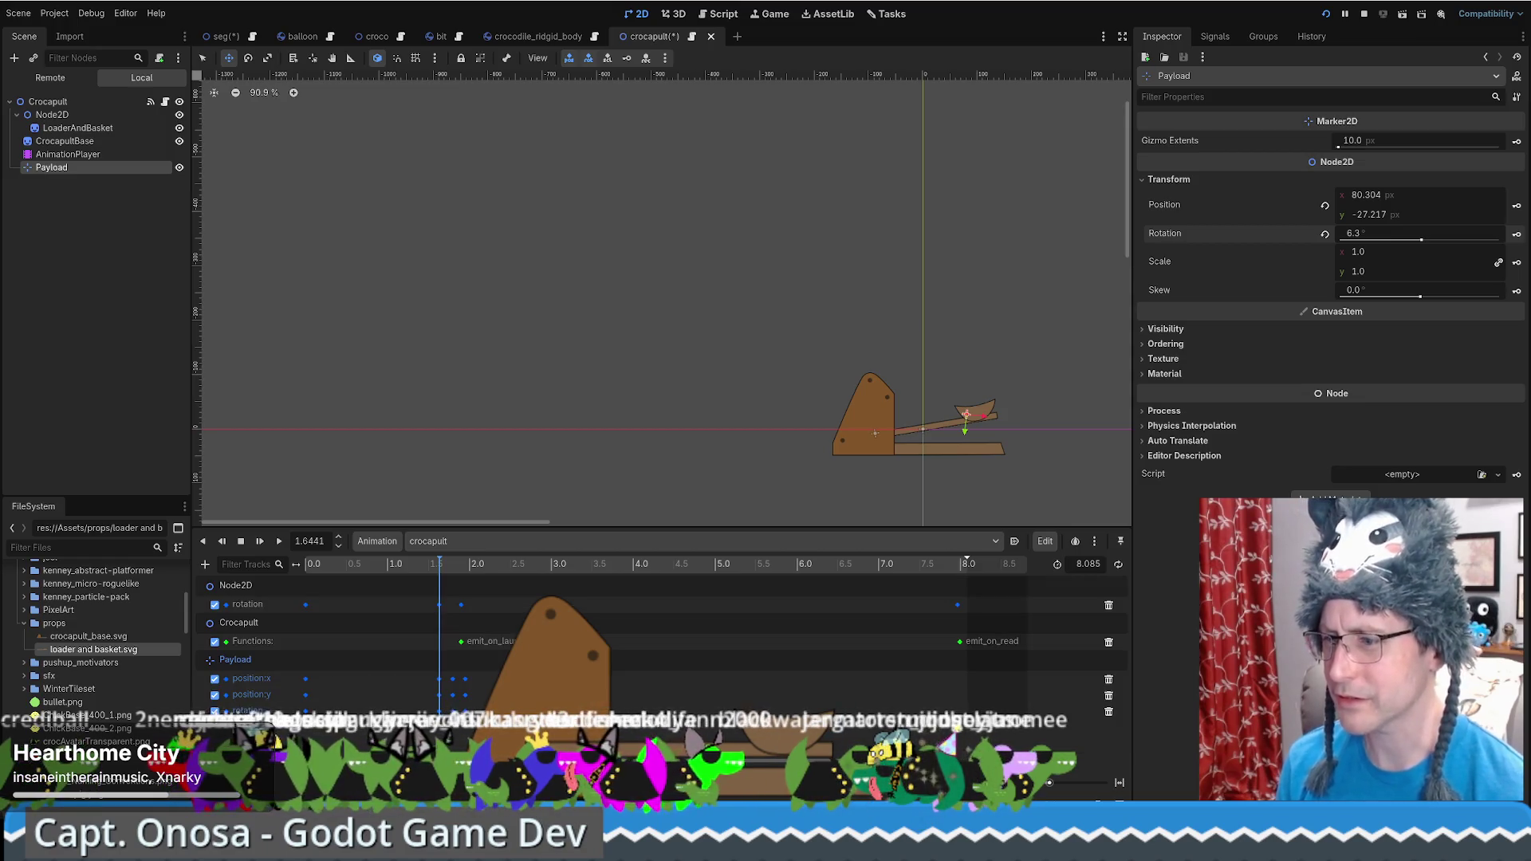
mouse_move(438, 574)
left_mouse_down()
mouse_move(455, 571)
mouse_move(436, 687)
left_mouse_up()
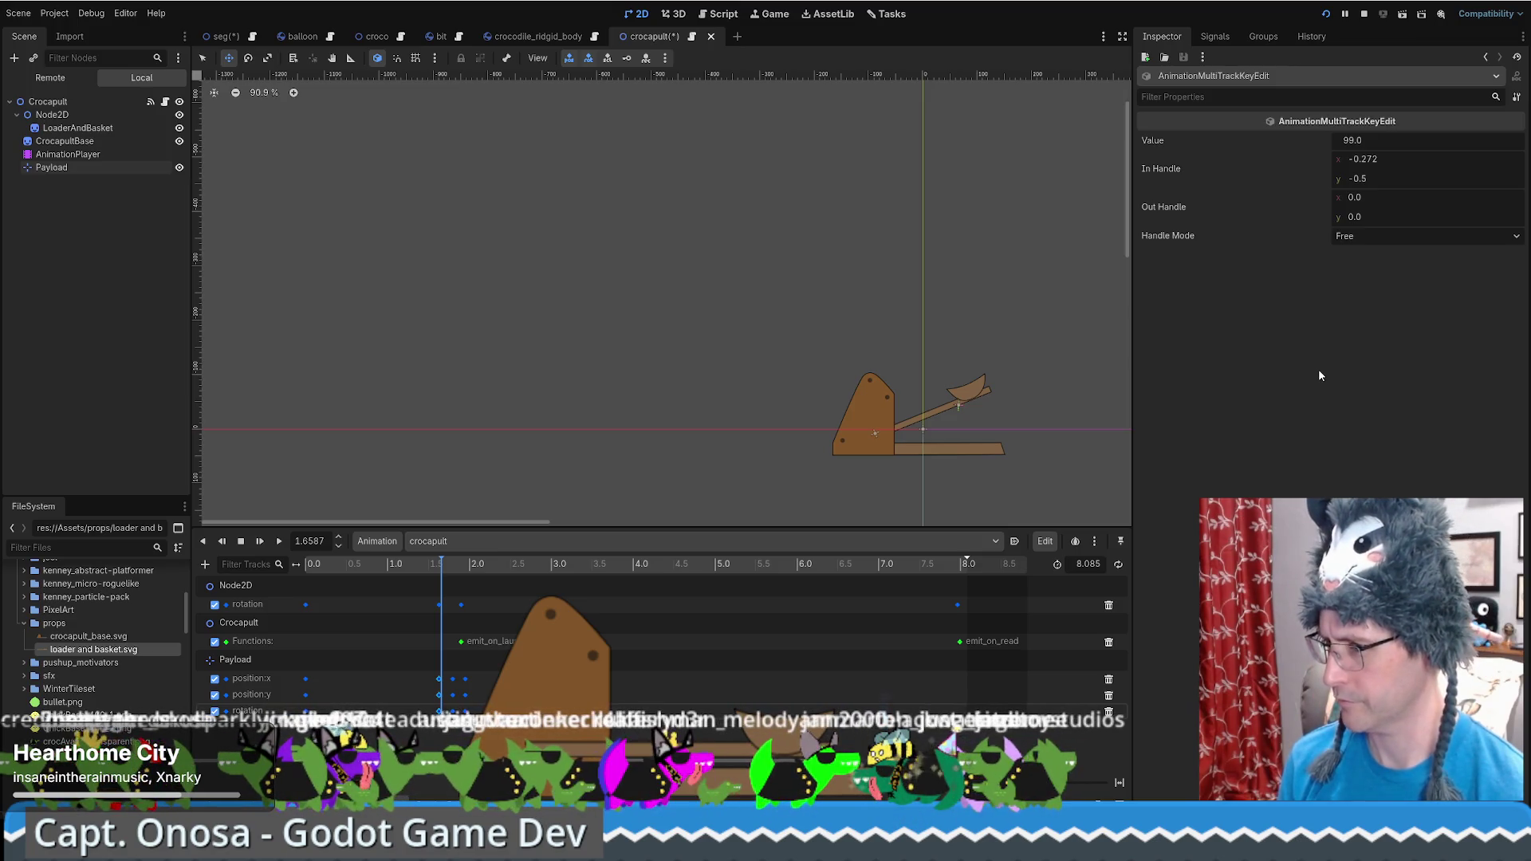
left_click(445, 576)
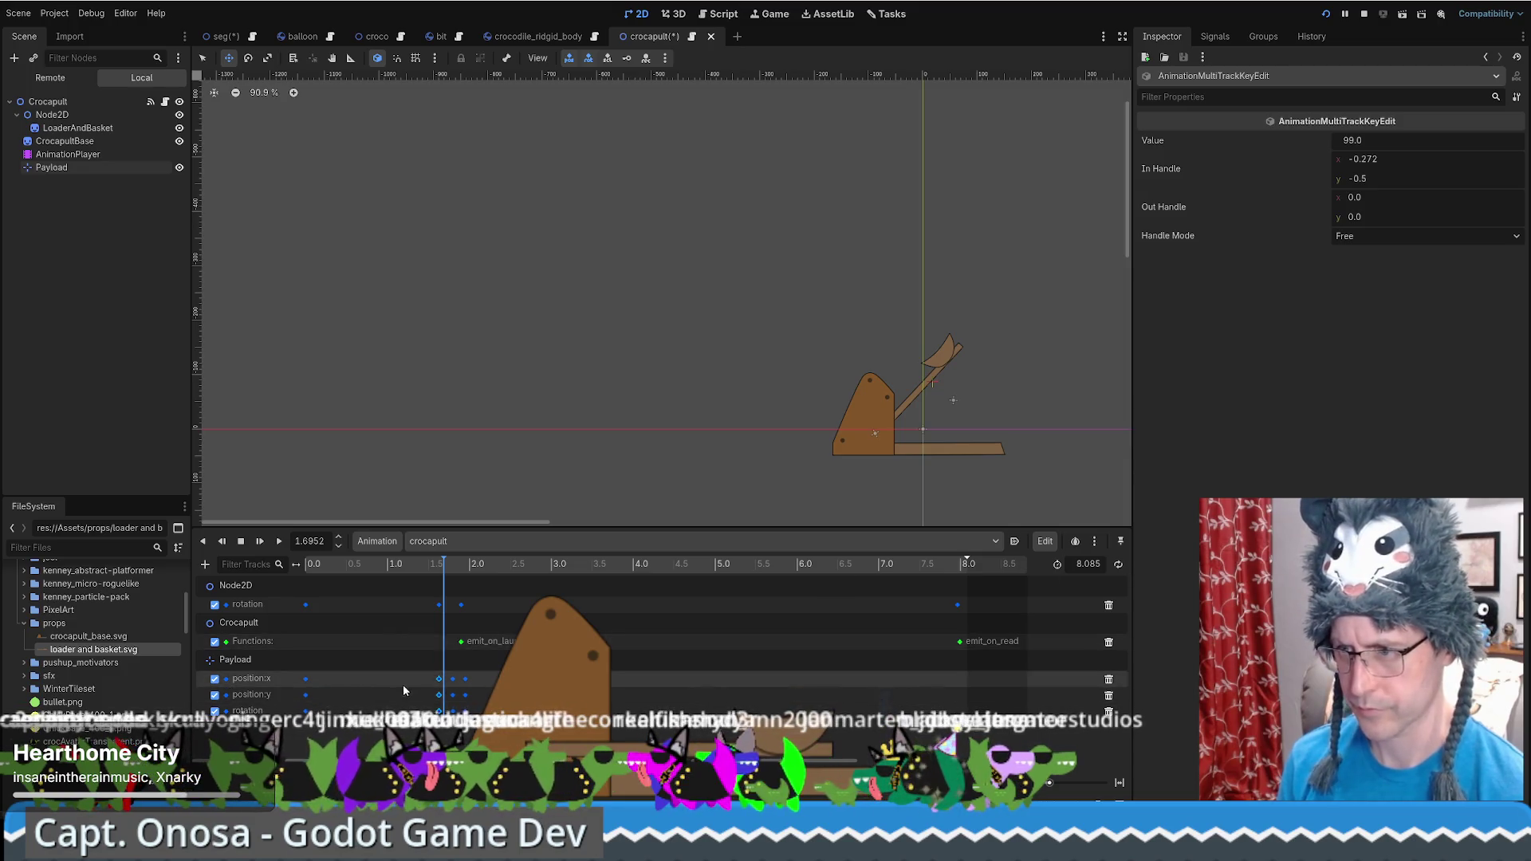
mouse_move(477, 706)
left_mouse_down()
mouse_move(435, 674)
mouse_move(445, 684)
left_mouse_up()
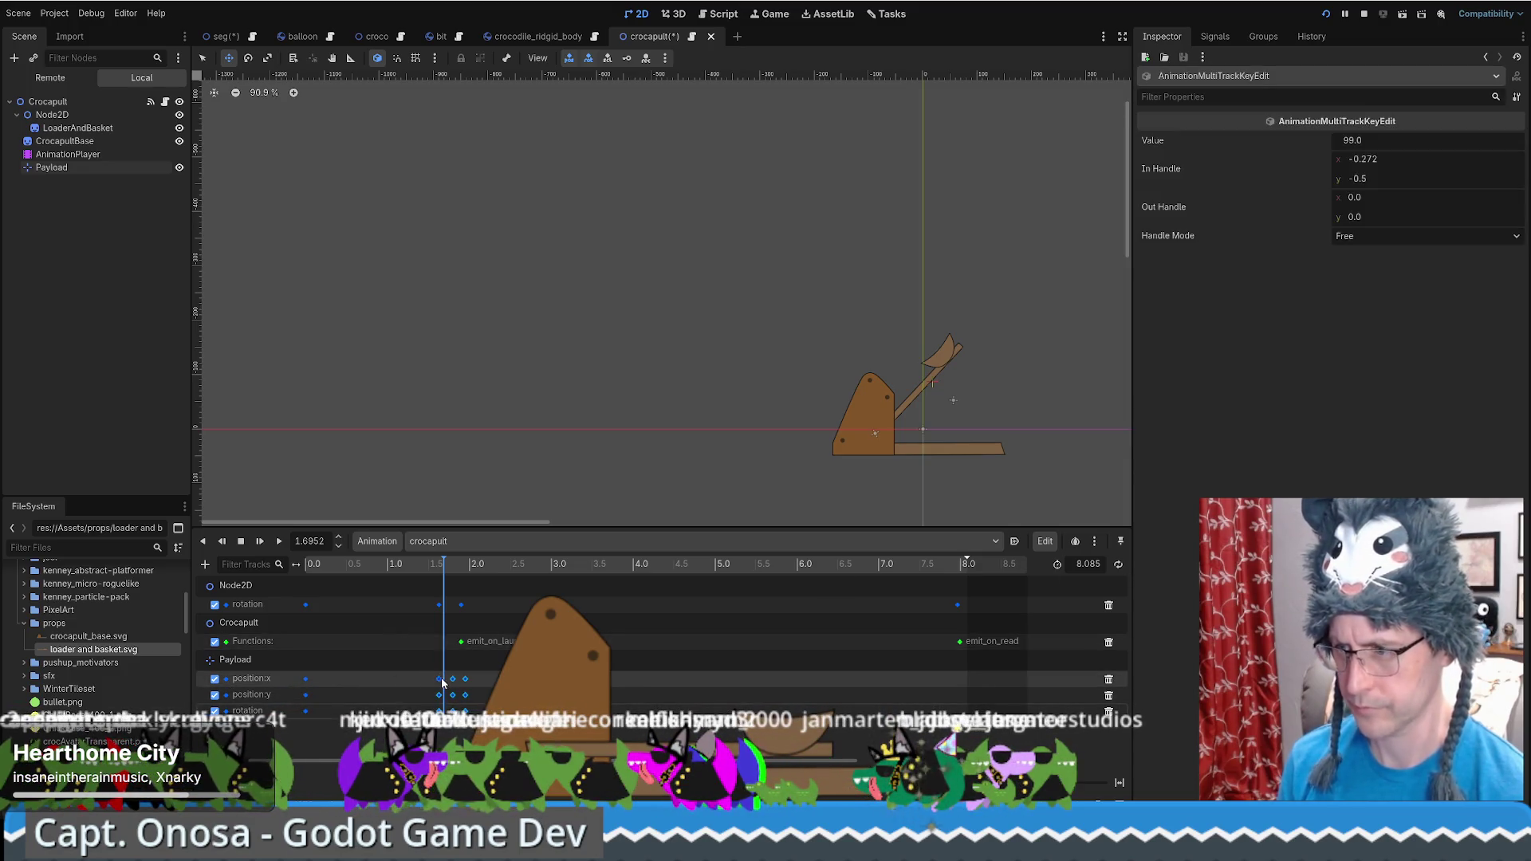
left_click(1120, 782)
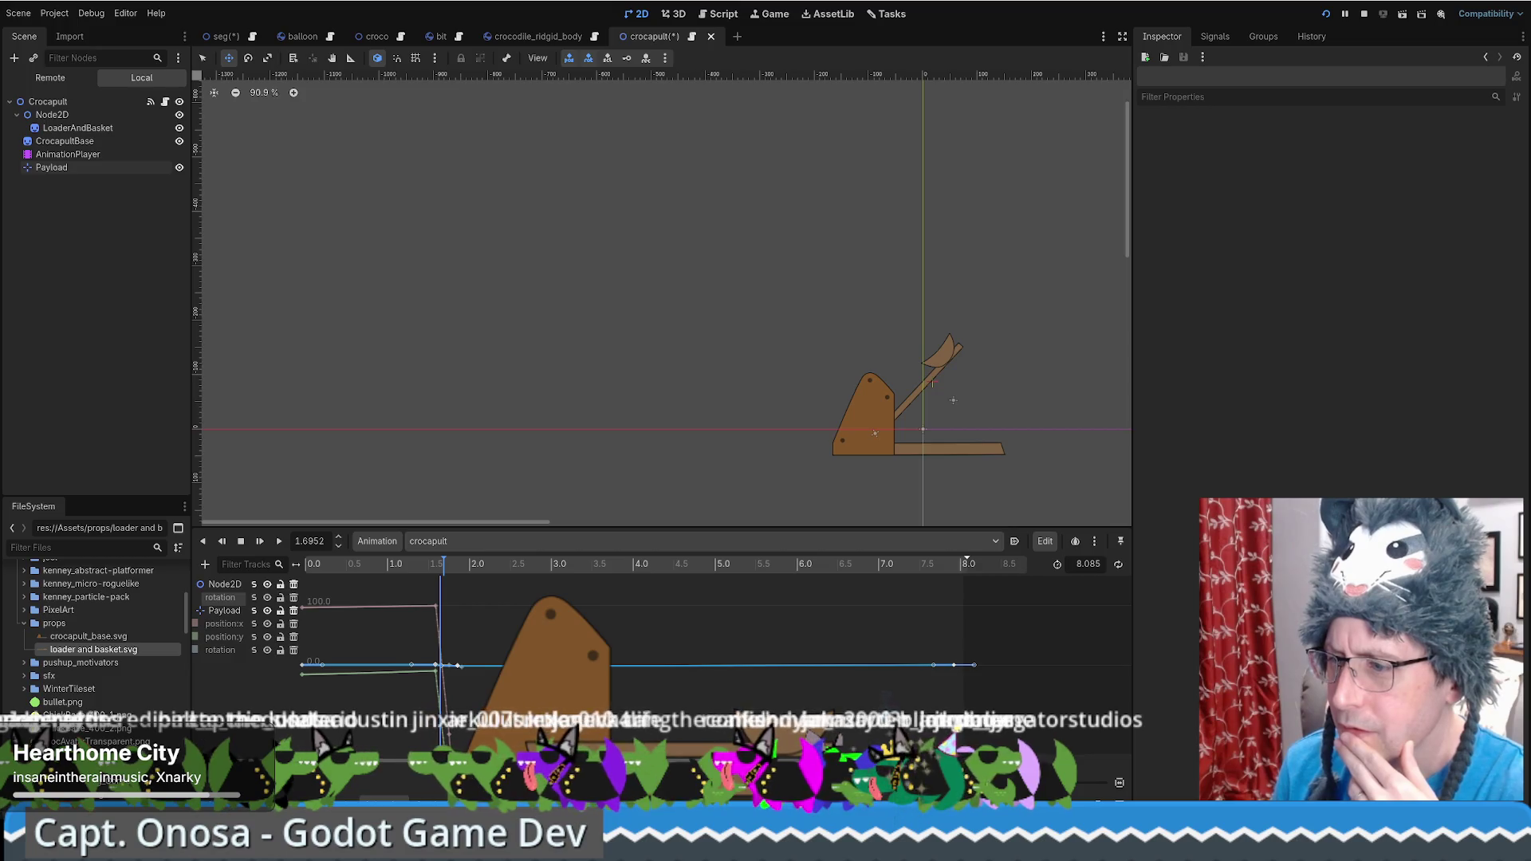
left_click(437, 566)
mouse_move(437, 568)
left_mouse_down()
mouse_move(453, 570)
mouse_move(437, 568)
left_mouse_up()
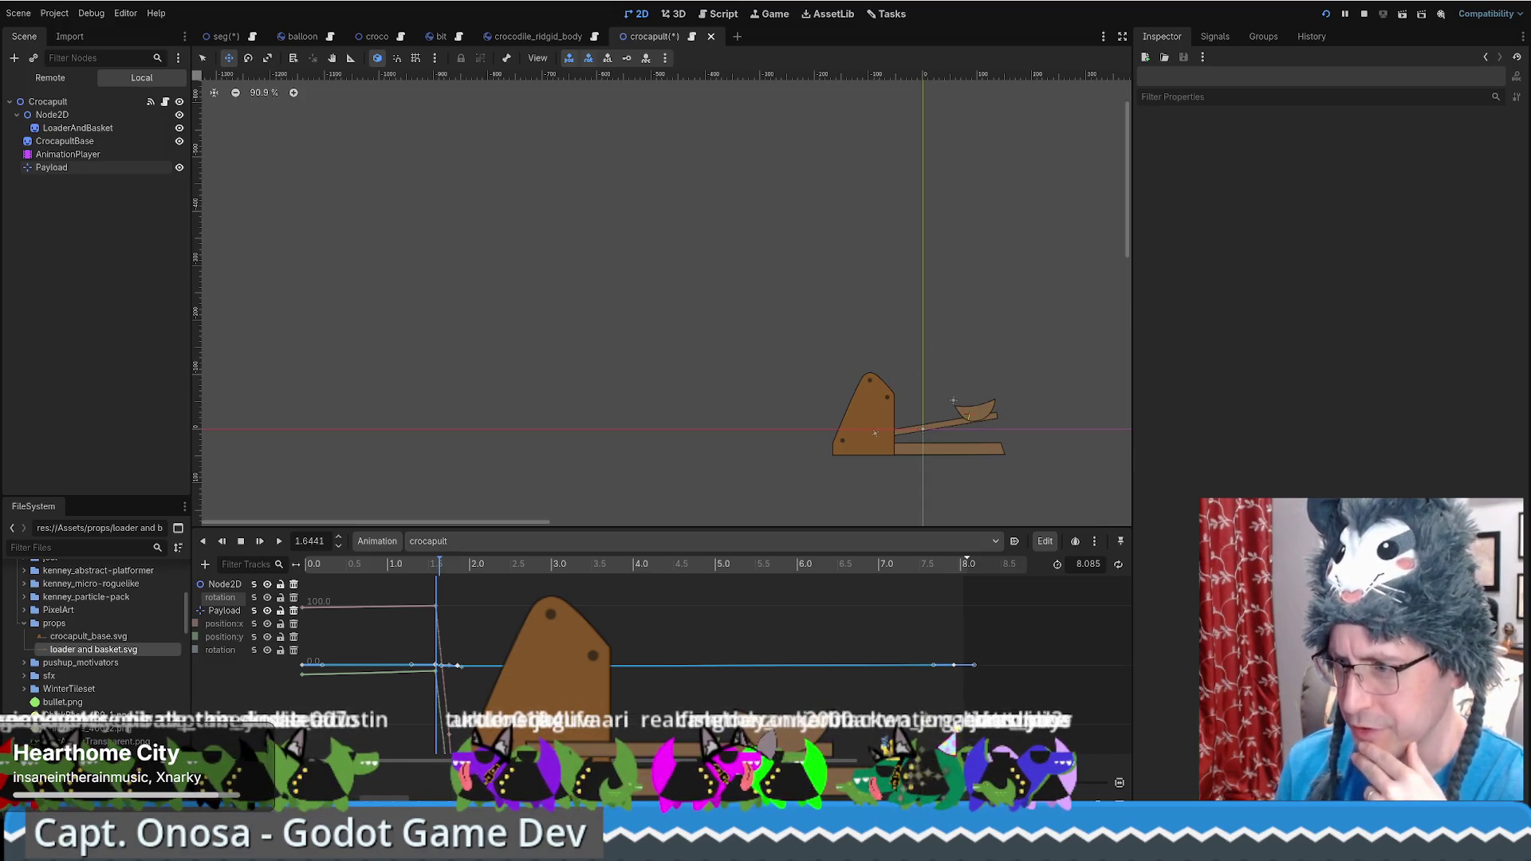
key("Escape")
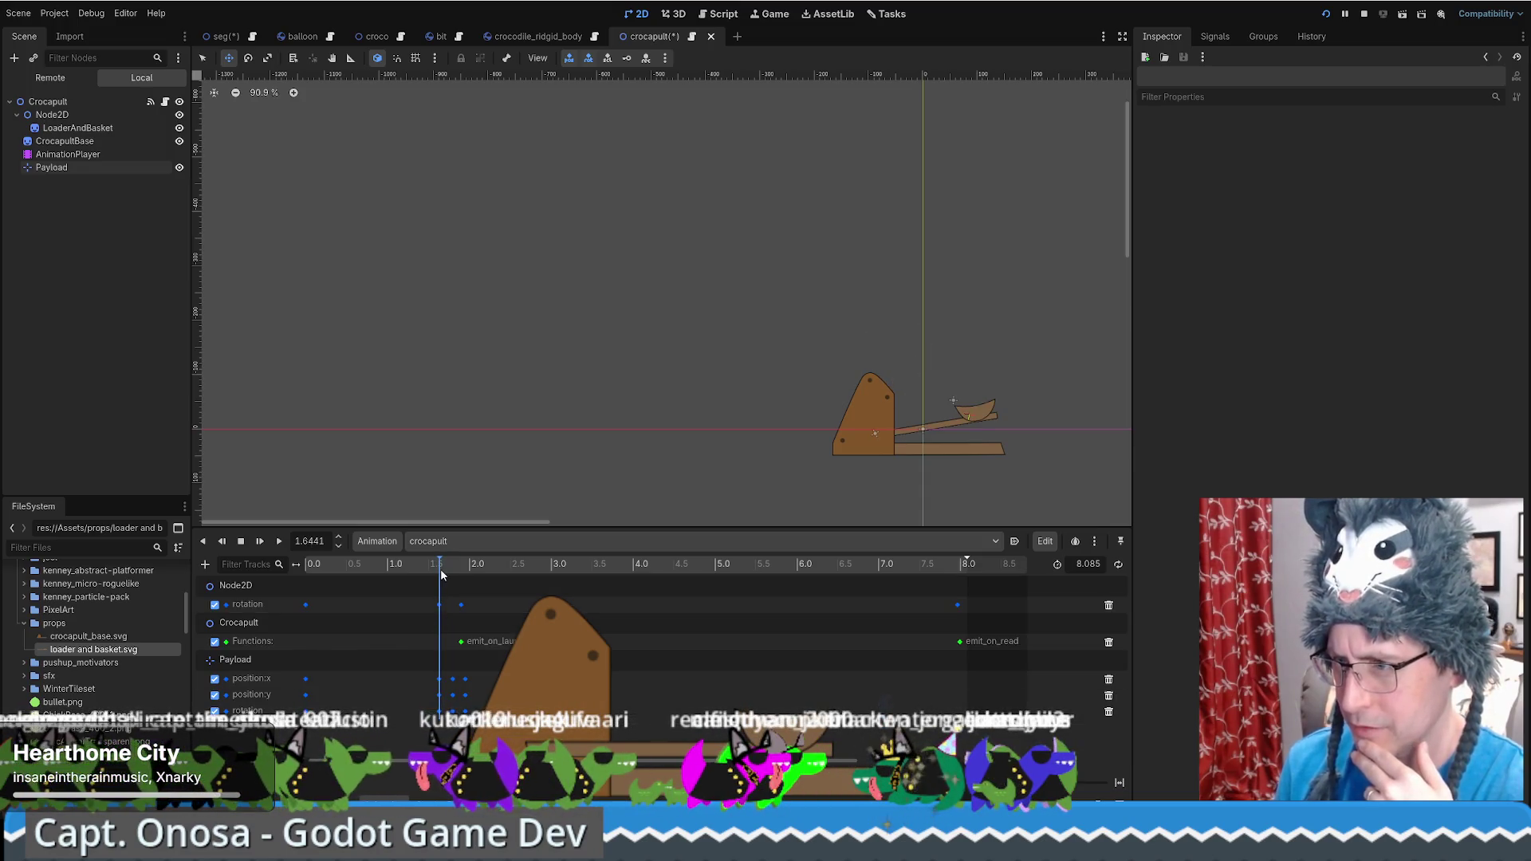
Reselect Payload and key its position where the arm is raised
left_click_drag(442, 566, 445, 566)
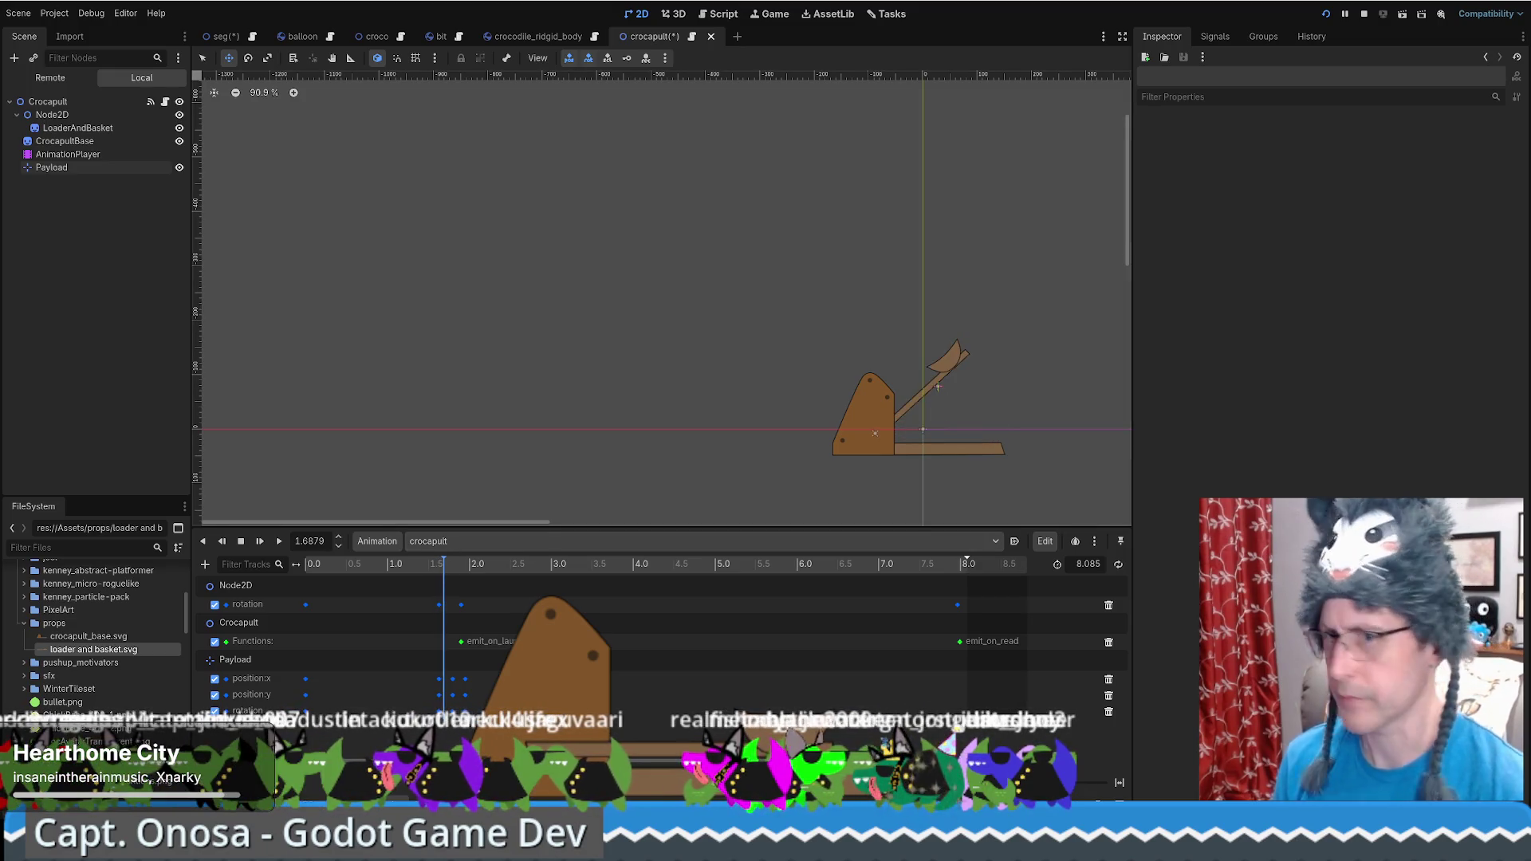
left_click(70, 155)
left_click(74, 166)
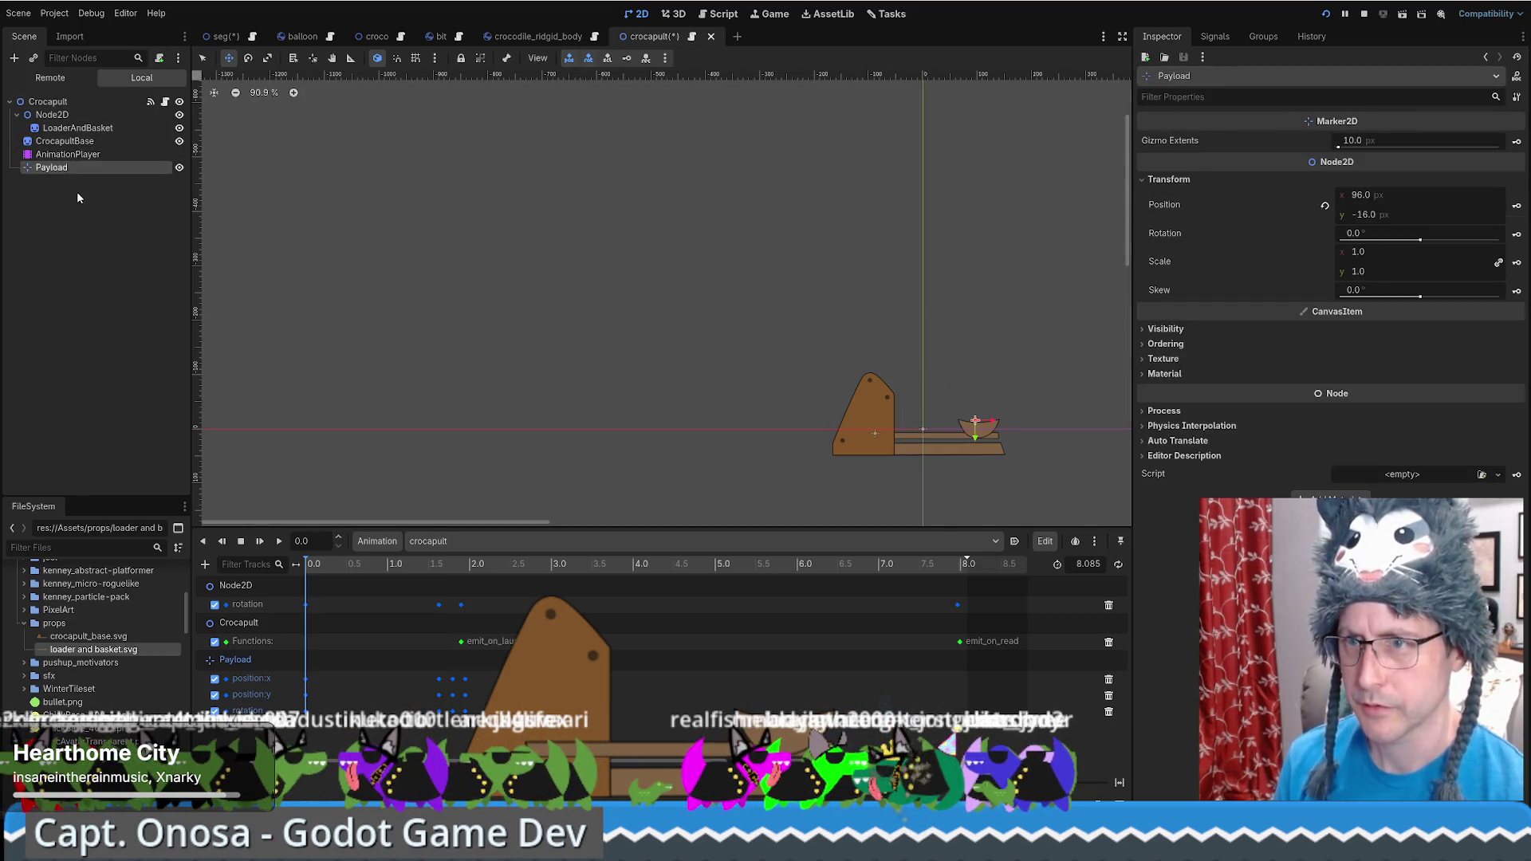
left_click_drag(332, 567, 444, 579)
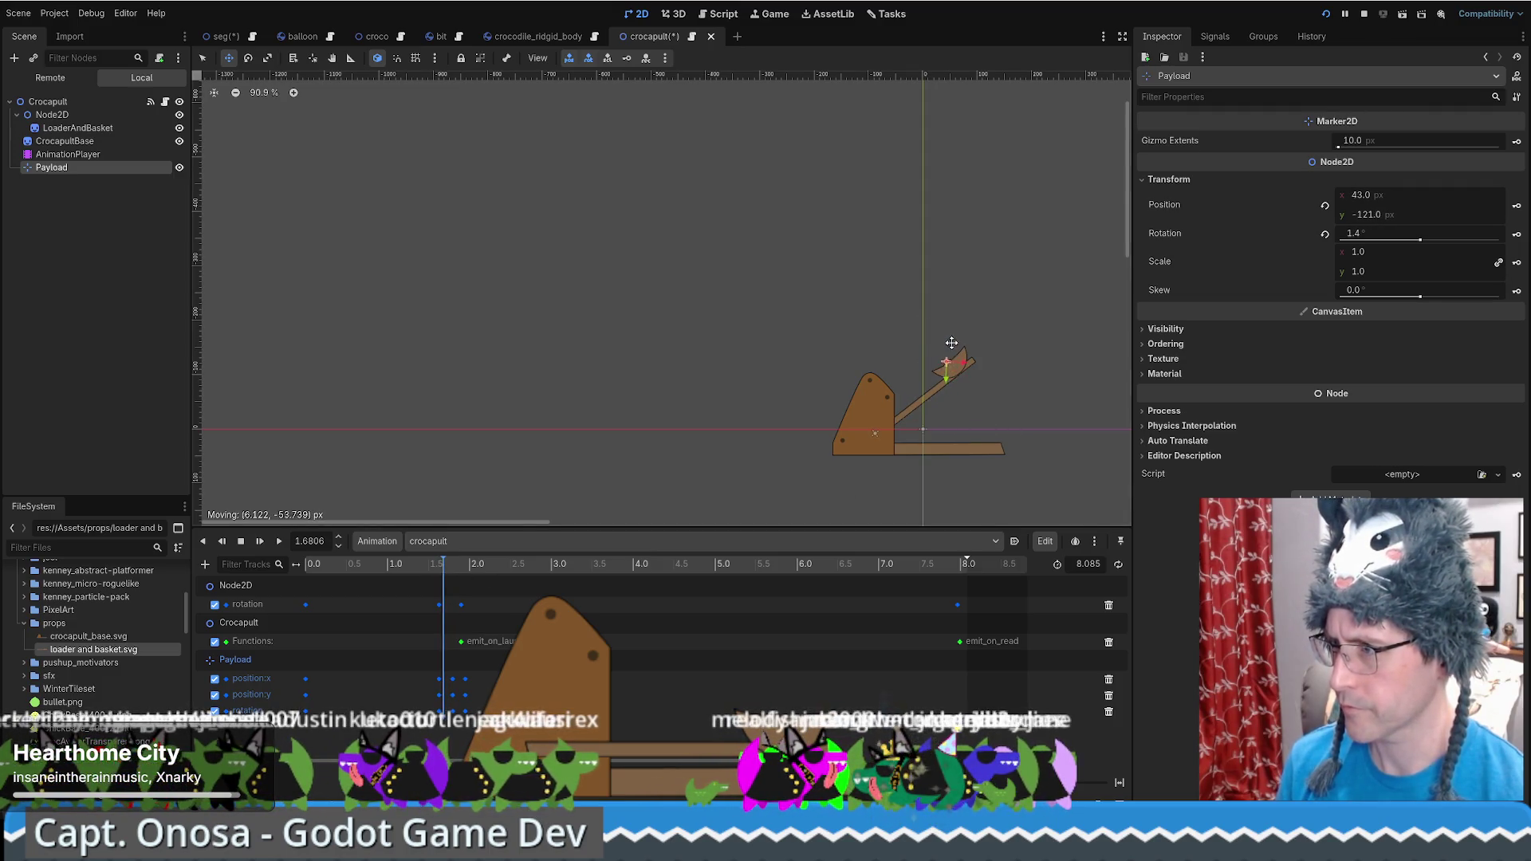
left_click(1517, 208)
left_click_drag(445, 571, 449, 565)
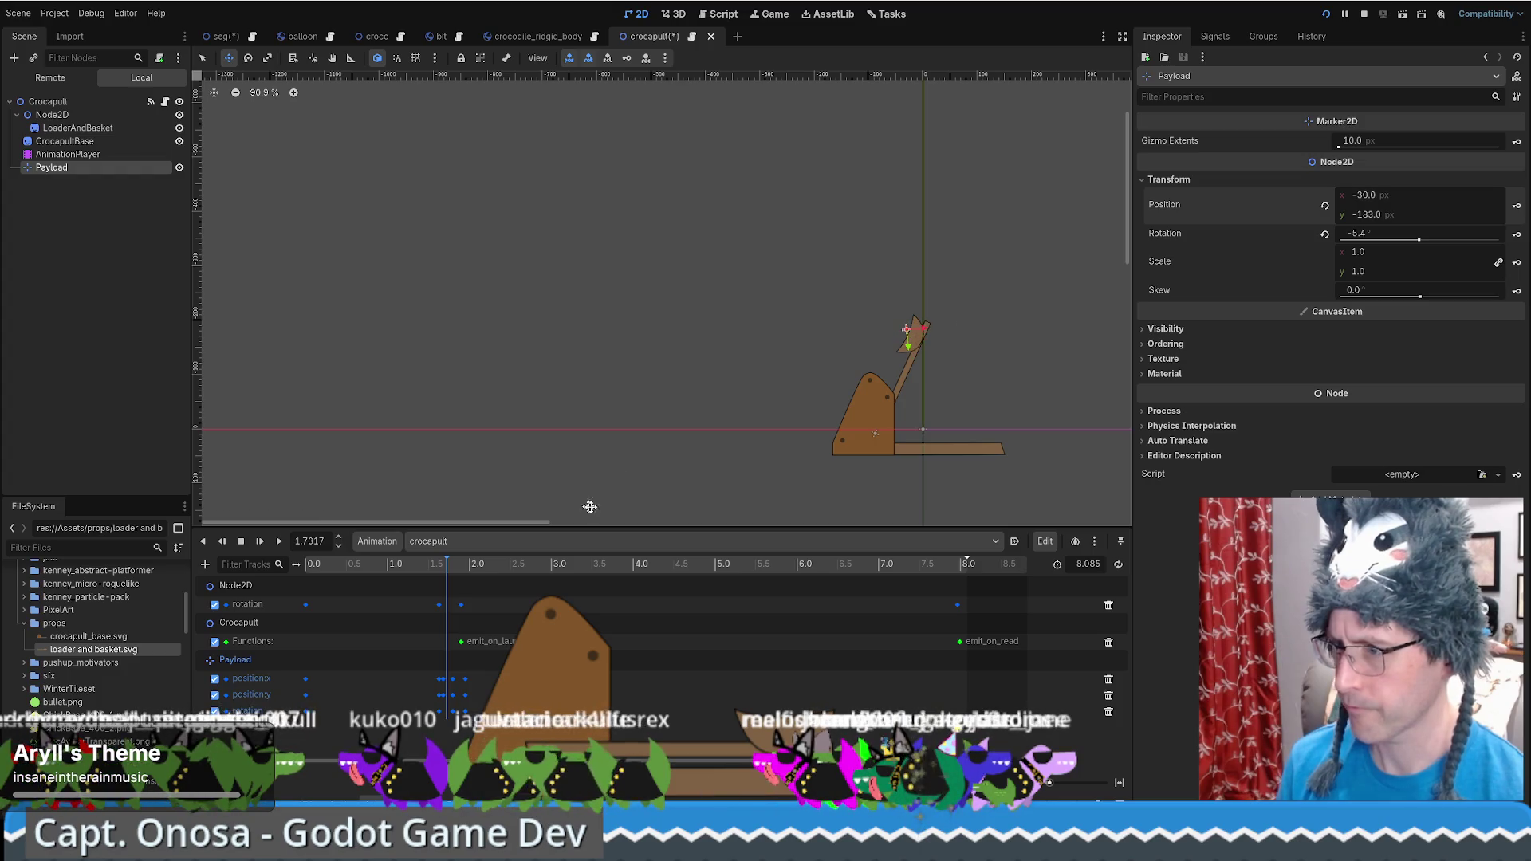
Scrub and play the launch between about 1.78 and 2.8 seconds
left_click(452, 563)
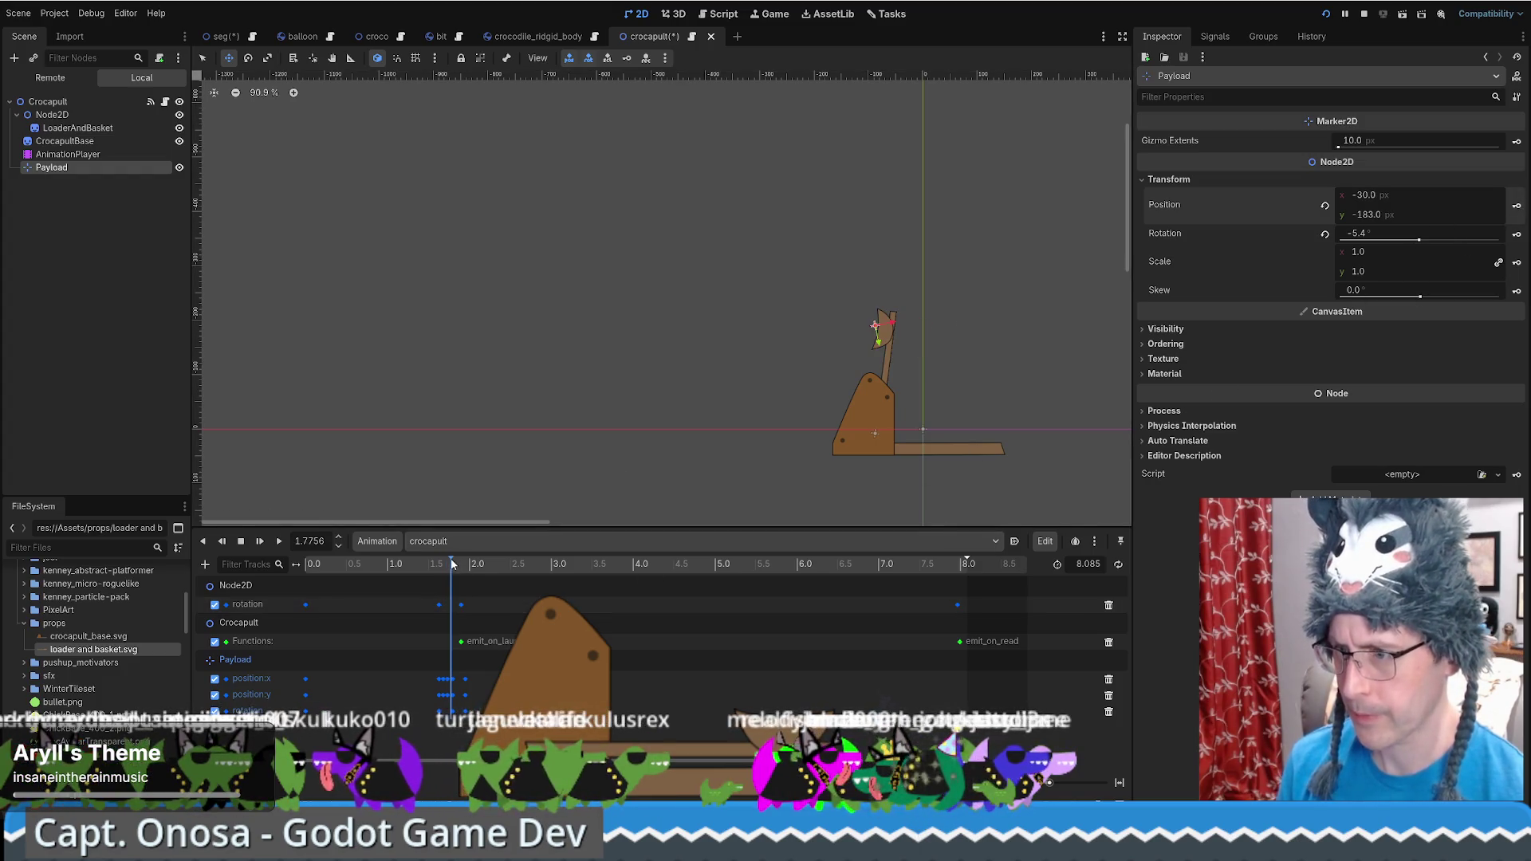
left_click_drag(453, 564, 470, 564)
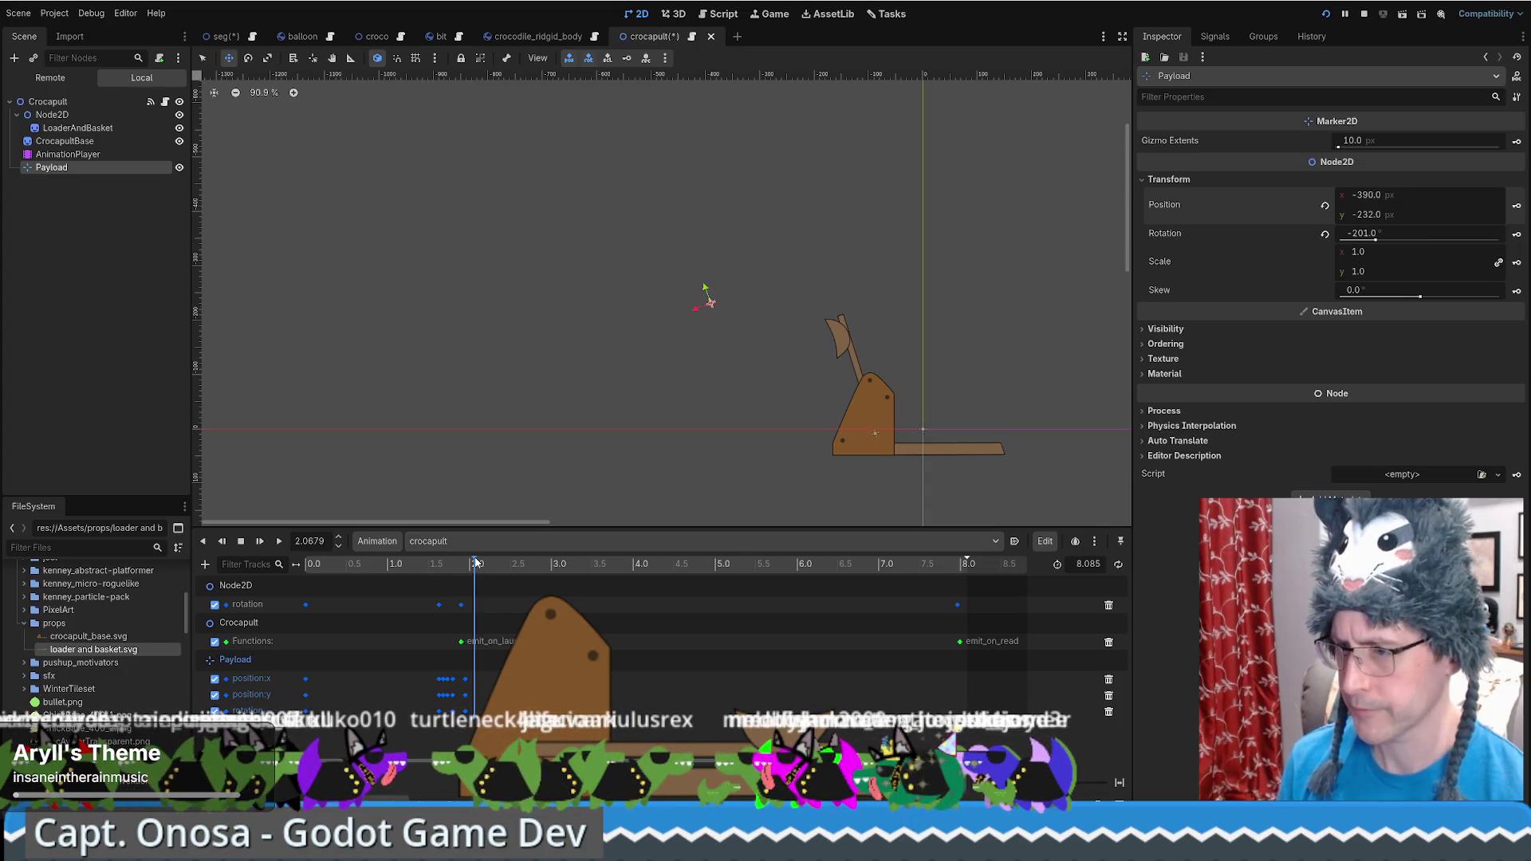
mouse_move(552, 571)
left_mouse_down()
mouse_move(447, 566)
mouse_move(461, 577)
left_mouse_up()
key("d")
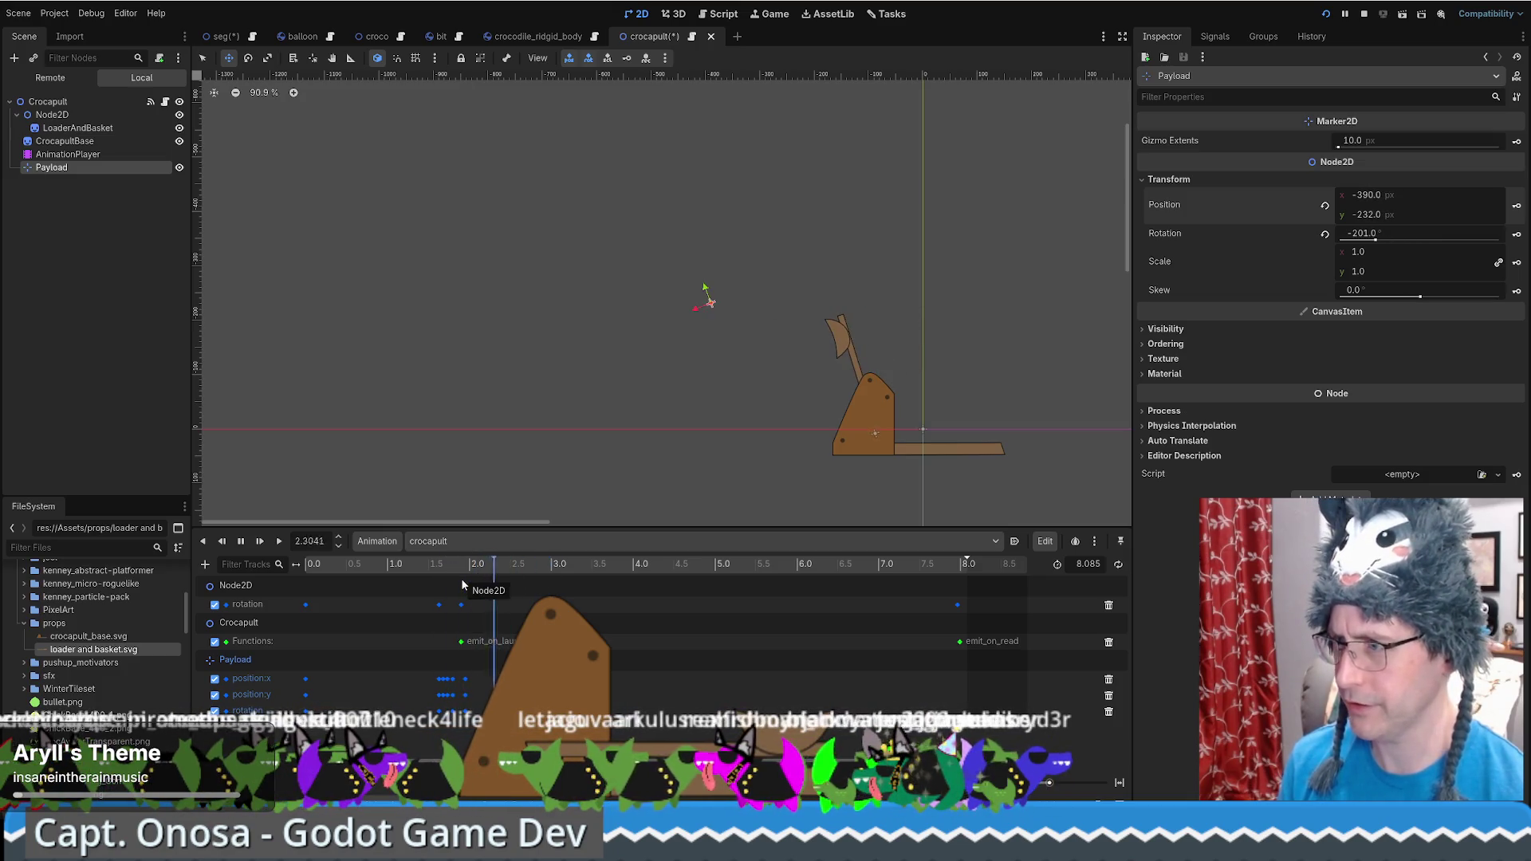
left_click(242, 542)
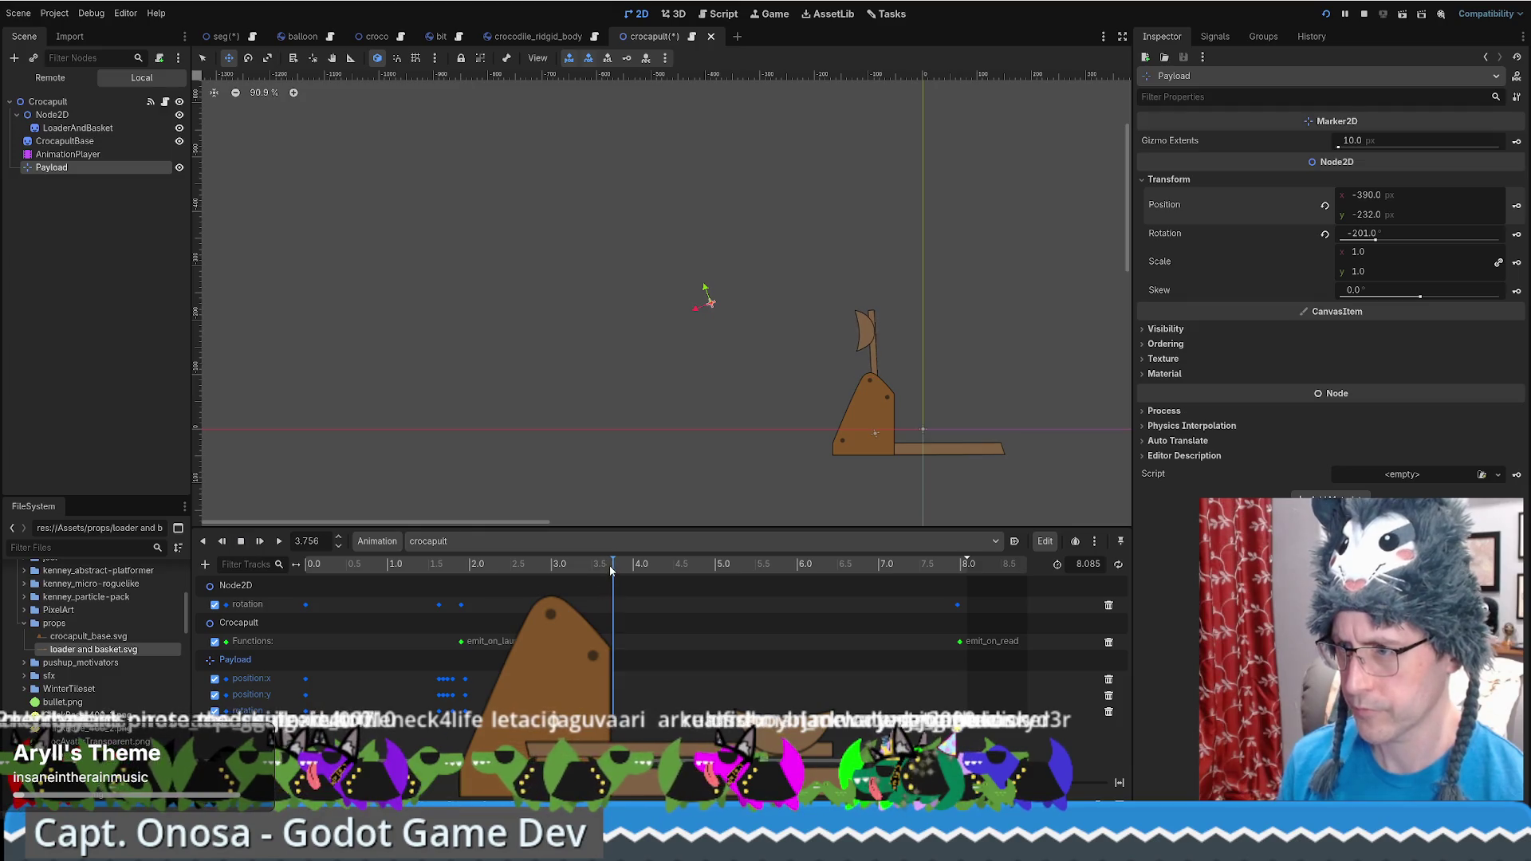
left_click_drag(612, 570, 537, 583)
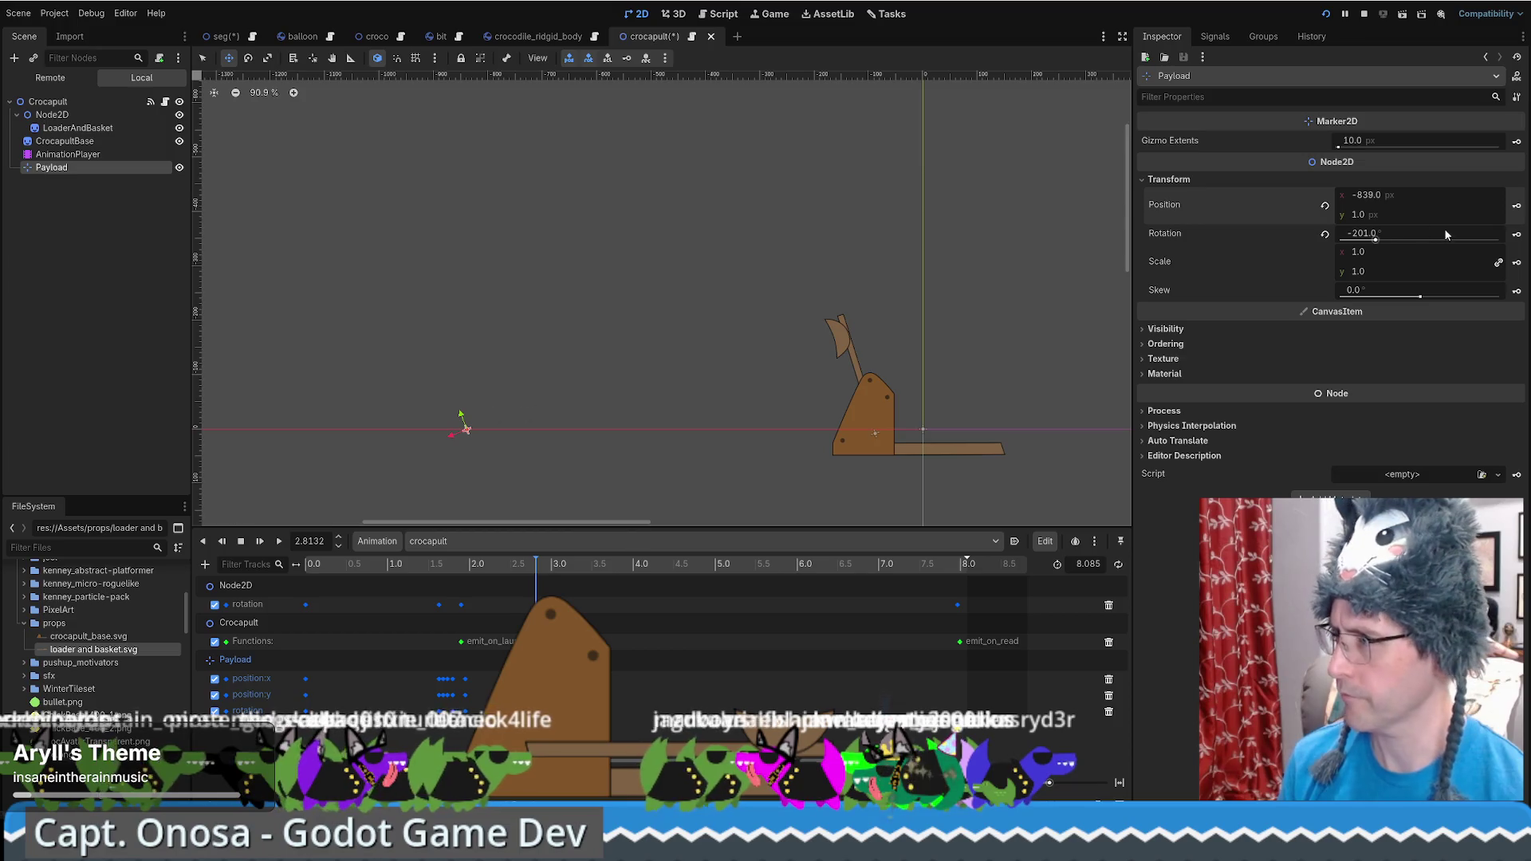
Turn Payload's rotation to about -292°, replay the launch, and select its x-position keyframe
left_click_drag(1413, 233, 1364, 232)
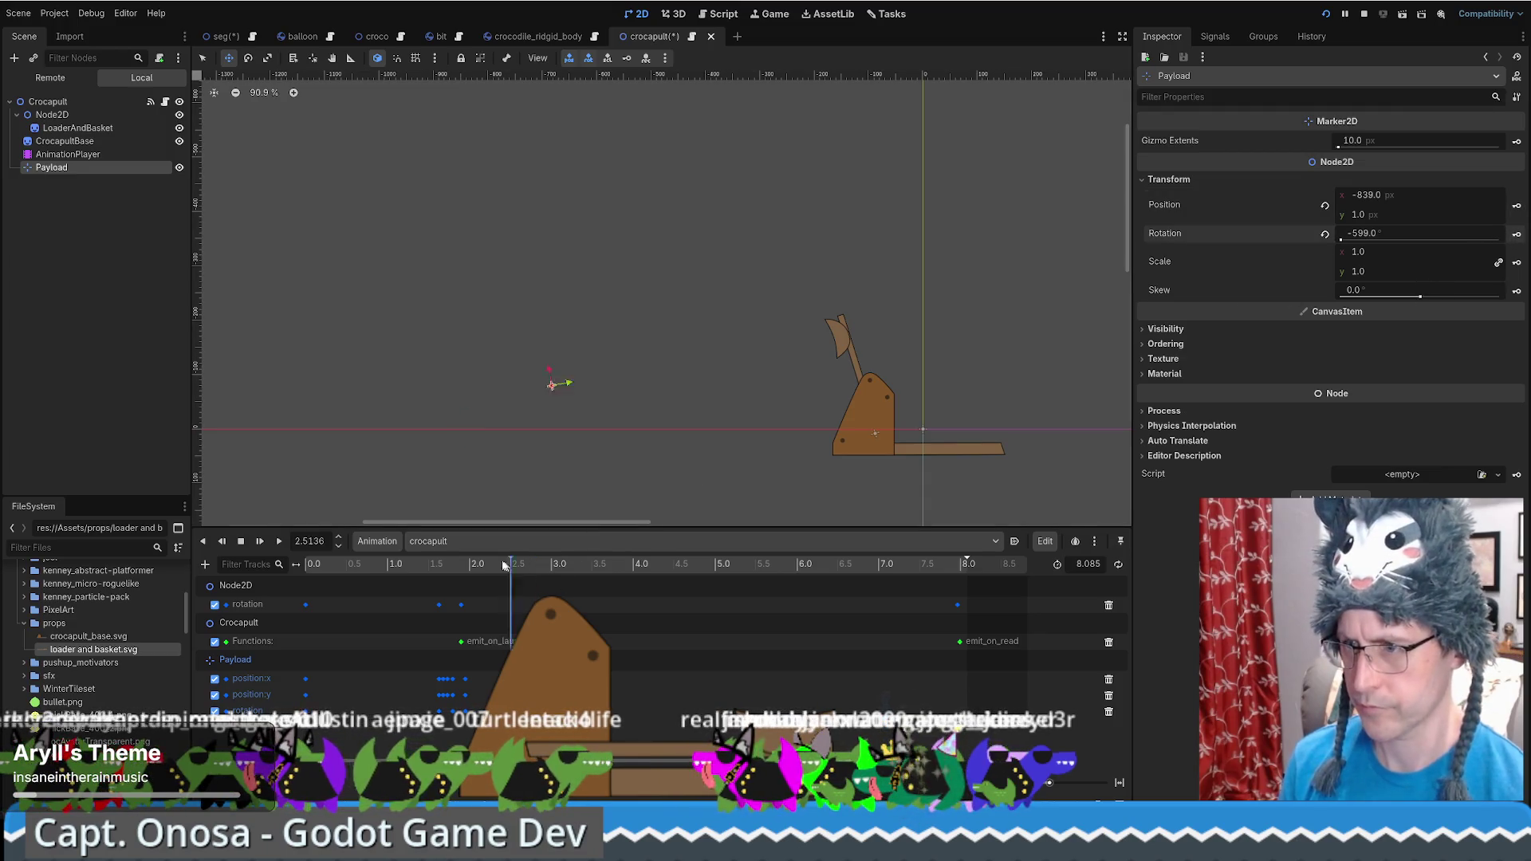
left_click_drag(504, 565, 295, 563)
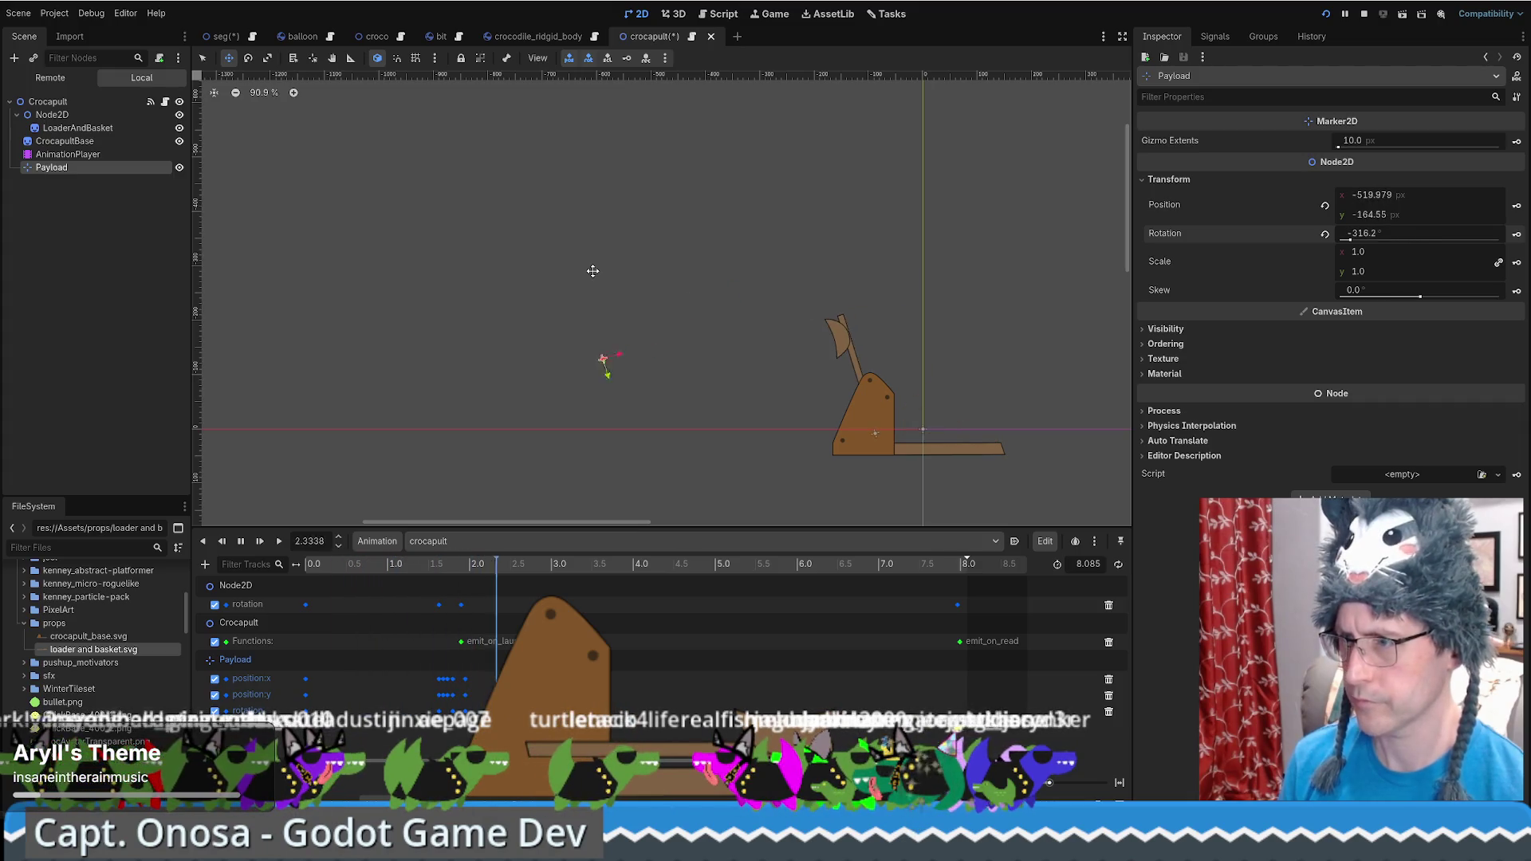
key("s")
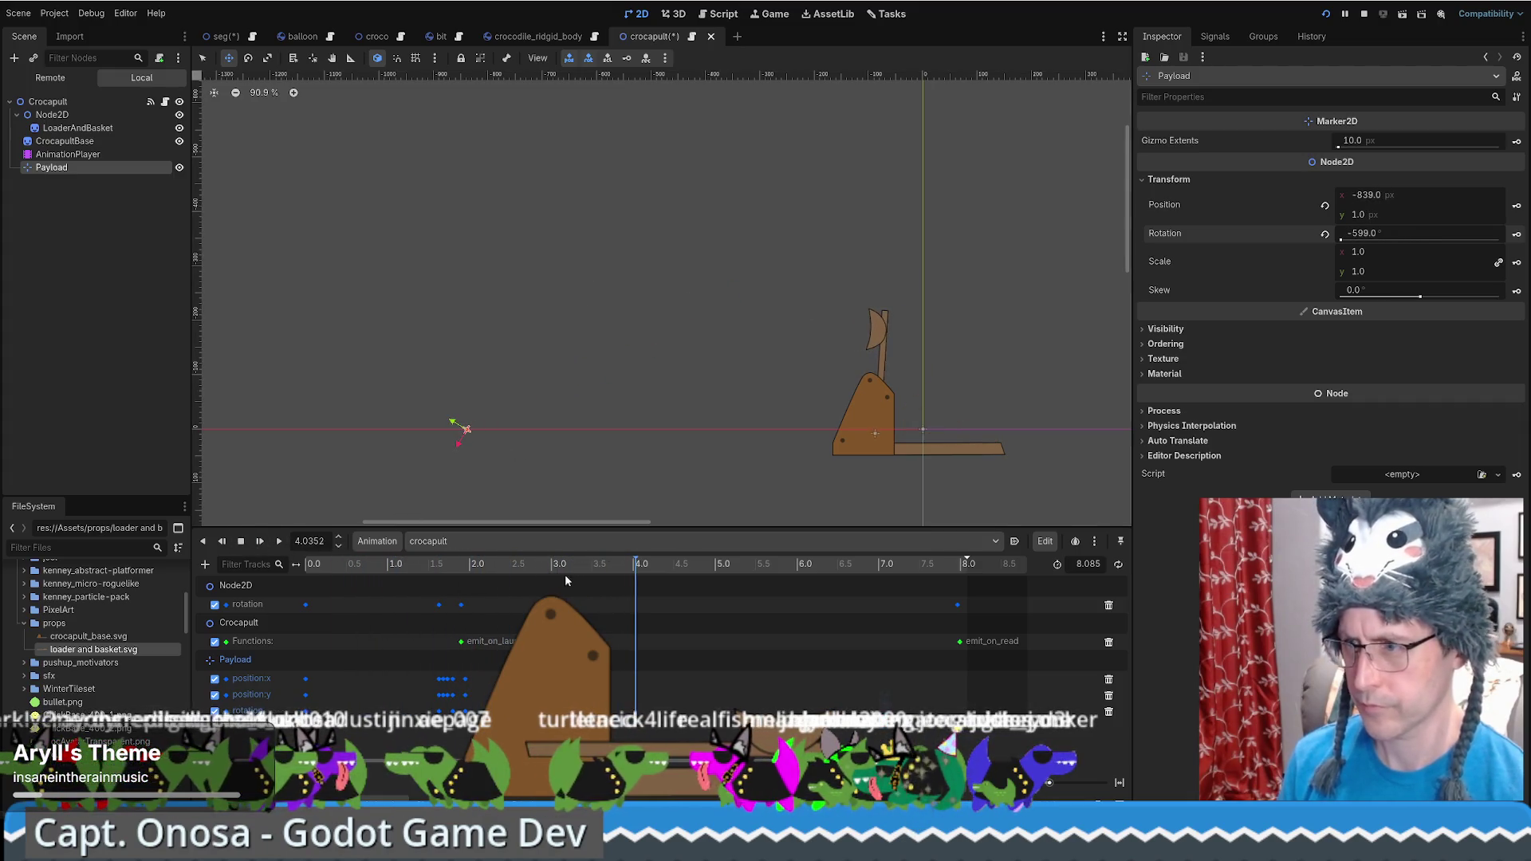
left_click_drag(636, 567, 413, 589)
key("d")
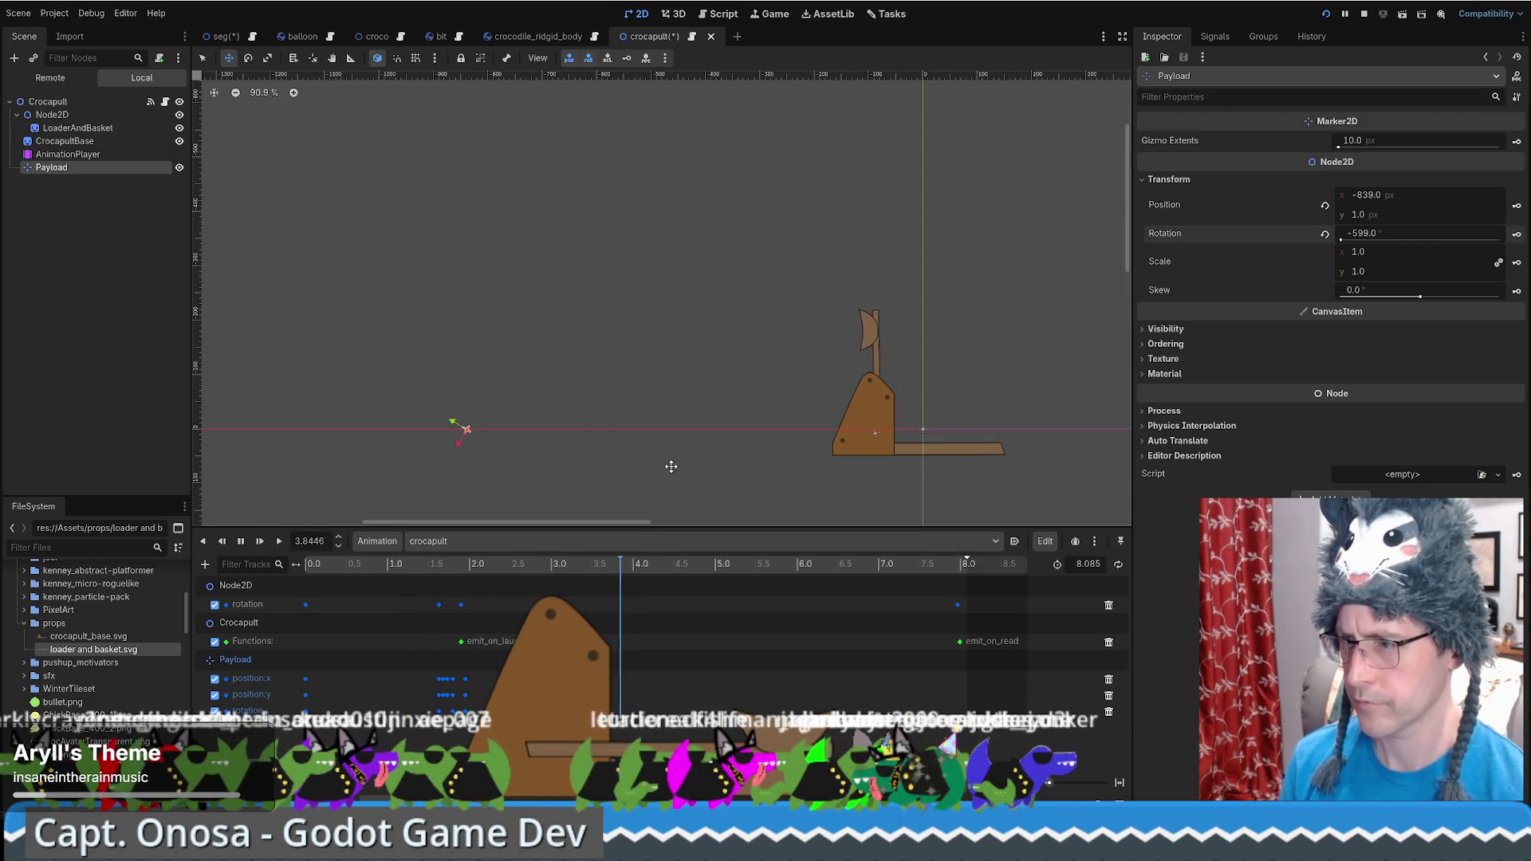
key("f")
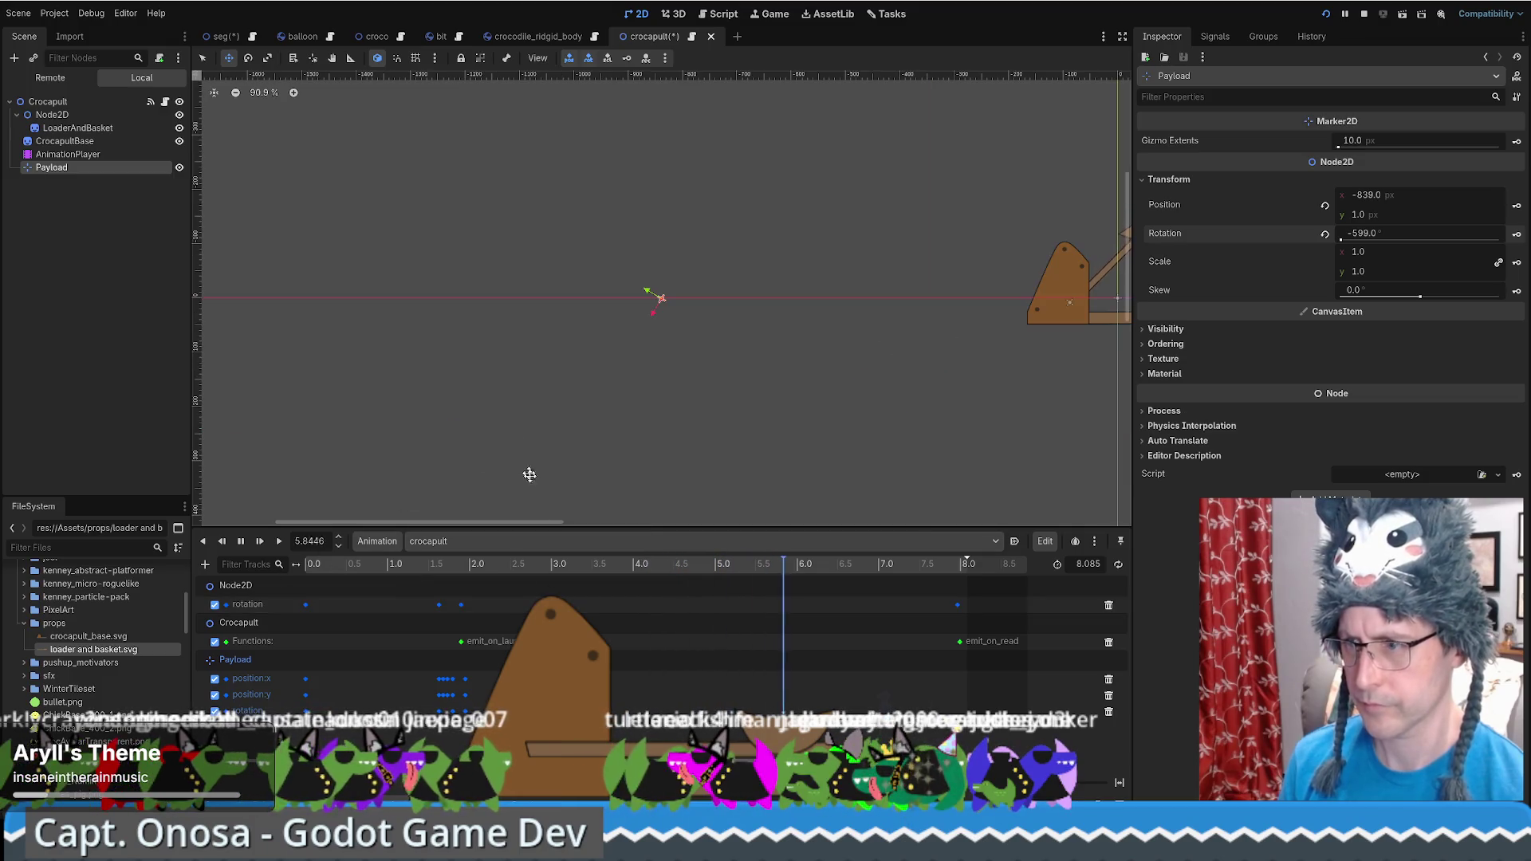
mouse_move(602, 567)
left_mouse_down()
mouse_move(435, 576)
mouse_move(485, 581)
left_mouse_up()
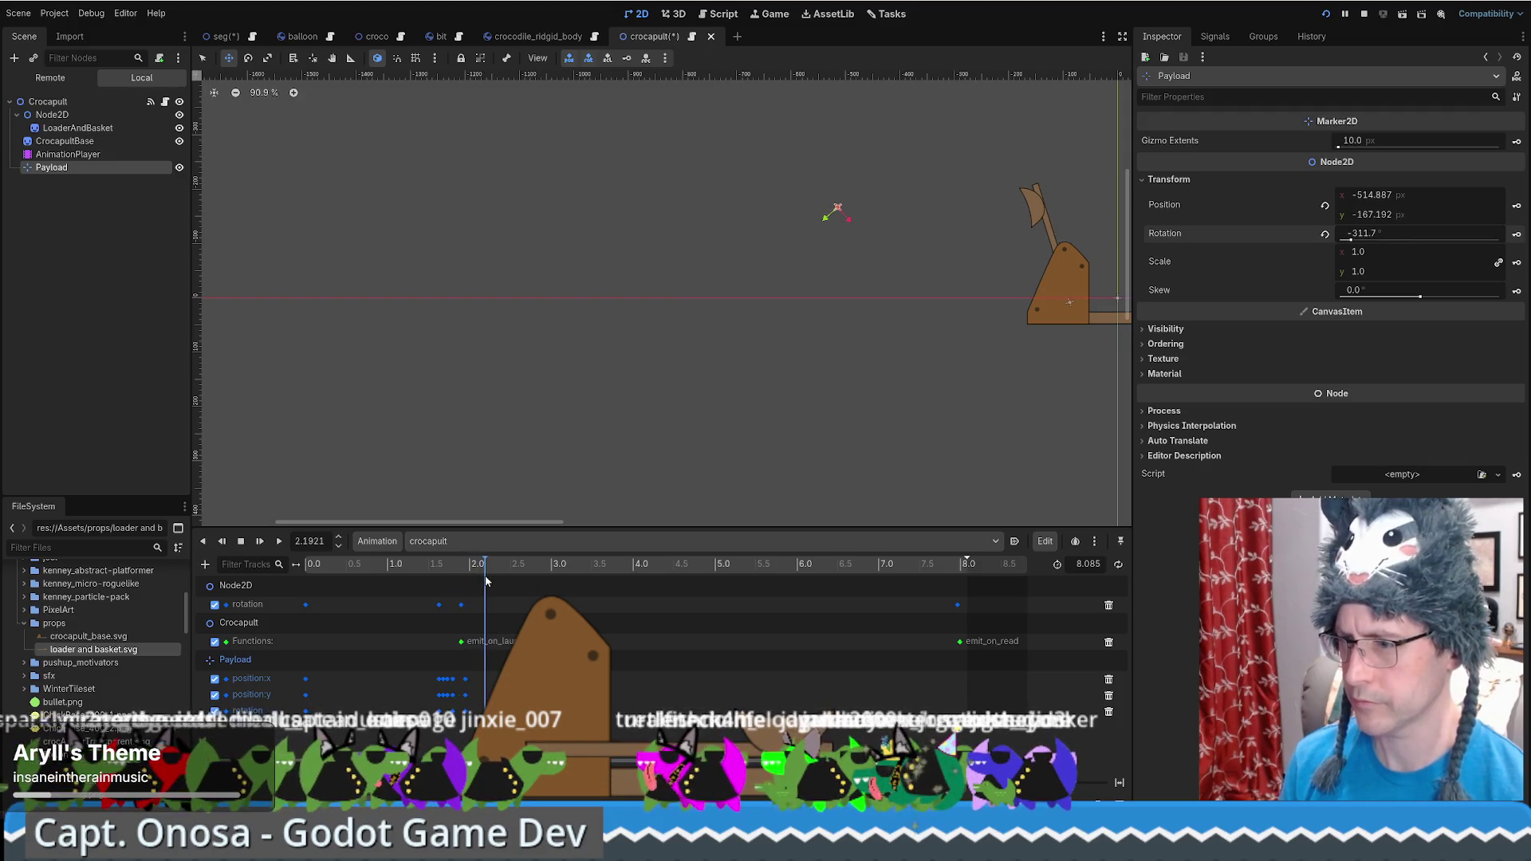
left_click(465, 678)
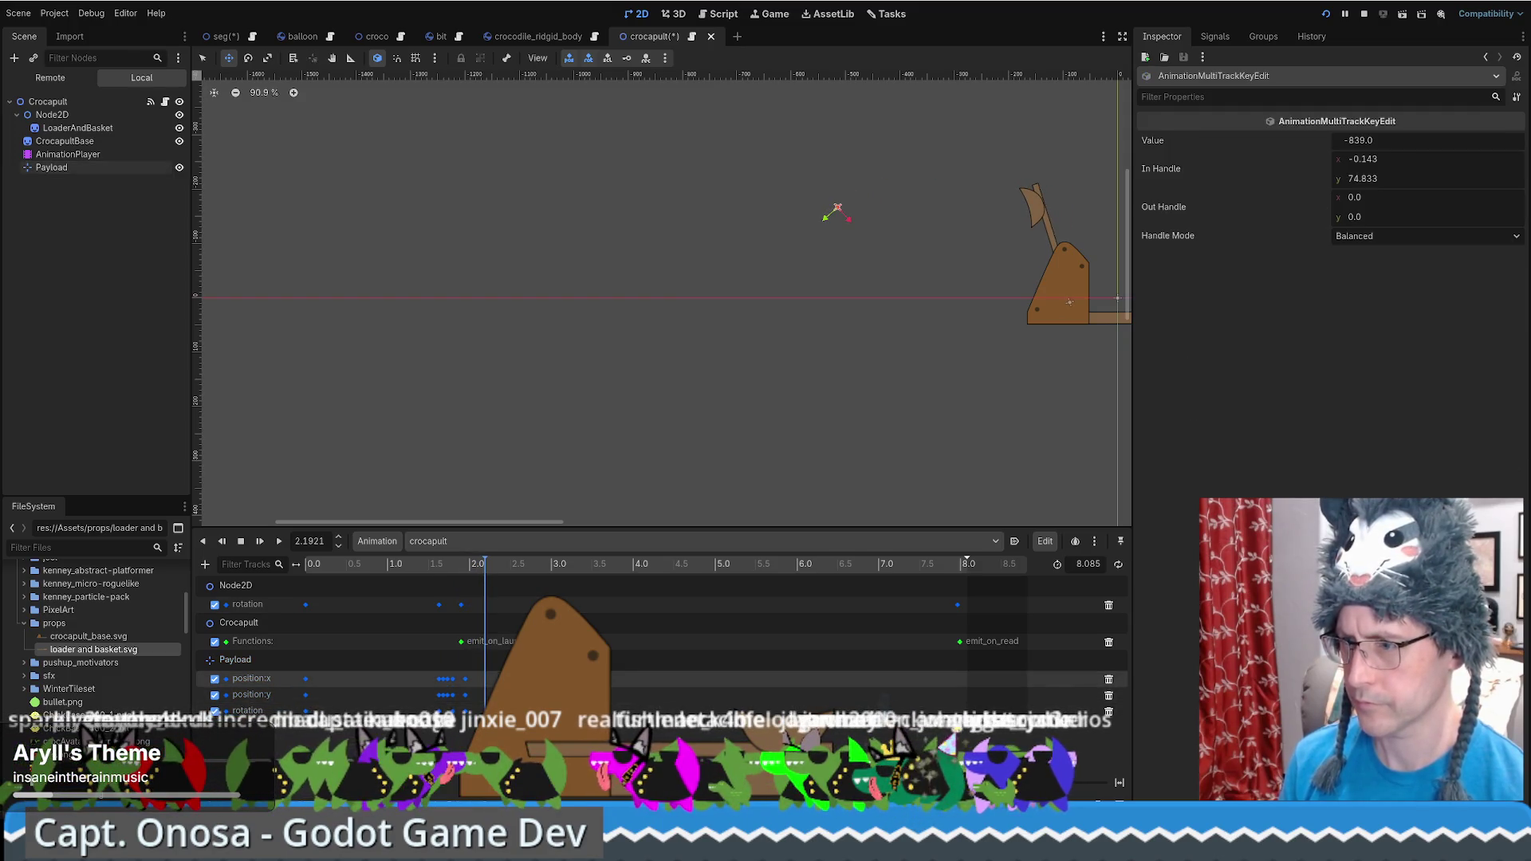
Scrub the animation to about 1.7 seconds and play the launch to check the Payload's motion
mouse_move(485, 567)
left_mouse_down()
mouse_move(437, 567)
mouse_move(500, 569)
mouse_move(399, 569)
mouse_move(590, 576)
mouse_move(368, 581)
left_mouse_up()
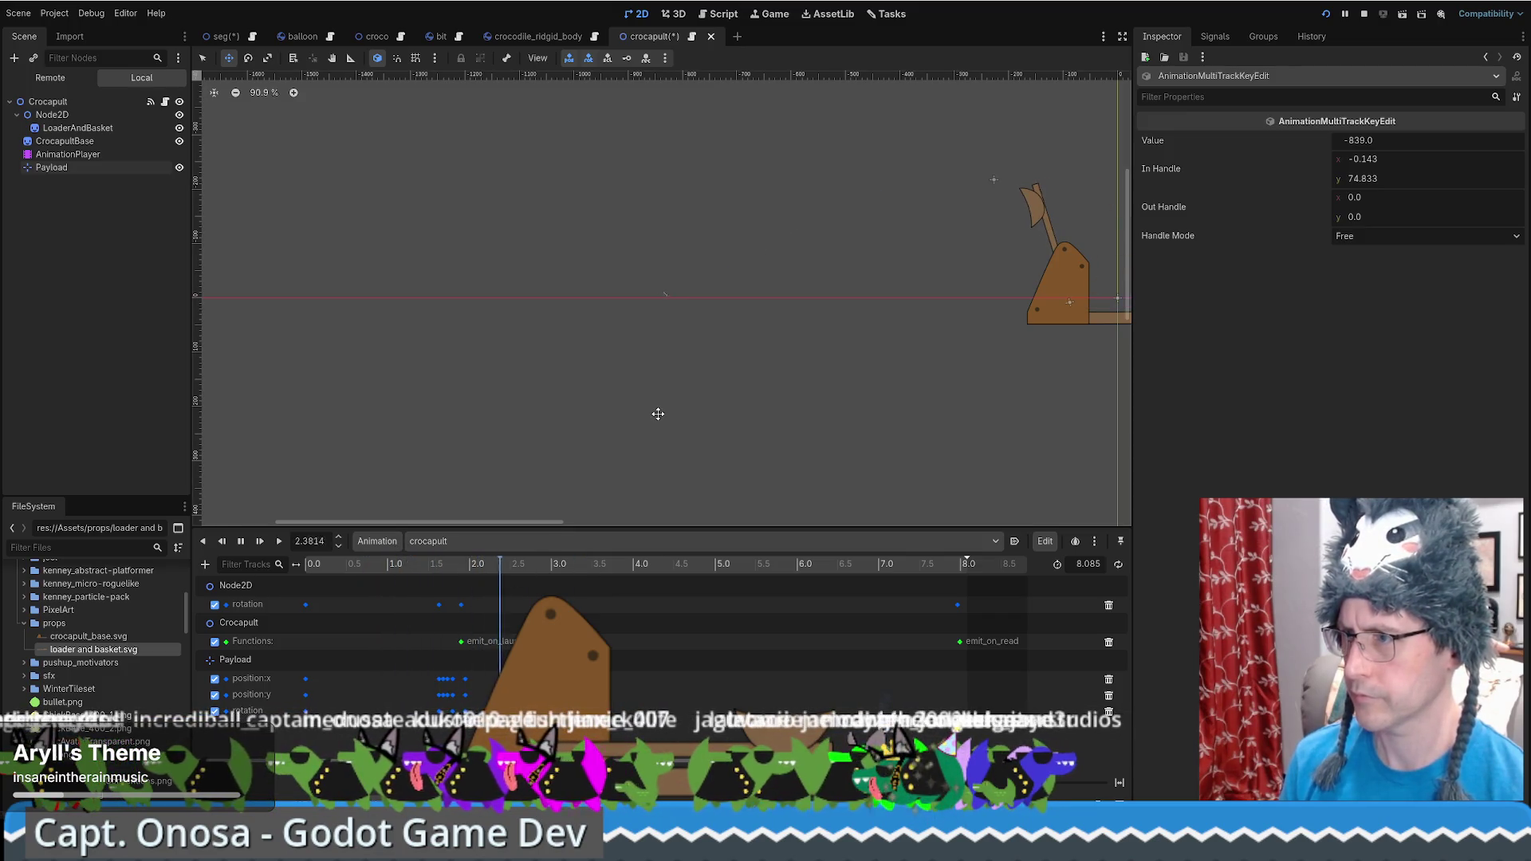
key("s")
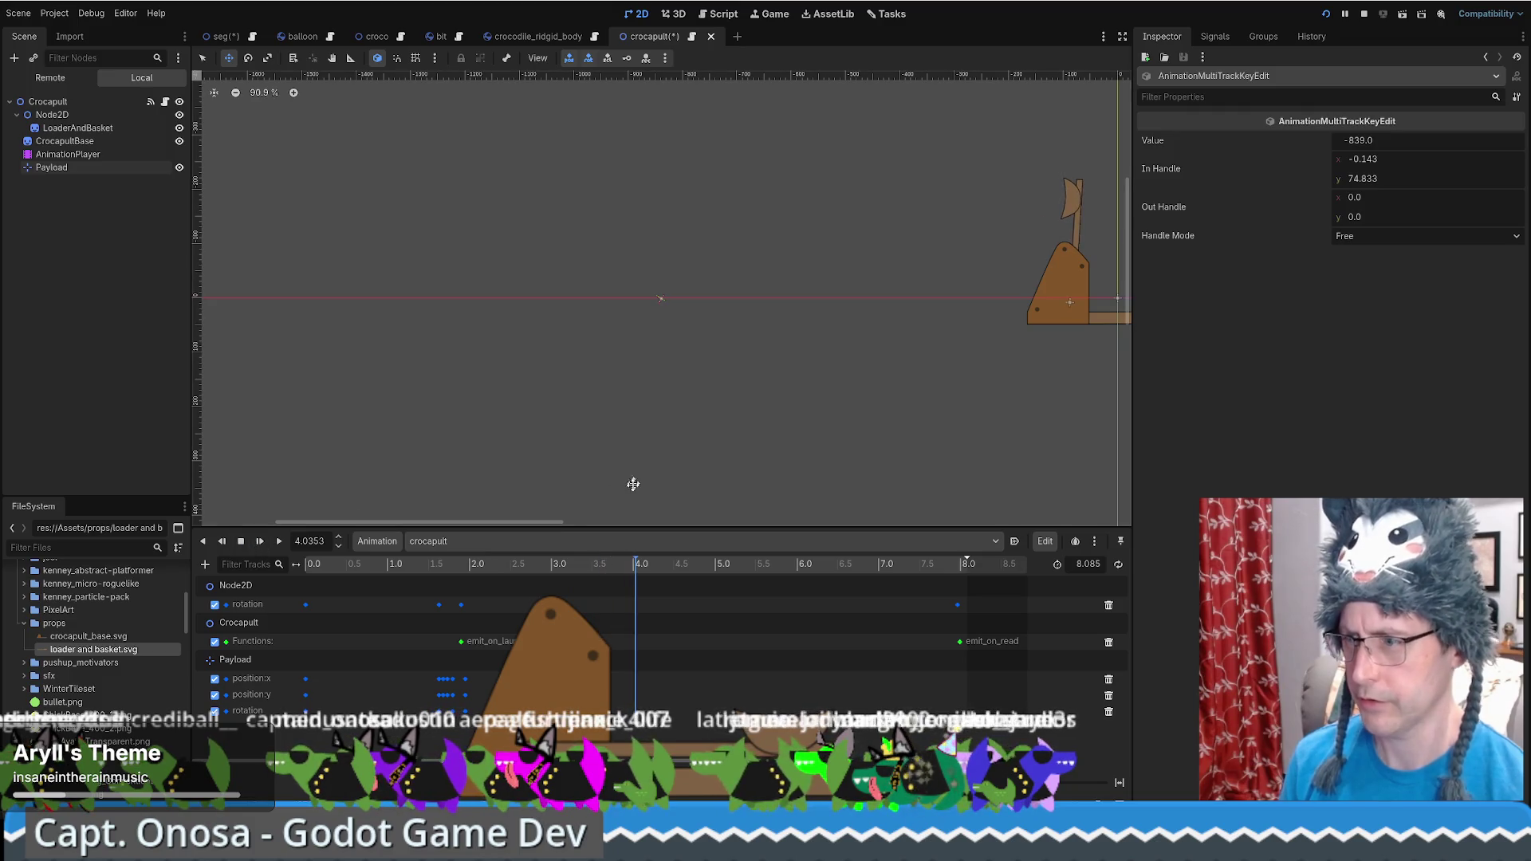
scroll(789, 346, "down", 2)
scroll(861, 311, "down", 2)
left_click_drag(862, 311, 628, 420)
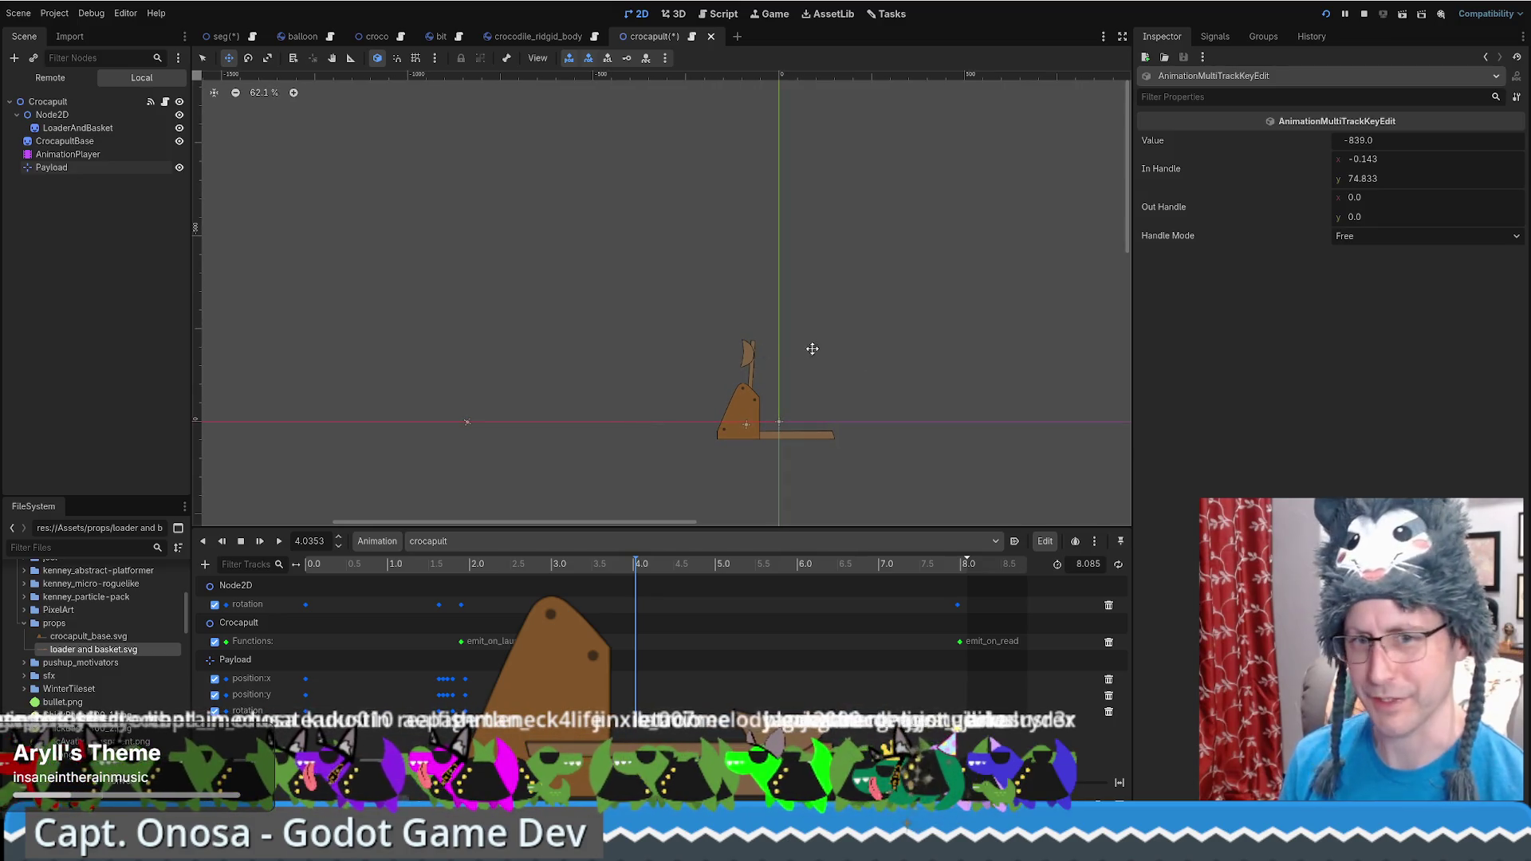
scroll(788, 421, "up", 4)
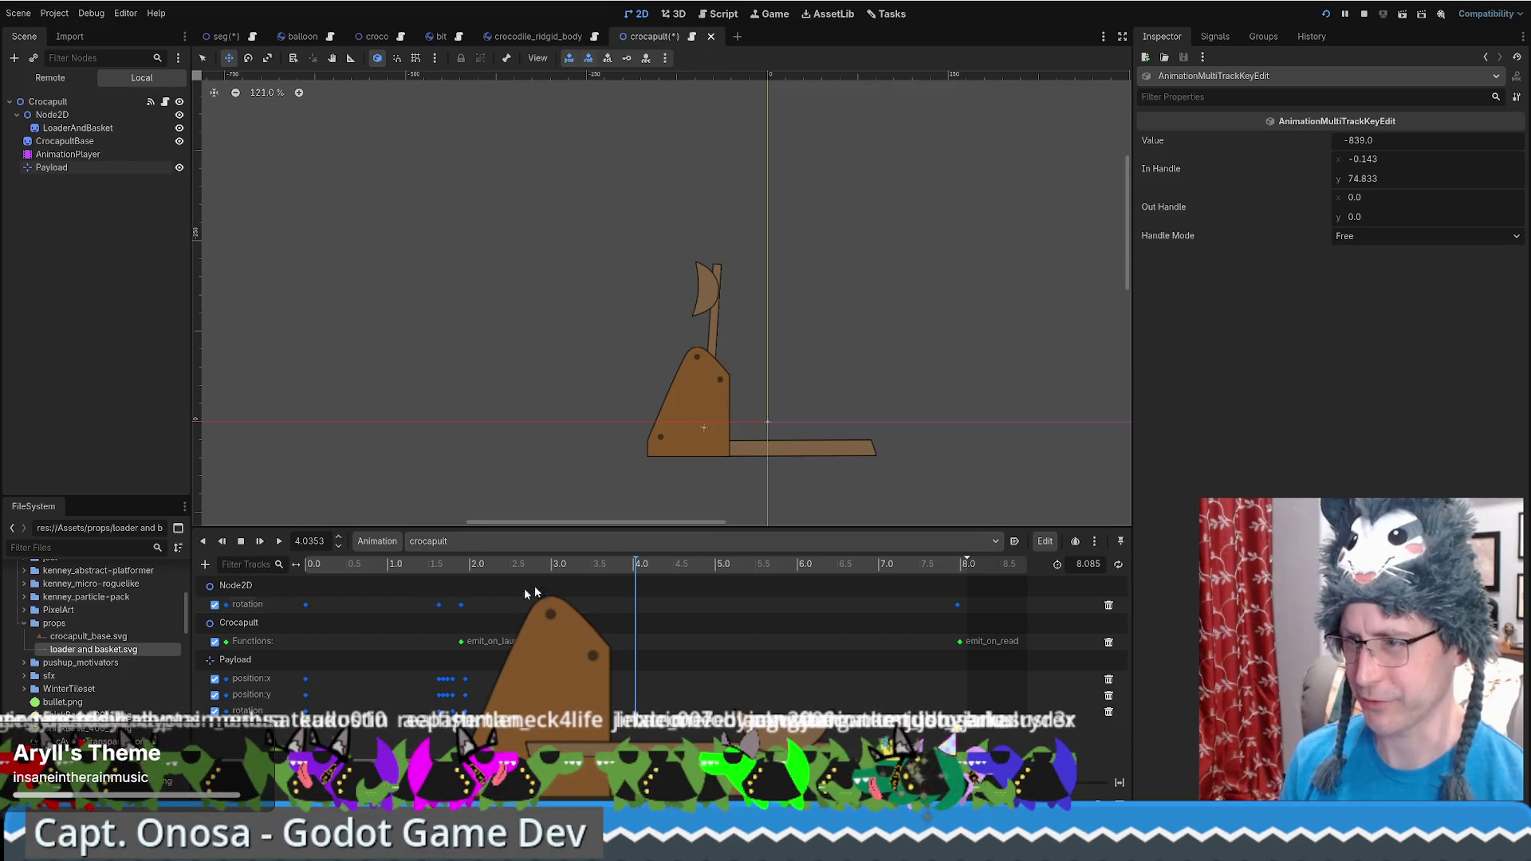
Replay the launch from time 0, then open the Crocapult node's crocapult.gd script
left_click_drag(636, 569, 306, 566)
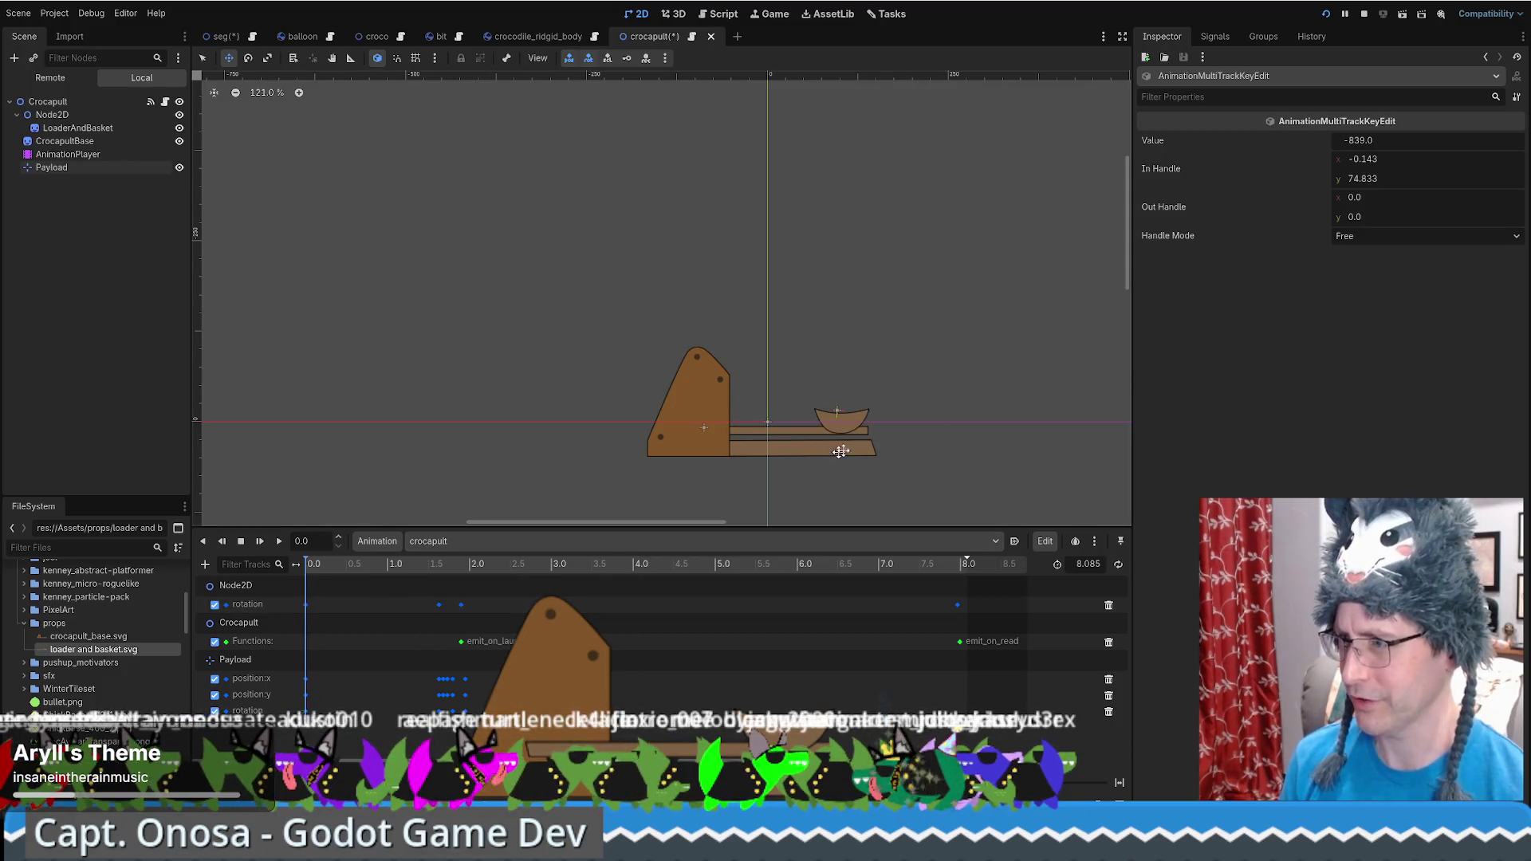
scroll(841, 451, "up", 6)
scroll(764, 448, "down", 2)
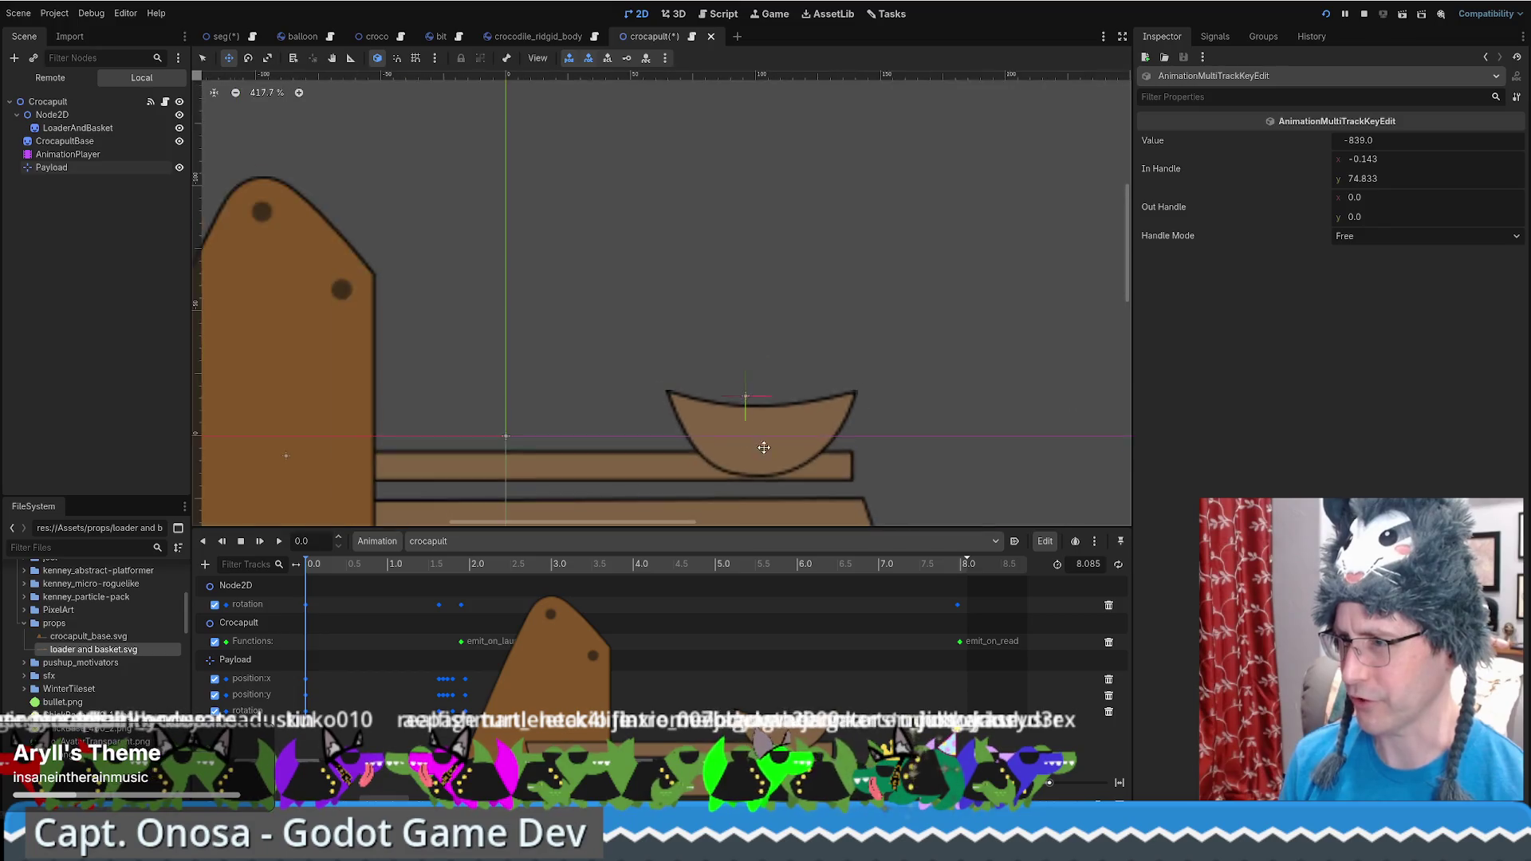
scroll(764, 448, "down", 8)
scroll(644, 376, "up", 5)
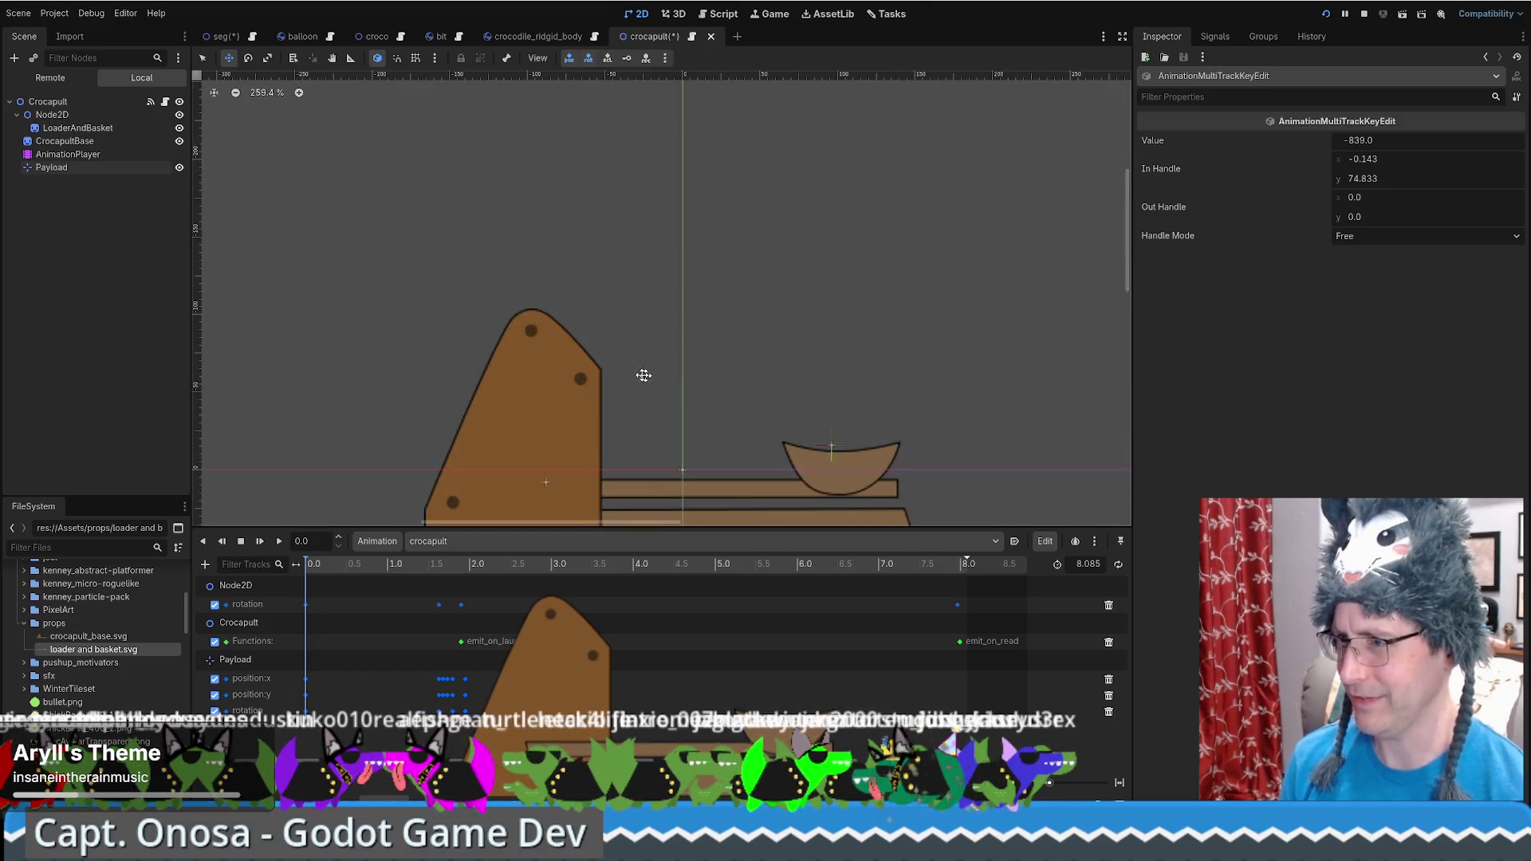
left_click_drag(643, 376, 665, 314)
key("shift+d")
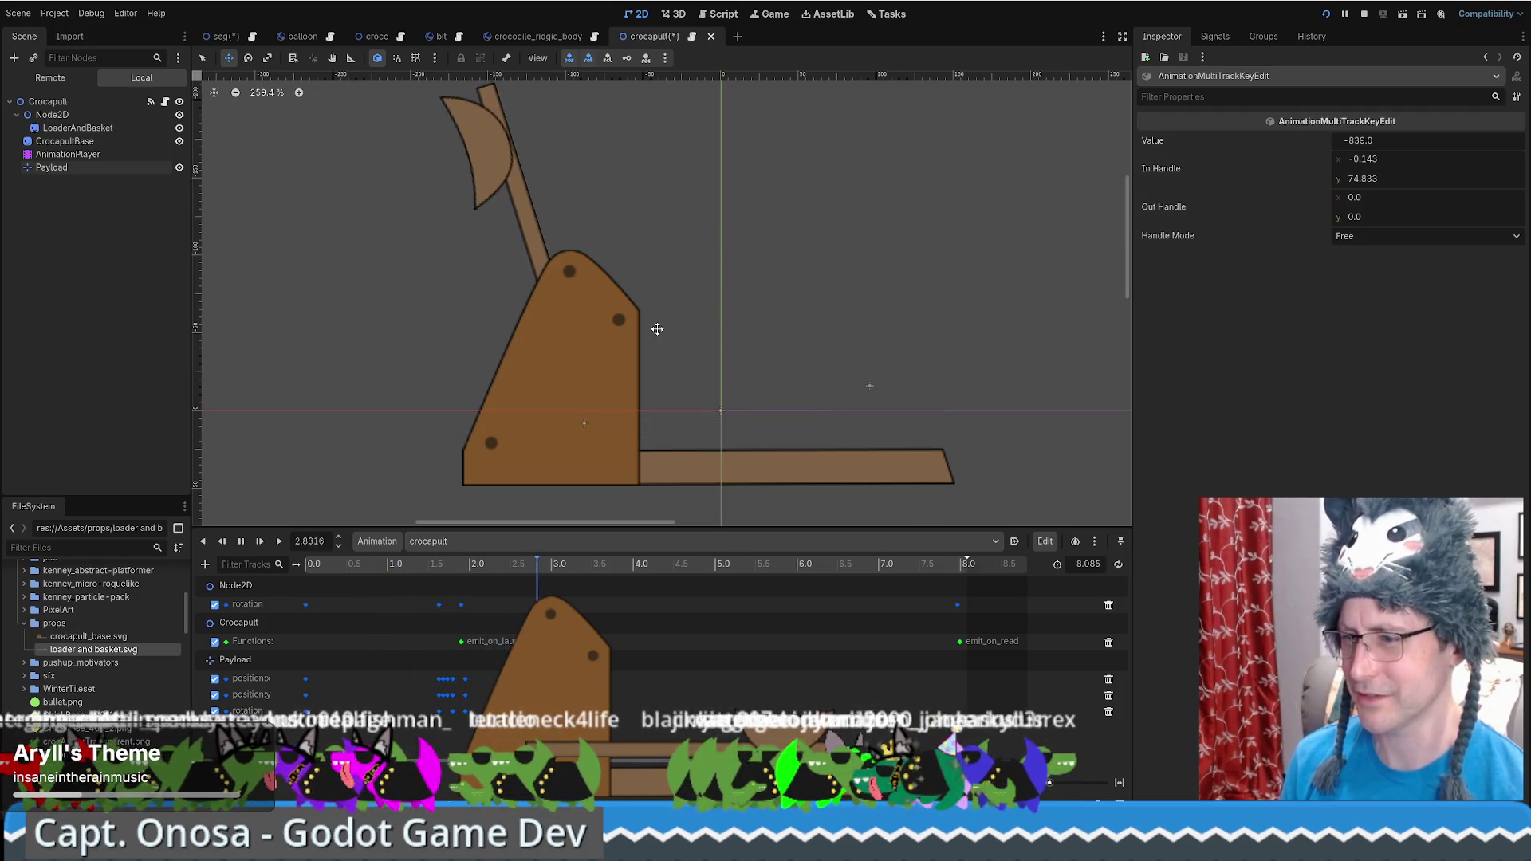
scroll(685, 321, "down", 3)
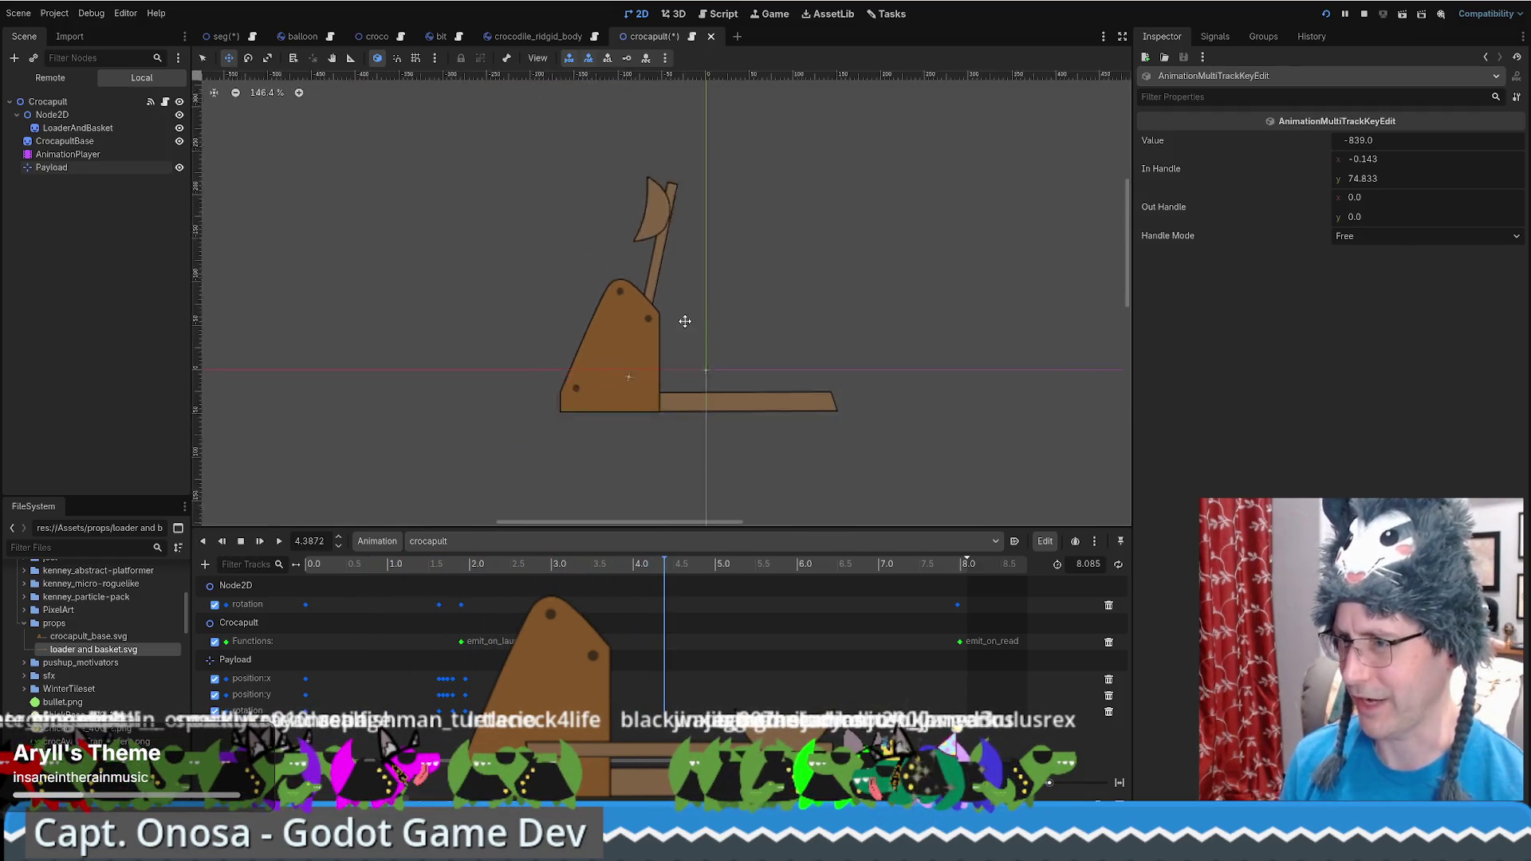
scroll(686, 321, "down", 2)
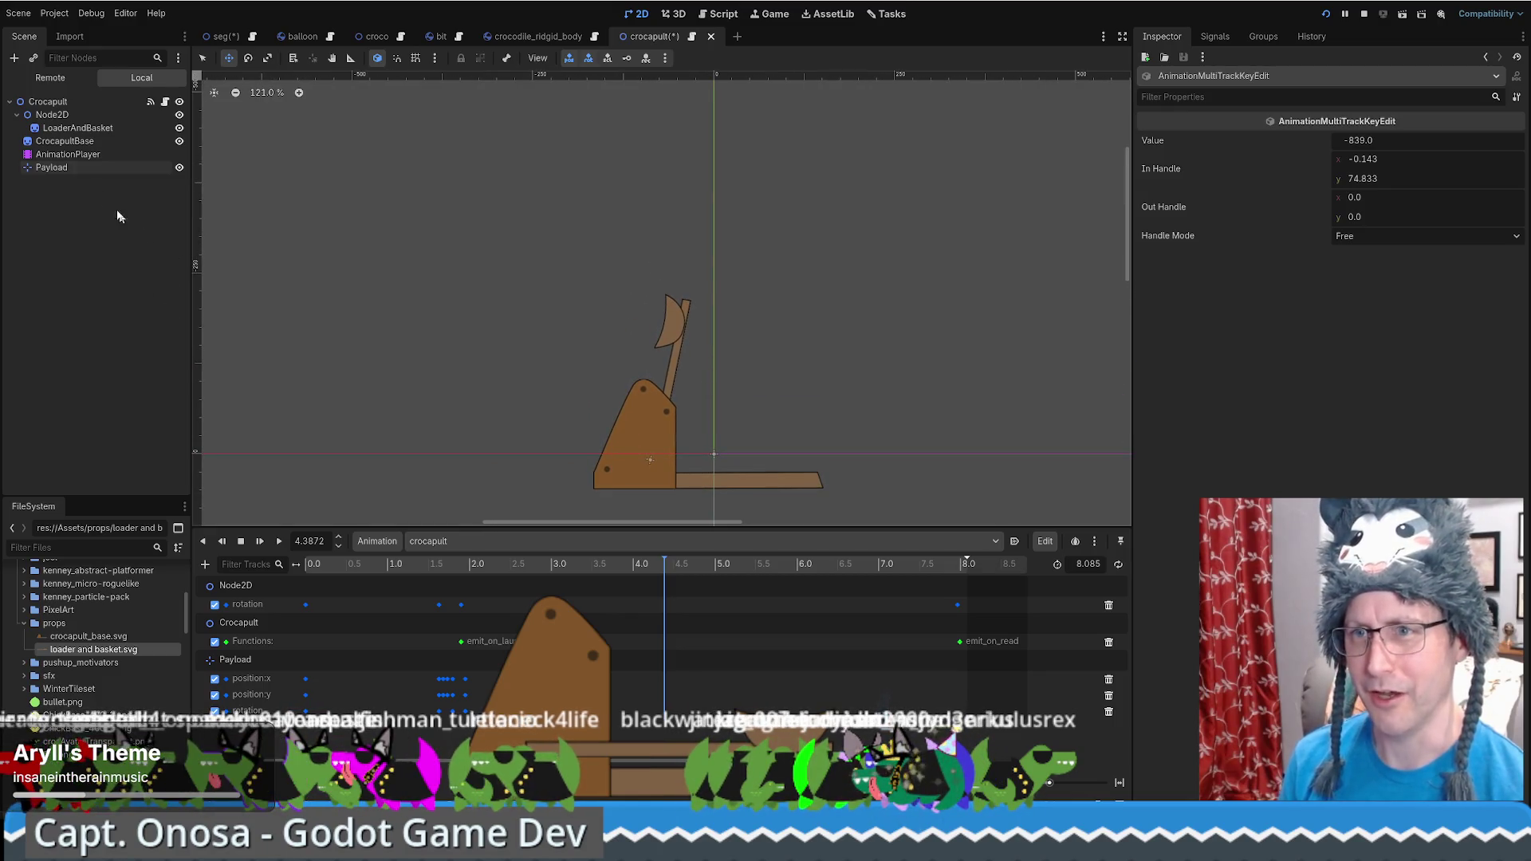
left_click(93, 102)
left_click(165, 102)
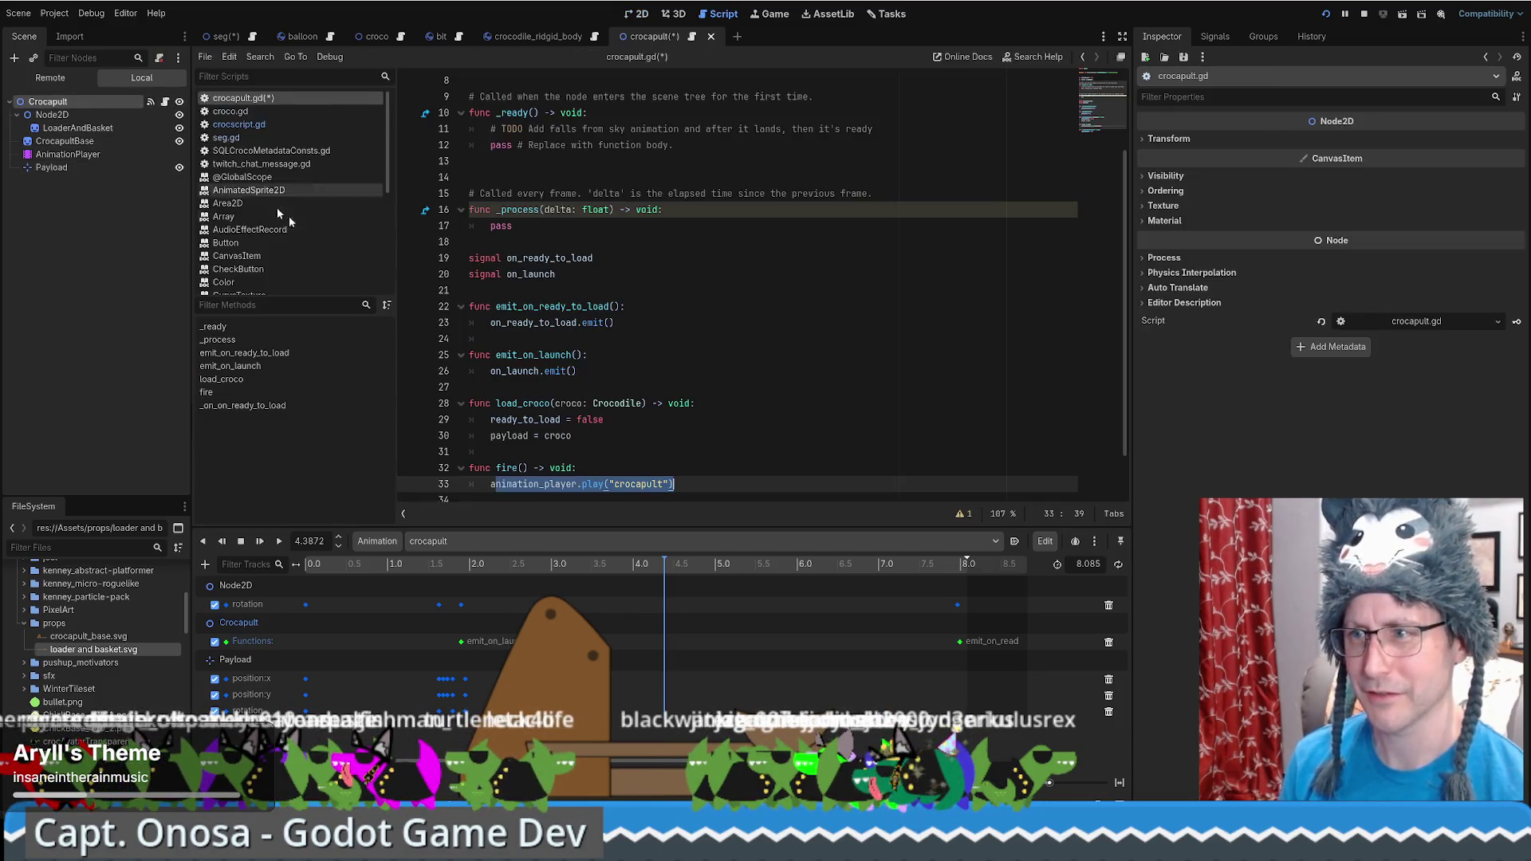
Place the caret near load_croco on empty line 27 and save crocapult.gd
left_click(658, 428)
scroll(658, 429, "down", 2)
key("Down")
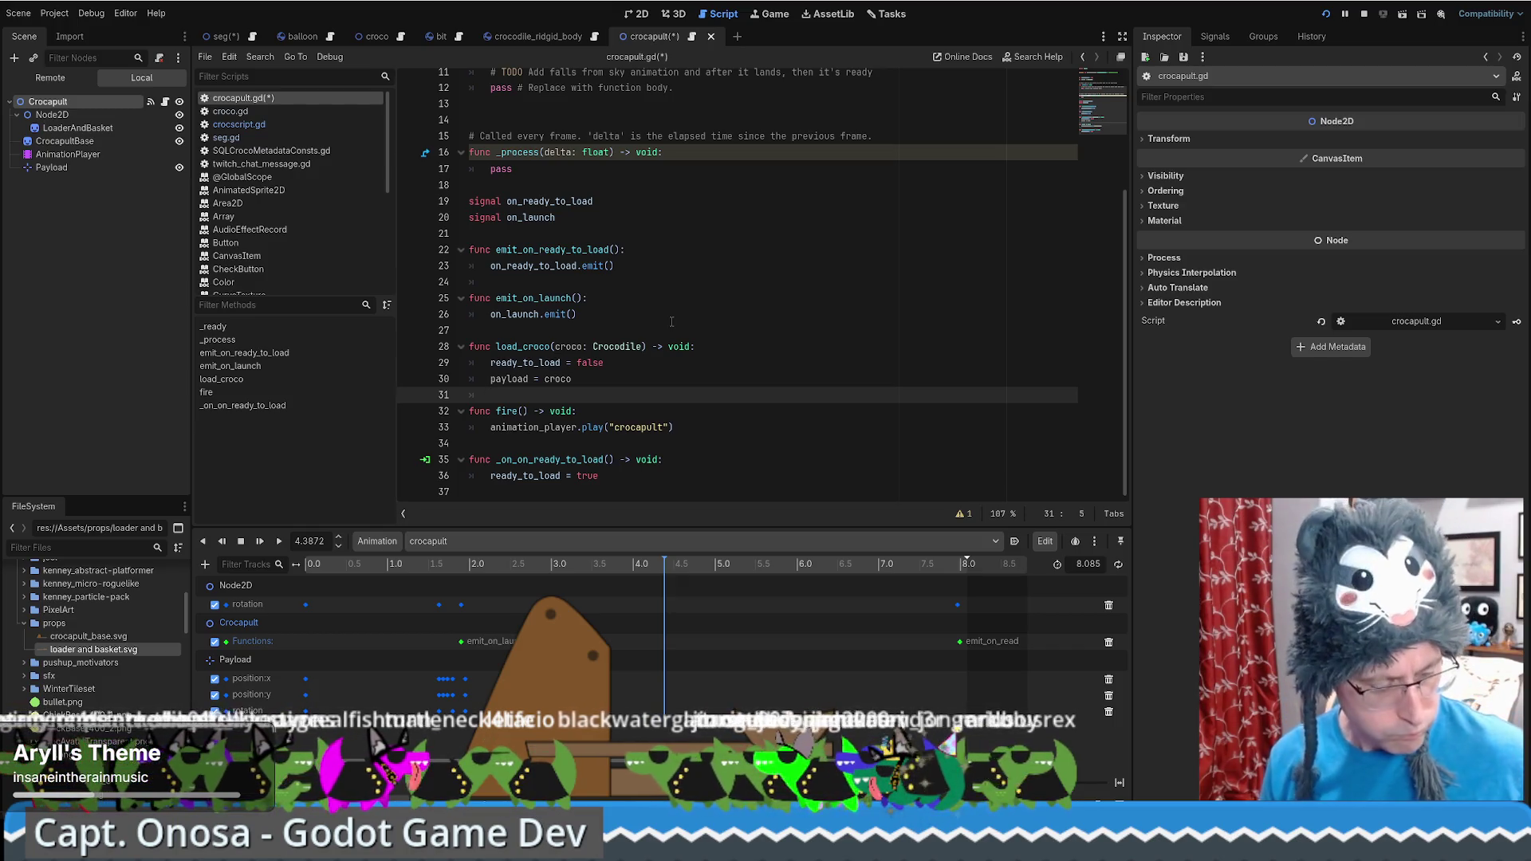
left_click(682, 329)
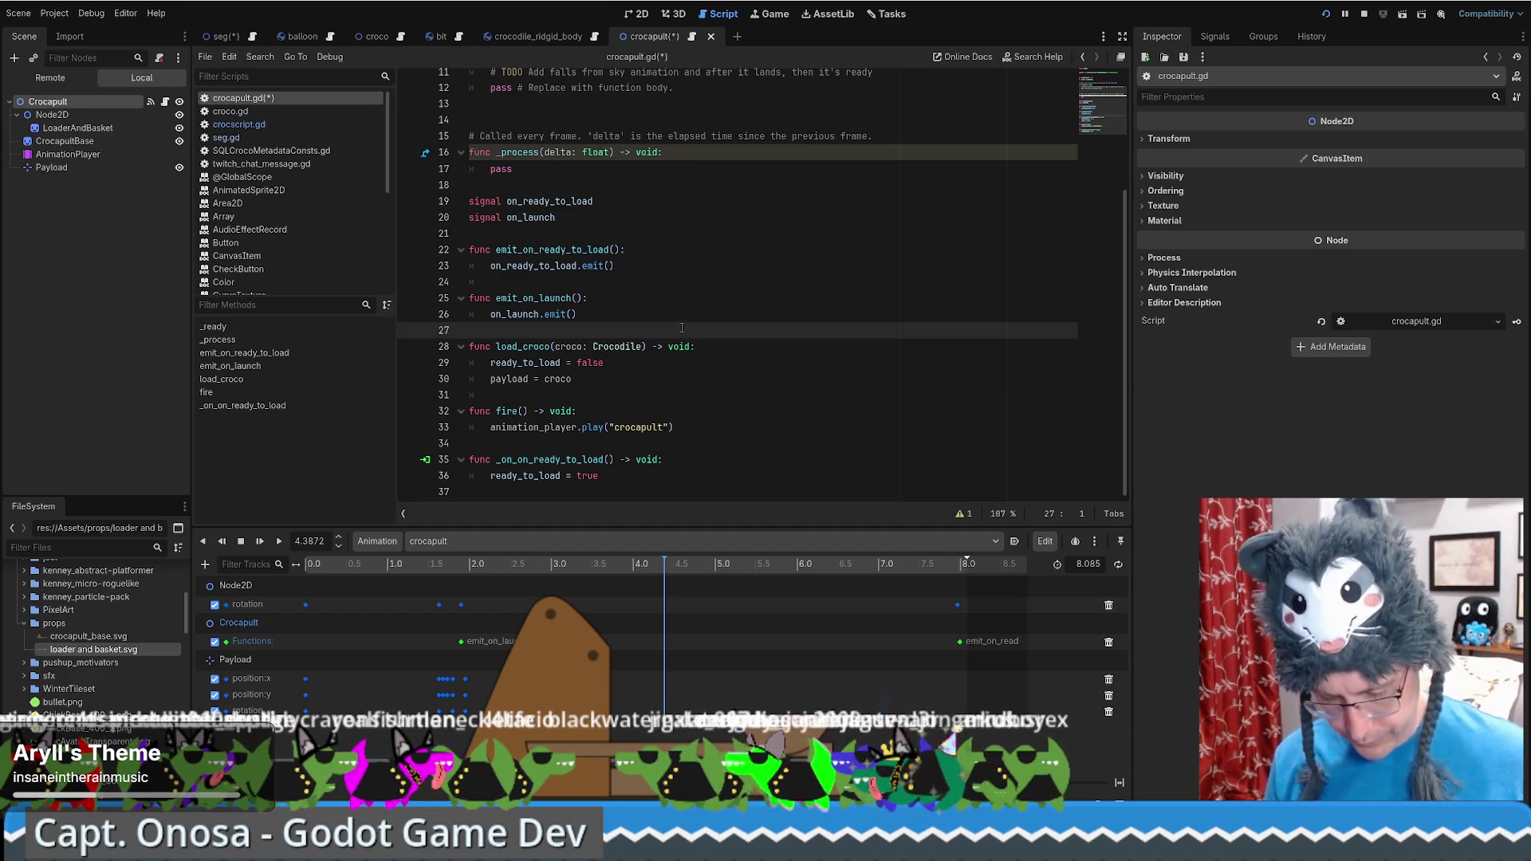
key("ctrl+s")
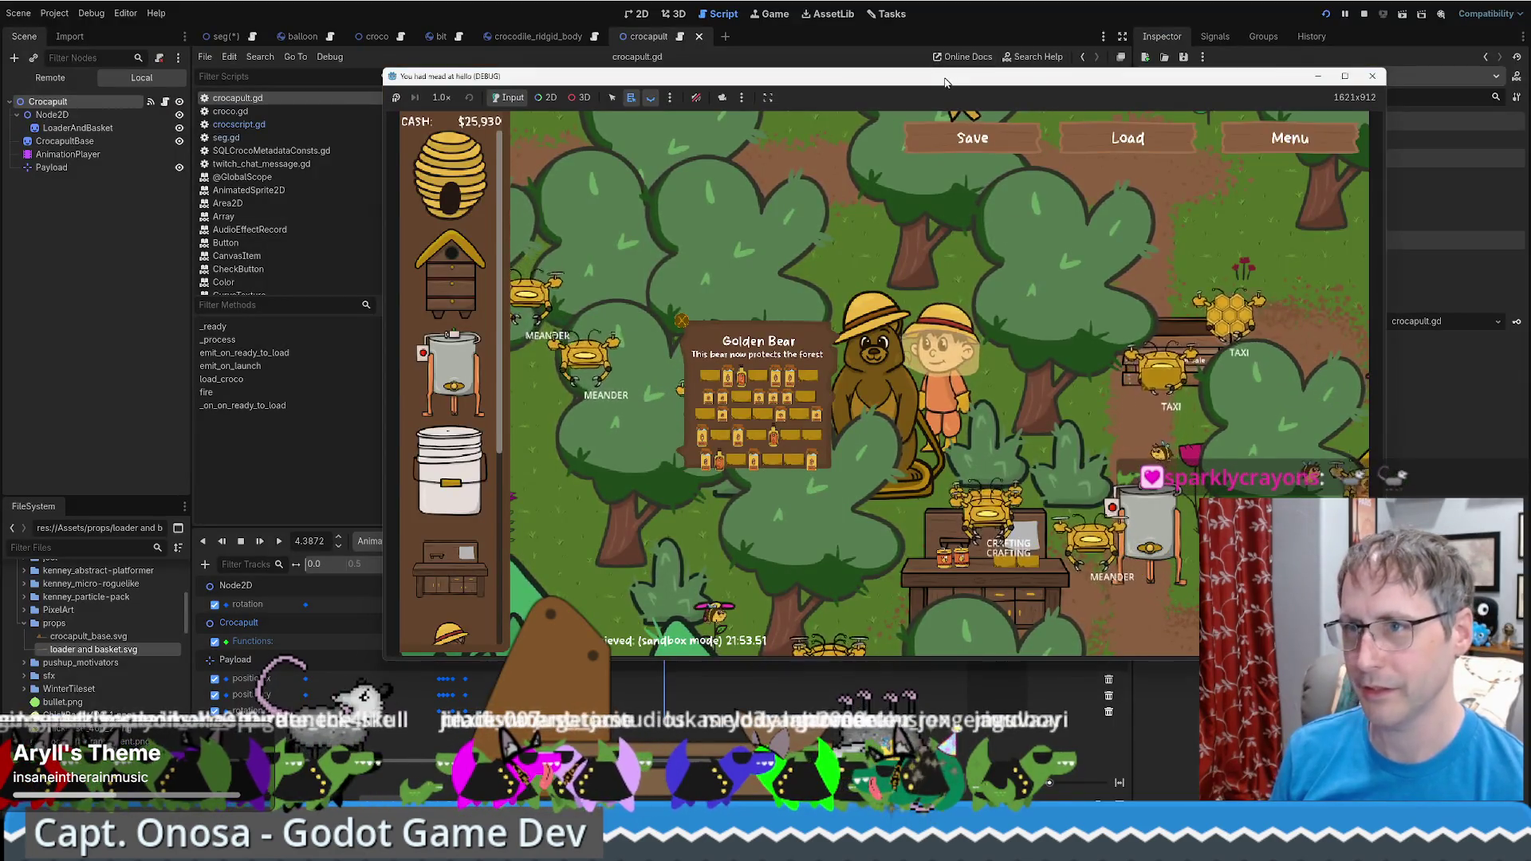
Shift the running debug game window up-left and enlarge it from its bottom-right corner
left_click_drag(945, 82, 722, 36)
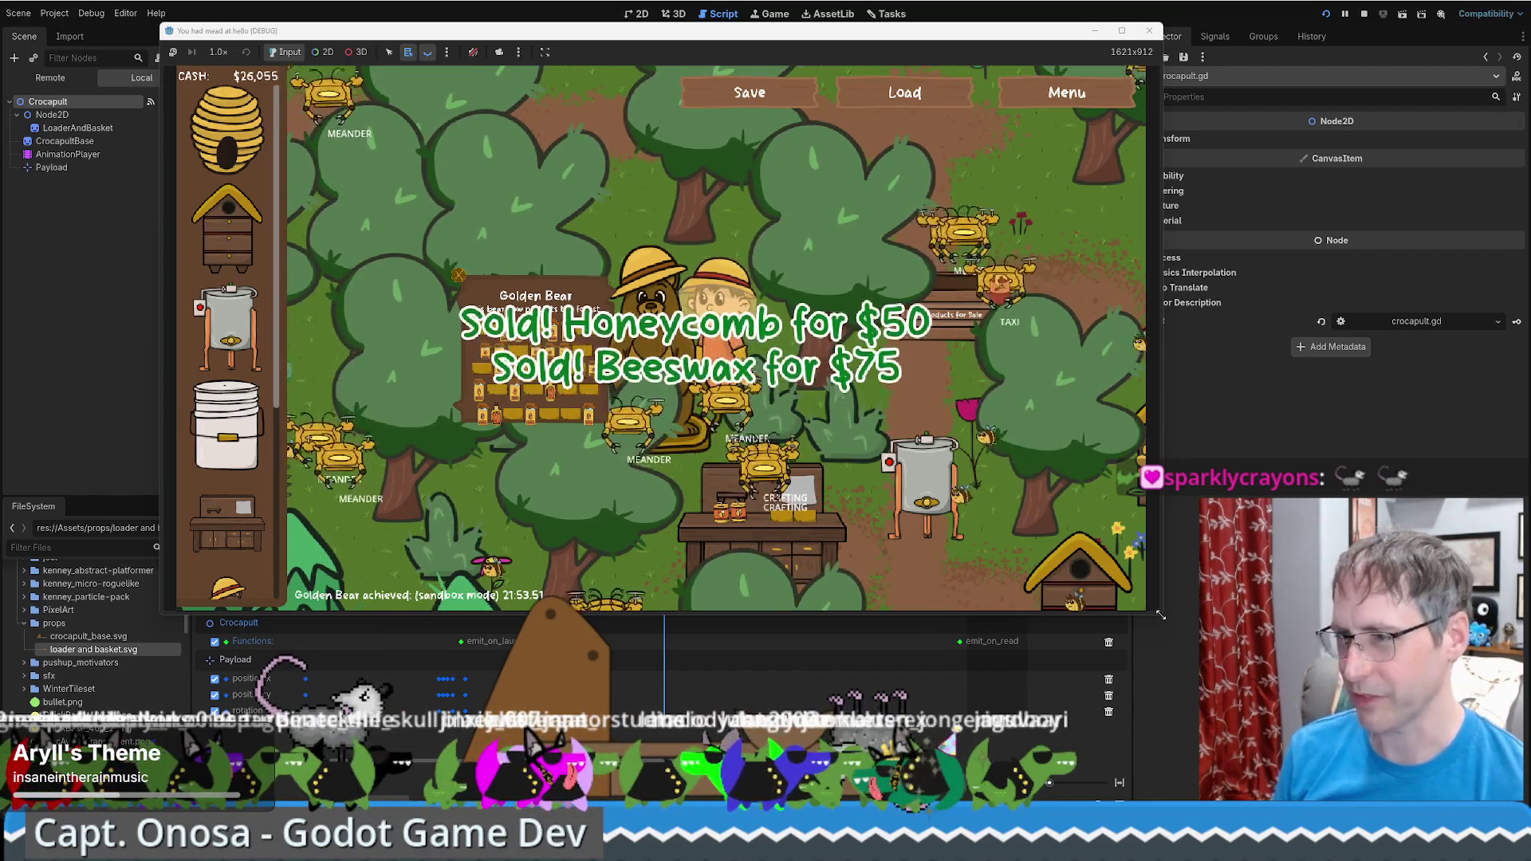
left_click_drag(1160, 615, 1309, 695)
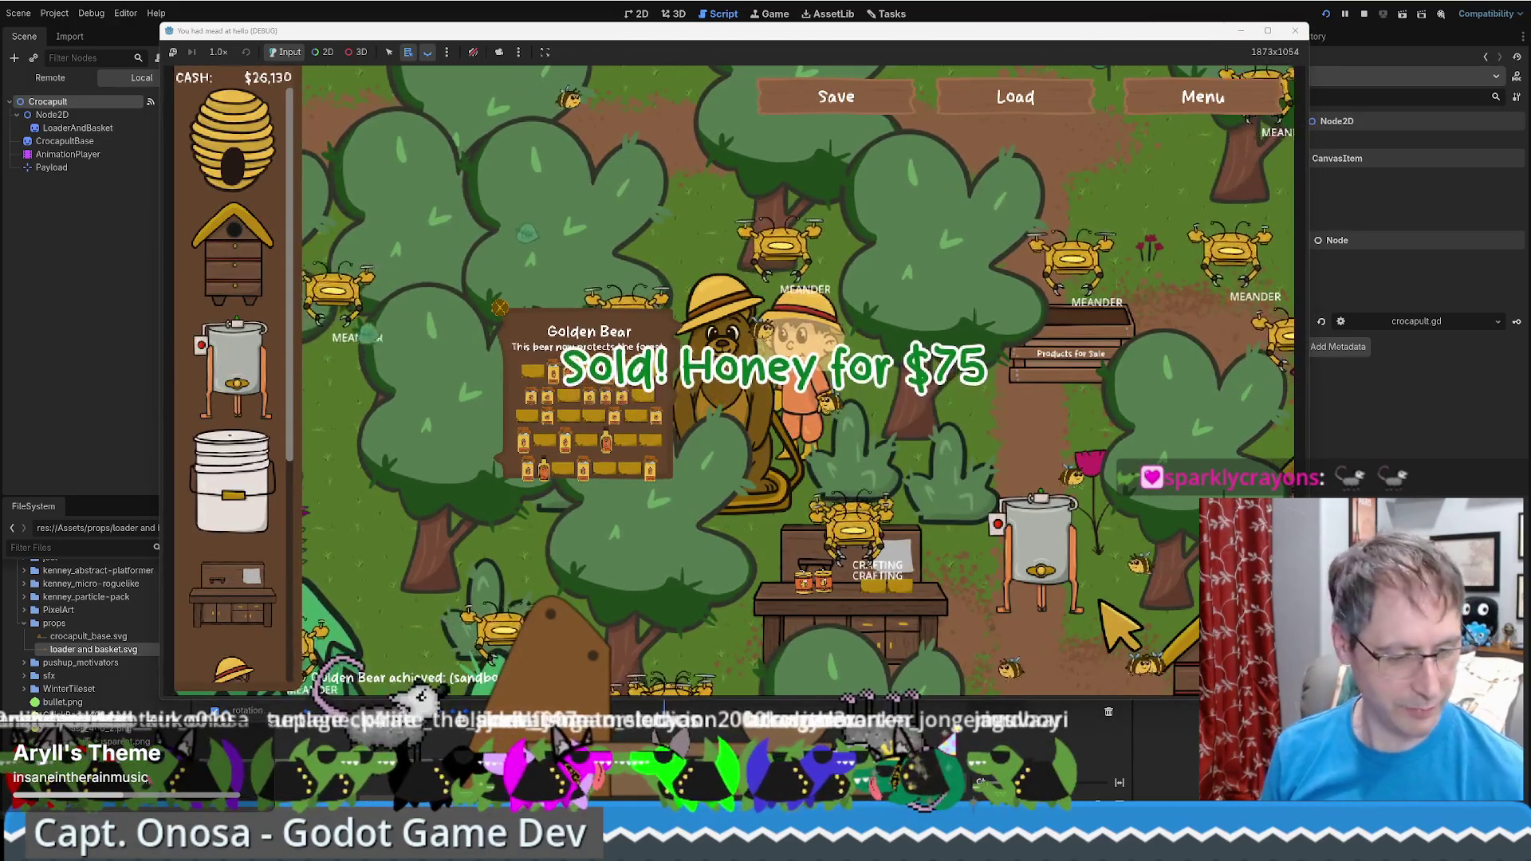
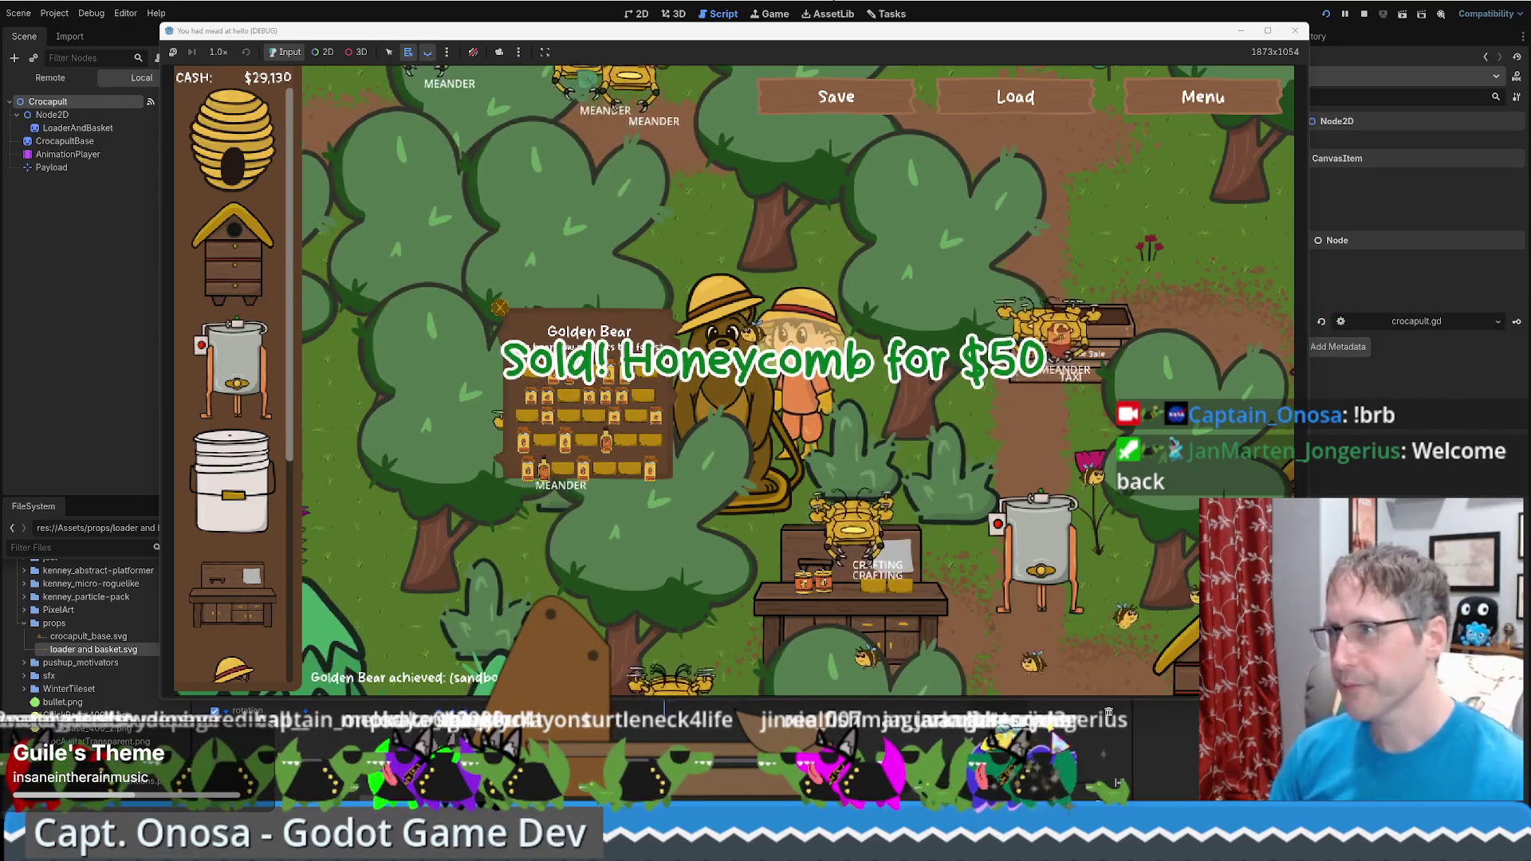
Walk the player in the running honey game, then leave it to return to crocapult.gd
key("alt+Tab")
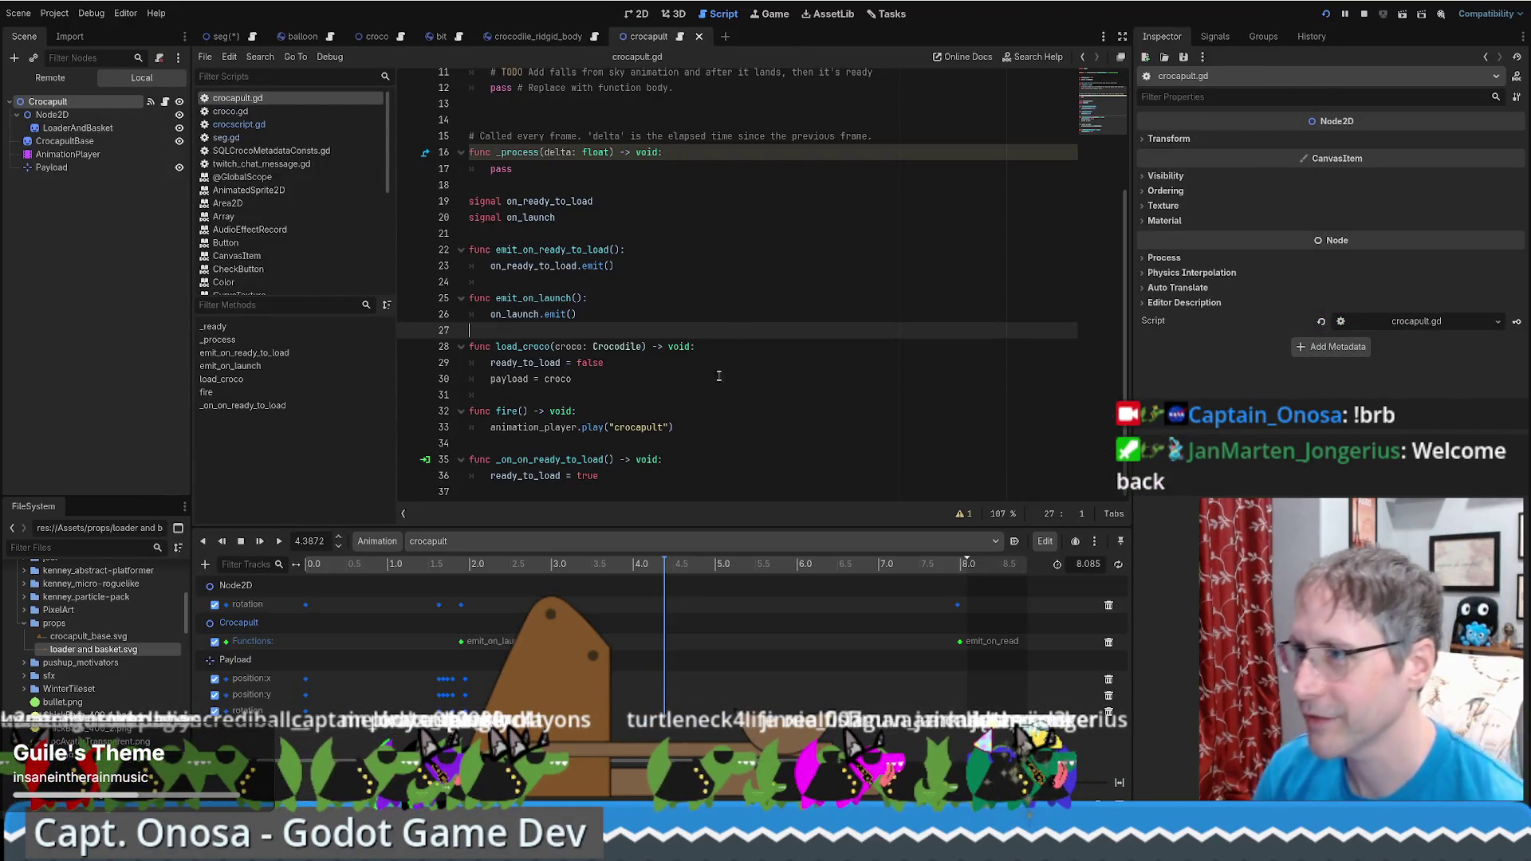
key("alt+Tab")
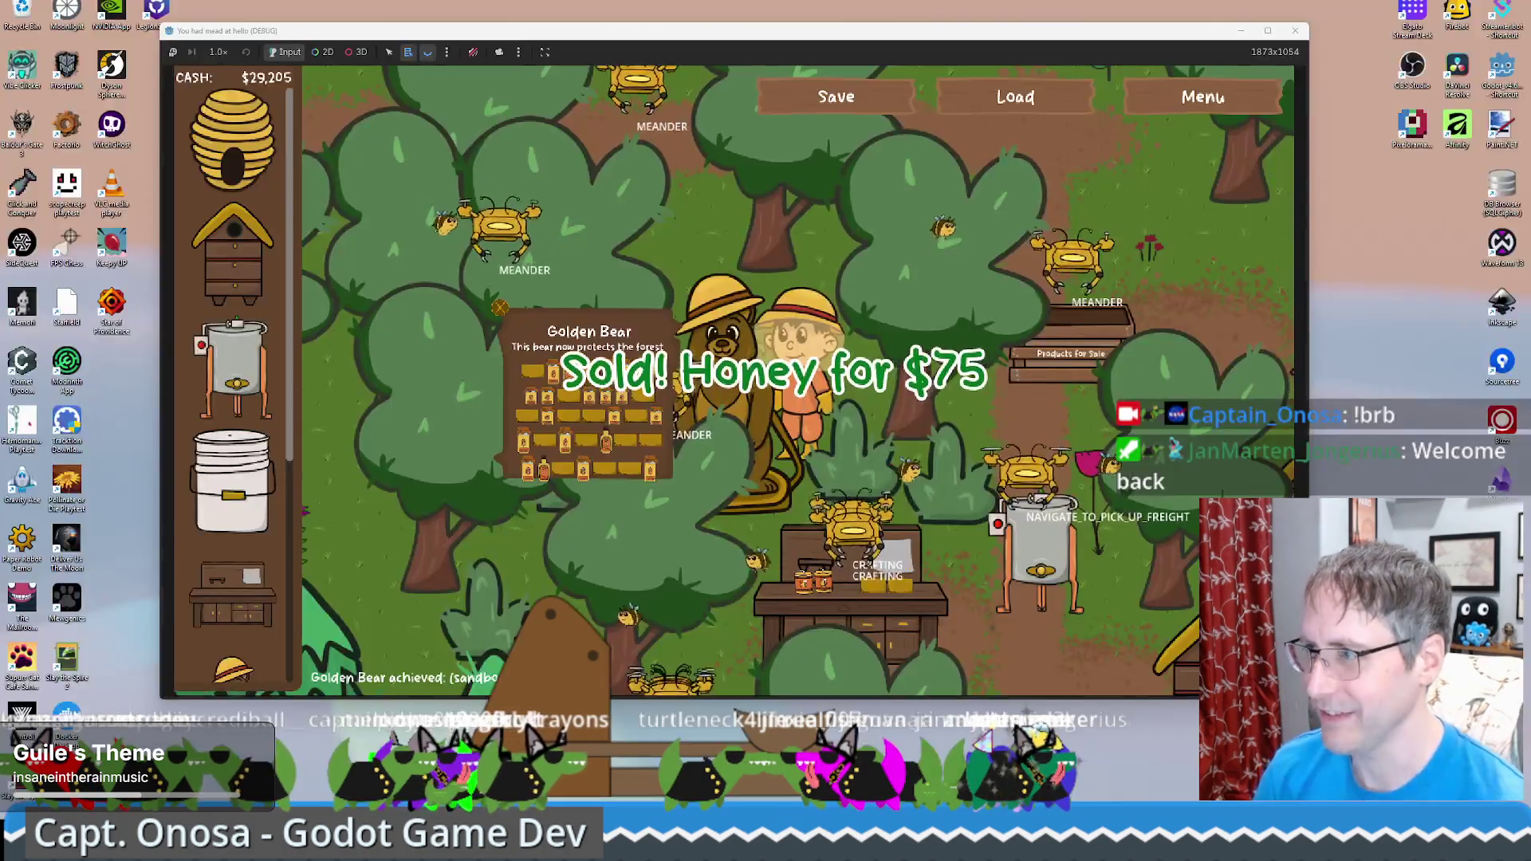
left_click(997, 558)
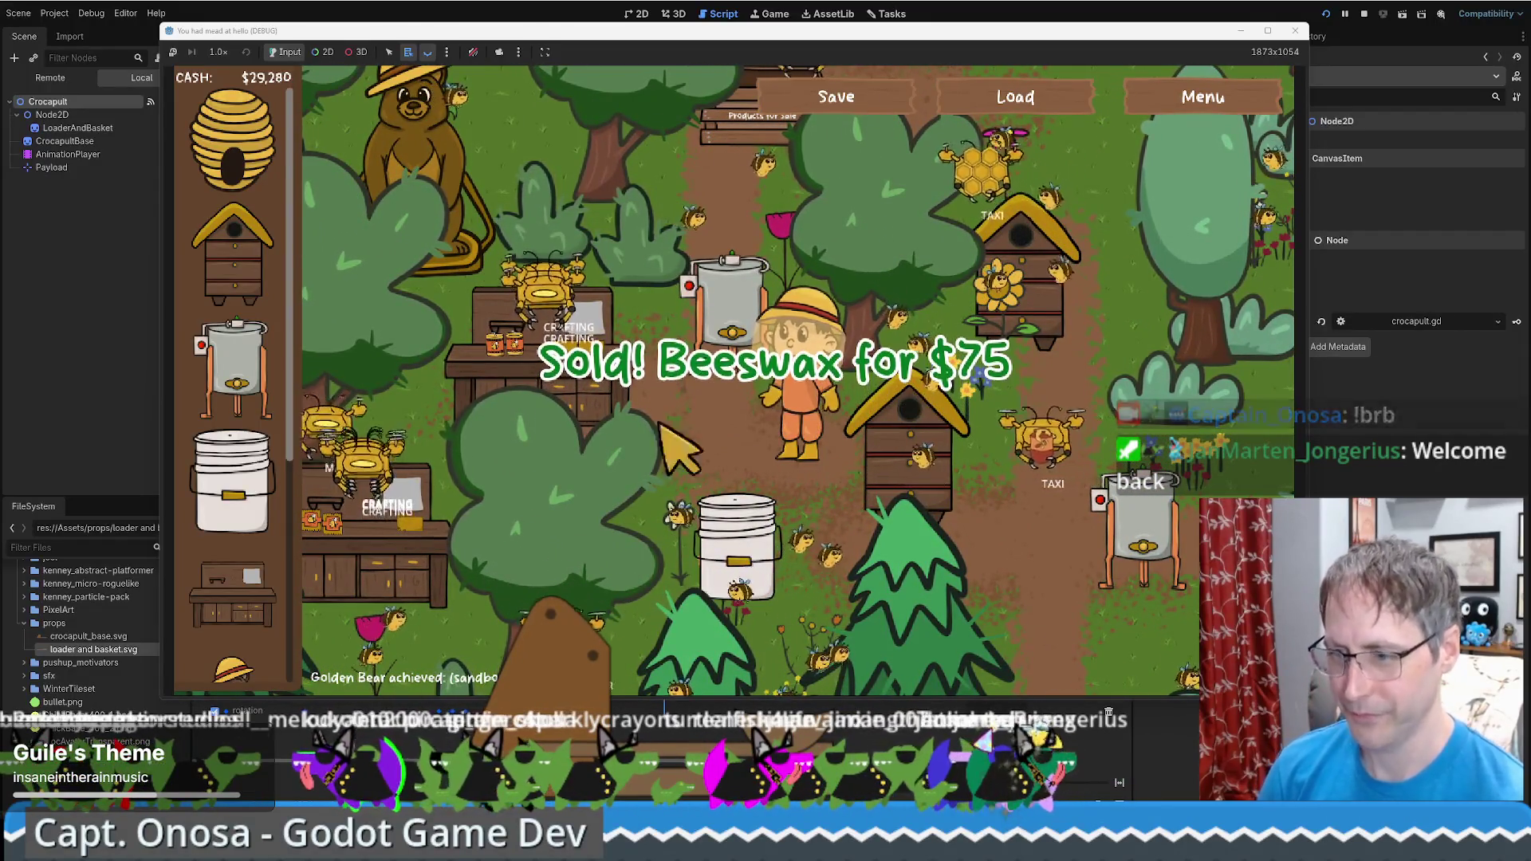
key("alt+Tab")
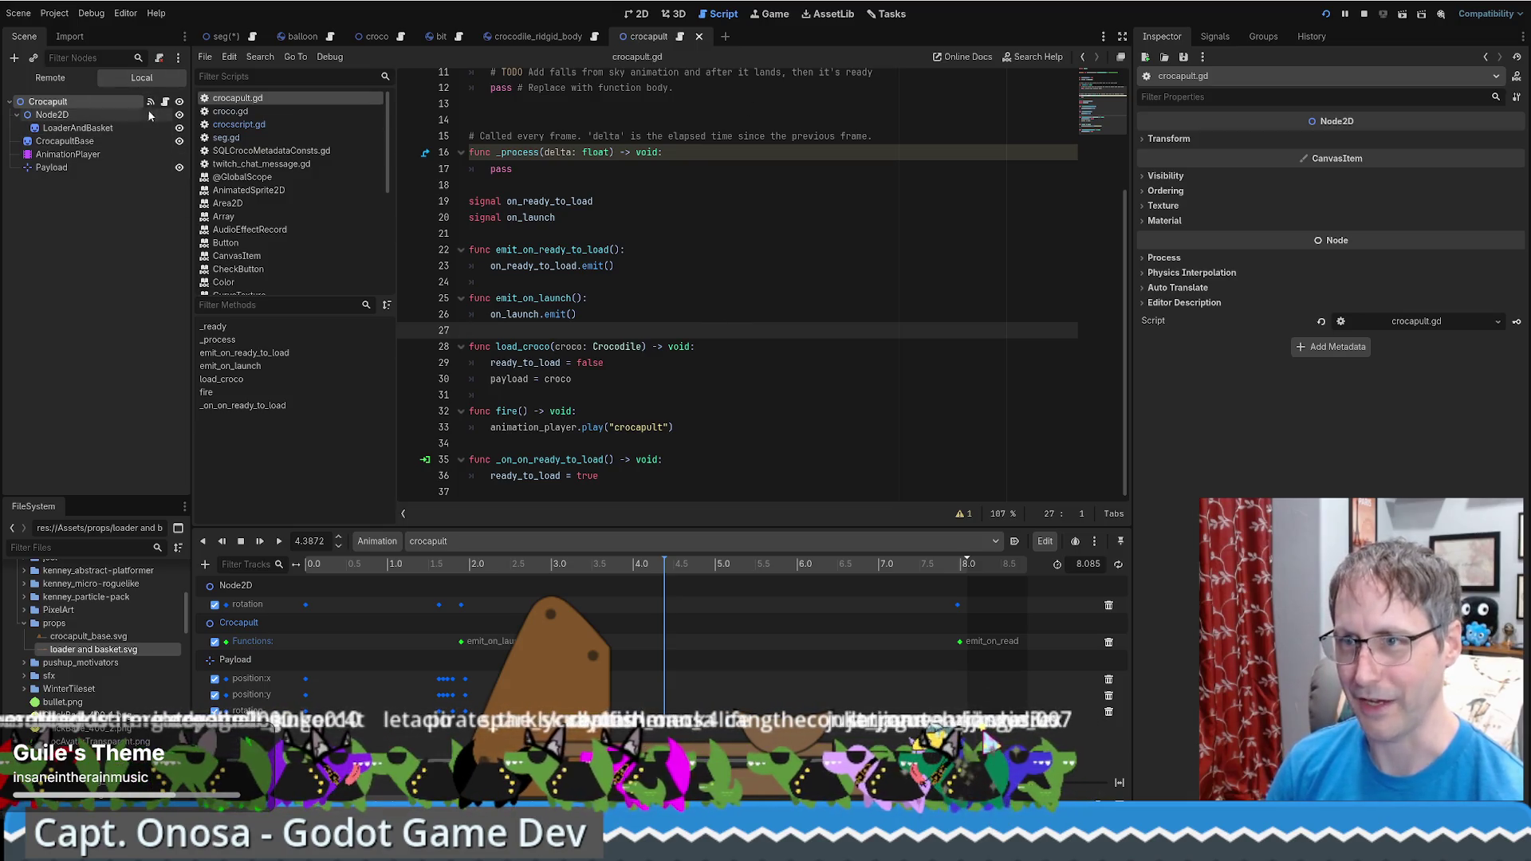
In the seg scene, drag the Crocapult slightly to the right and save the scene
left_click(217, 36)
left_click(634, 15)
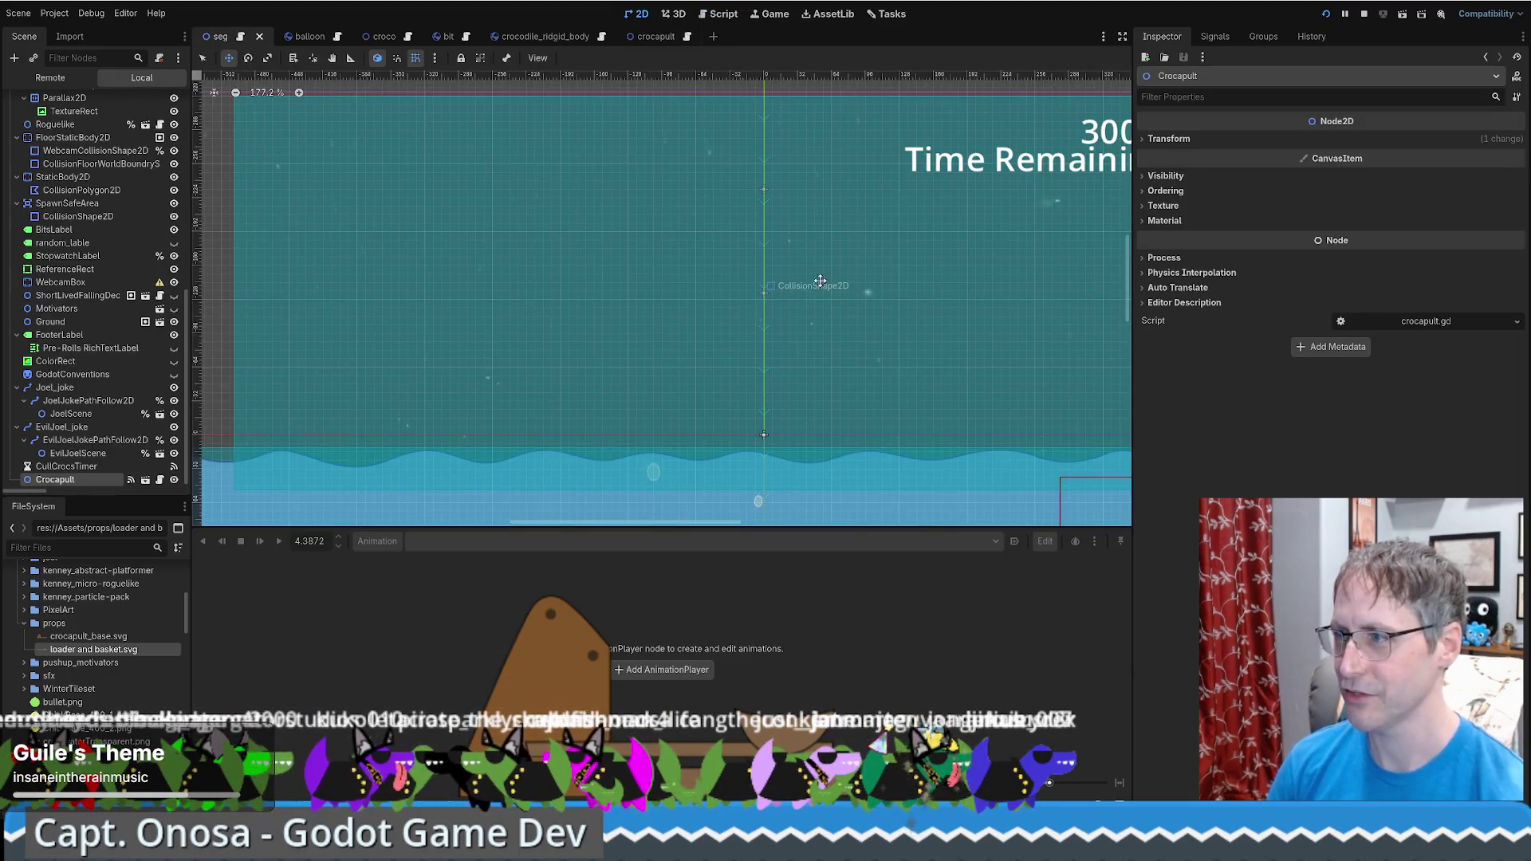
scroll(820, 281, "down", 4)
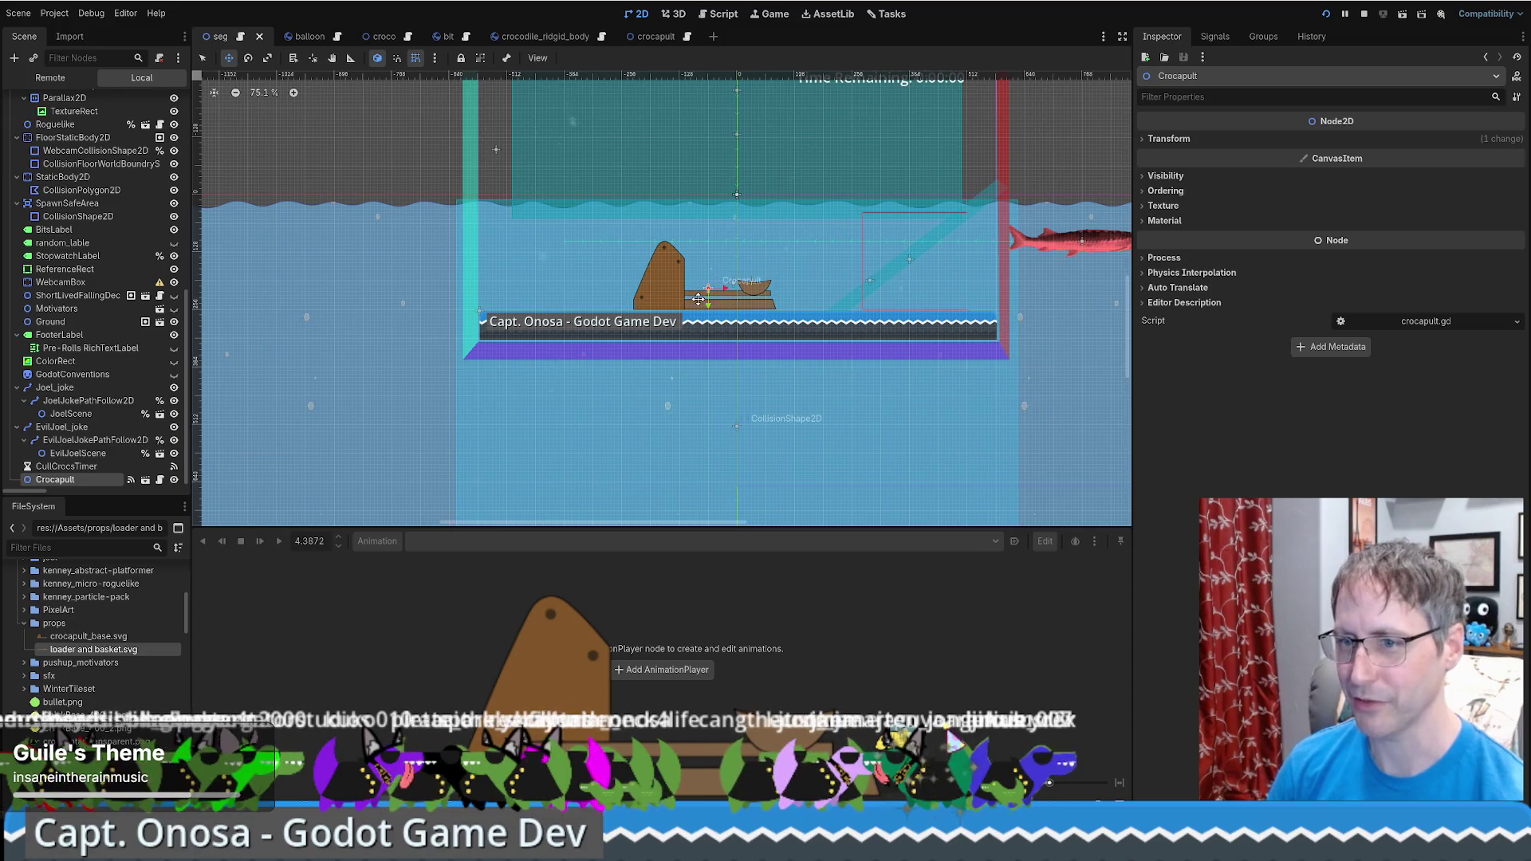
mouse_move(660, 276)
left_mouse_down()
mouse_move(704, 276)
mouse_move(573, 269)
mouse_move(722, 280)
mouse_move(705, 281)
left_mouse_up()
key("ctrl+s")
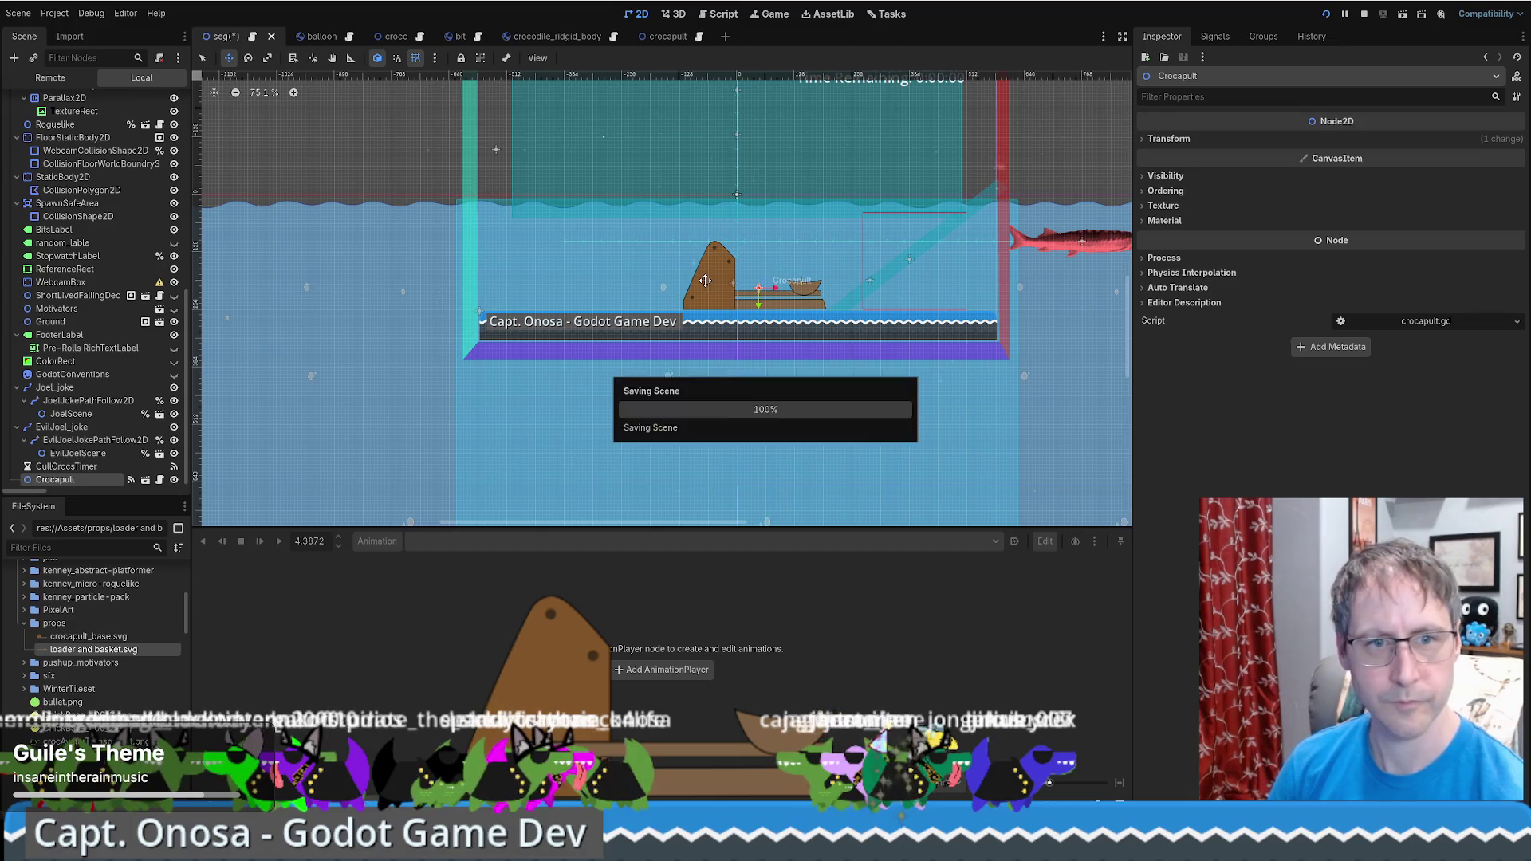
Test-run the stream game, then stop it and centre the view on the Crocapult
key("F5")
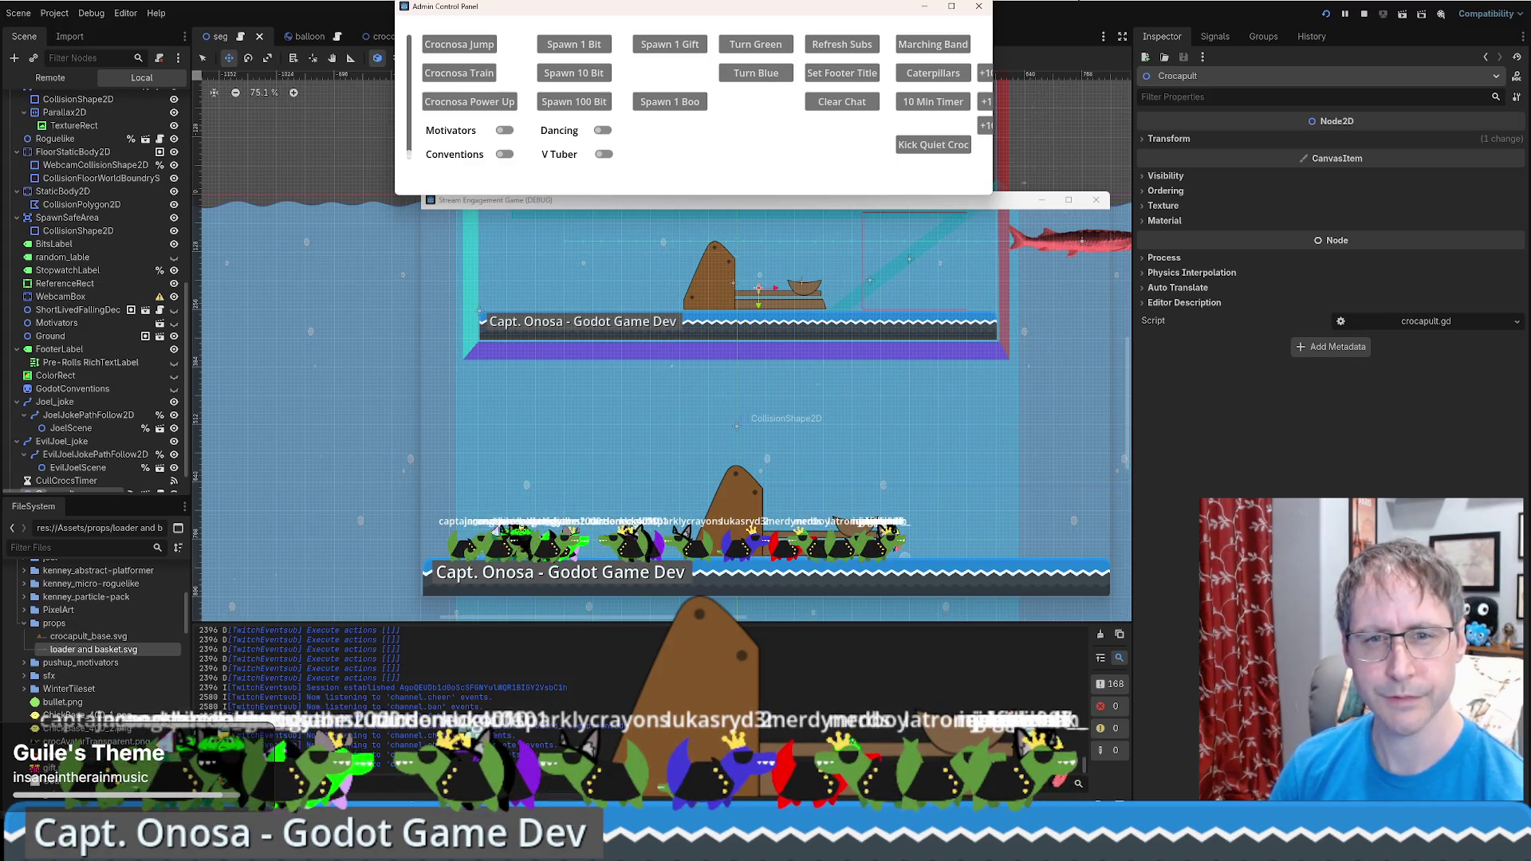
key("F8")
key("shift+f")
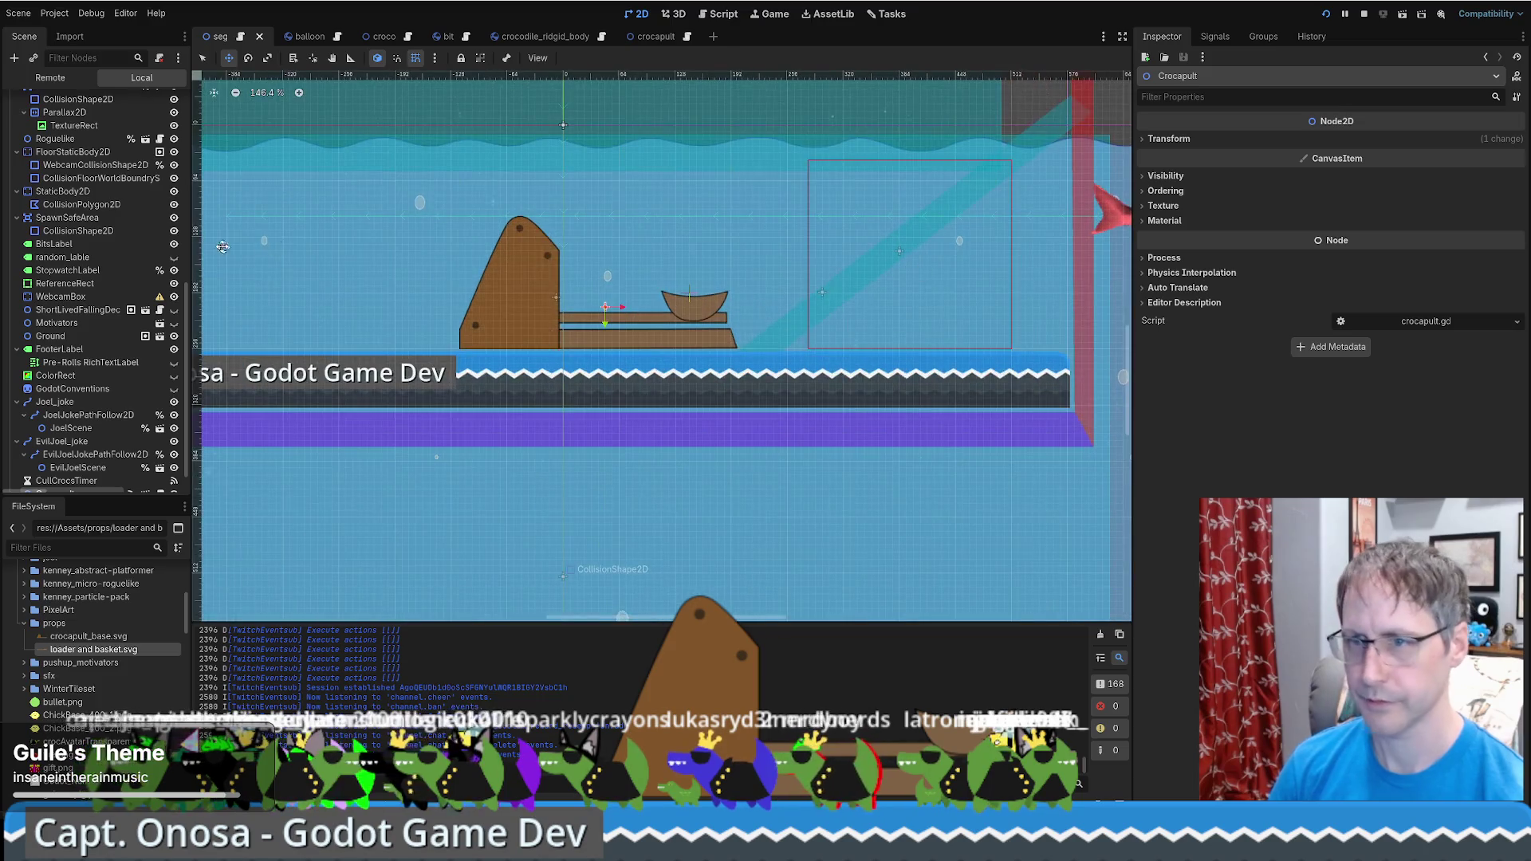
scroll(88, 447, "down", 1)
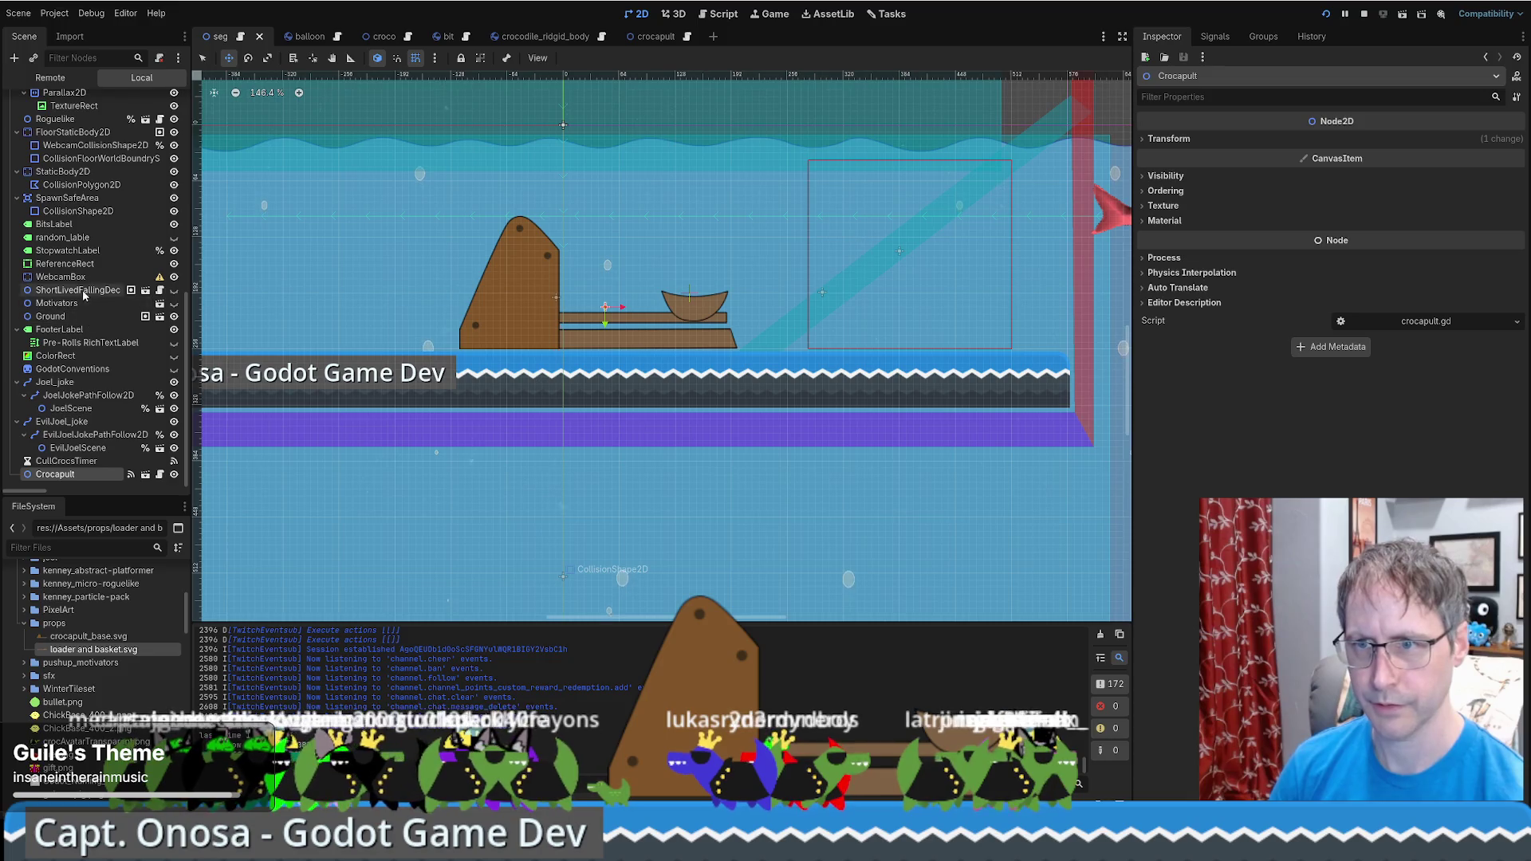
Toggle the visibility of the SpawnSafeArea CollisionPolygon2D and StaticBody2D collision shapes
left_click(97, 198)
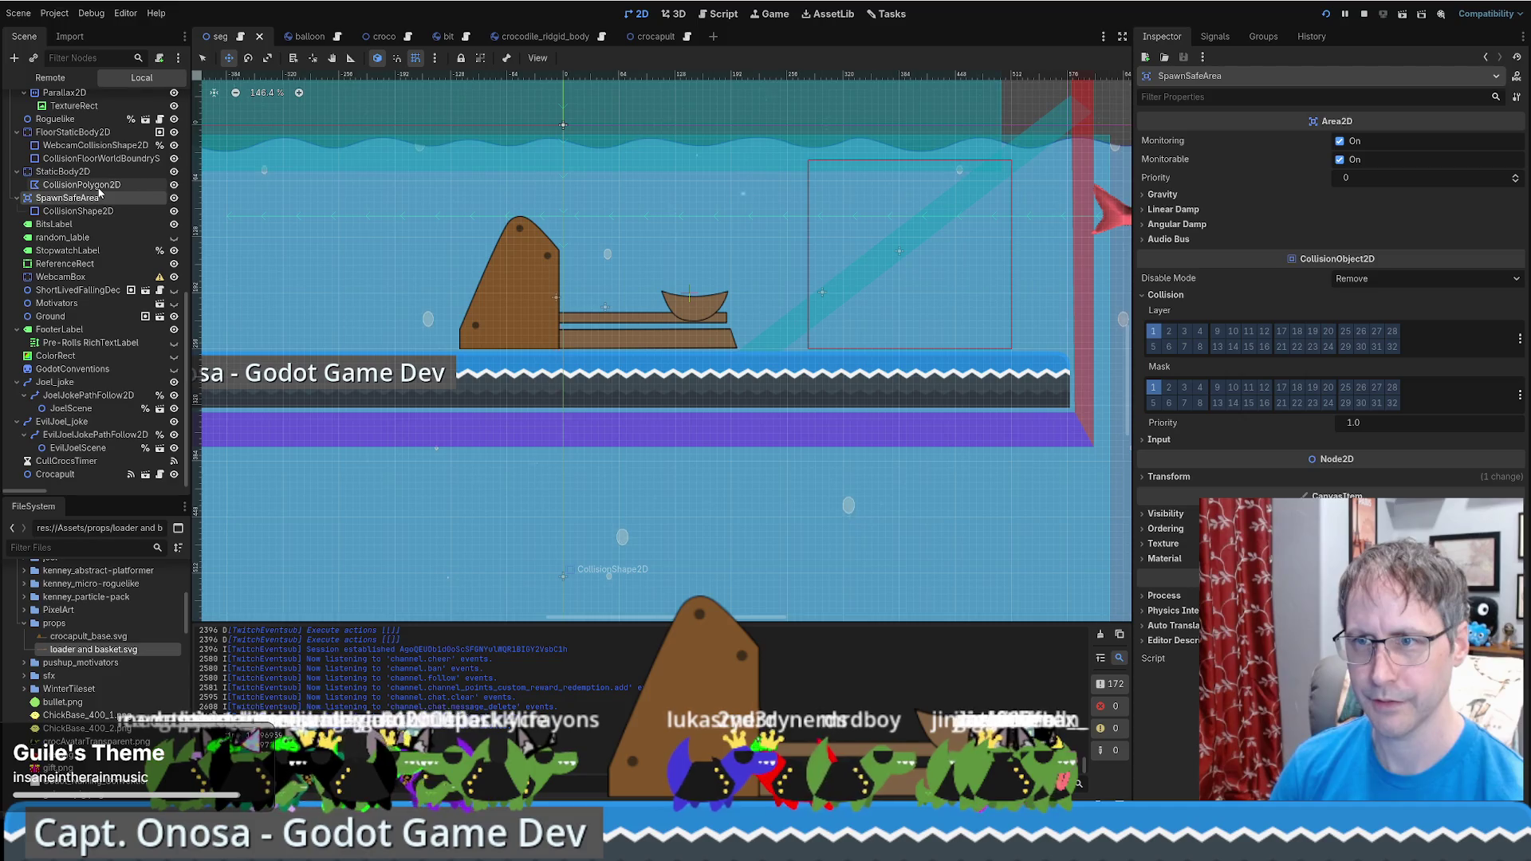
left_click(174, 185)
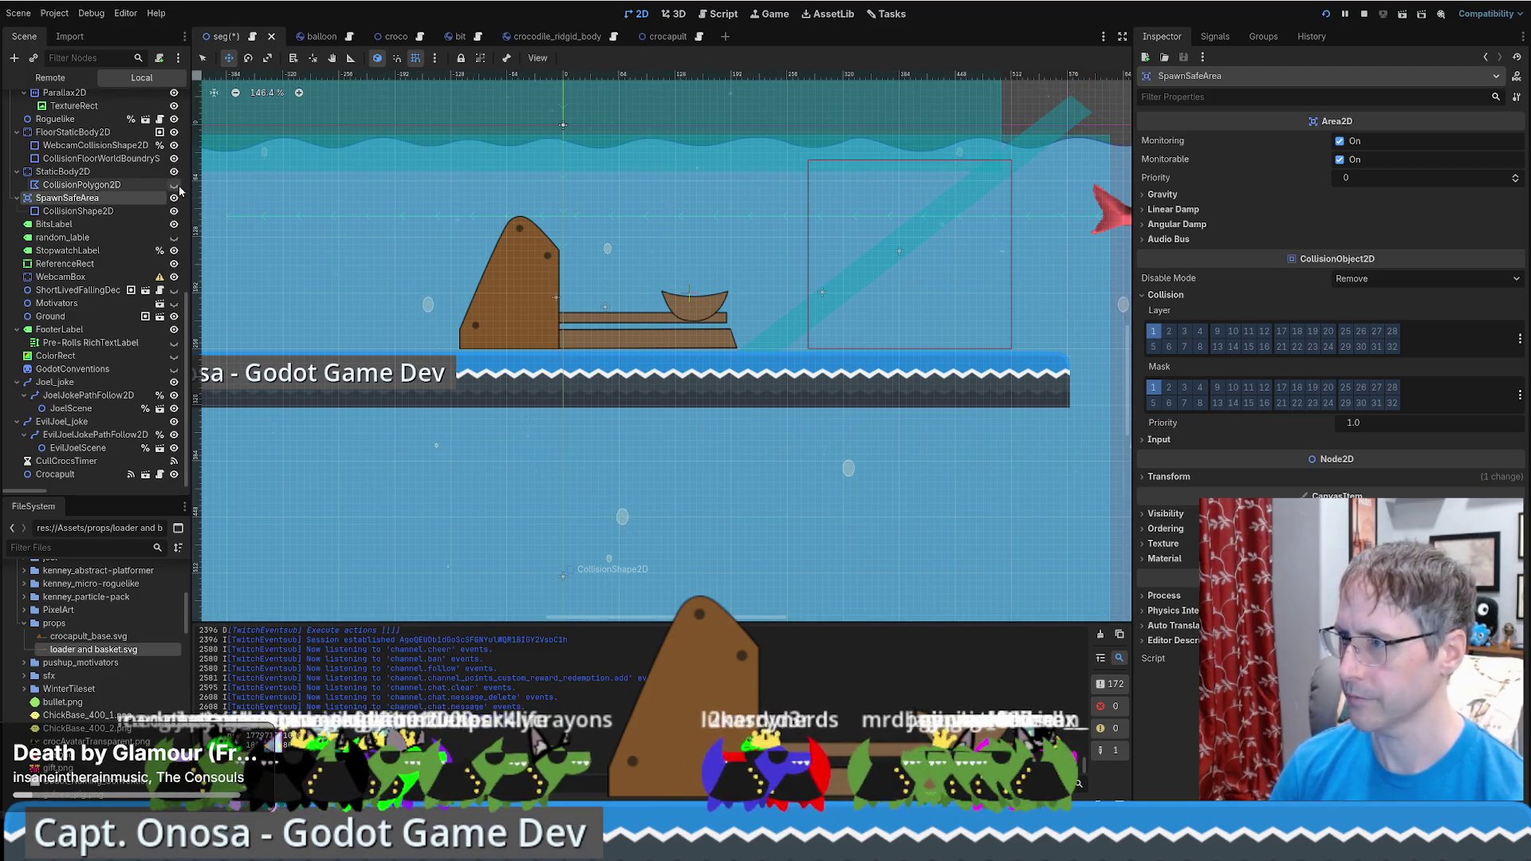
left_click(177, 187)
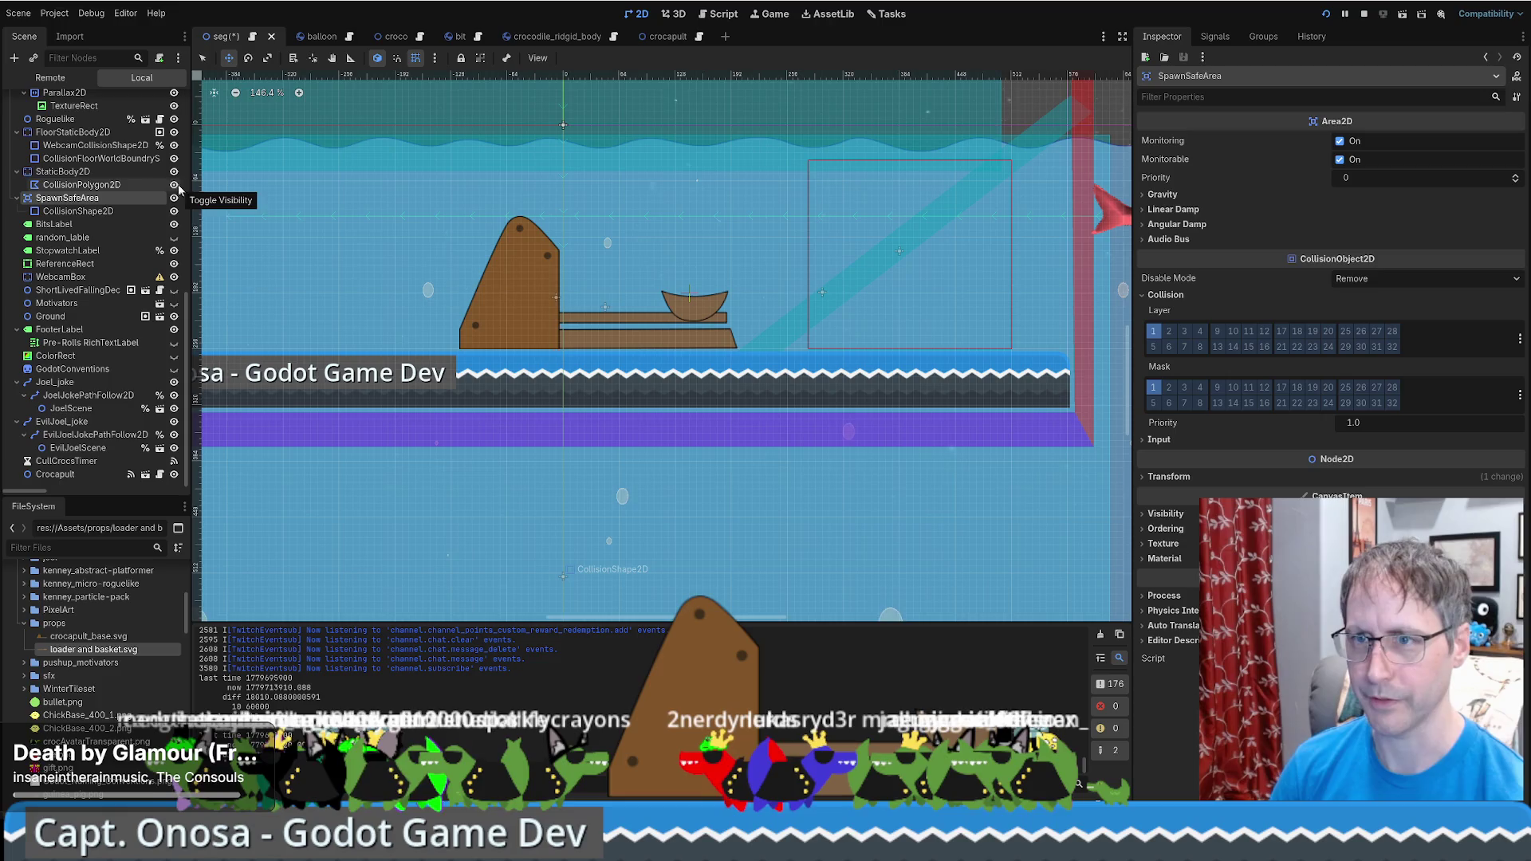
scroll(118, 150, "up", 5)
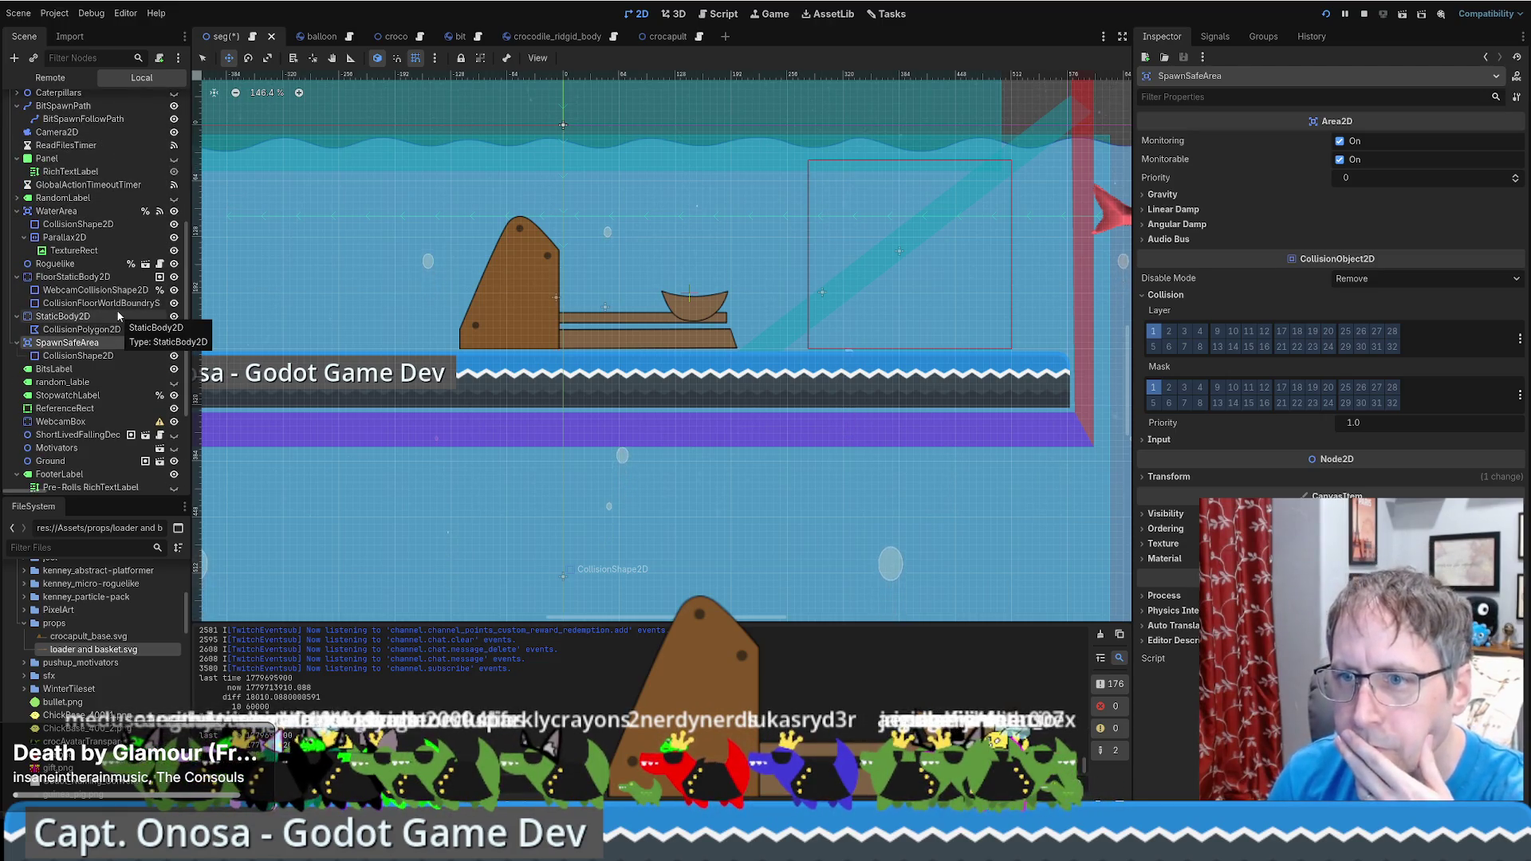
left_click(96, 329)
left_click(169, 316)
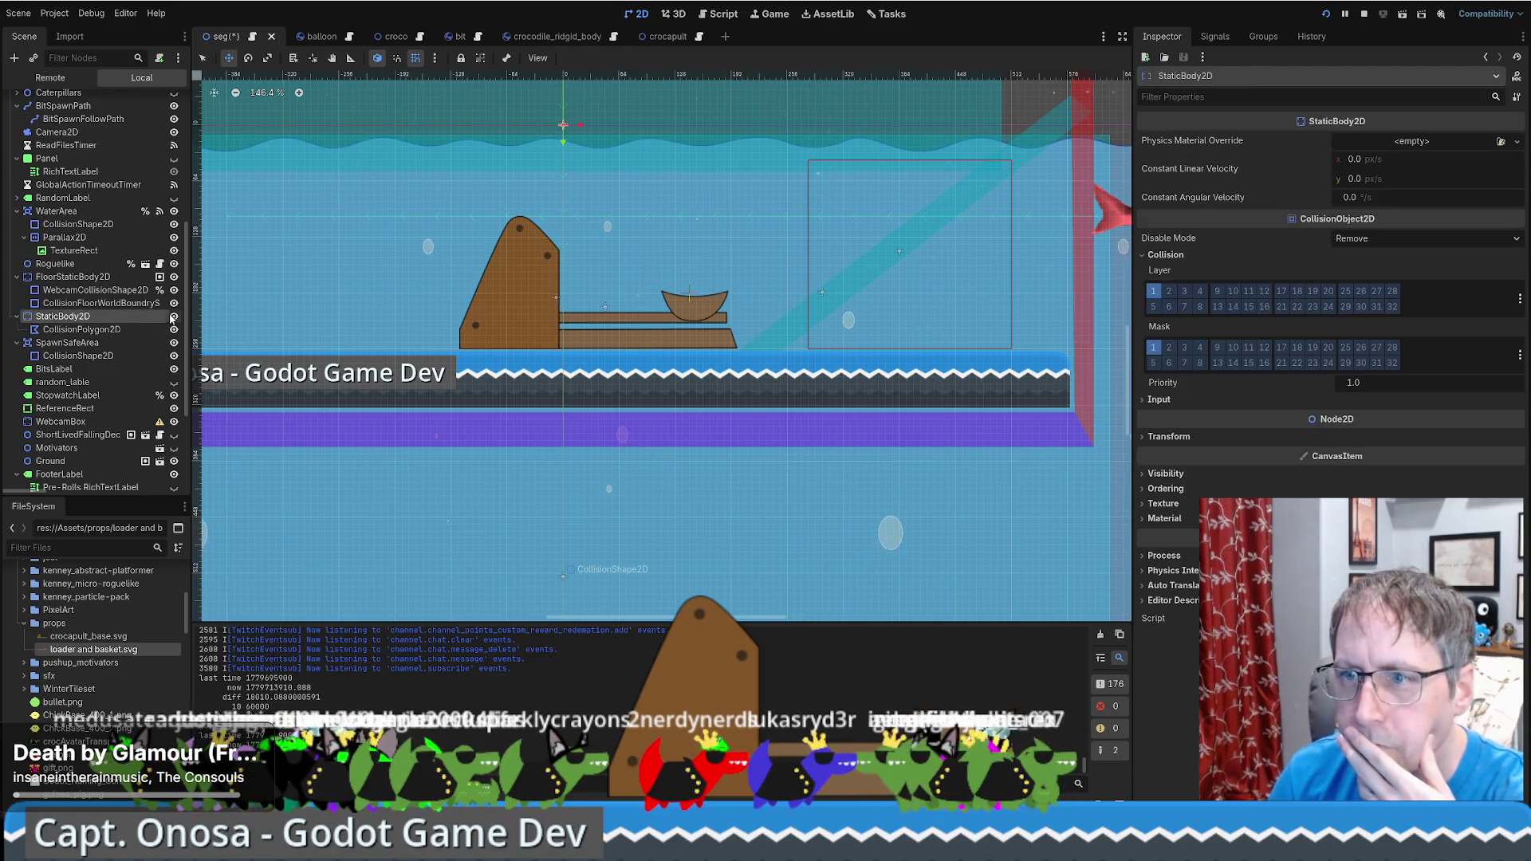
left_click(173, 317)
left_click(173, 317)
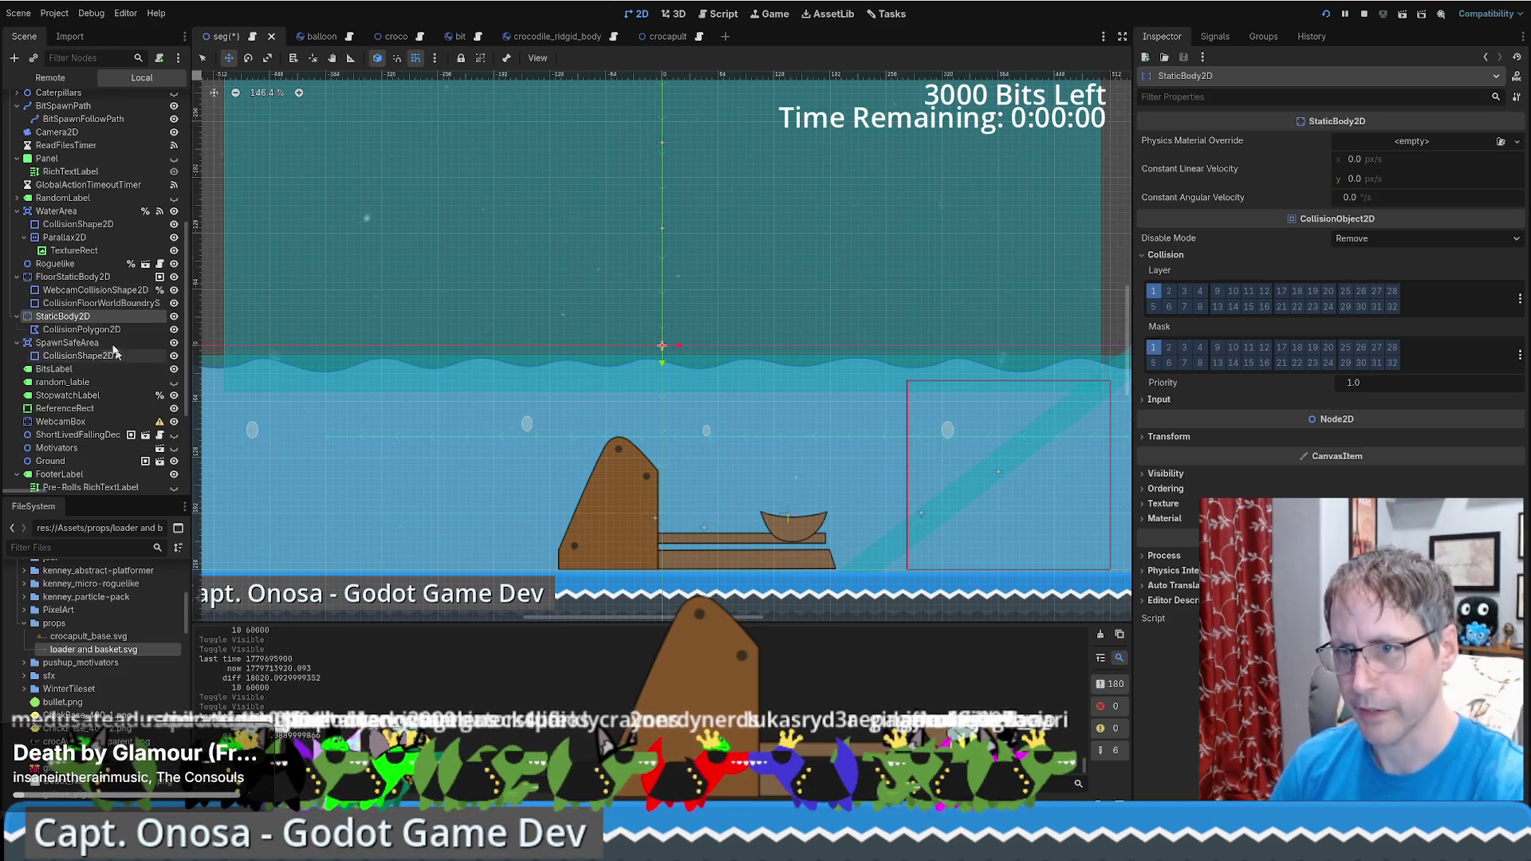
Nudge WebcamCollisionShape2D right, pull its lower-left endpoint down-left, save, and open the crocapult scene
left_click(96, 290)
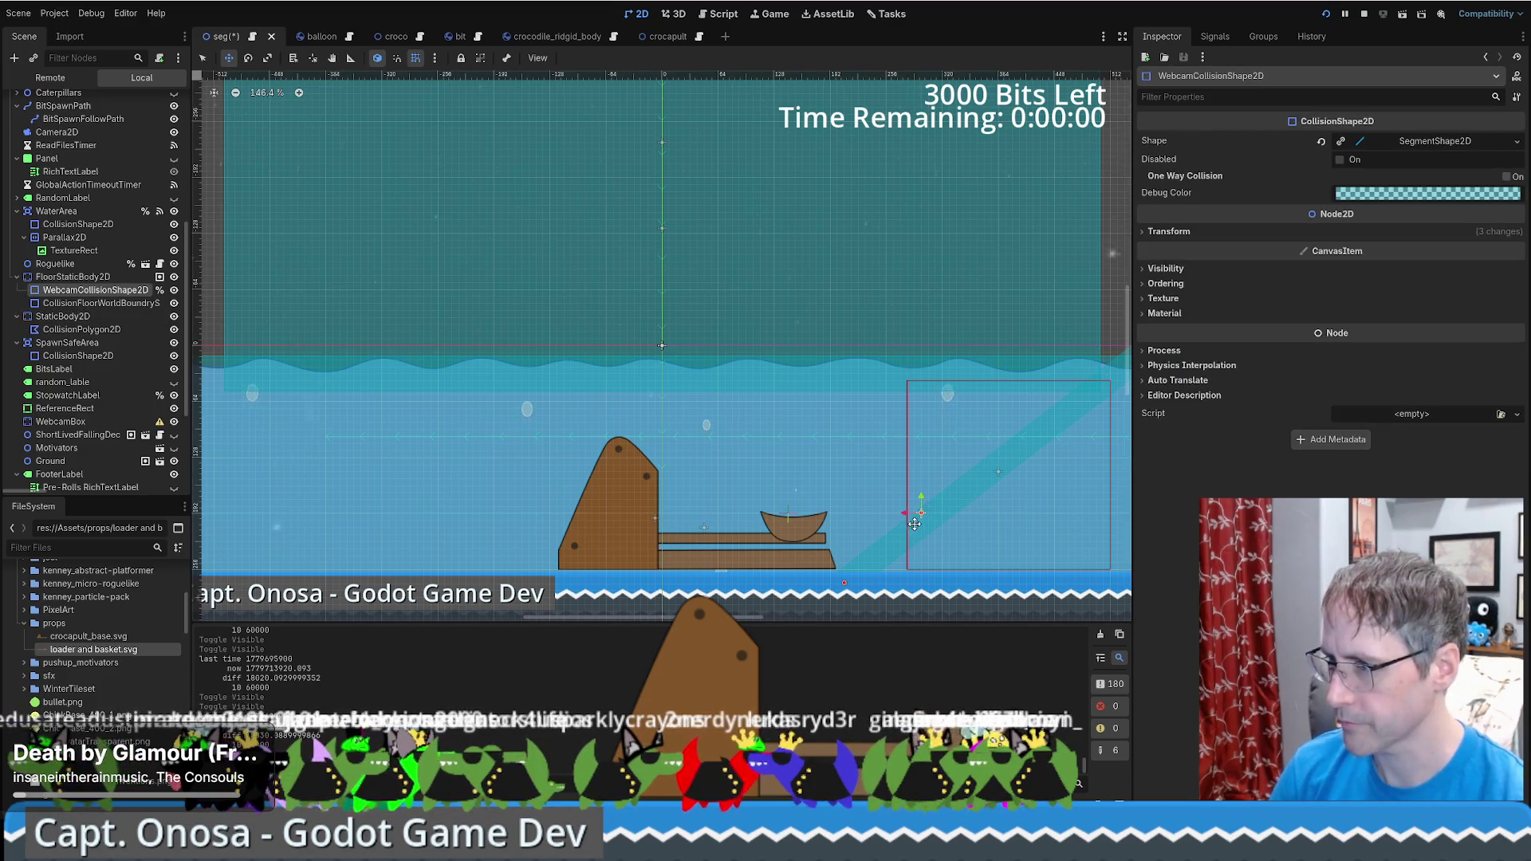
left_click_drag(905, 513, 911, 511)
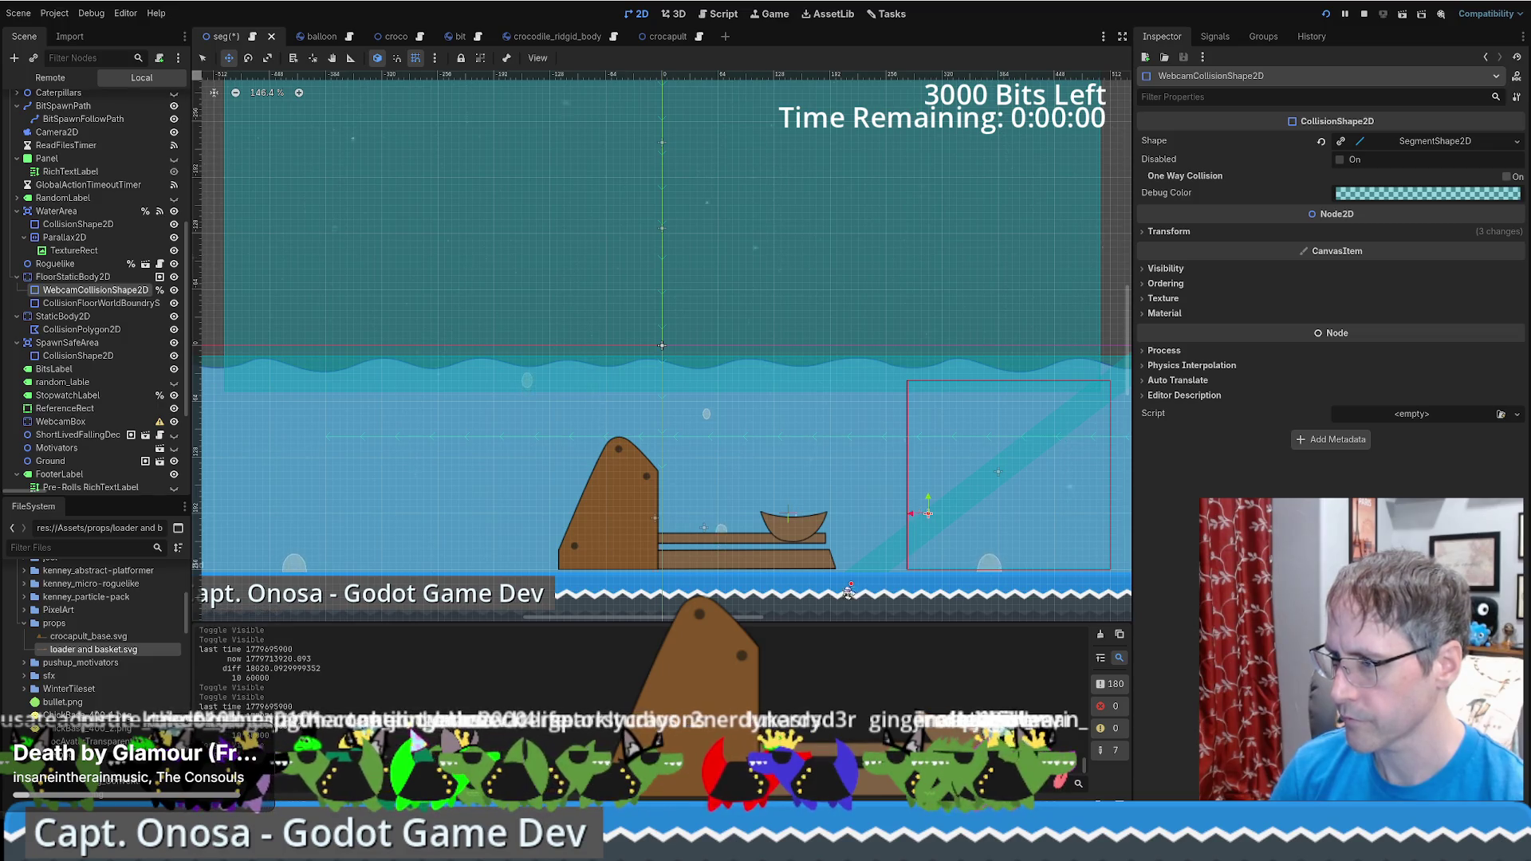
key("q")
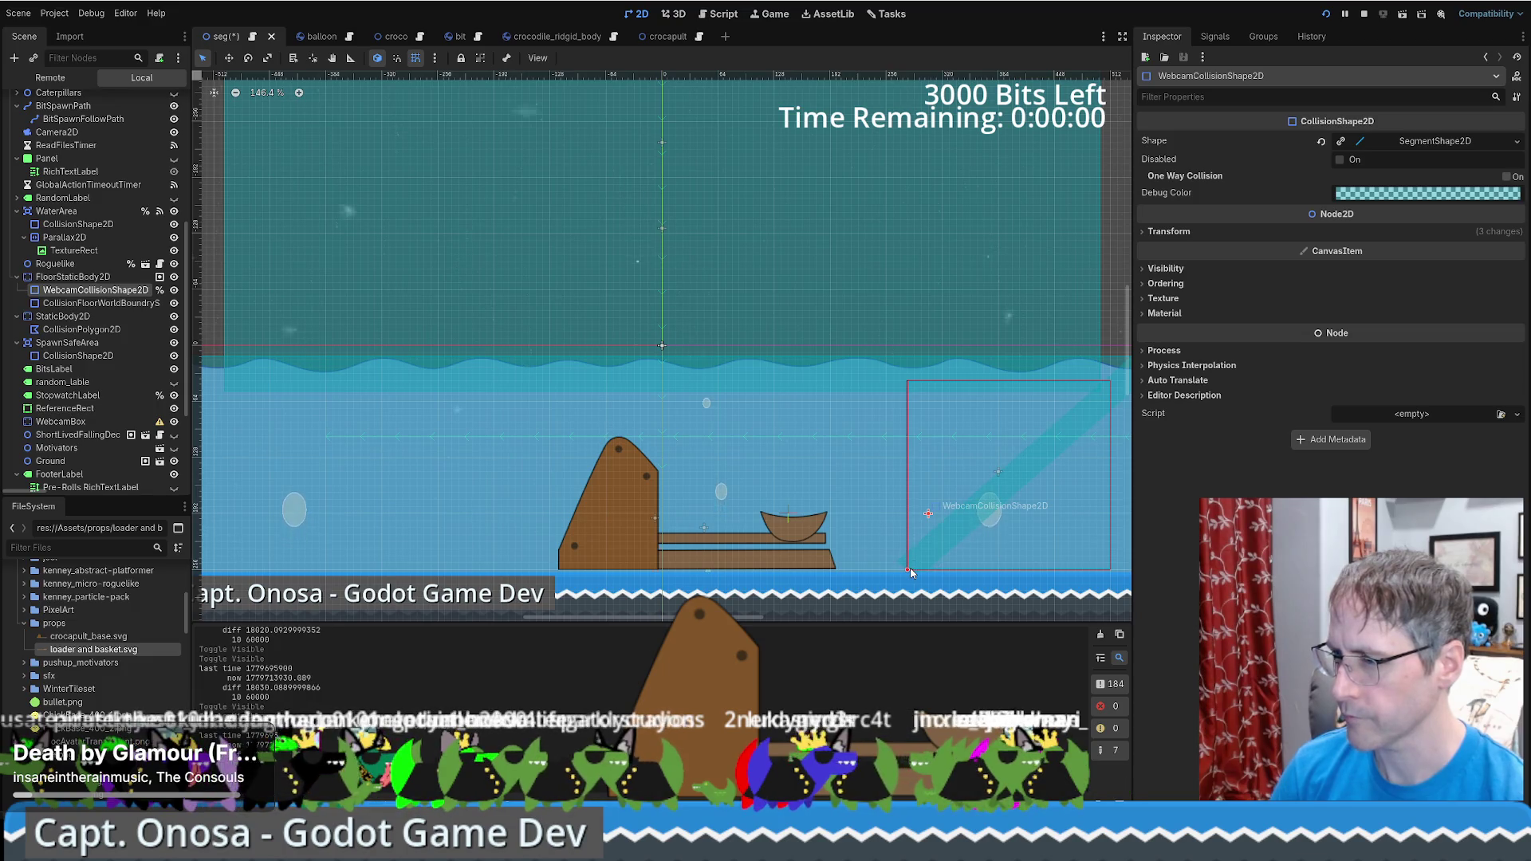
left_click_drag(909, 571, 903, 579)
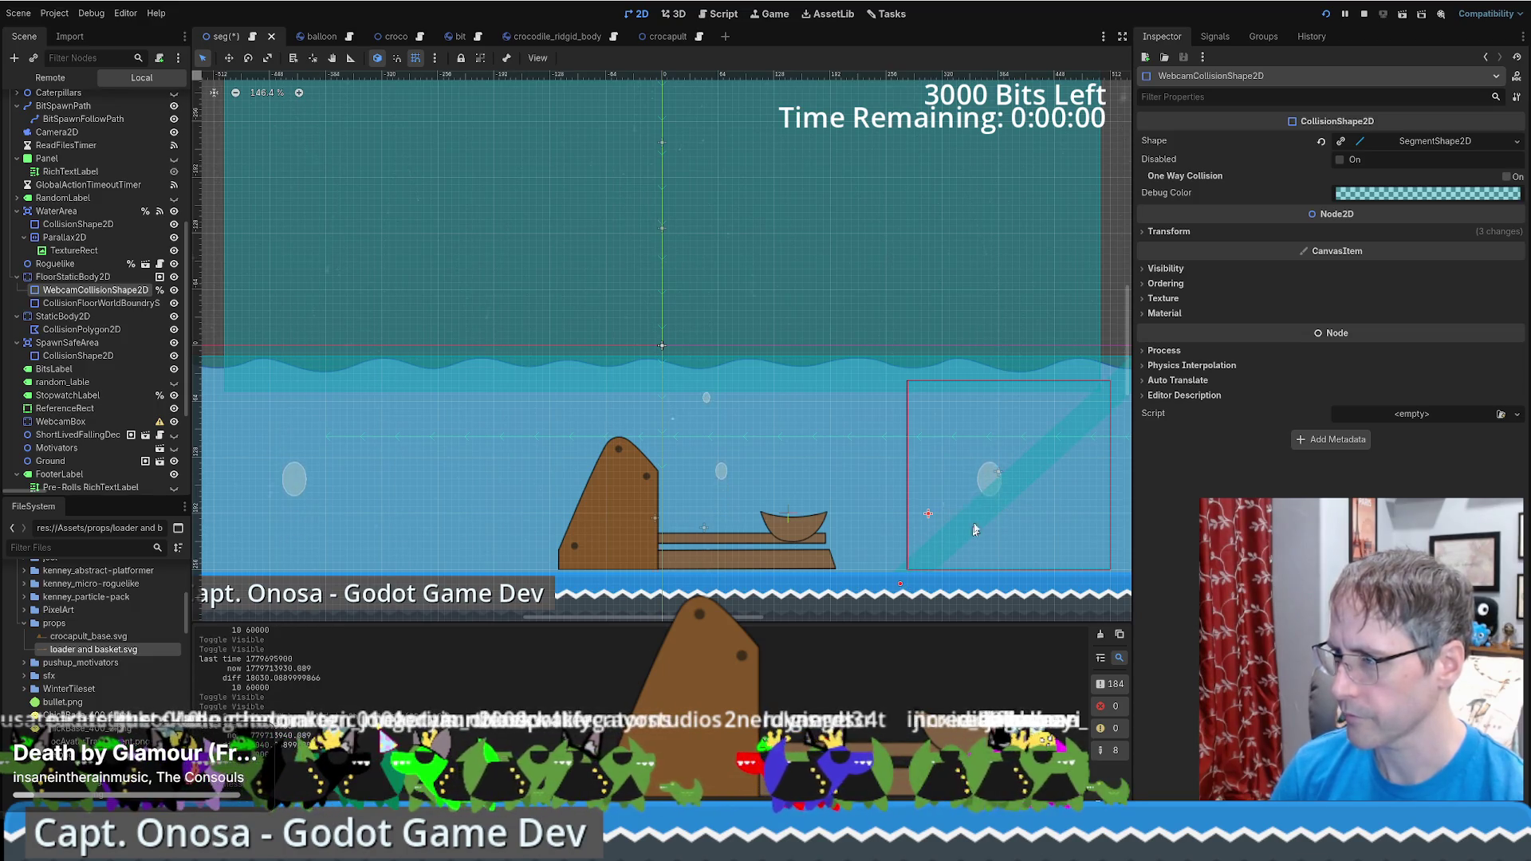
scroll(878, 518, "right", 5)
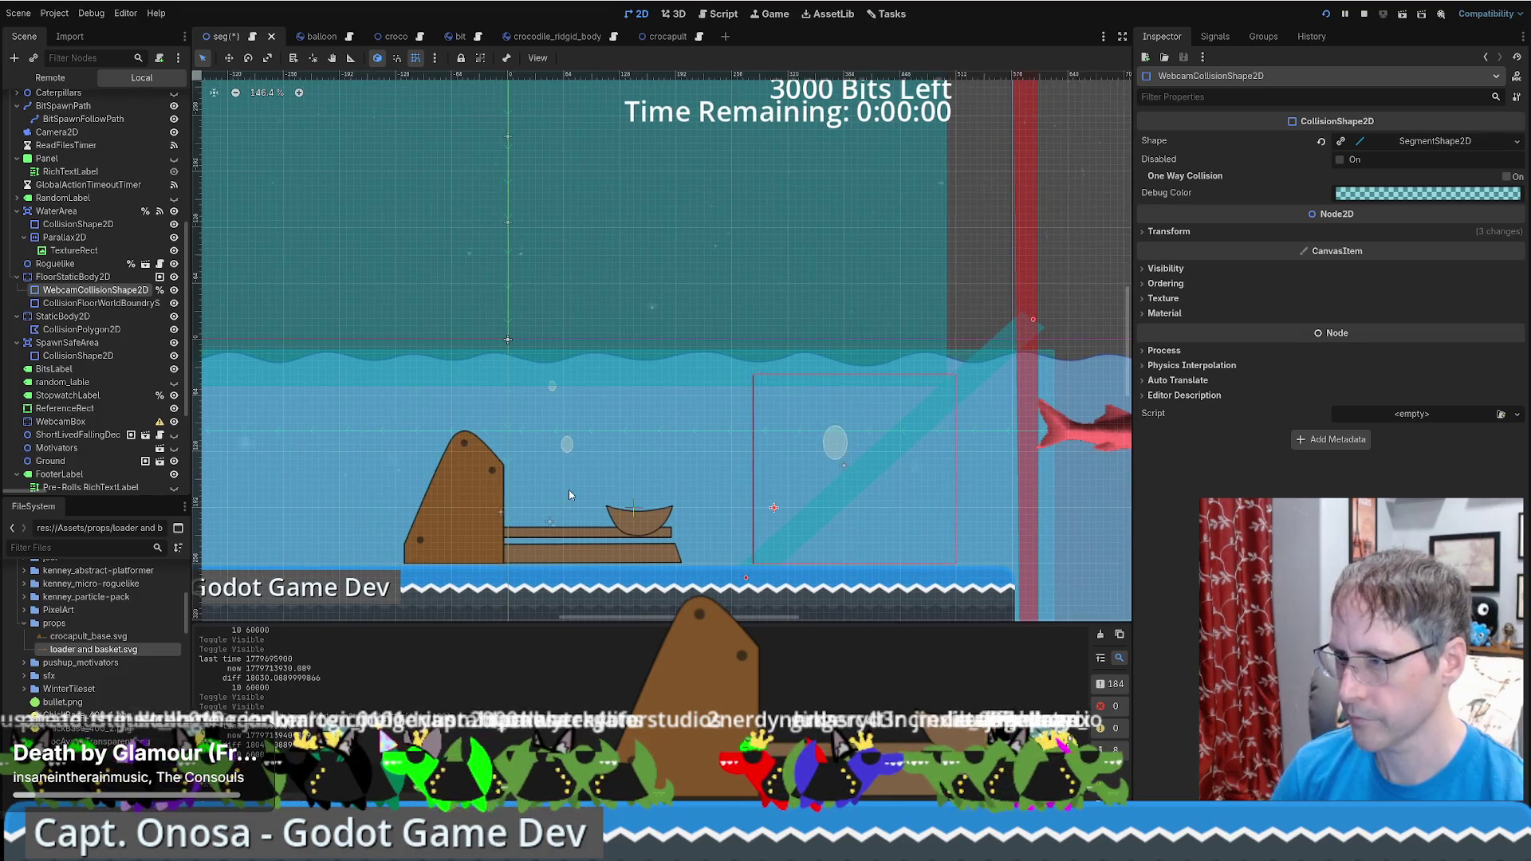
key("ctrl+s")
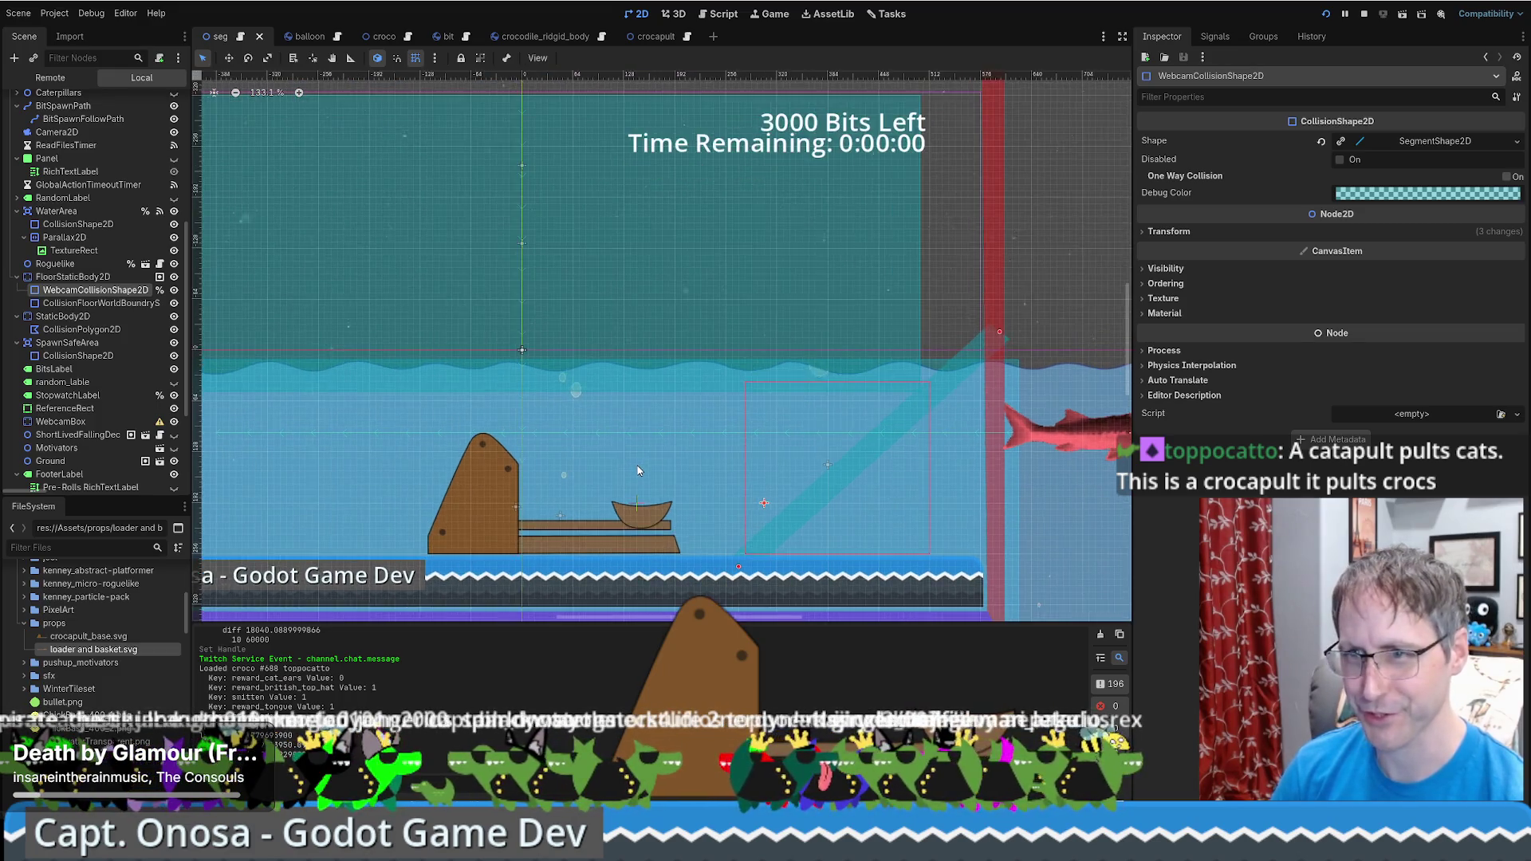
scroll(636, 465, "up", 1)
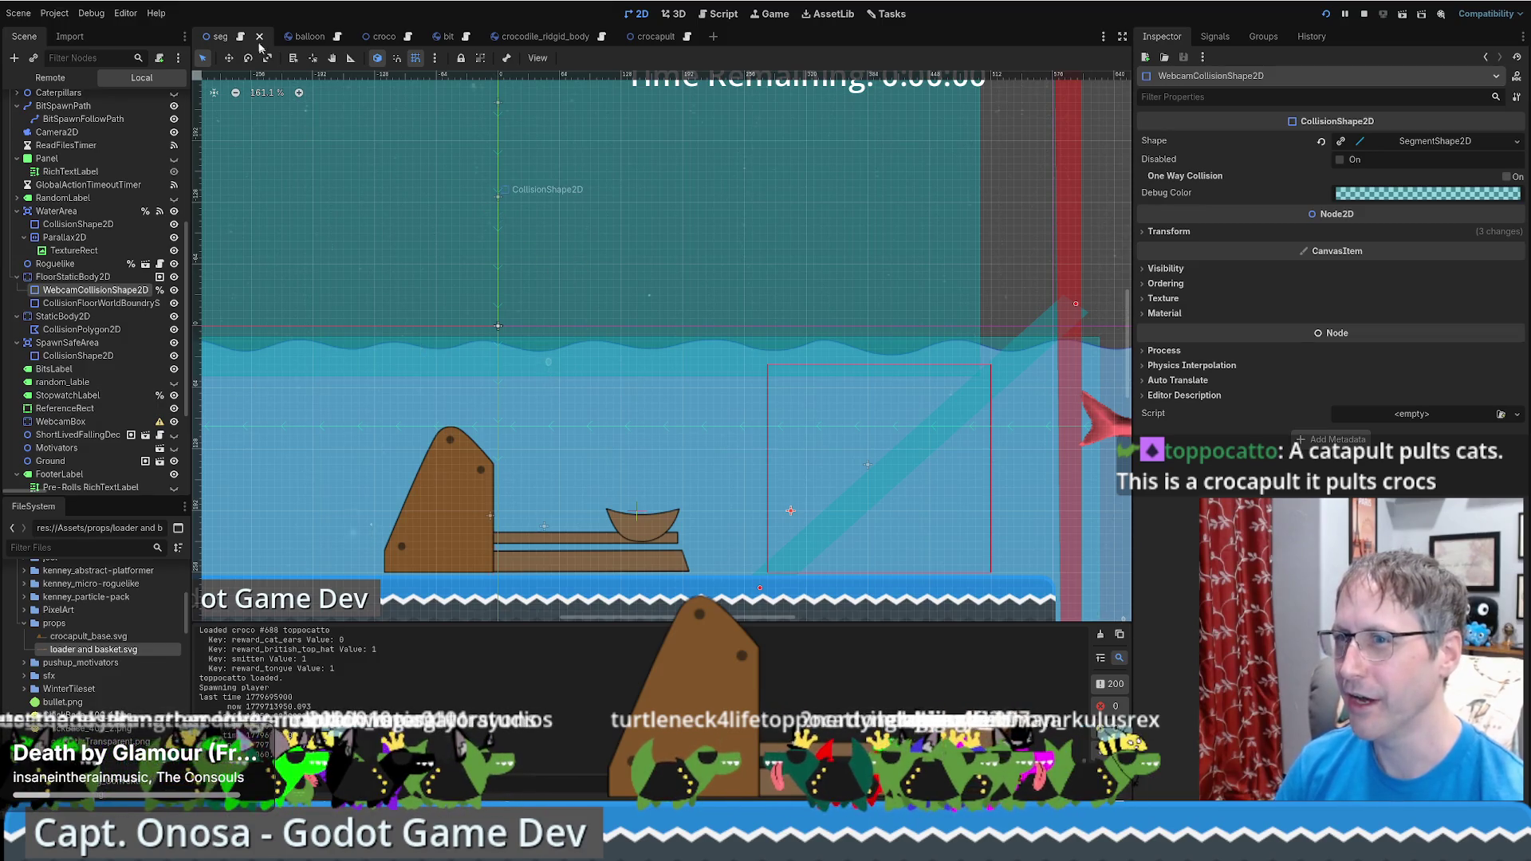
left_click(652, 37)
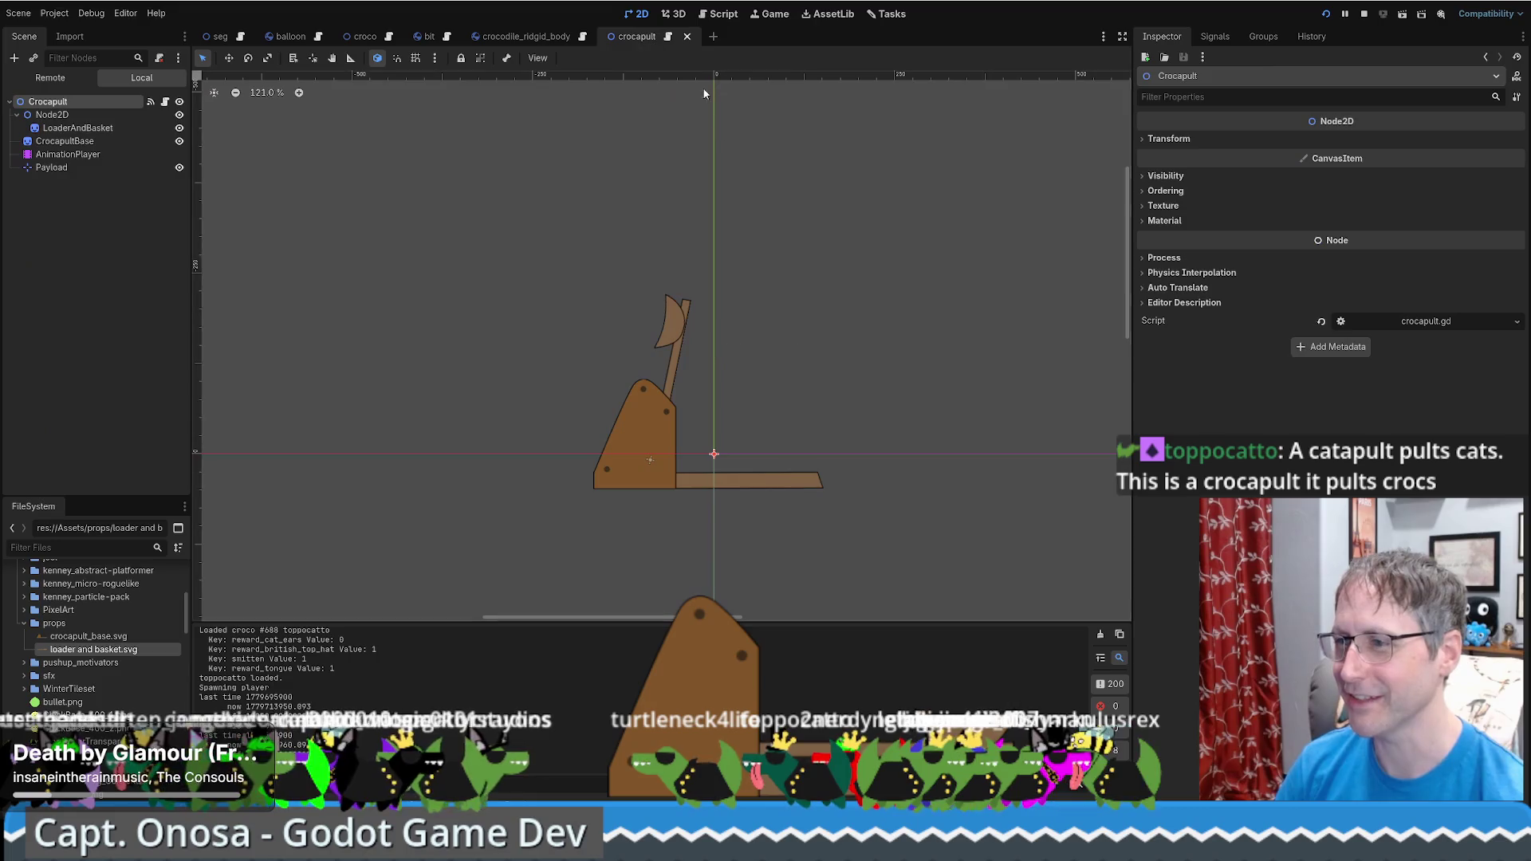
Rewind and play the crocapult animation, then pan to the Crocapult on the seg level
left_click(67, 154)
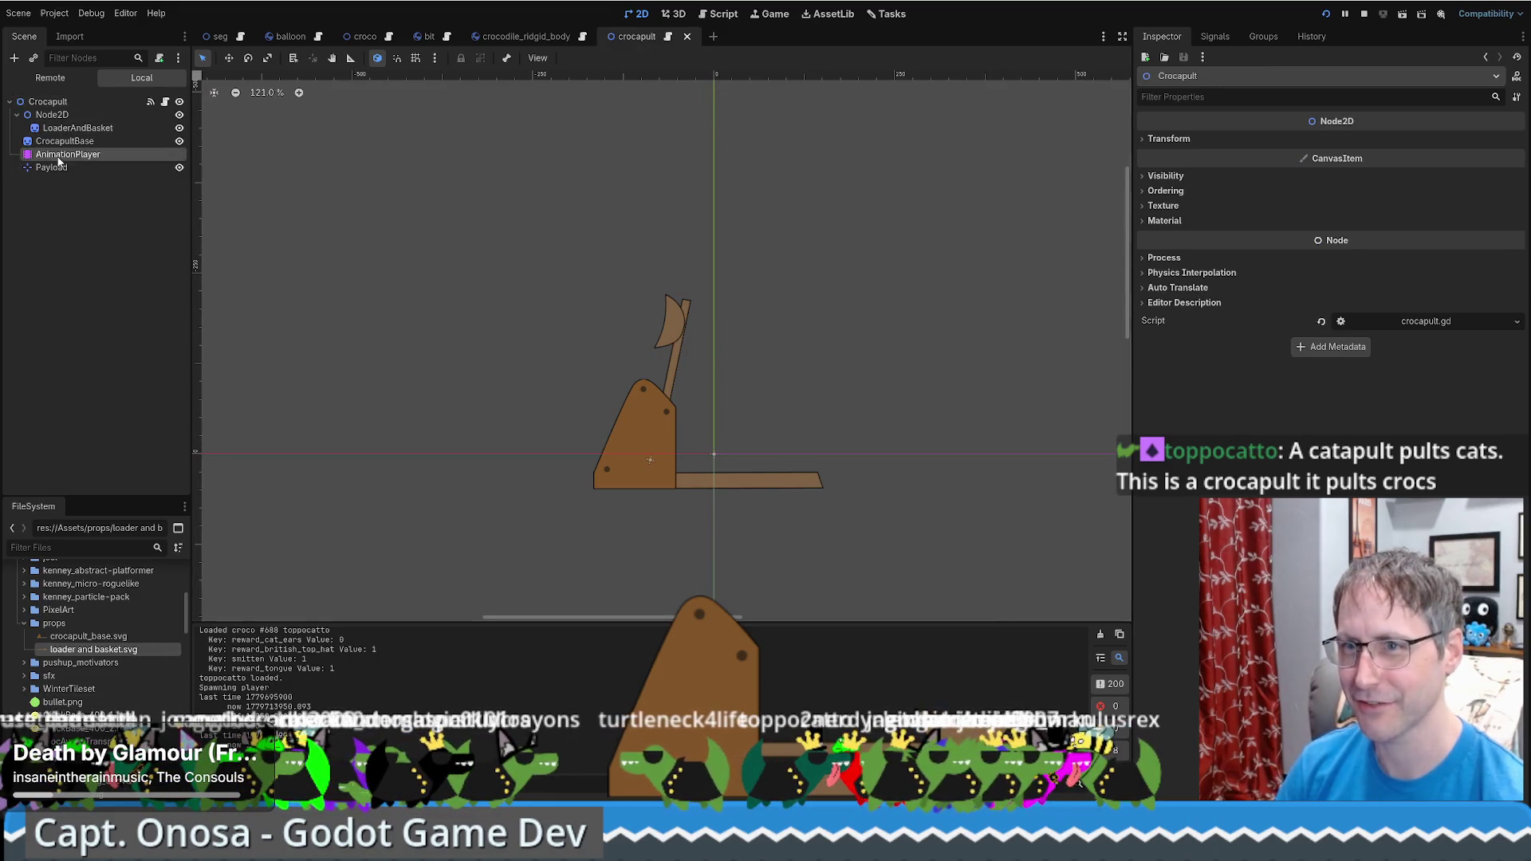
left_click_drag(665, 565, 295, 567)
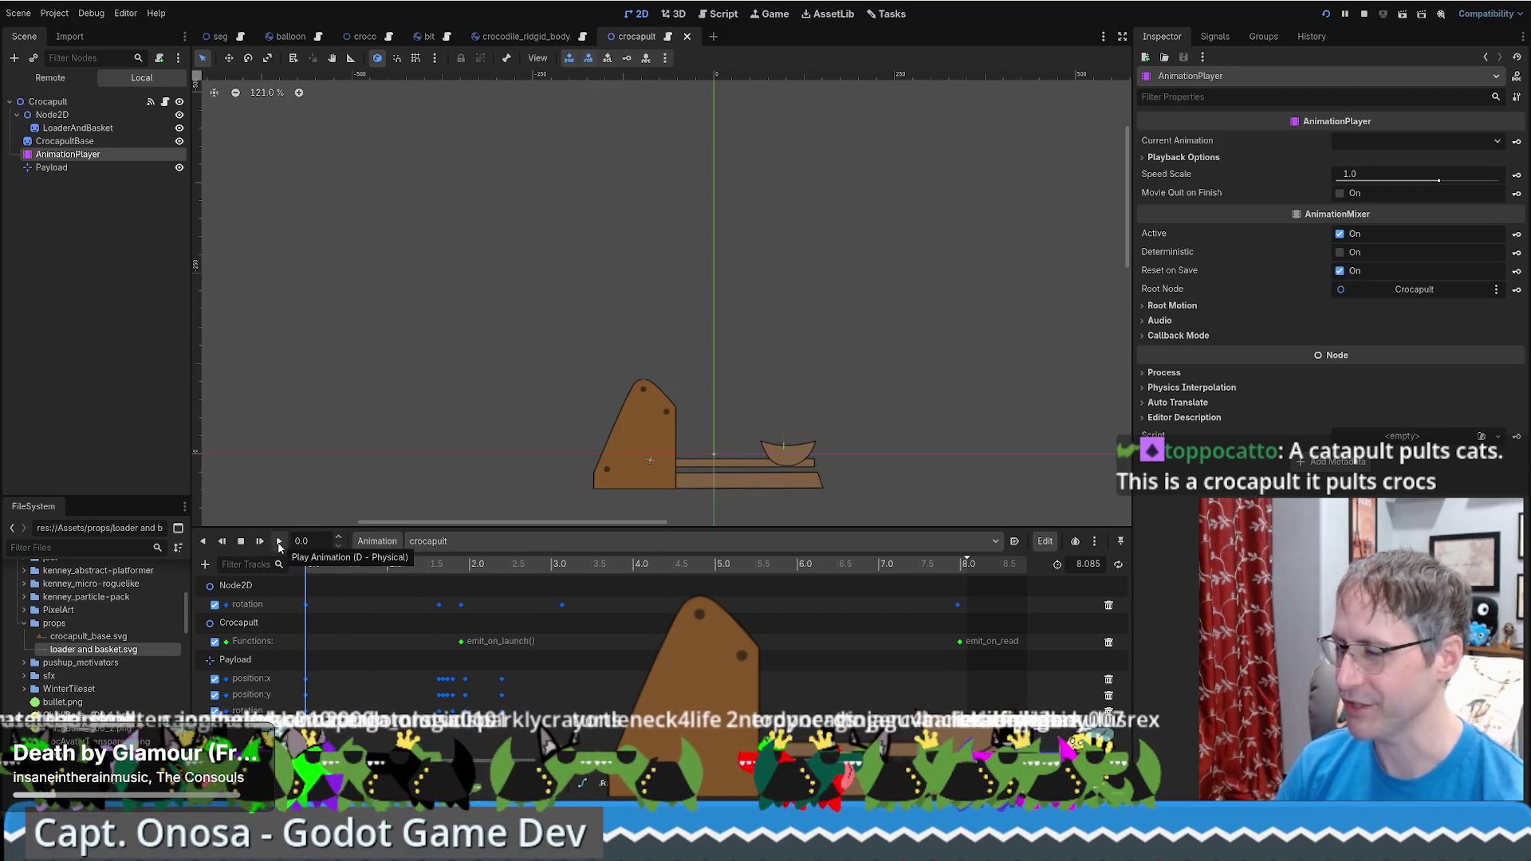
scroll(668, 471, "up", 6)
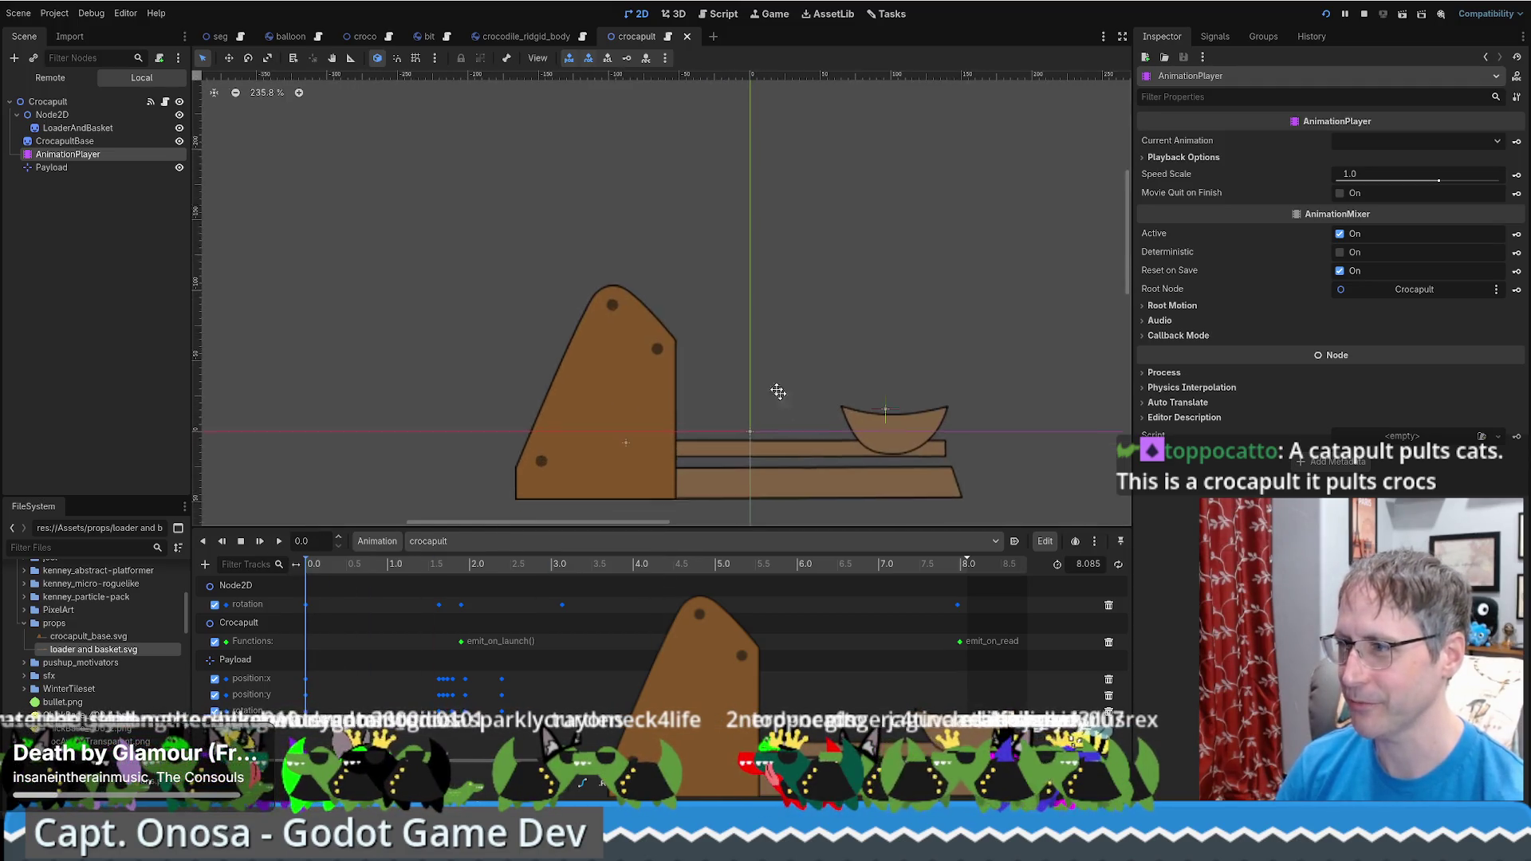
scroll(823, 445, "down", 1)
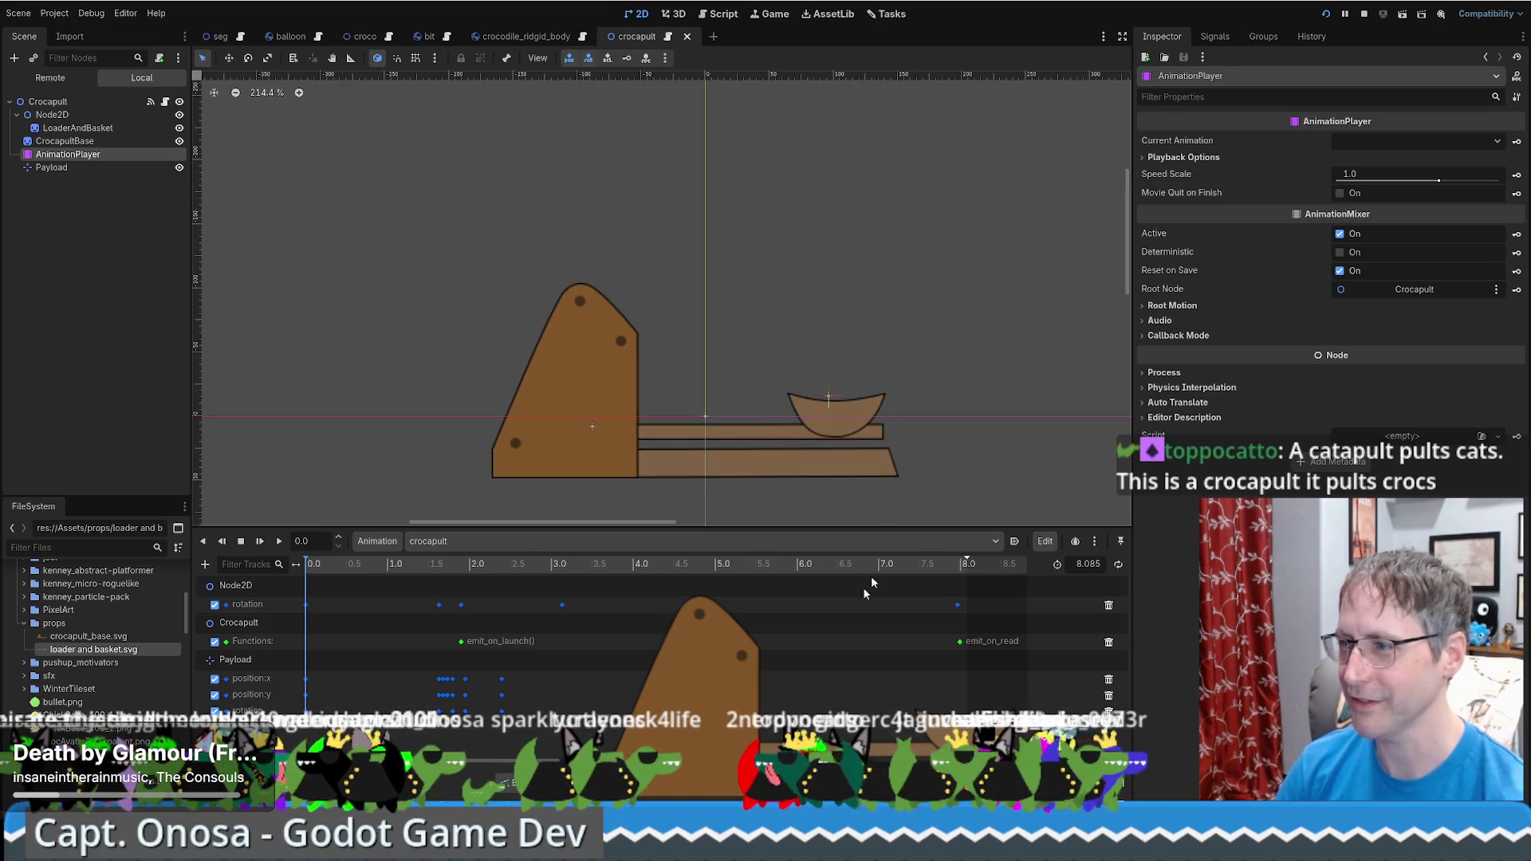
key("d")
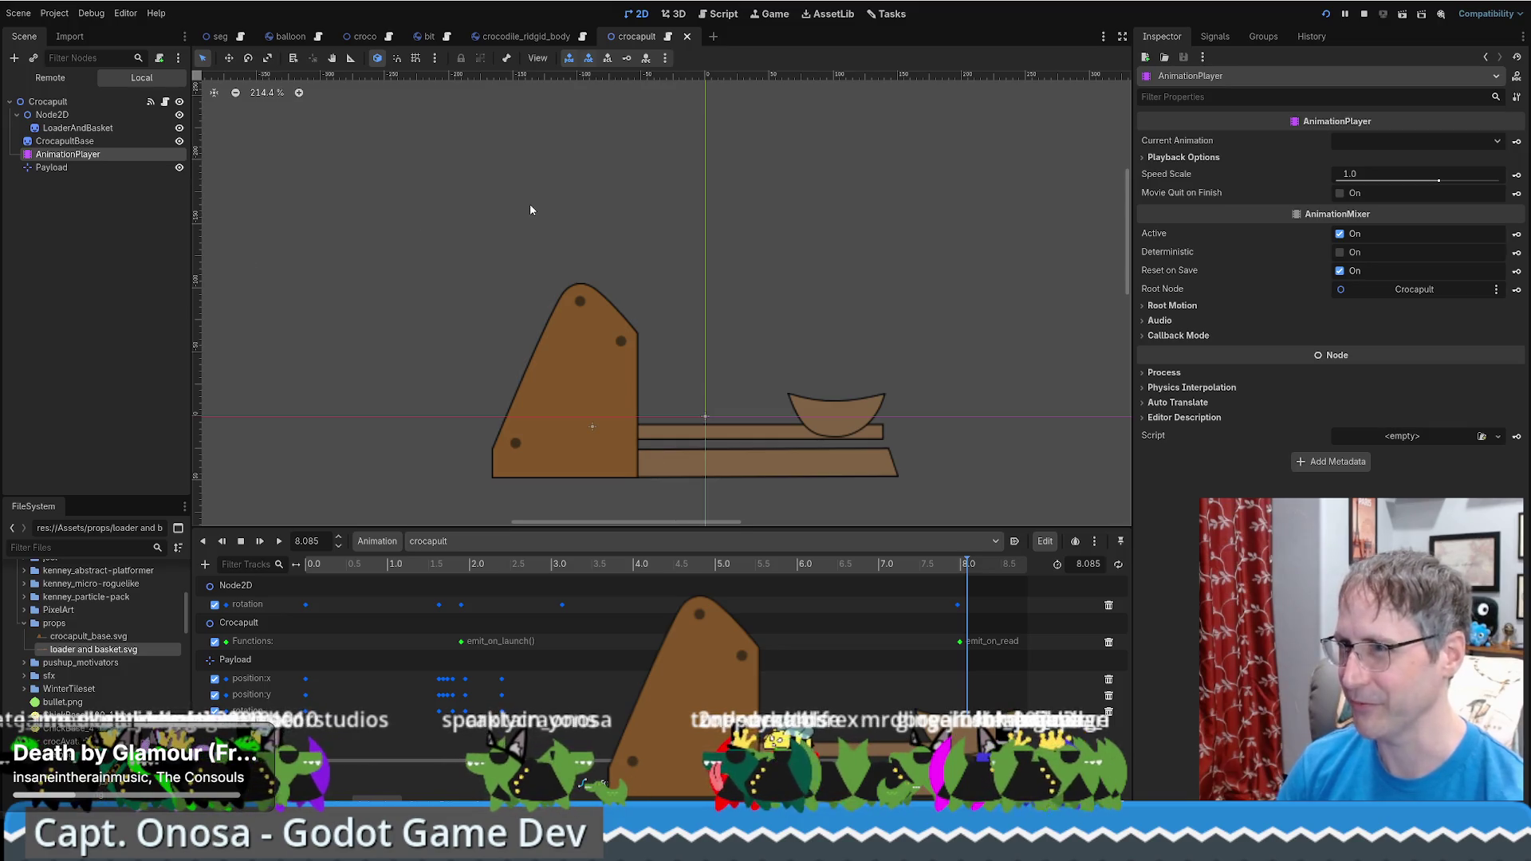
key("shift+d")
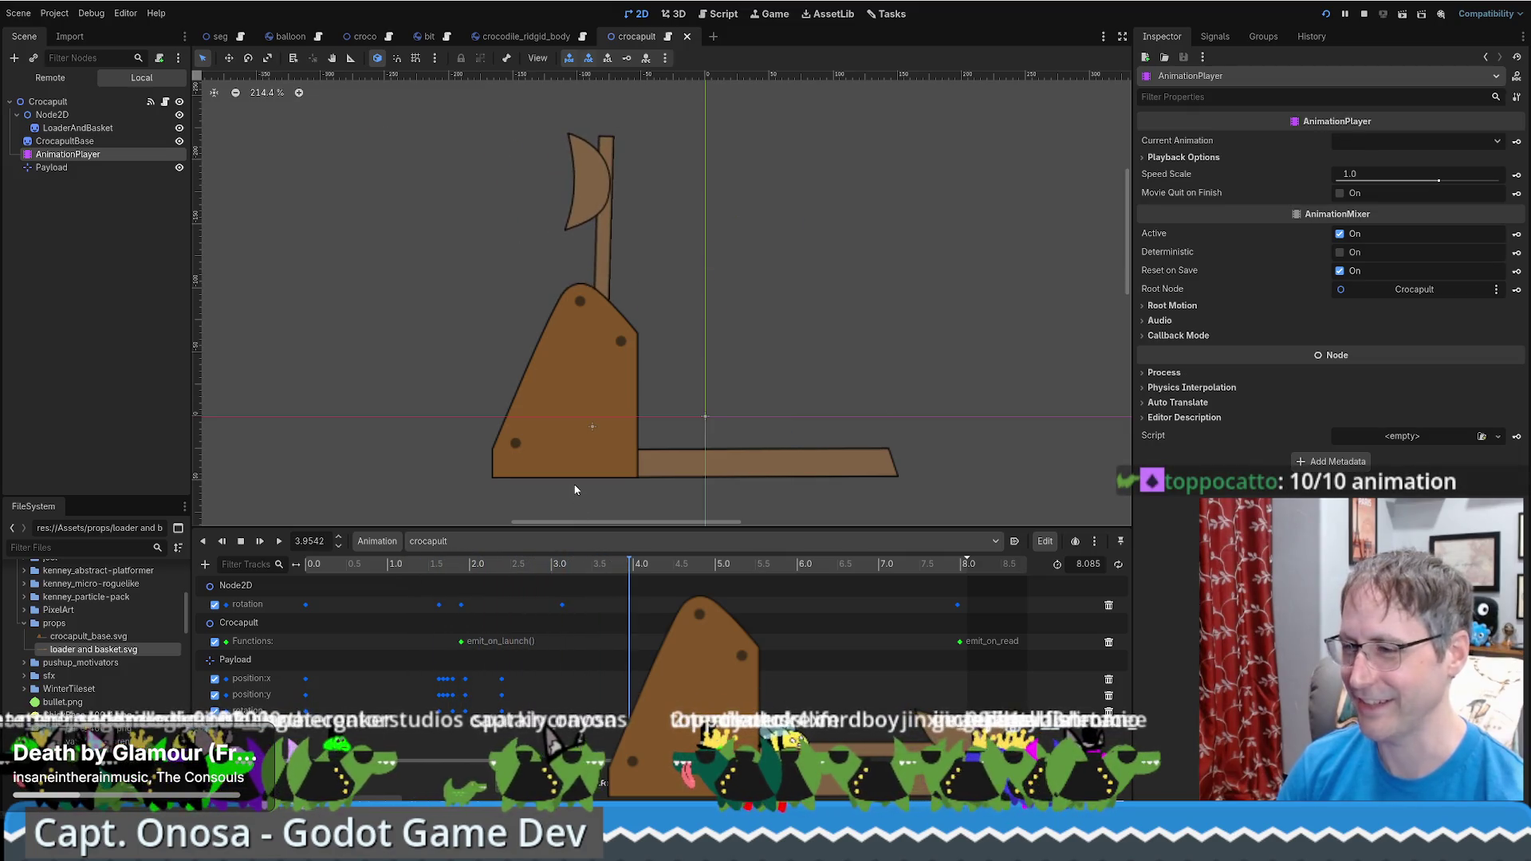
left_click(217, 36)
mouse_move(562, 291)
left_mouse_down()
mouse_move(649, 153)
mouse_move(684, 163)
left_mouse_up()
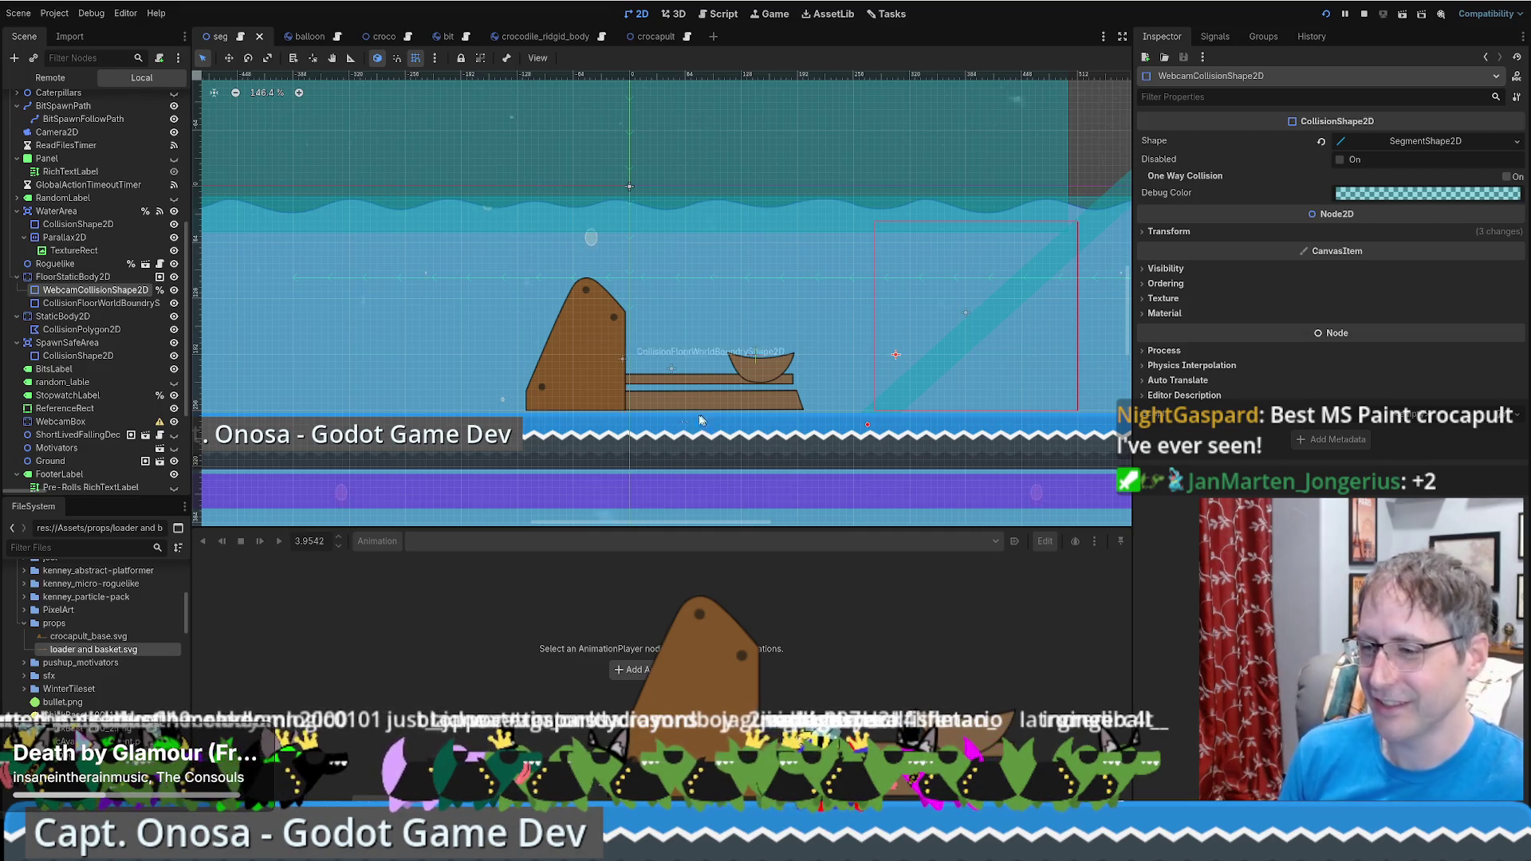
key("alt+Tab")
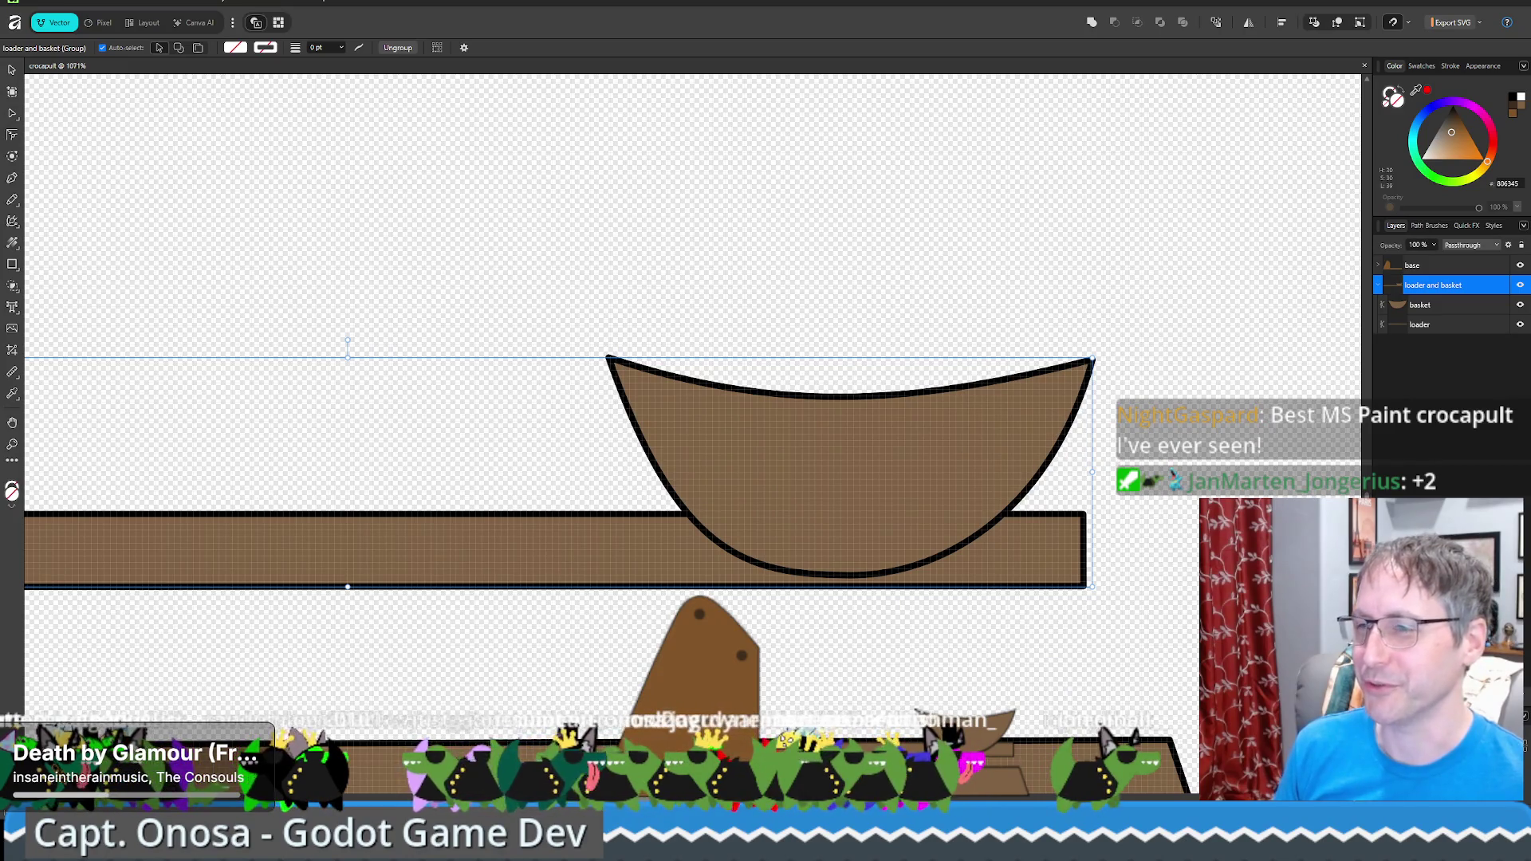
key("alt+Tab")
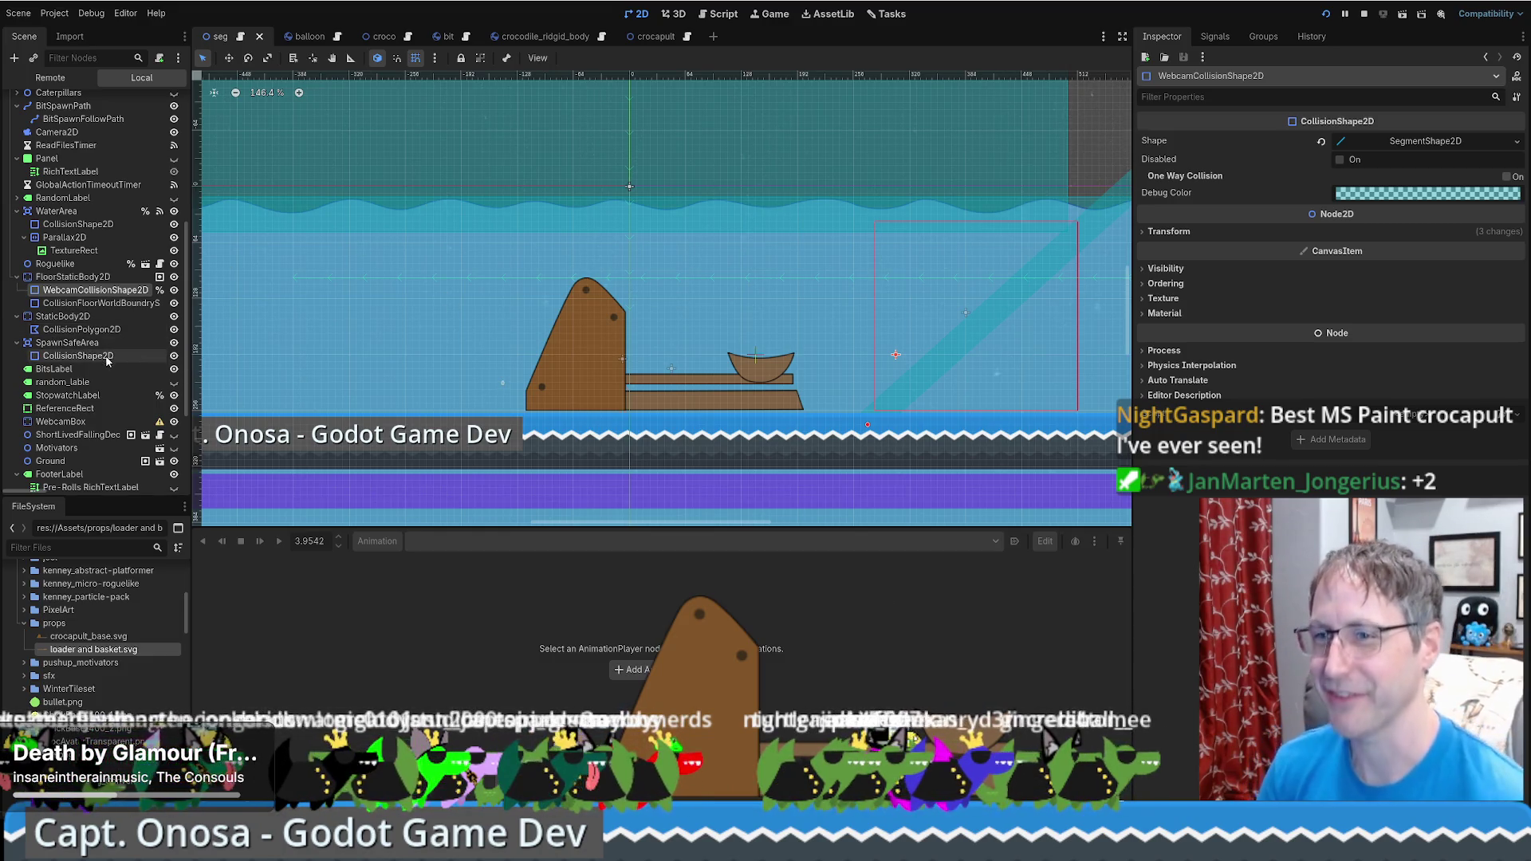
Scroll around the seg level, then switch to the croco scene with the crocodile character
scroll(563, 286, "left", 1)
scroll(563, 287, "left", 5)
scroll(563, 286, "up", 1)
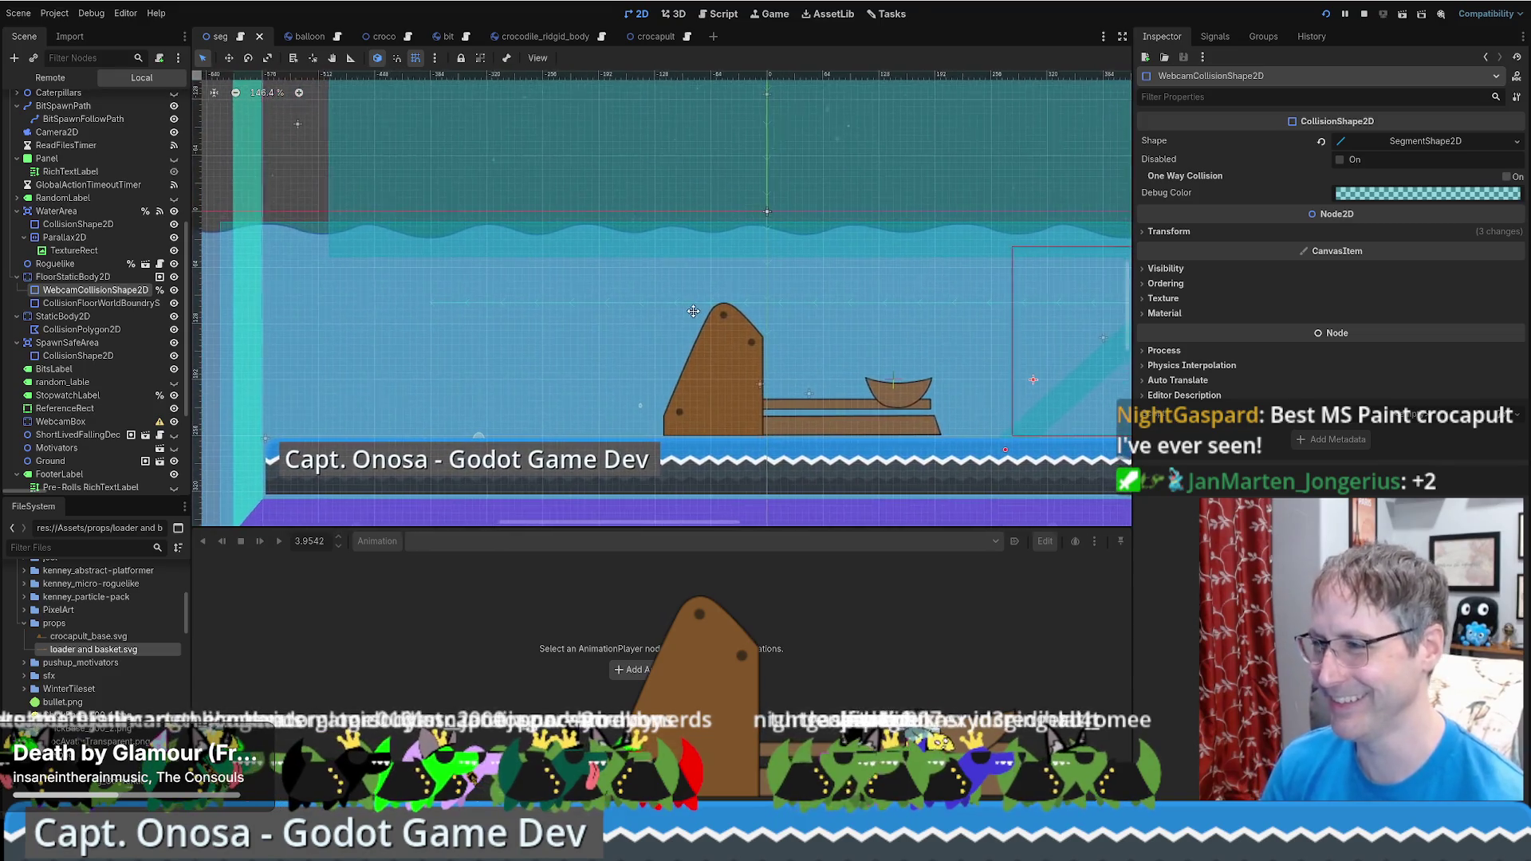
scroll(90, 394, "down", 4)
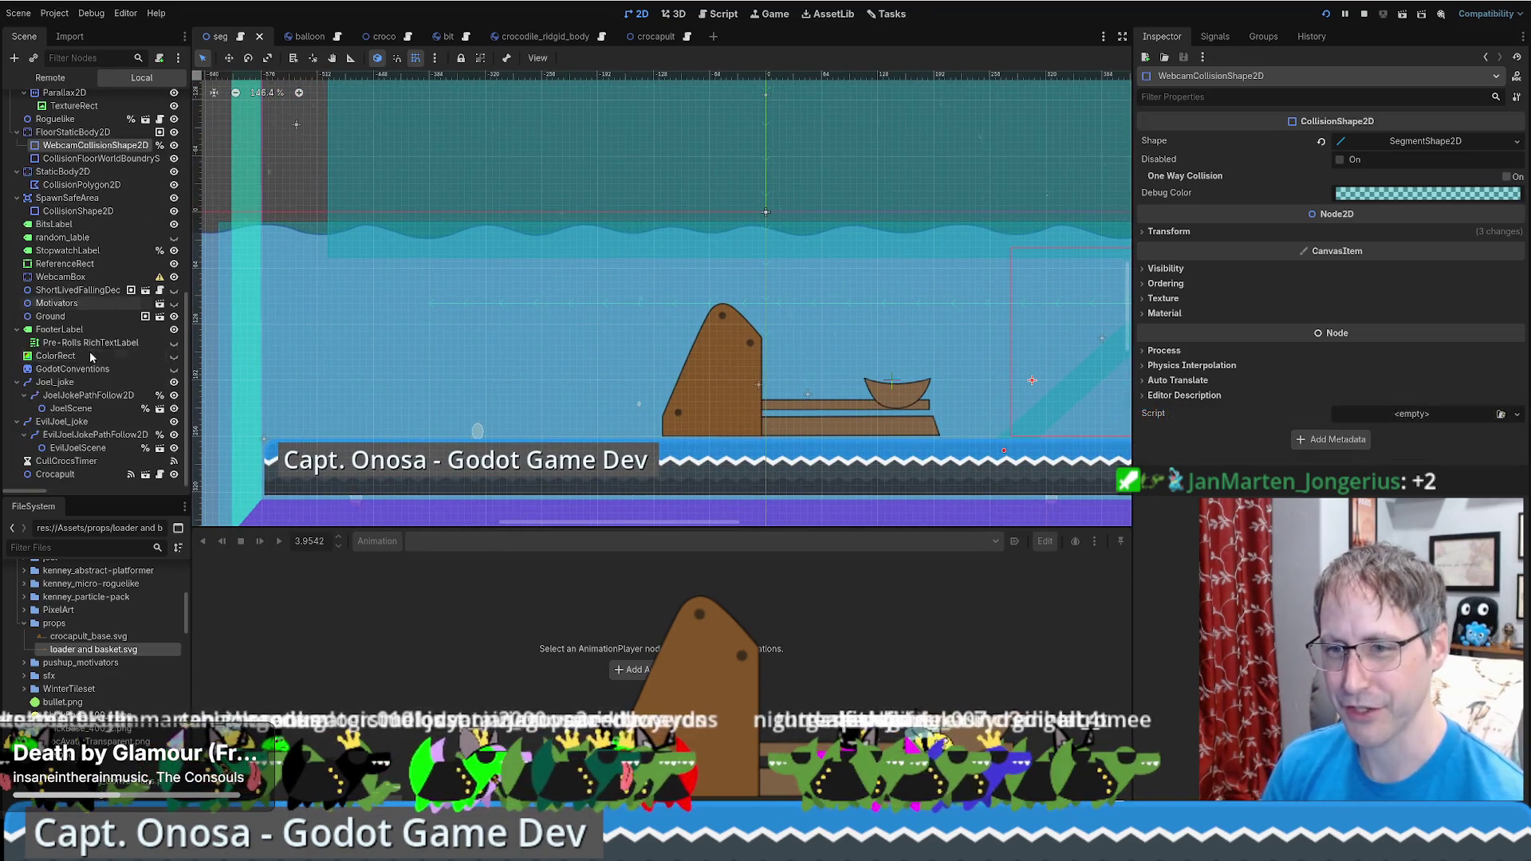
left_click(383, 36)
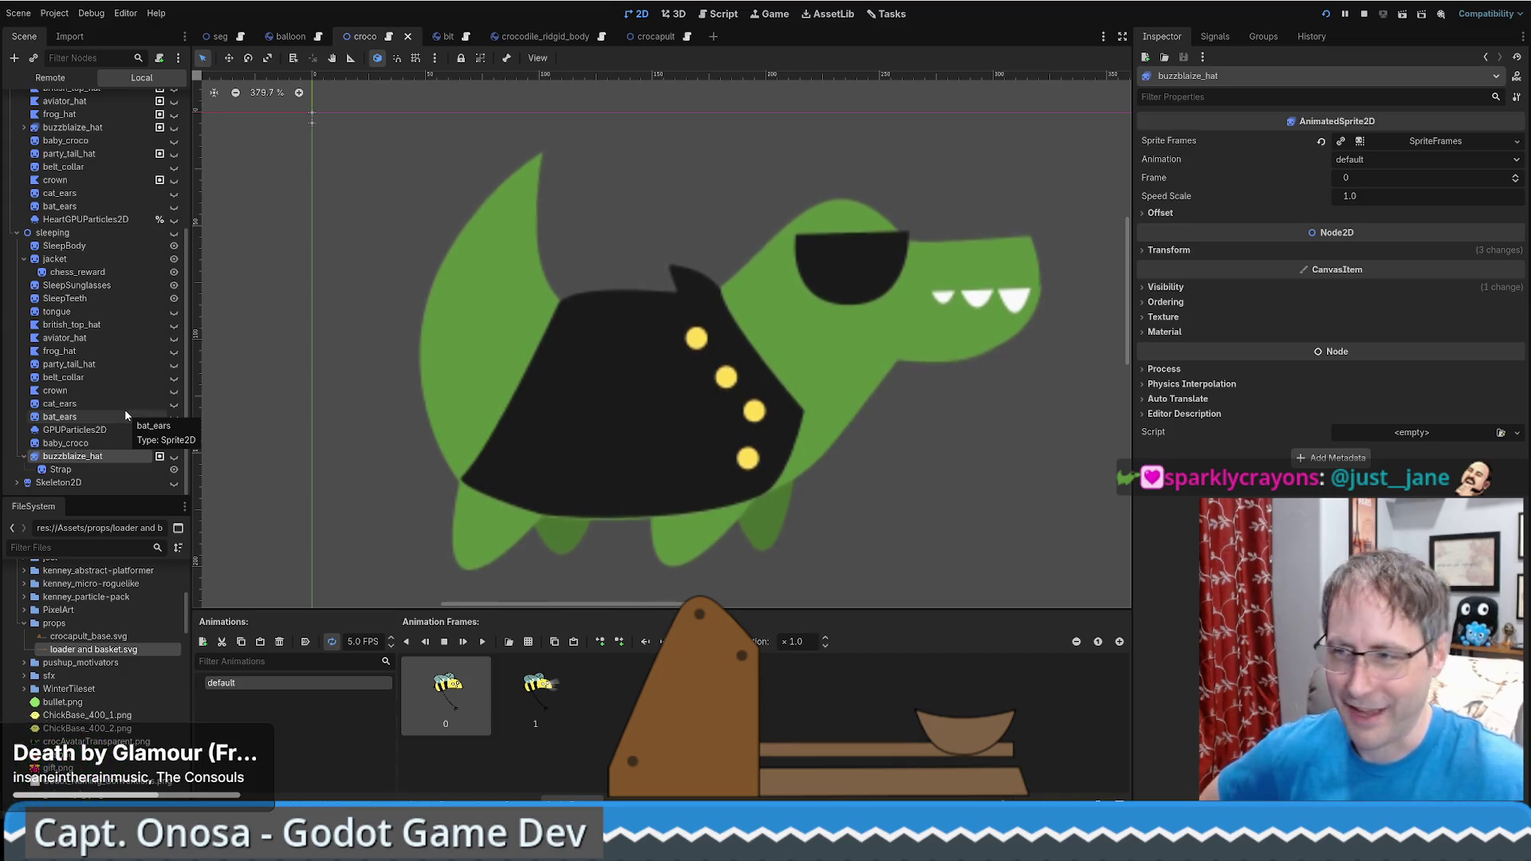
Run the game to test it, then close the game window
left_click(1323, 13)
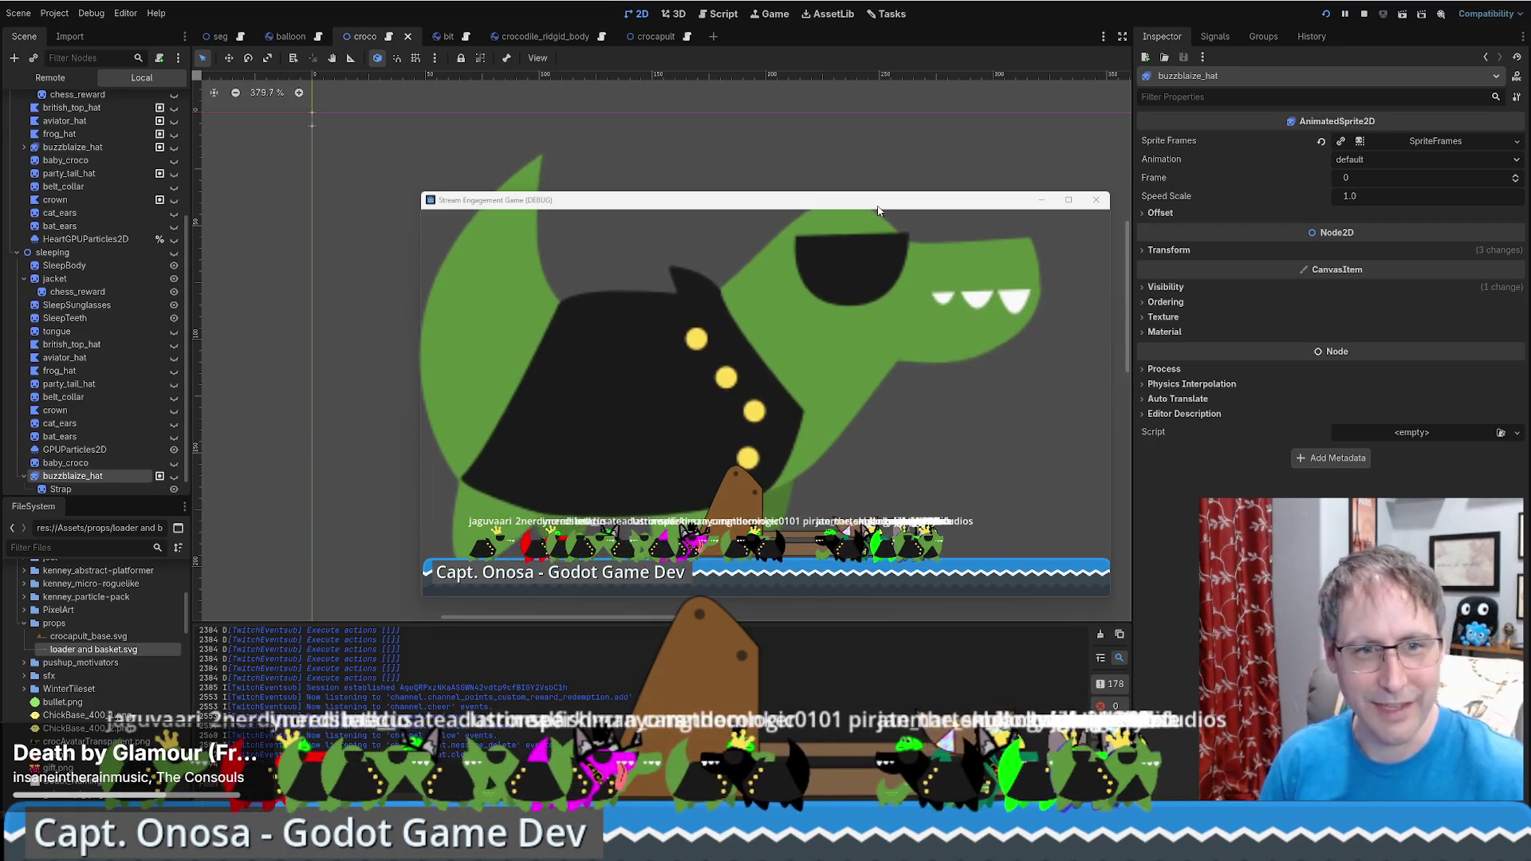
left_click_drag(877, 209, 1101, 272)
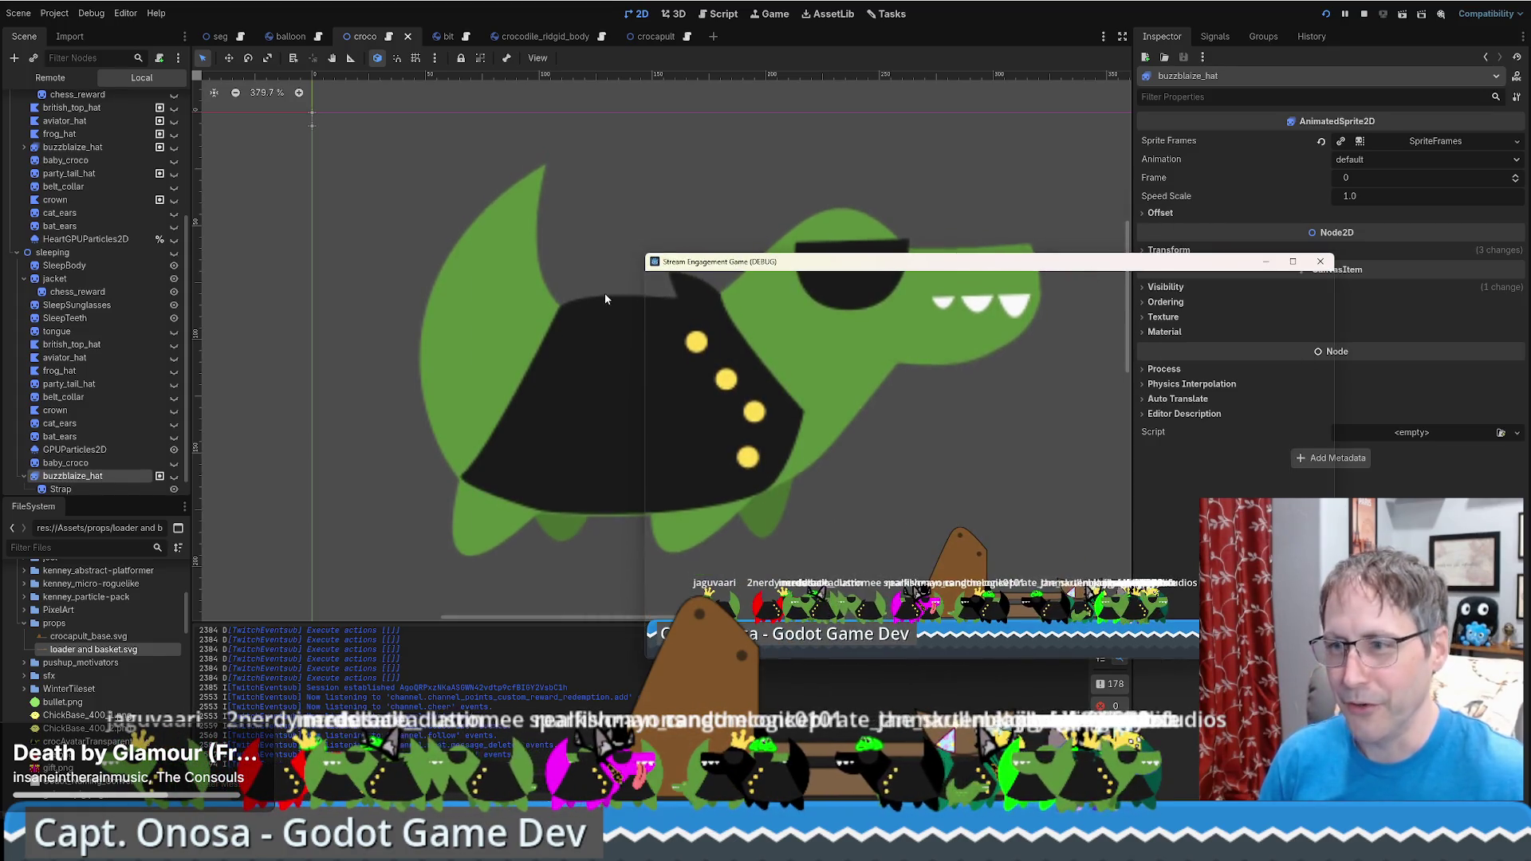
left_click(1320, 262)
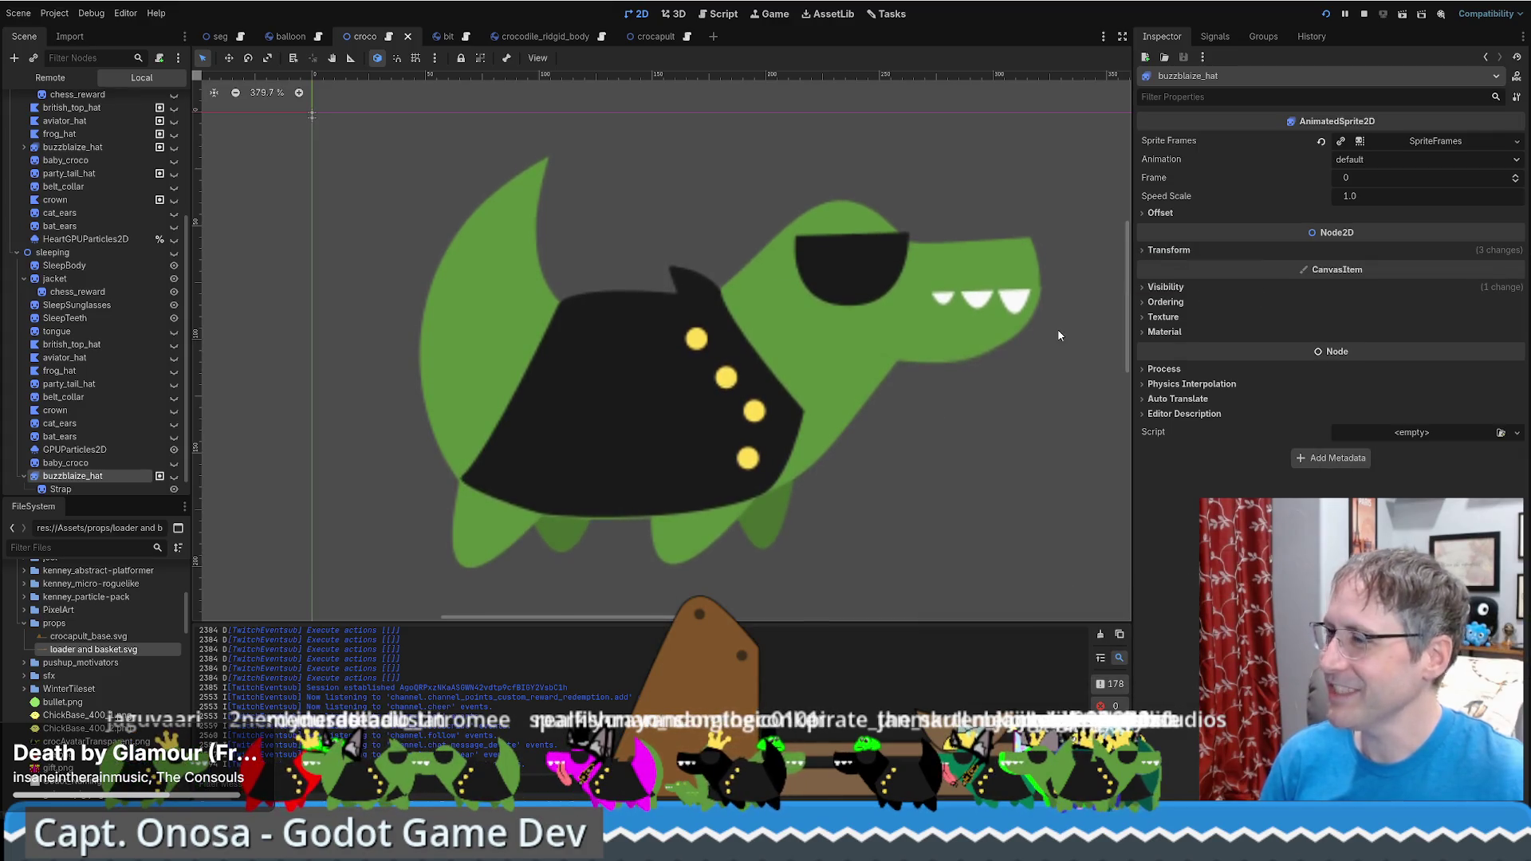
scroll(112, 337, "down", 1)
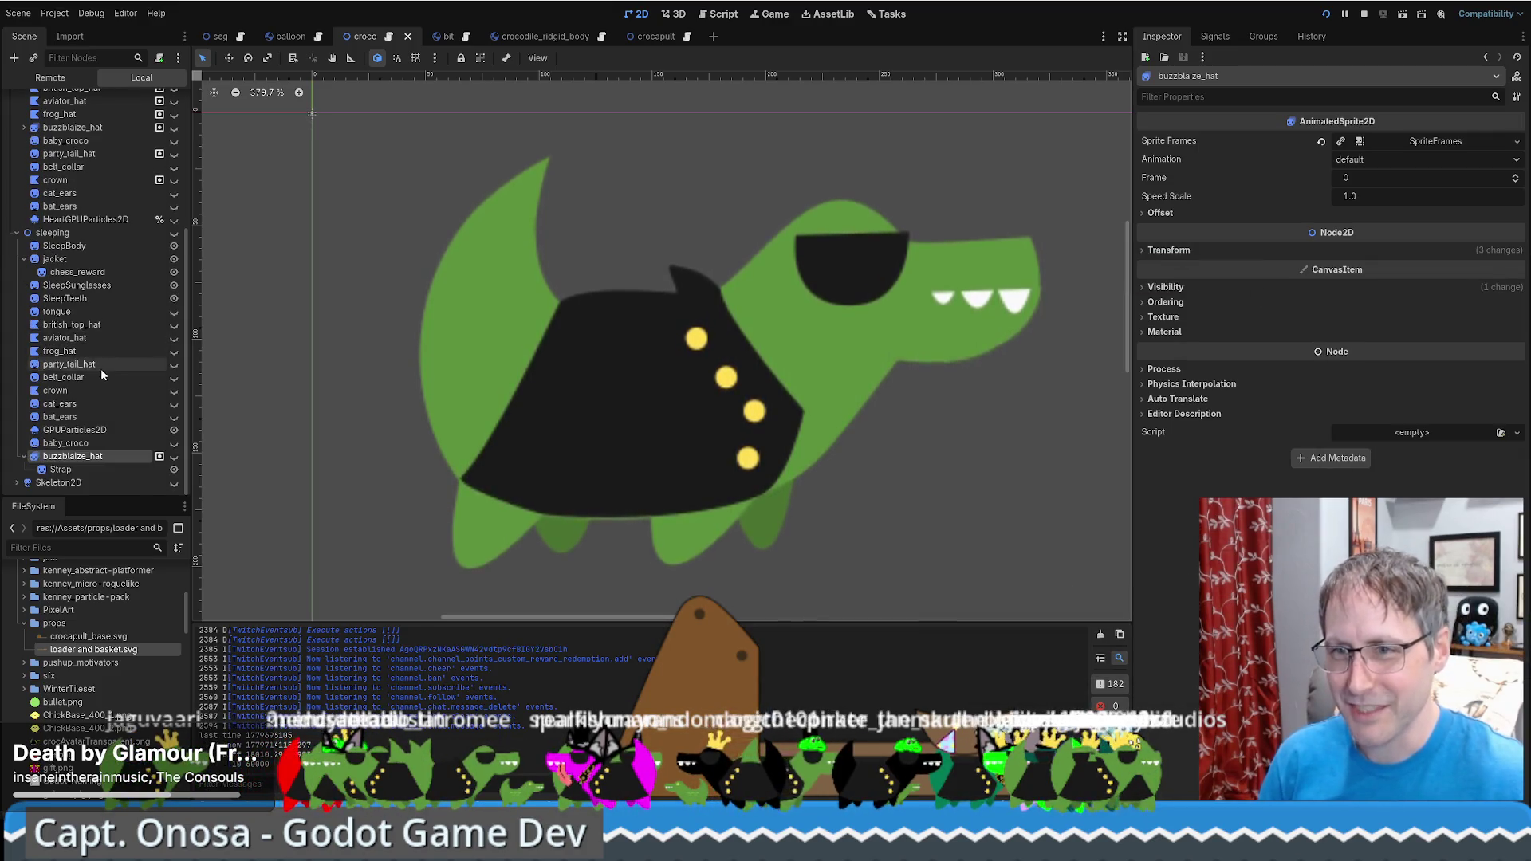
In crocodile_ridgid_body, widen the Scene dock and open CrocMarchingBandCeremonyState's script
left_click(531, 37)
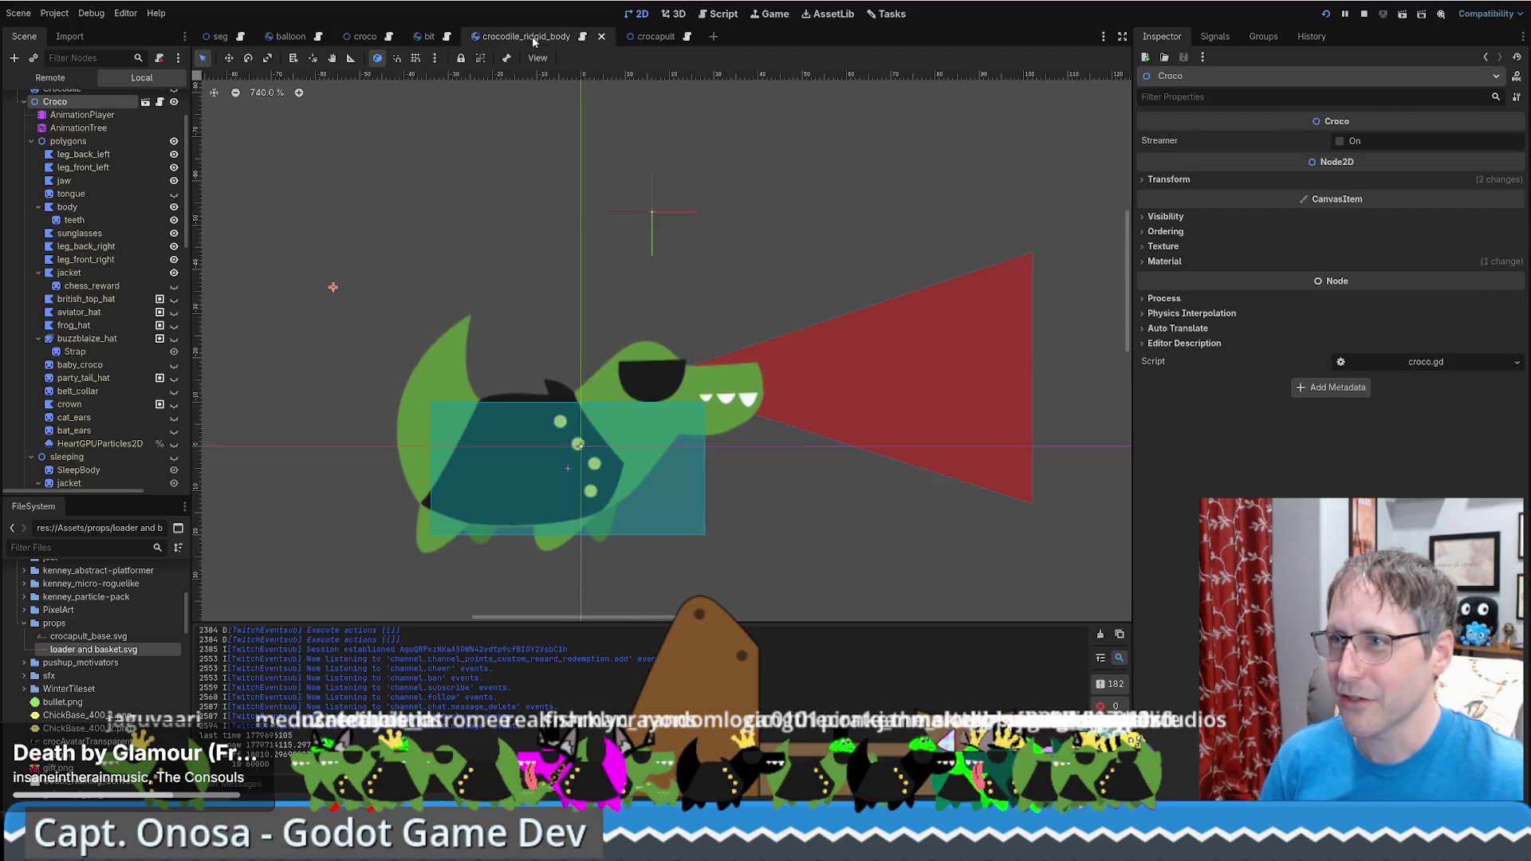
scroll(96, 275, "up", 3)
left_click(23, 181)
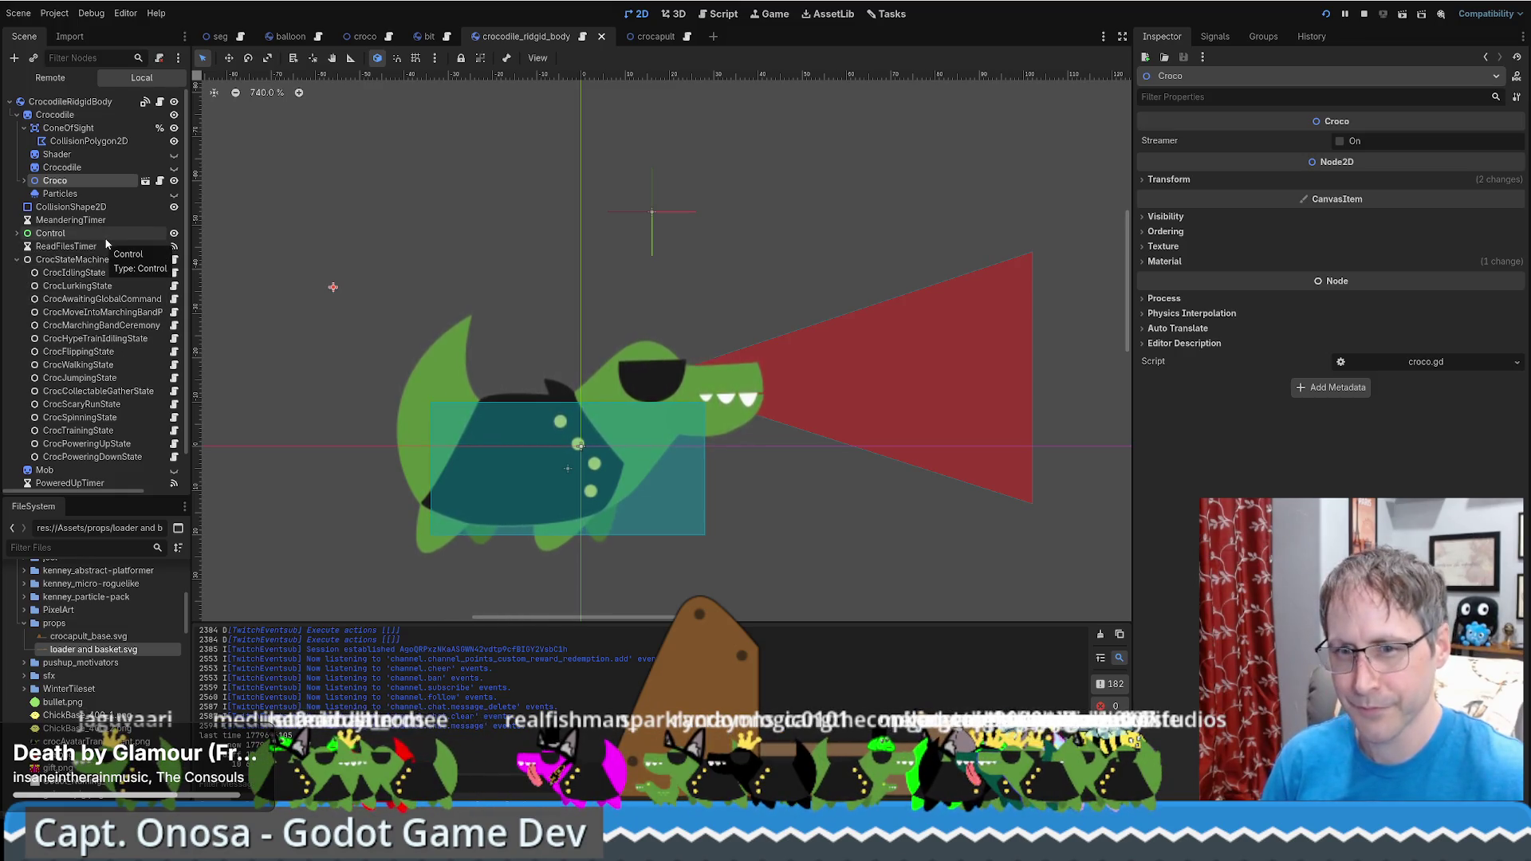
scroll(77, 271, "down", 1)
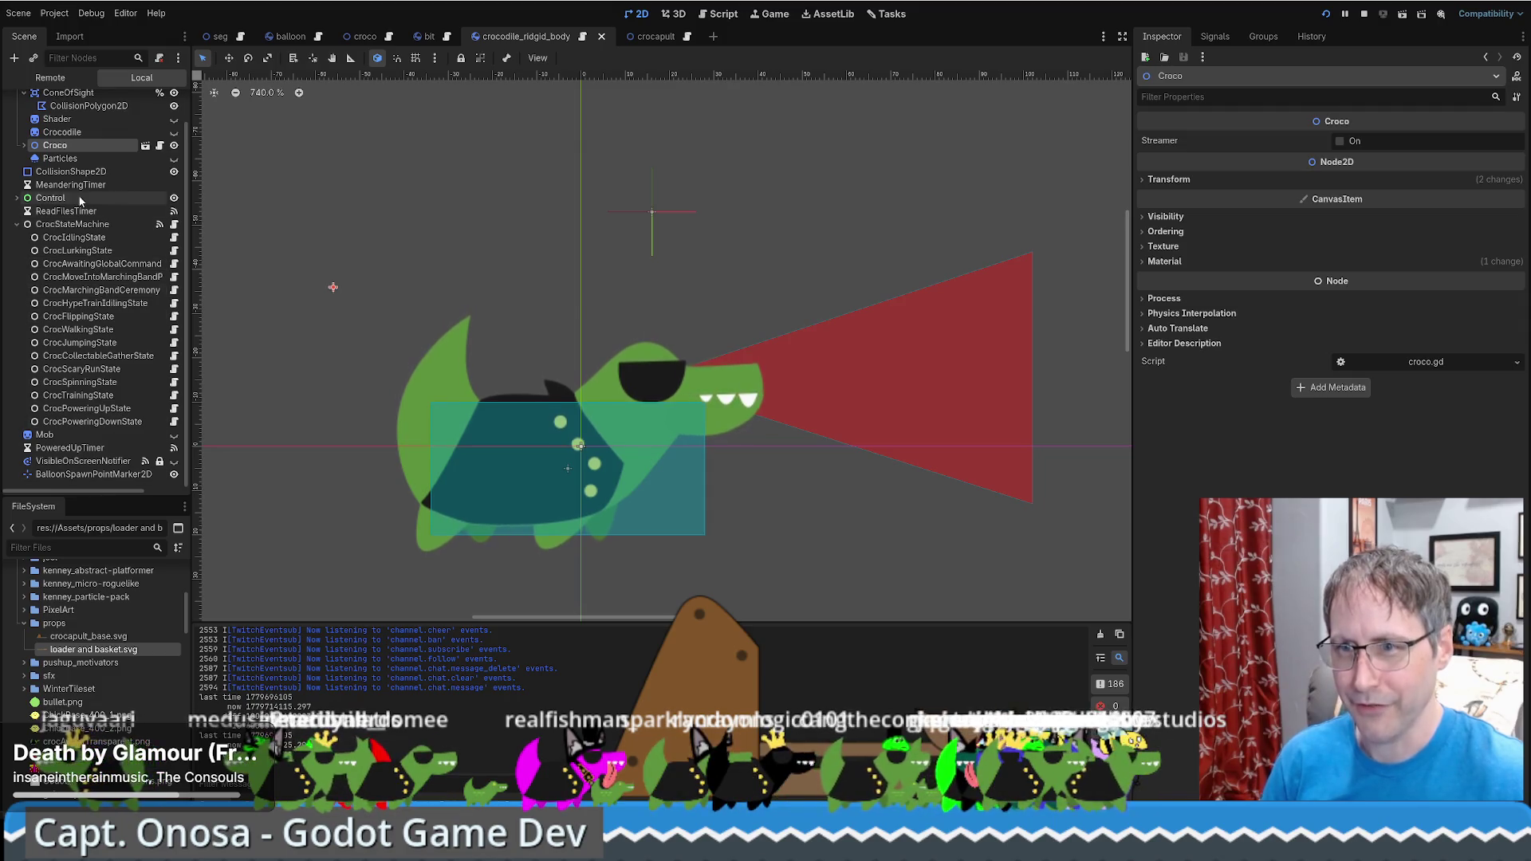
left_click(96, 277)
left_click_drag(189, 273, 278, 287)
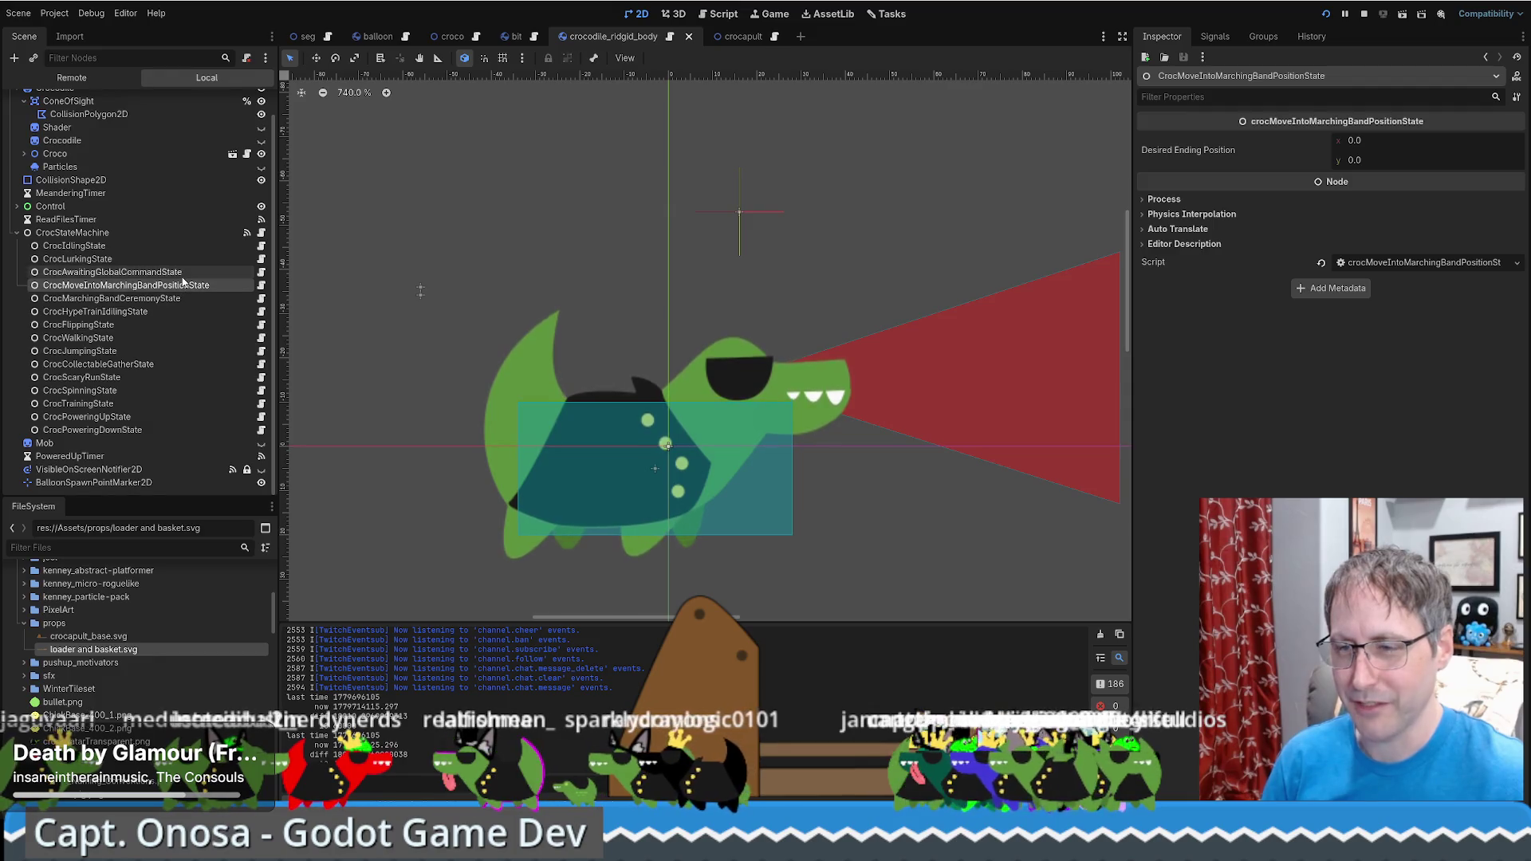
left_click(117, 299)
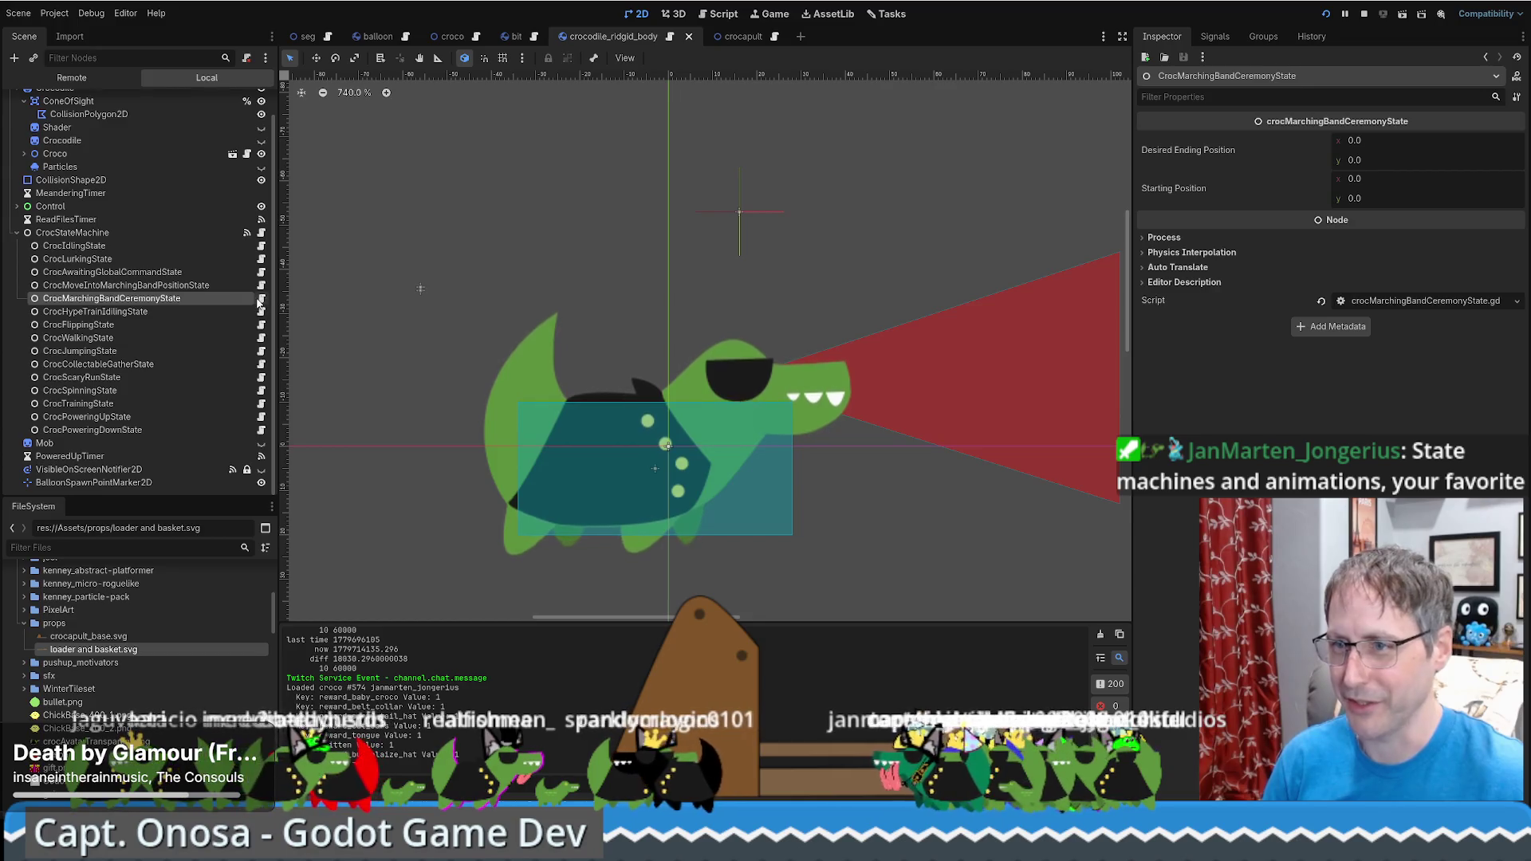
left_click(260, 300)
scroll(893, 367, "down", 2)
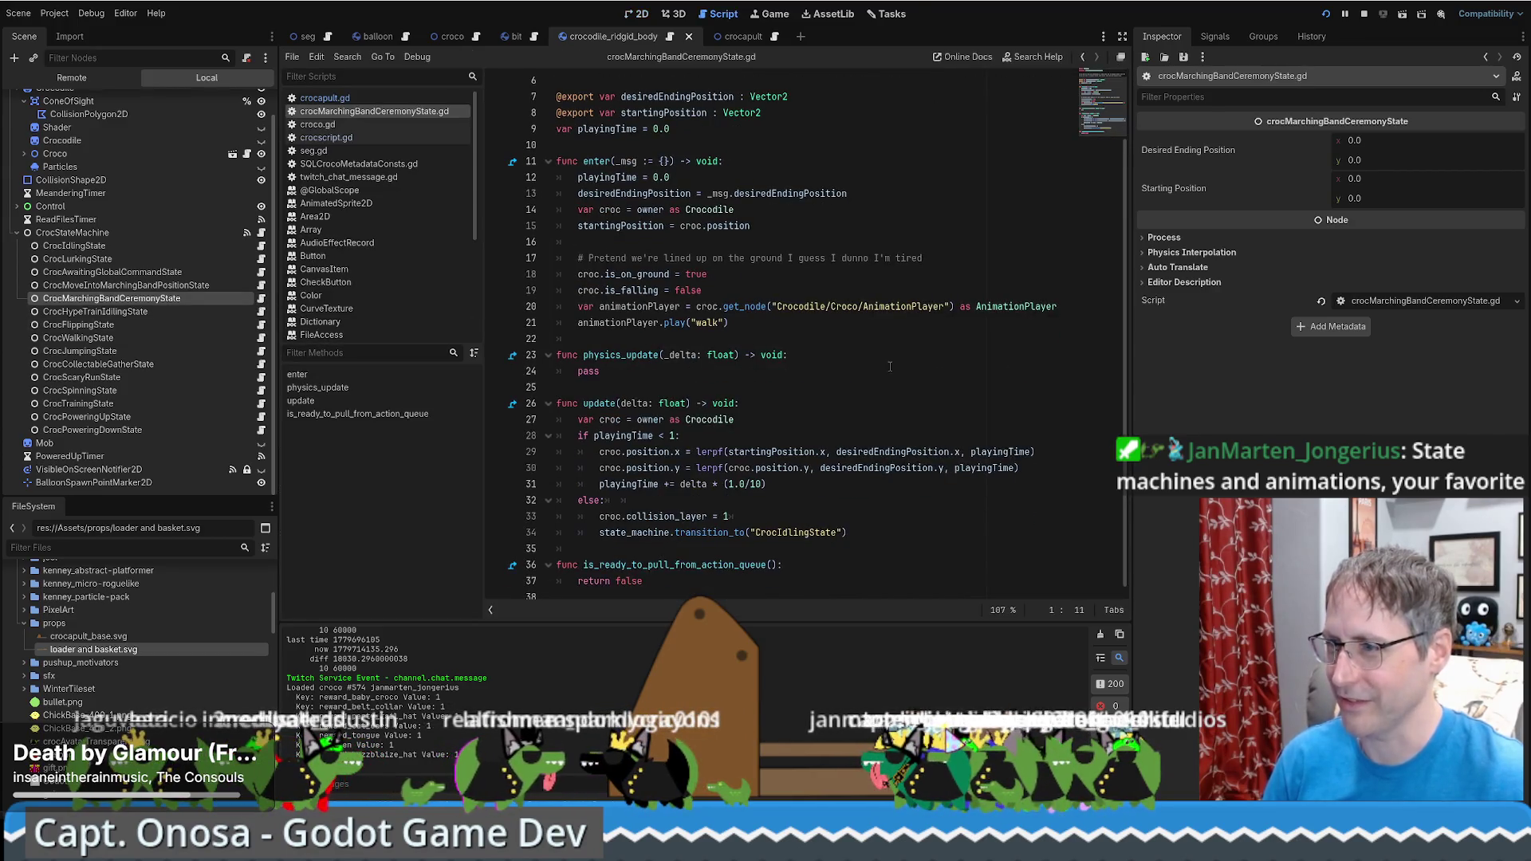
Open crocMoveIntoMarchingBandPositionState.gd, briefly checking CrocAwaitingGlobalCommandState before reselecting the position state
left_click(208, 287)
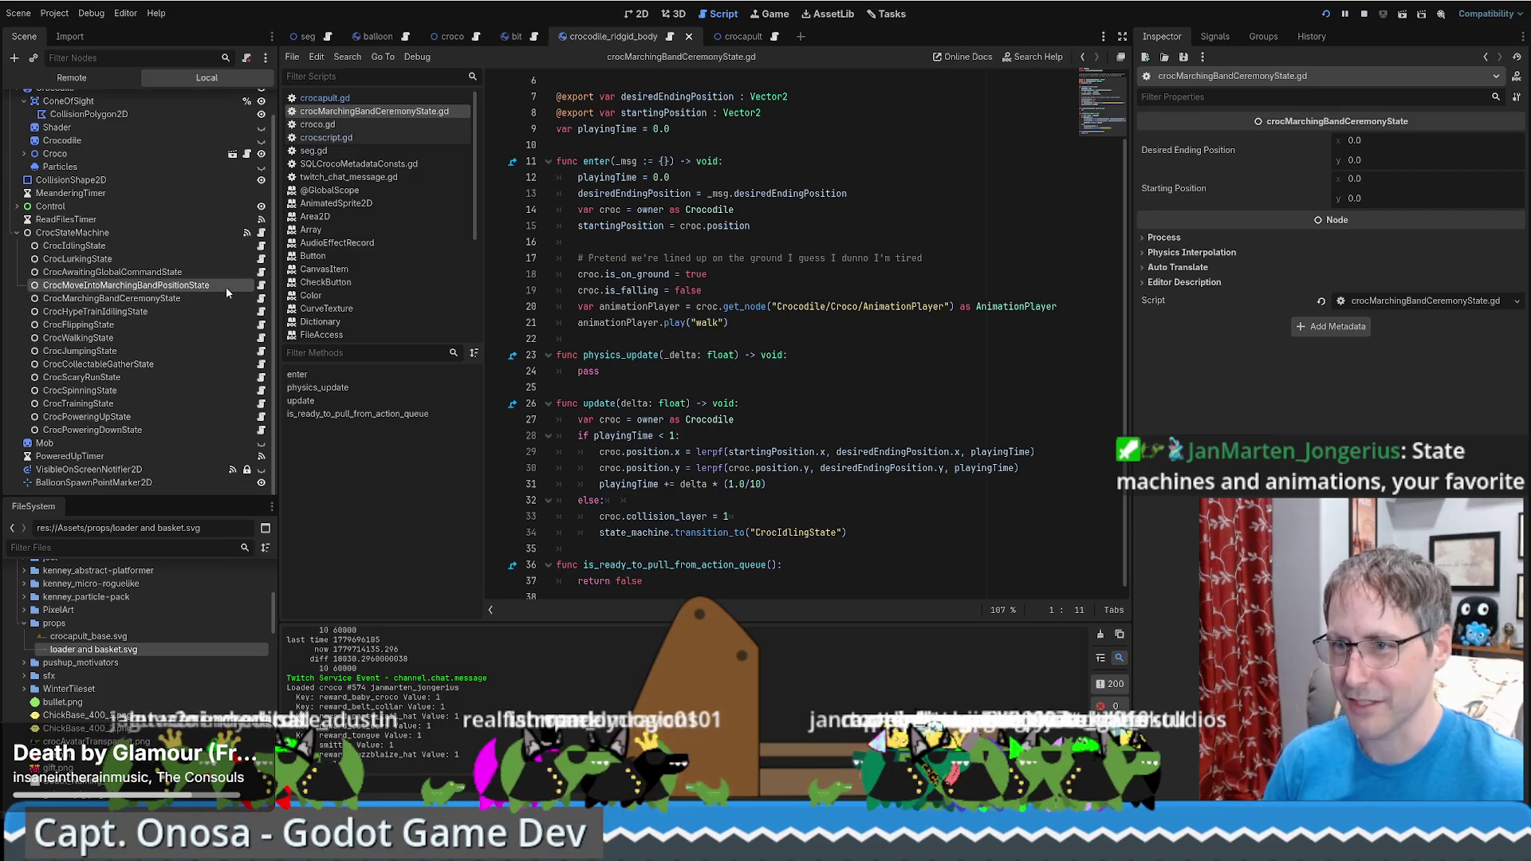
left_click(261, 285)
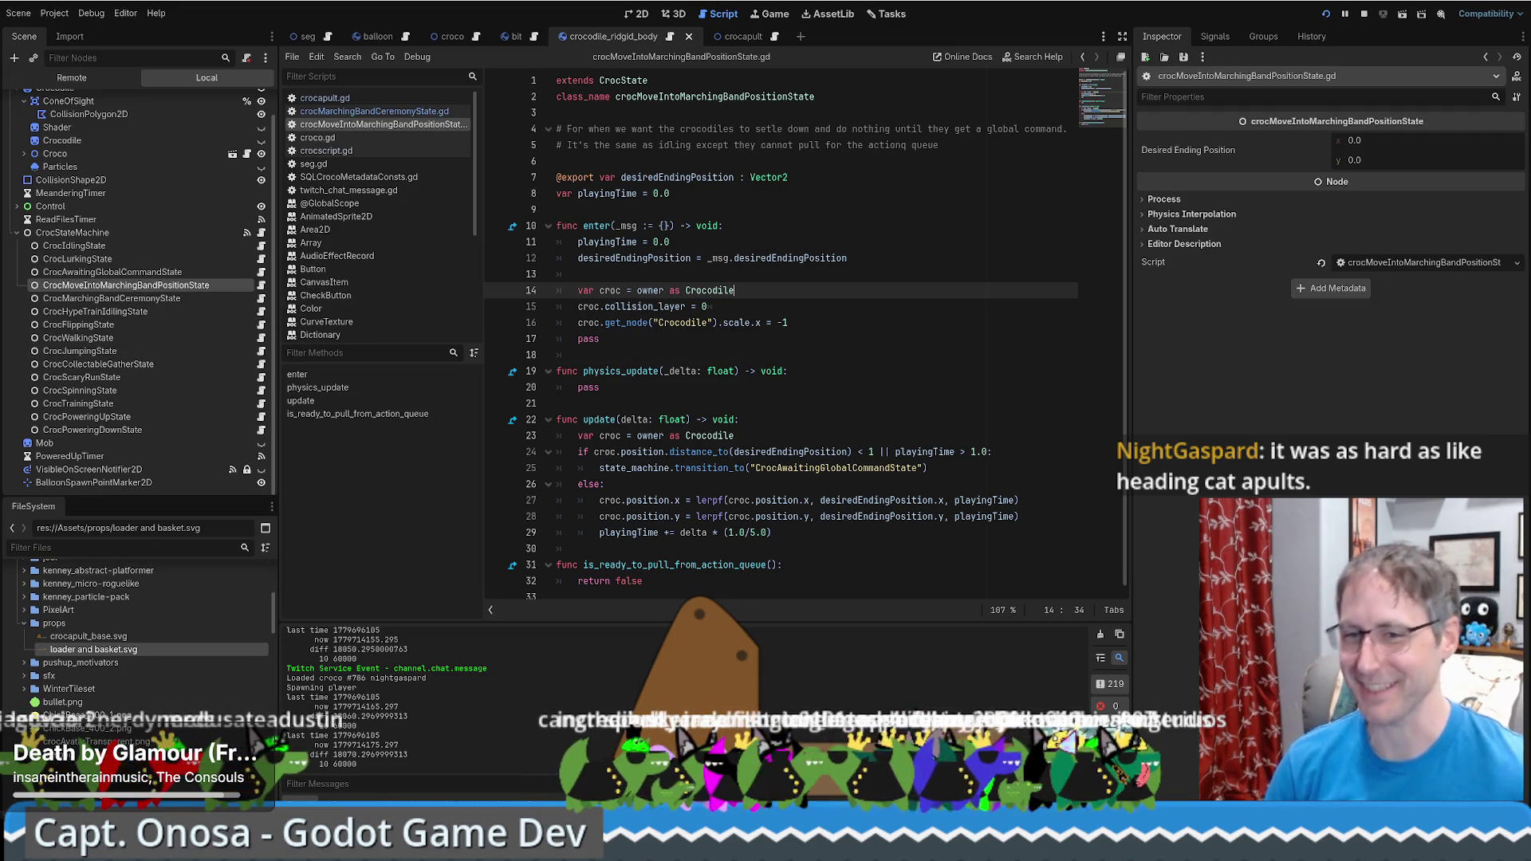
left_click(160, 273)
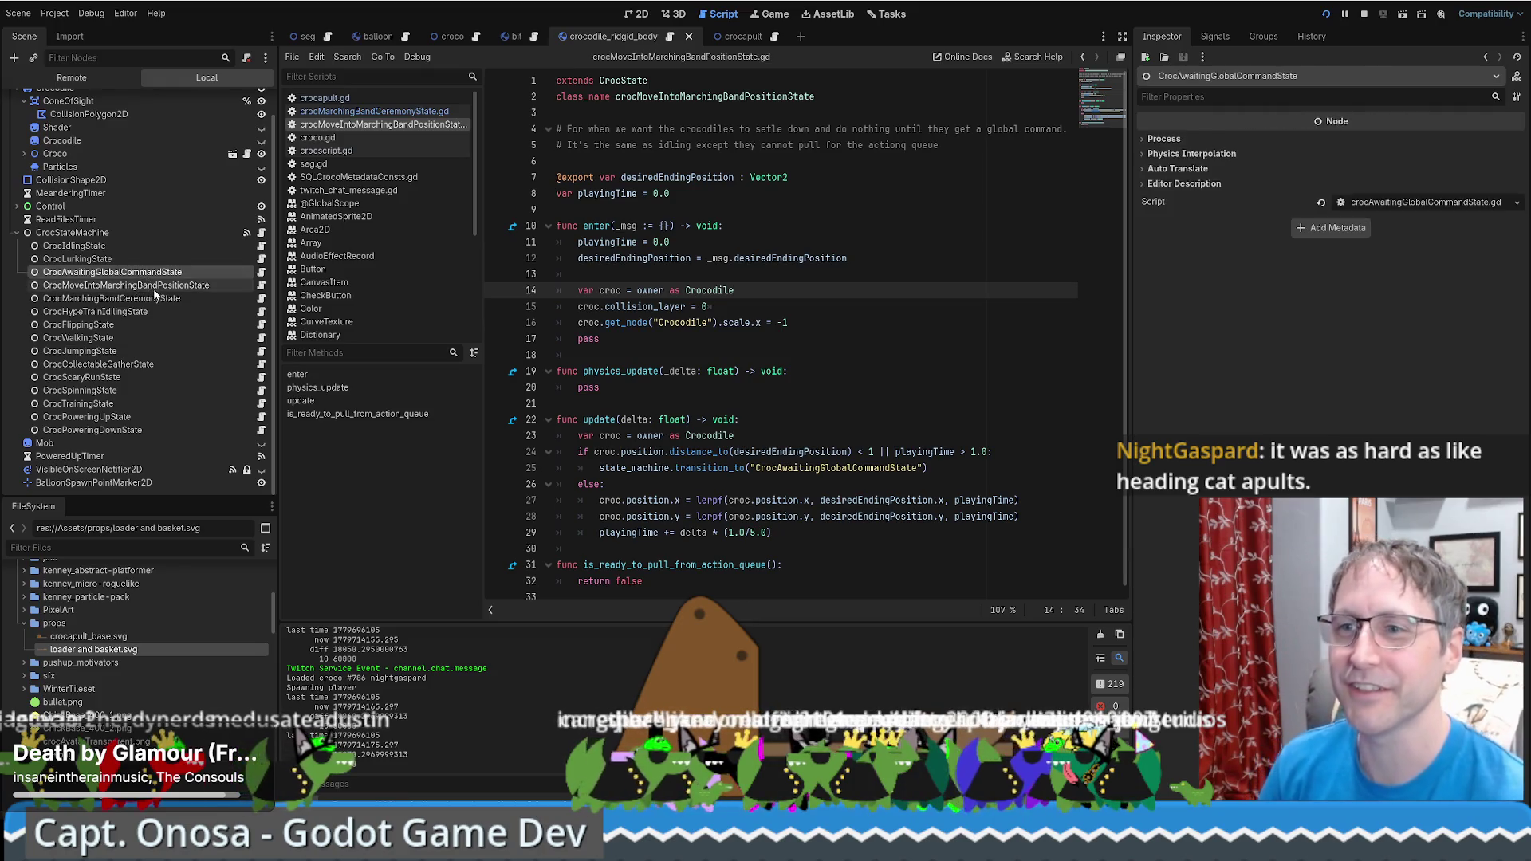
left_click(161, 286)
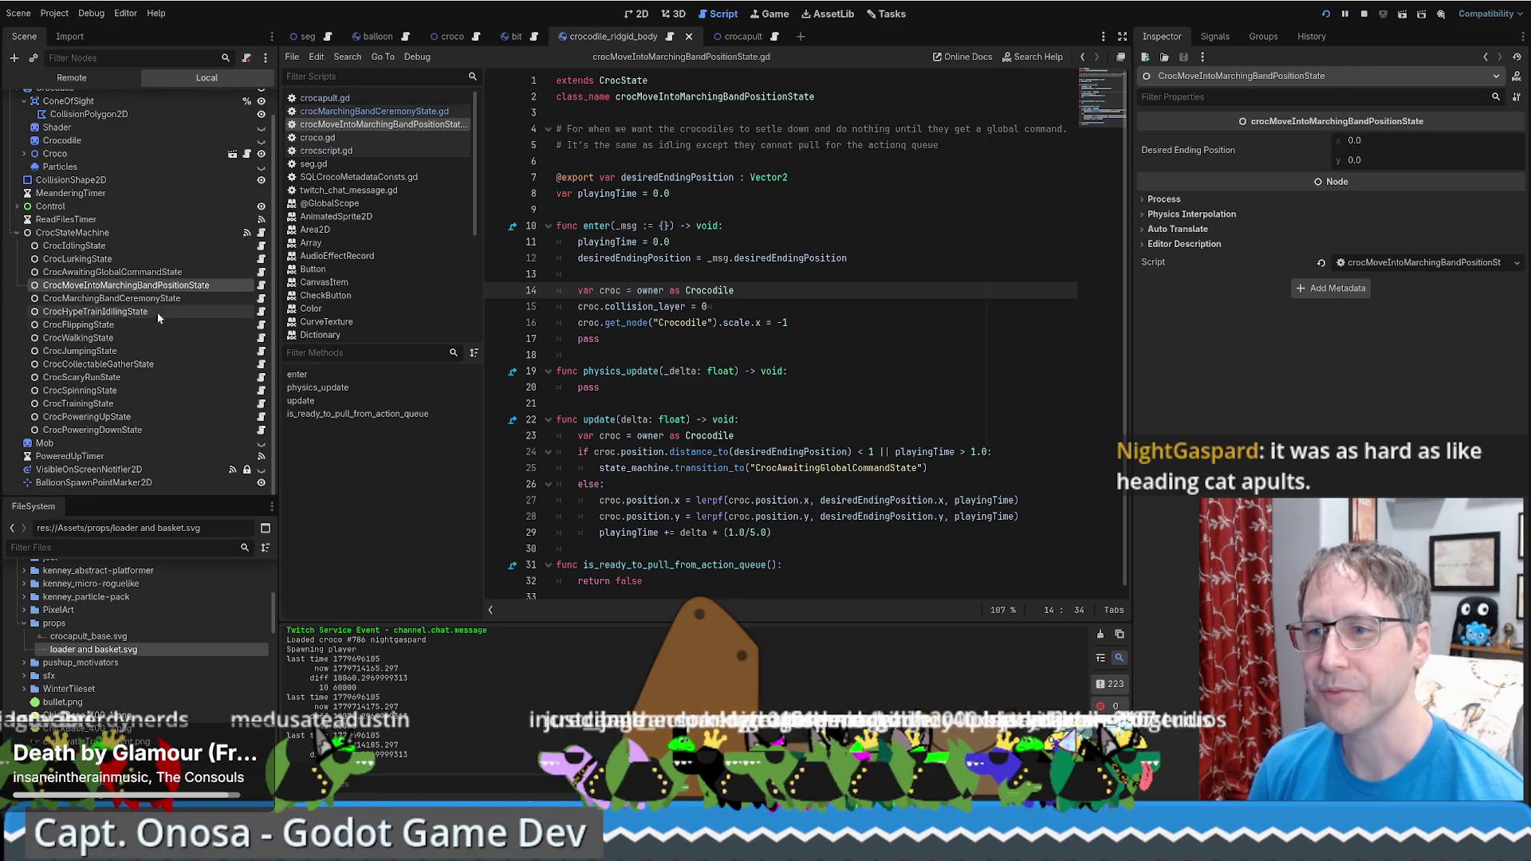
Duplicate the marching-band position state as CrocMoveIntoCrocapultPositionState and place it above the original
right_click(177, 286)
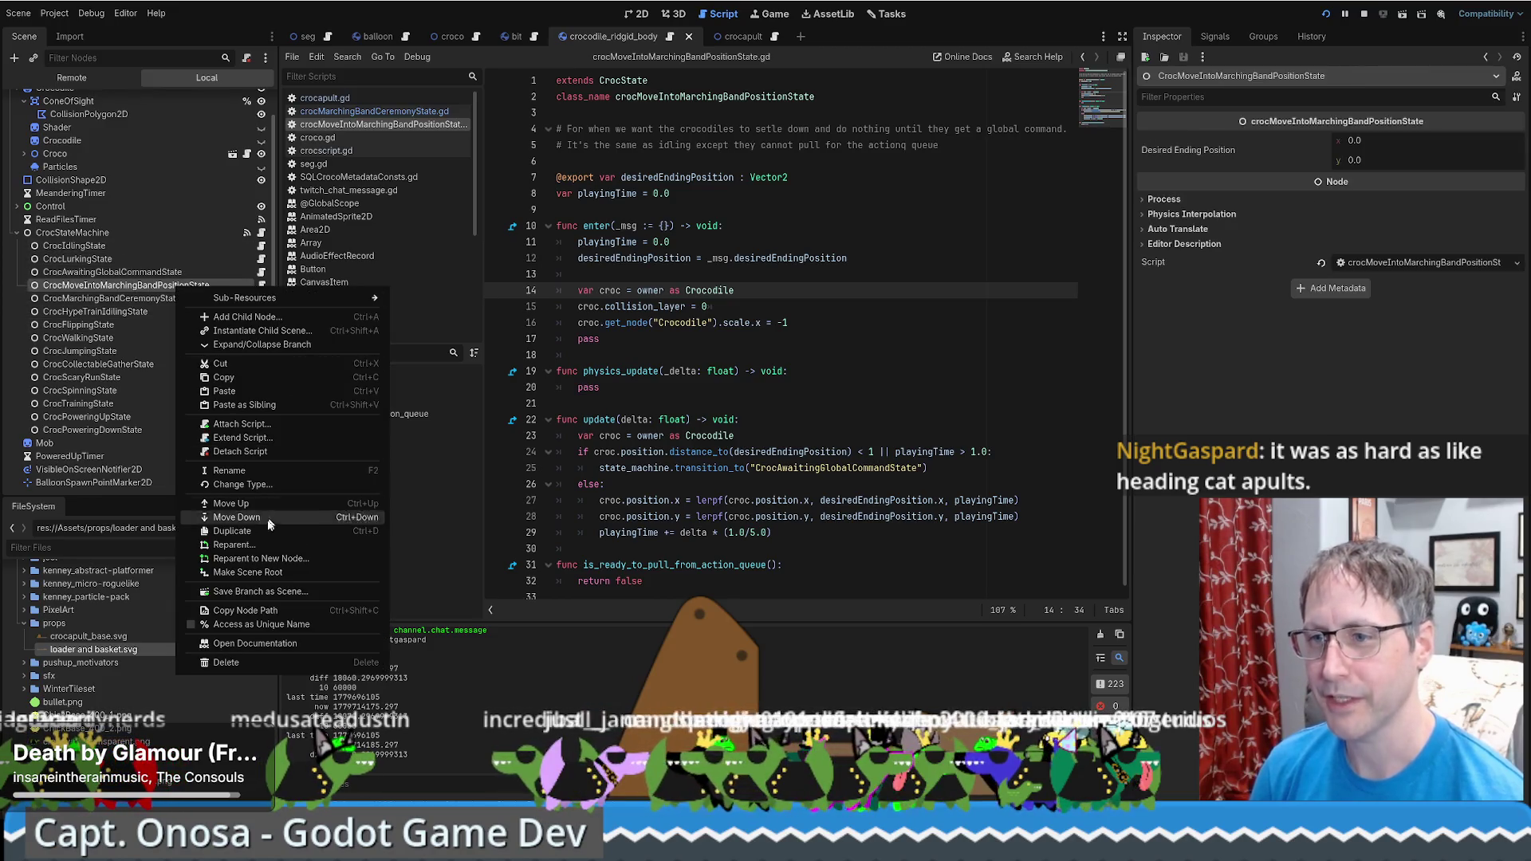
left_click(239, 530)
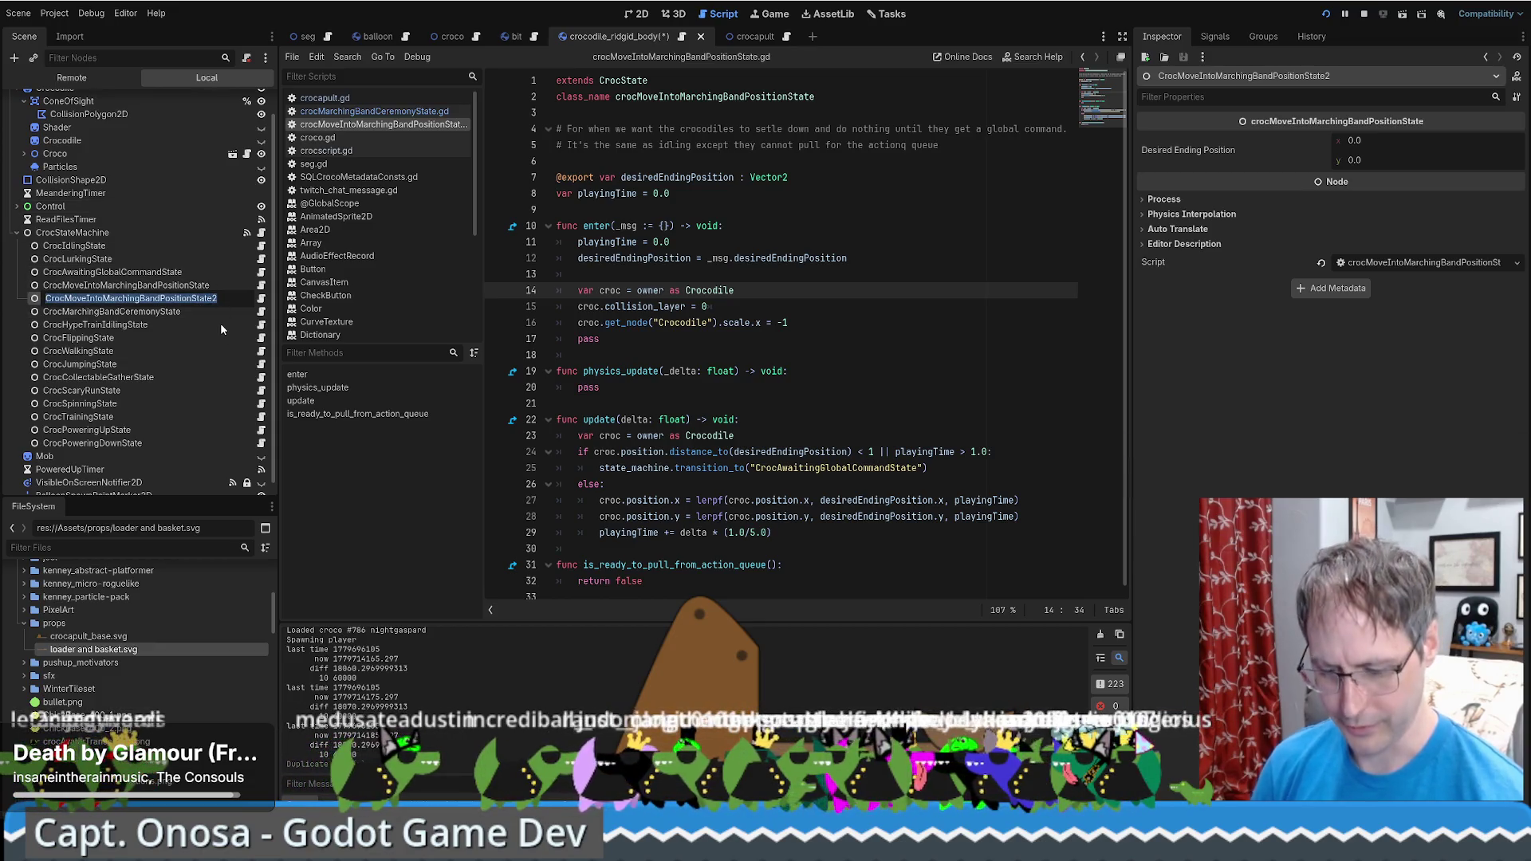
key("F2")
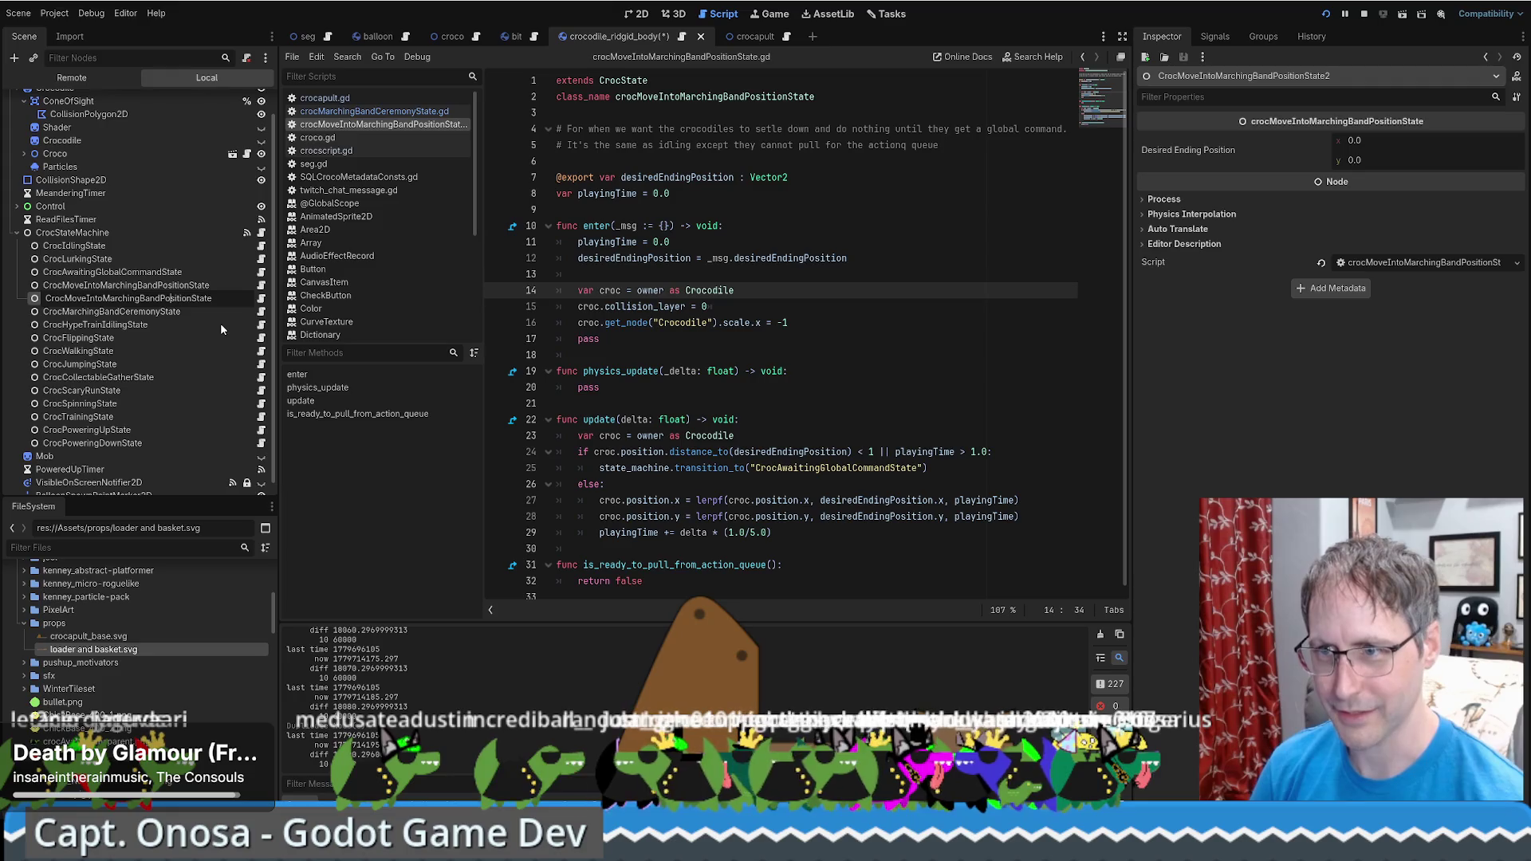
key("BackSpace")
key("BackSpace")
key("BackSpace")
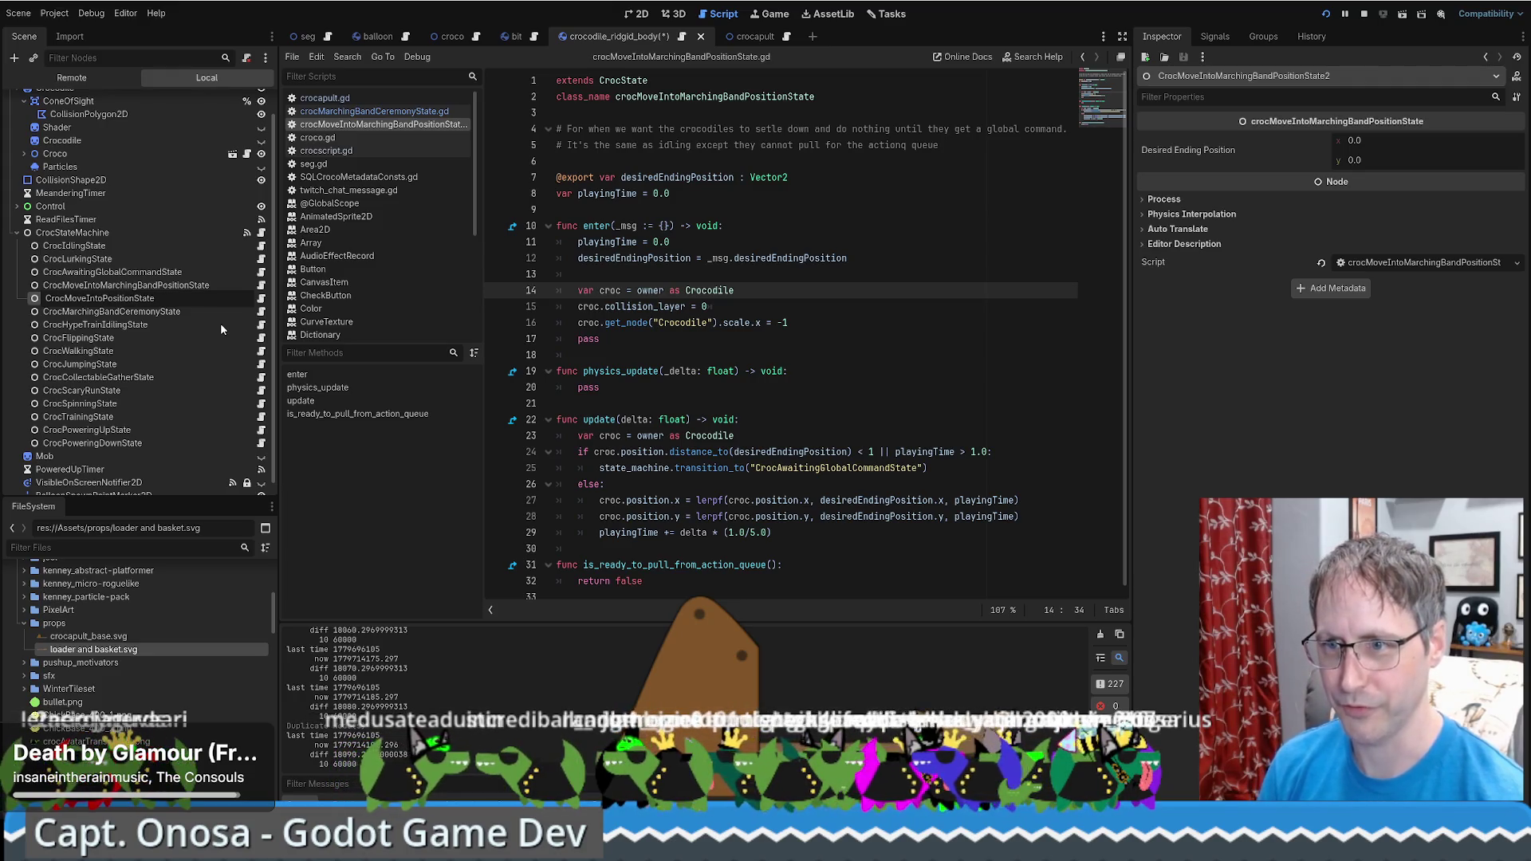
type("Croca")
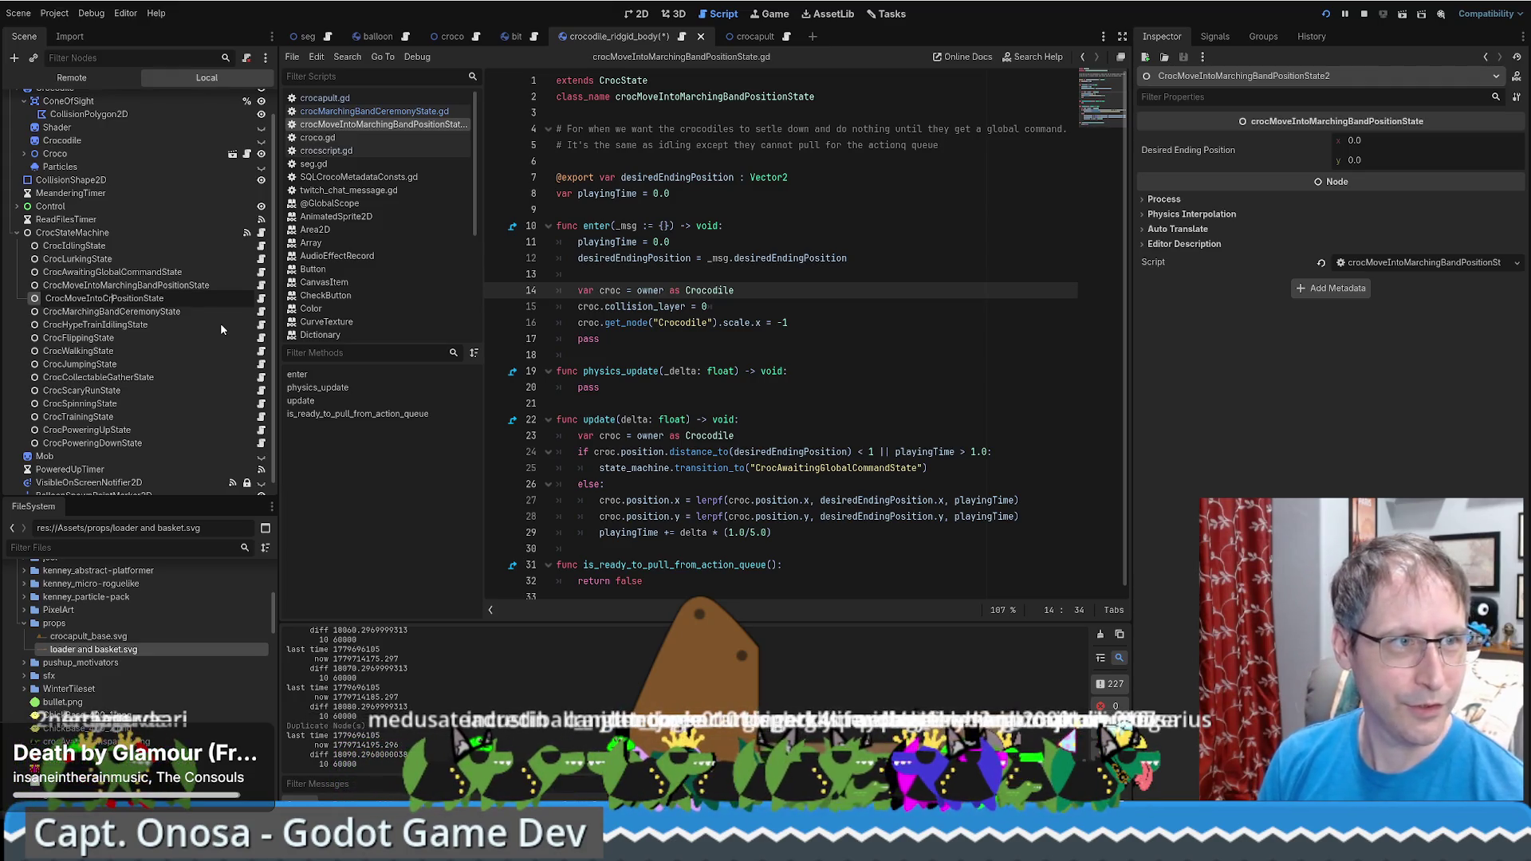
type("pult")
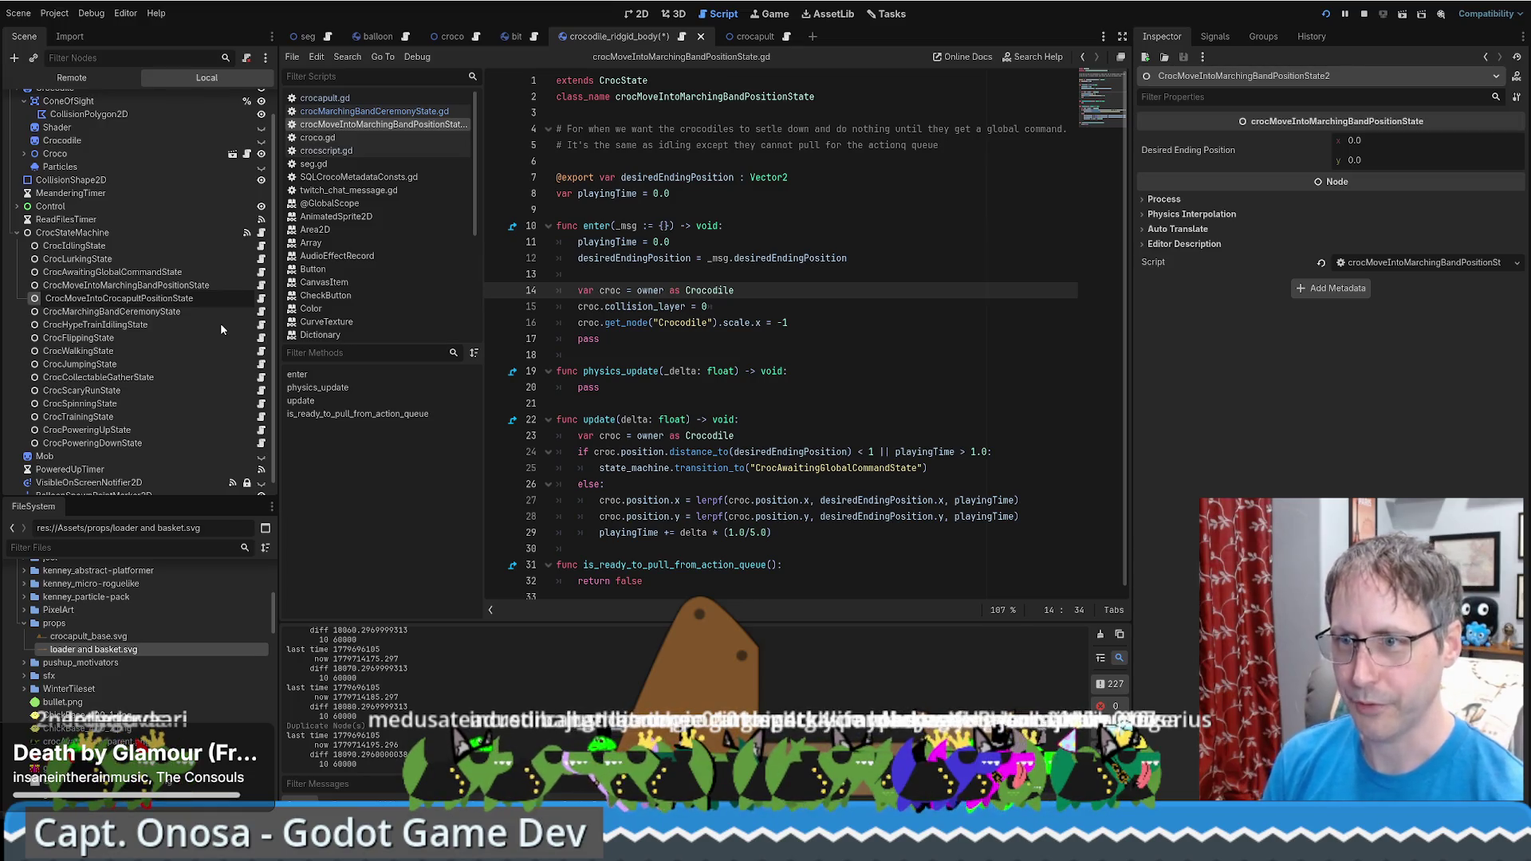
key("Return")
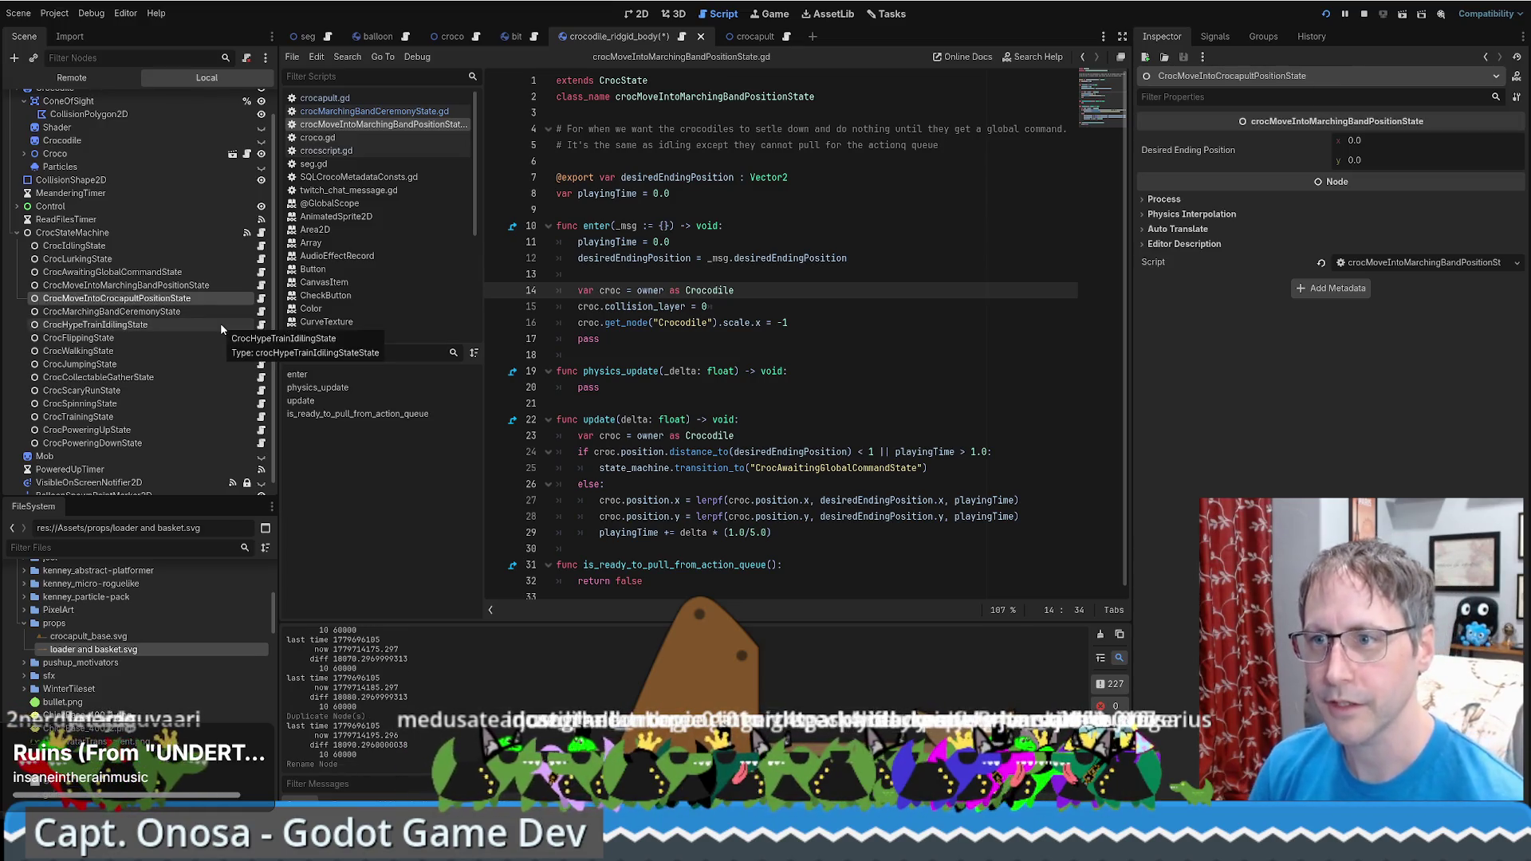
left_click_drag(184, 300, 194, 284)
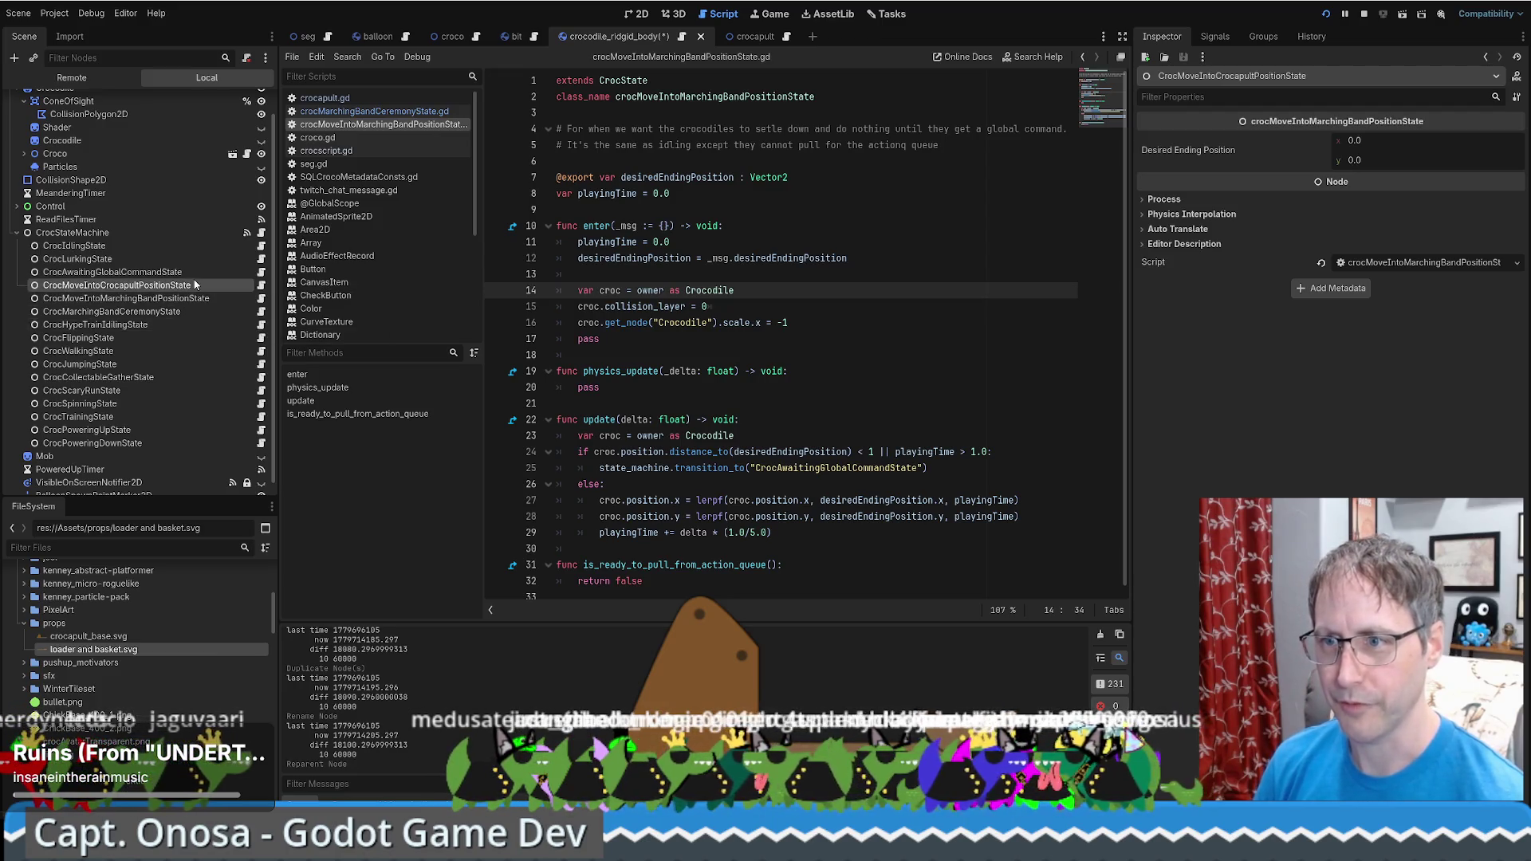
left_click(261, 289)
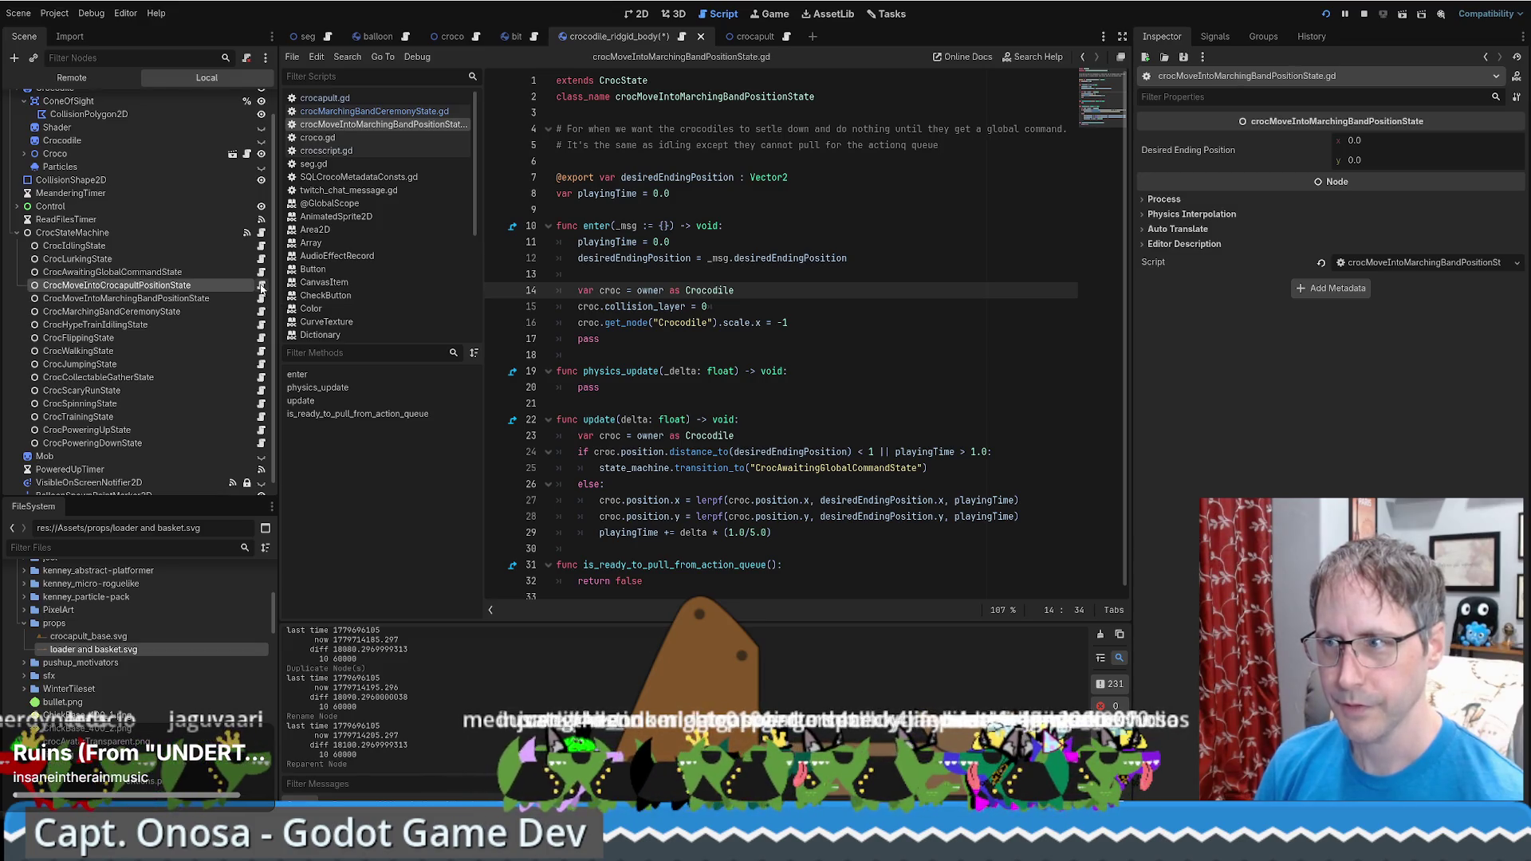
Collapse the props folder and locate crocMoveIntoMarchingBandPositionState.gd in the FileSystem dock
left_click(760, 323)
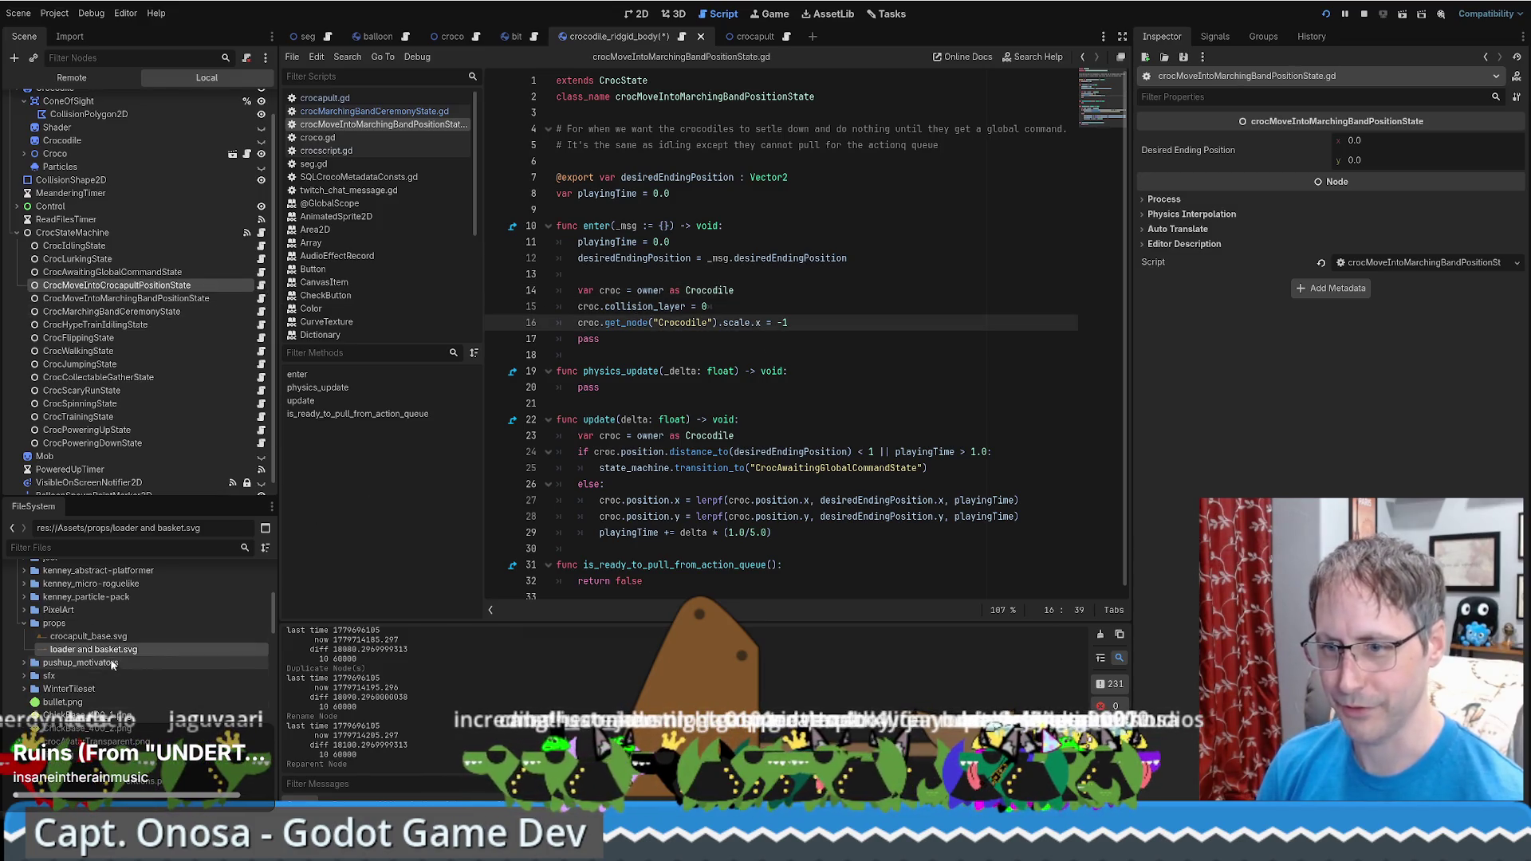
left_click(24, 625)
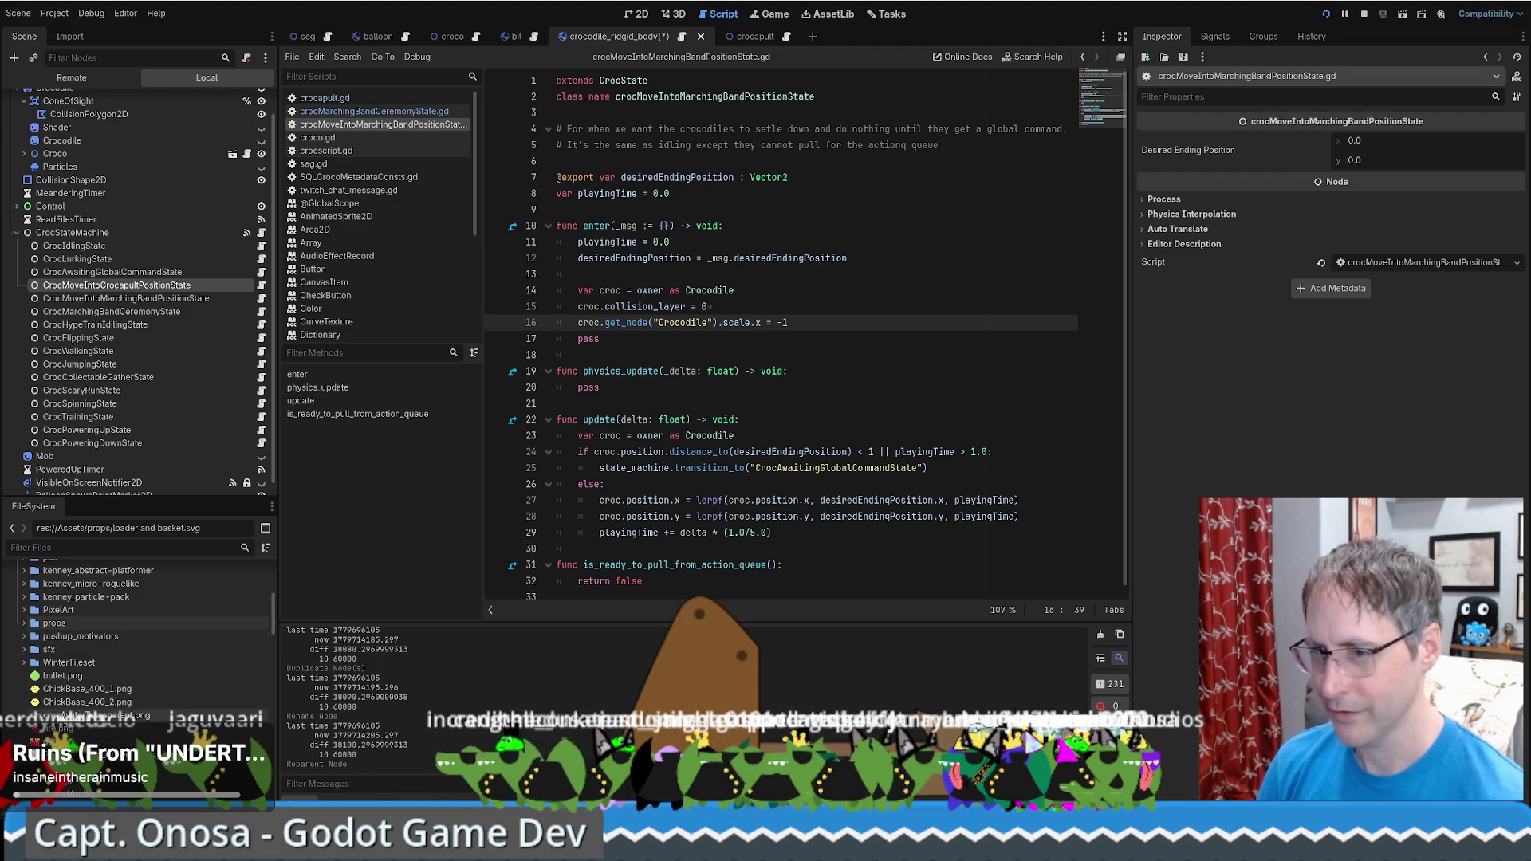
scroll(95, 678, "down", 10)
scroll(134, 650, "down", 5)
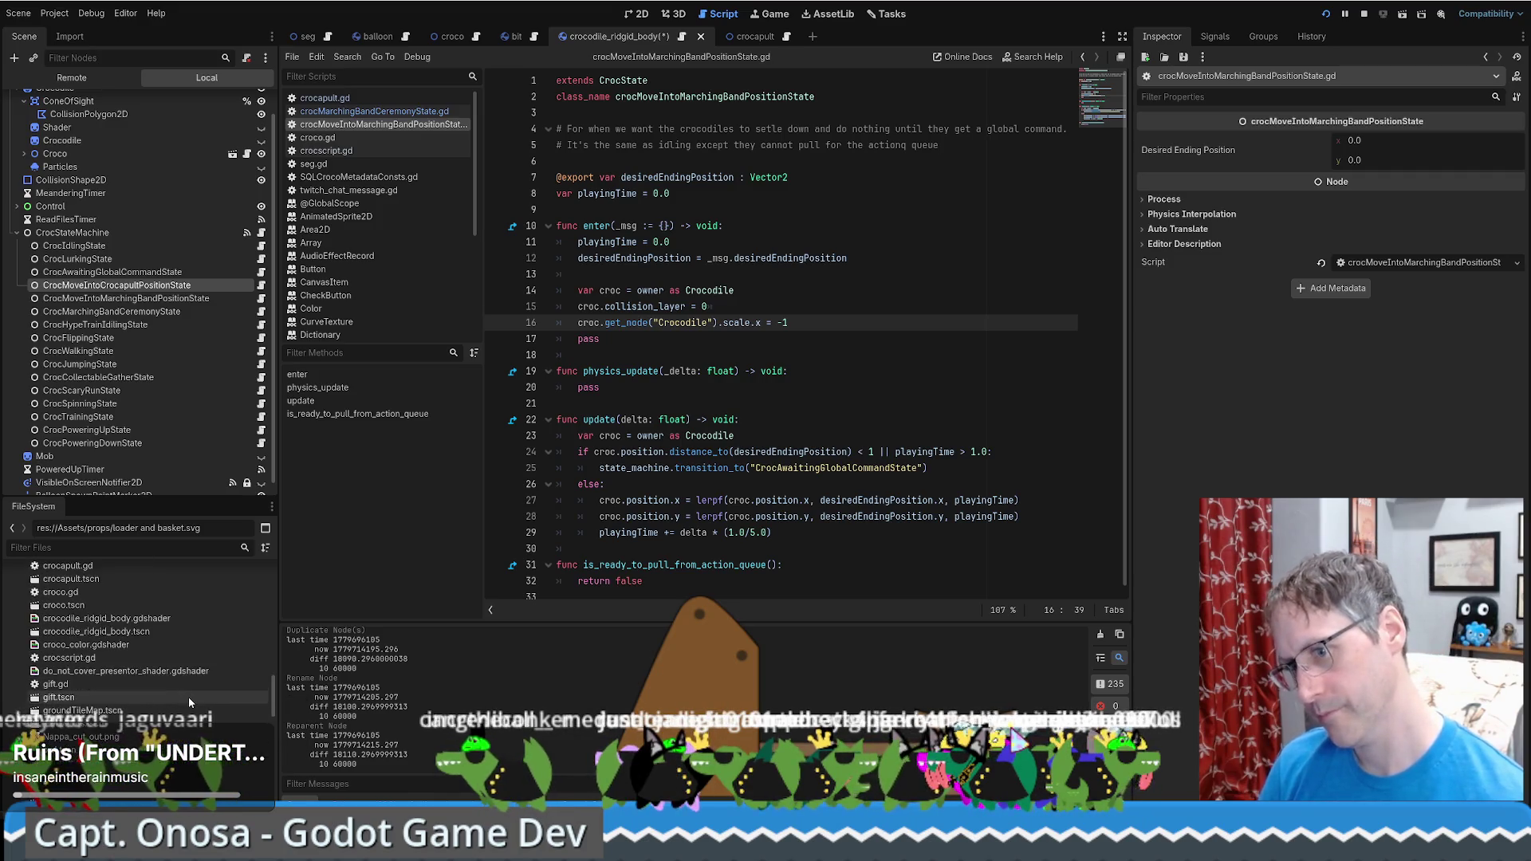
scroll(188, 697, "up", 8)
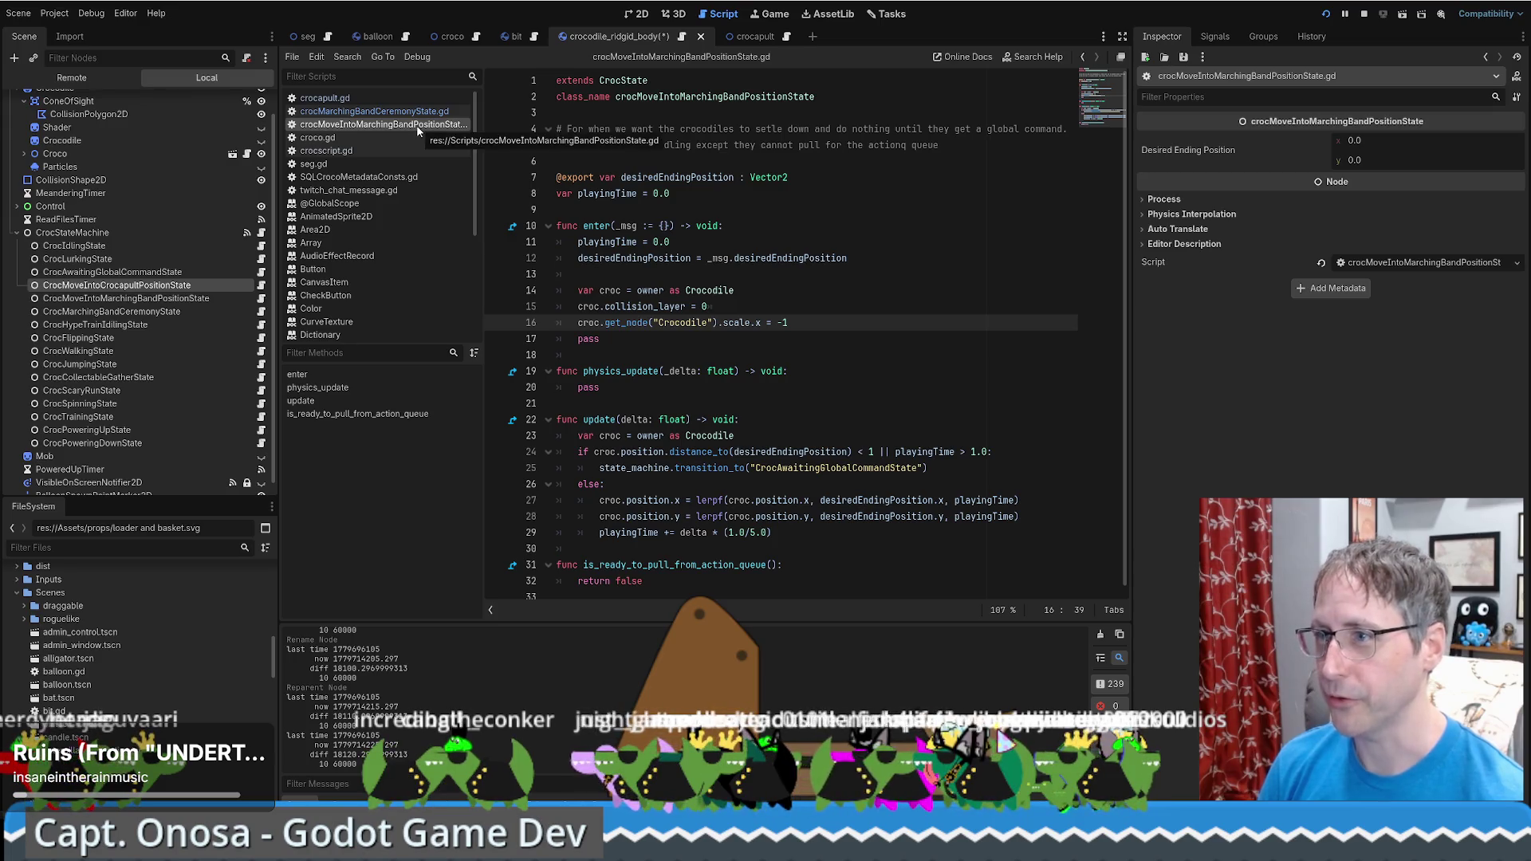
scroll(256, 662, "down", 10)
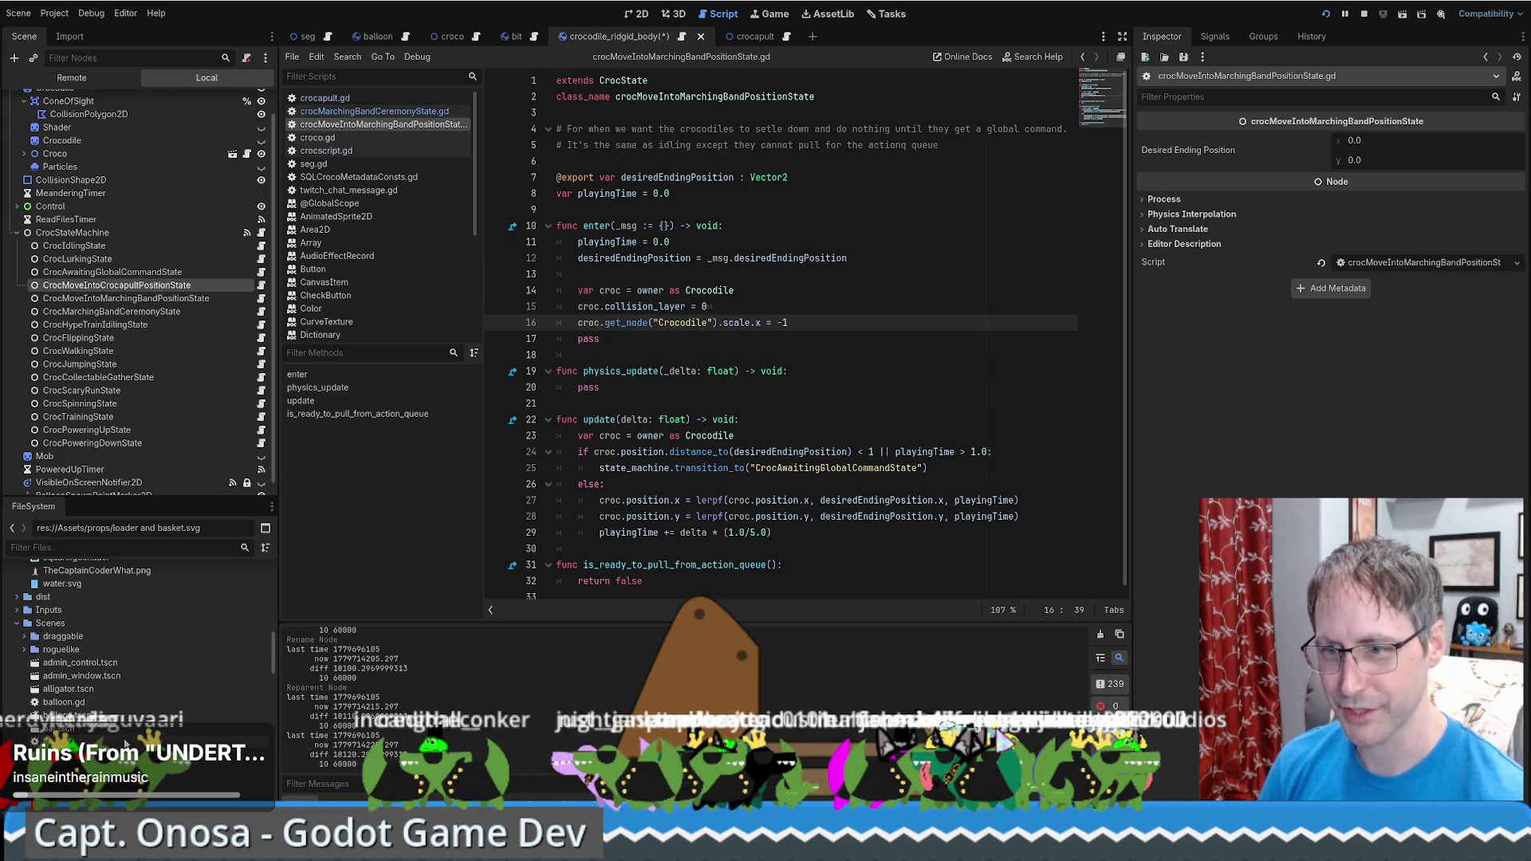
scroll(118, 729, "down", 10)
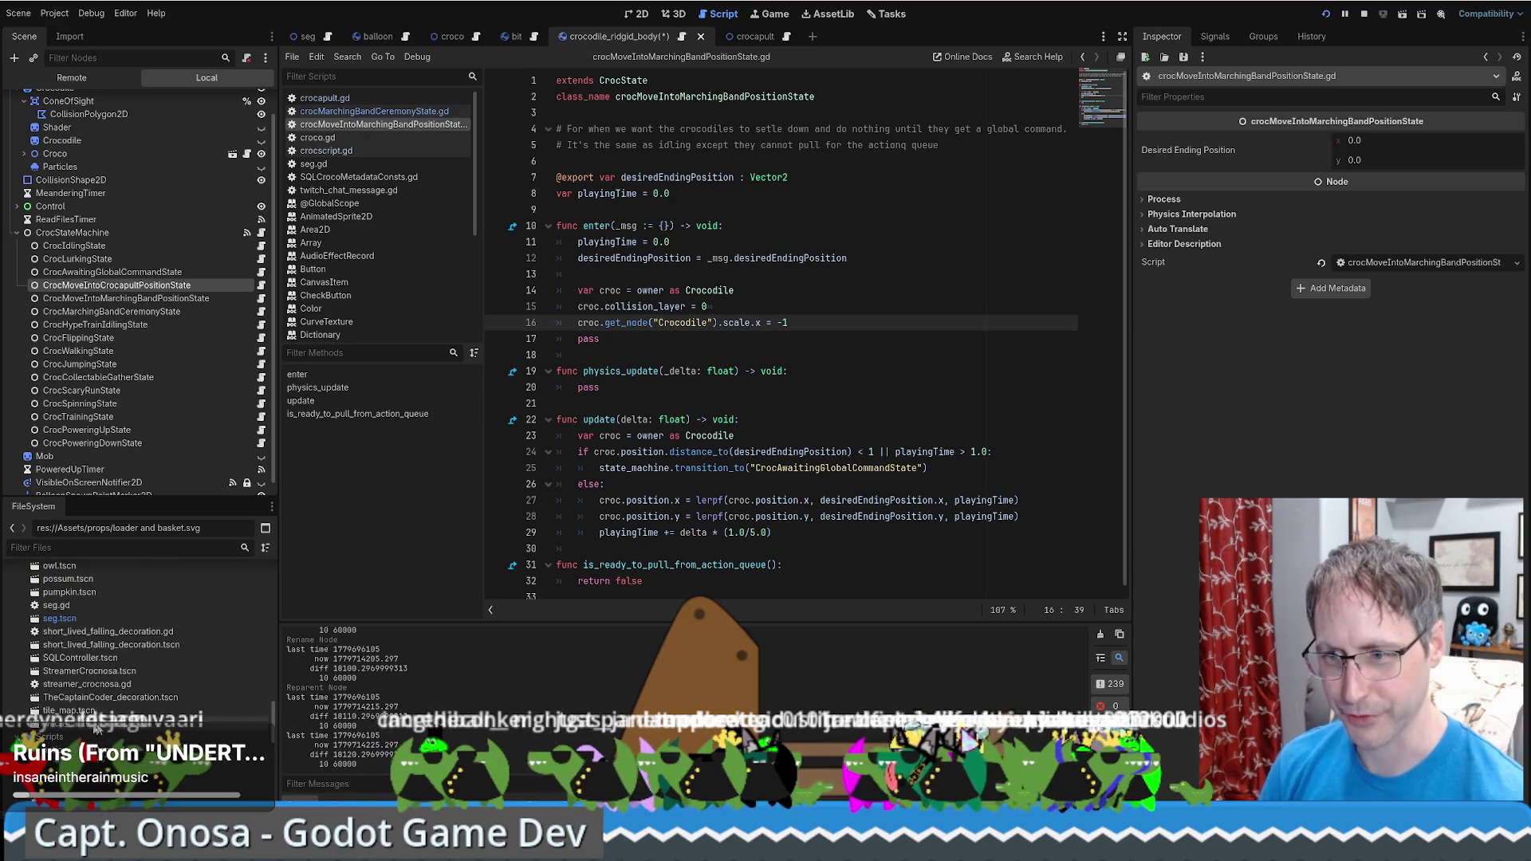
left_click(120, 706)
left_click(183, 720)
scroll(157, 678, "down", 2)
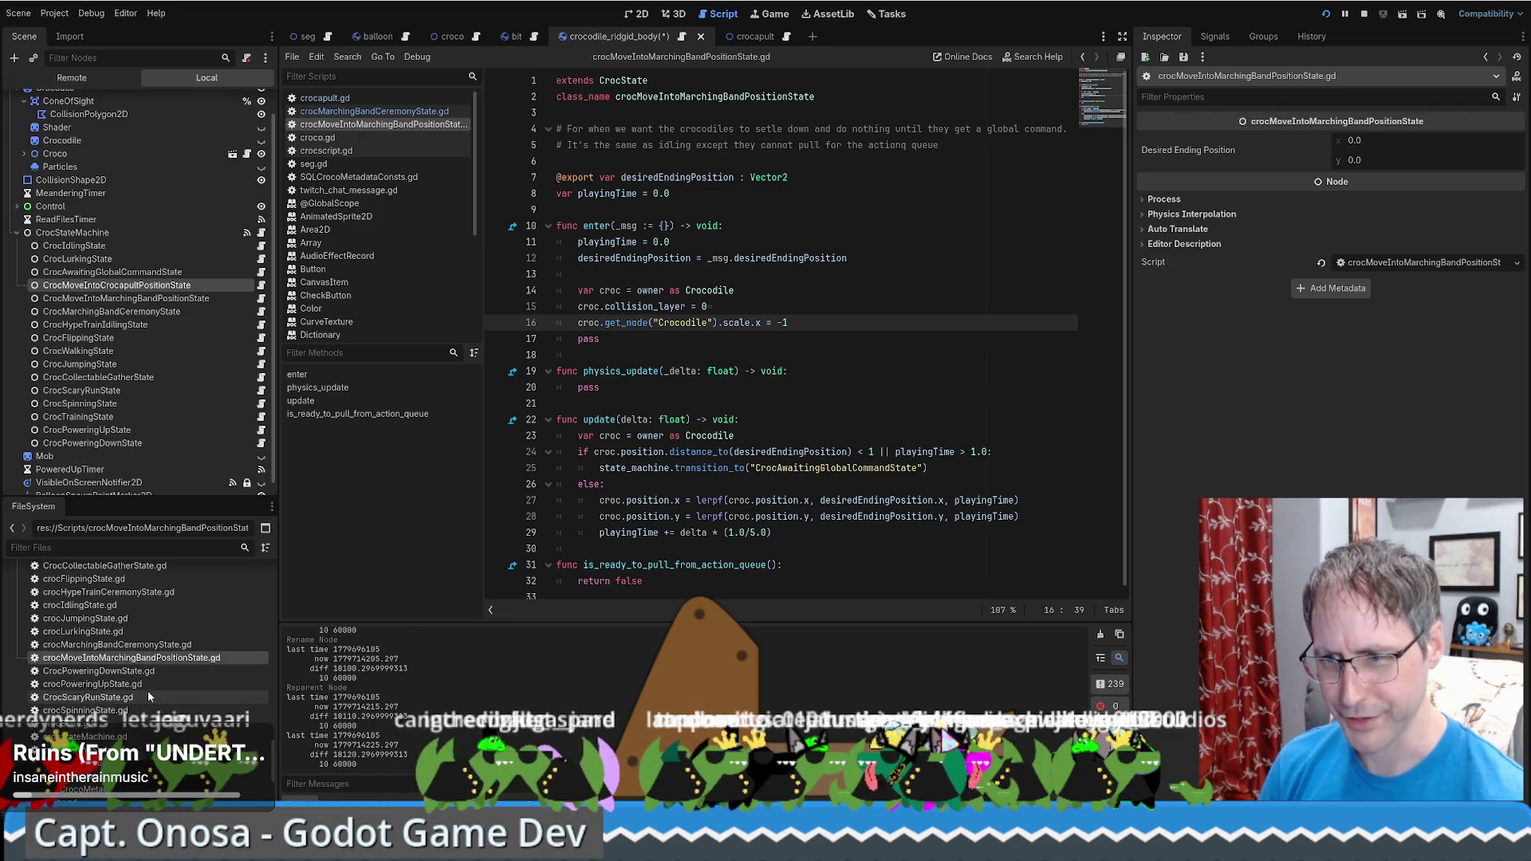
Duplicate that script file as crocMoveIntoCrocapultPositionState.gd
right_click(187, 658)
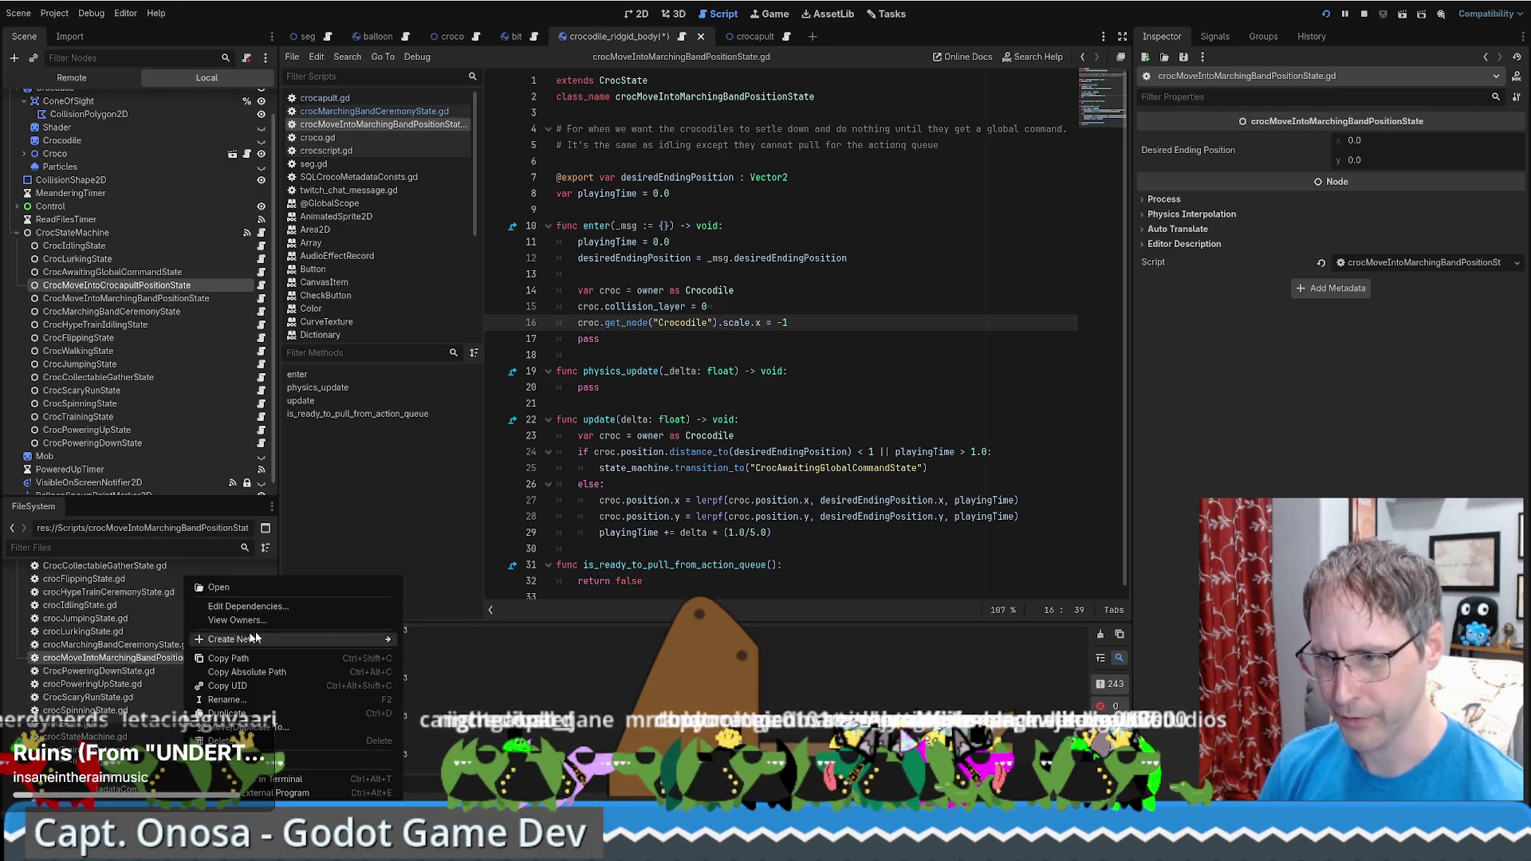
left_click(254, 716)
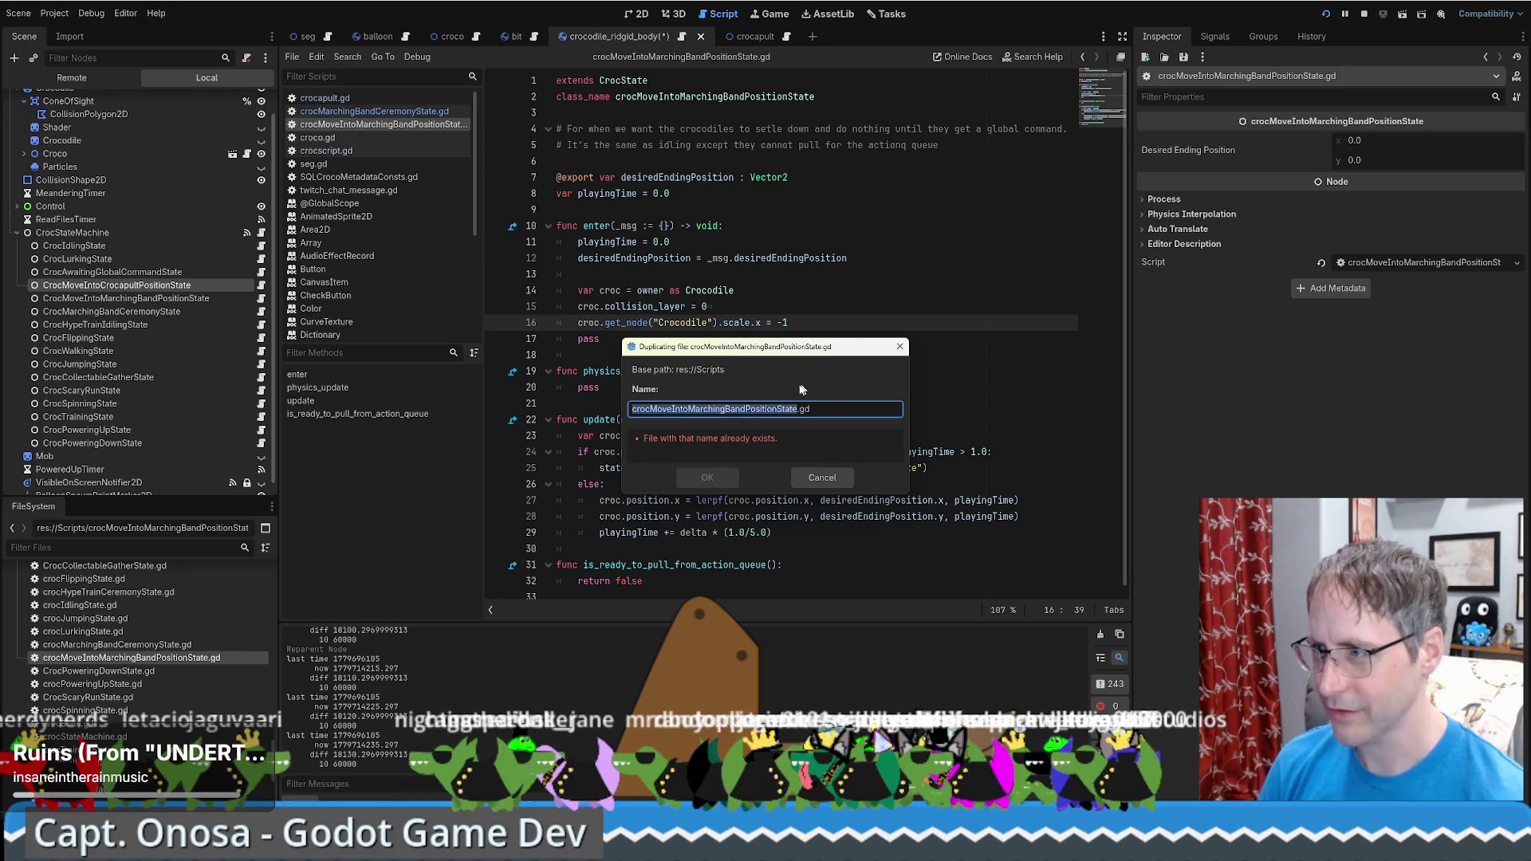
left_click(749, 409)
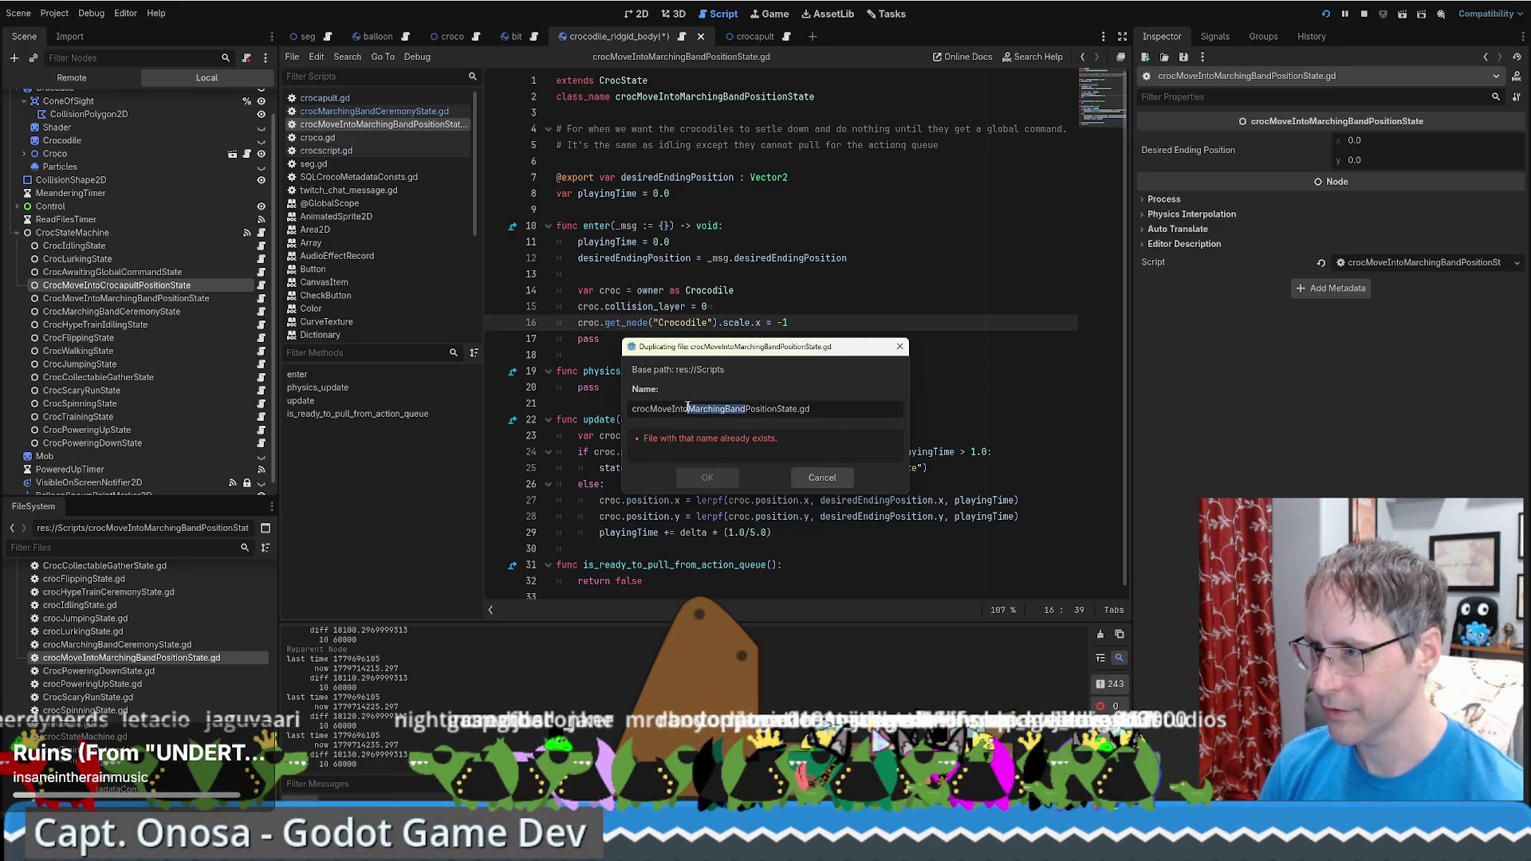
type("Crocapult")
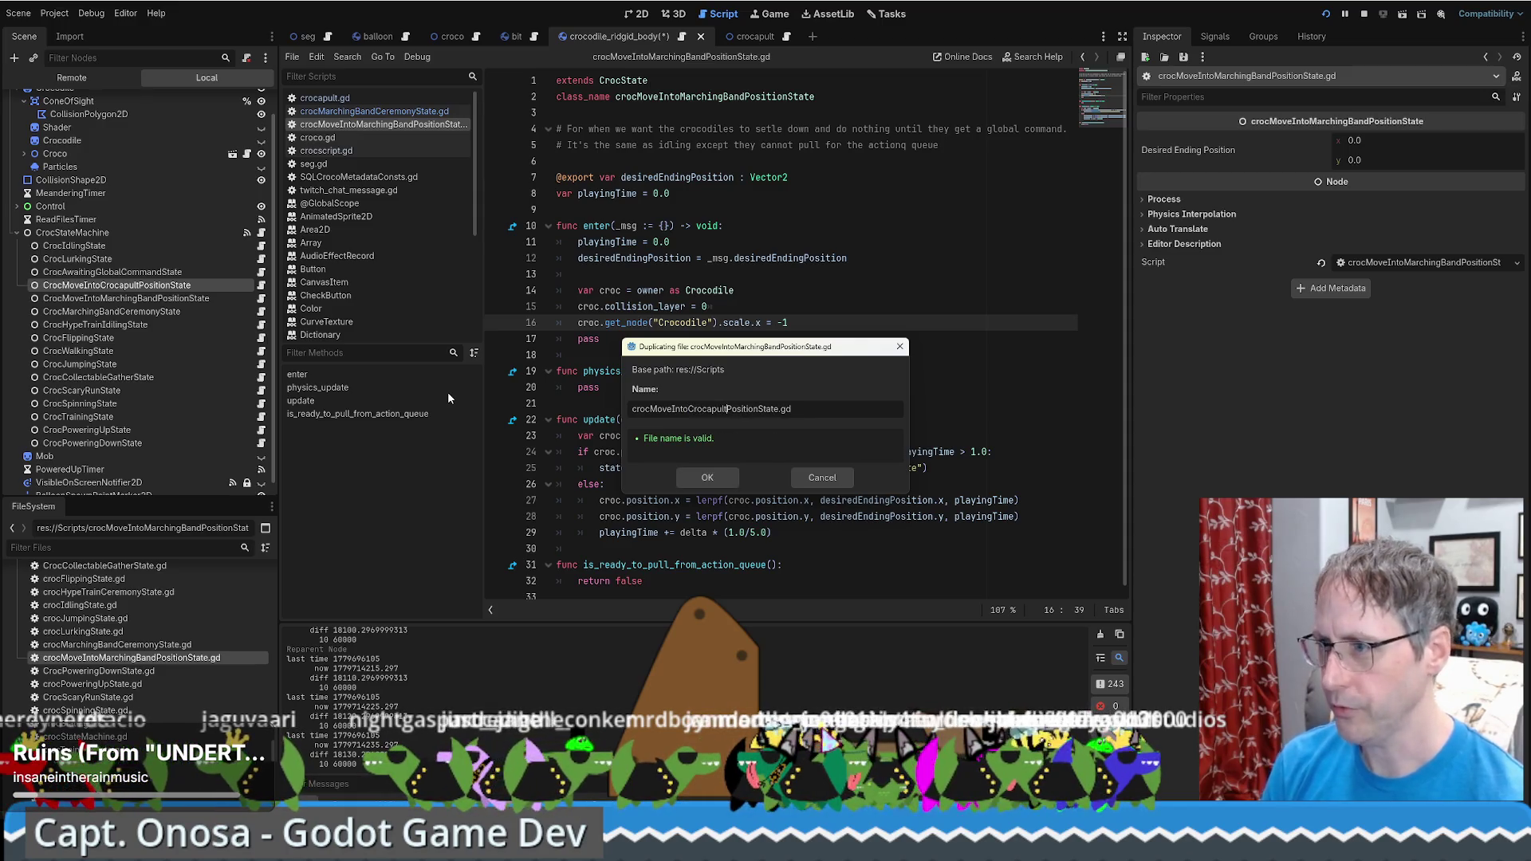
left_click(712, 478)
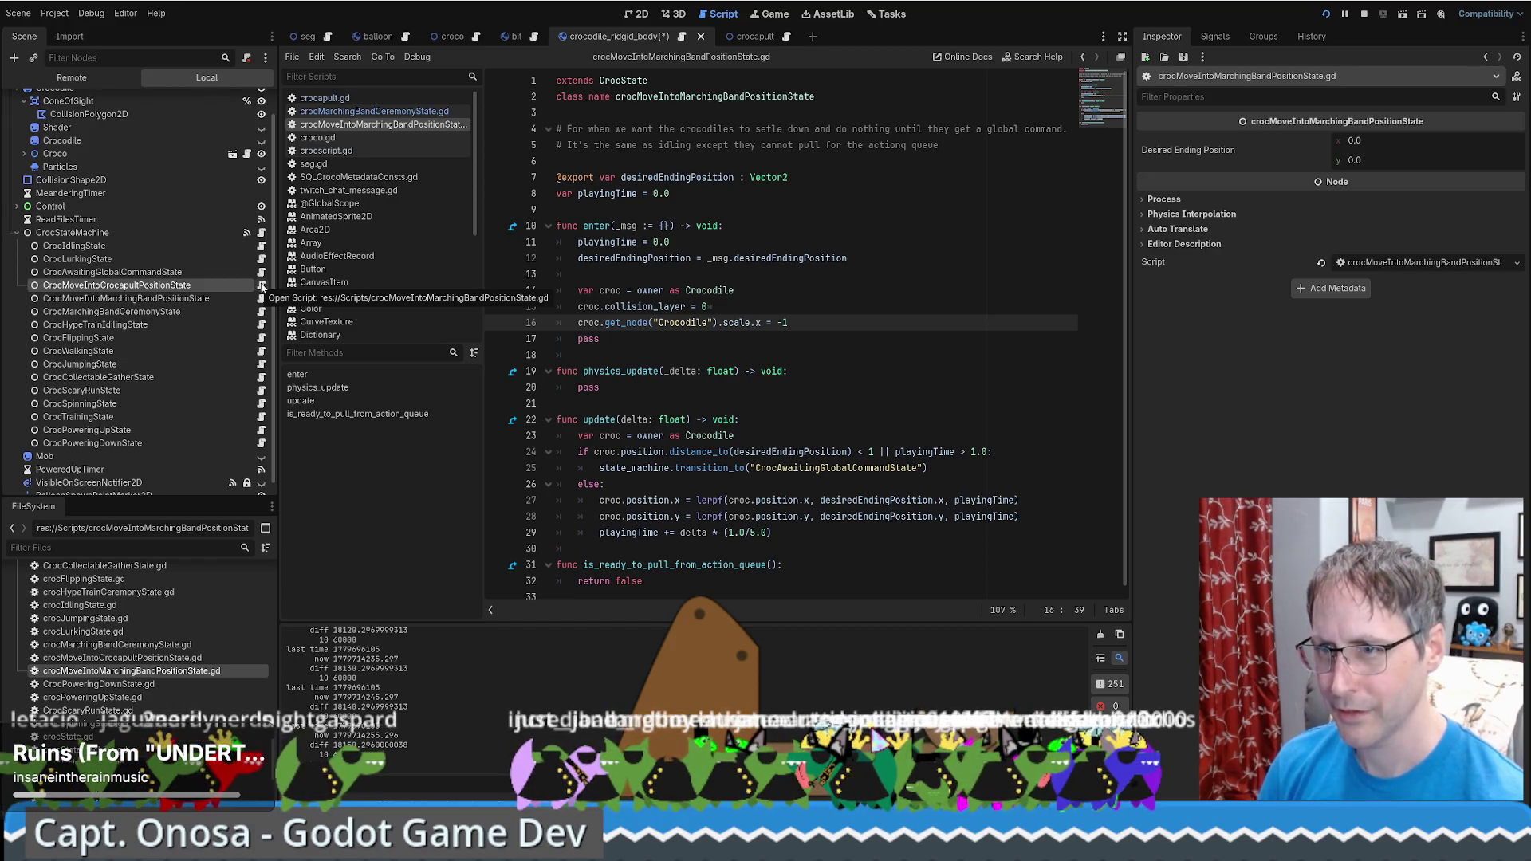
Clear the CrocMoveIntoCrocapultPositionState node's script and drag a position-state script onto it
left_click(246, 57)
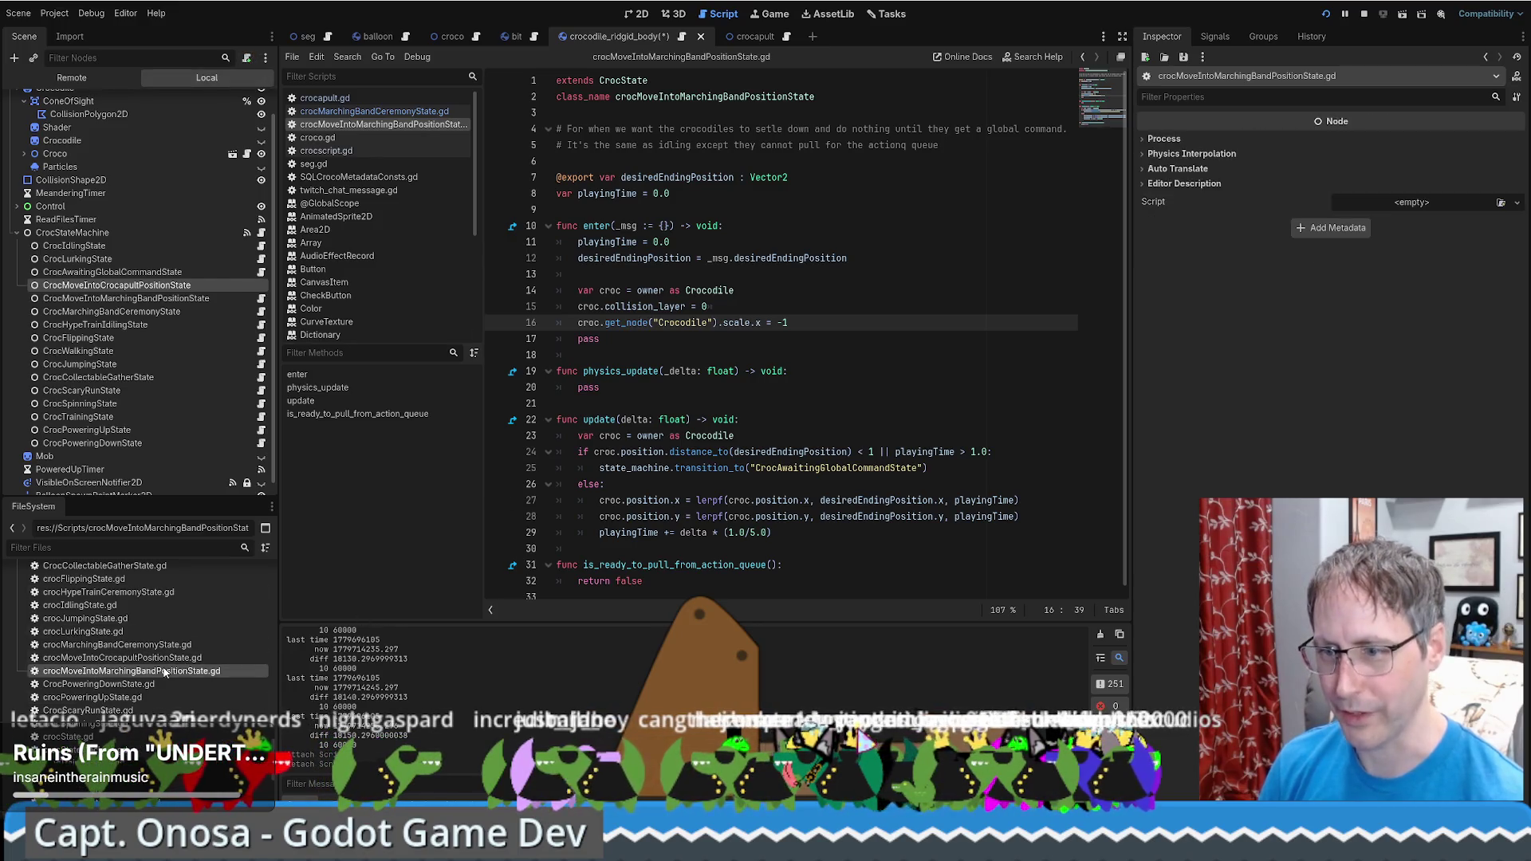
left_click_drag(262, 666, 263, 285)
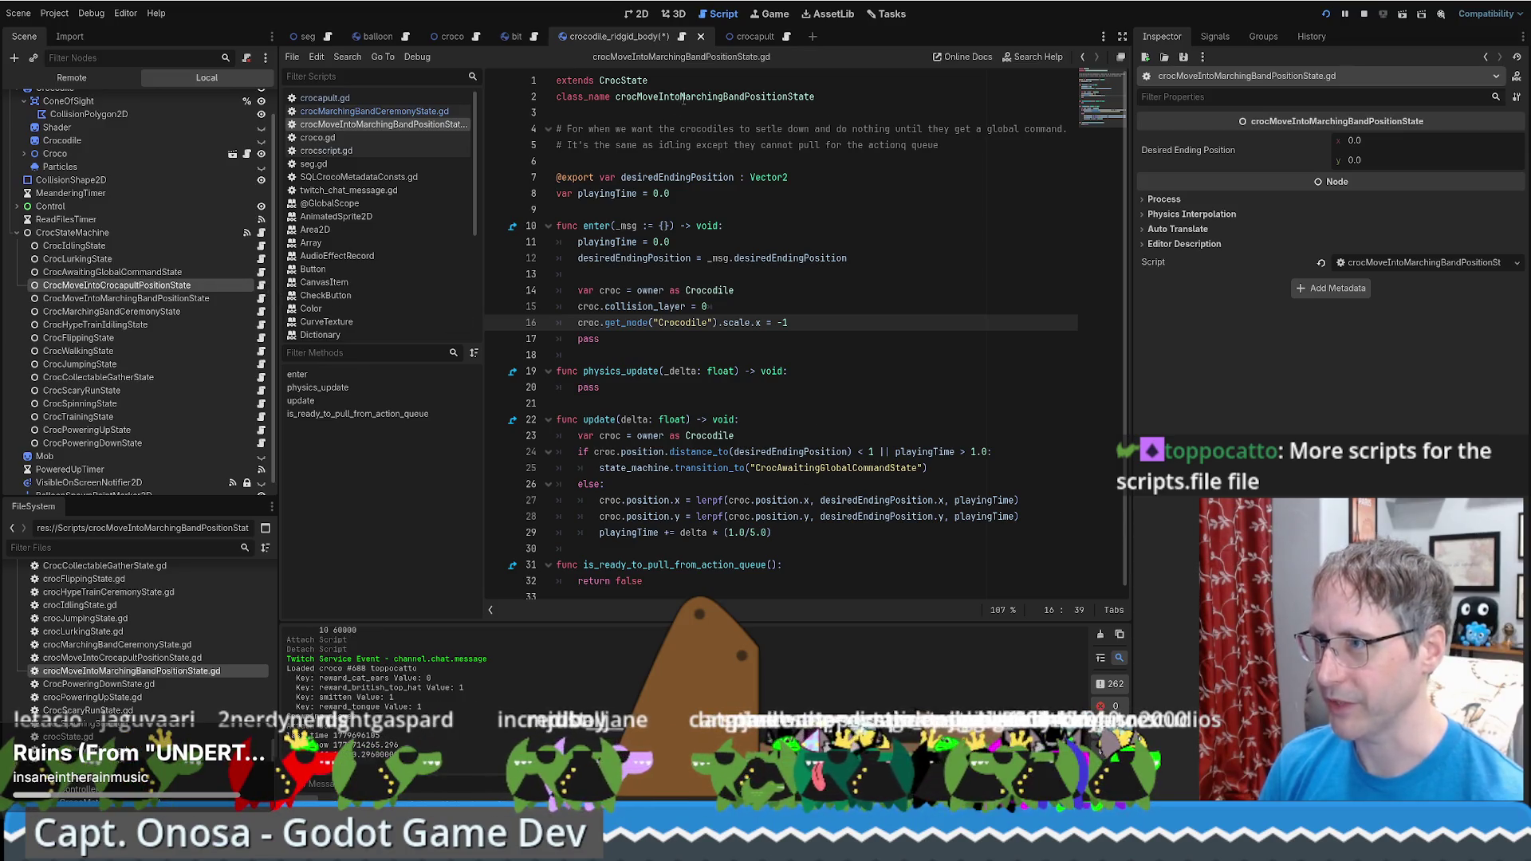
left_click_drag(682, 97, 715, 102)
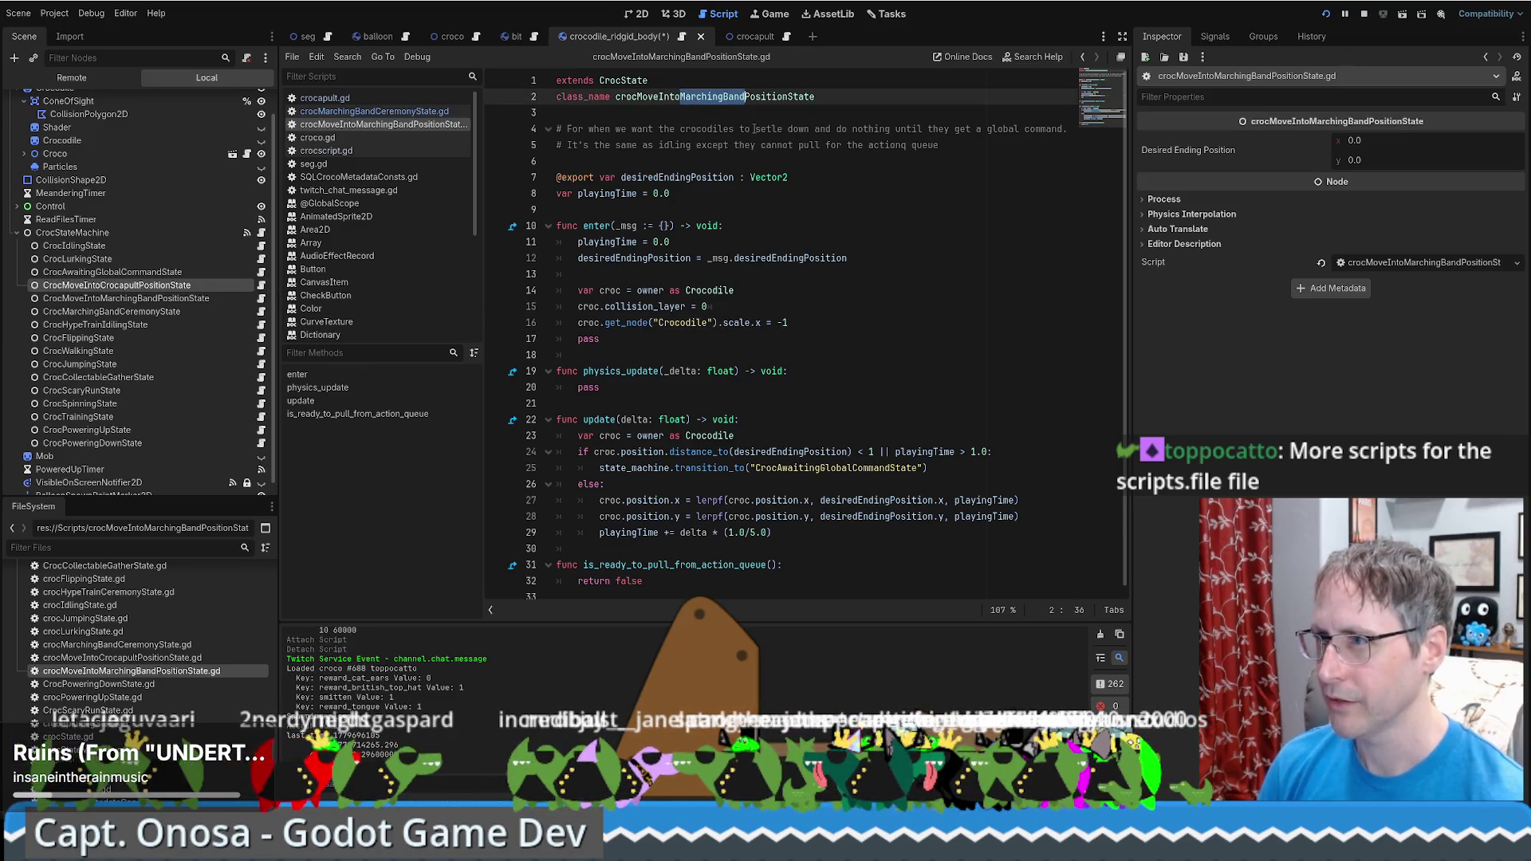
Change the class_name to crocMoveIntoCrocapultPositionState and save the script
type("Crocapult")
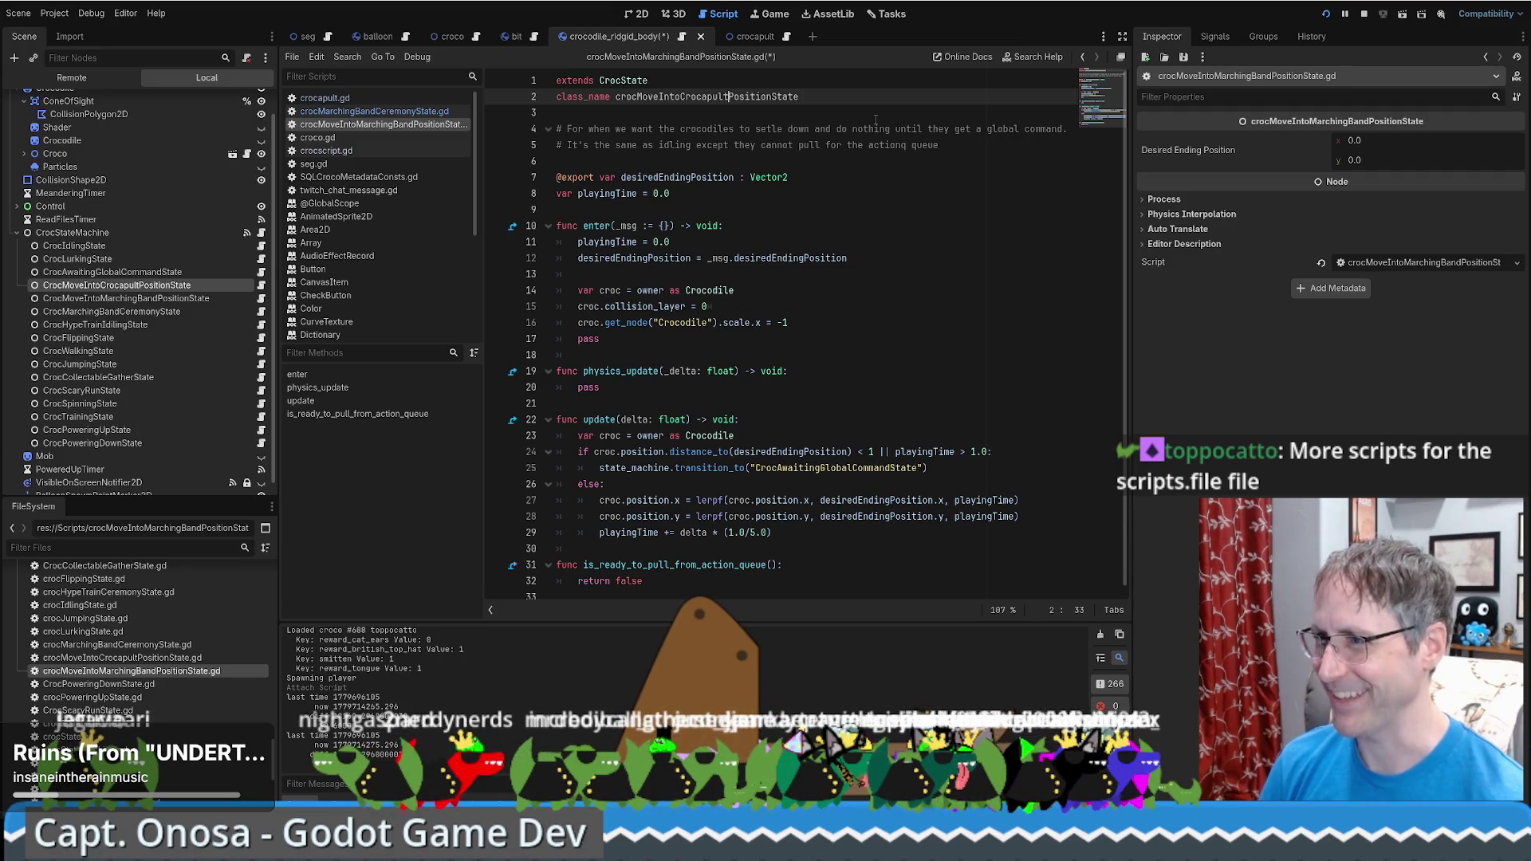
left_click(833, 117)
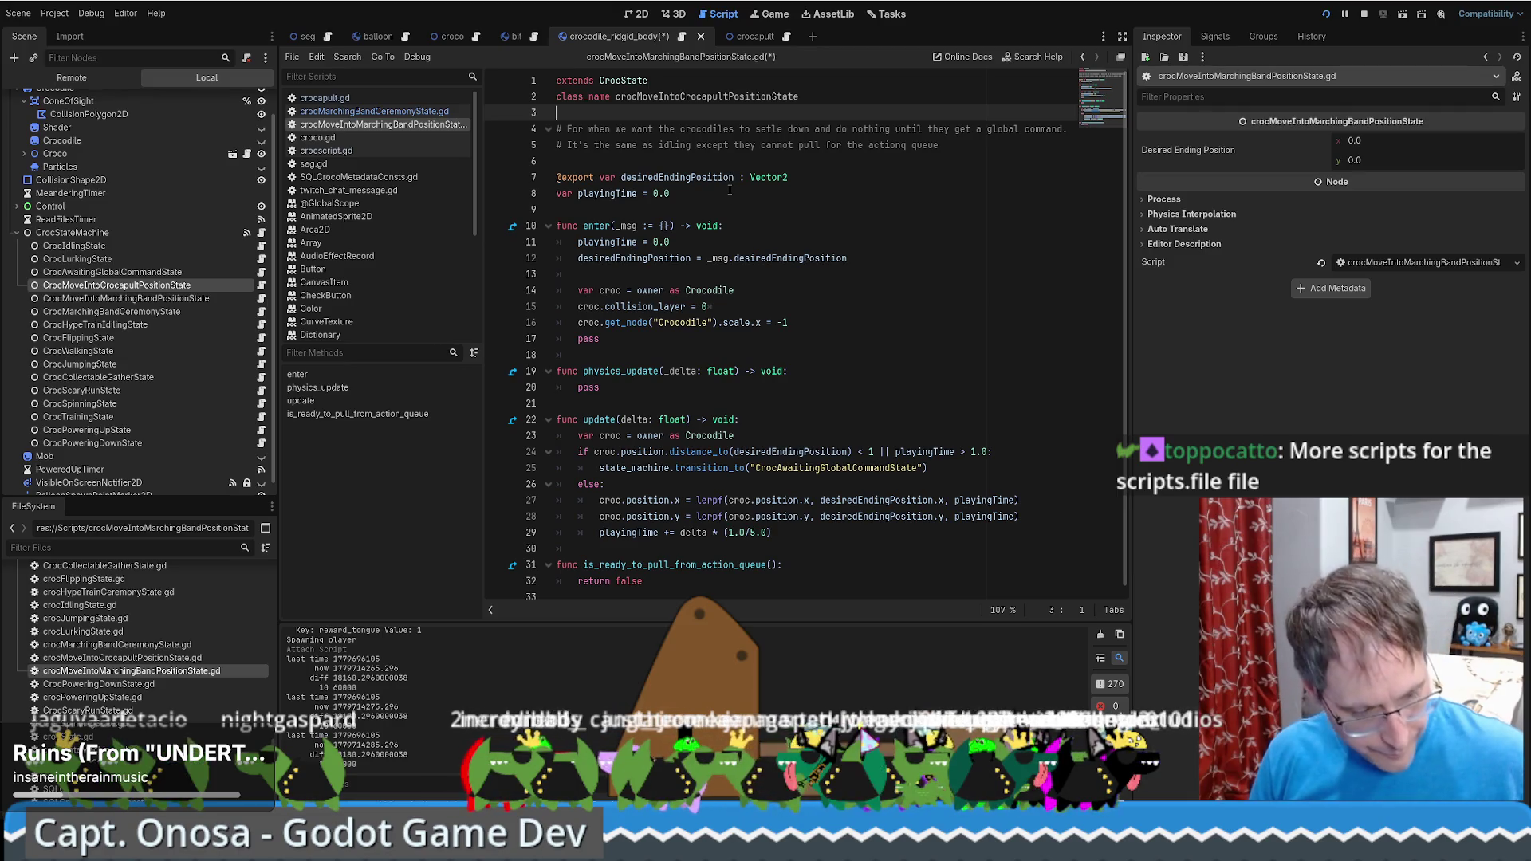
key("ctrl+s")
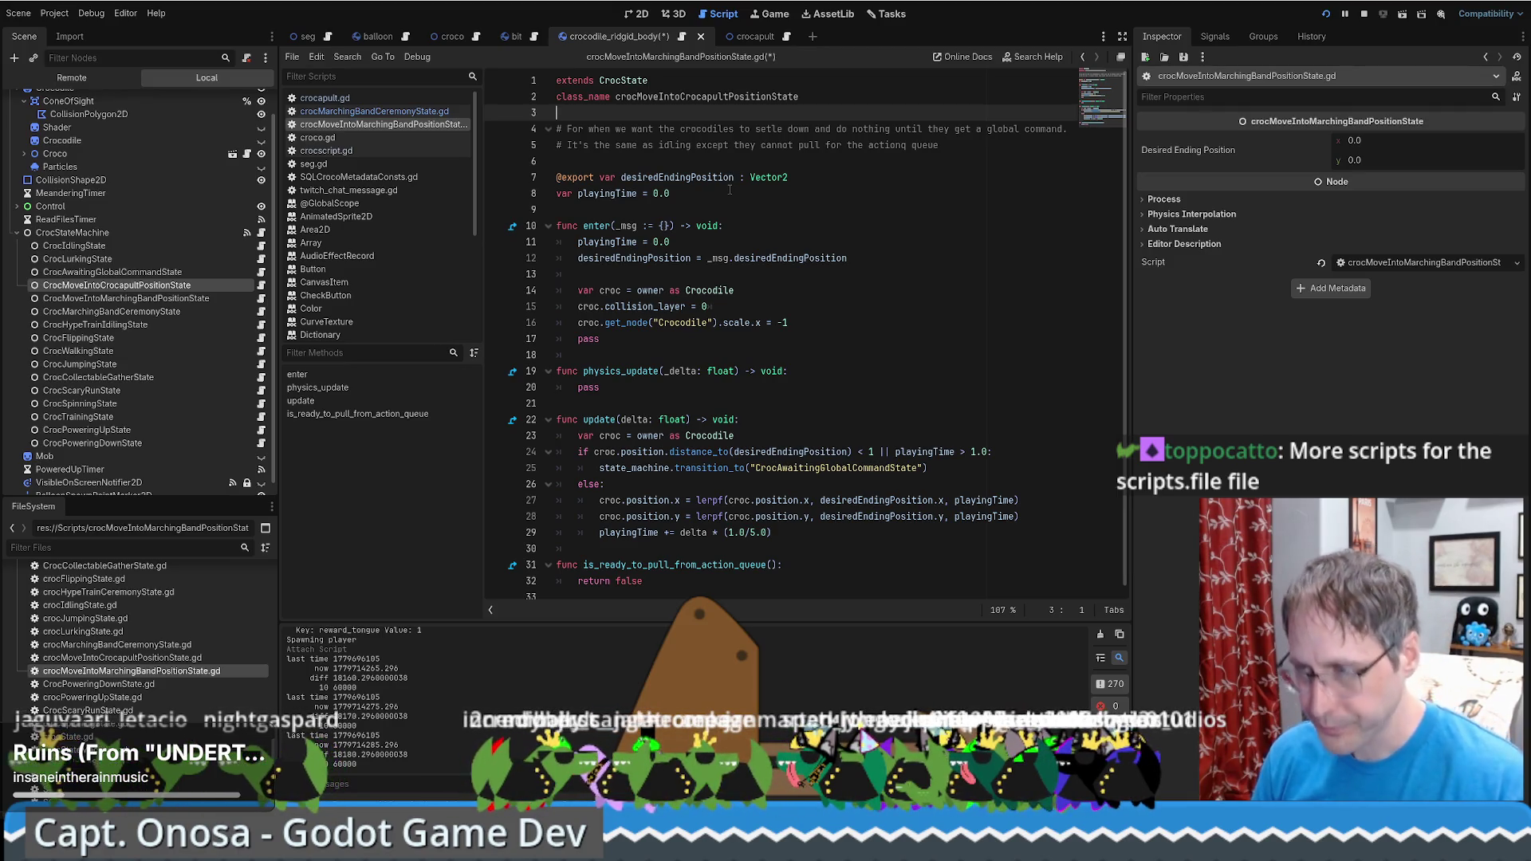
Fix the 'actionq' typo to 'action' in the header comment while reviewing the script
double_click(644, 178)
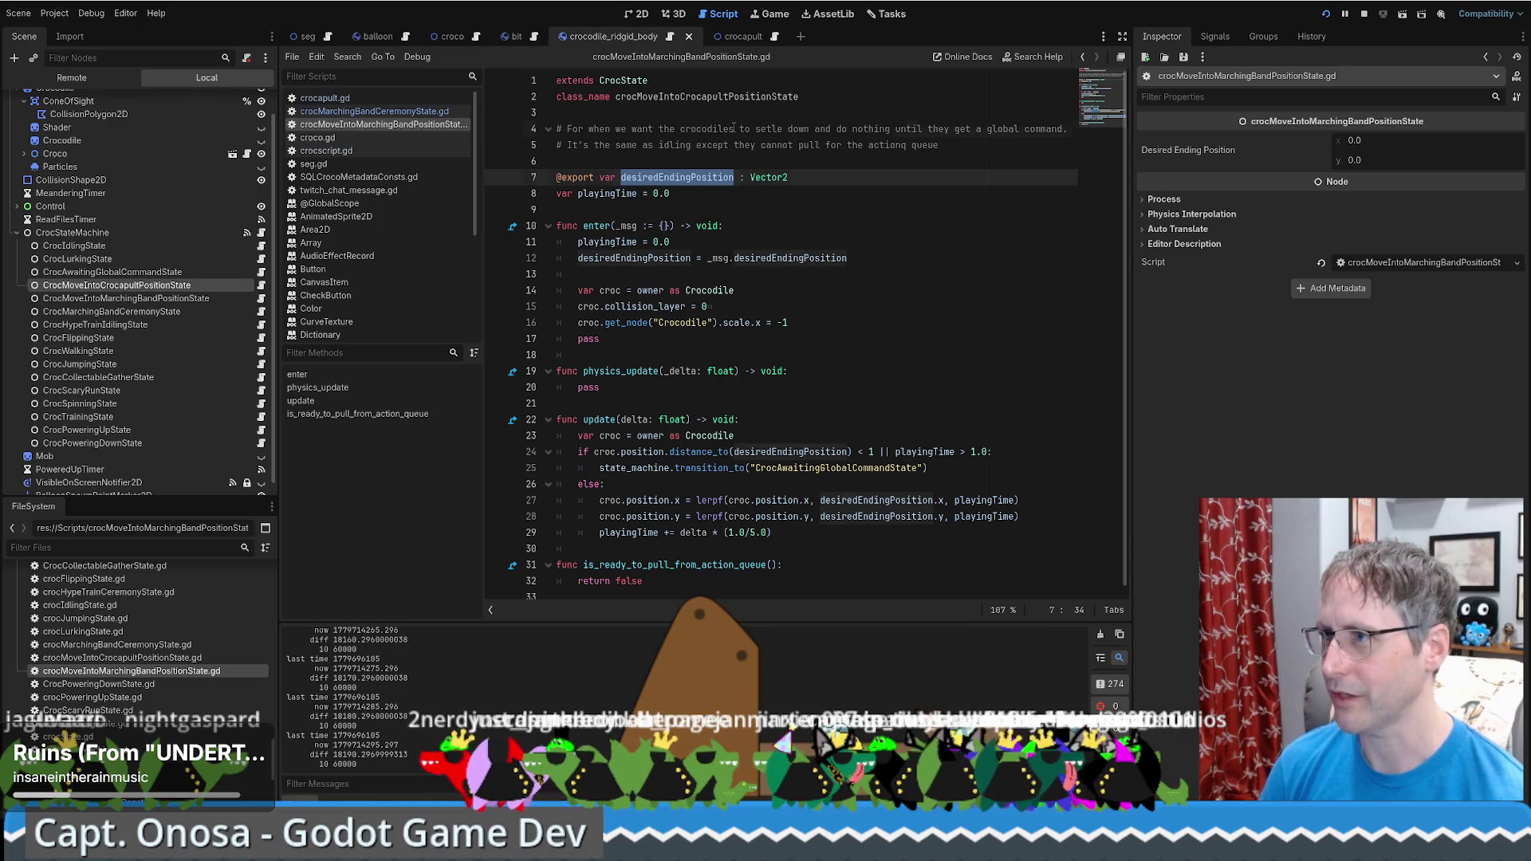
left_click(733, 128)
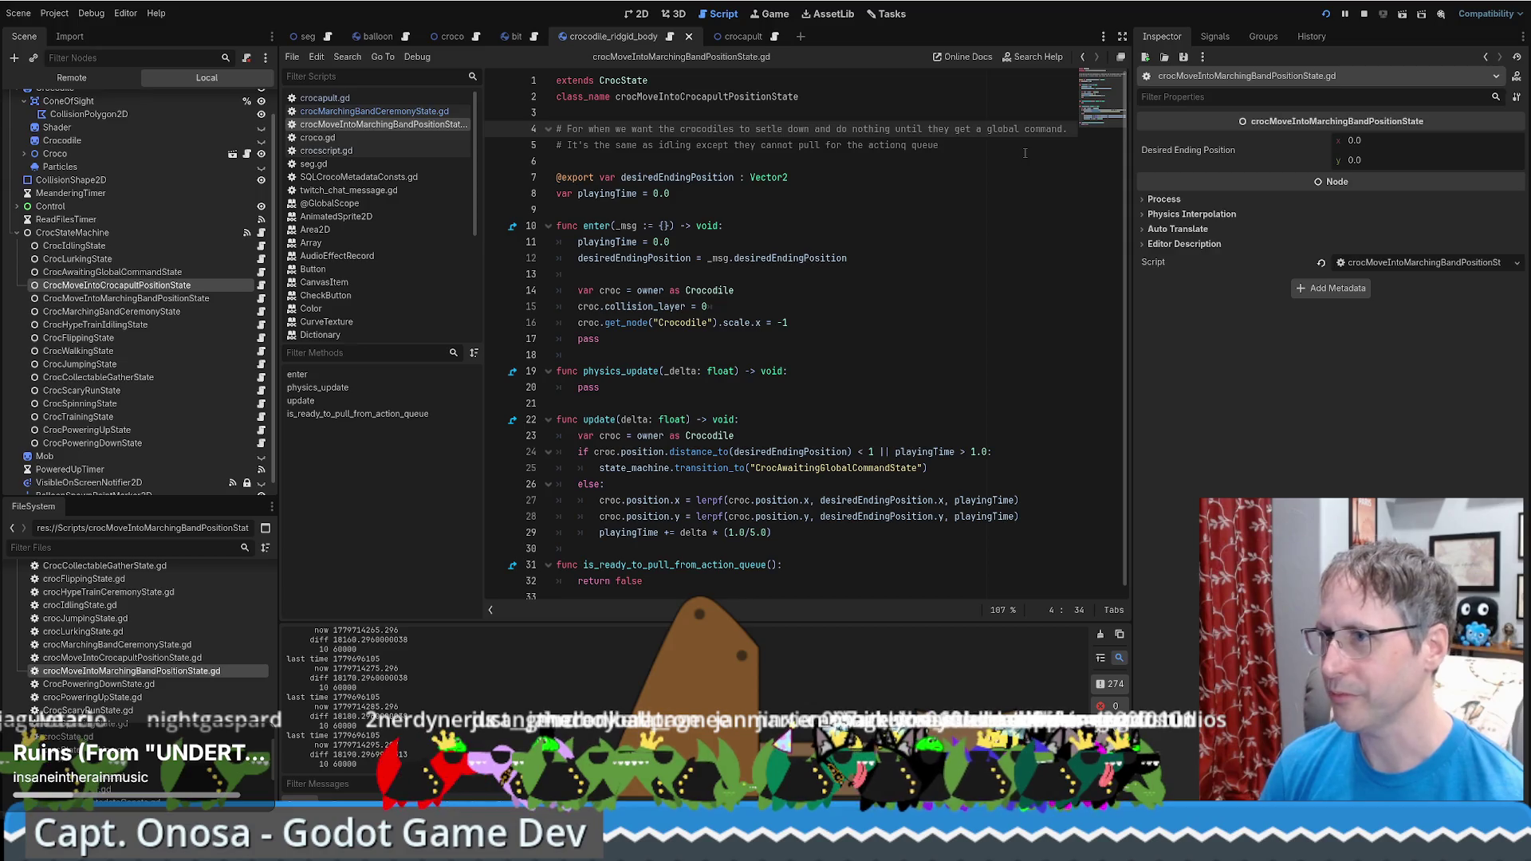
type("s")
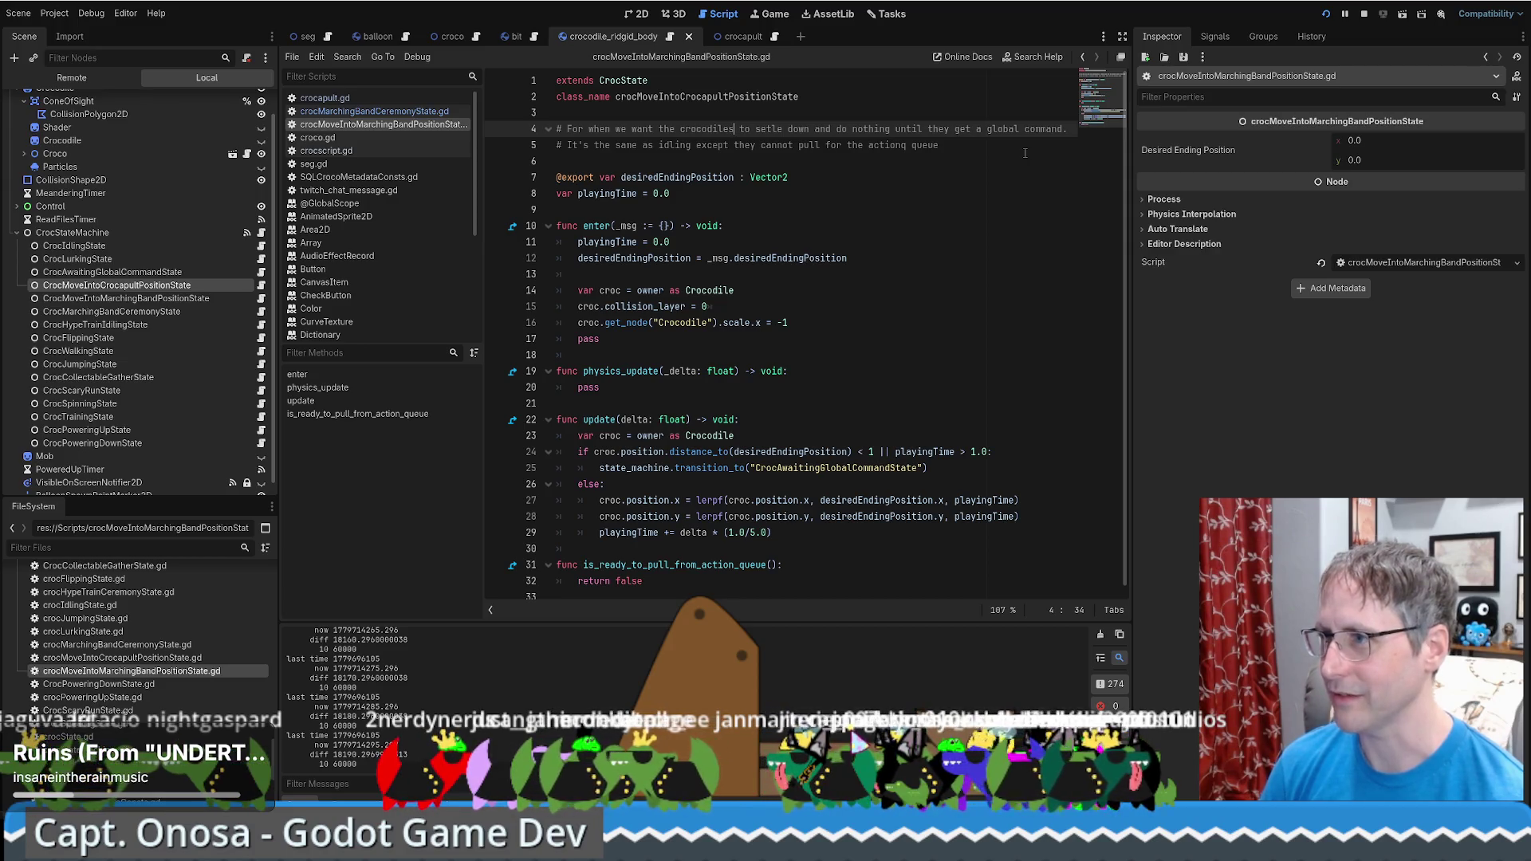
left_click(910, 143)
key("BackSpace")
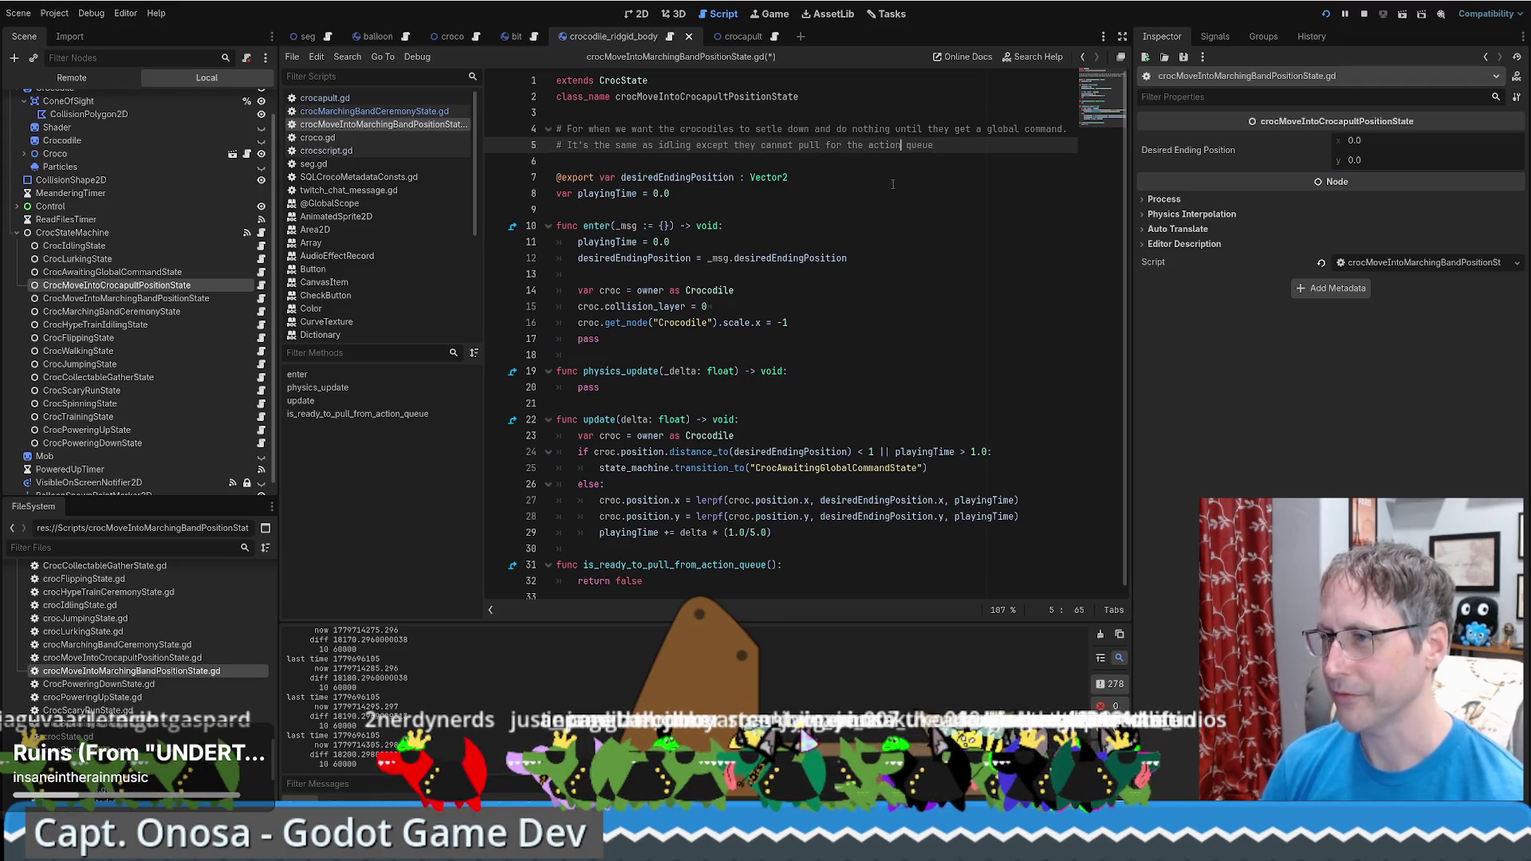
left_click_drag(597, 599, 438, 575)
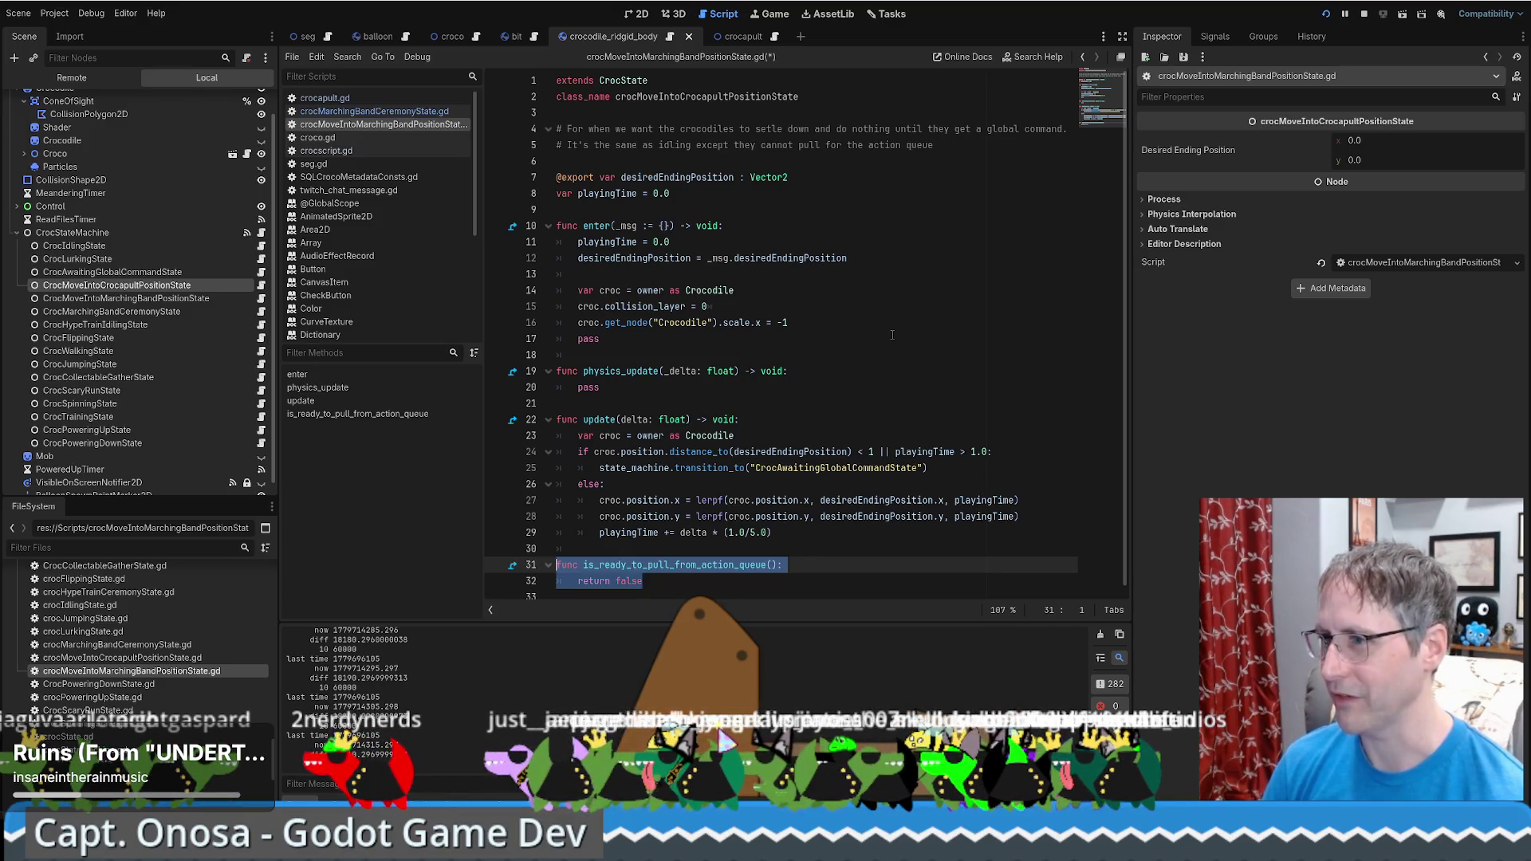
left_click(817, 177)
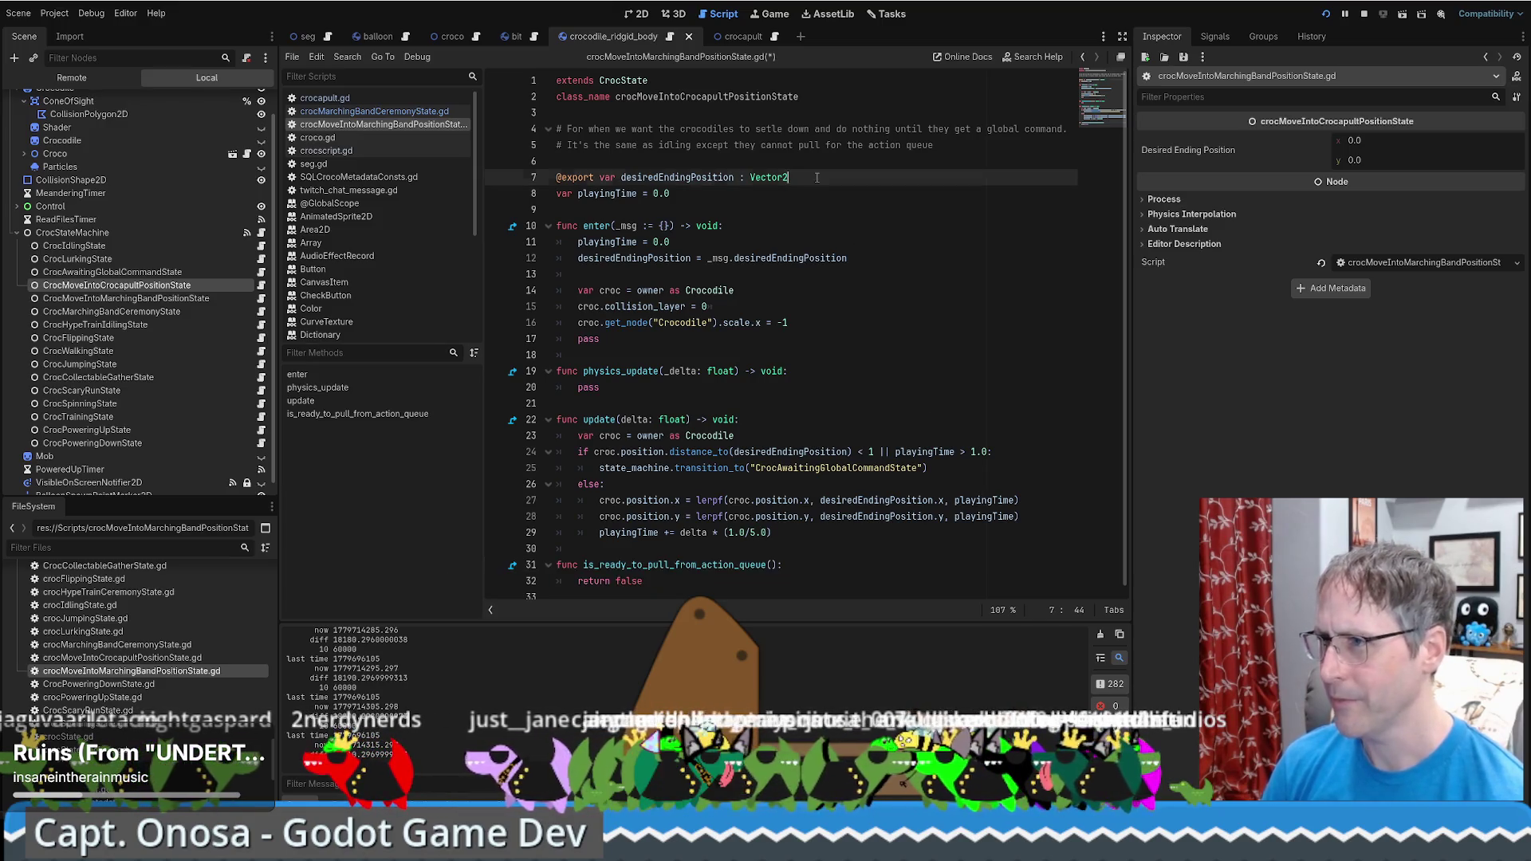
left_click(774, 162)
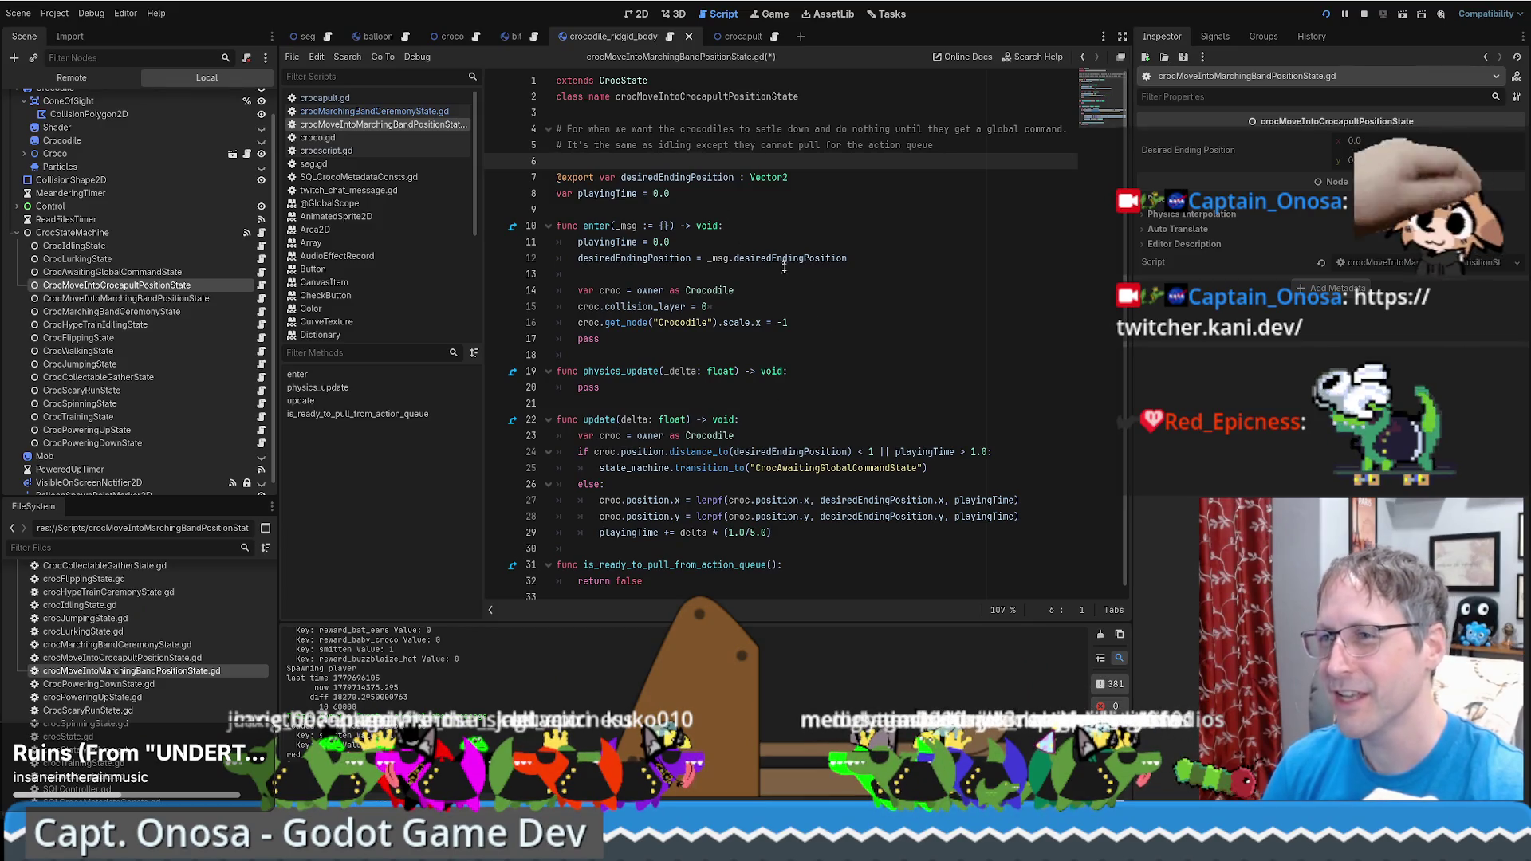
Switch to the seg scene's 2D view and select TwitchService to show its OAuth settings
left_click(303, 37)
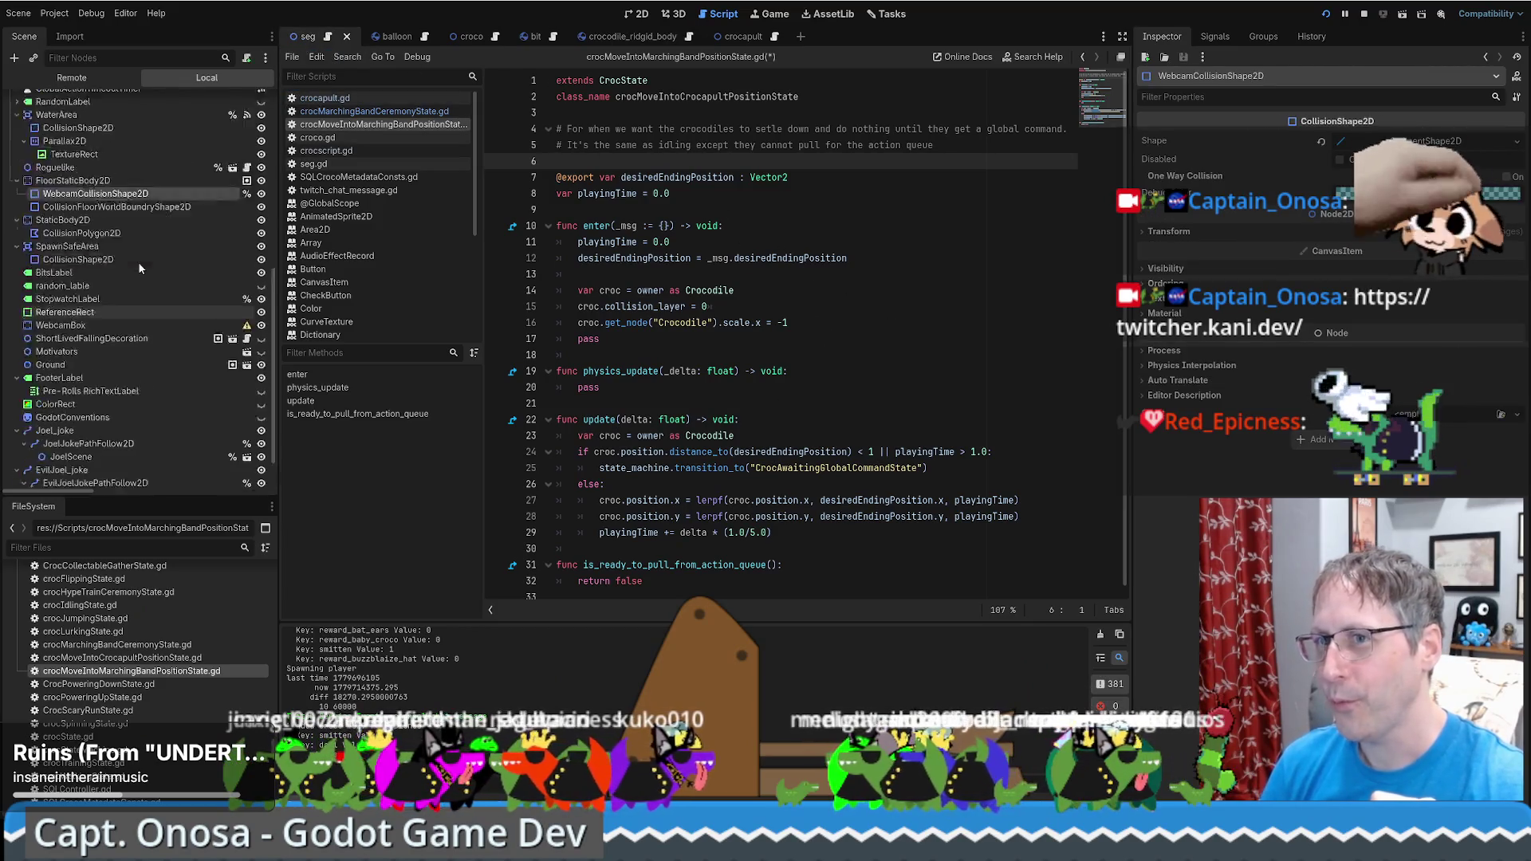
scroll(103, 285, "up", 3)
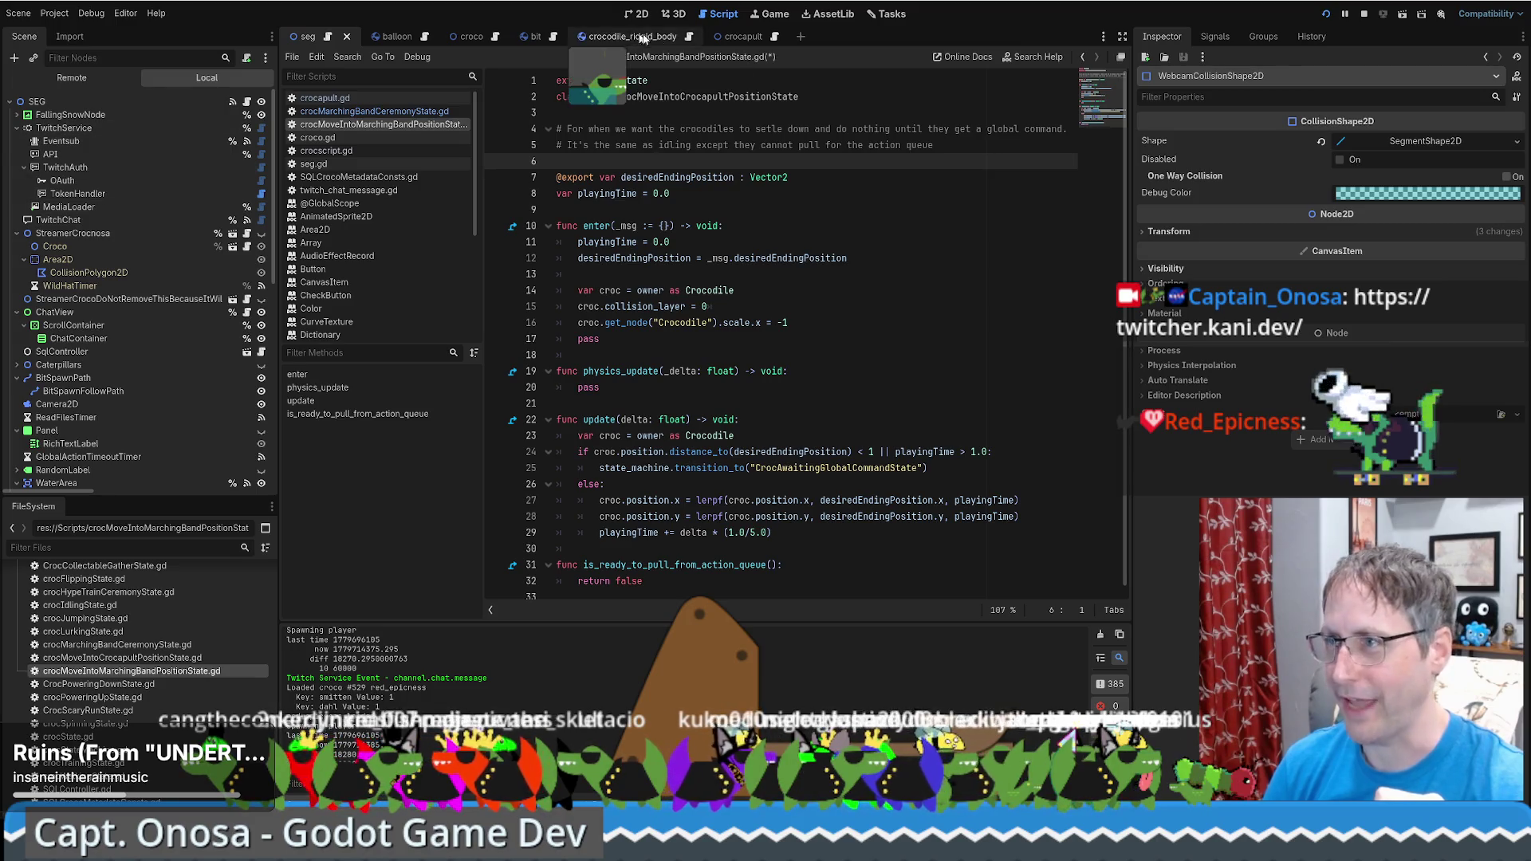
left_click(56, 128)
left_click(637, 13)
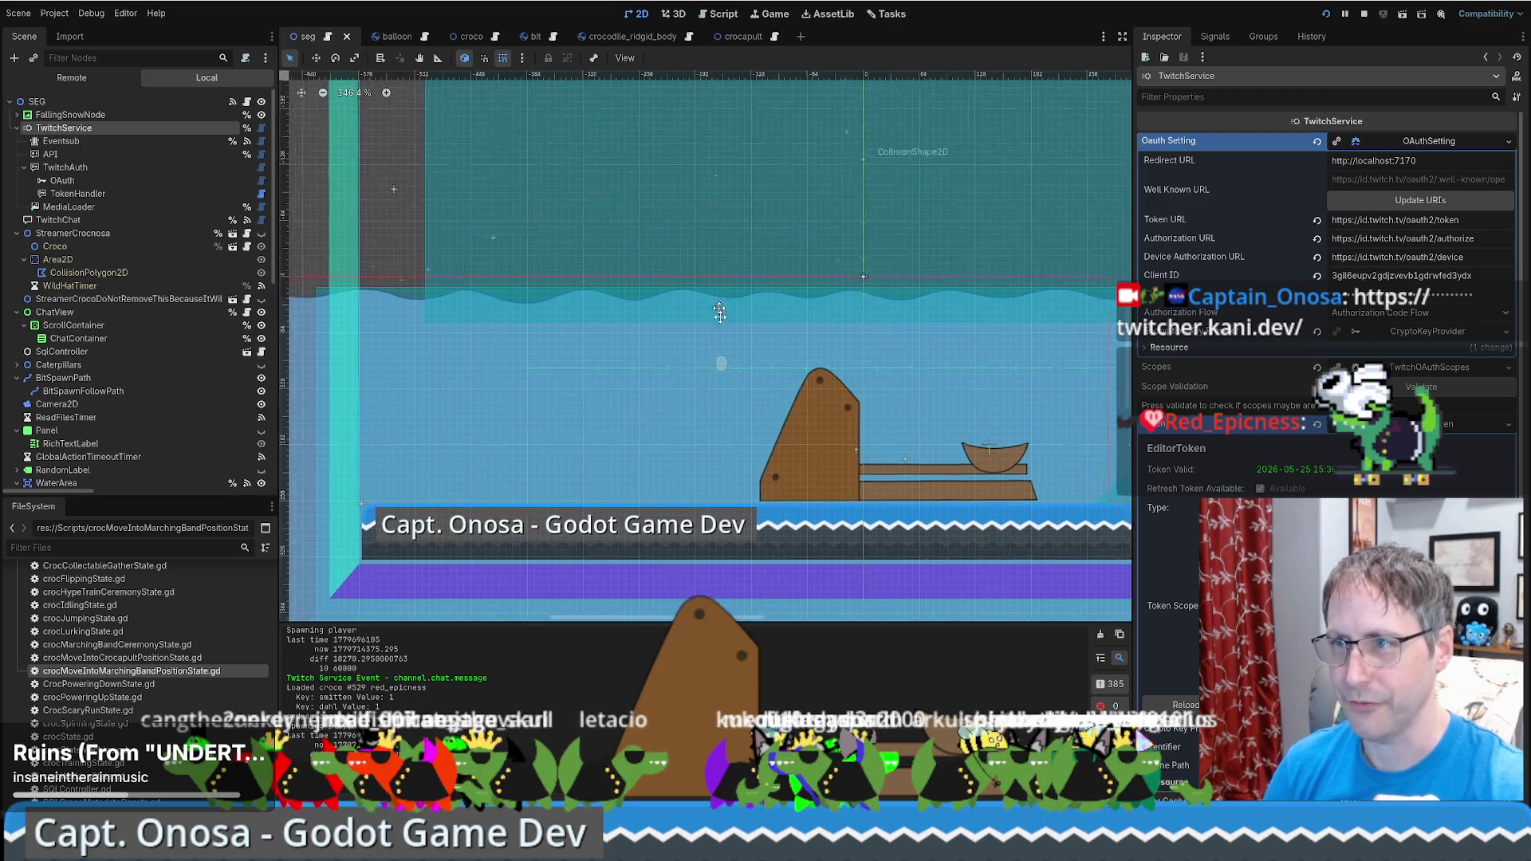
left_click(90, 218)
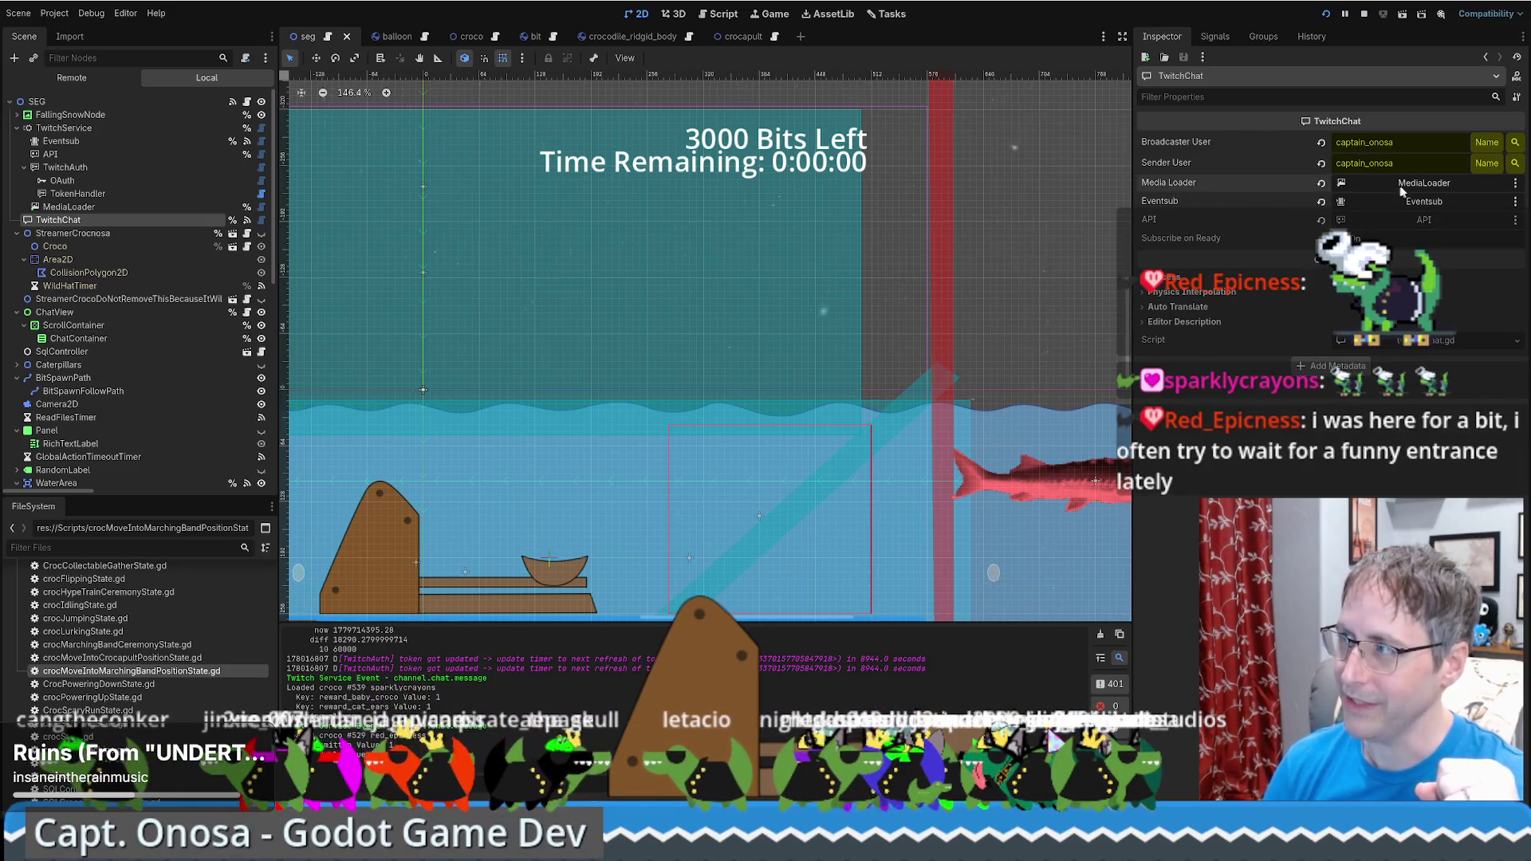
left_click(1434, 184)
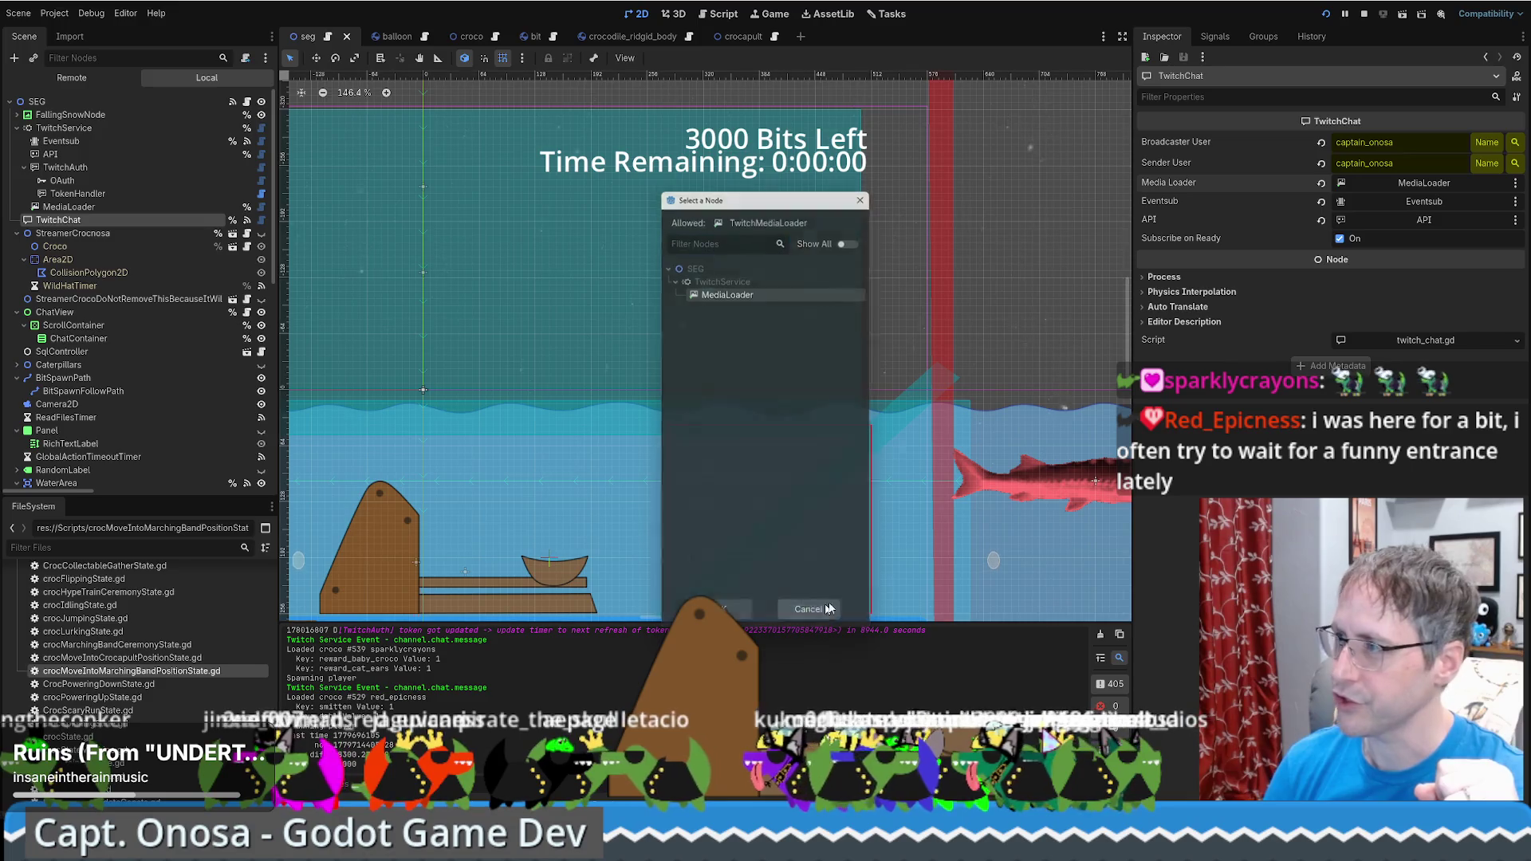
left_click(808, 609)
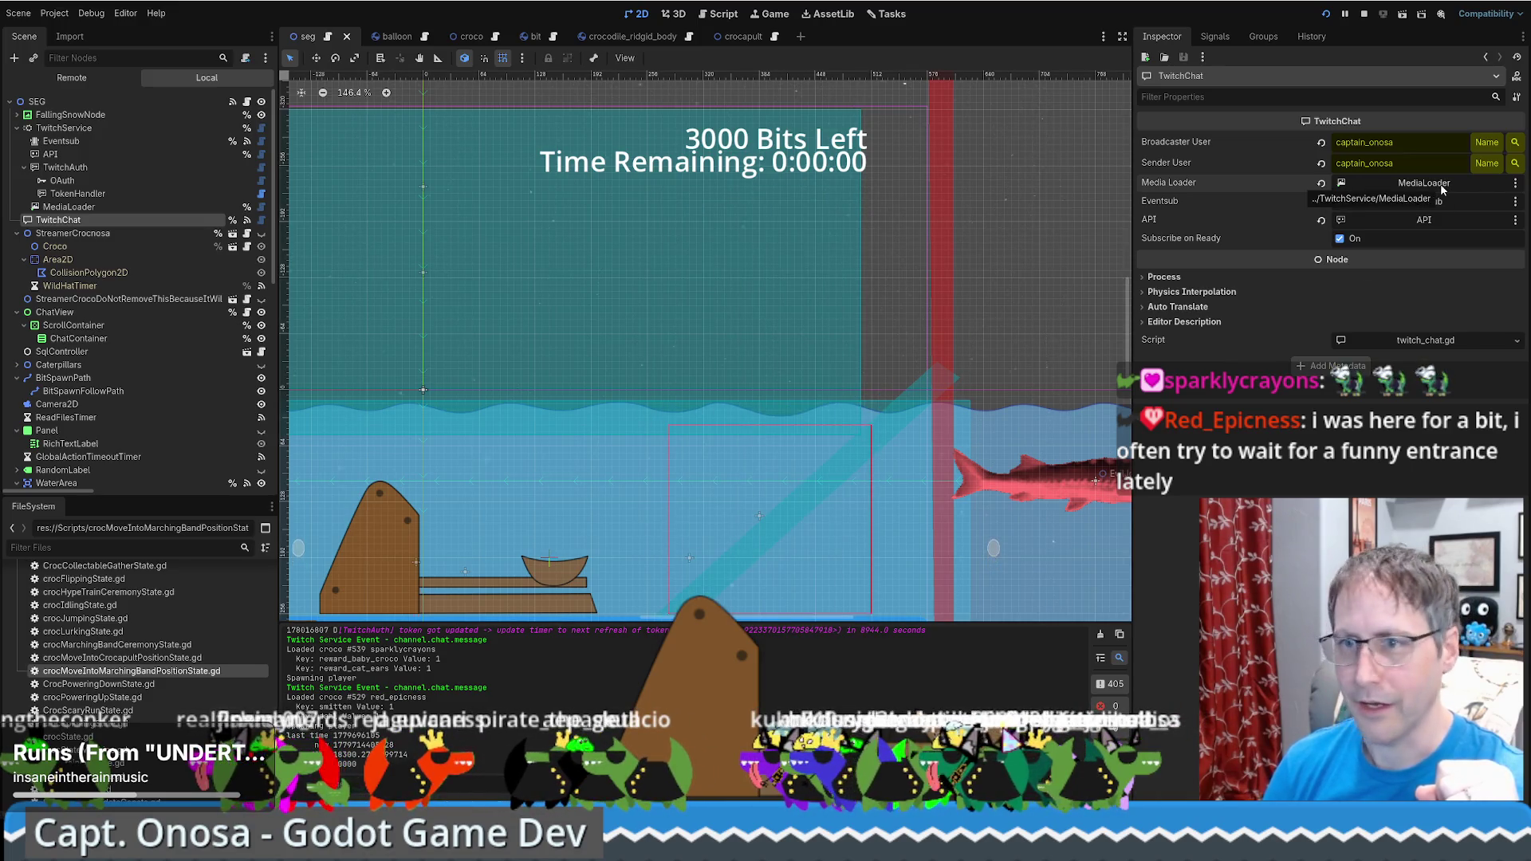
left_click(206, 210)
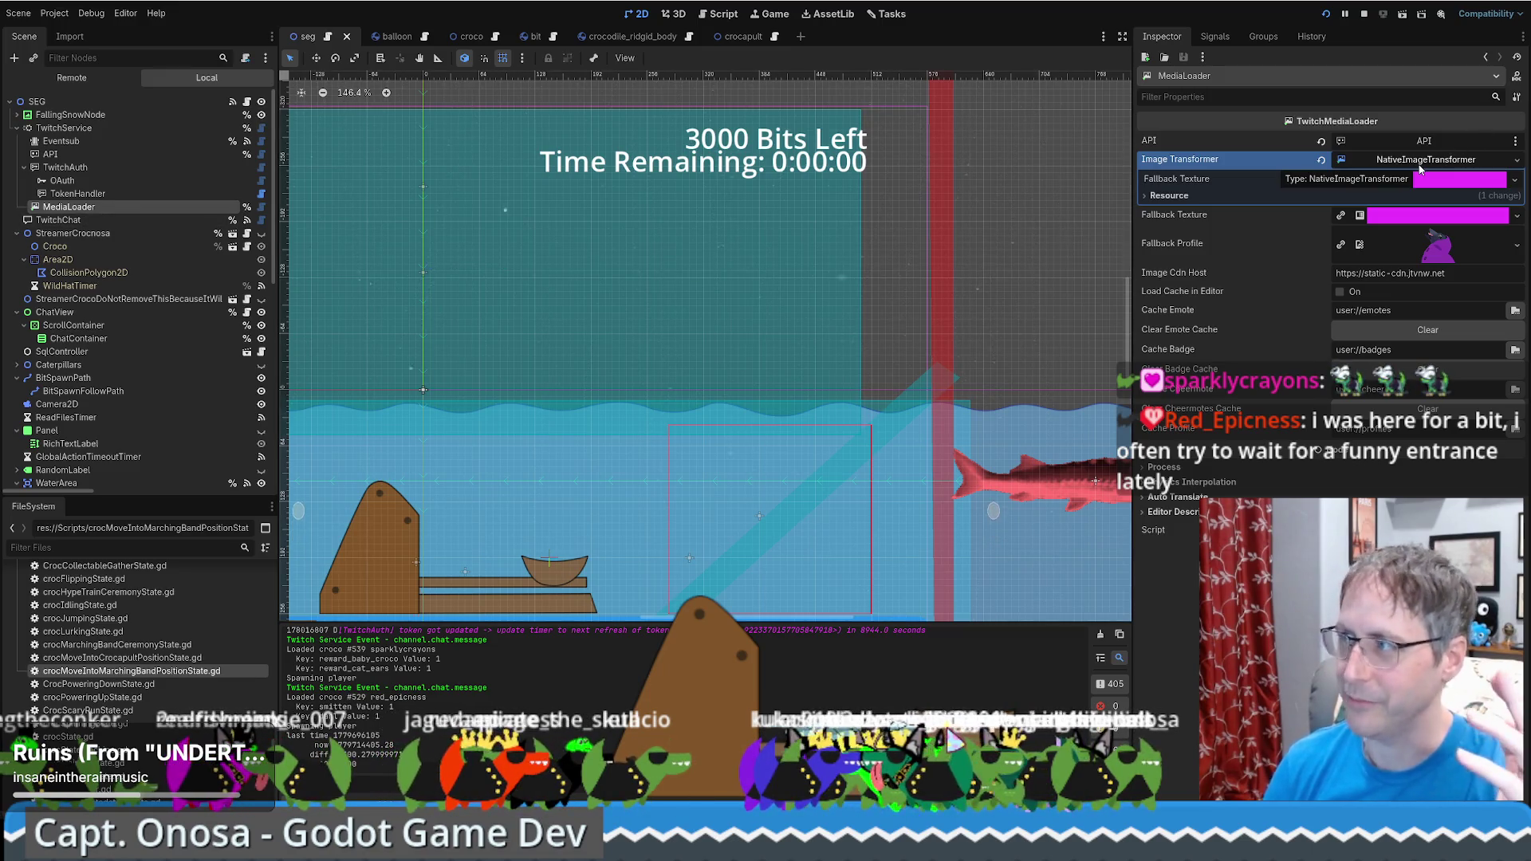
left_click(1518, 162)
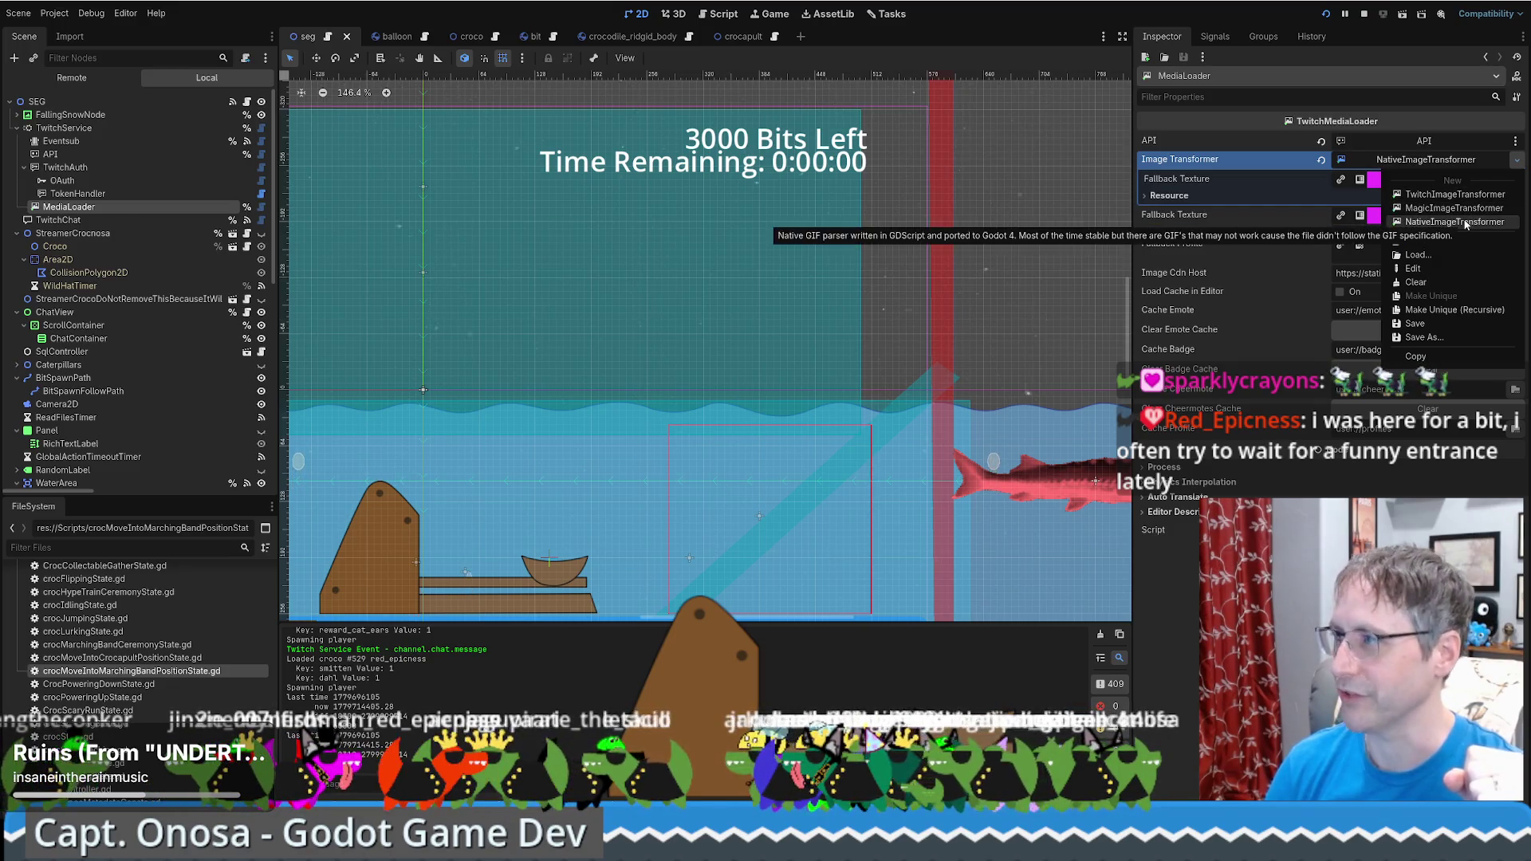
left_click(1518, 164)
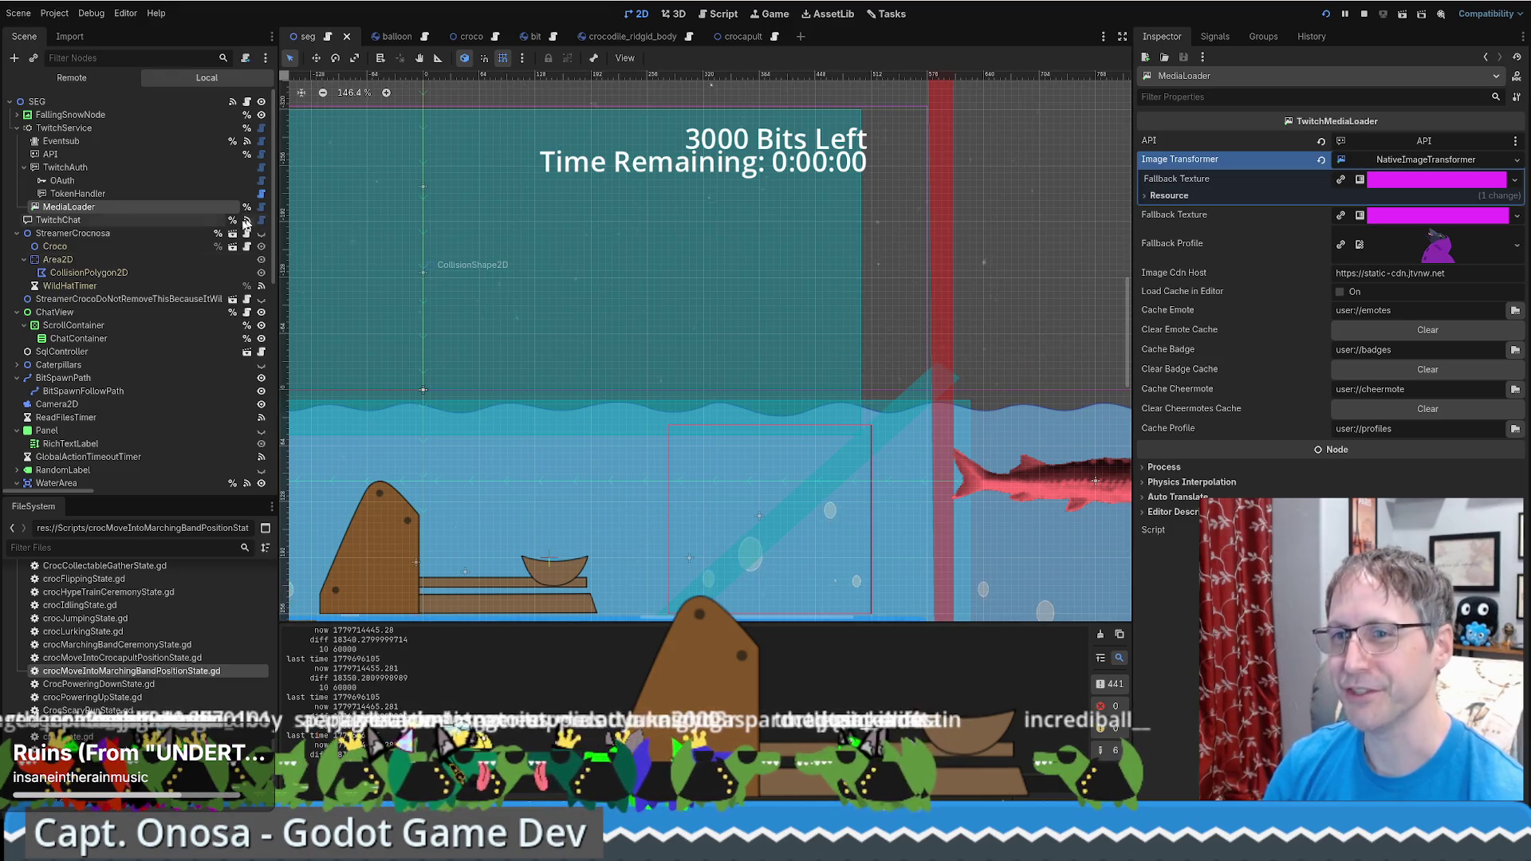
Review the TwitchService, MediaLoader and TwitchAuth nodes' settings and TwitchService's scopes
left_click(95, 127)
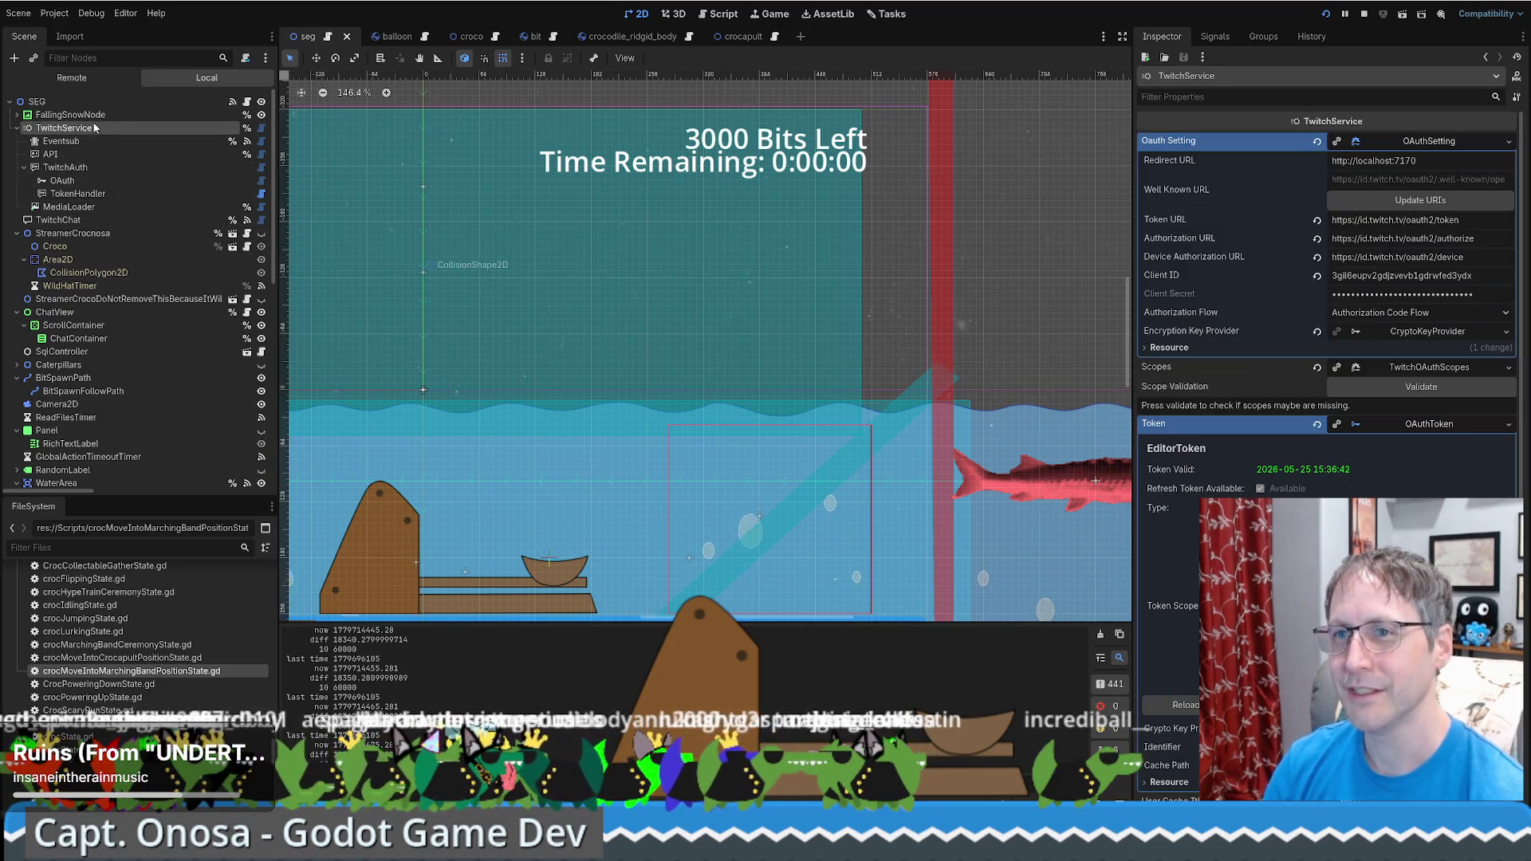
left_click(118, 205)
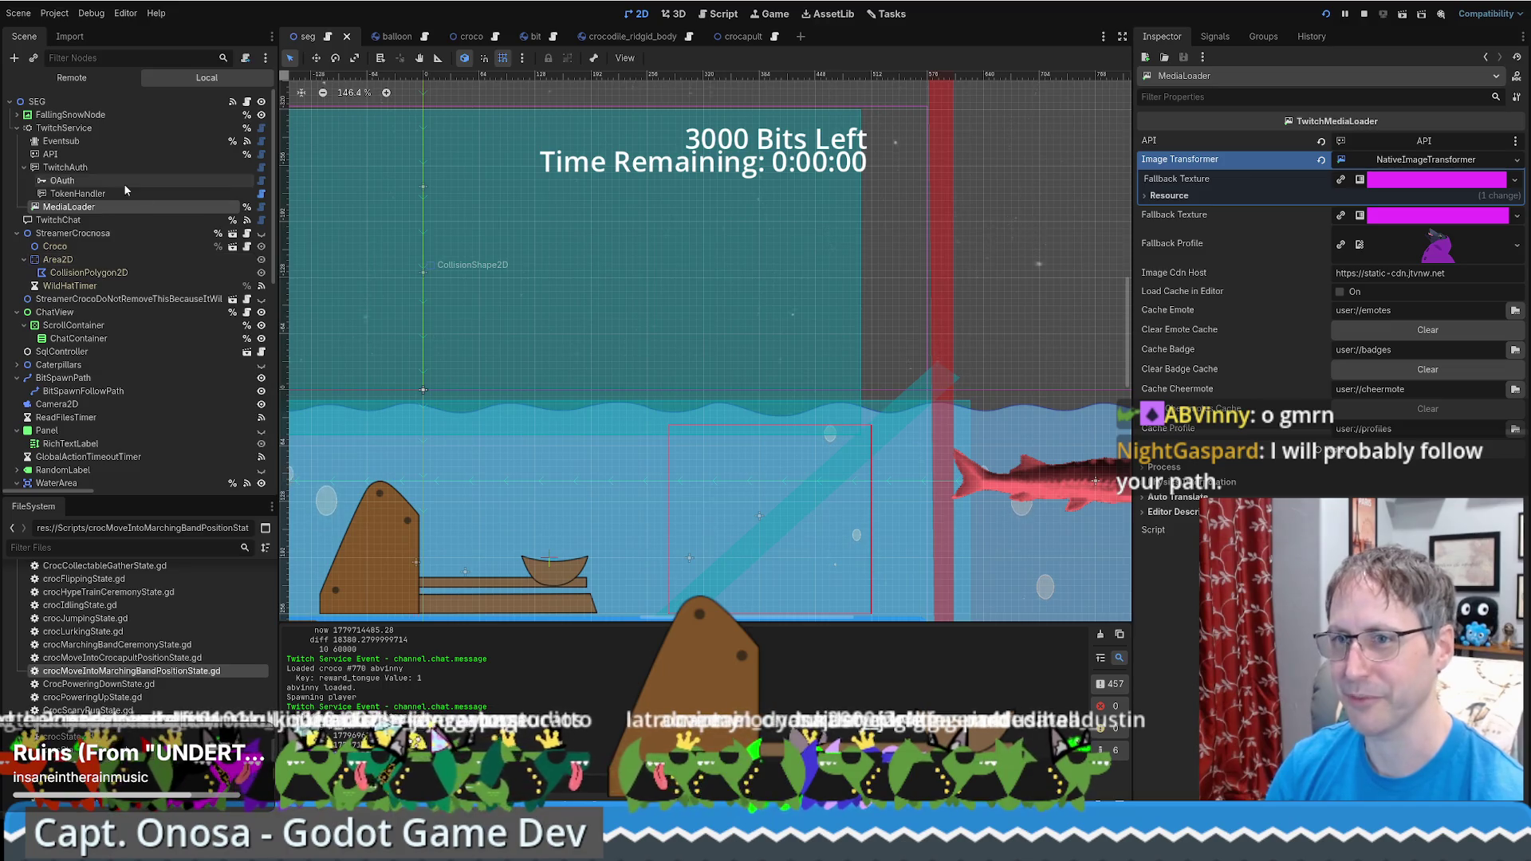
left_click(111, 169)
left_click(99, 131)
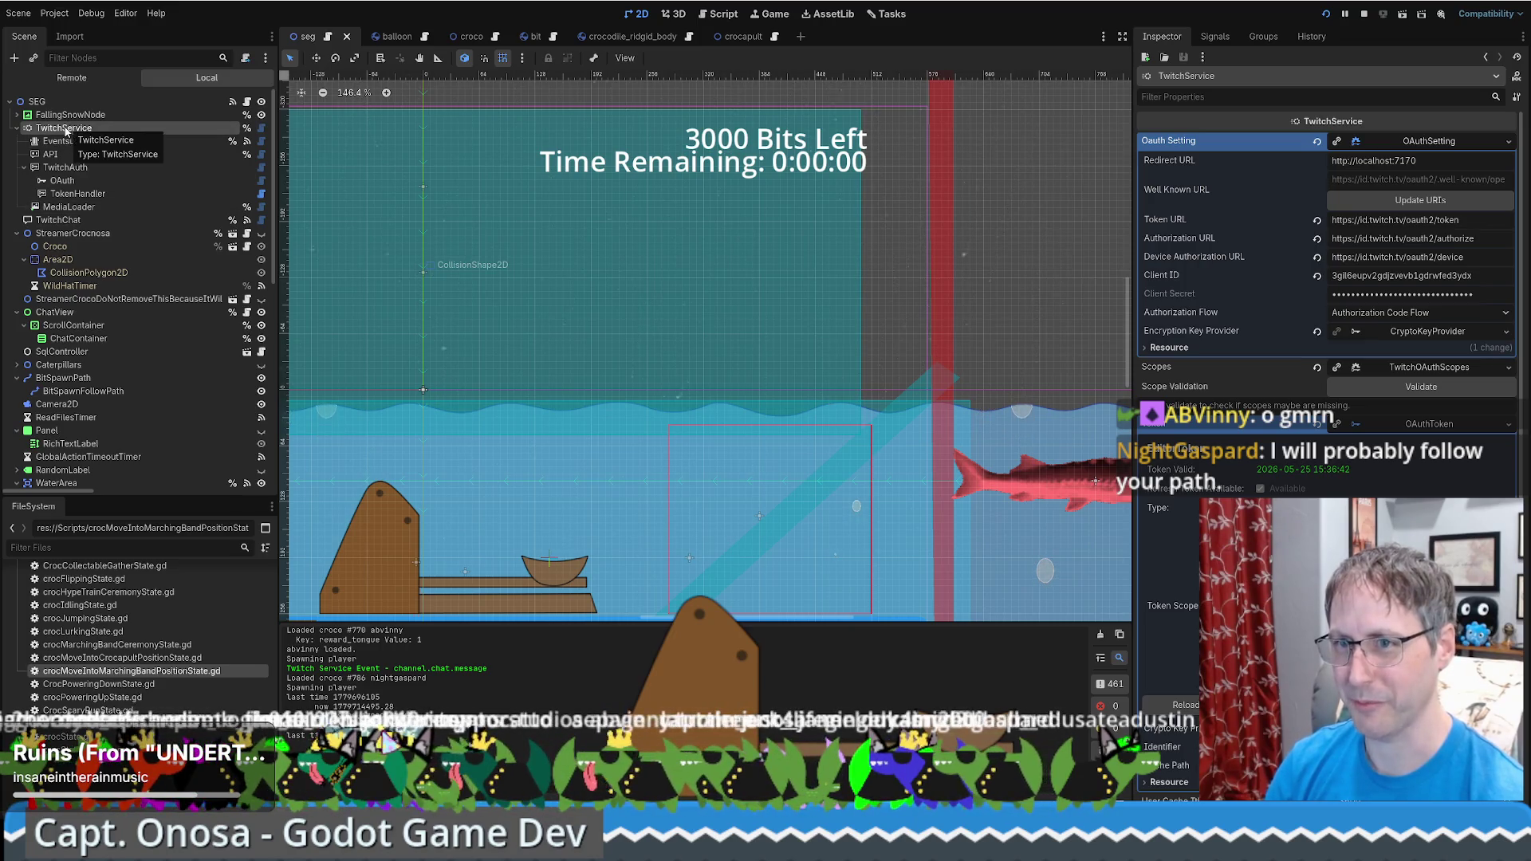
Check Eventsub's subscriptions, then step down the node list to TwitchChat's properties
left_click(64, 141)
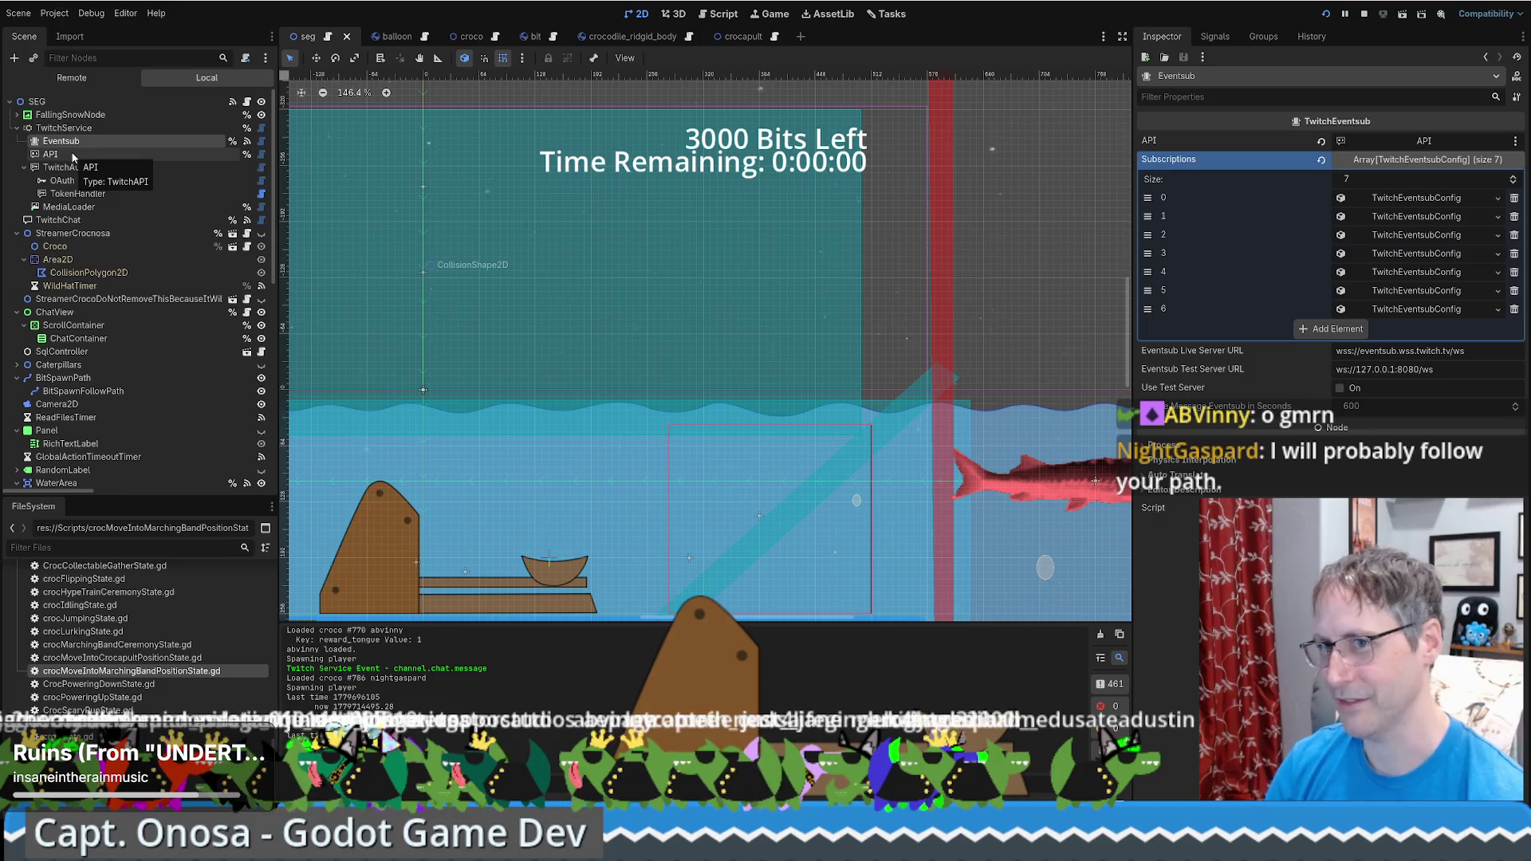
left_click(69, 167)
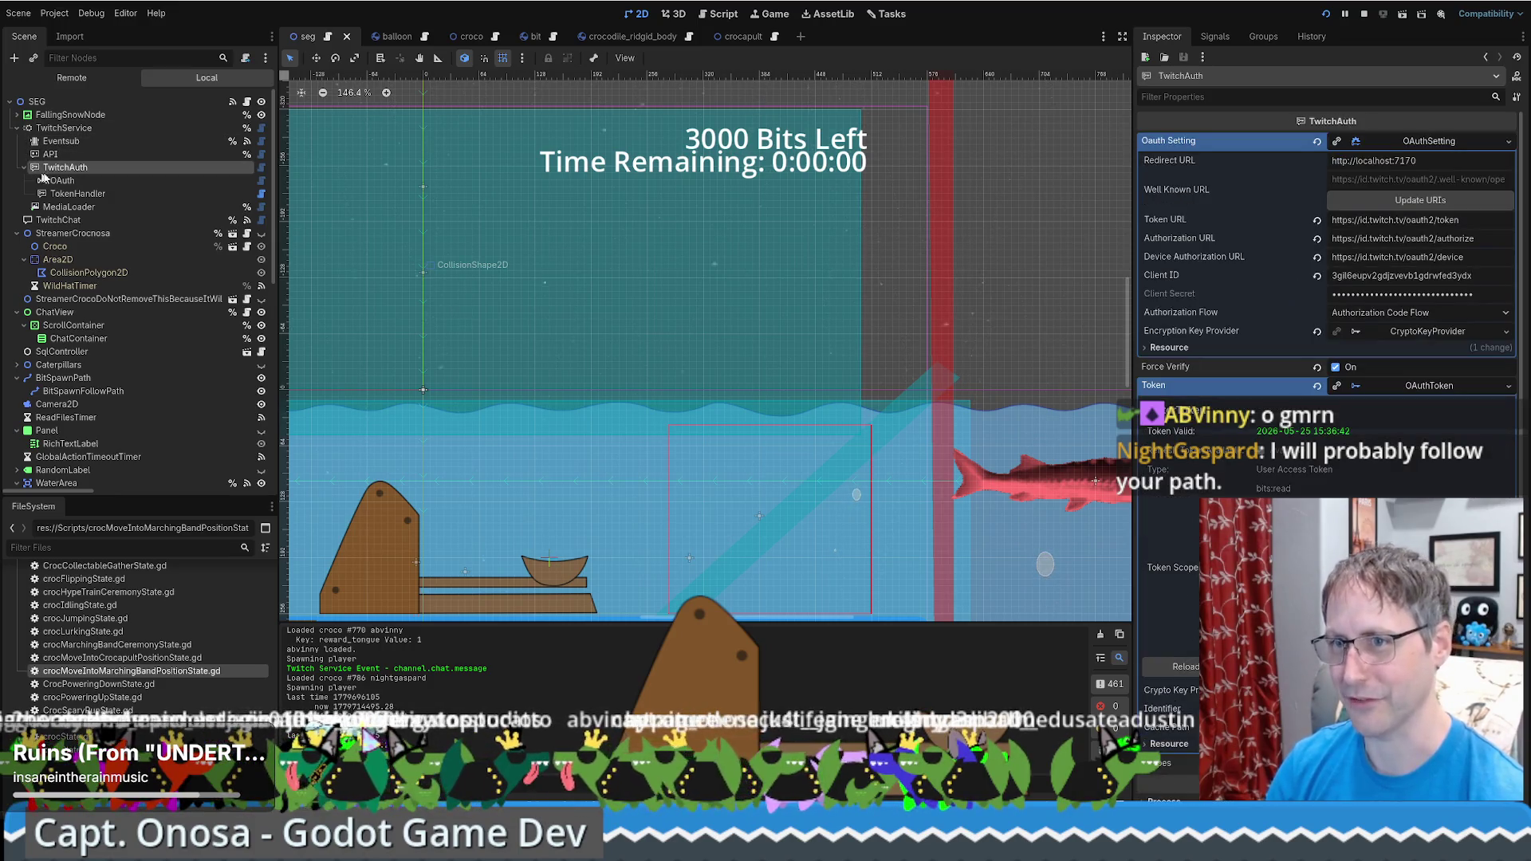
key("Down")
key("Down")
key("Down")
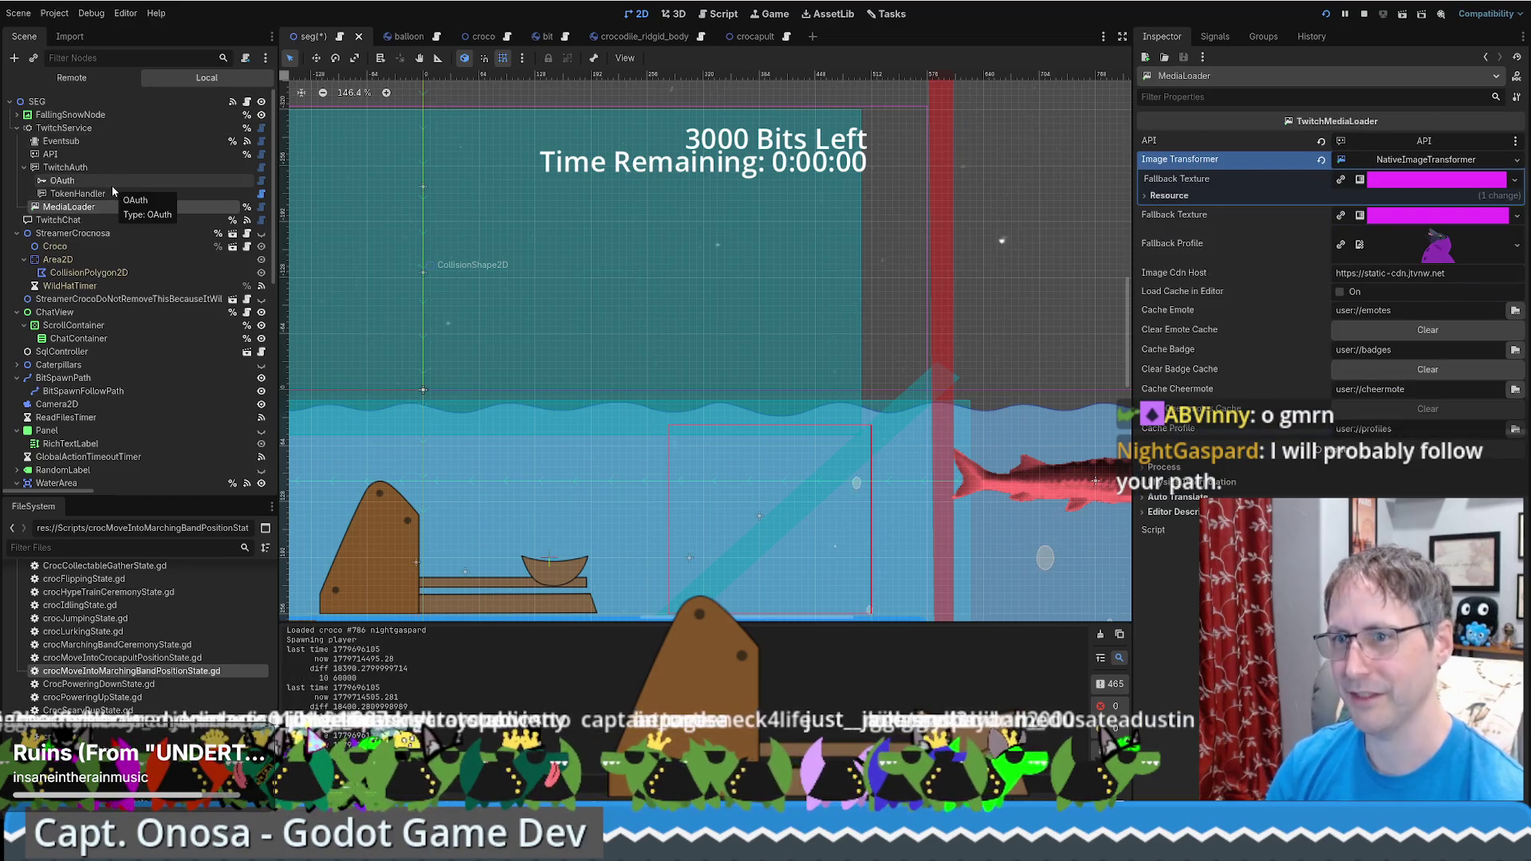
key("Down")
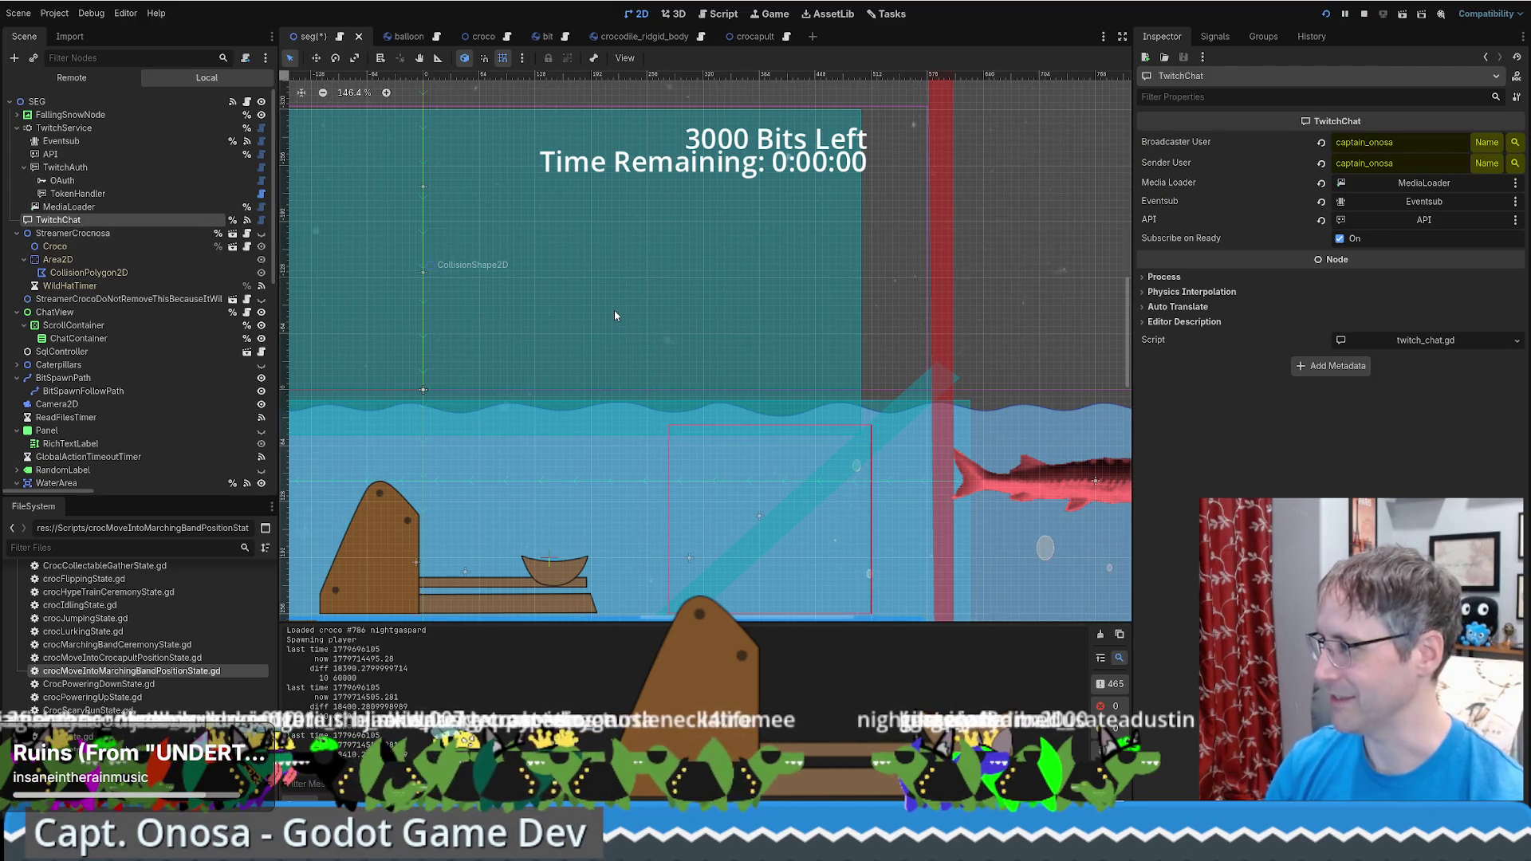
scroll(680, 318, "down", 3)
Frame the arena in the 2D viewport and save the seg scene
left_click_drag(562, 328, 753, 346)
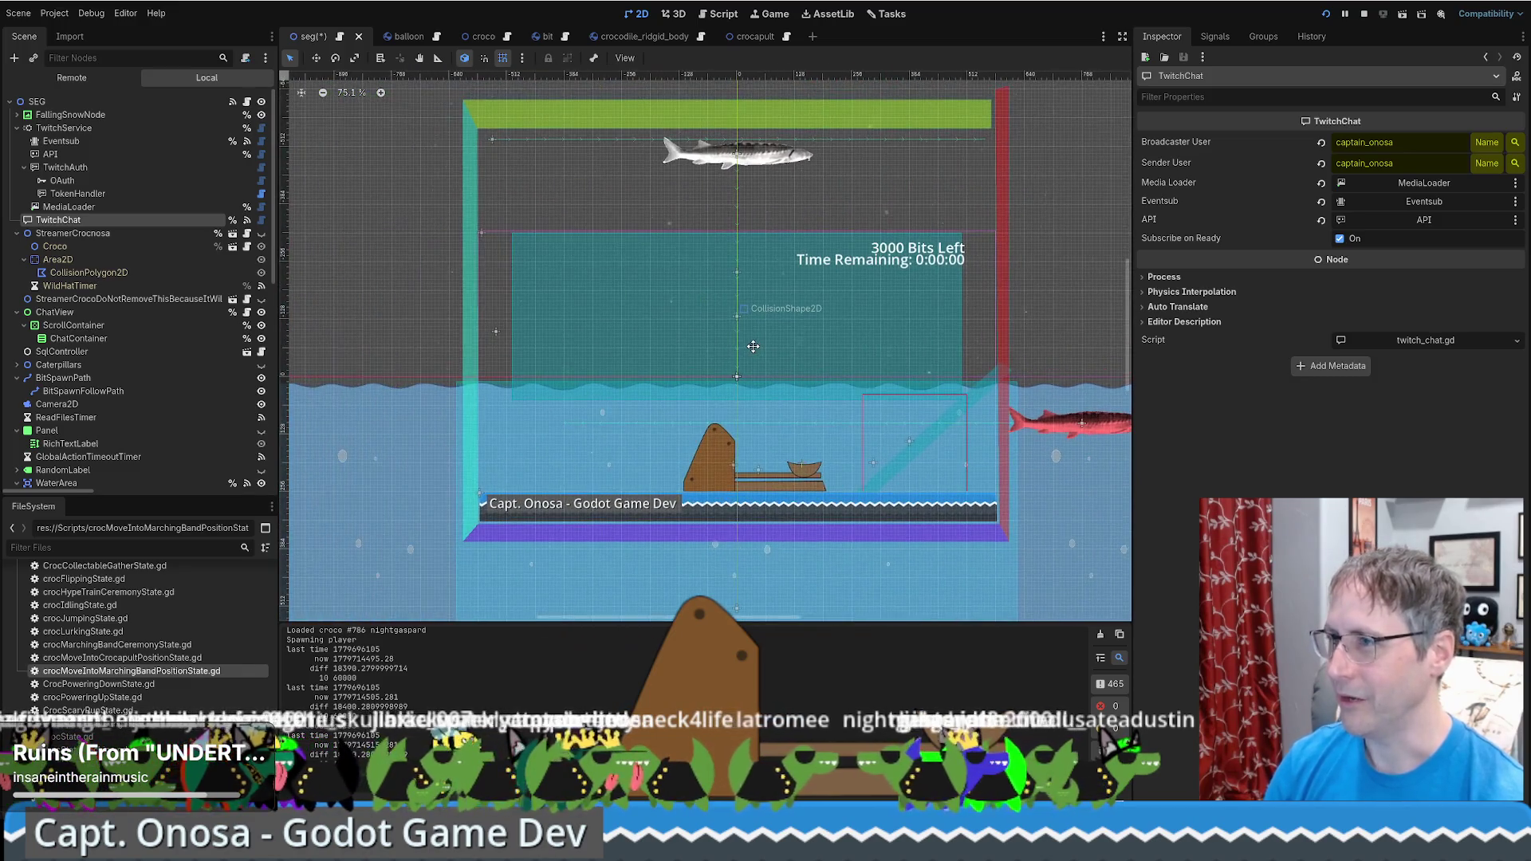
scroll(801, 364, "up", 1)
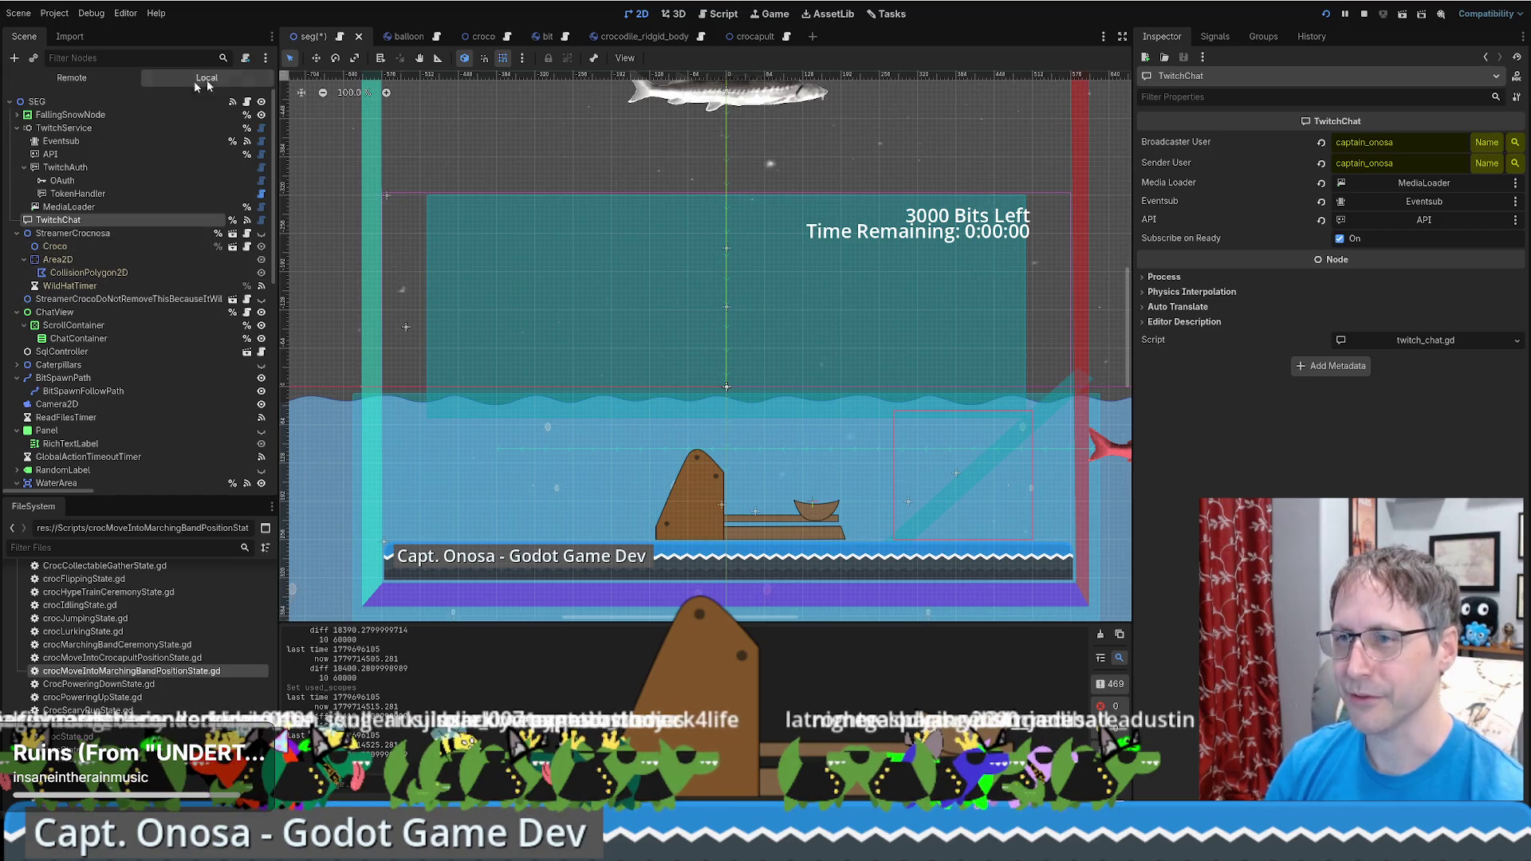
key("ctrl+s")
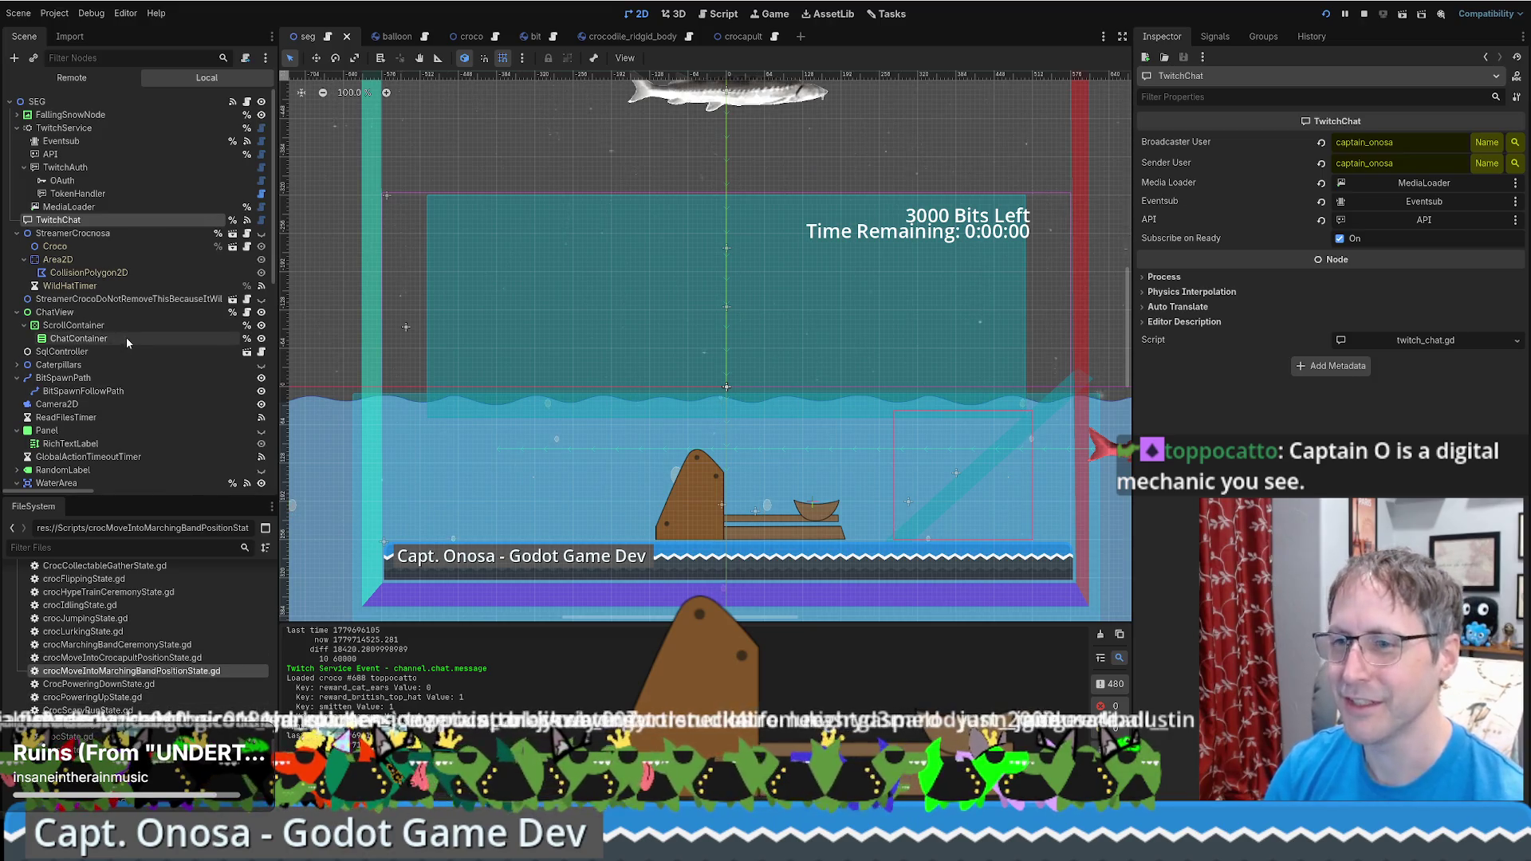
Select the Crocapult node to show its Node2D properties and crocapult.gd script
left_click(24, 128)
scroll(102, 205, "down", 10)
left_click(68, 475)
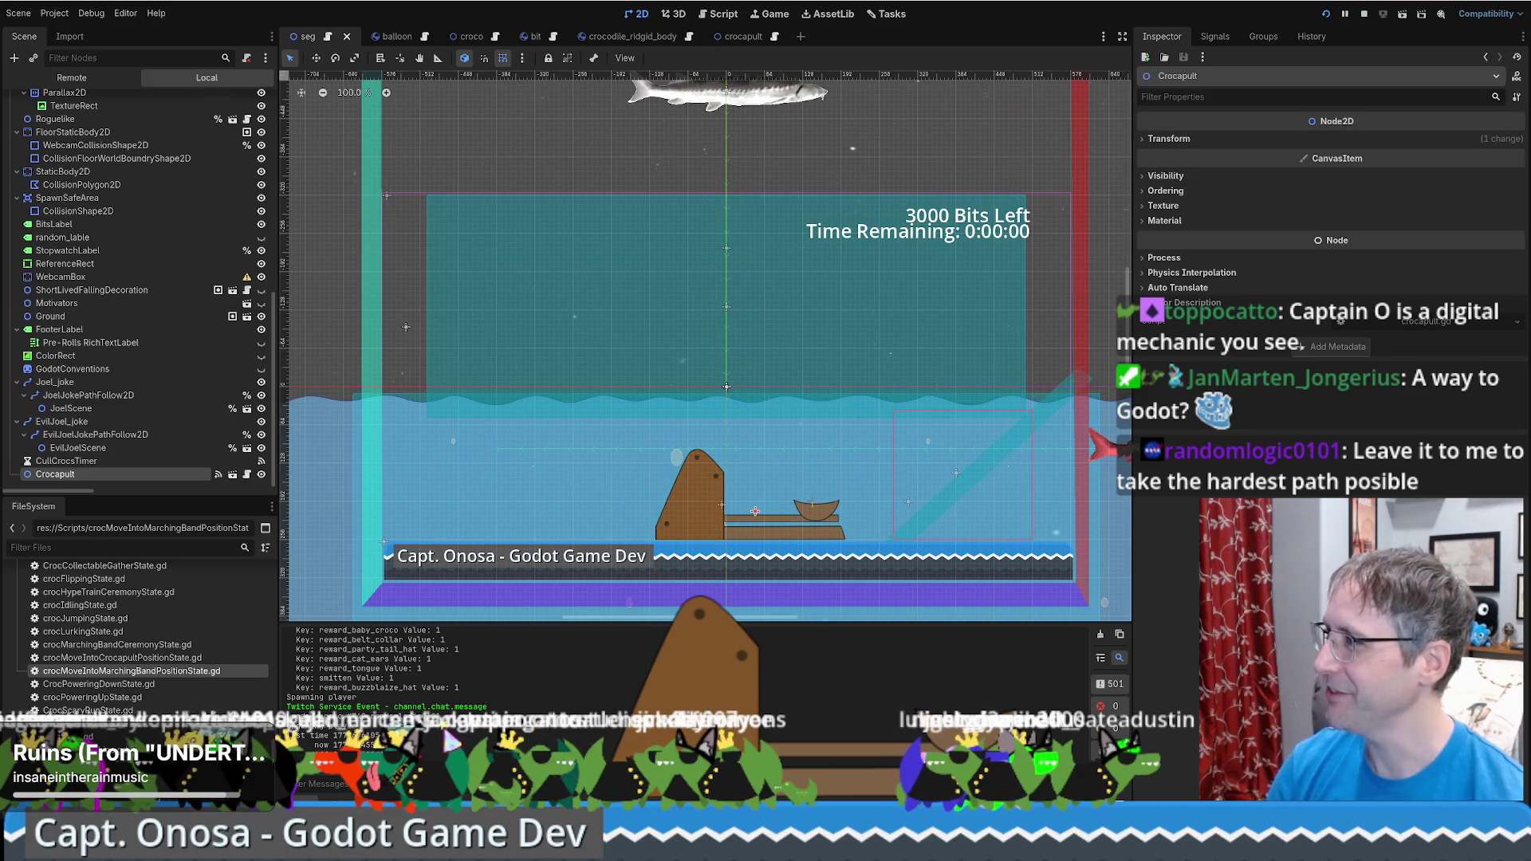
Check CullCrocsTimer's 10-second autostart wait, reselect Crocapult, and switch to the Script workspace
left_click(67, 462)
left_click(75, 475)
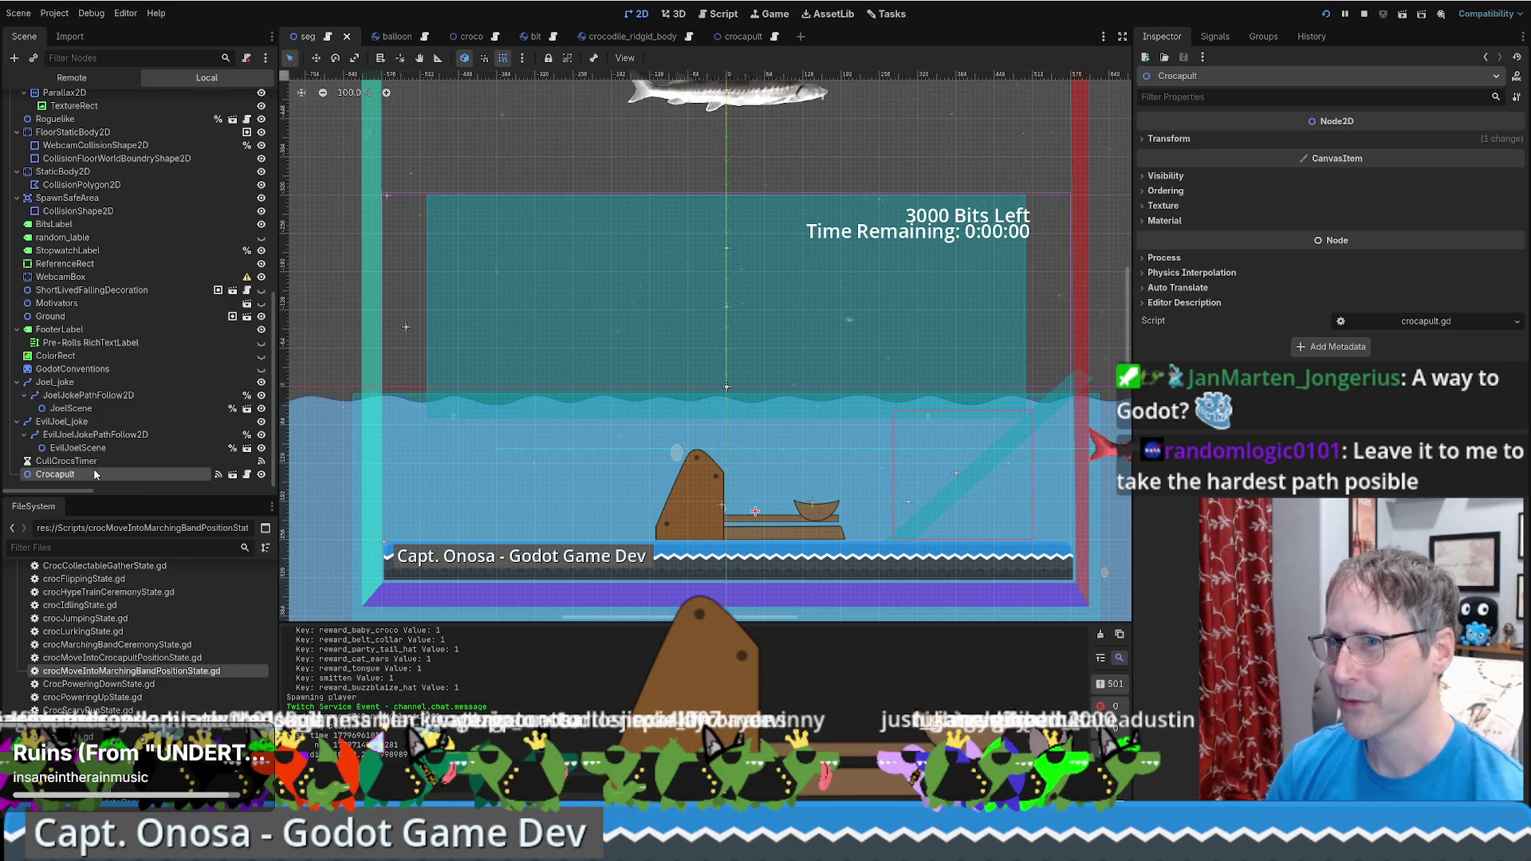
left_click(117, 460)
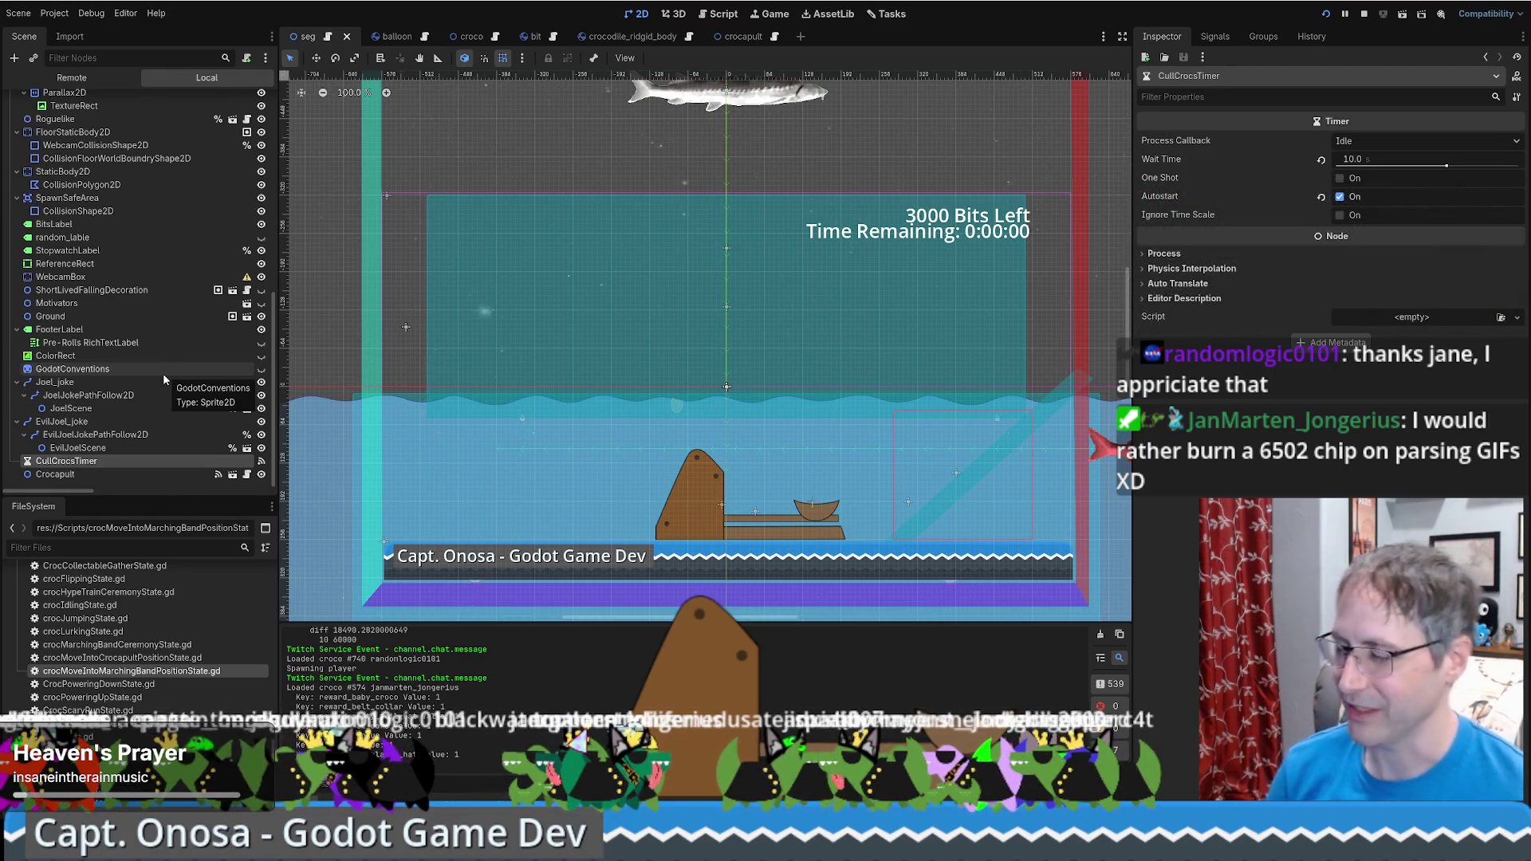
scroll(180, 413, "up", 5)
scroll(182, 415, "down", 5)
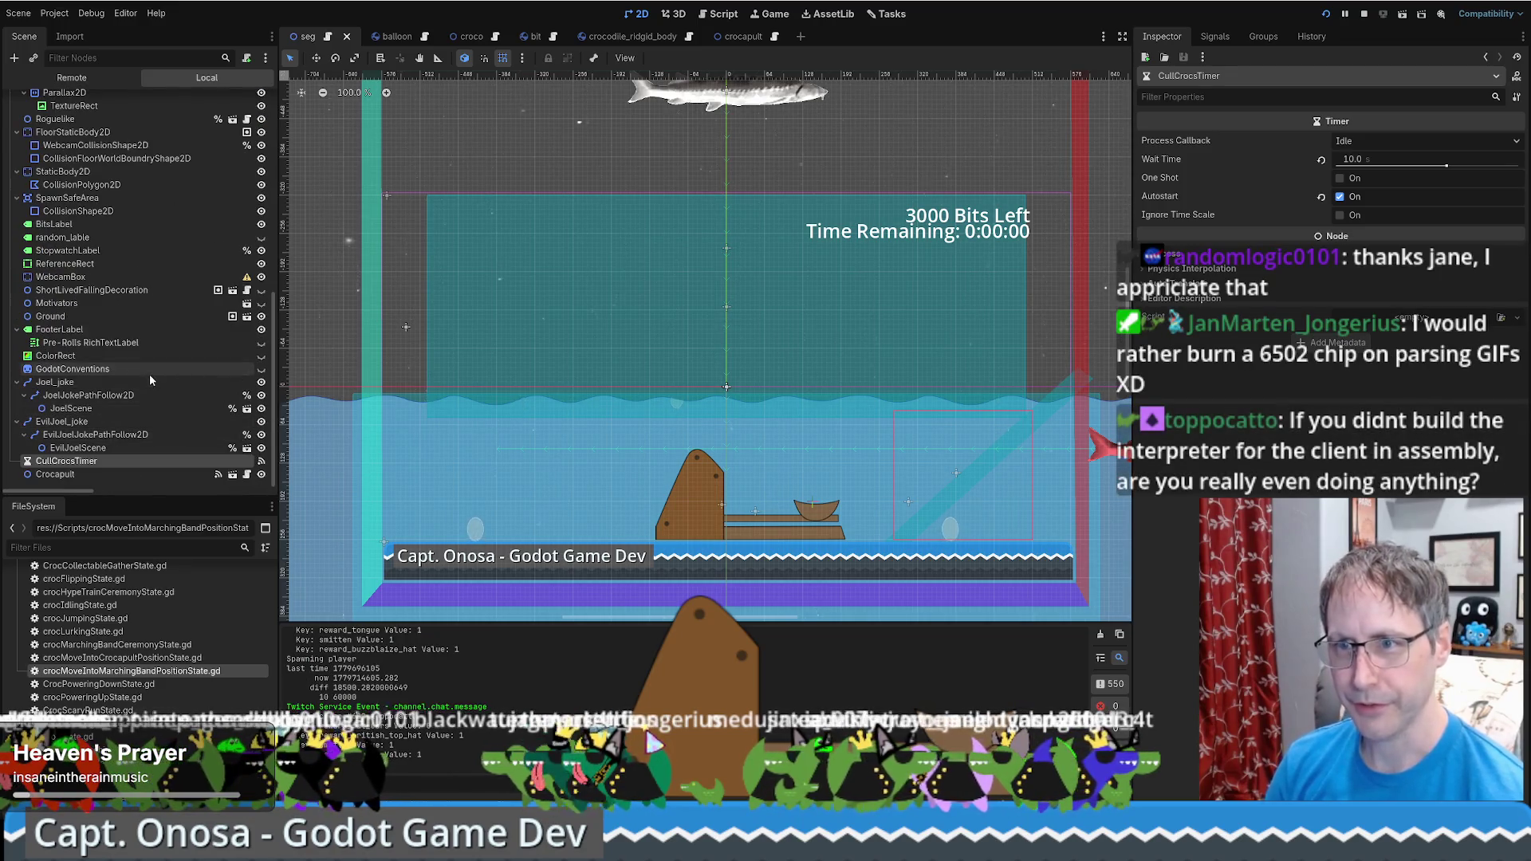
left_click(119, 473)
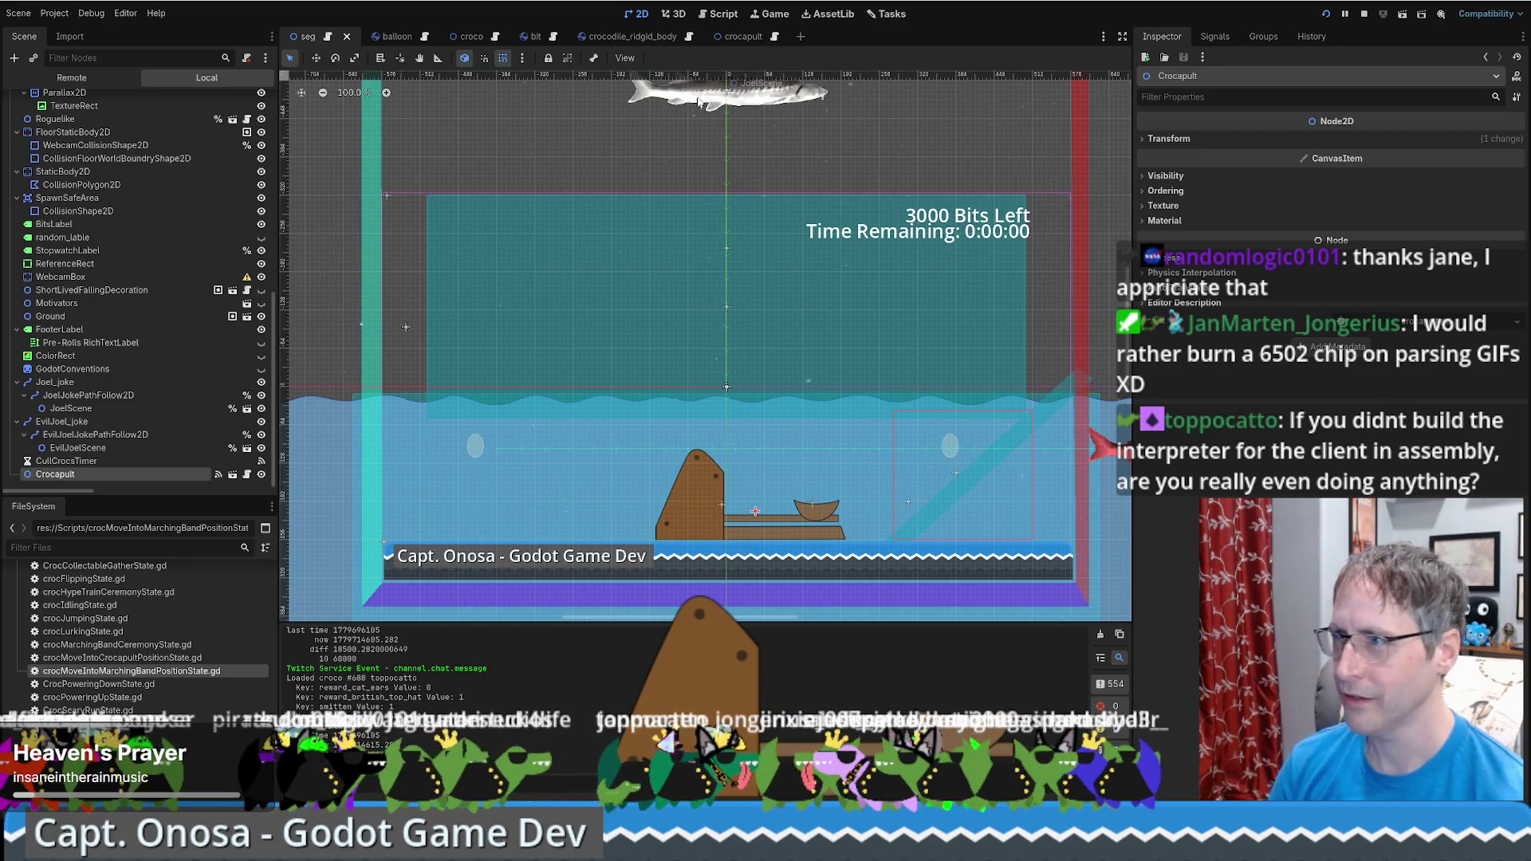
left_click(720, 13)
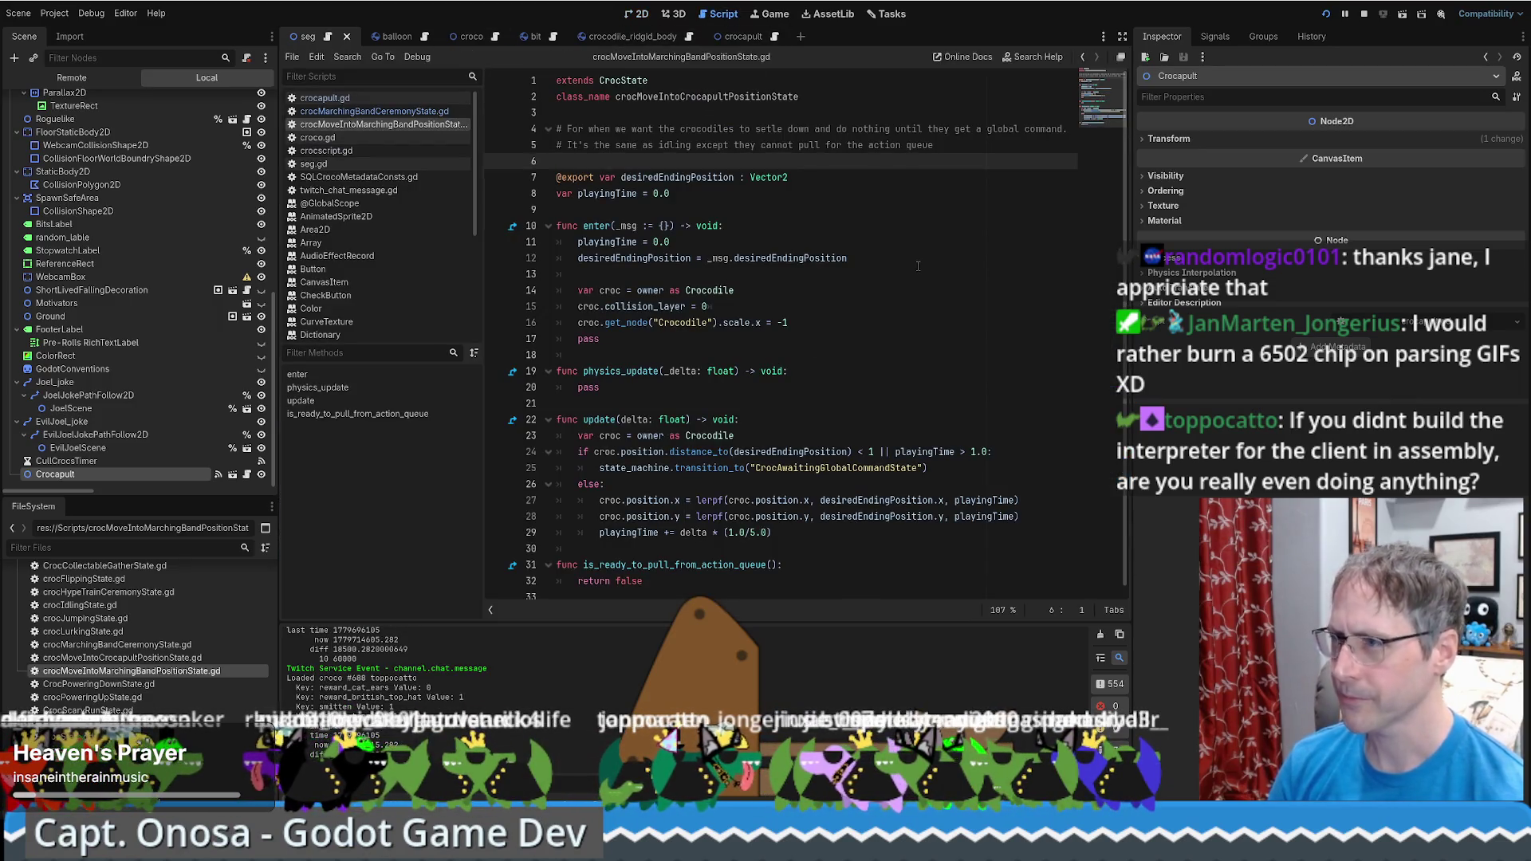
Highlight desiredEndingPosition and the header lines in the position-state script, then open crocMarchingBandCeremonyState.gd
double_click(677, 177)
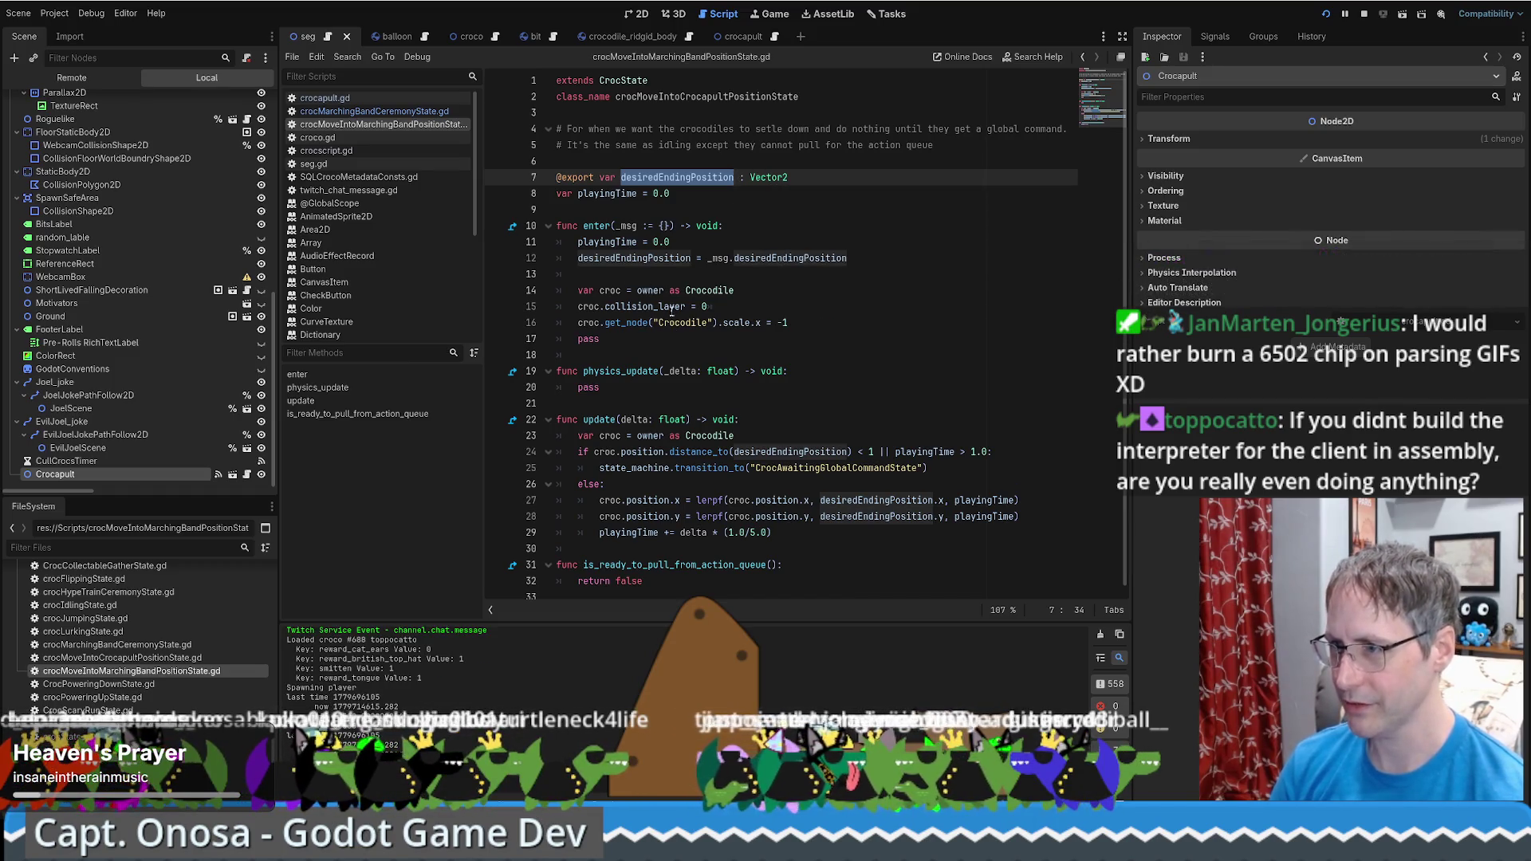
left_click(837, 373)
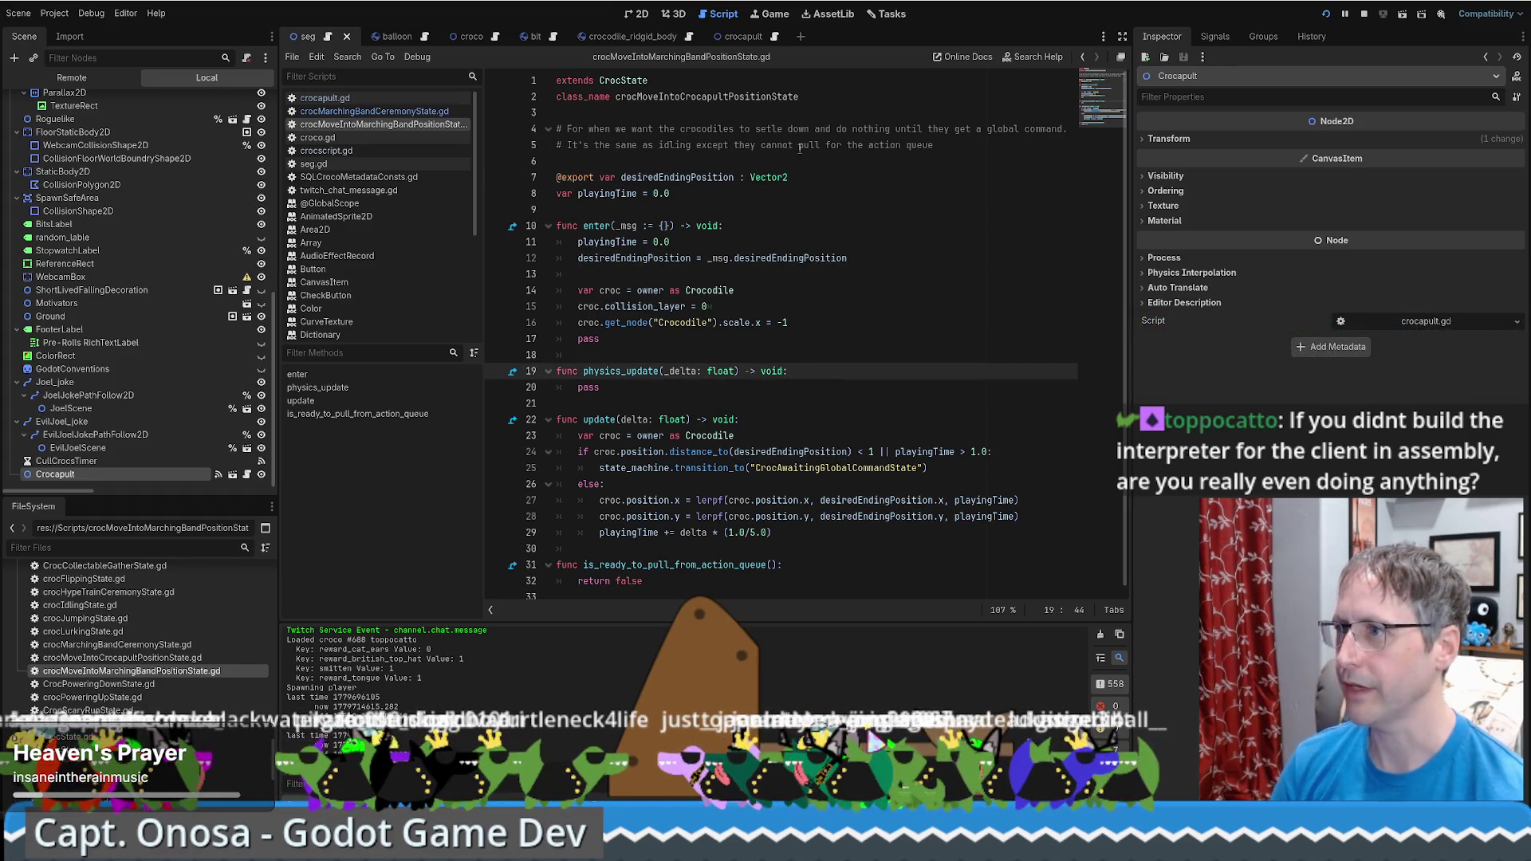
left_click_drag(797, 113, 926, 181)
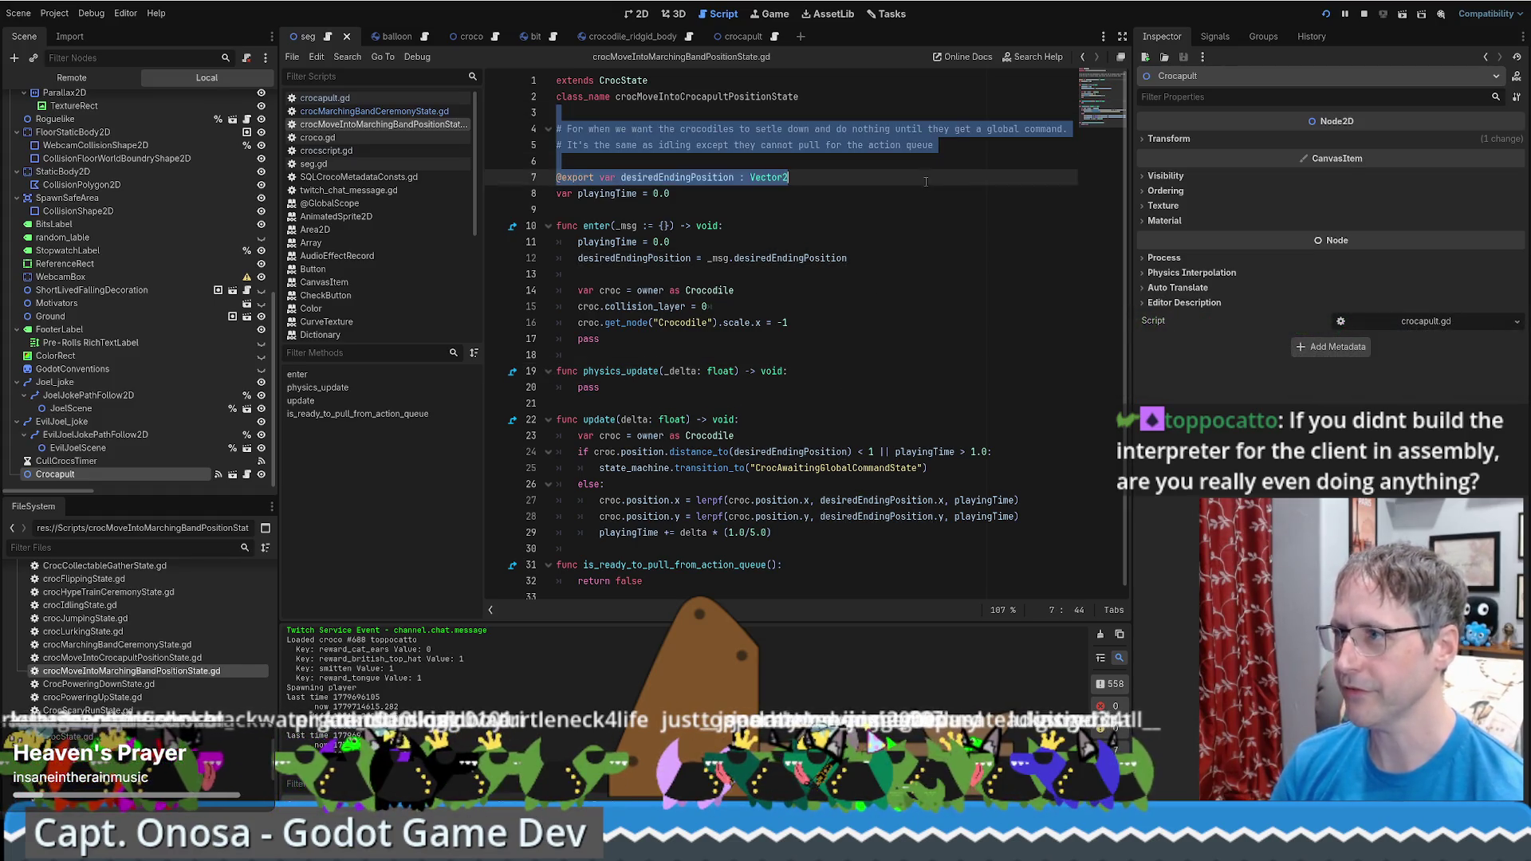
left_click(929, 279)
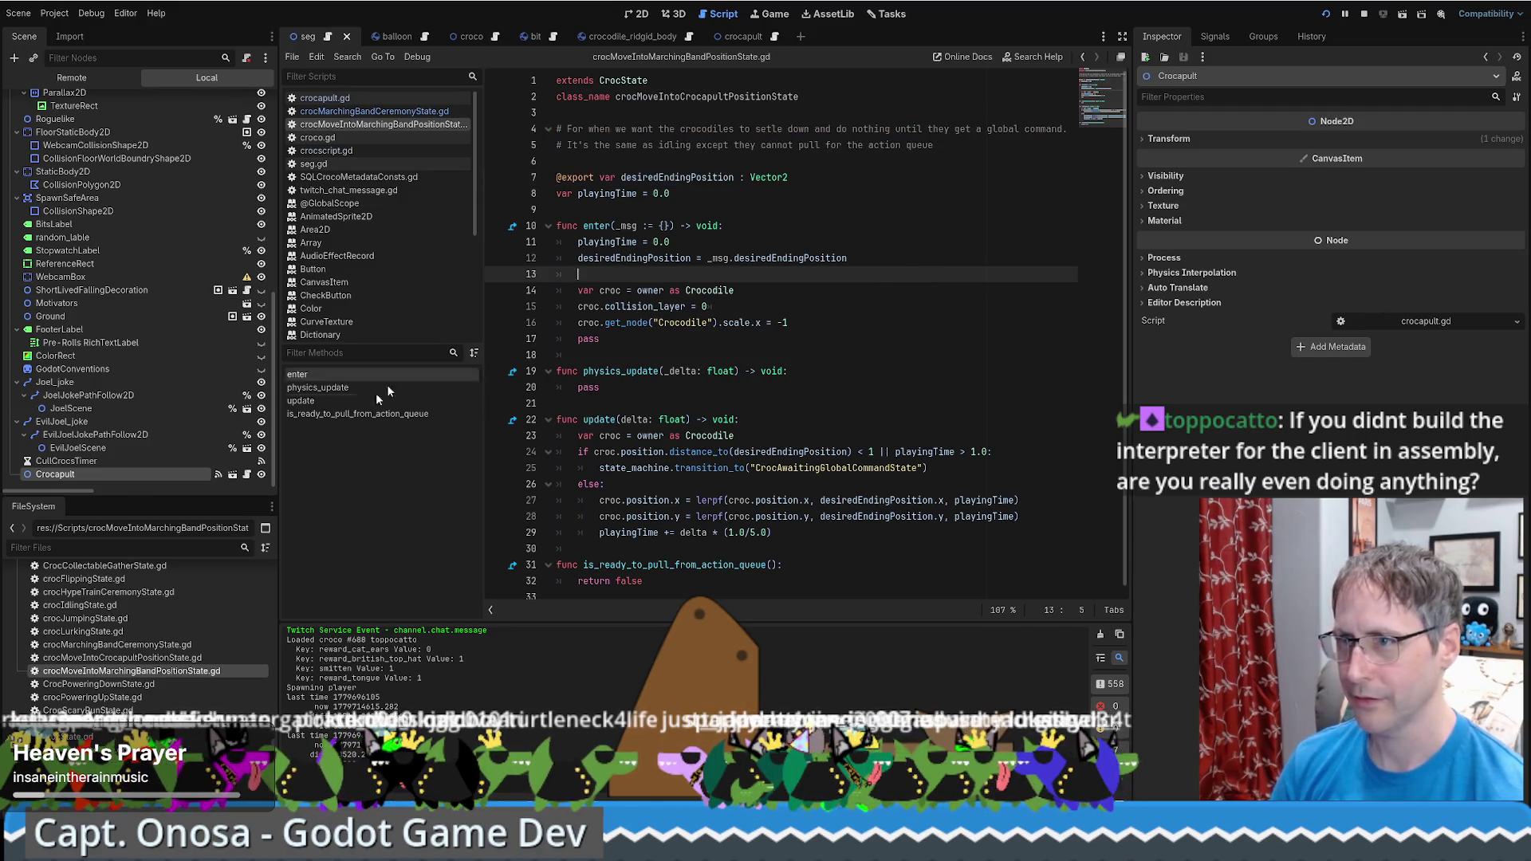
left_click(396, 112)
scroll(841, 276, "up", 2)
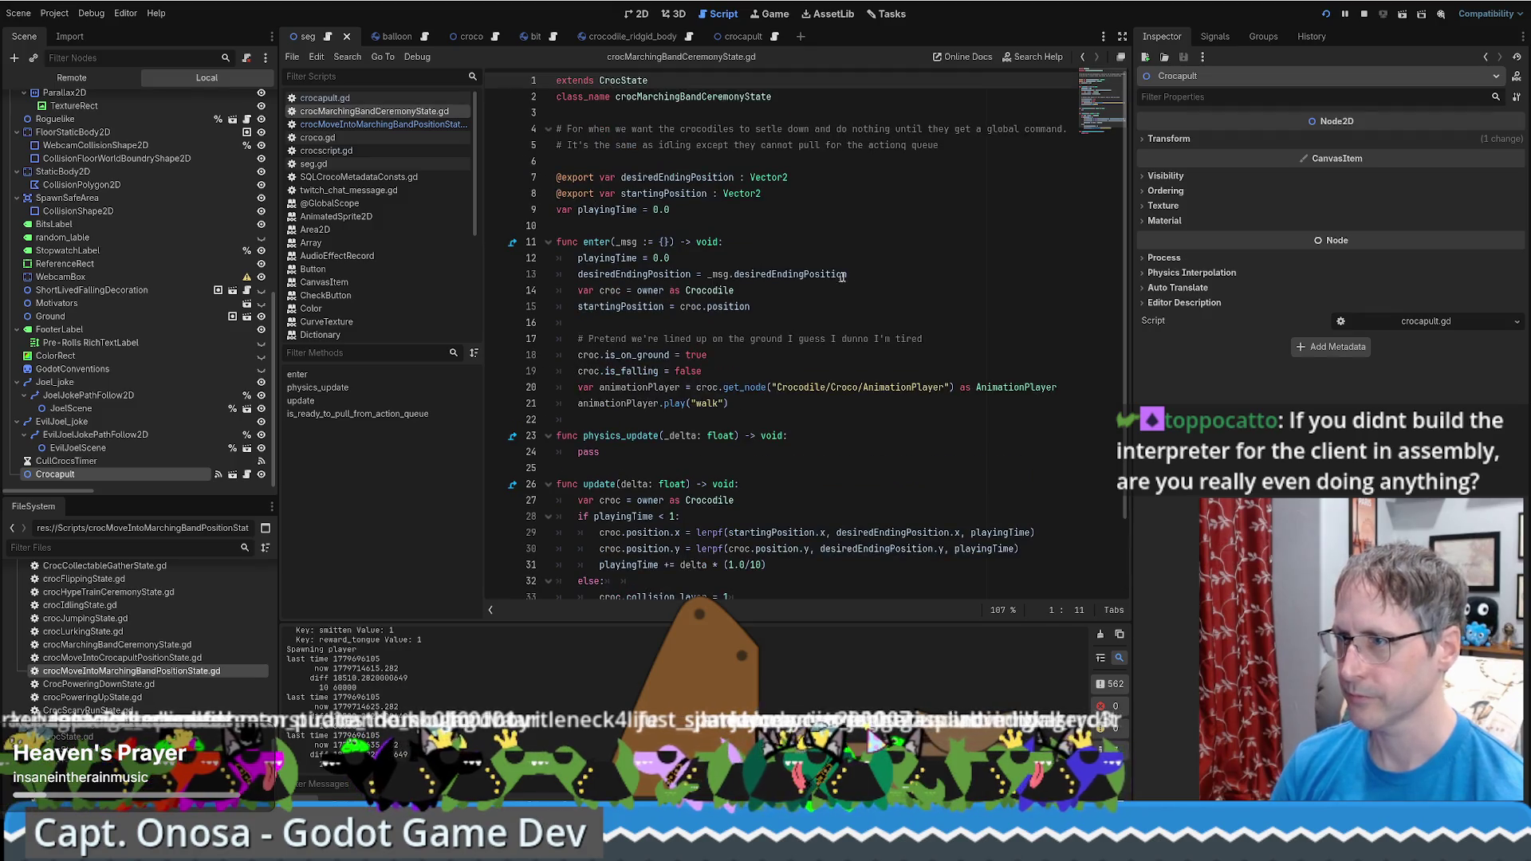
Overwrite the ceremony script's two-line header with 'Walkline for hte', then open crocMoveIntoCrocapultPositionState.gd
left_click_drag(940, 145, 504, 125)
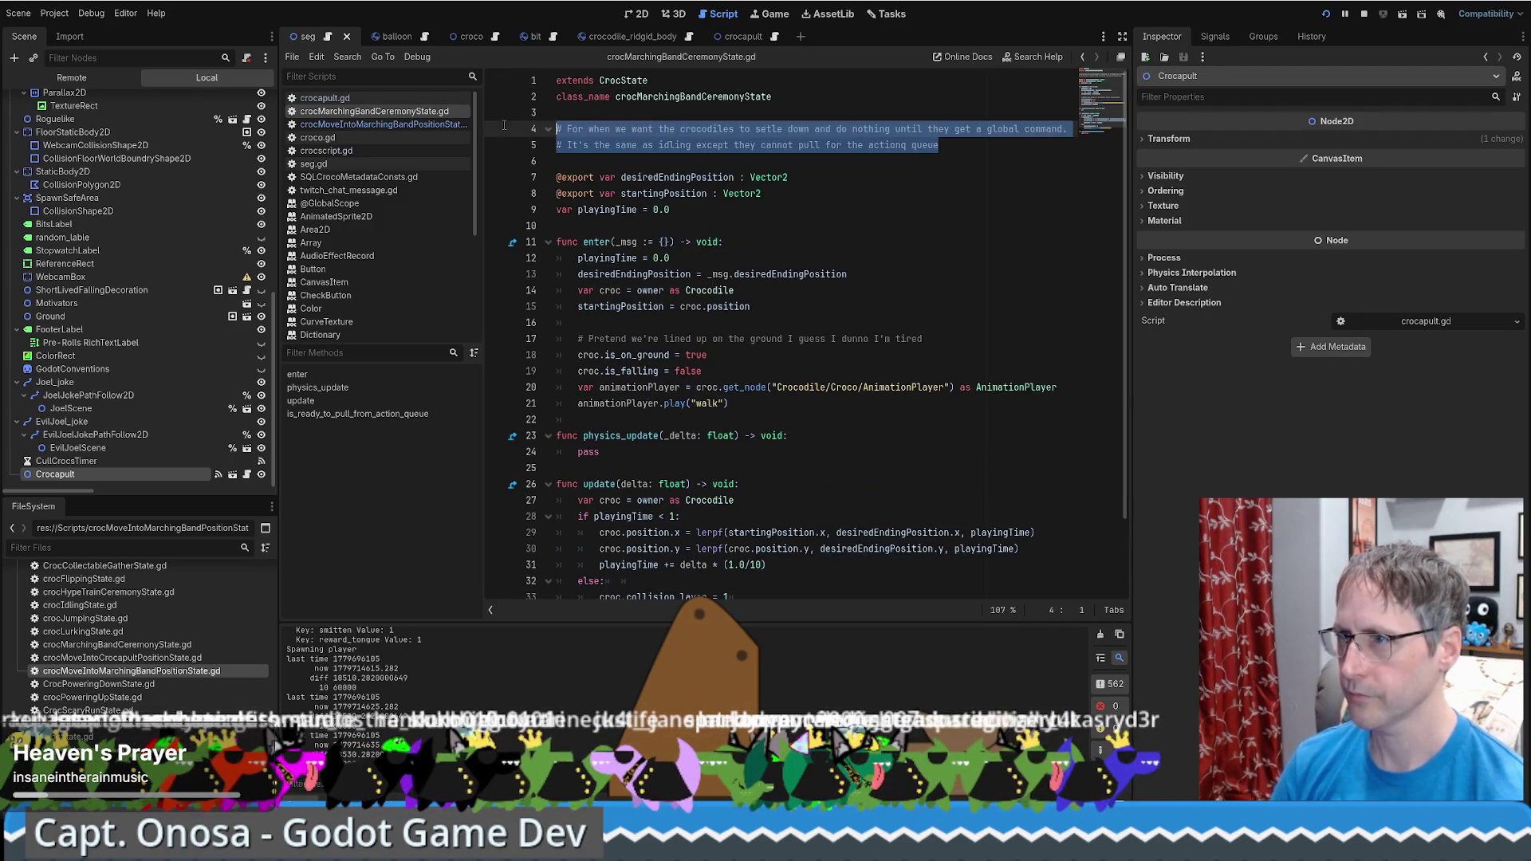
type("Walk to their p")
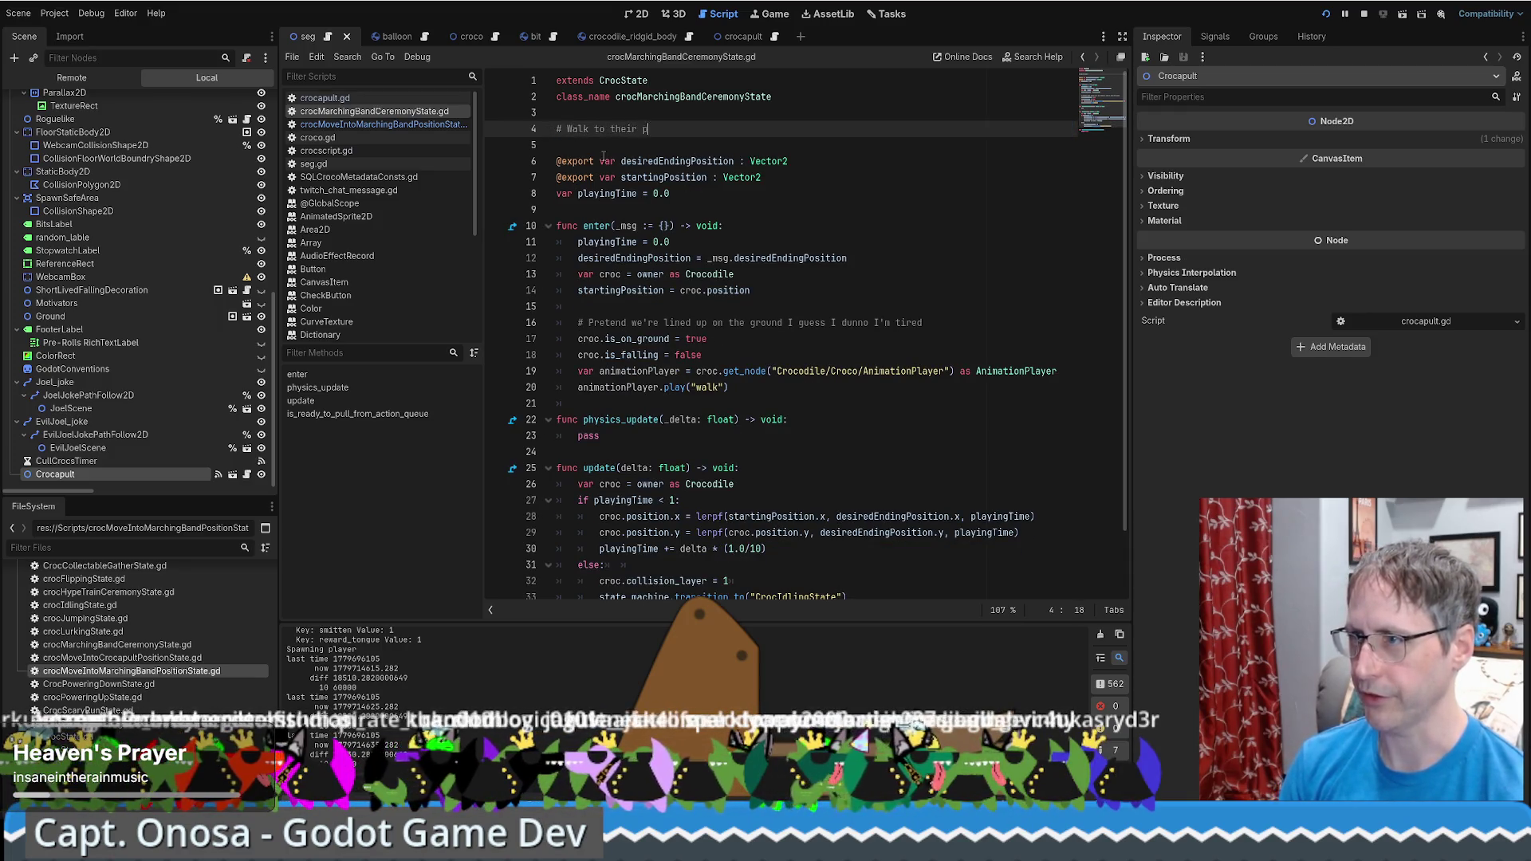
type("line for hte")
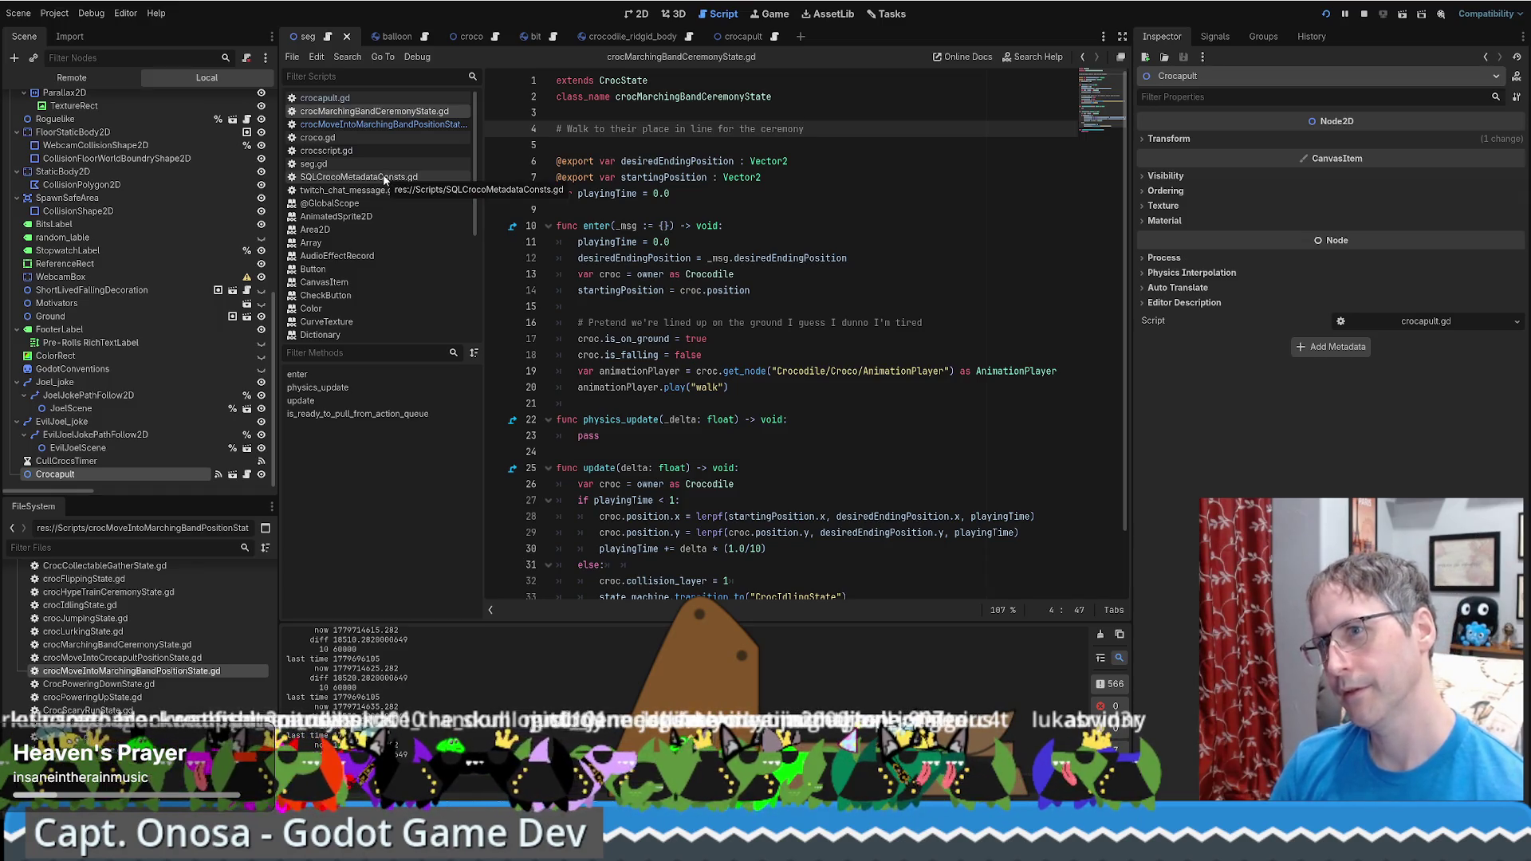
key("alt+Left")
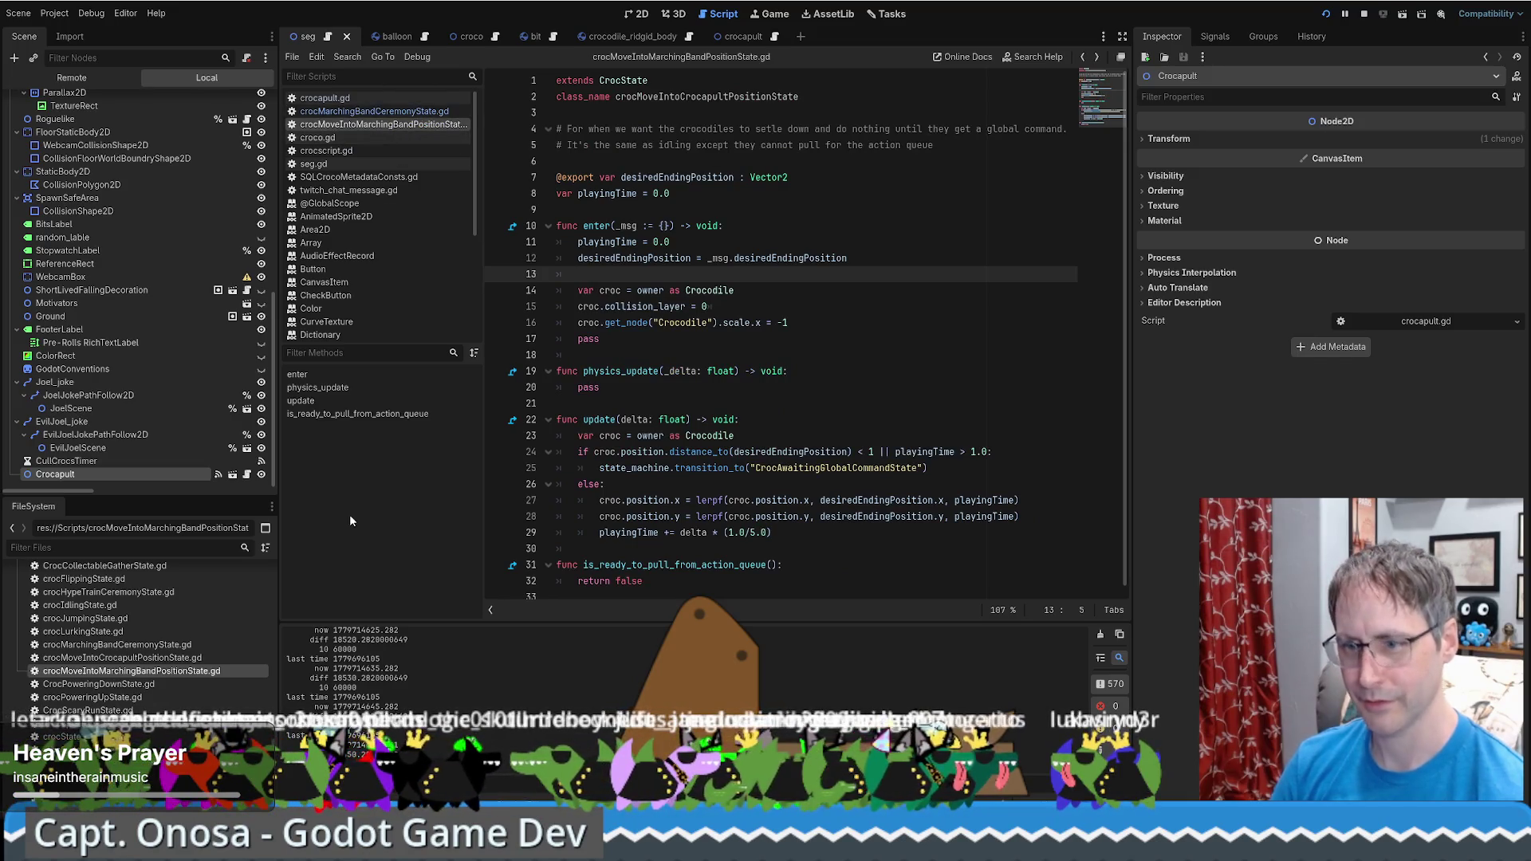
double_click(157, 658)
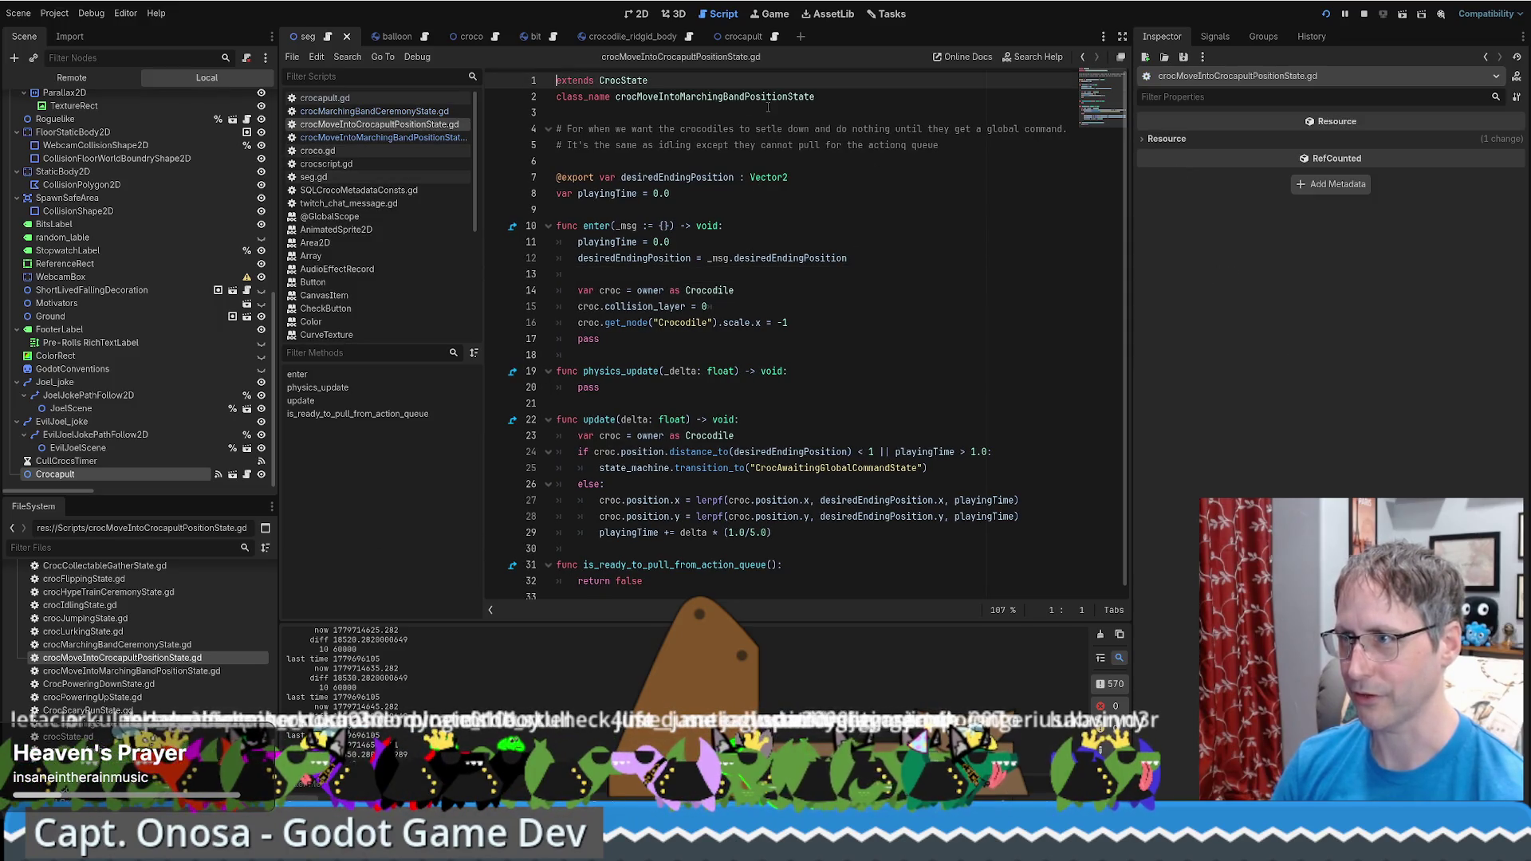
Copy the class line and header comment from the marching band script into the crocapult script
left_click(385, 146)
left_click(382, 138)
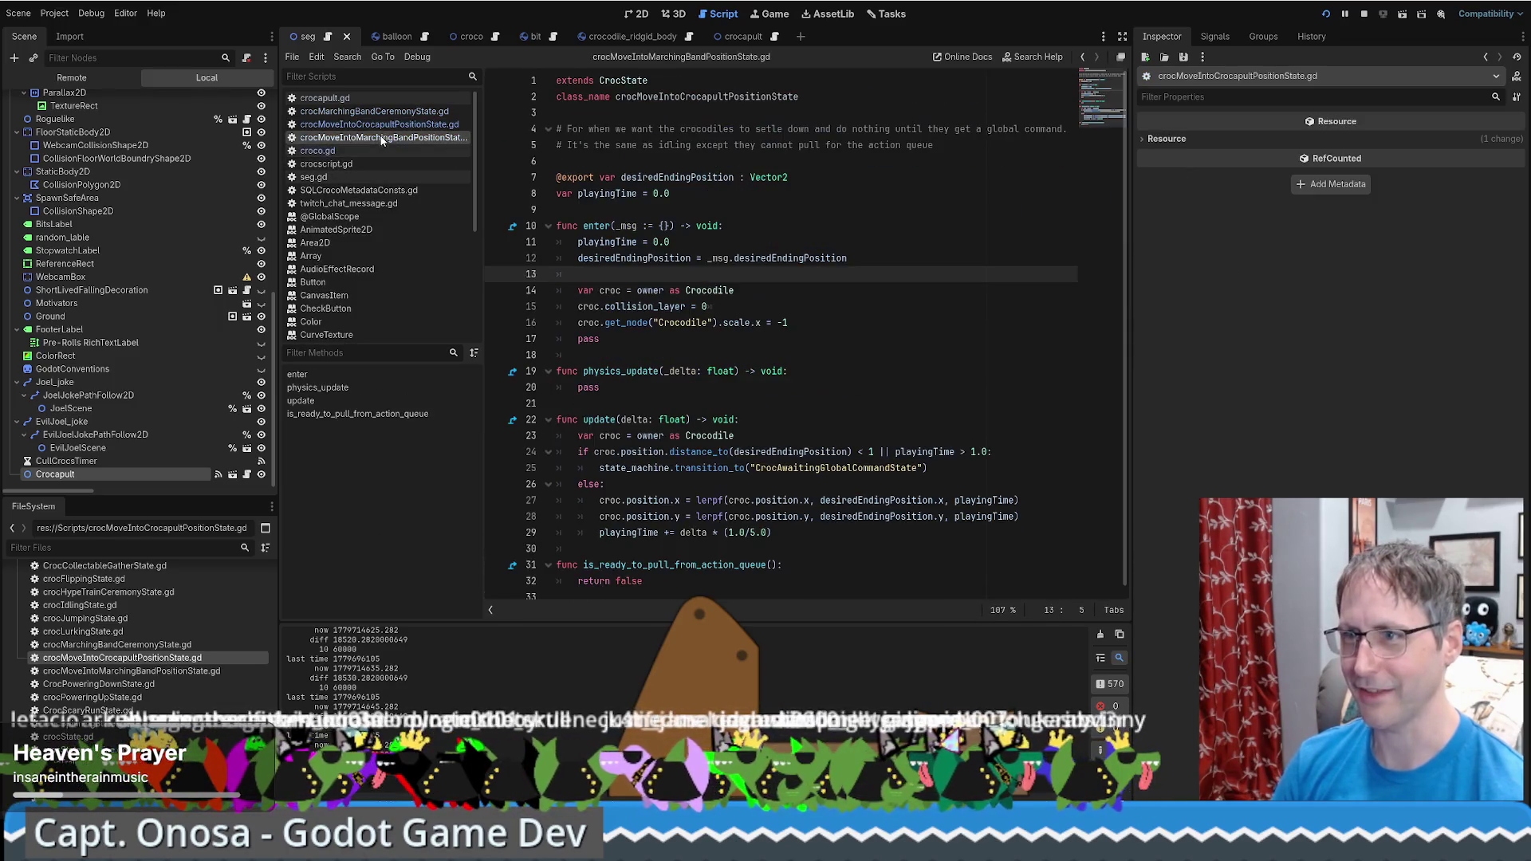
mouse_move(556, 80)
left_mouse_down()
mouse_move(829, 100)
mouse_move(959, 147)
left_mouse_up()
key("ctrl+c")
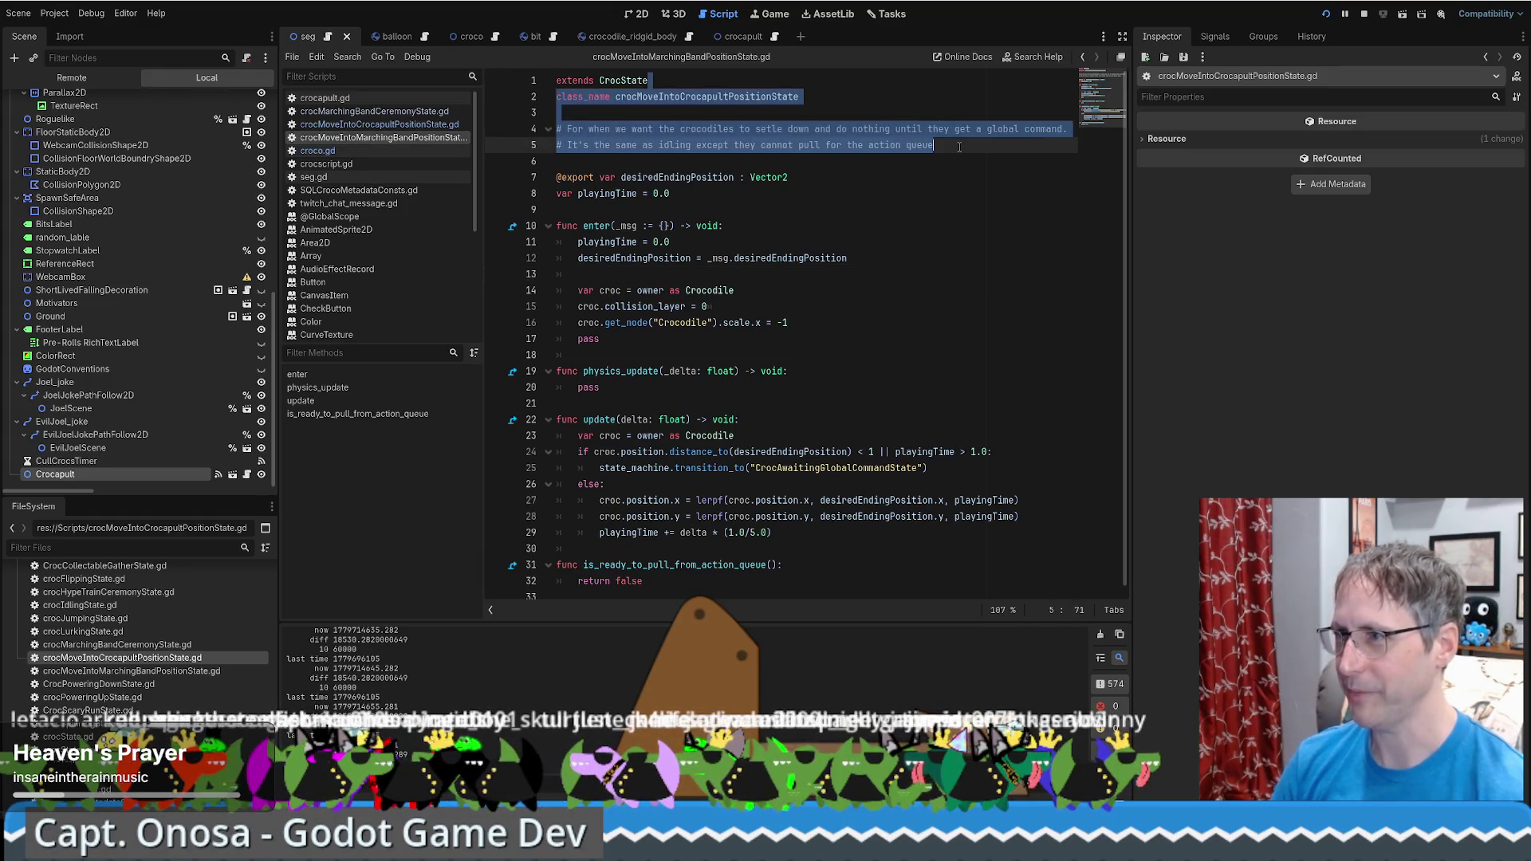
key("ctrl+shift+comma")
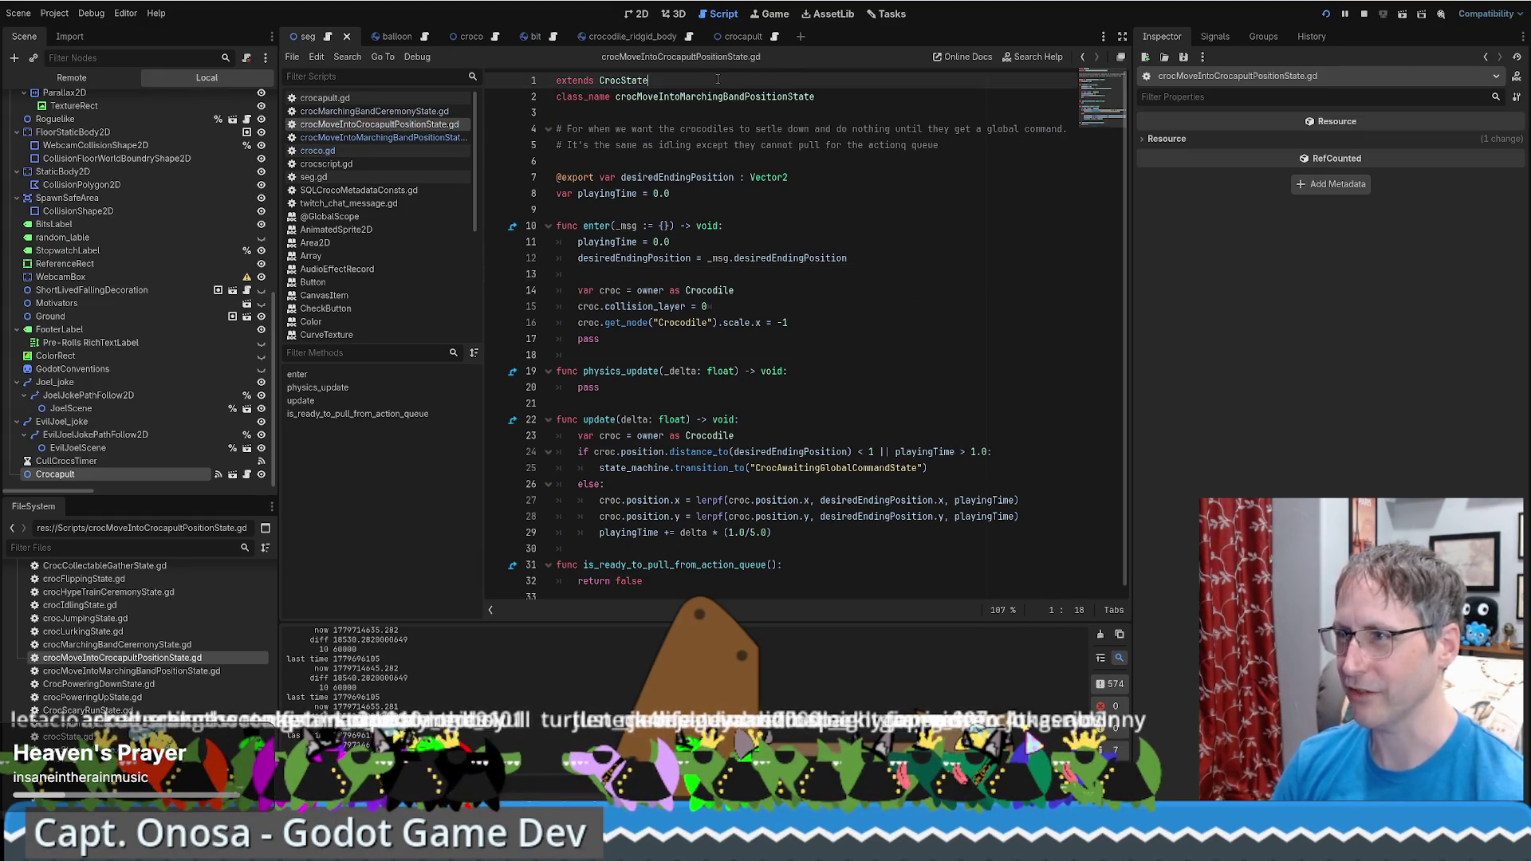
key("ctrl+v")
Delete the duplicated lines so only class_name crocMoveIntoCrocapultPositionState remains, clearing the error
left_click_drag(953, 146, 991, 214)
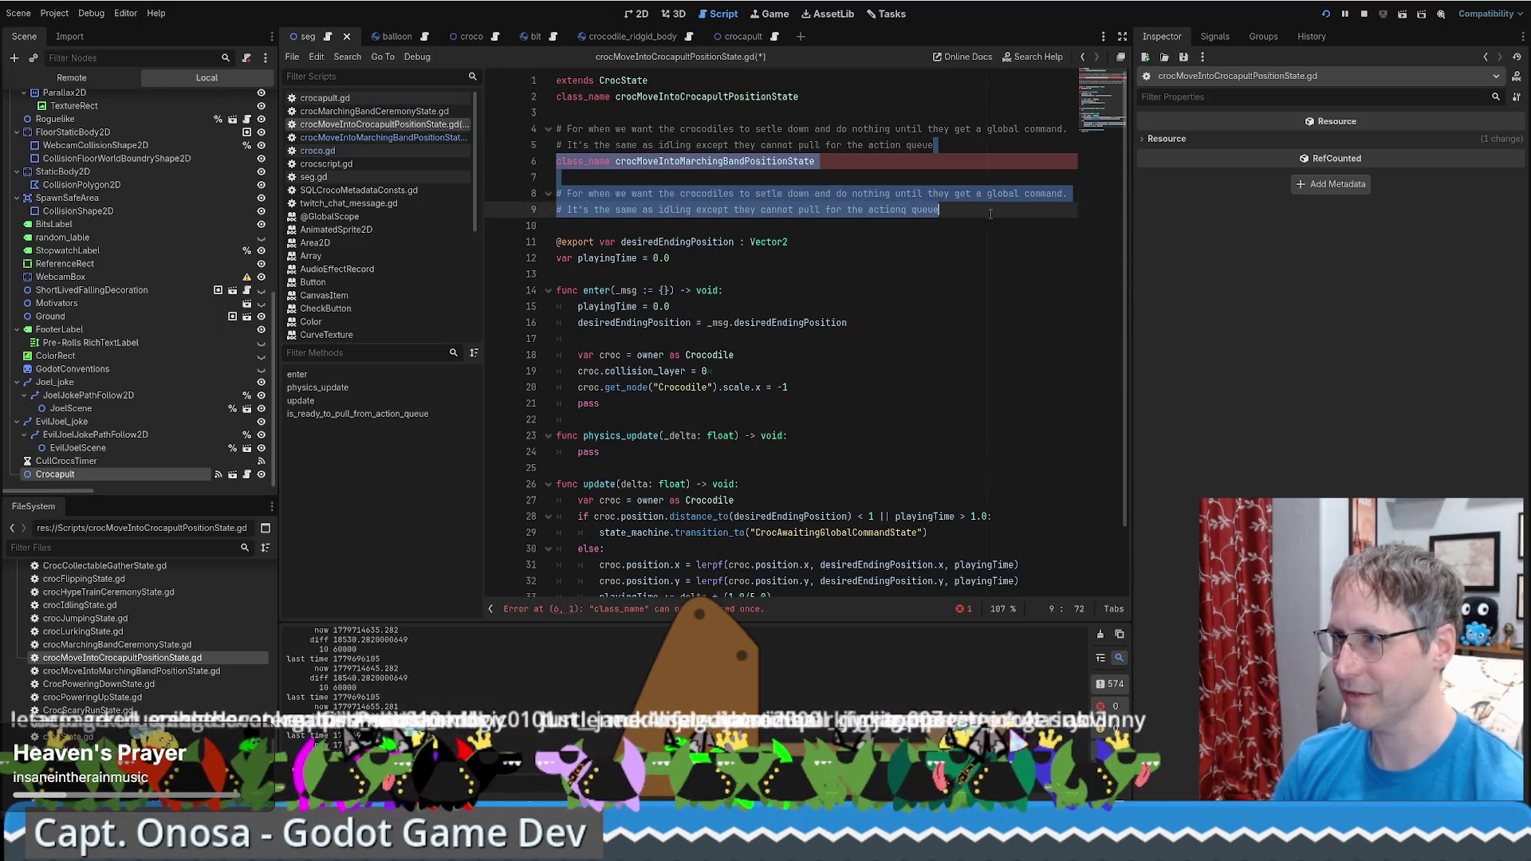
key("BackSpace")
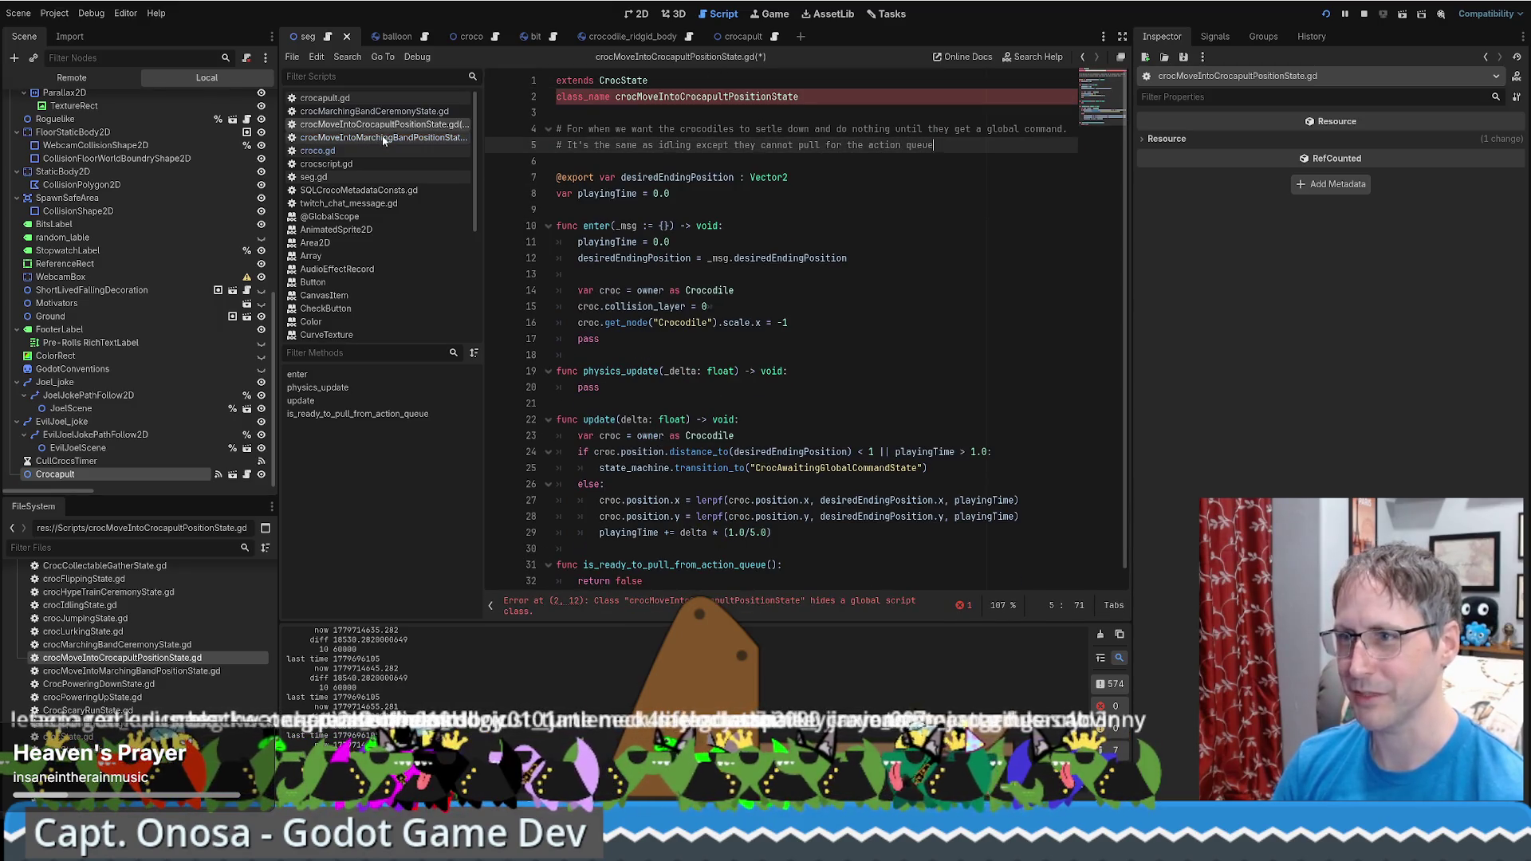
left_click(381, 137)
left_click_drag(738, 80, 946, 146)
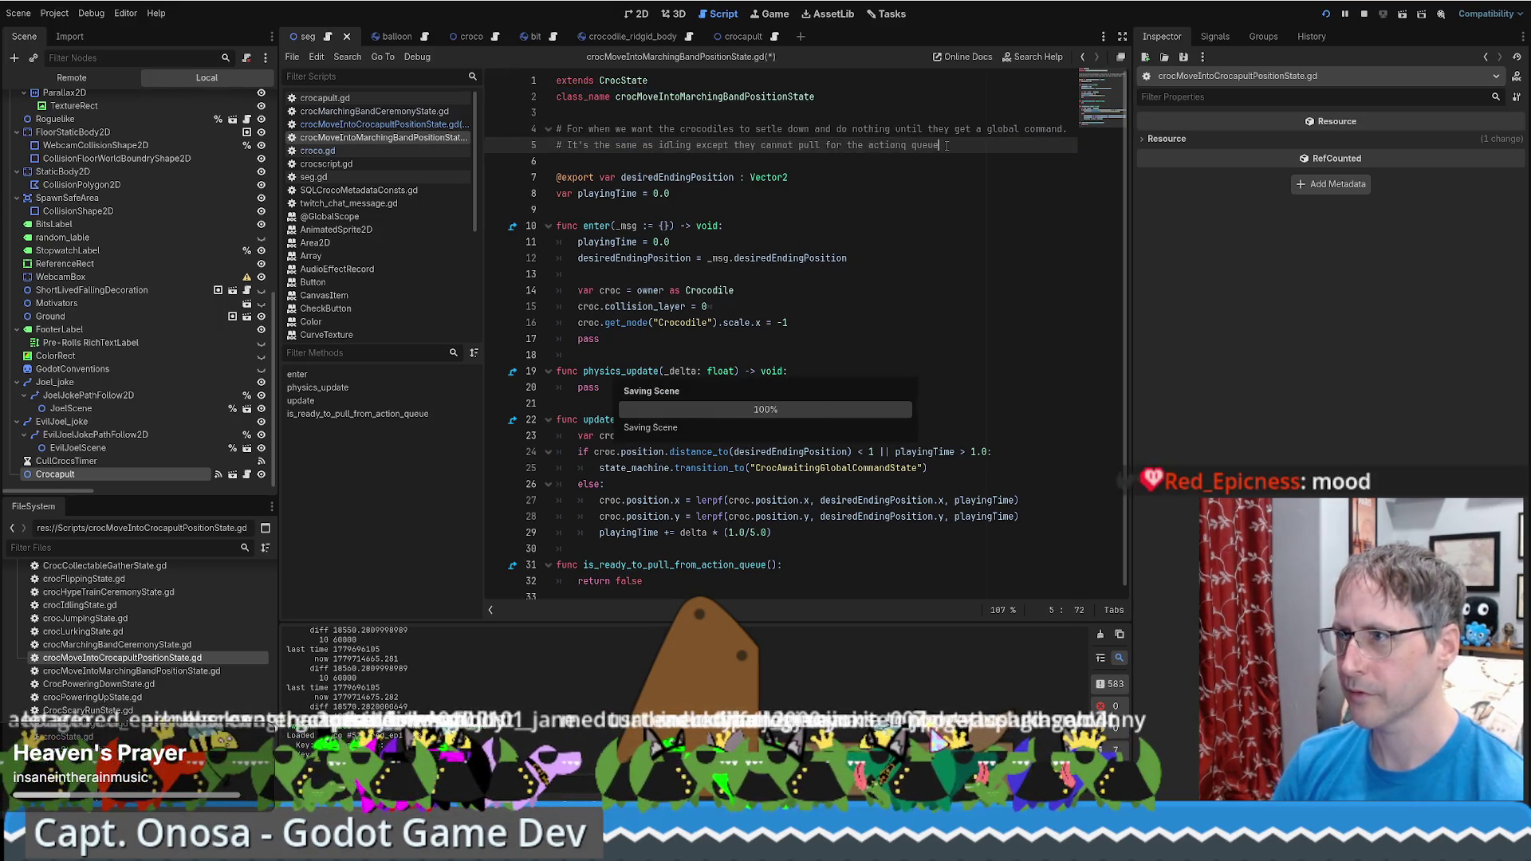
left_click(391, 125)
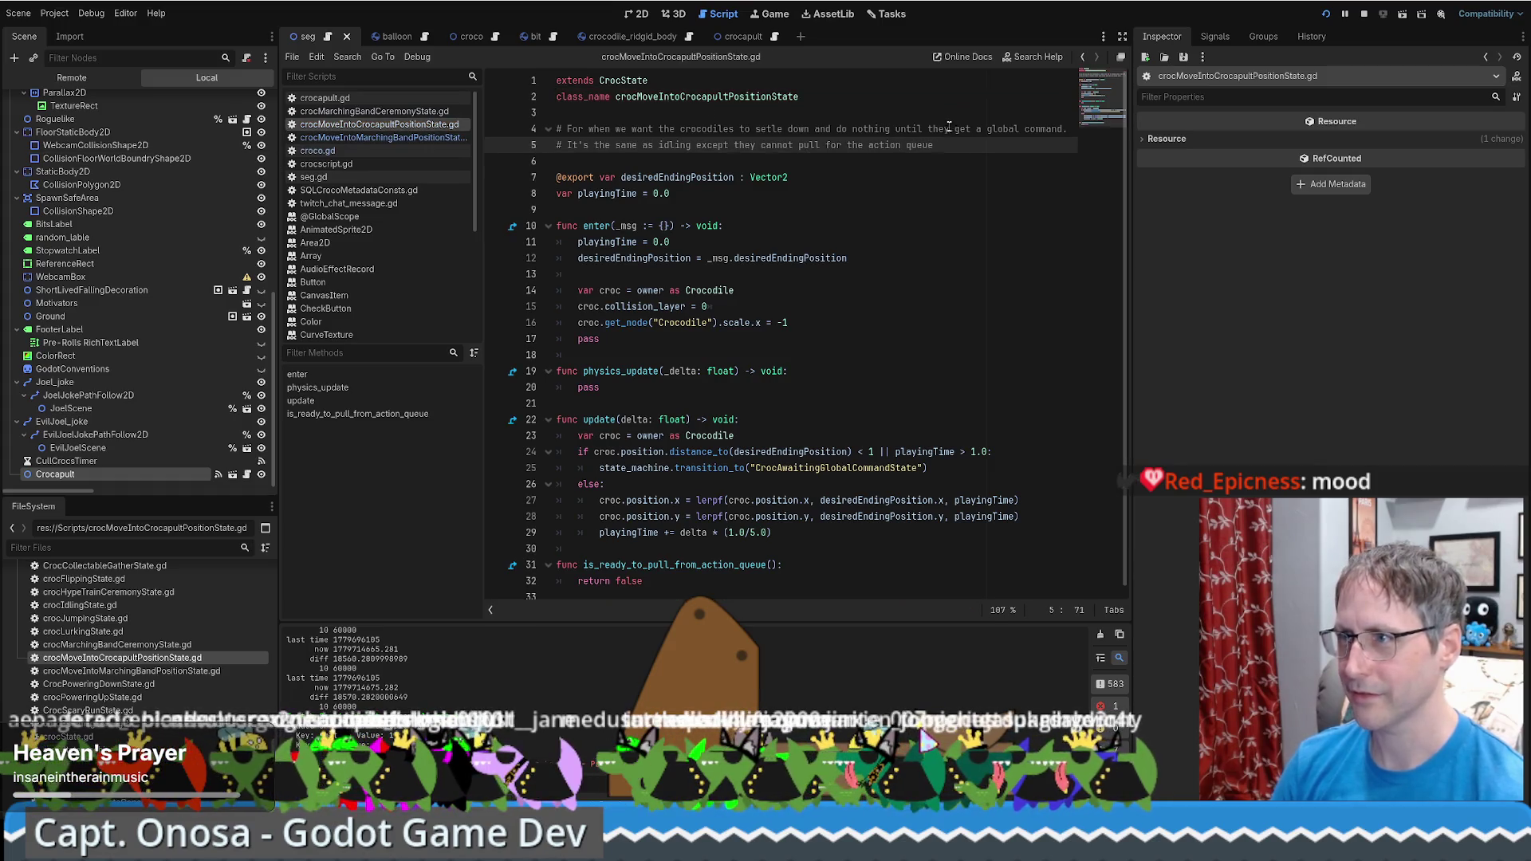
key("Up")
key("Up")
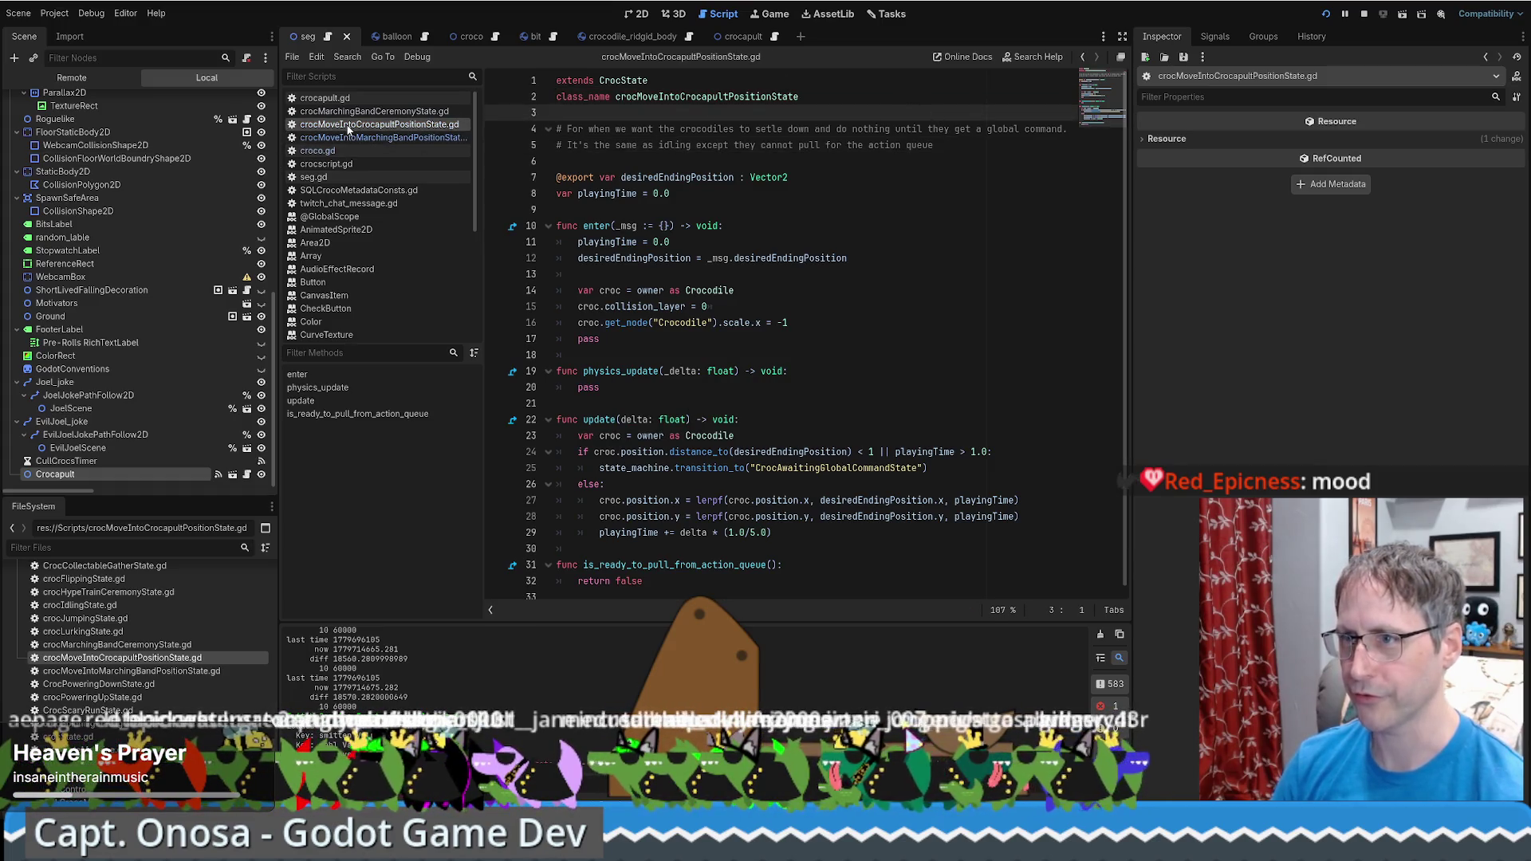
Change the crocapult script's header comment to '# Move into crocapult', then select the marching band script's header
left_click(357, 111)
left_click(359, 125)
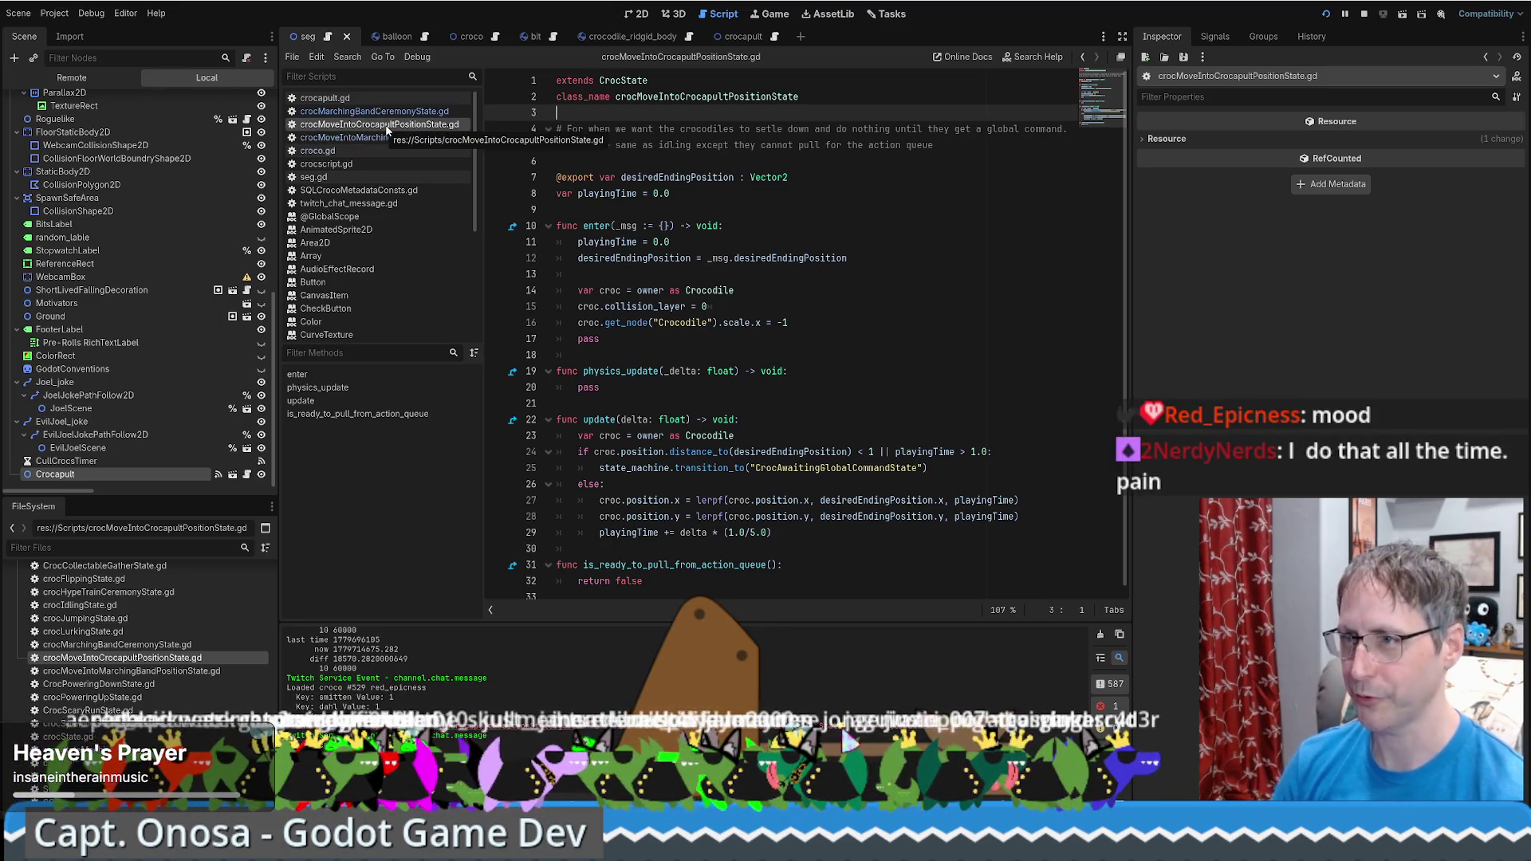
left_click_drag(579, 97, 772, 96)
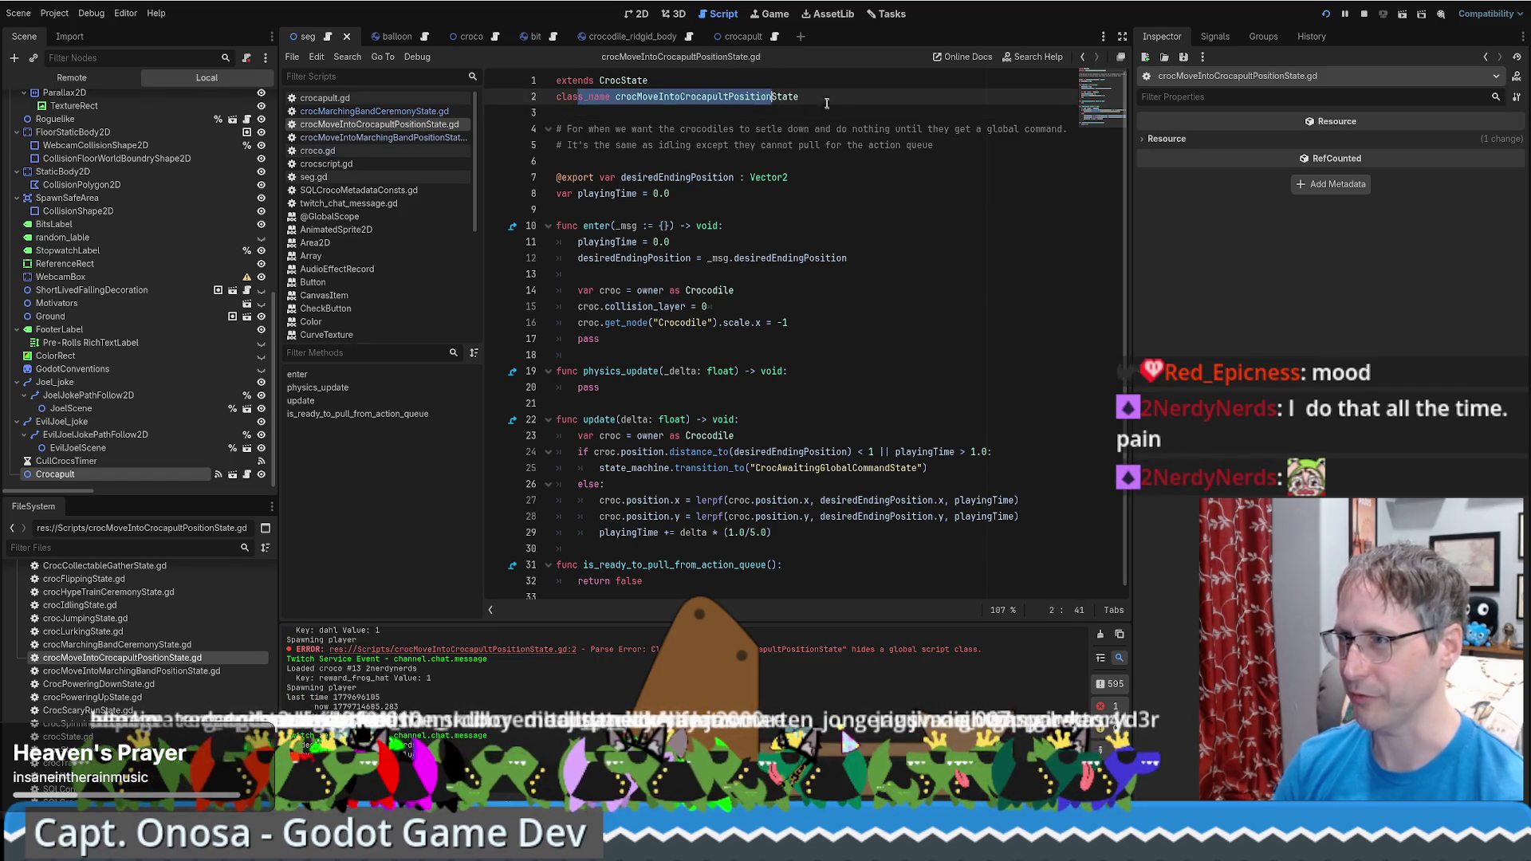
left_click(827, 102)
left_click(741, 109)
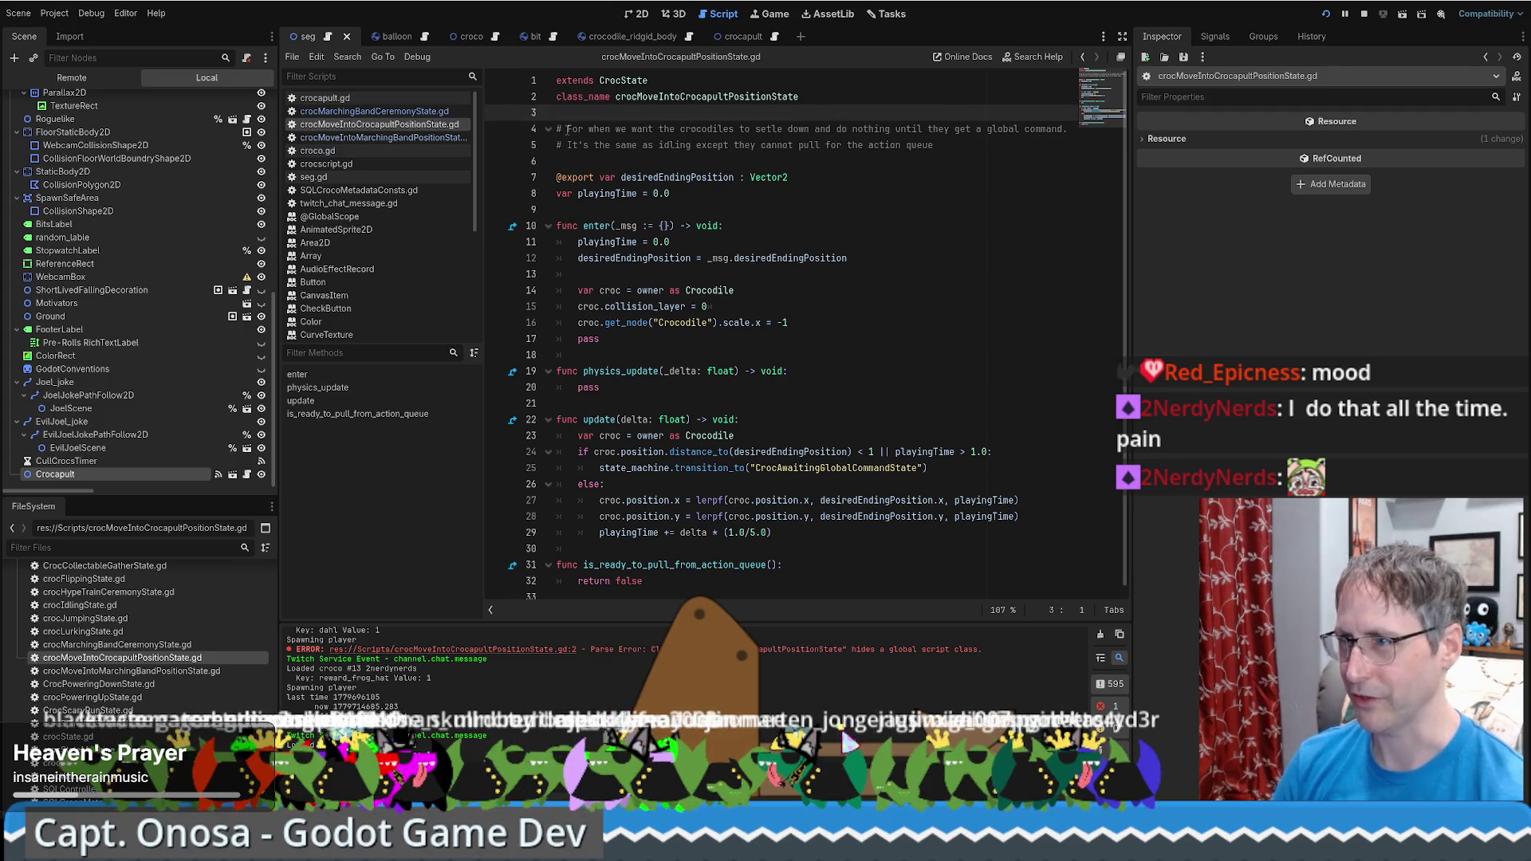
left_click_drag(567, 129, 1004, 148)
type("Mov")
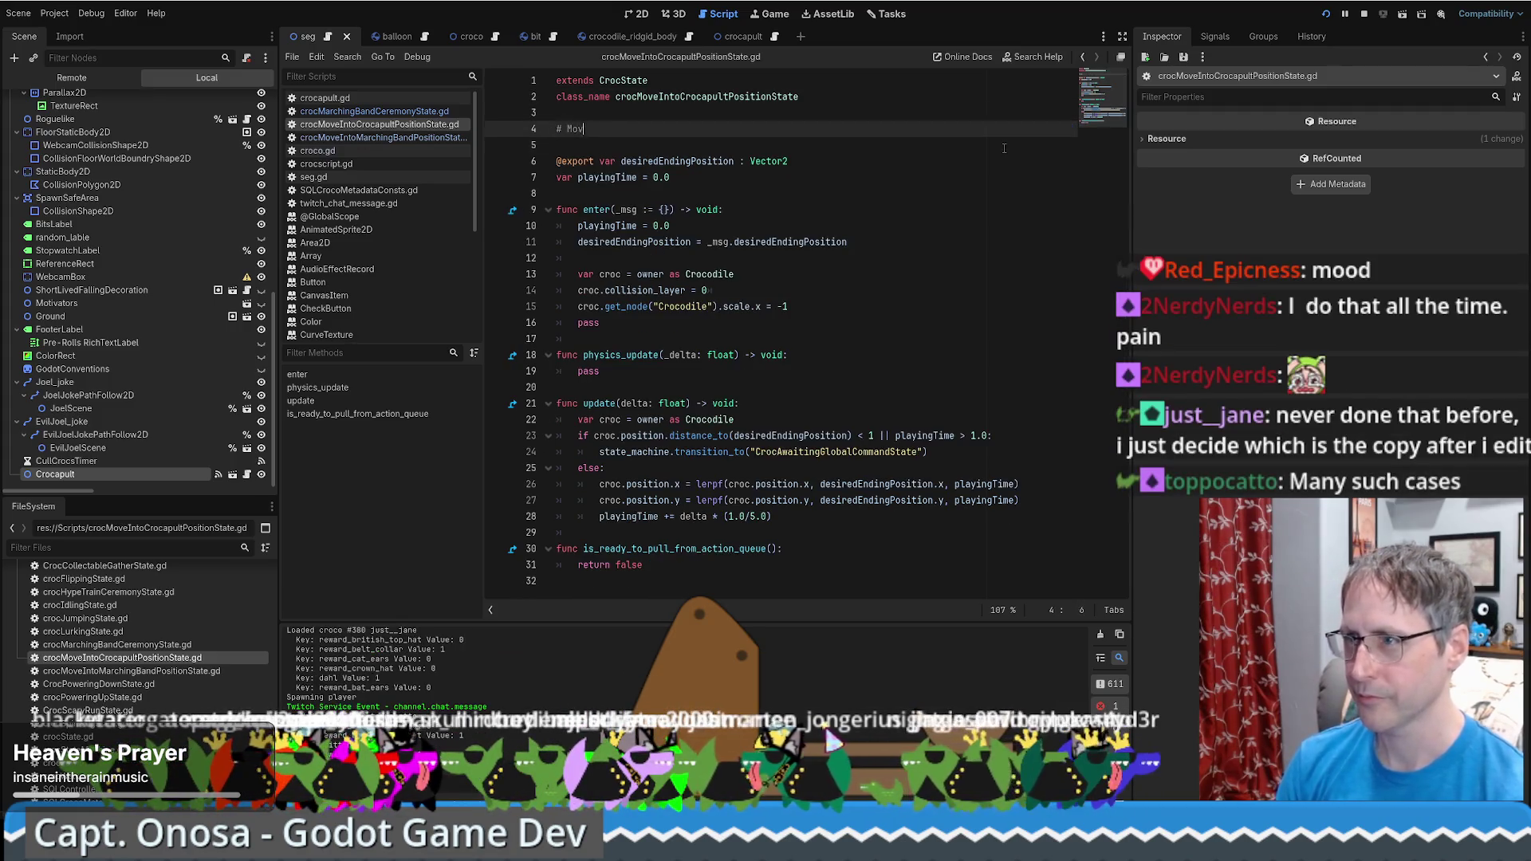
type("e into crocapu")
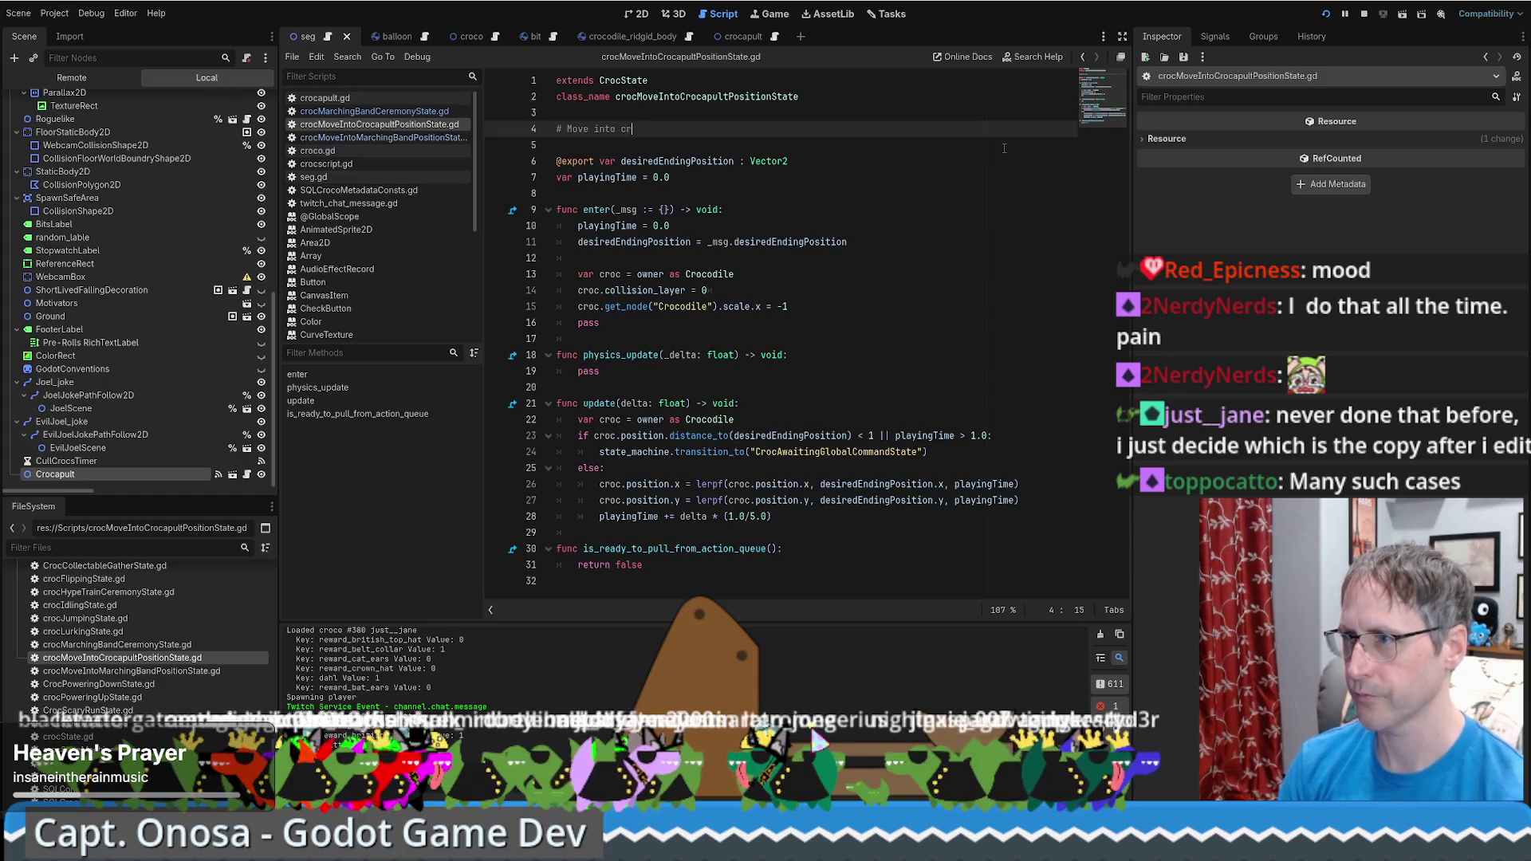
type("lt")
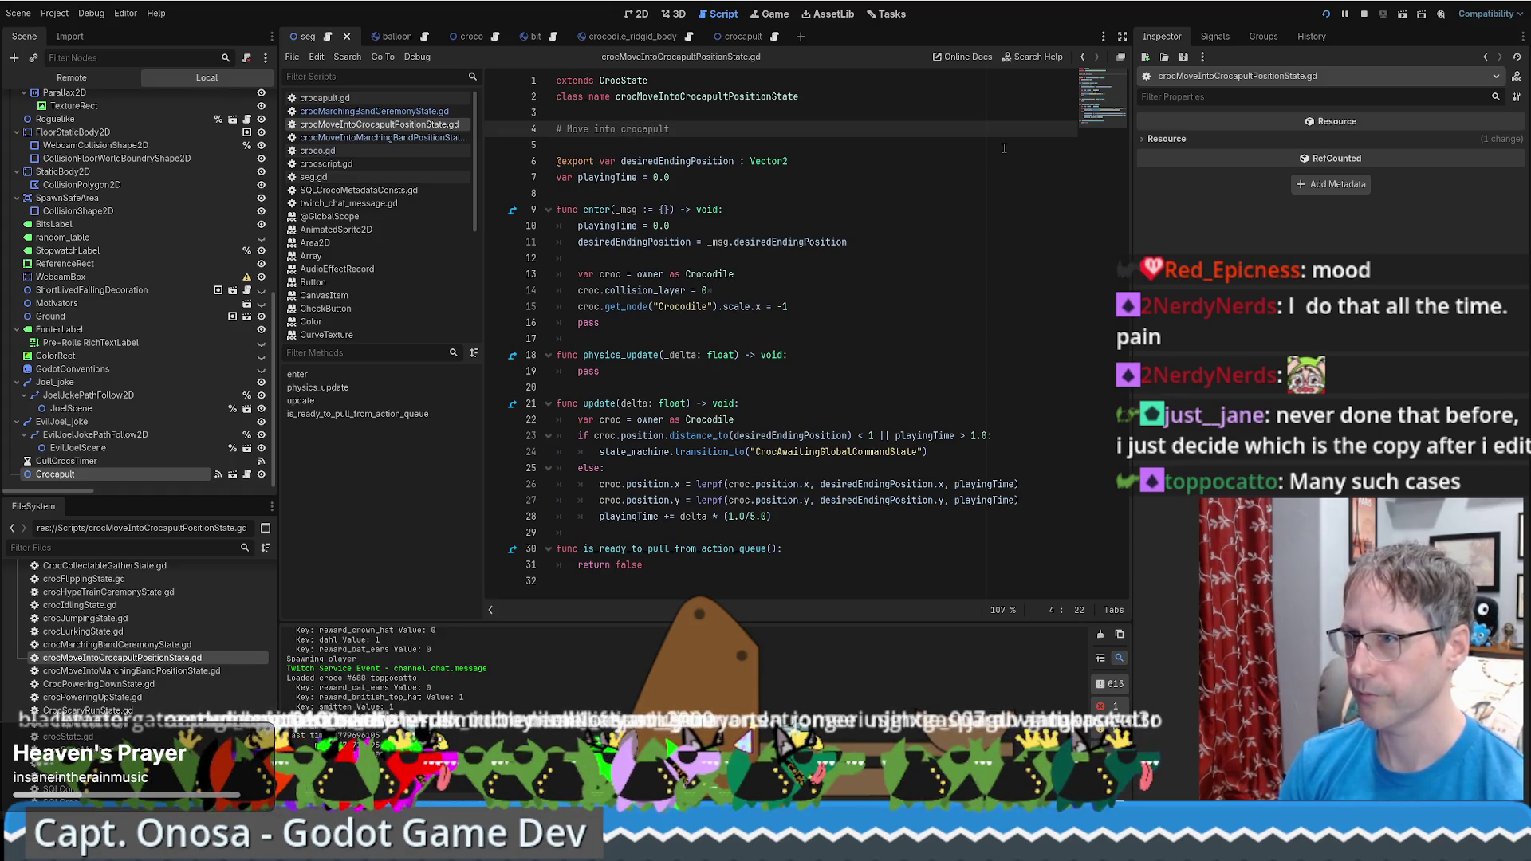
left_click(406, 139)
left_click_drag(973, 144, 567, 128)
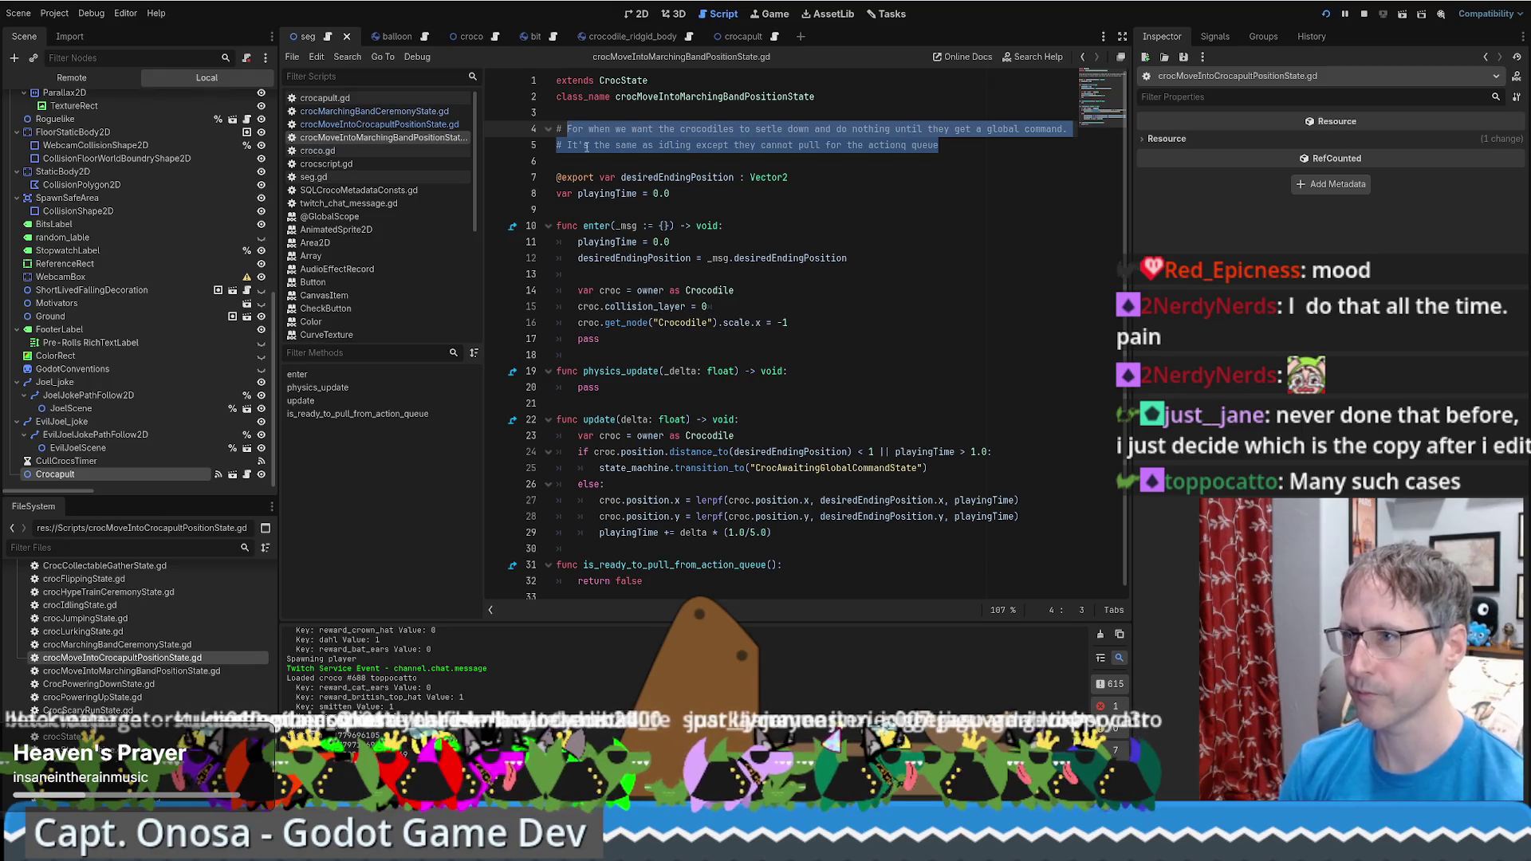
Start the marching band header with 'Walk to', checking the ceremony script's comment for wording
type("Walk to")
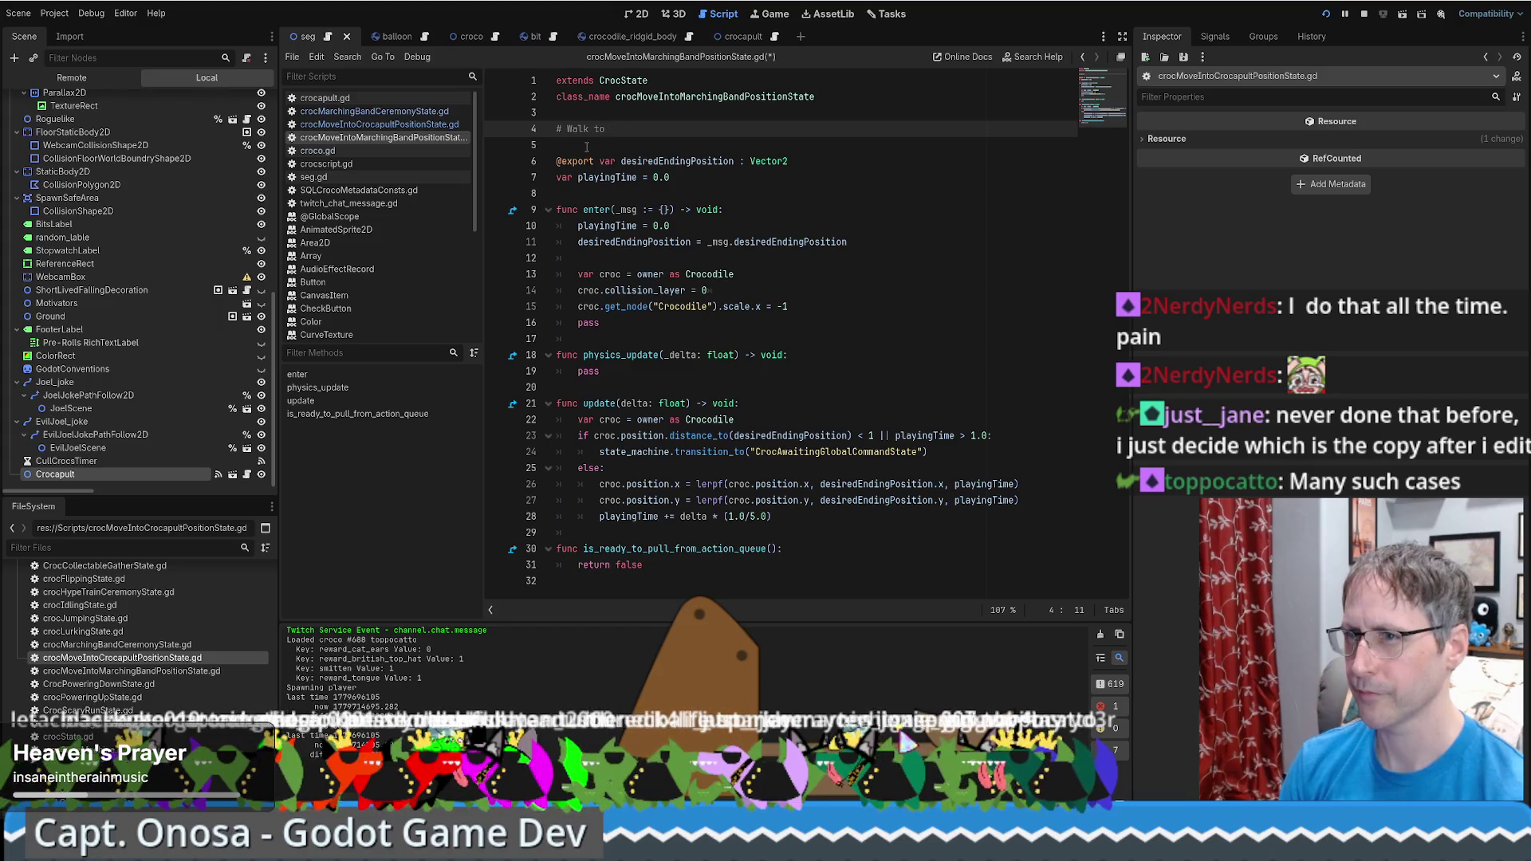
left_click(396, 112)
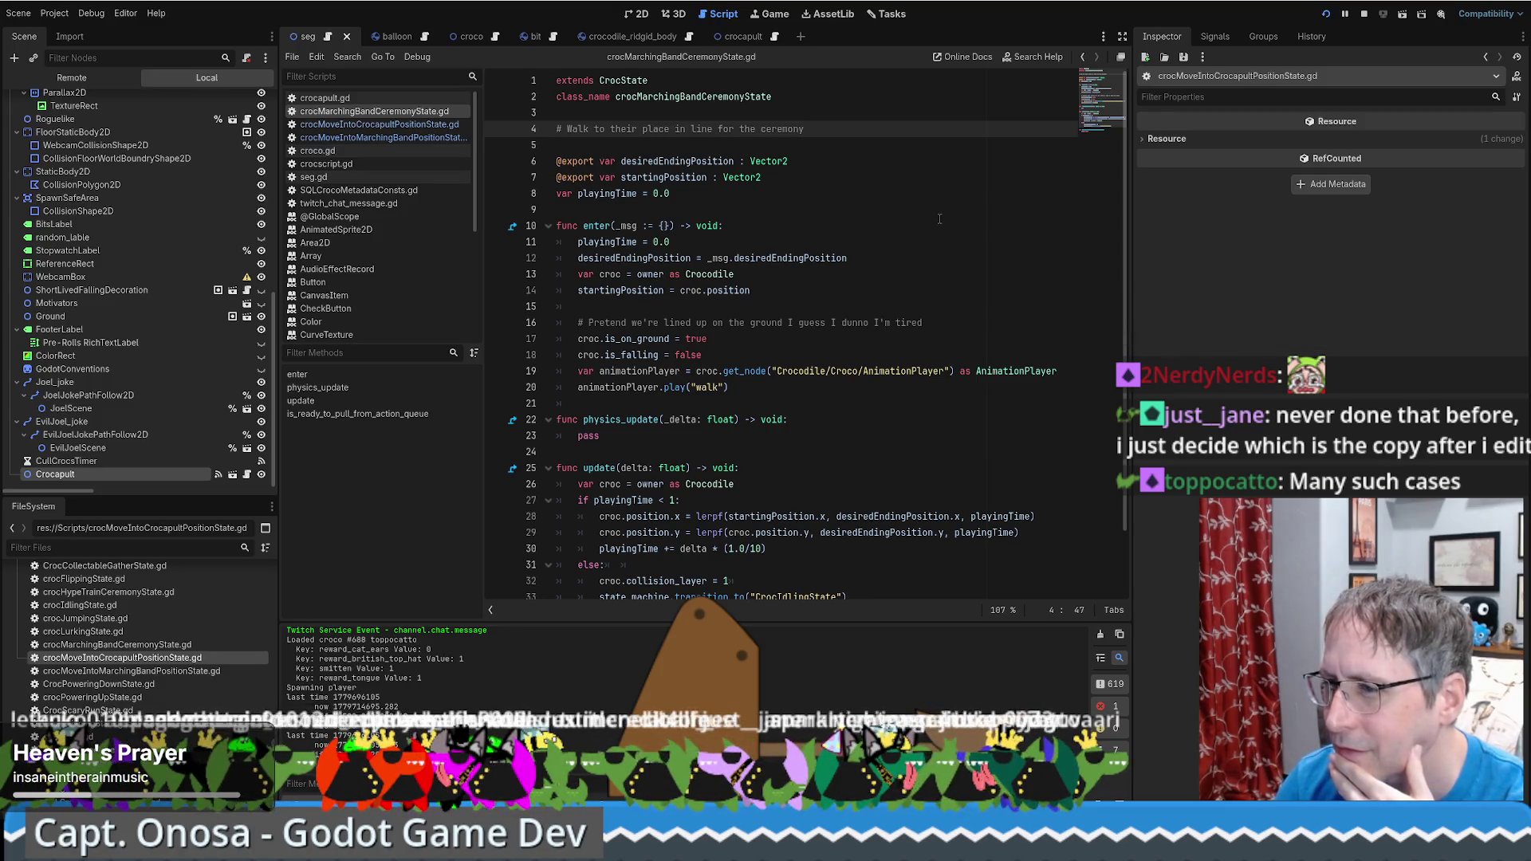
scroll(940, 219, "down", 1)
scroll(939, 218, "up", 1)
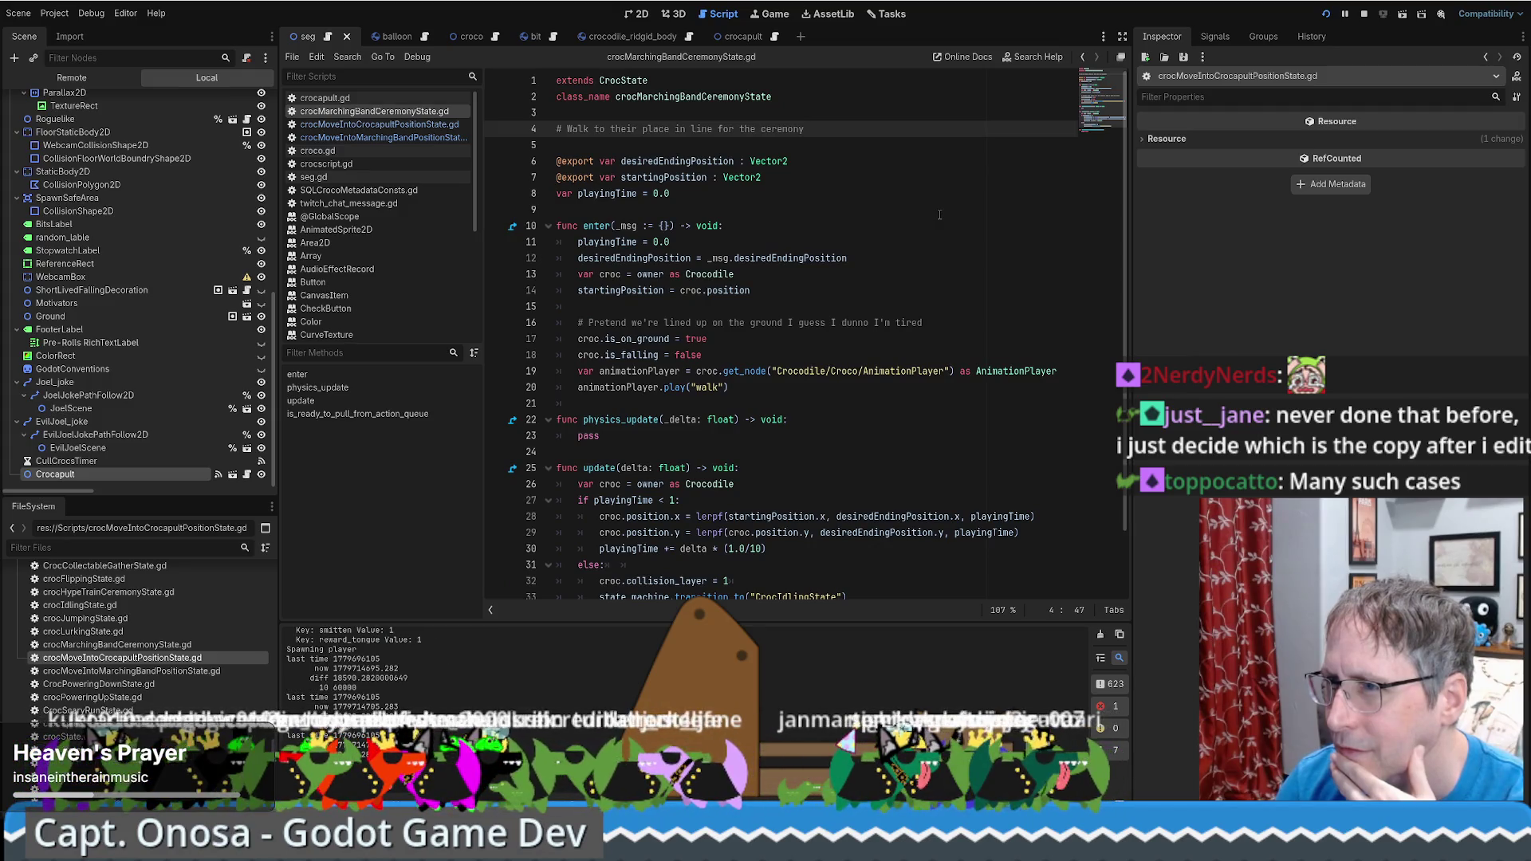
left_click(940, 212)
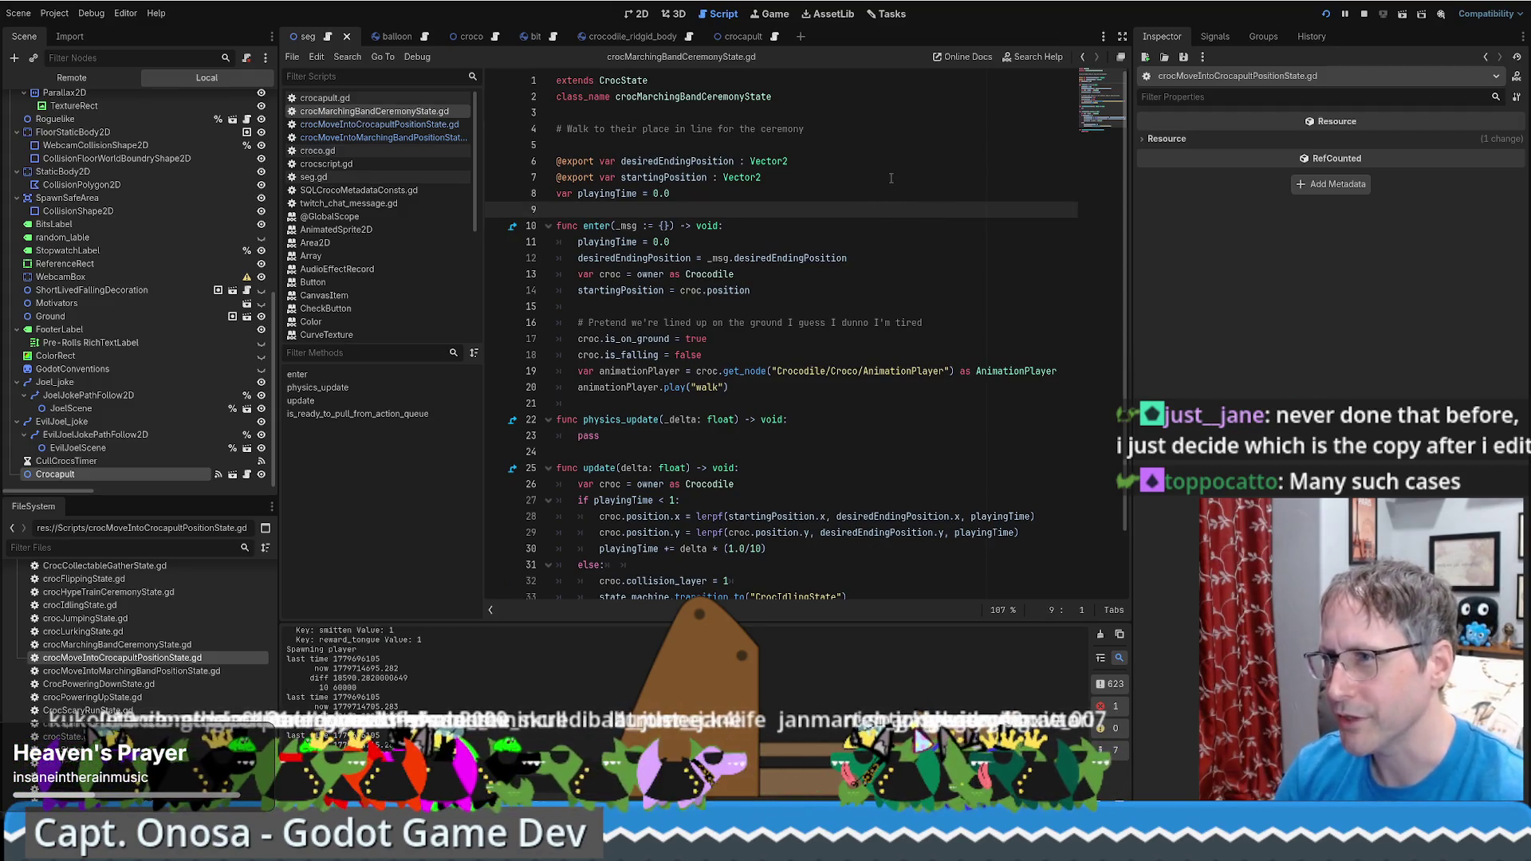
triple_click(746, 129)
type("# For when we want the crocodiles to settle down and do nothing until they get a global command. # It's the same as idling except they cannot pull for the actionq queue")
key("Down")
key("Down")
key("ctrl+s")
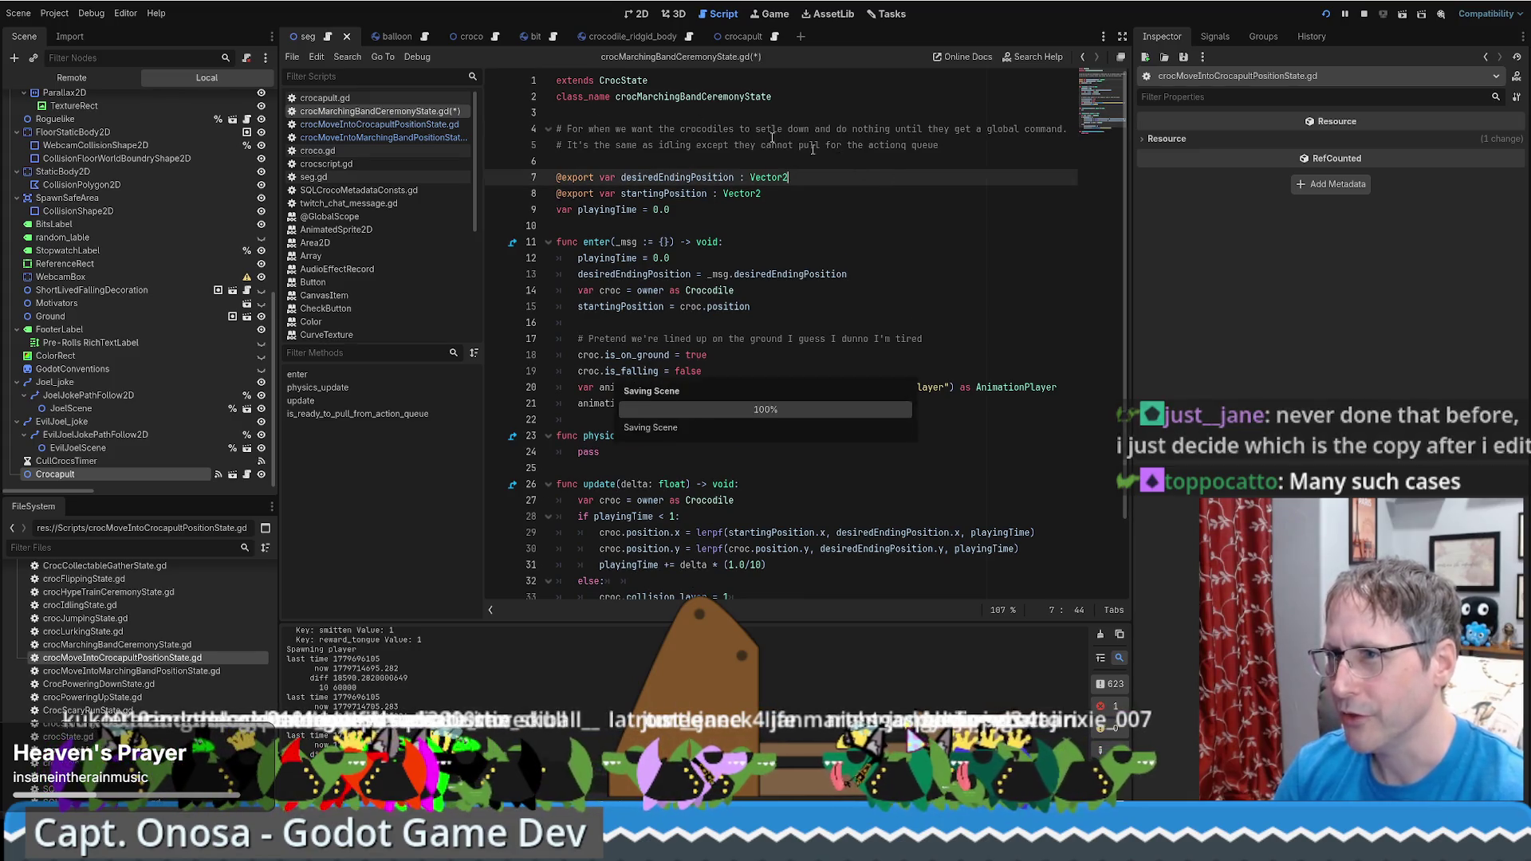
Finish the header as 'Walk to thier place in the line for the ceremony' and save
left_click(391, 138)
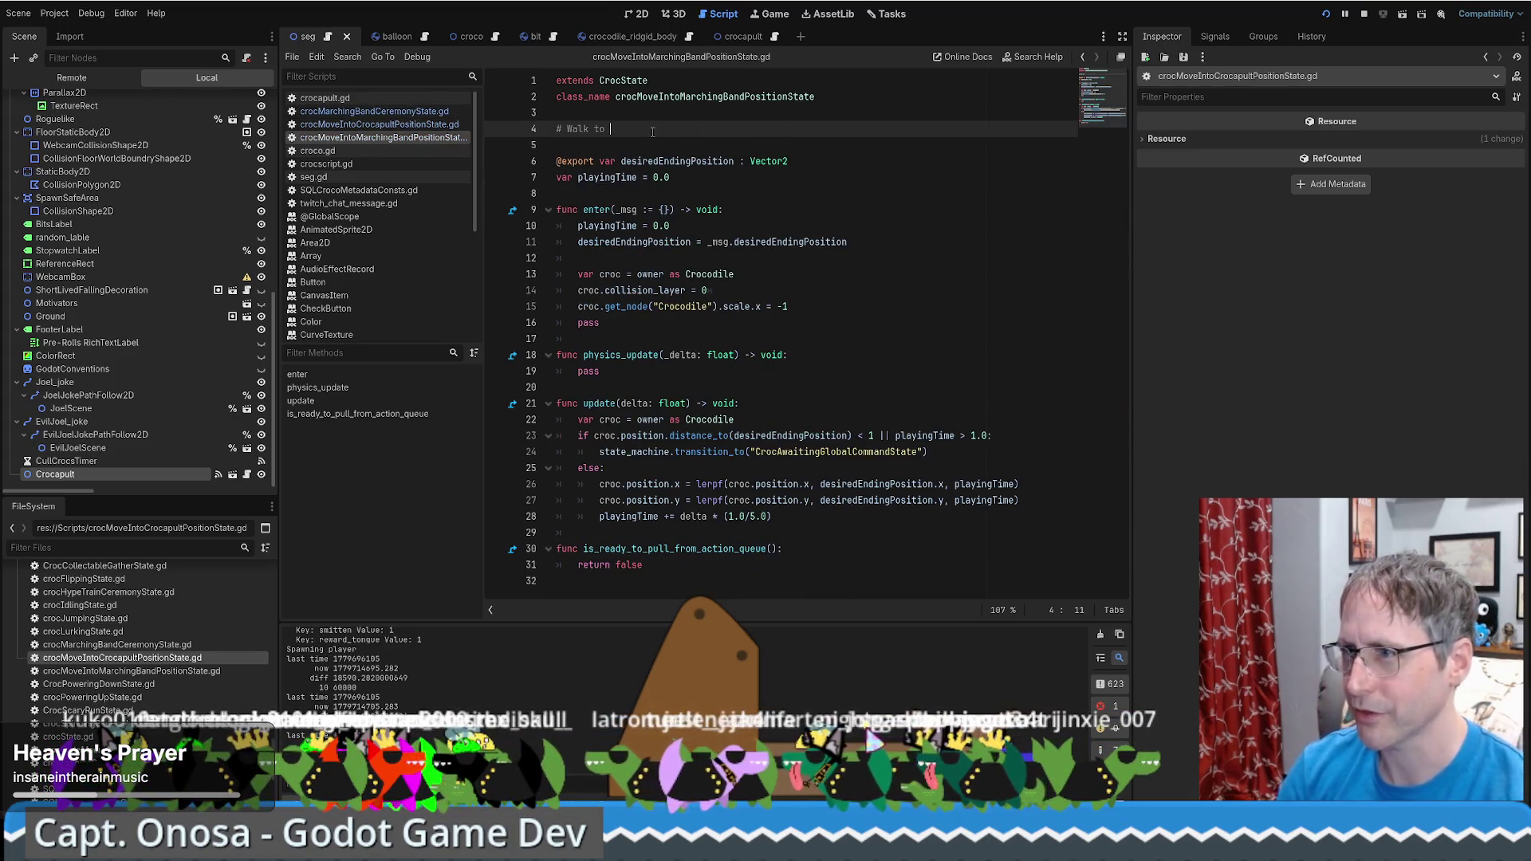
type("thier place in the line for the c")
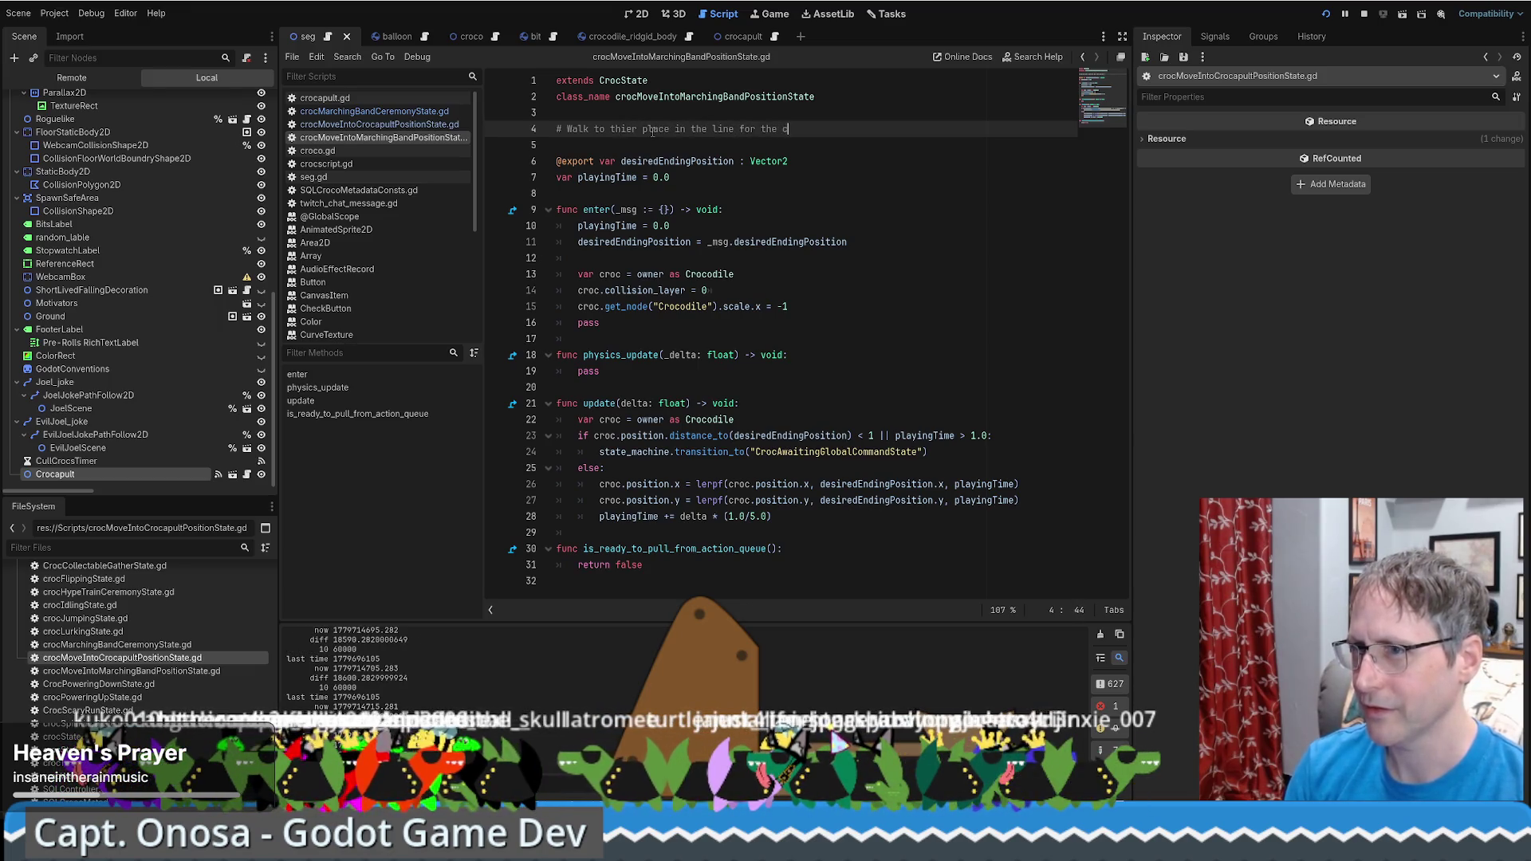
type("eremony")
key("ctrl+s")
left_click(391, 127)
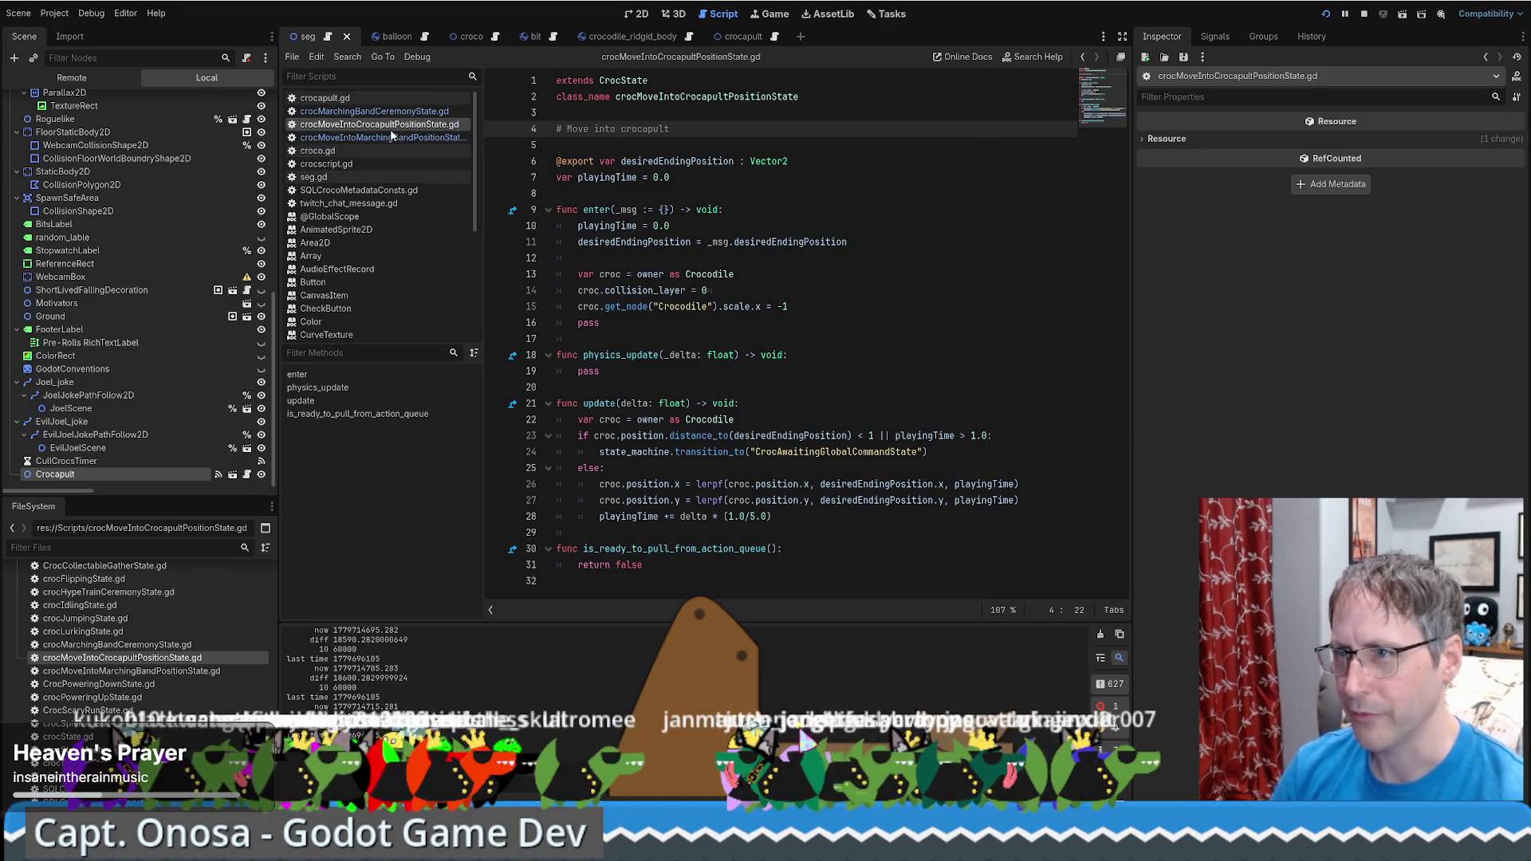
Close crocMarchingBandCeremonyState.gd and crocMoveIntoMarchingBandPositionState.gd, then move through the crocapult script's code
middle_click(393, 115)
middle_click(391, 125)
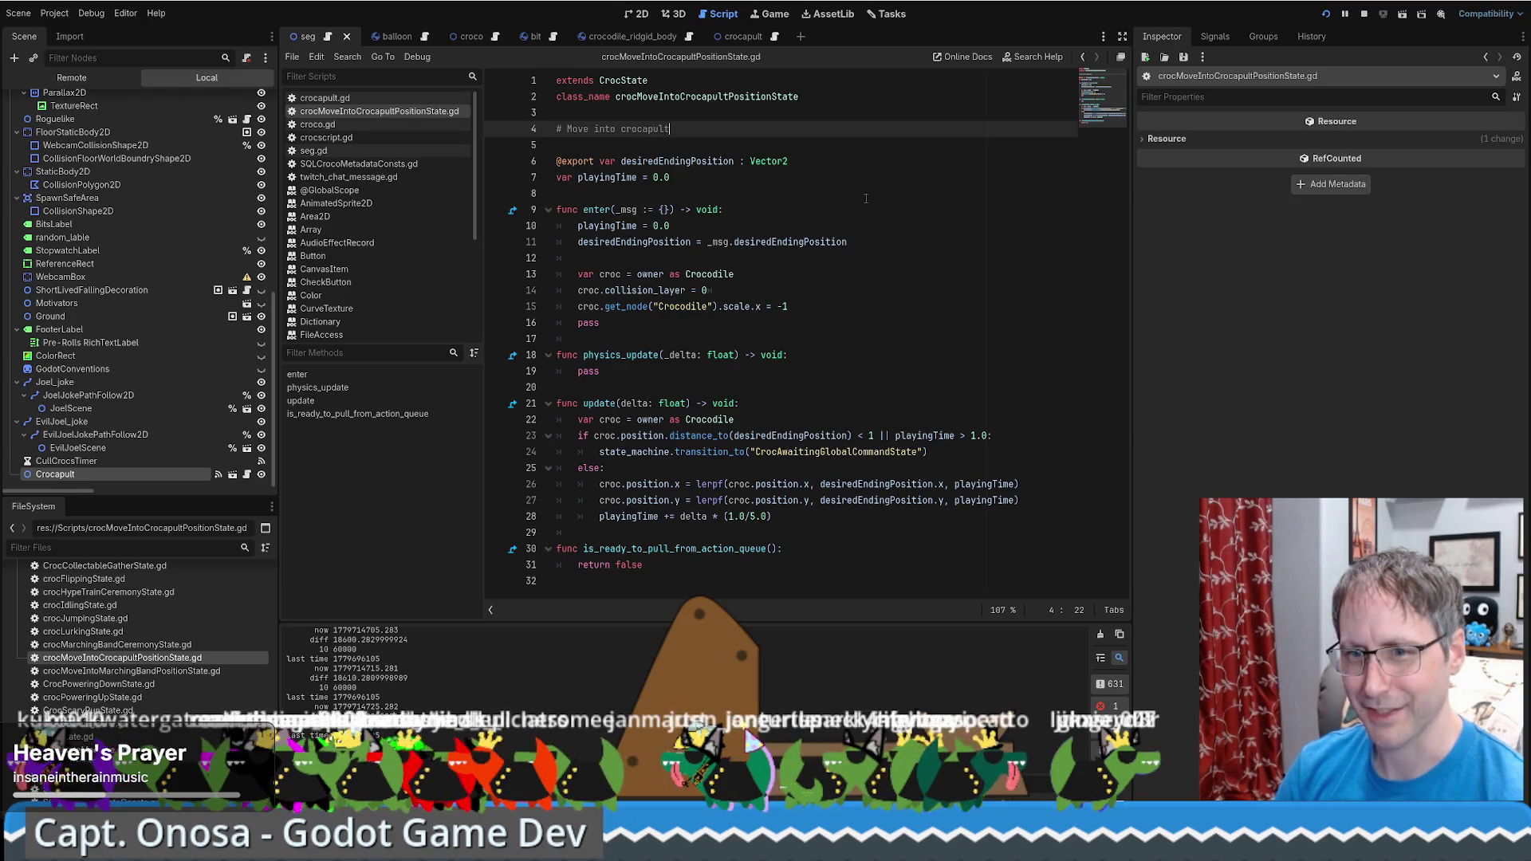
left_click(766, 161)
key("Up")
key("Up")
key("Up")
left_click(714, 137)
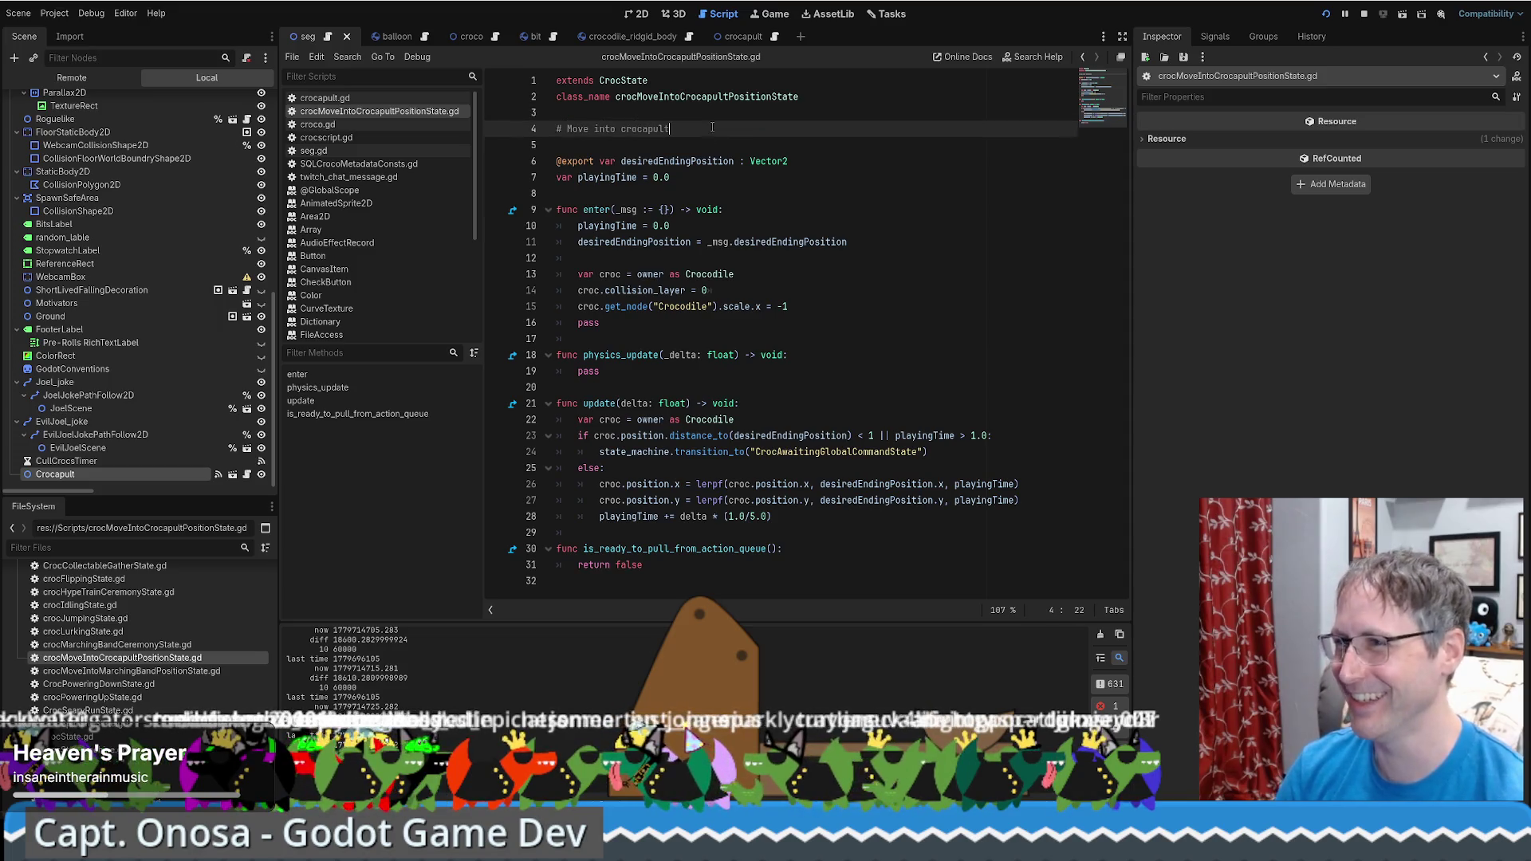
key("Up")
key("Down")
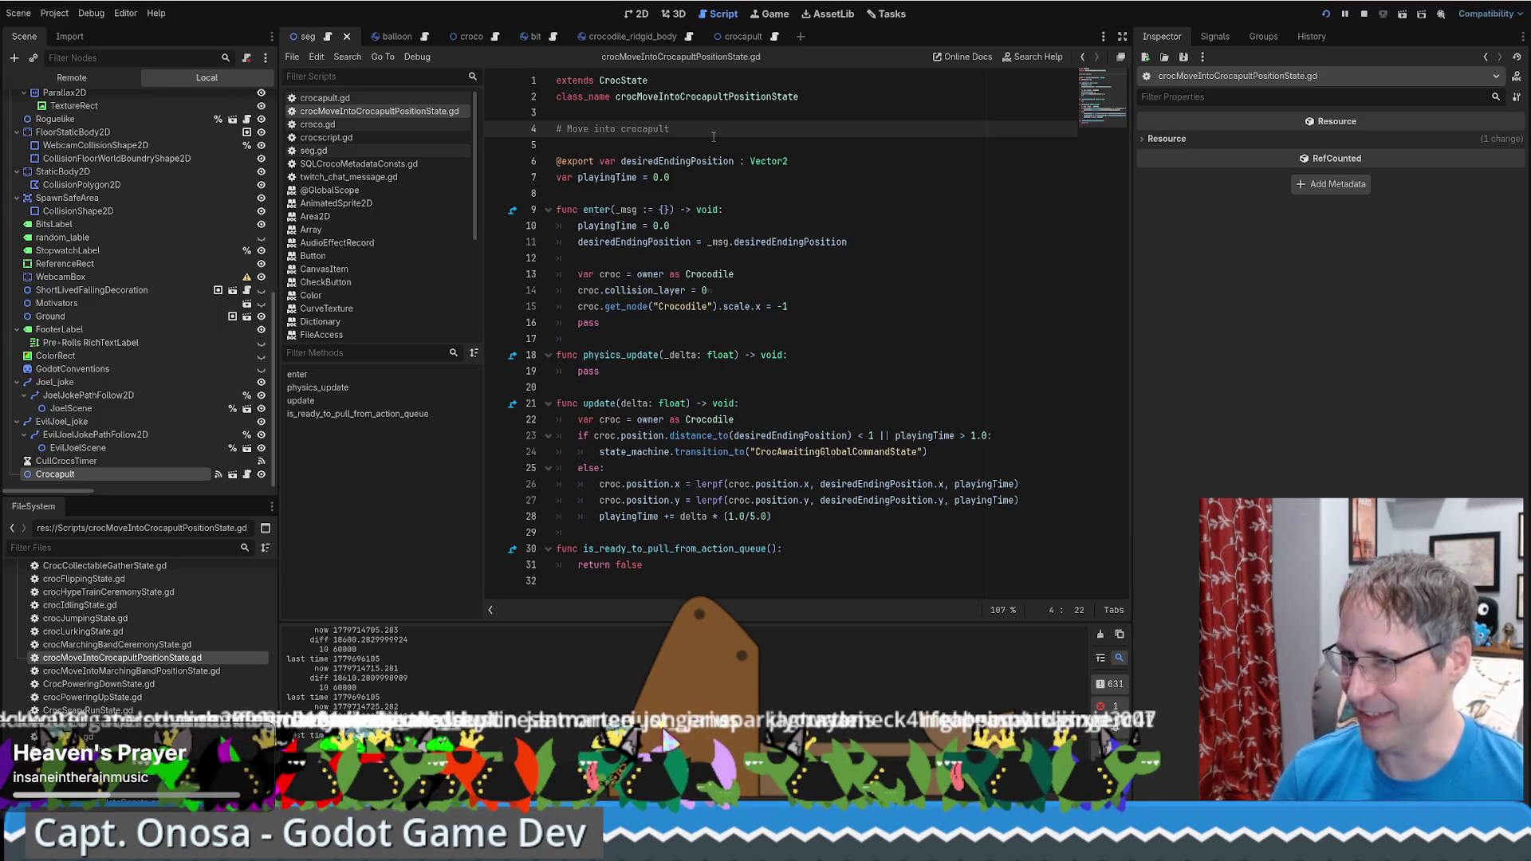
left_click(699, 144)
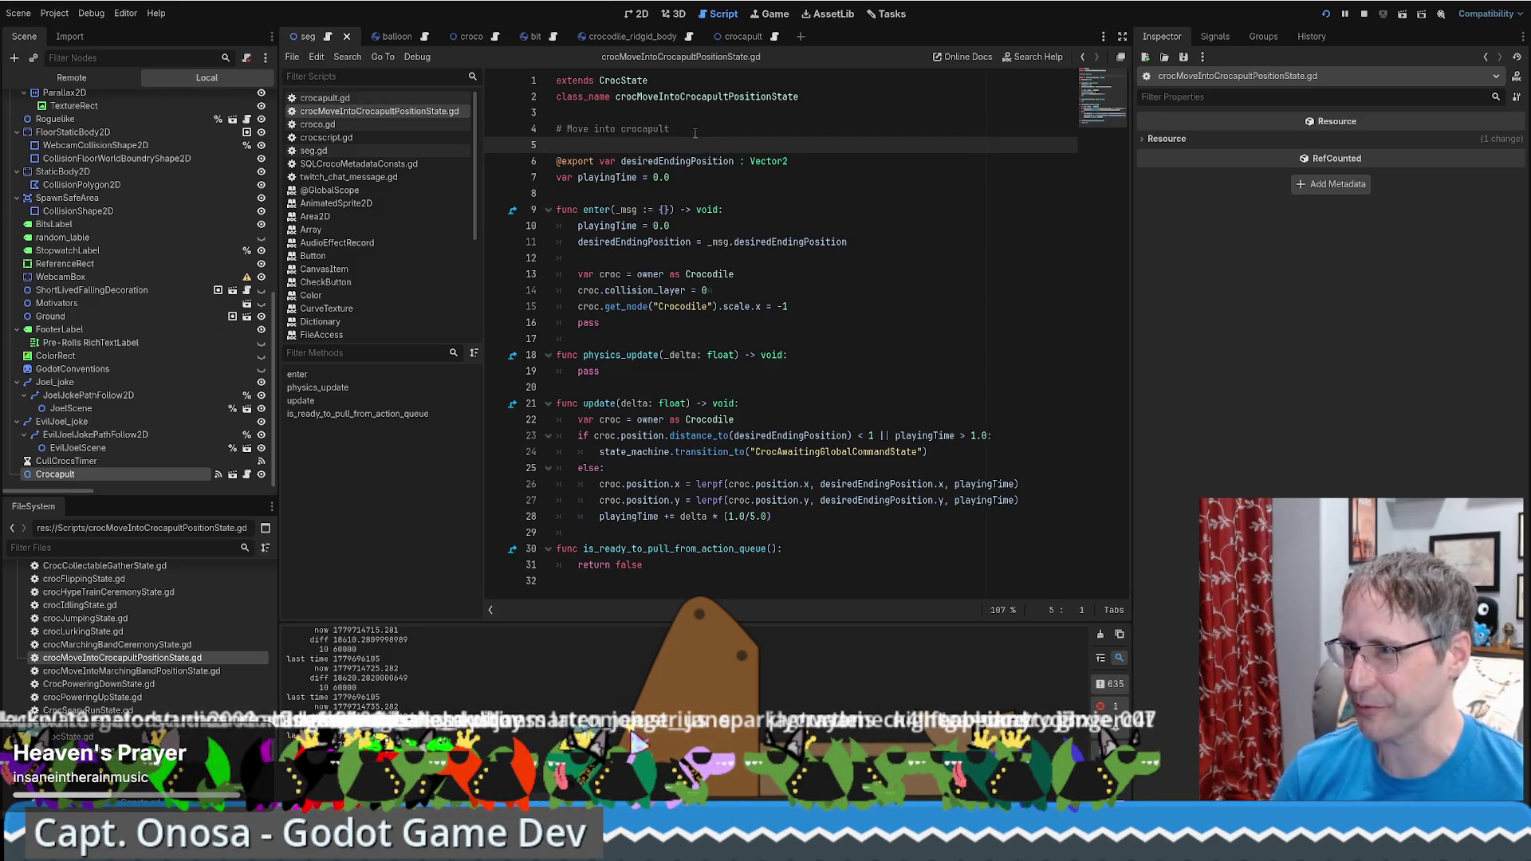
left_click(677, 116)
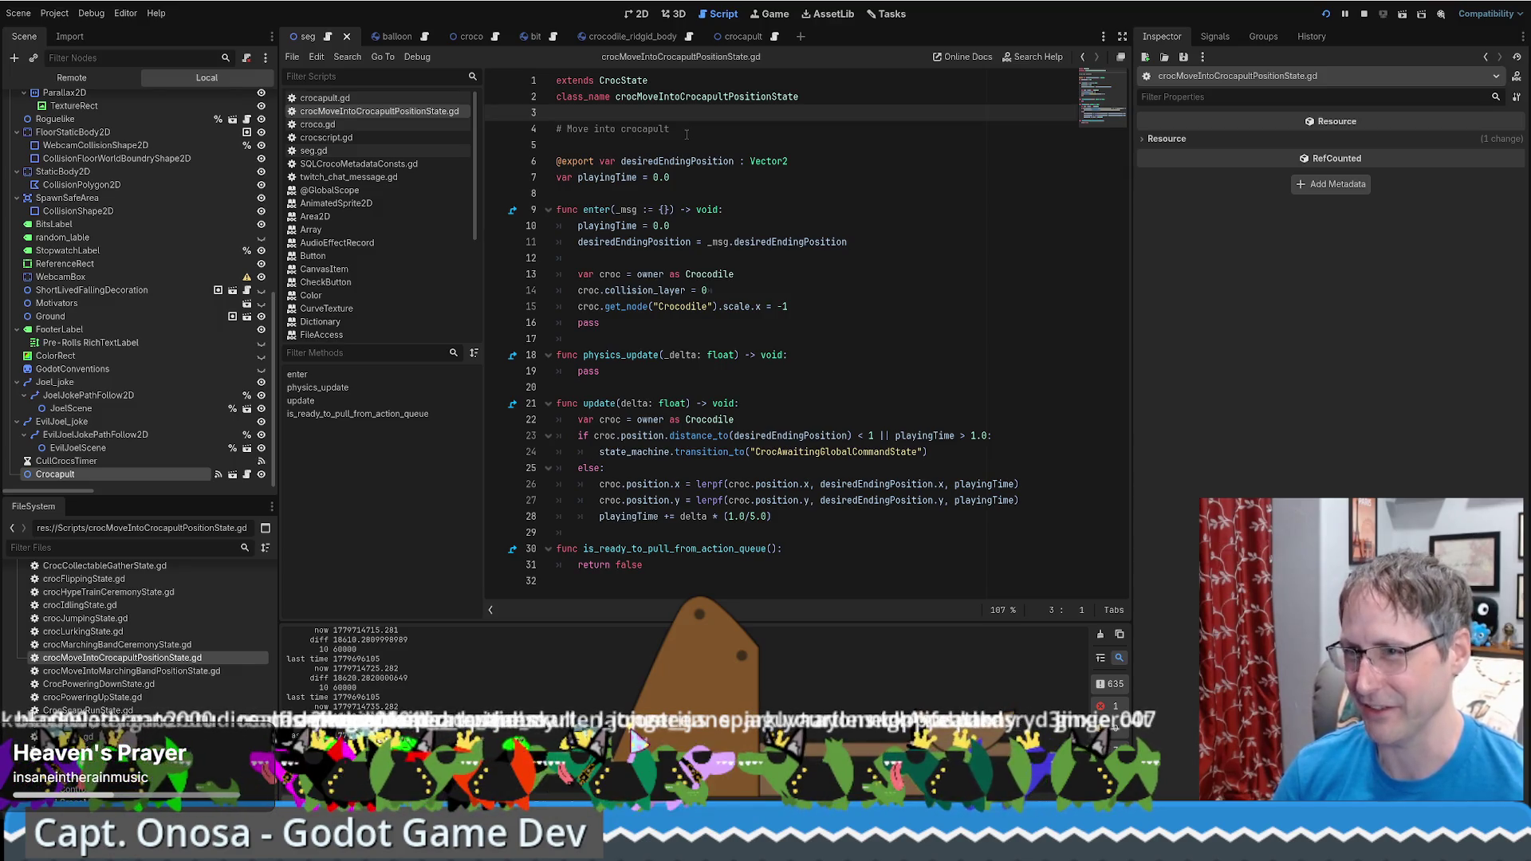
key("Down")
key("Down")
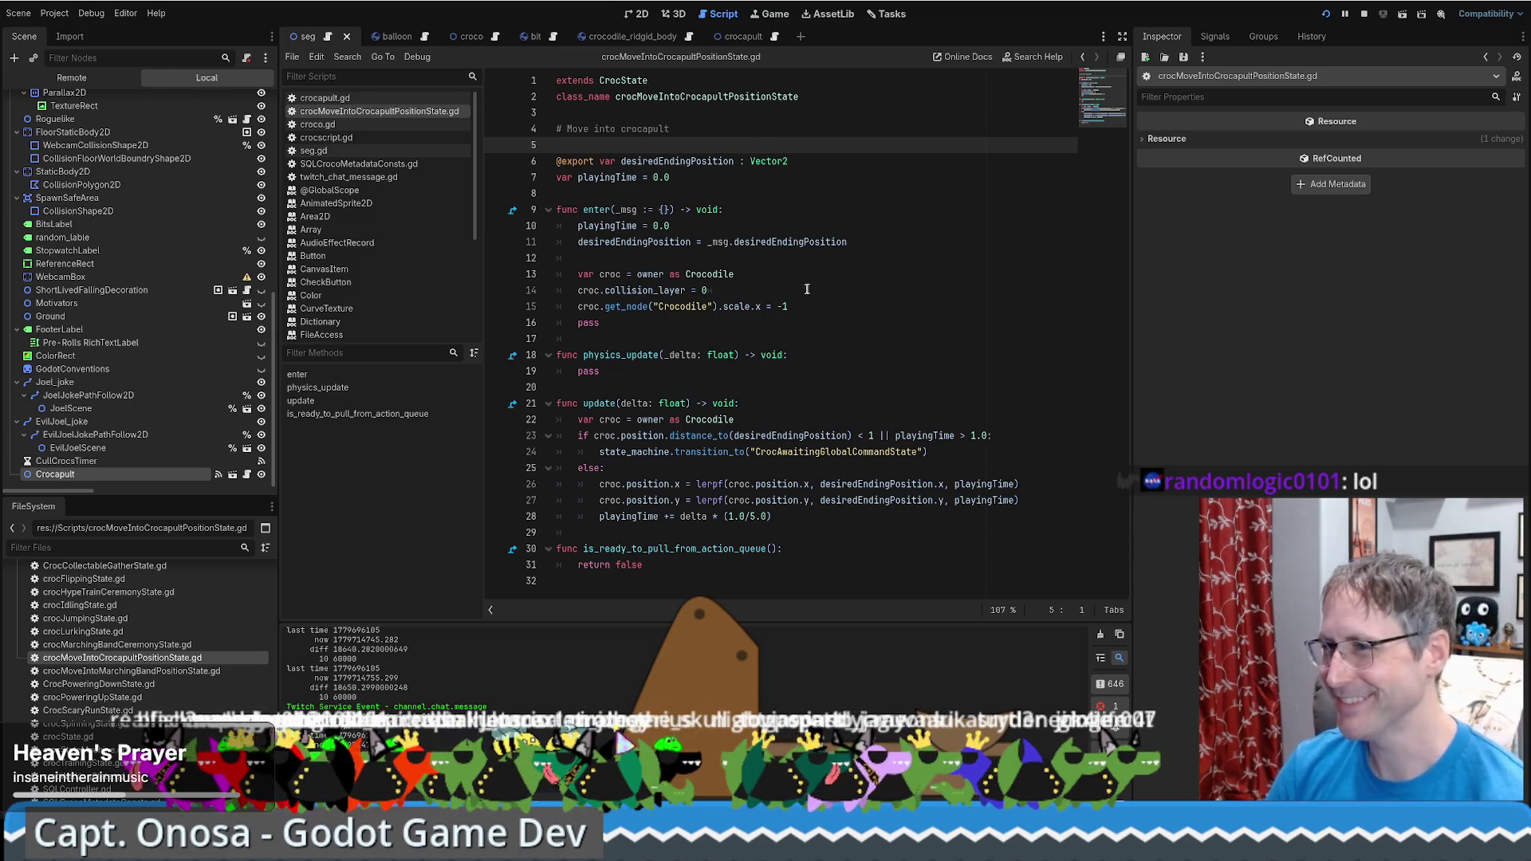
Review enter()'s desiredEndingPosition assignment and the croc setup lines 13–16
left_click(874, 276)
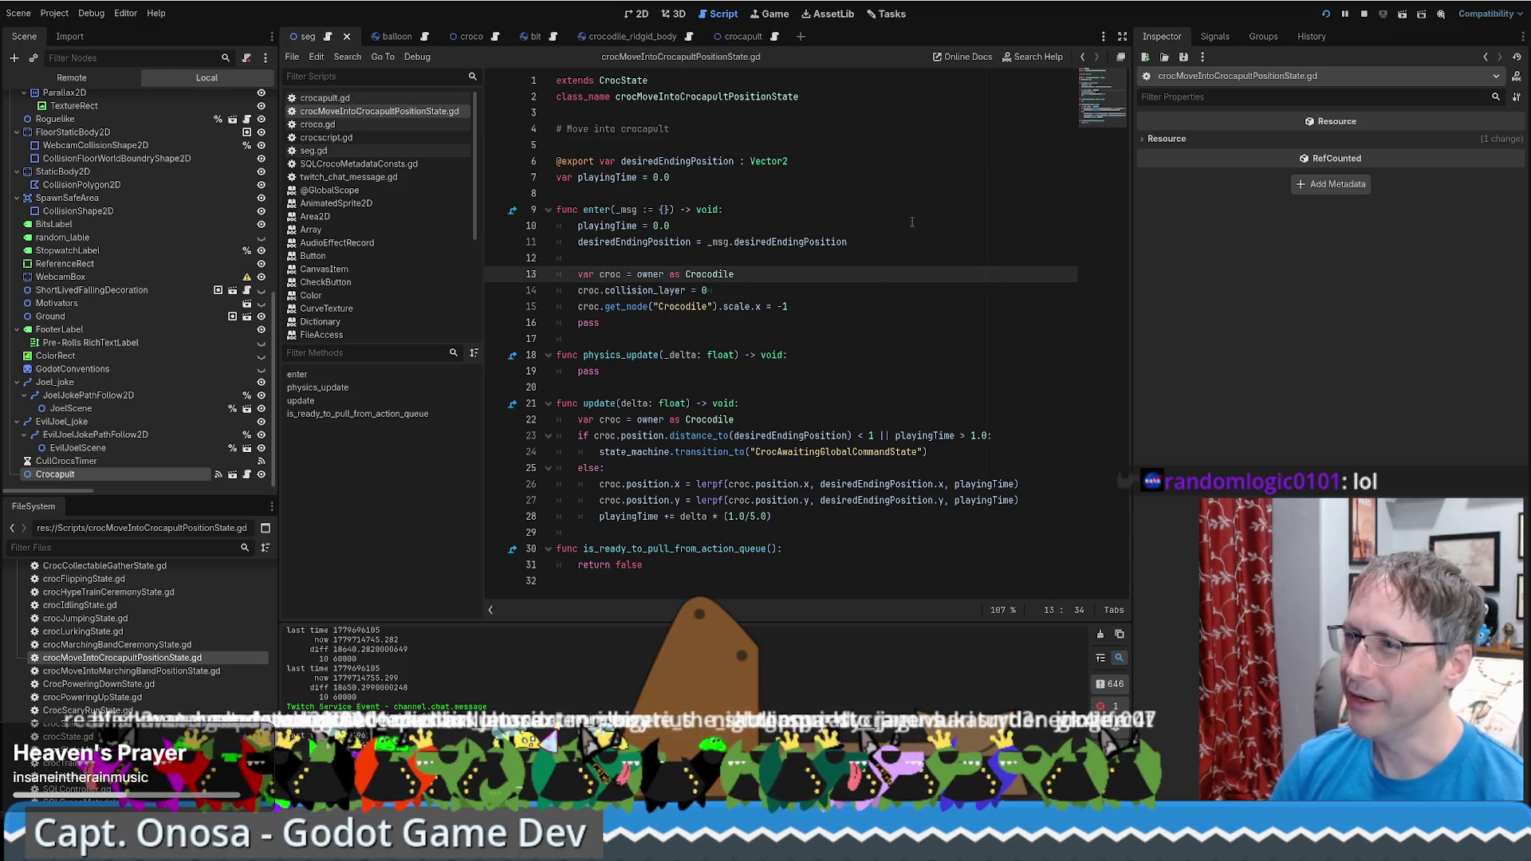
left_click(874, 162)
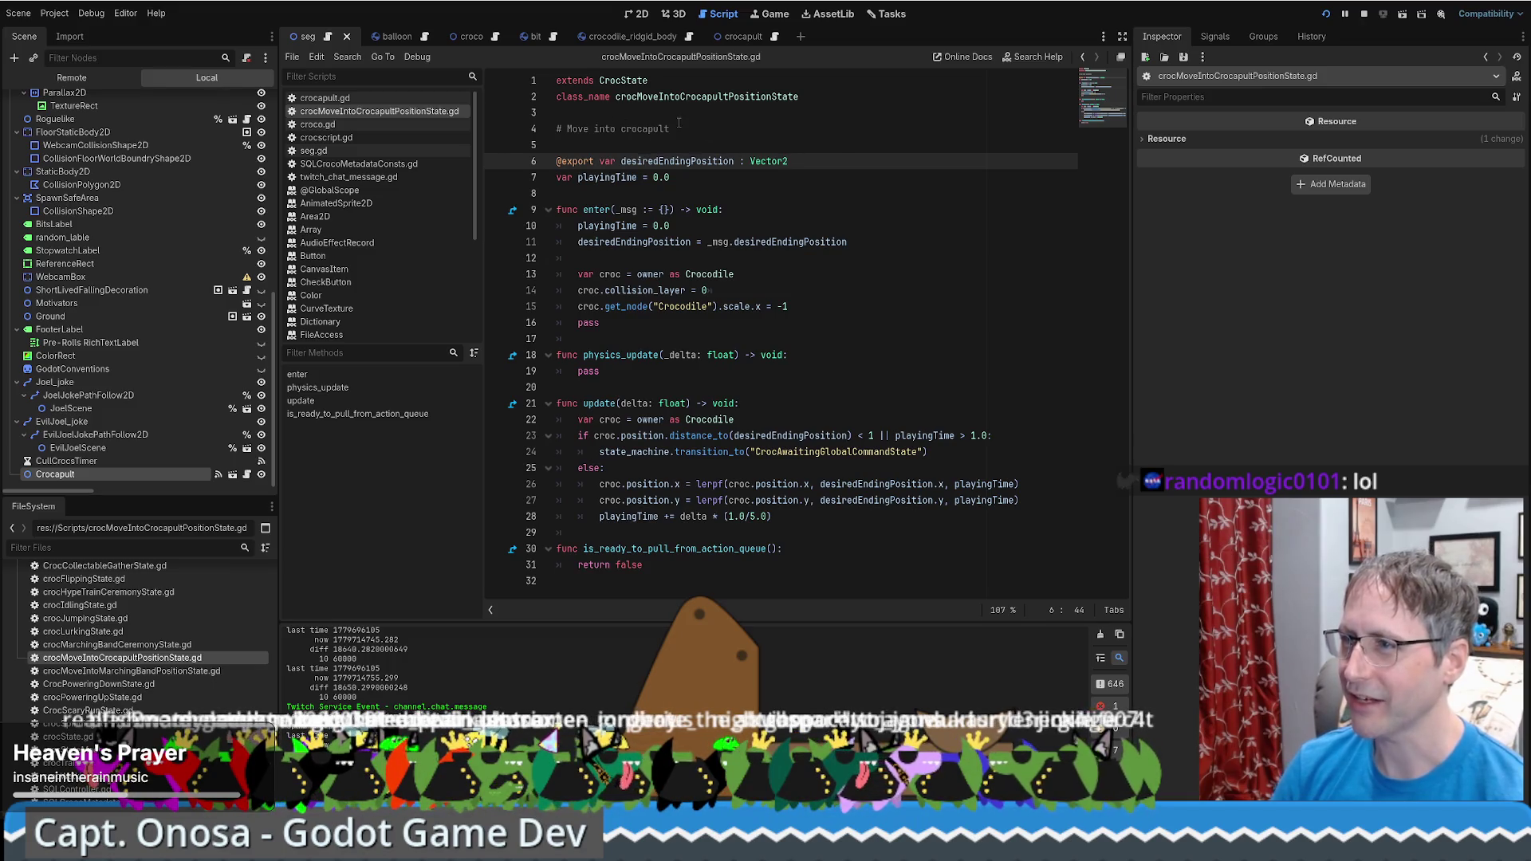
double_click(705, 161)
left_click(834, 159)
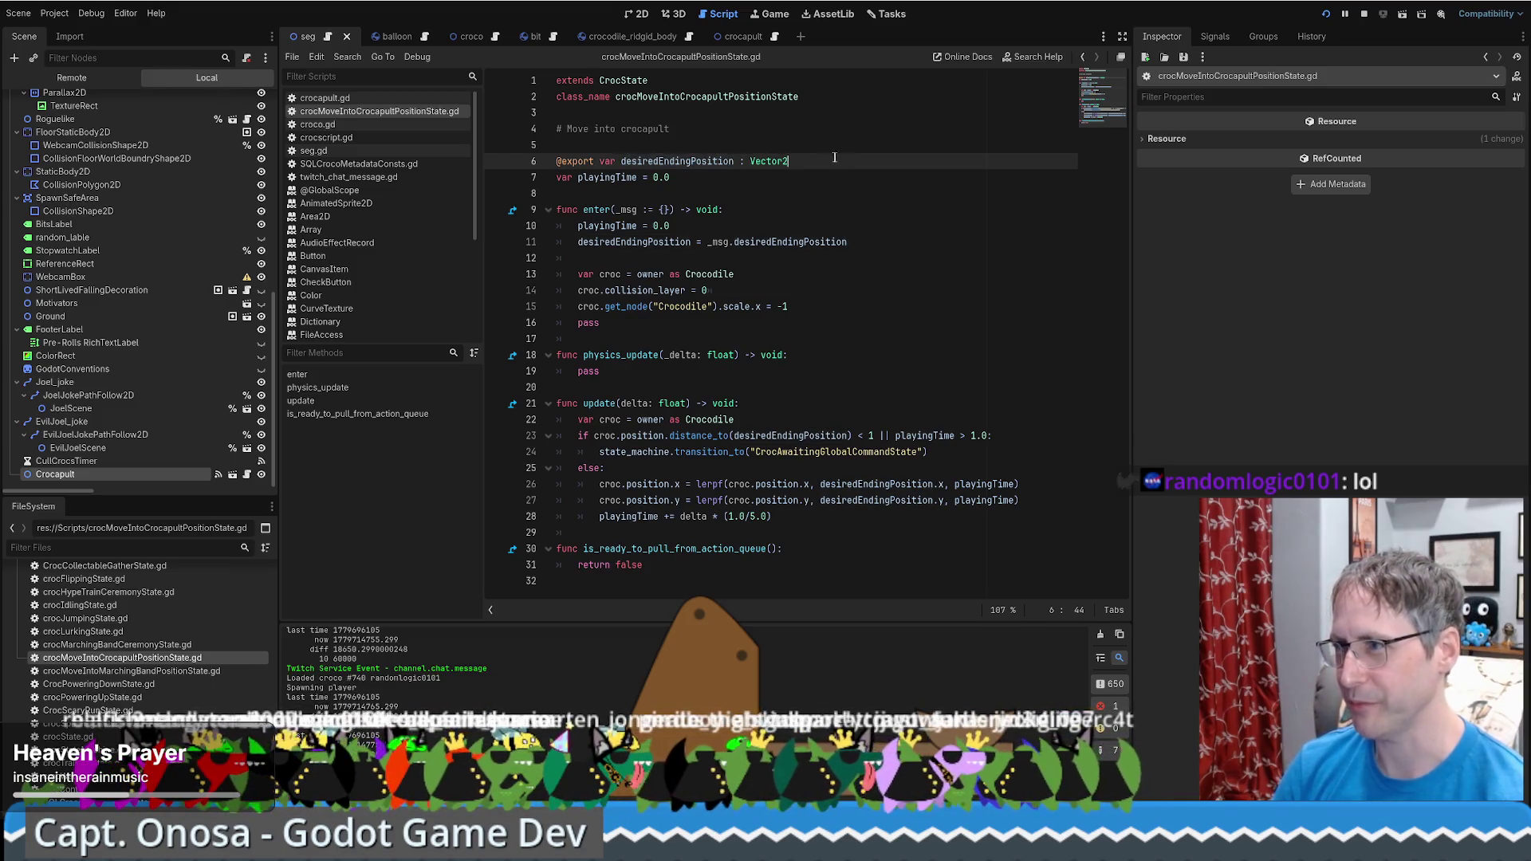
left_click(808, 199)
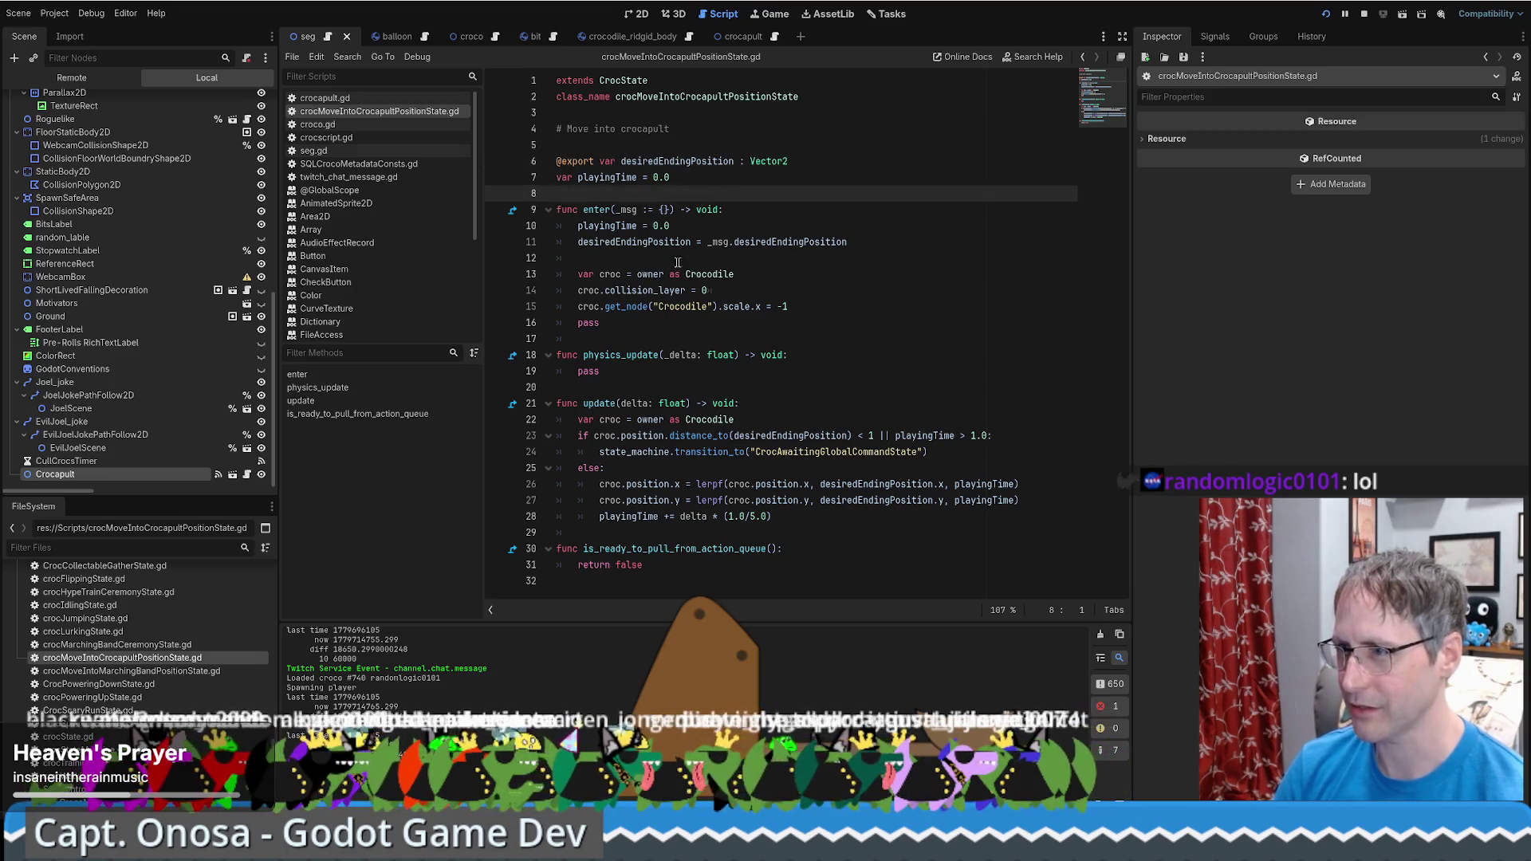
left_click_drag(637, 242, 873, 236)
left_click_drag(578, 274, 733, 316)
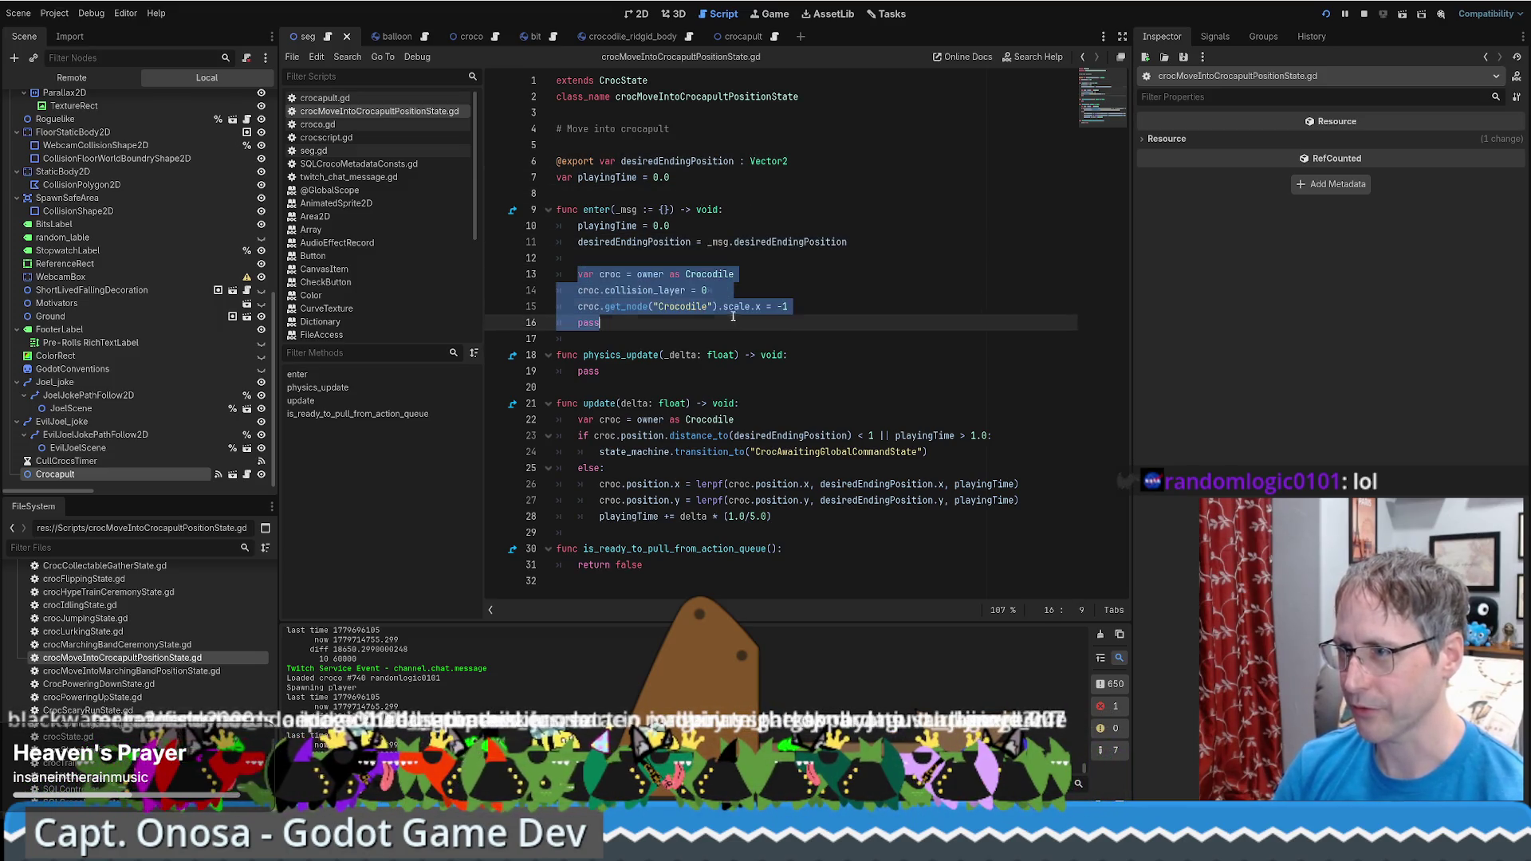
left_click(804, 281)
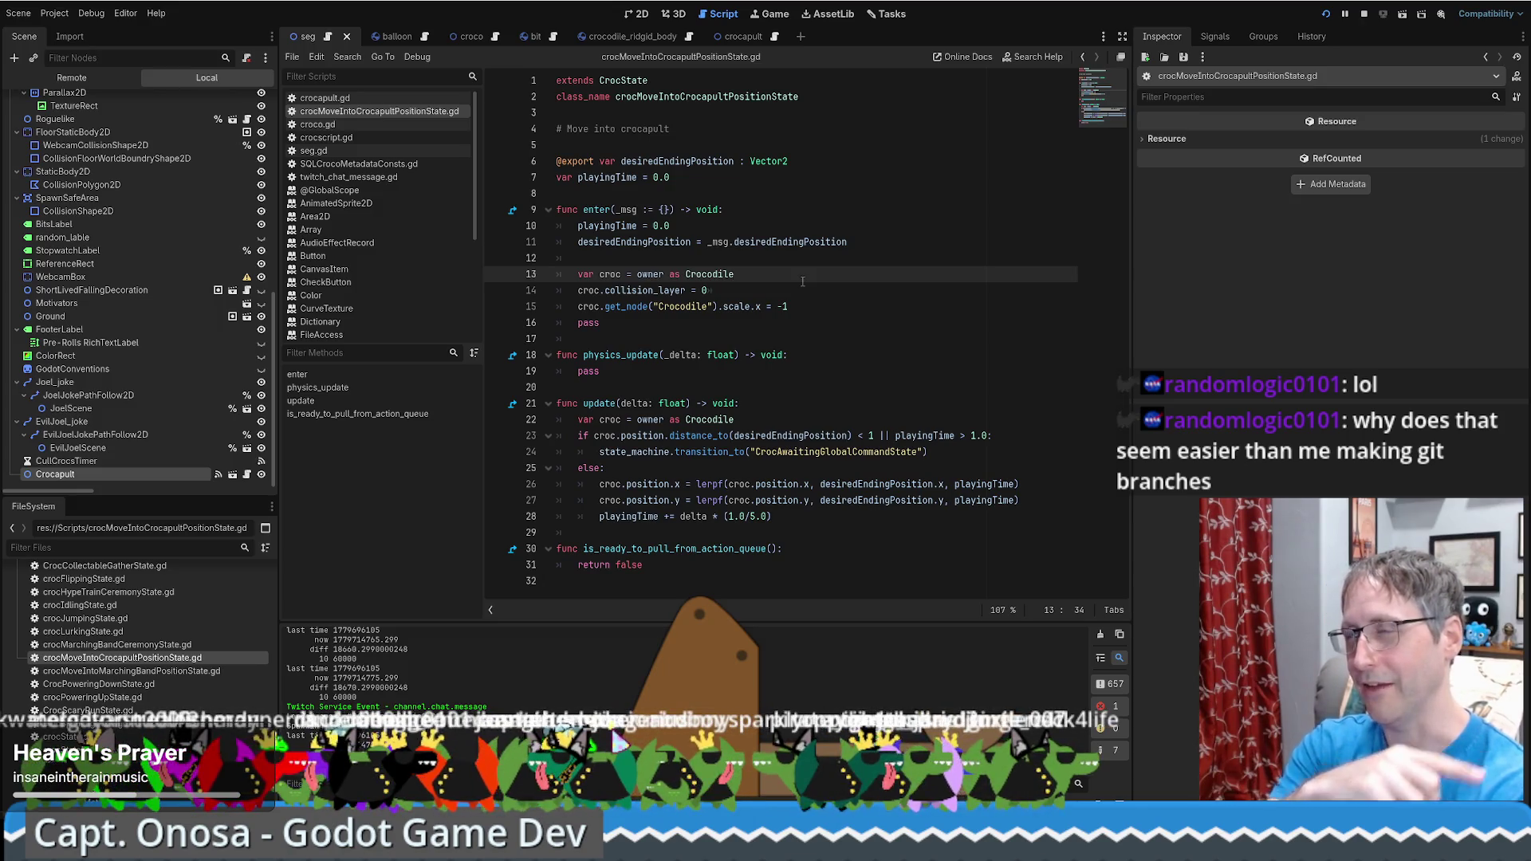
Comment out the line 15 scale-flip, restore it, and save the script
left_click(583, 307)
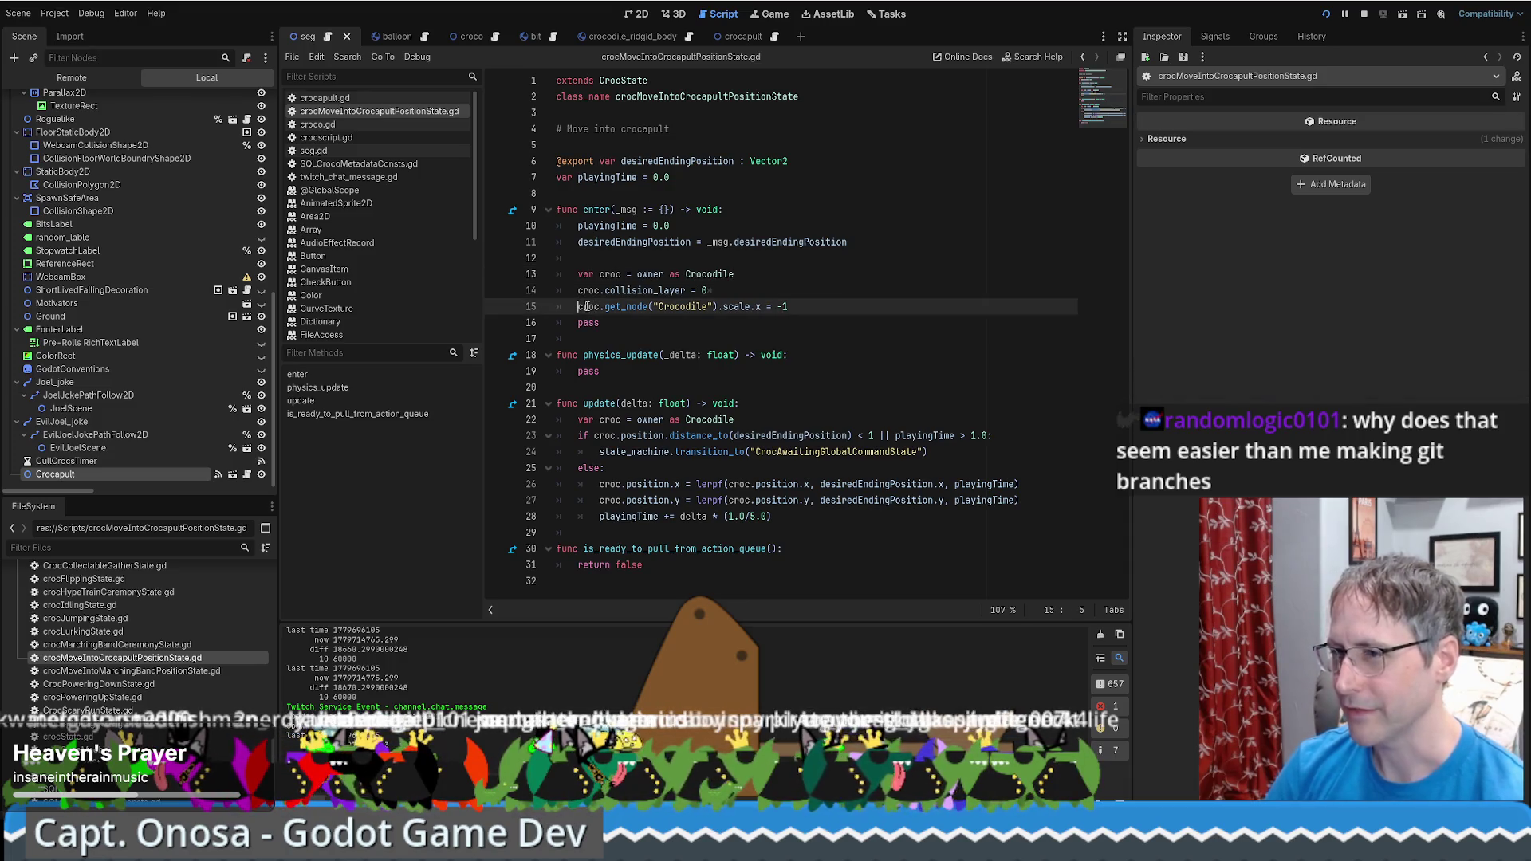
left_click(793, 306)
key("ctrl+k")
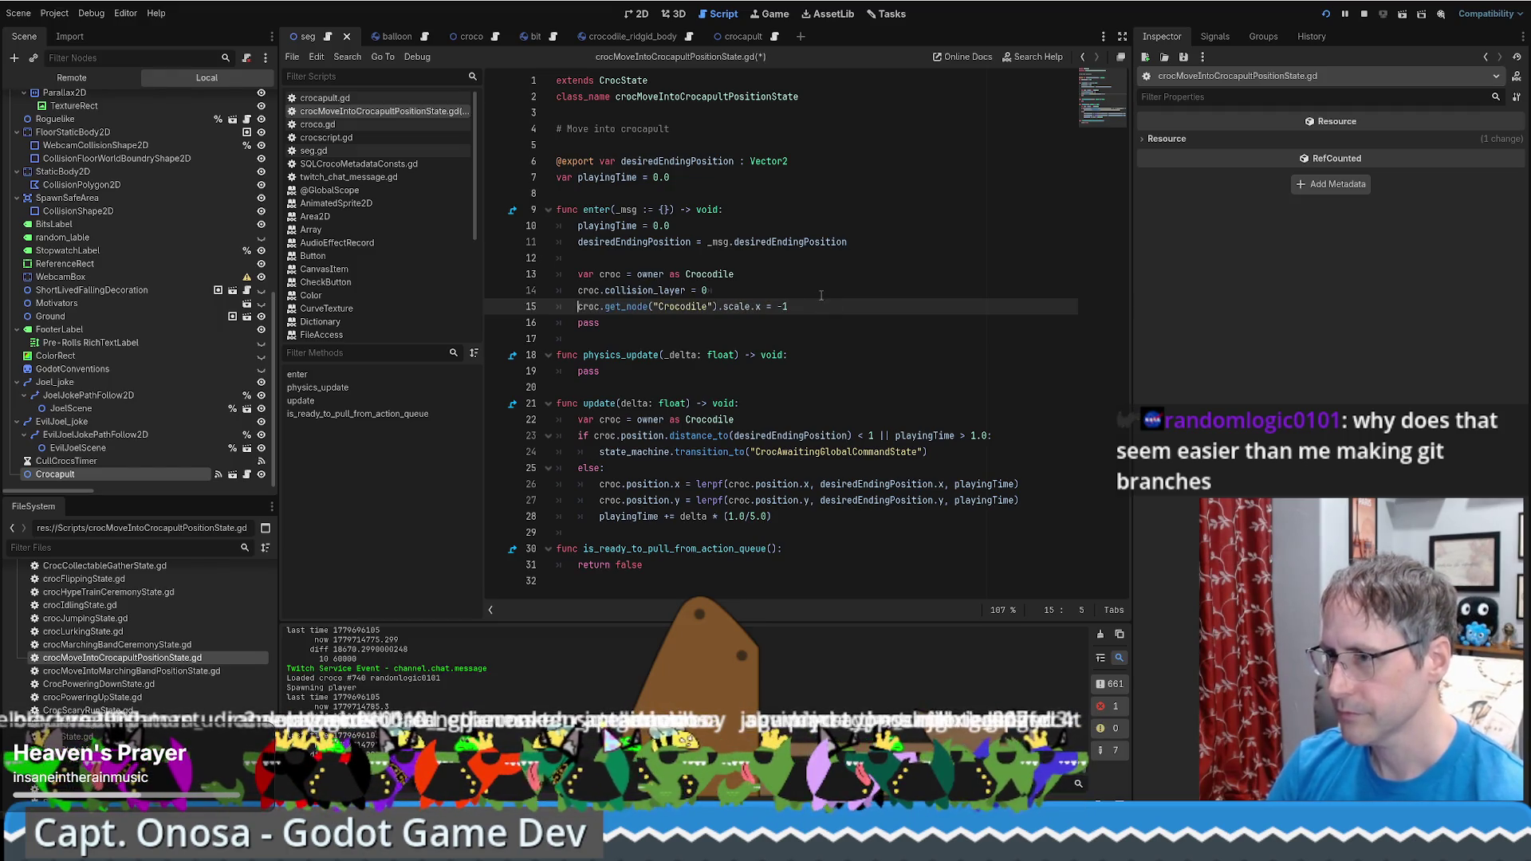
key("ctrl+k")
left_click(821, 294)
key("ctrl+s")
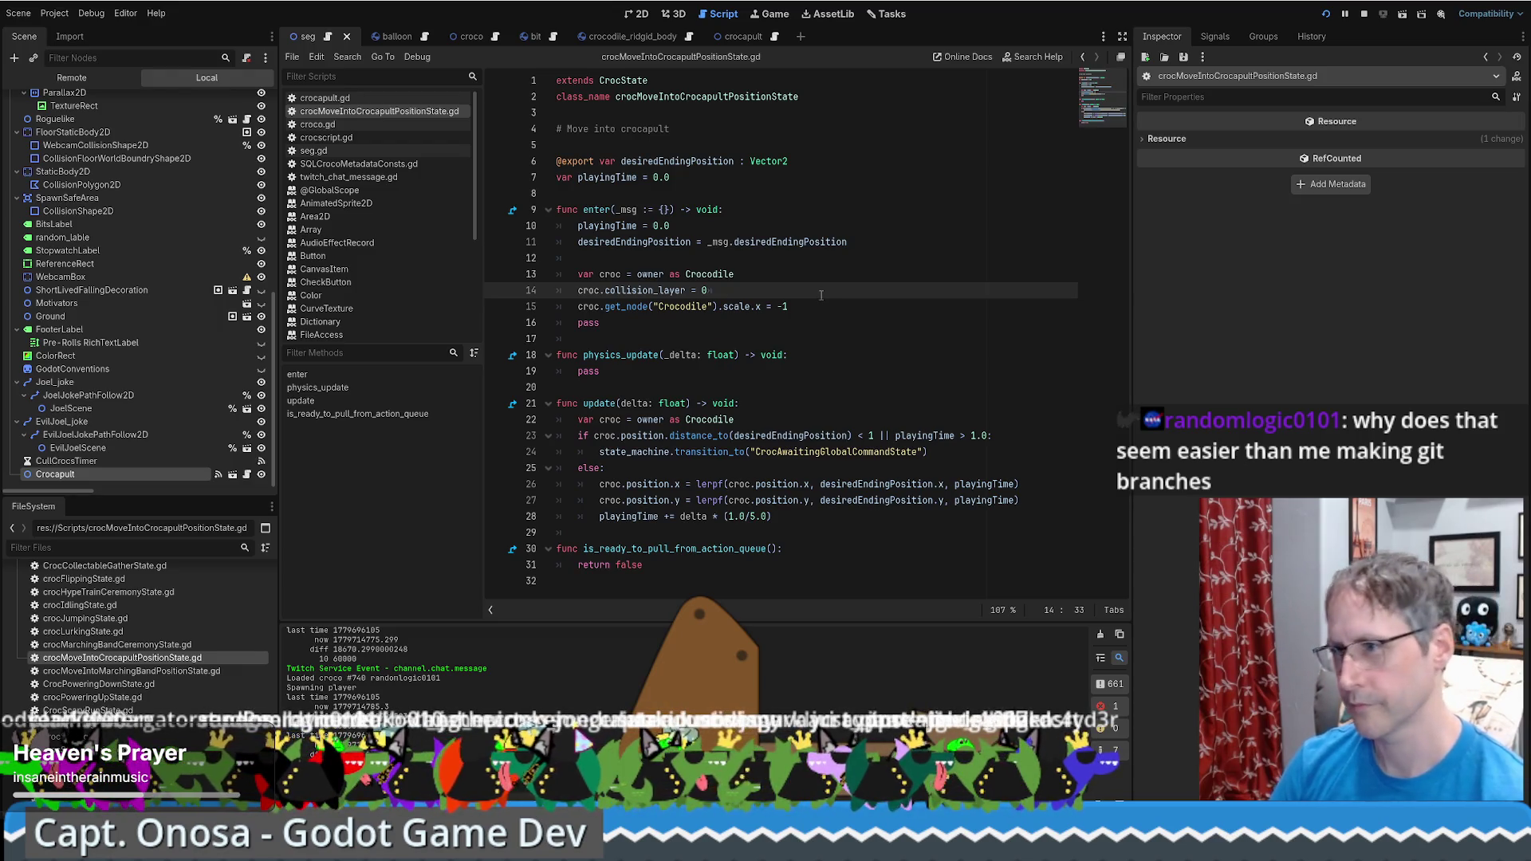
Review update()'s arrival check, desiredEndingPosition uses and the CrocAwaitingGlobalCommandState transition
left_click(764, 337)
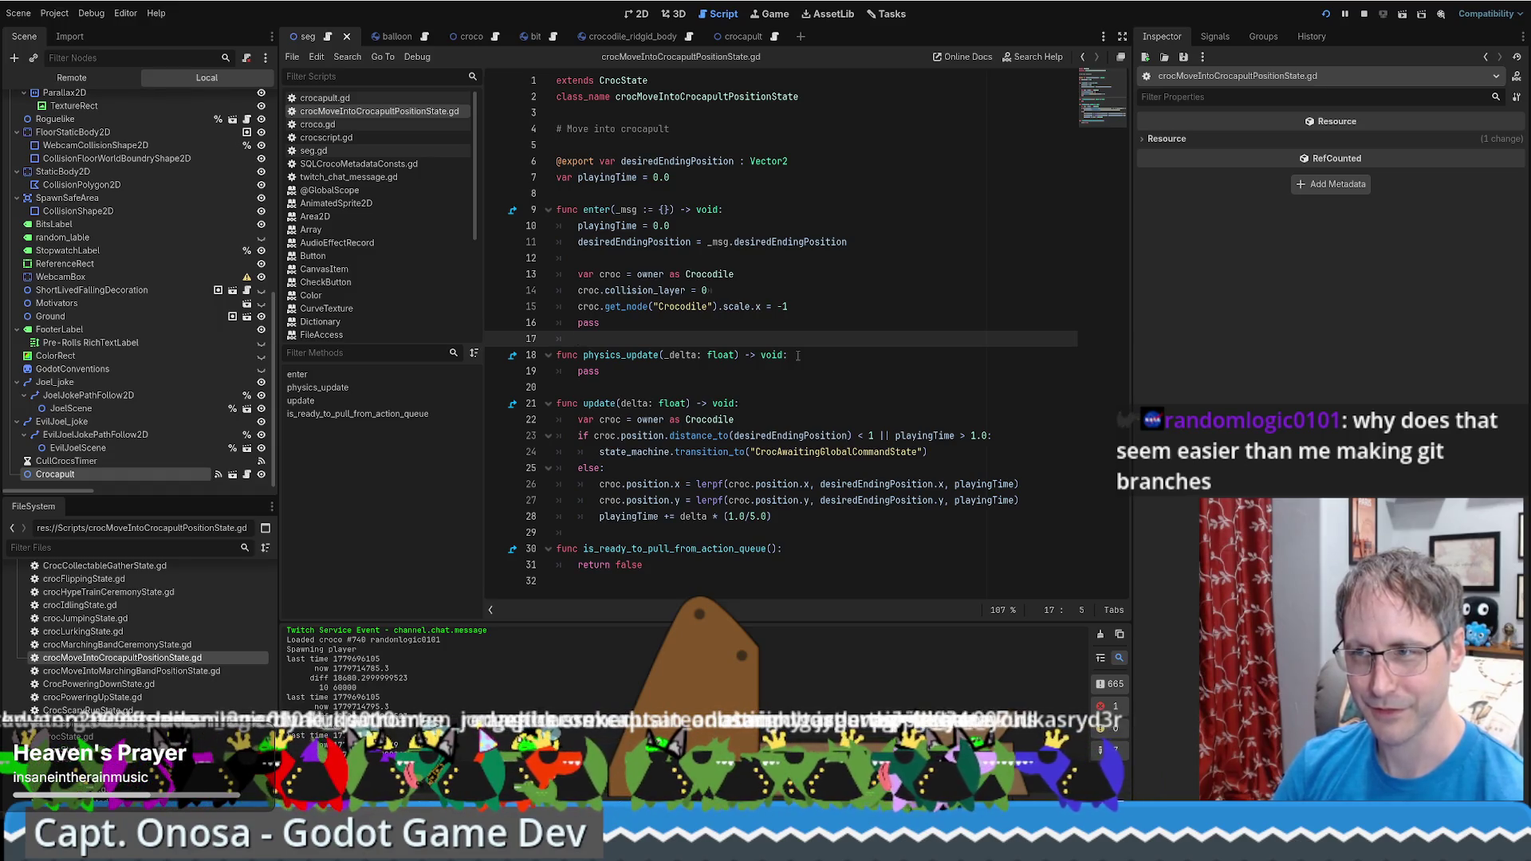
left_click(755, 384)
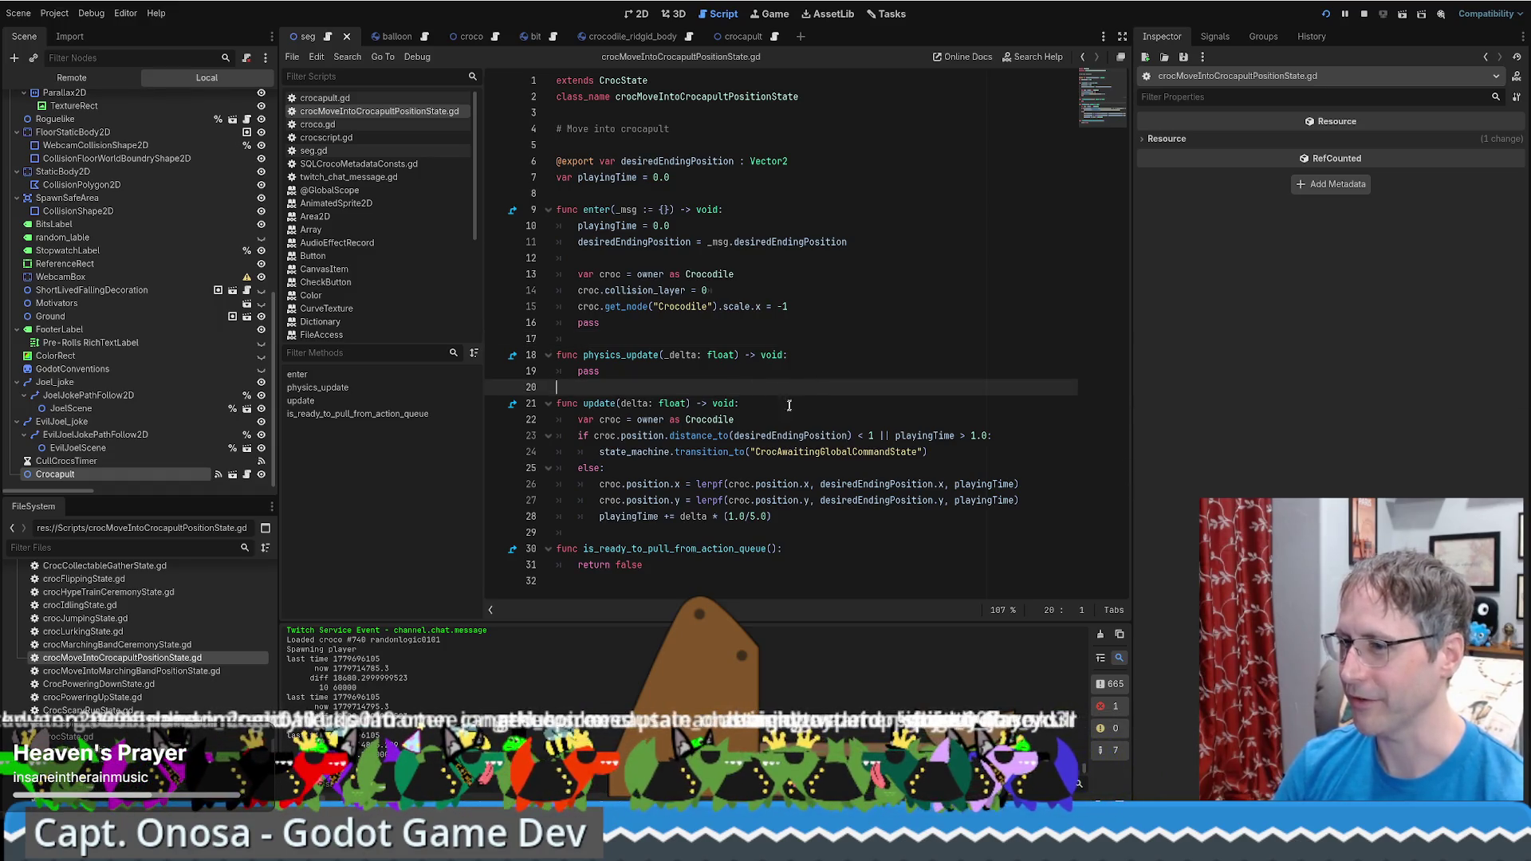
left_click(857, 519)
left_click(718, 533)
left_click_drag(637, 419, 752, 447)
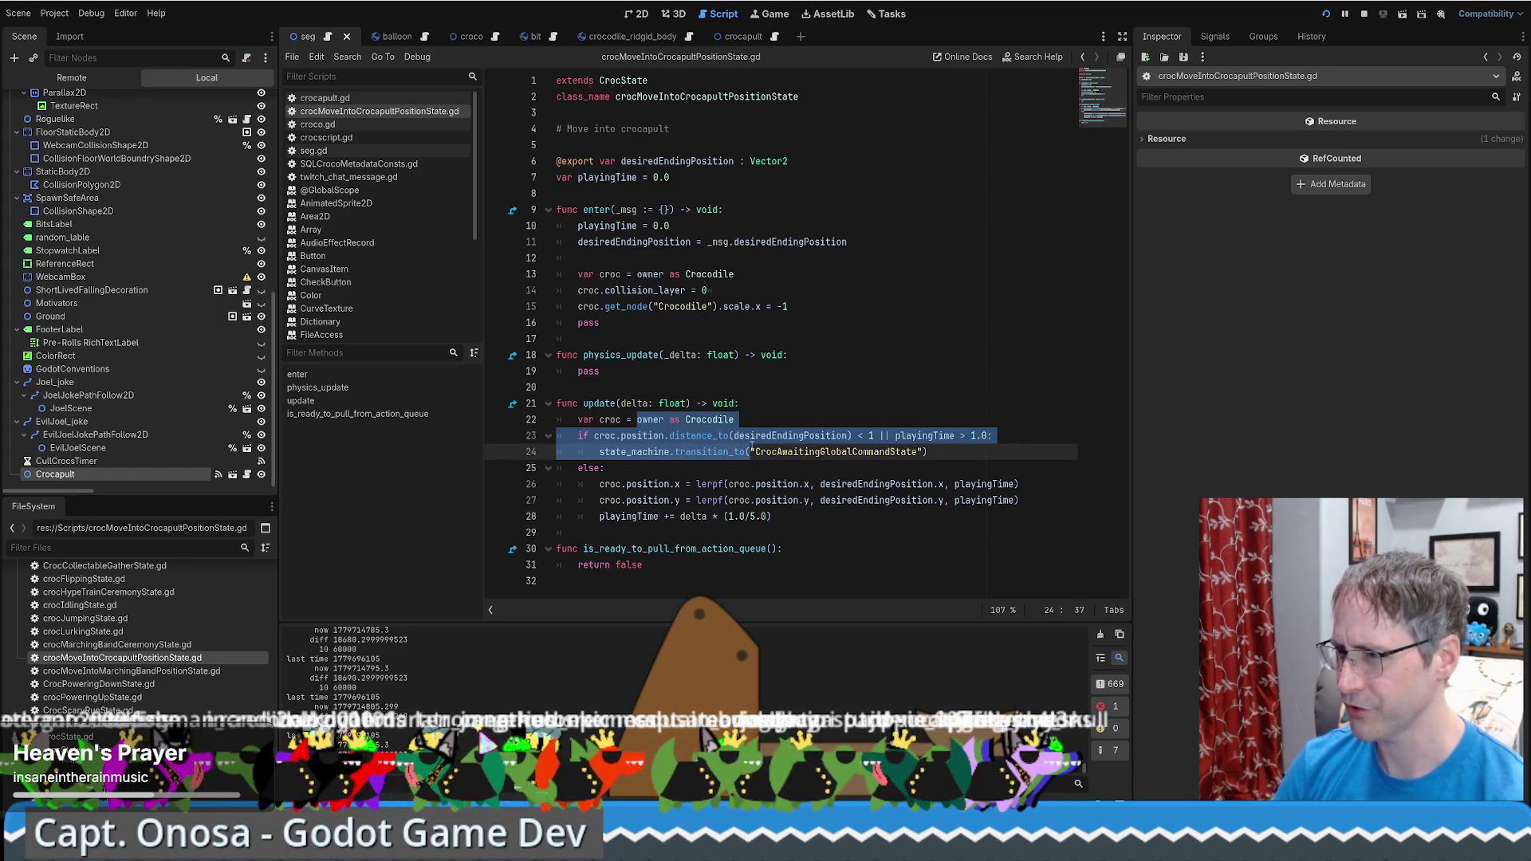
left_click(796, 418)
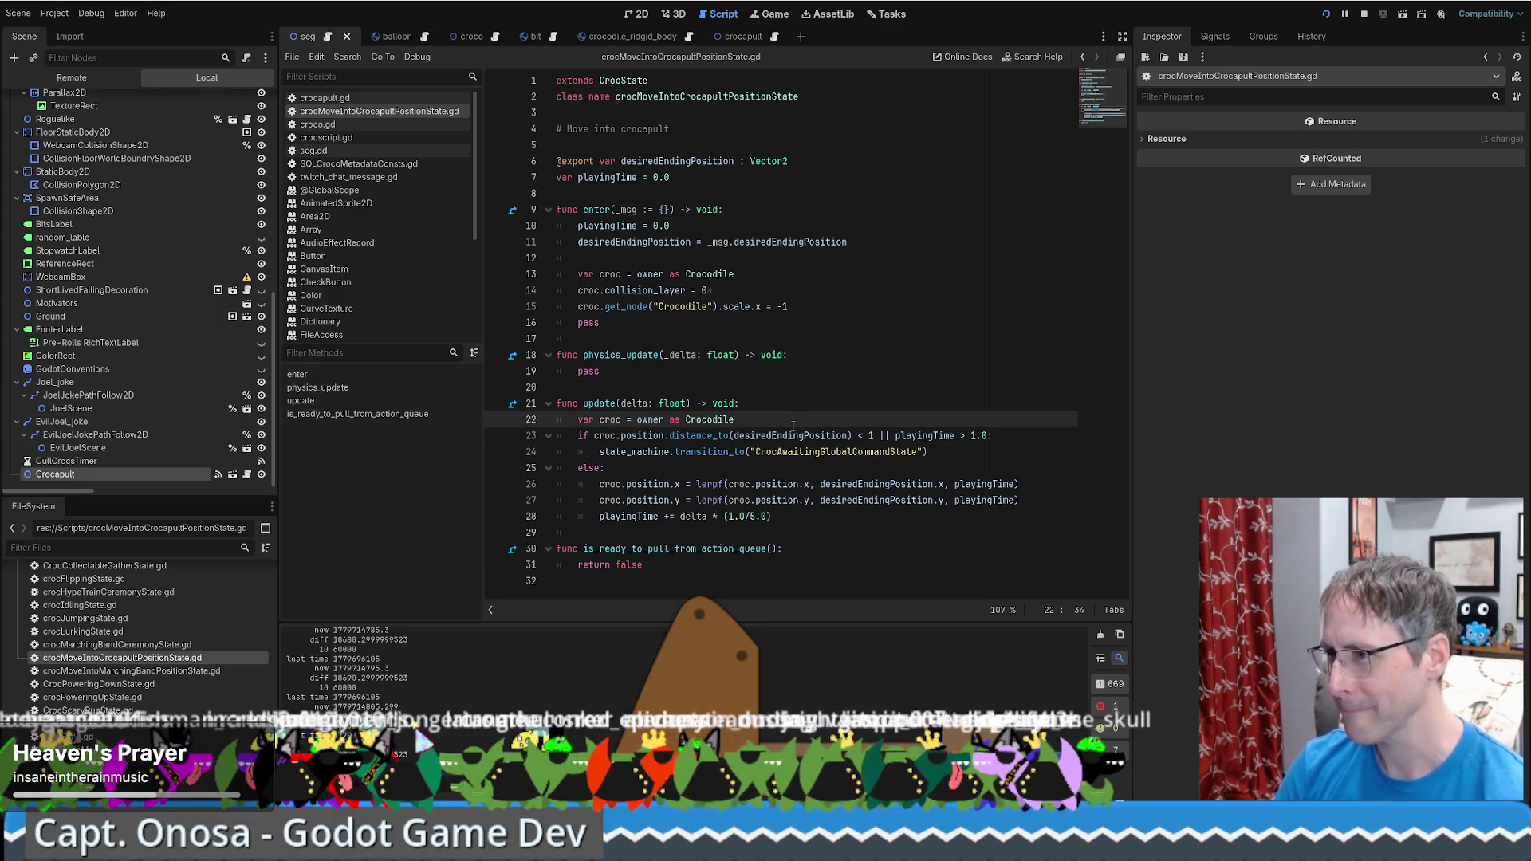
double_click(792, 436)
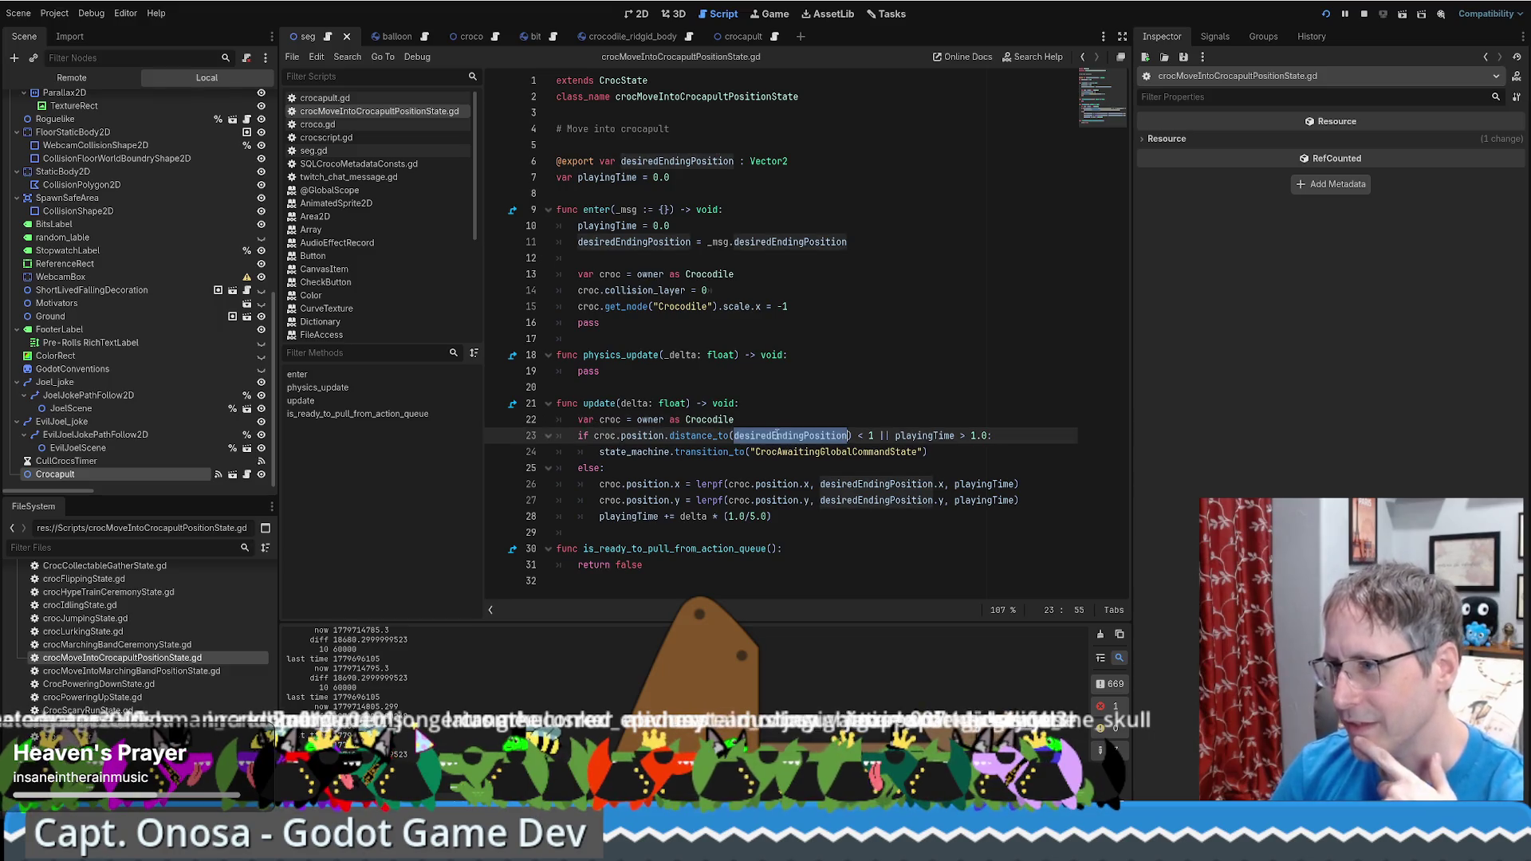
double_click(826, 452)
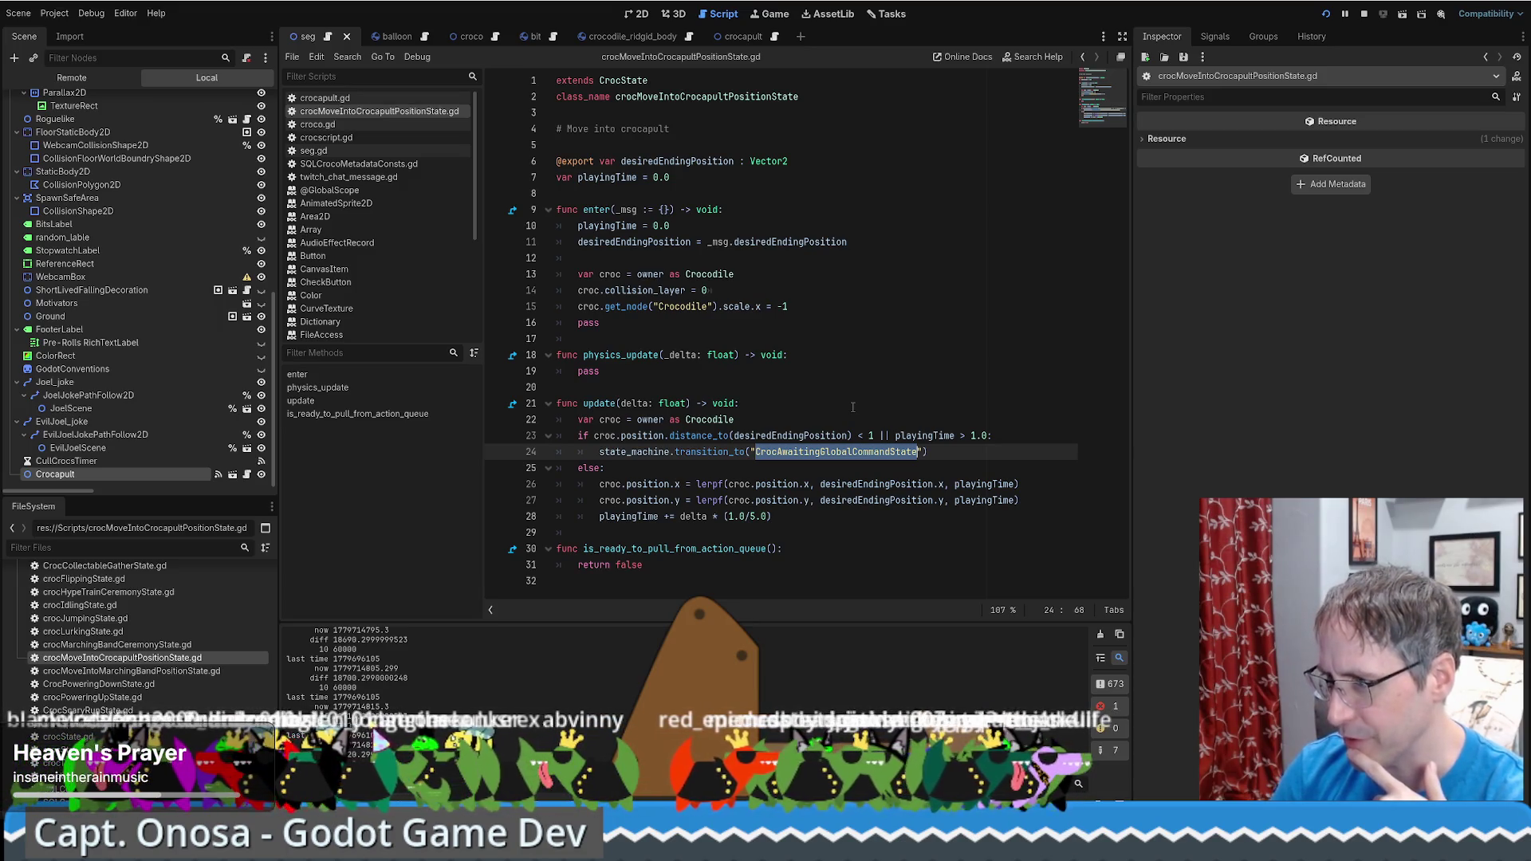
Open the documentation for the lerpf call on line 26
left_click(699, 484)
double_click(710, 484)
left_click(715, 484)
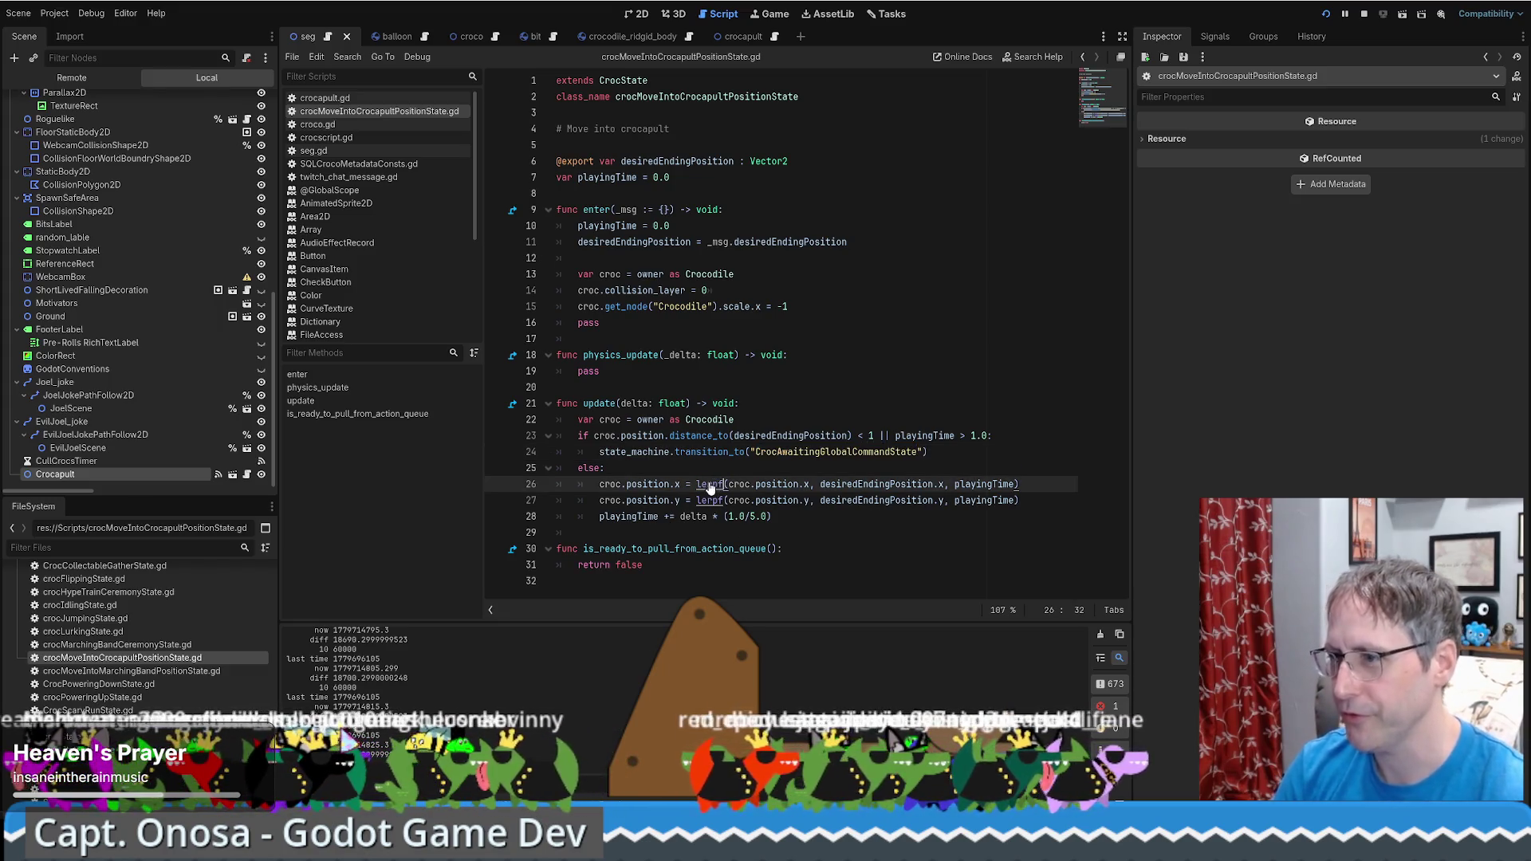
left_click(715, 484, "ctrl")
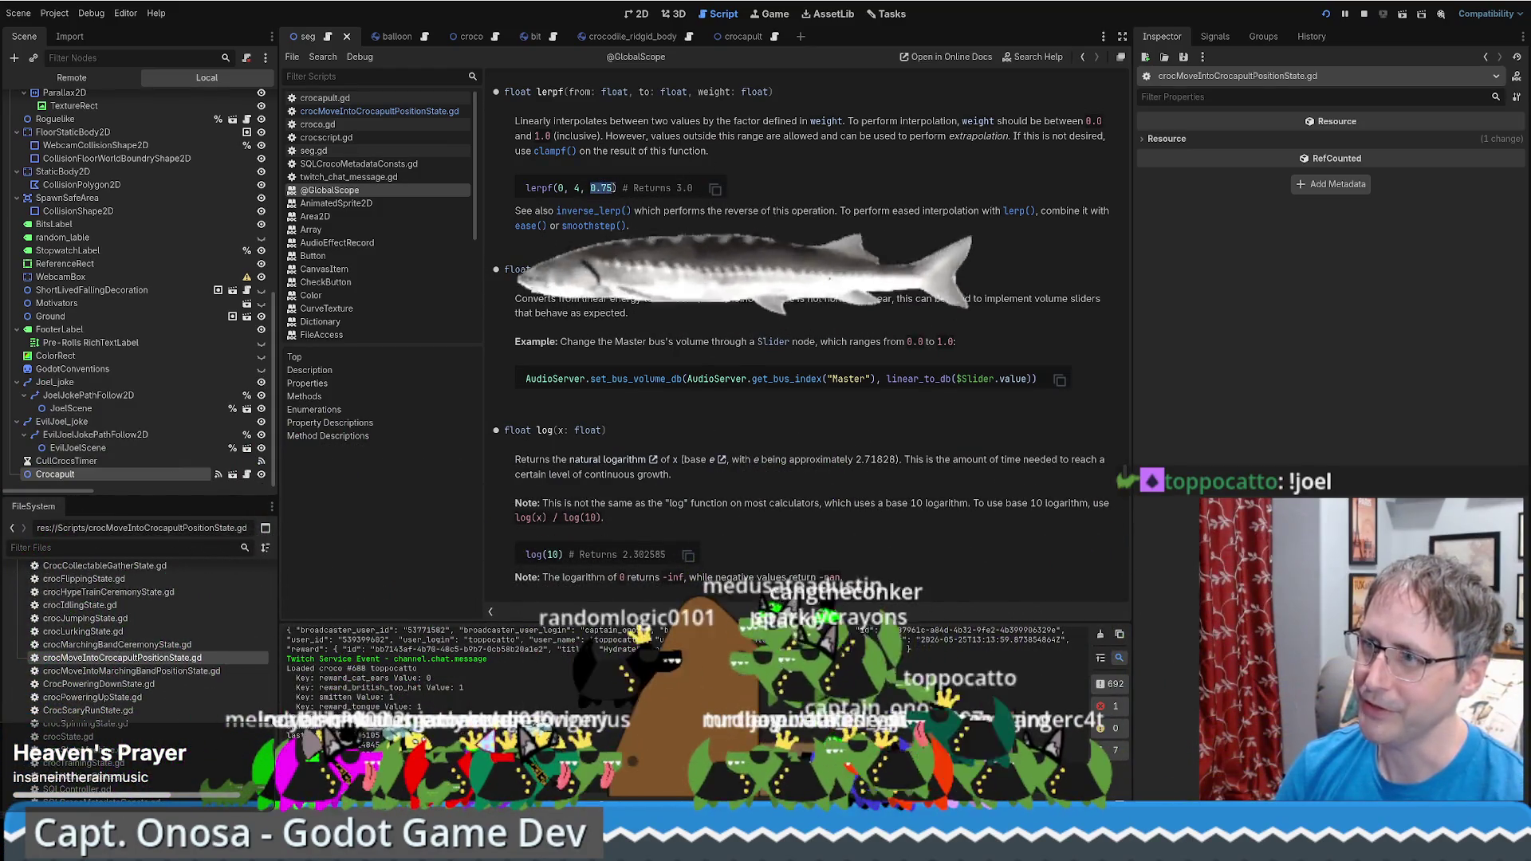
Check the lerpf help example's 0.75 weight and 3.0 result, then return to the script
mouse_move(592, 189)
left_mouse_down()
mouse_move(611, 192)
mouse_move(581, 189)
left_mouse_up()
double_click(603, 188)
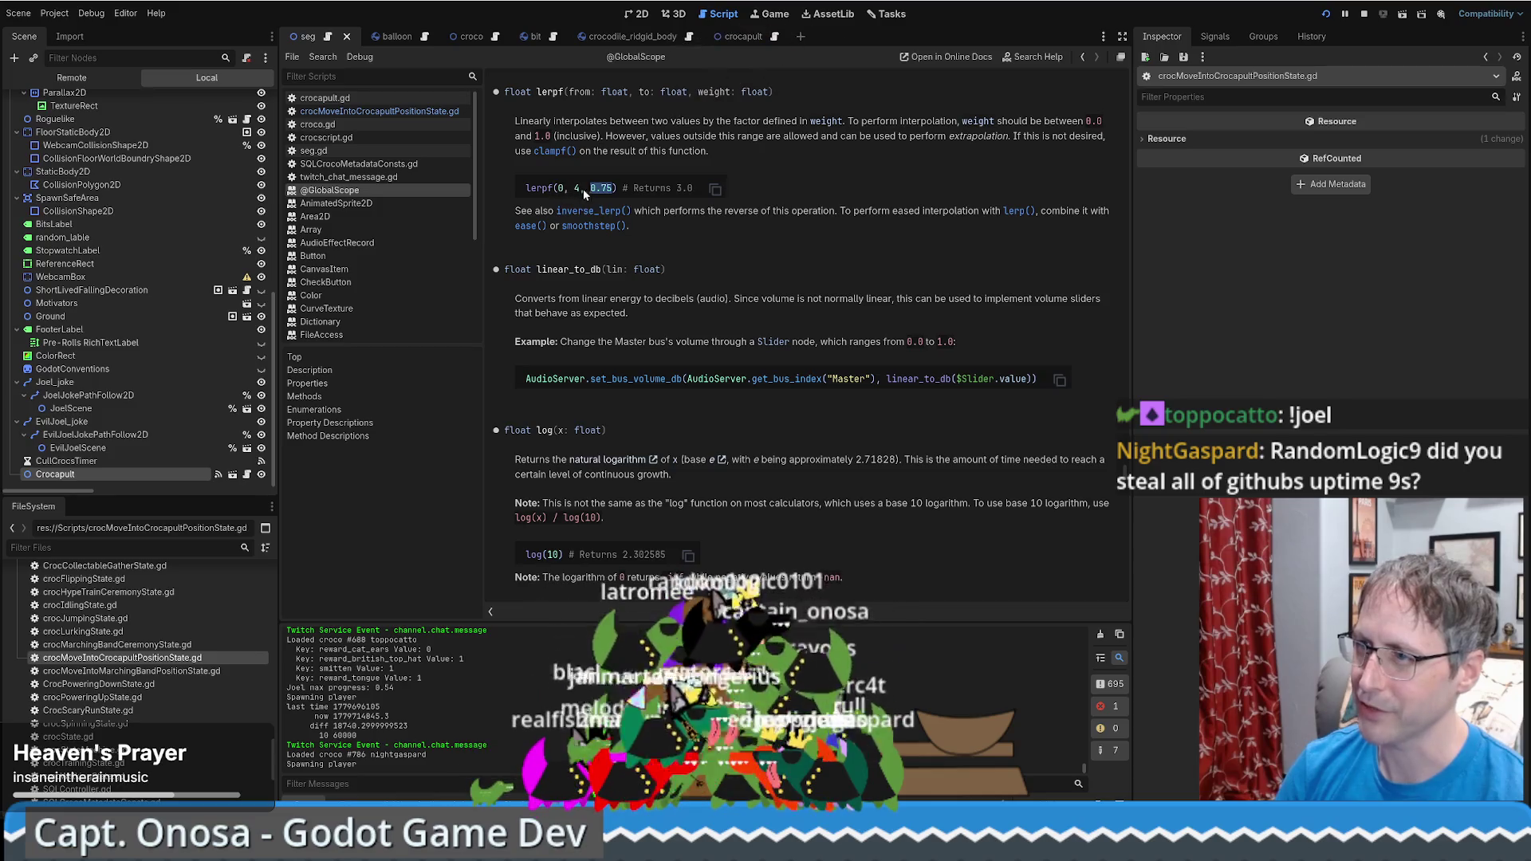
double_click(697, 188)
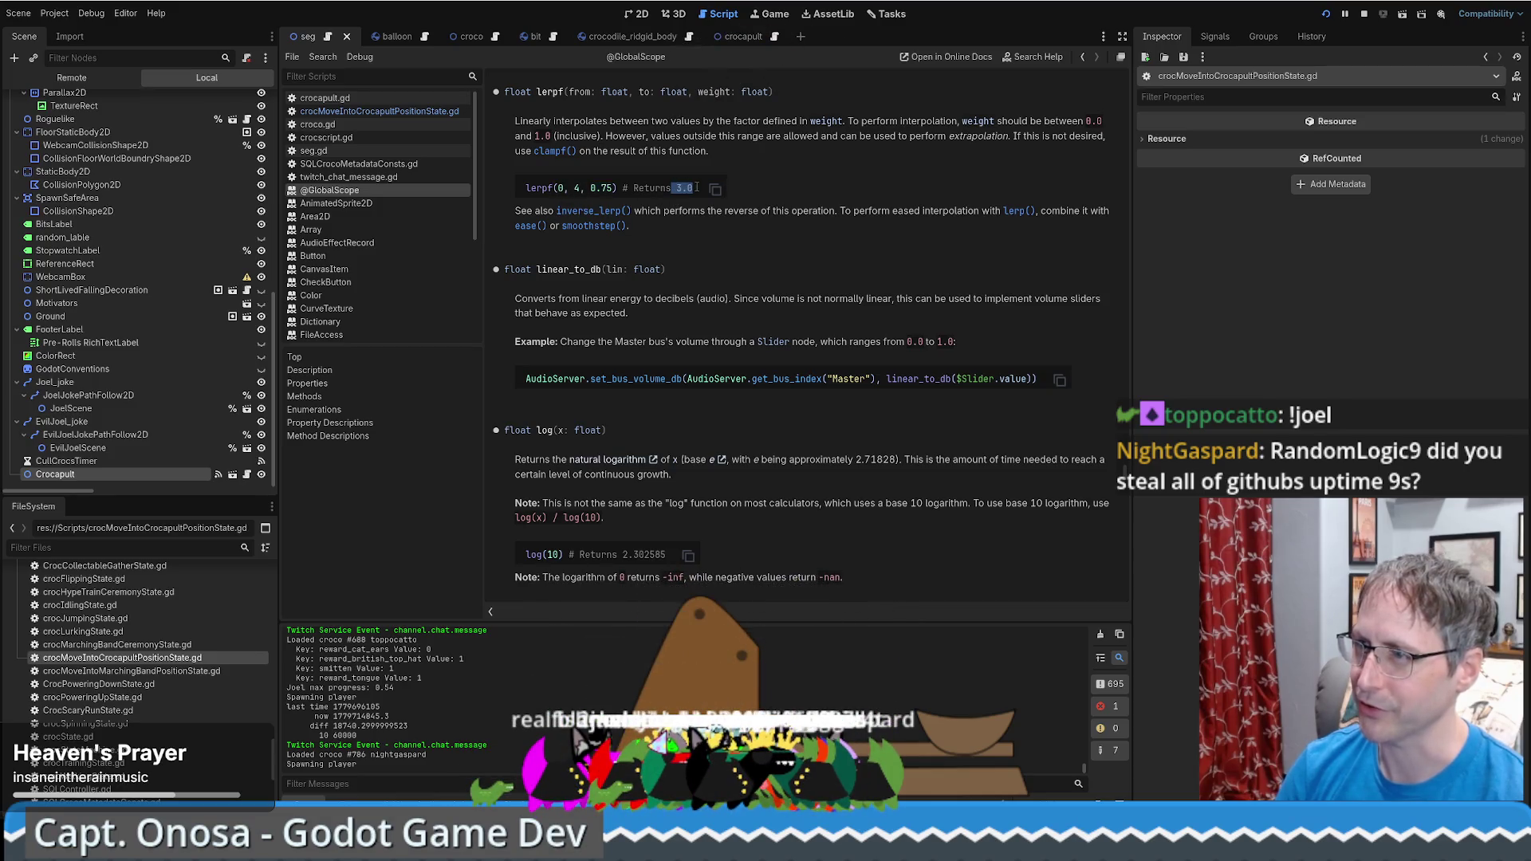
left_click(743, 155)
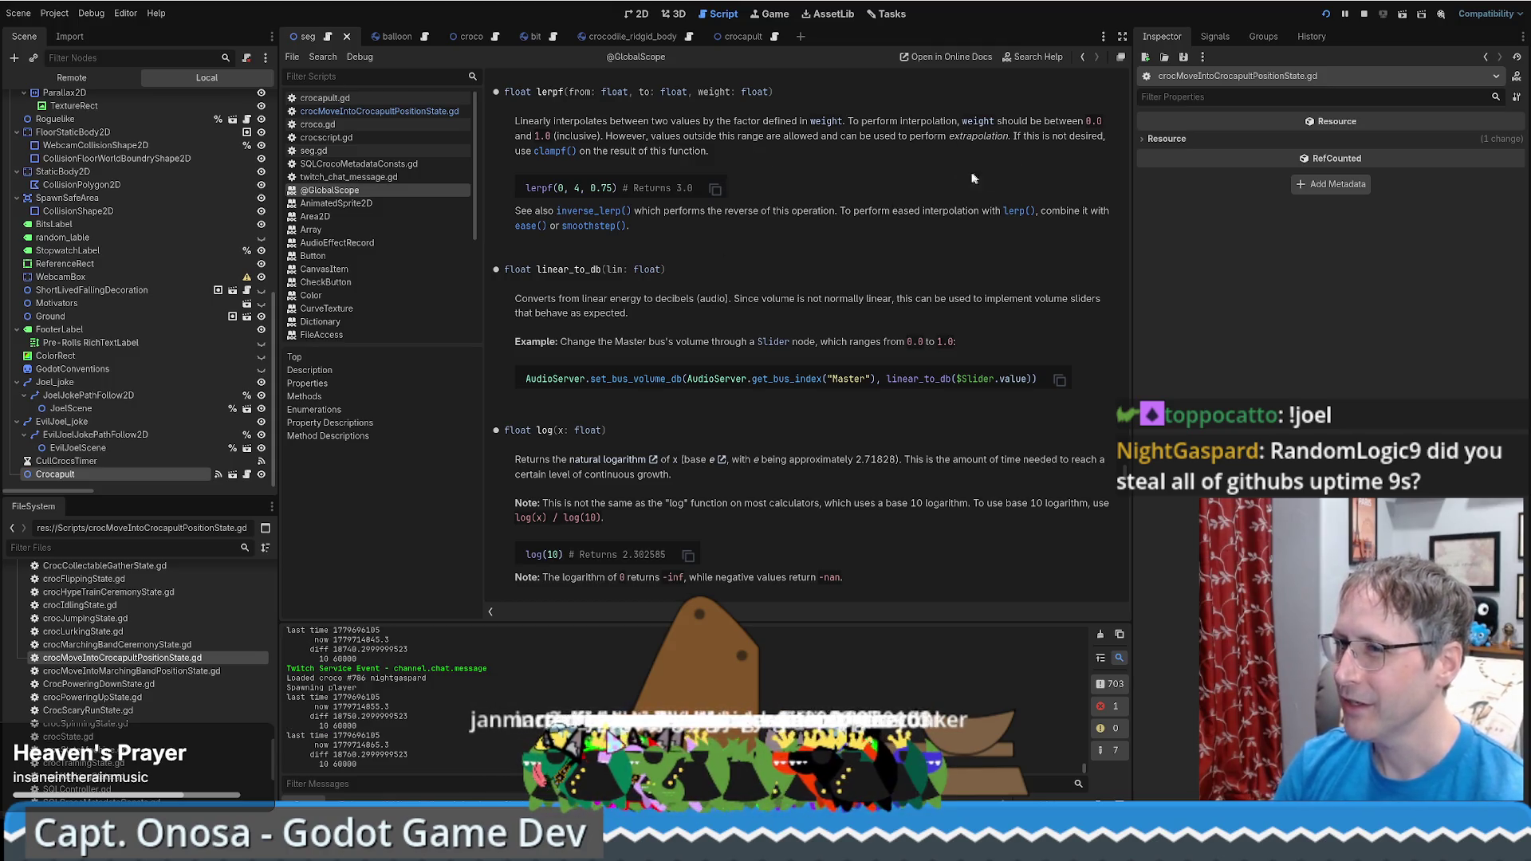
key("alt+Left")
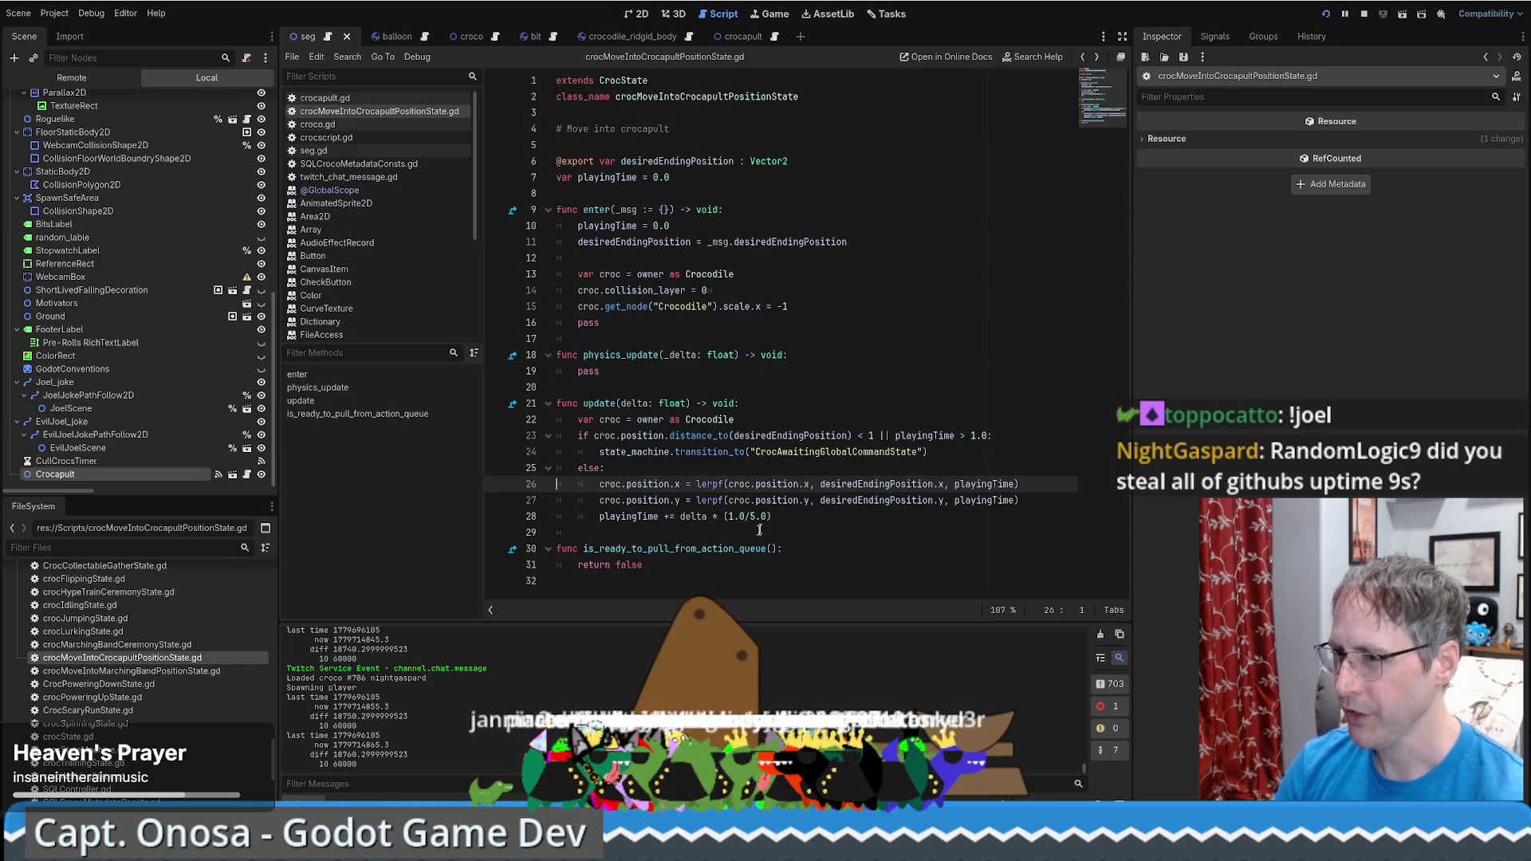
left_click_drag(643, 484, 973, 484)
left_click_drag(648, 500, 934, 501)
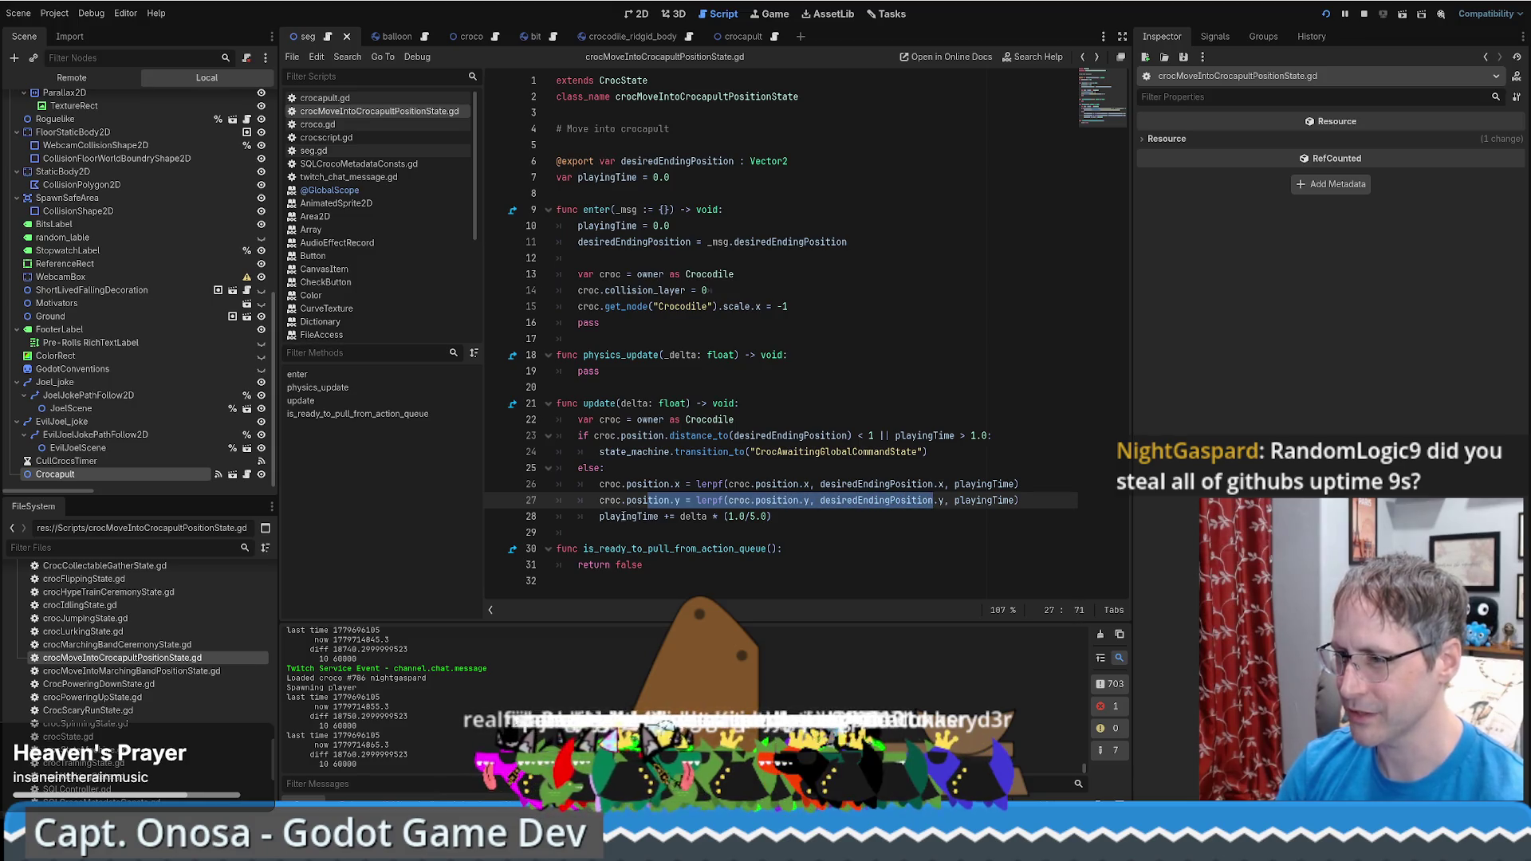
left_click_drag(621, 517, 778, 516)
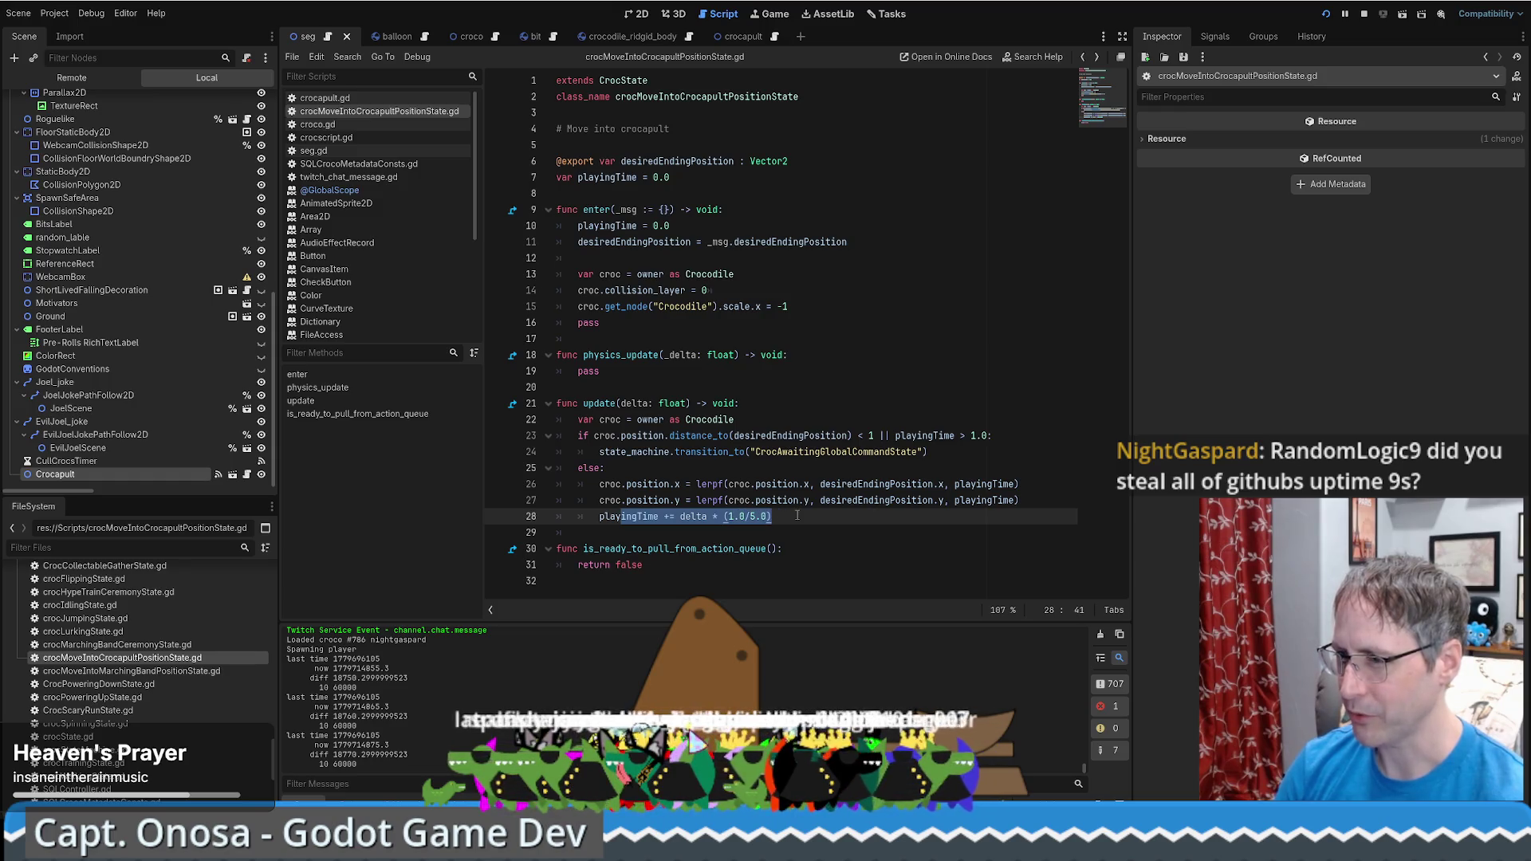
left_click(836, 400)
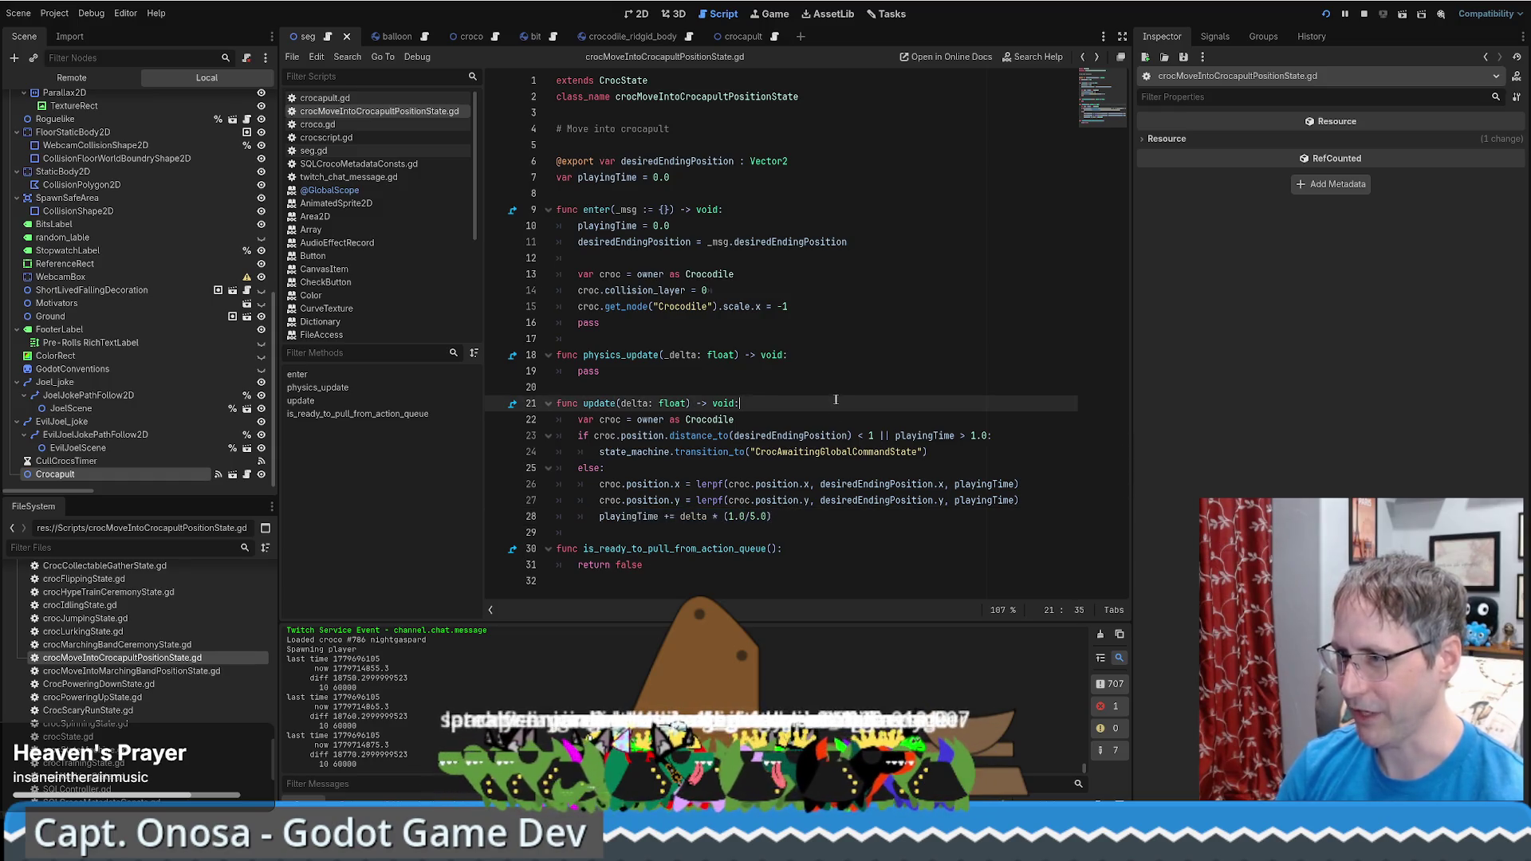
left_click(787, 357)
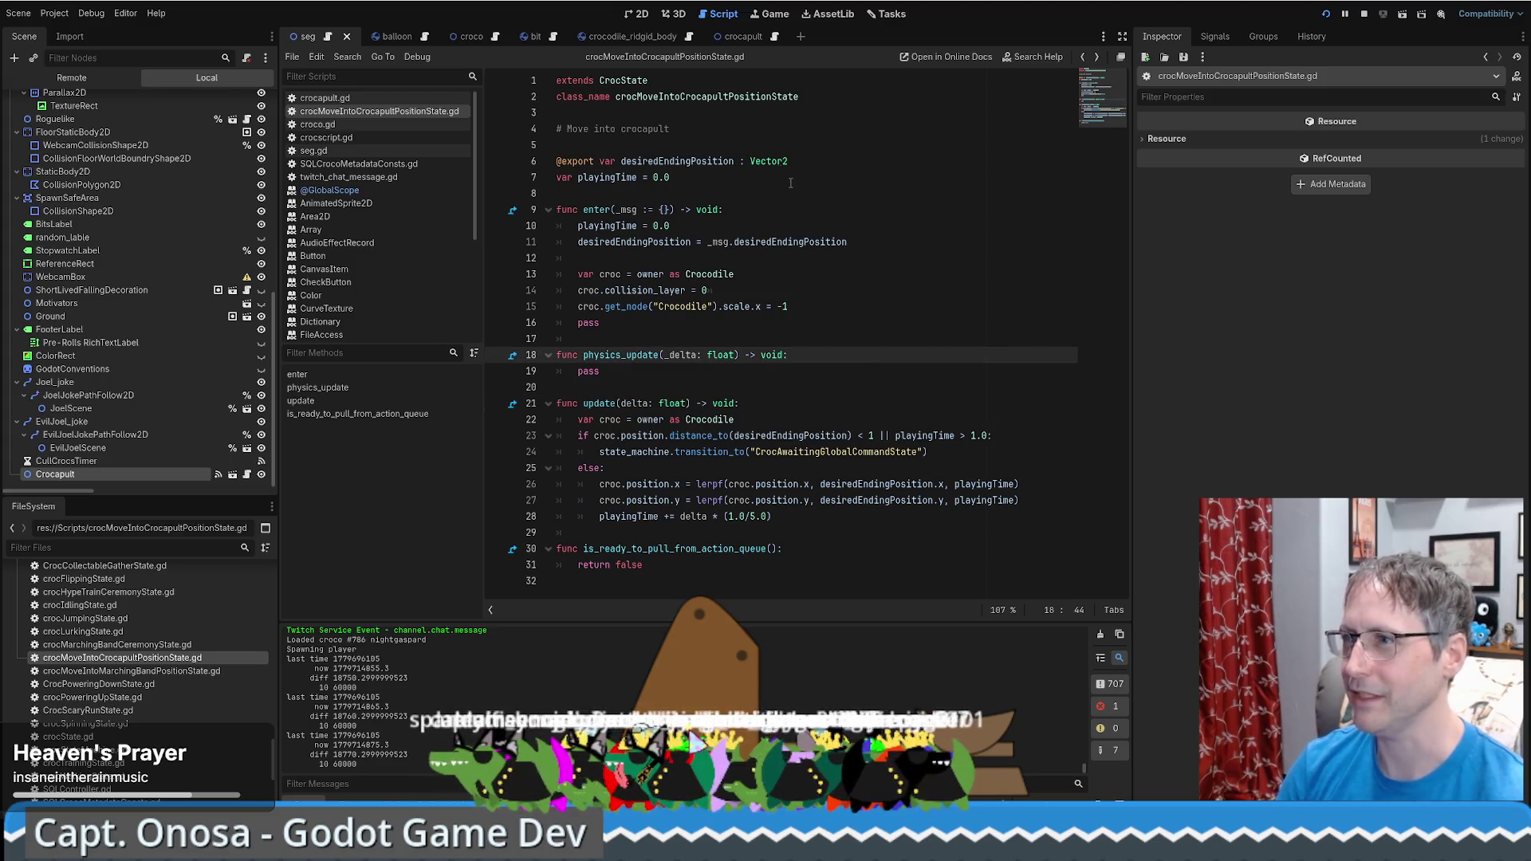
left_click(761, 115)
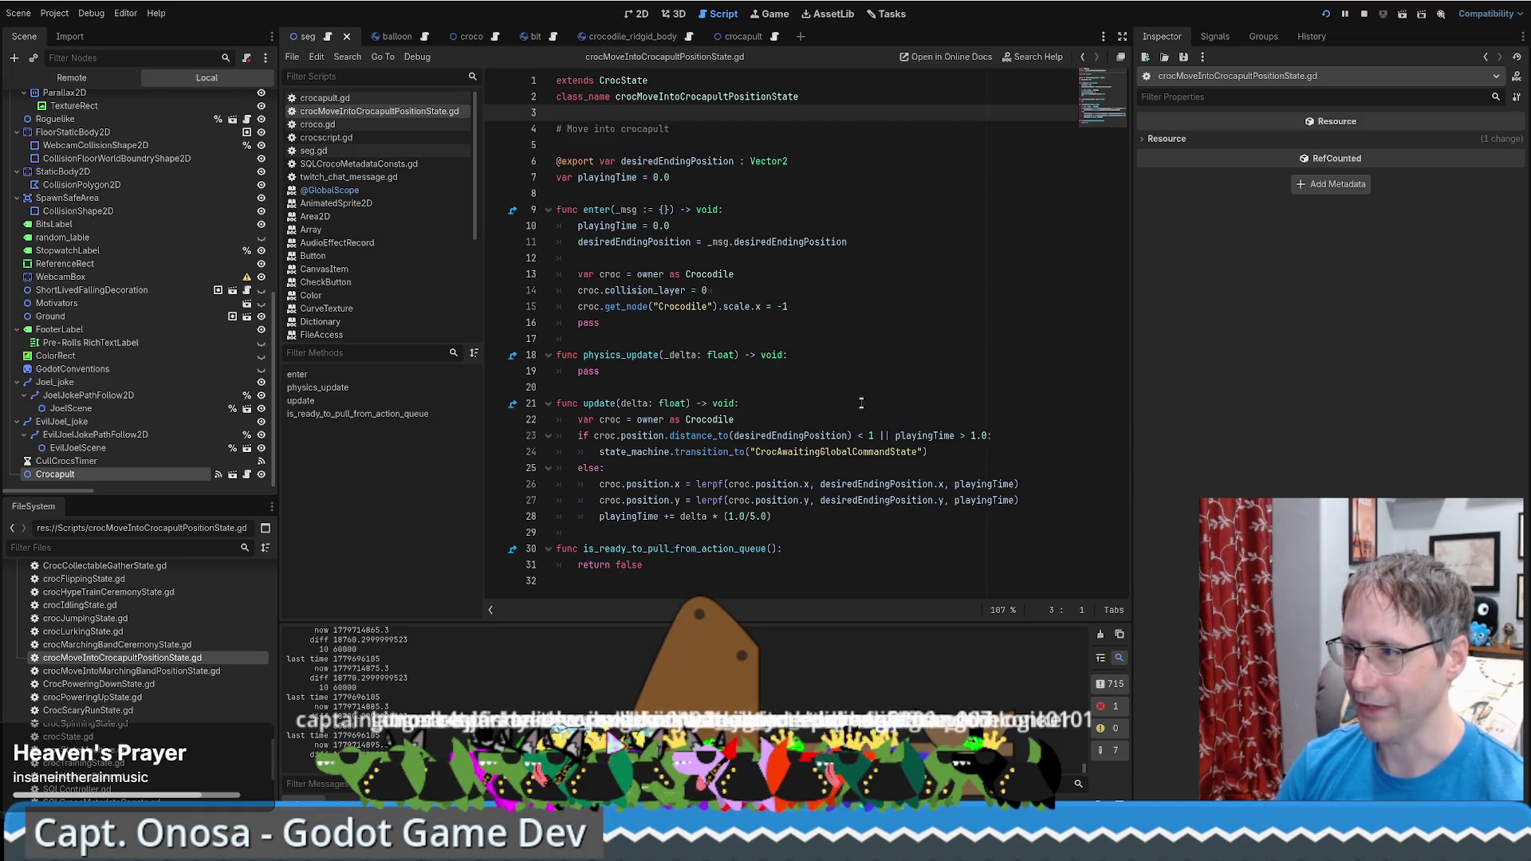
double_click(799, 452)
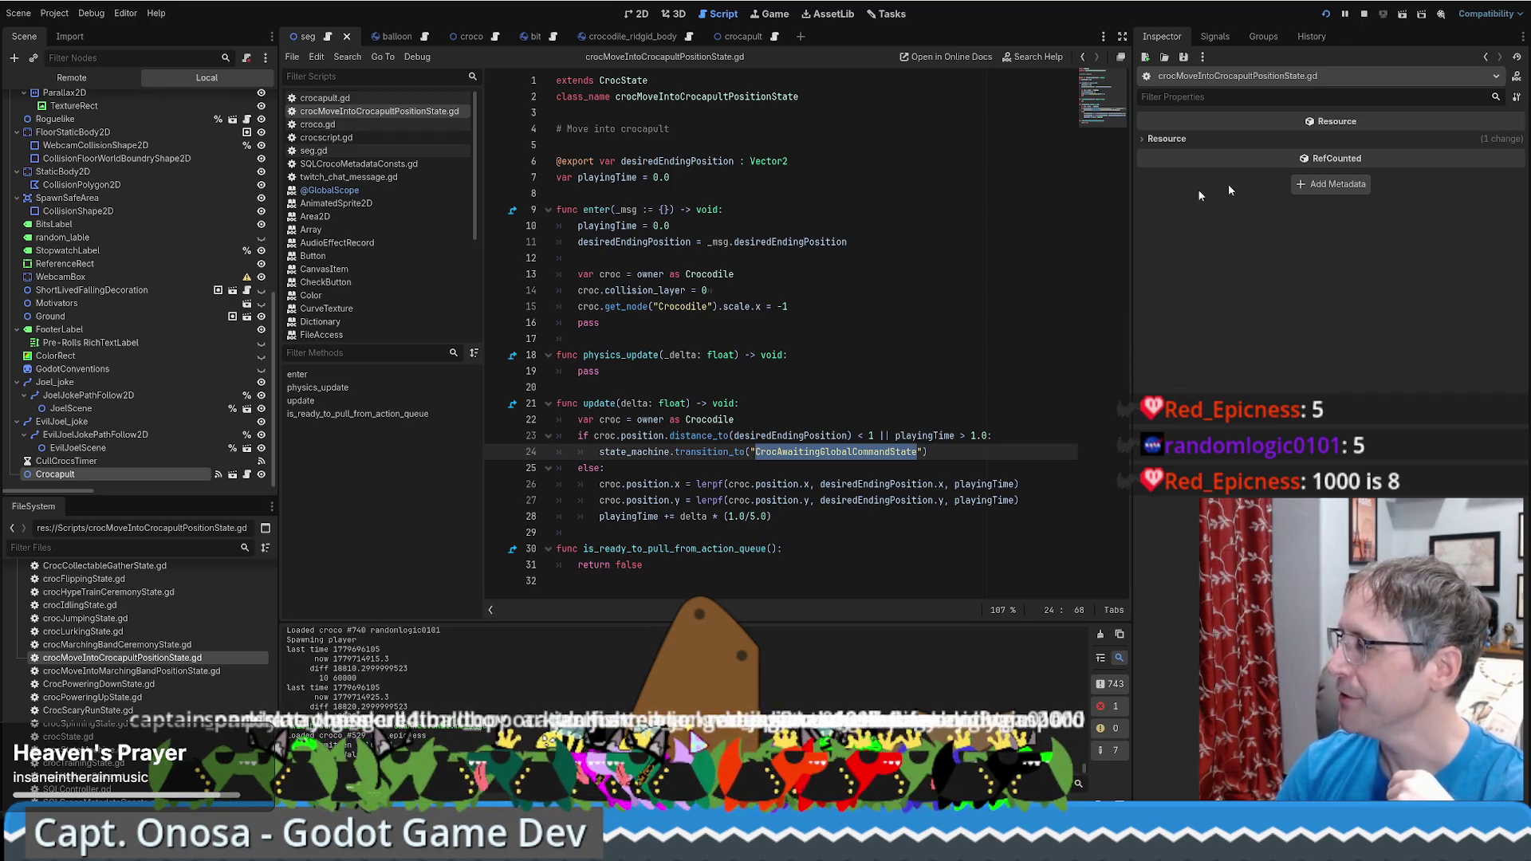
left_click(317, 387)
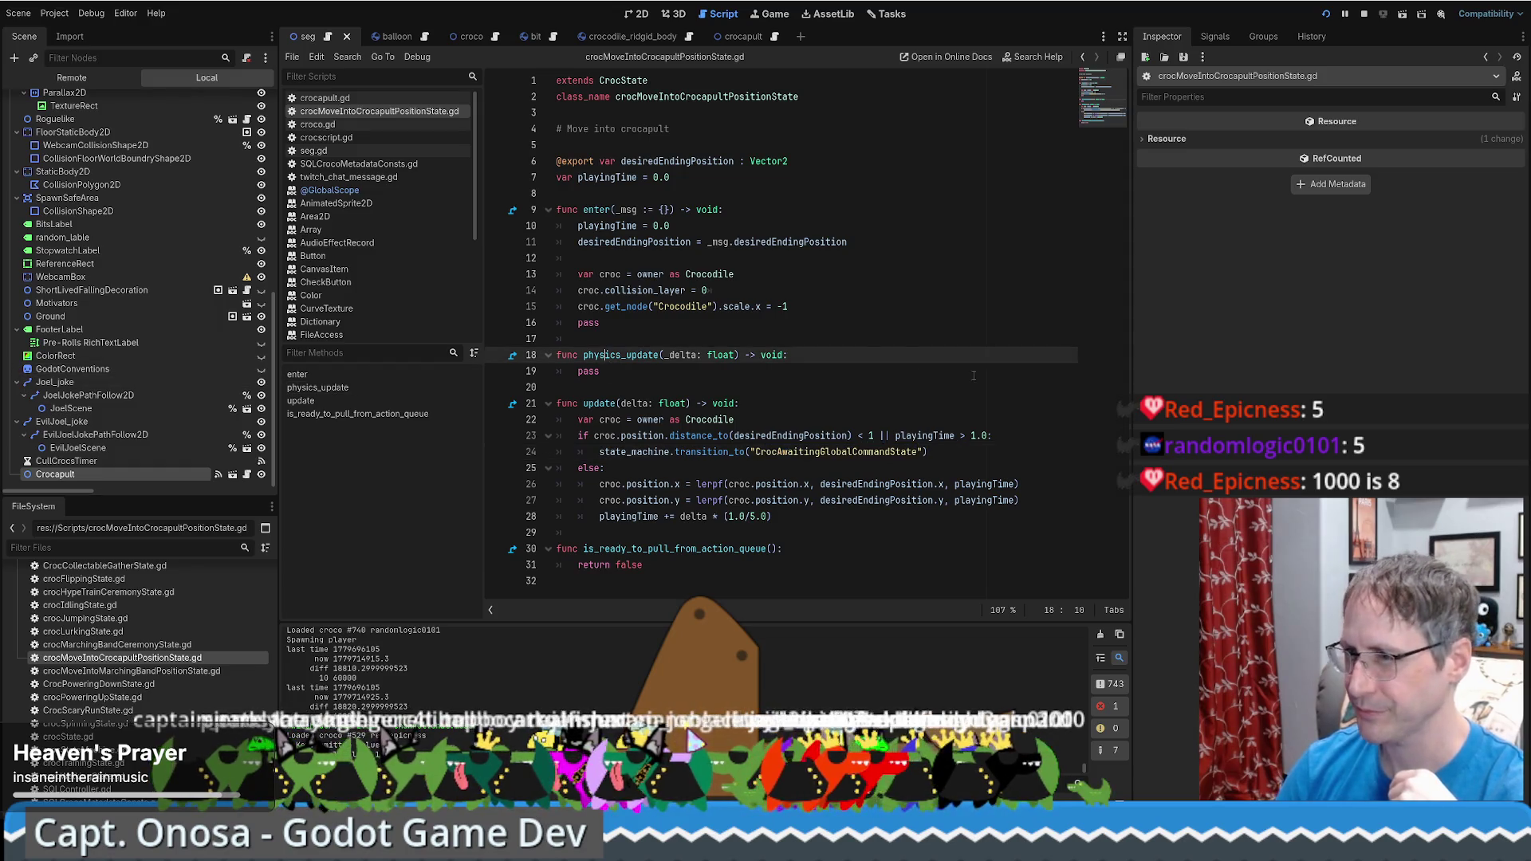
key("Down")
left_click(894, 336)
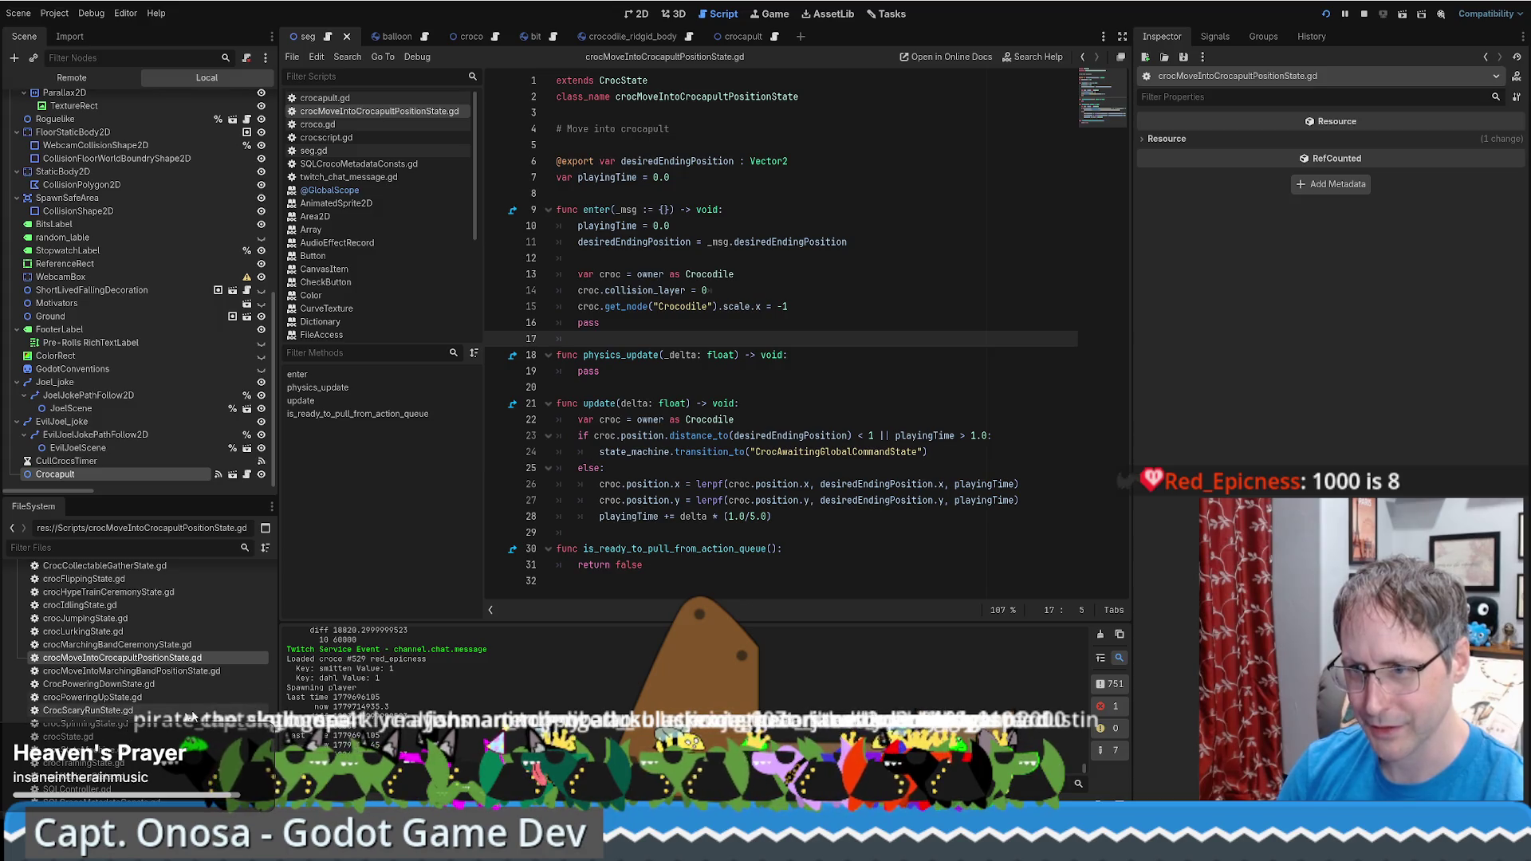
double_click(836, 452)
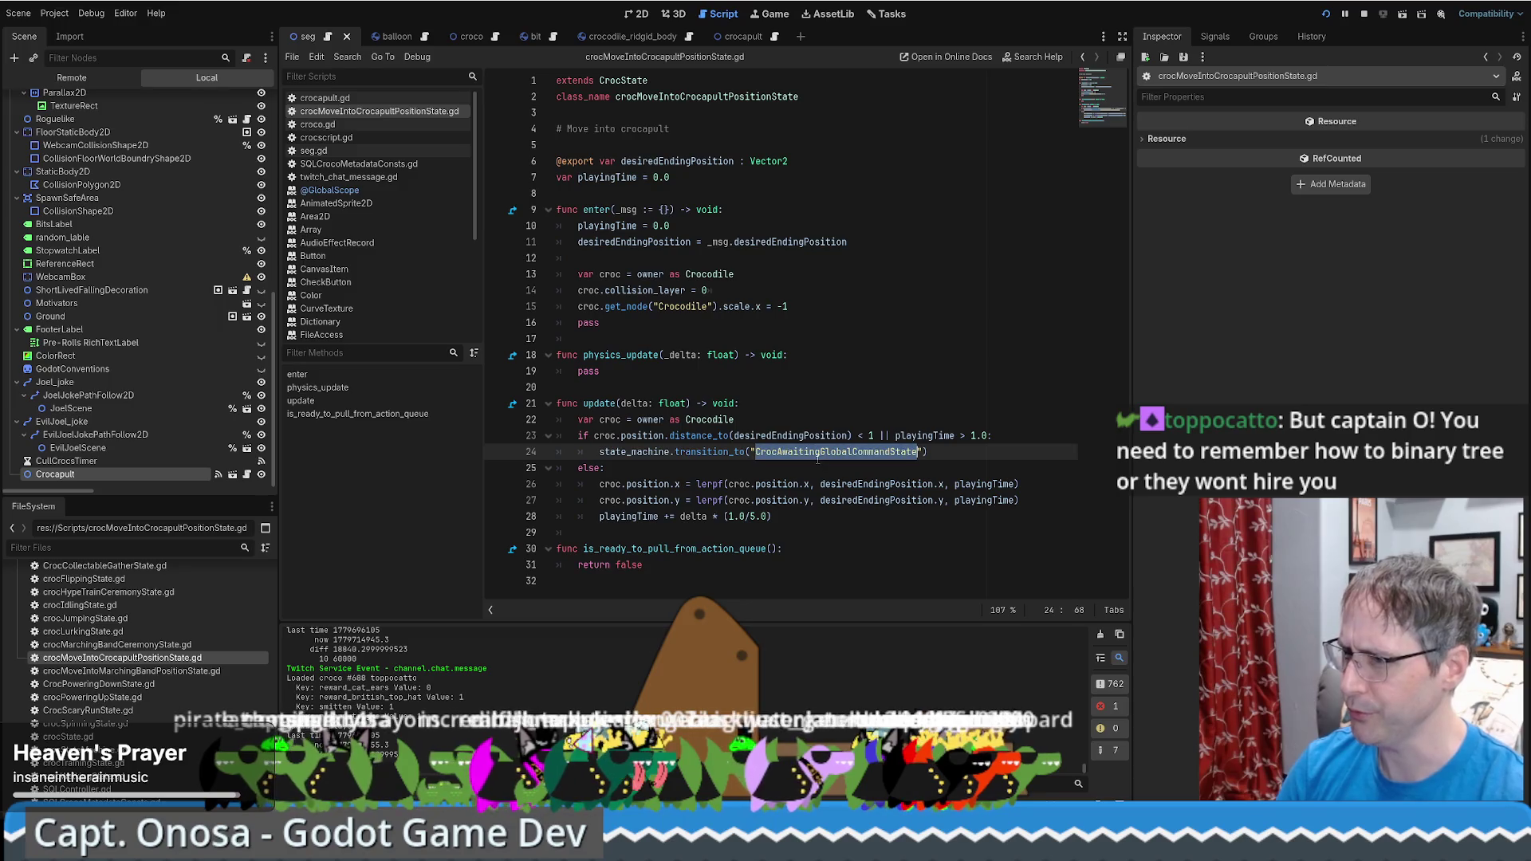
mouse_move(818, 459)
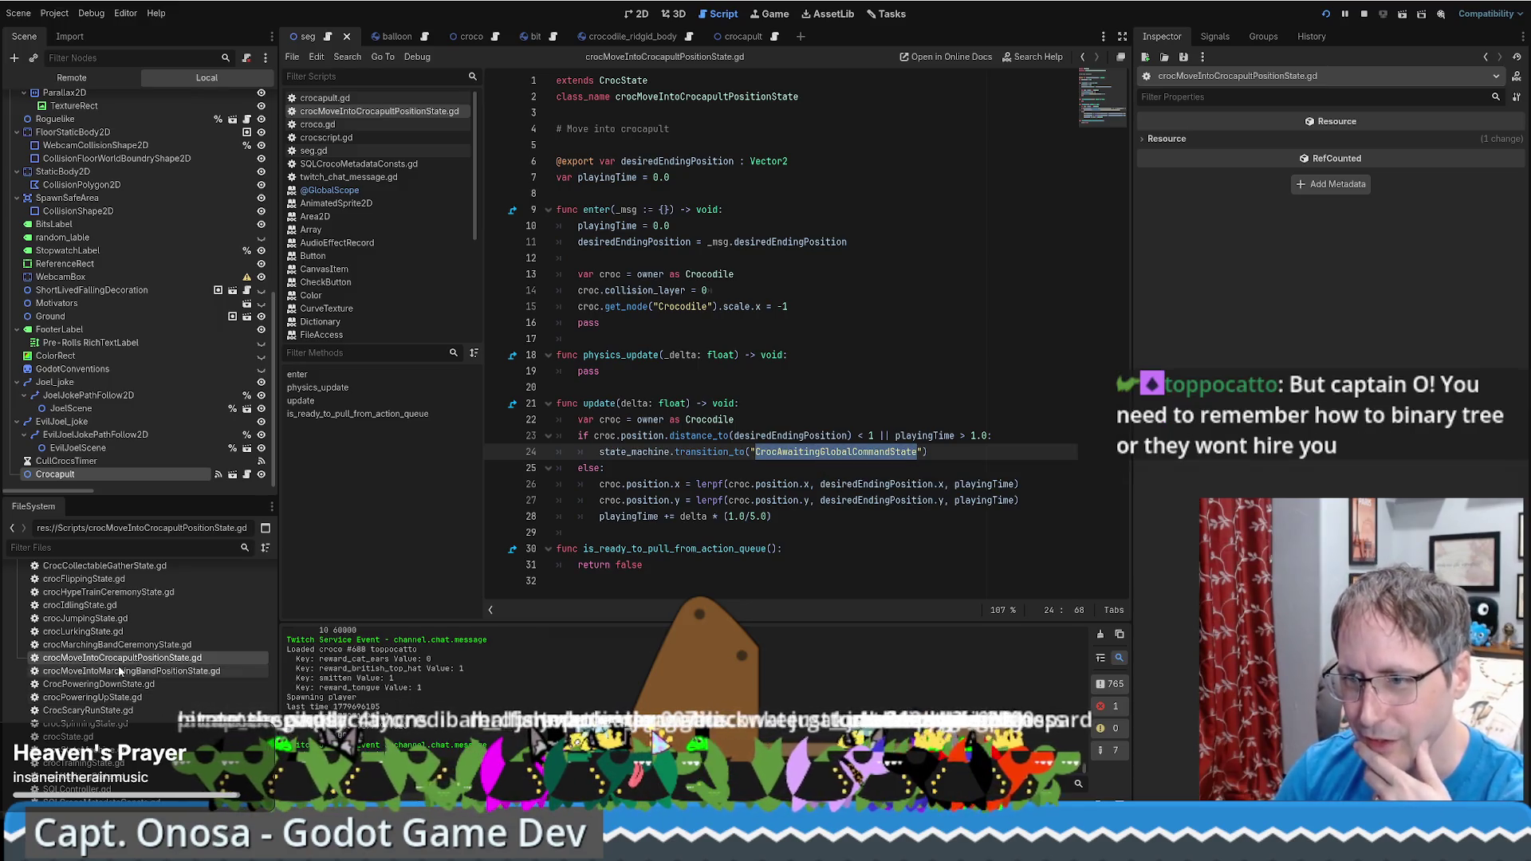
scroll(131, 702, "down", 1)
scroll(103, 654, "up", 2)
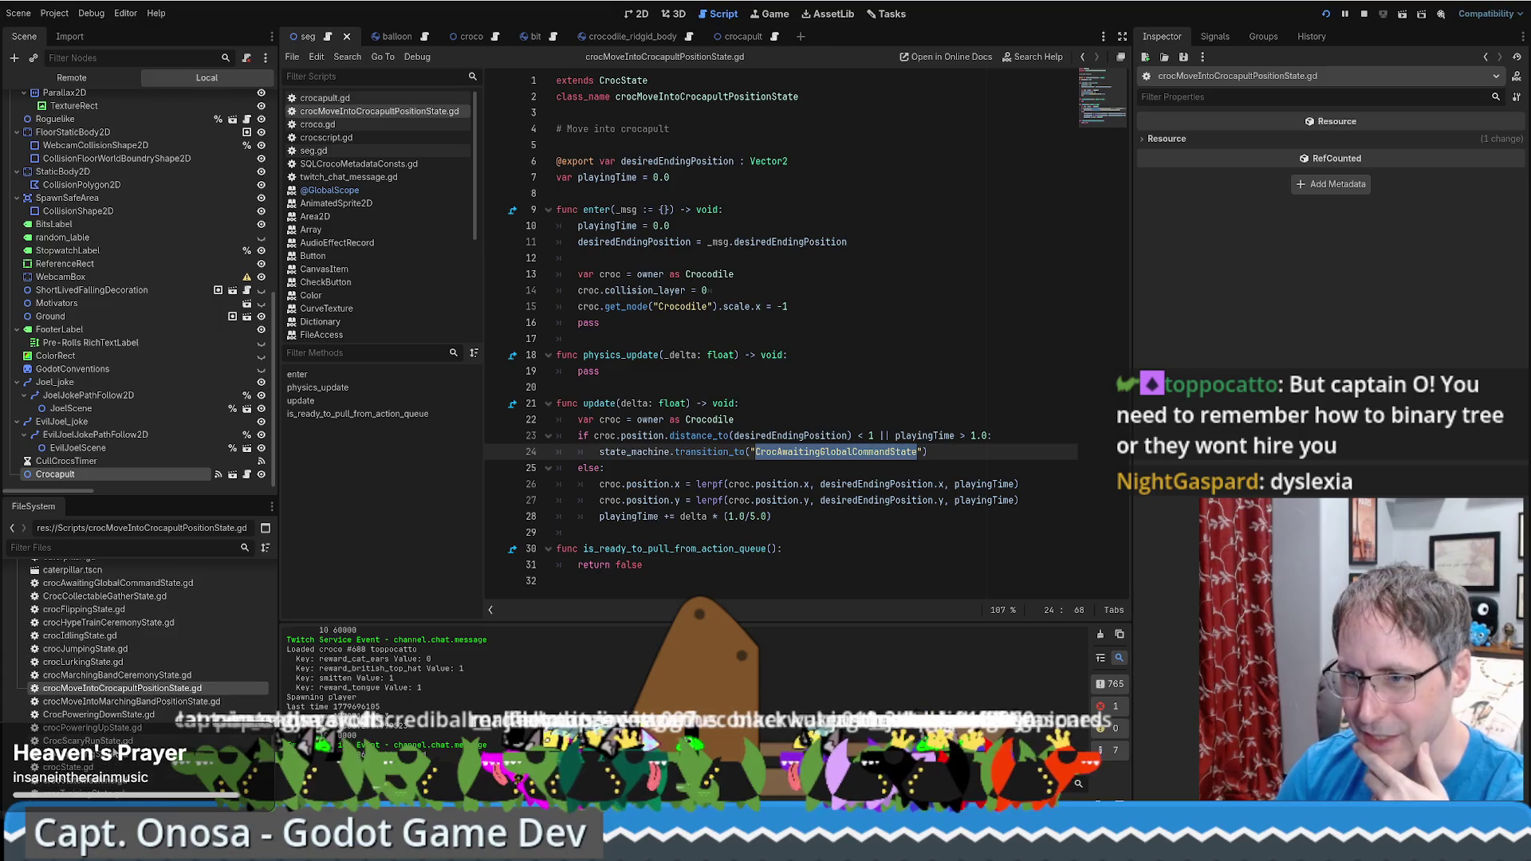
Peek at crocAwaitingGlobalCommandState.gd, return to the crocapult move script, then switch to seg.gd
double_click(128, 583)
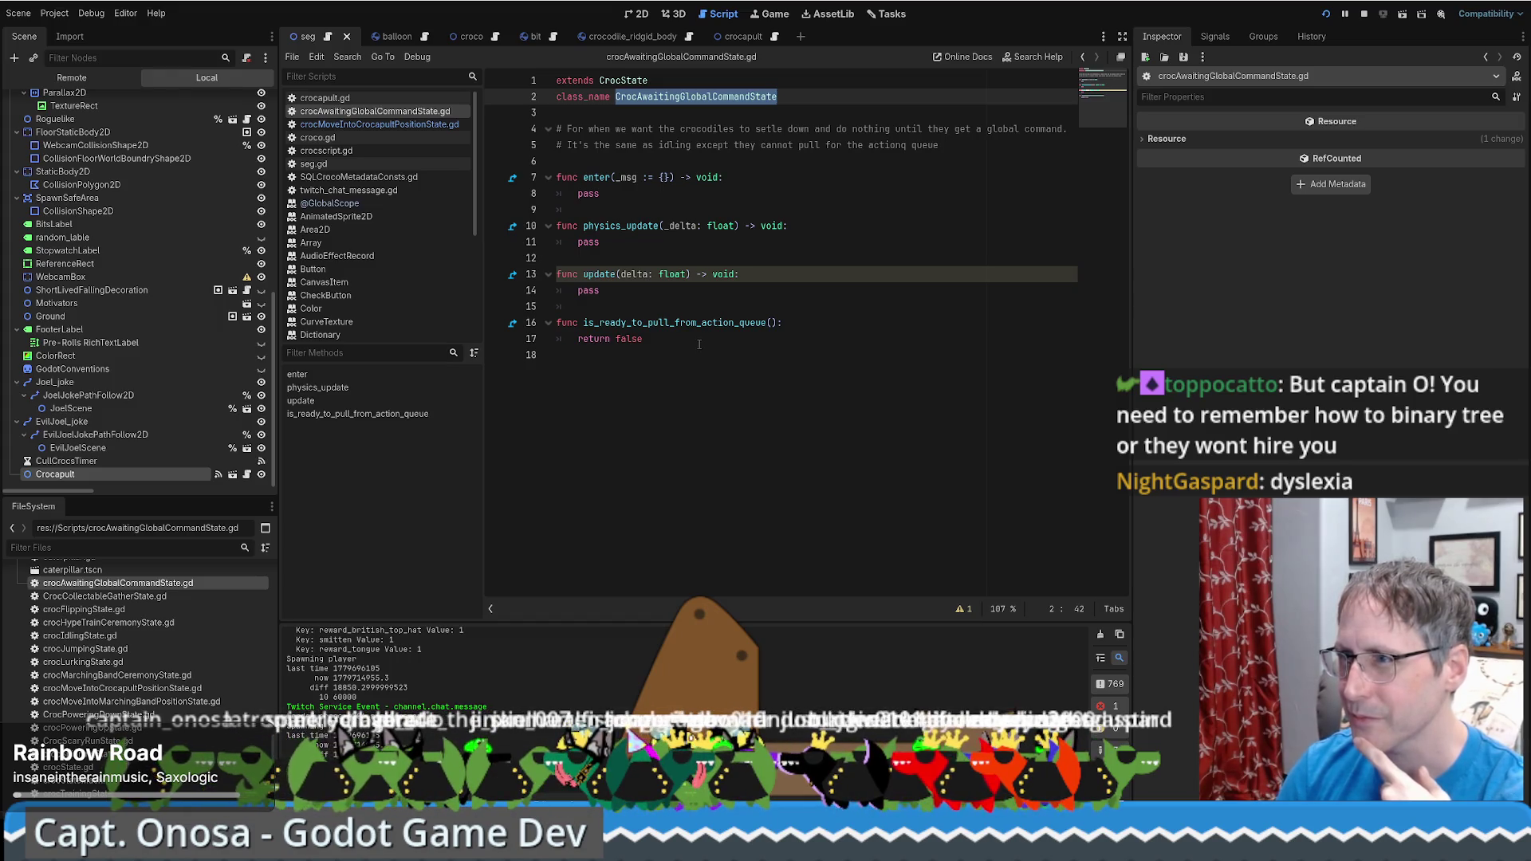
key("alt+Left")
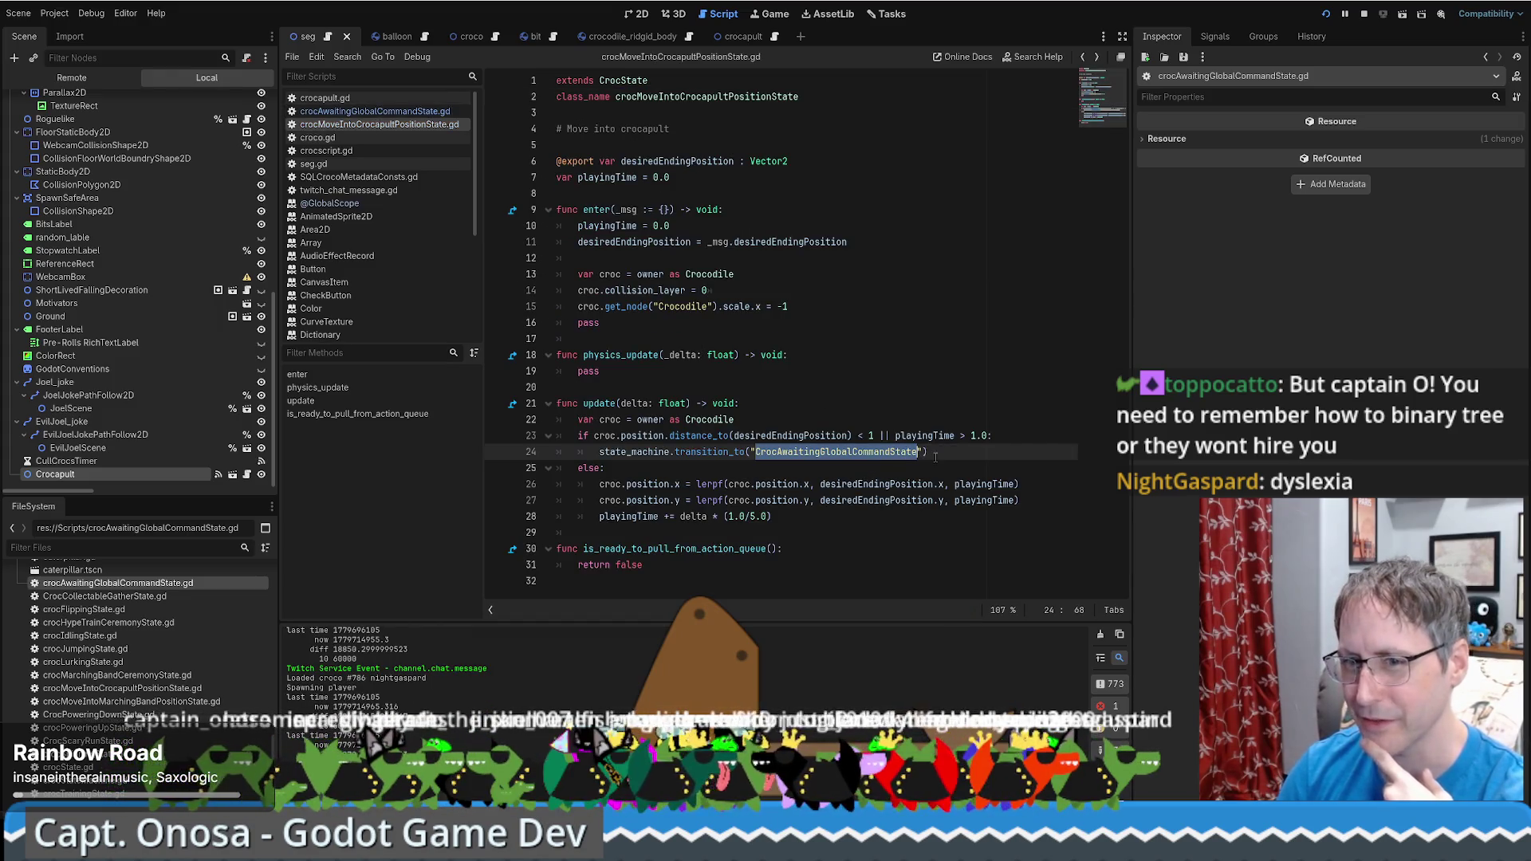
left_click(935, 456)
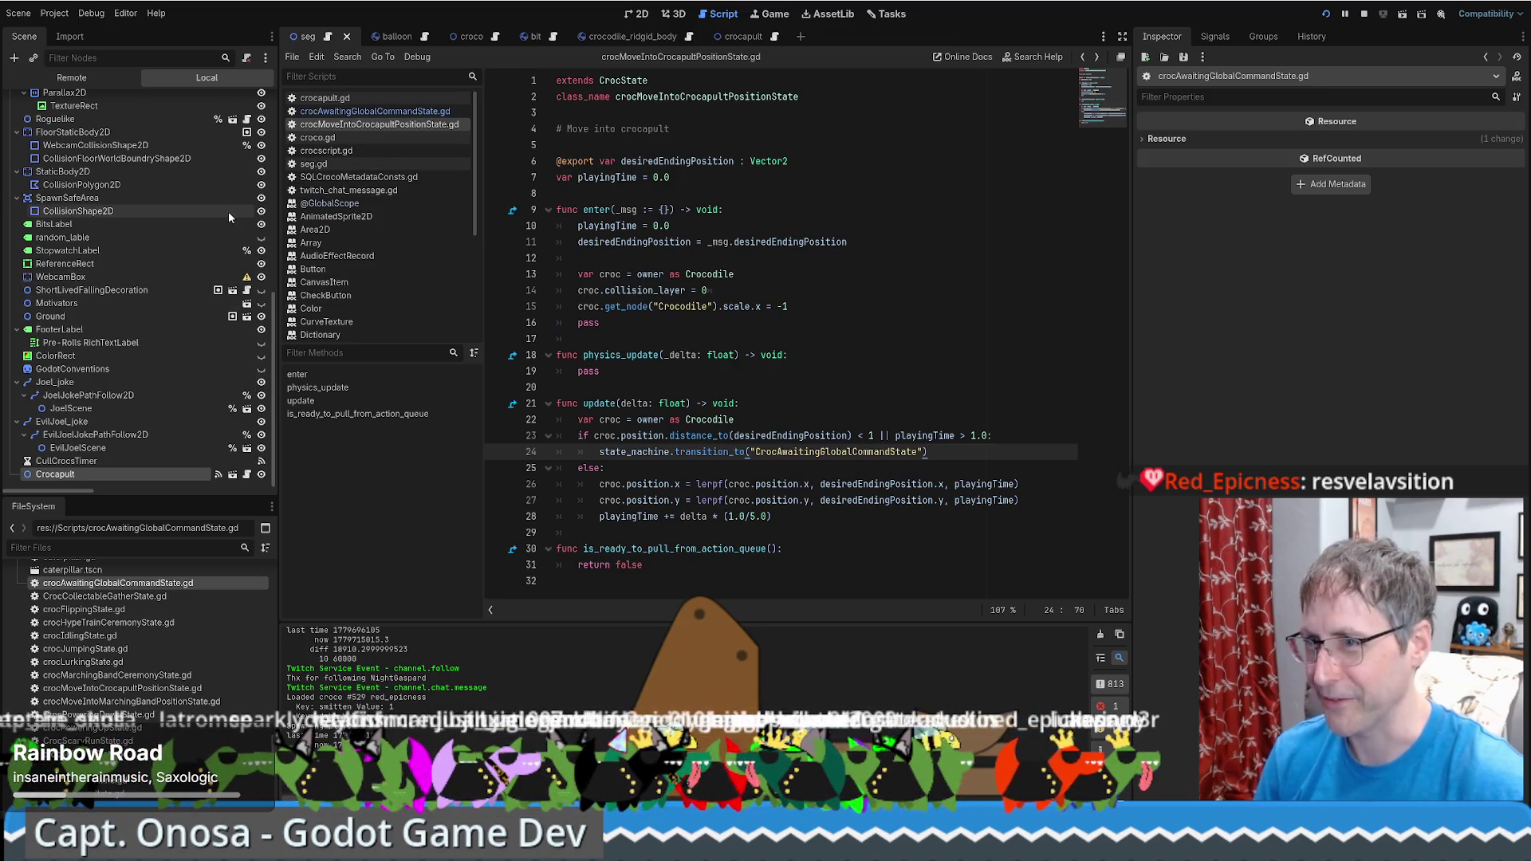
left_click(347, 167)
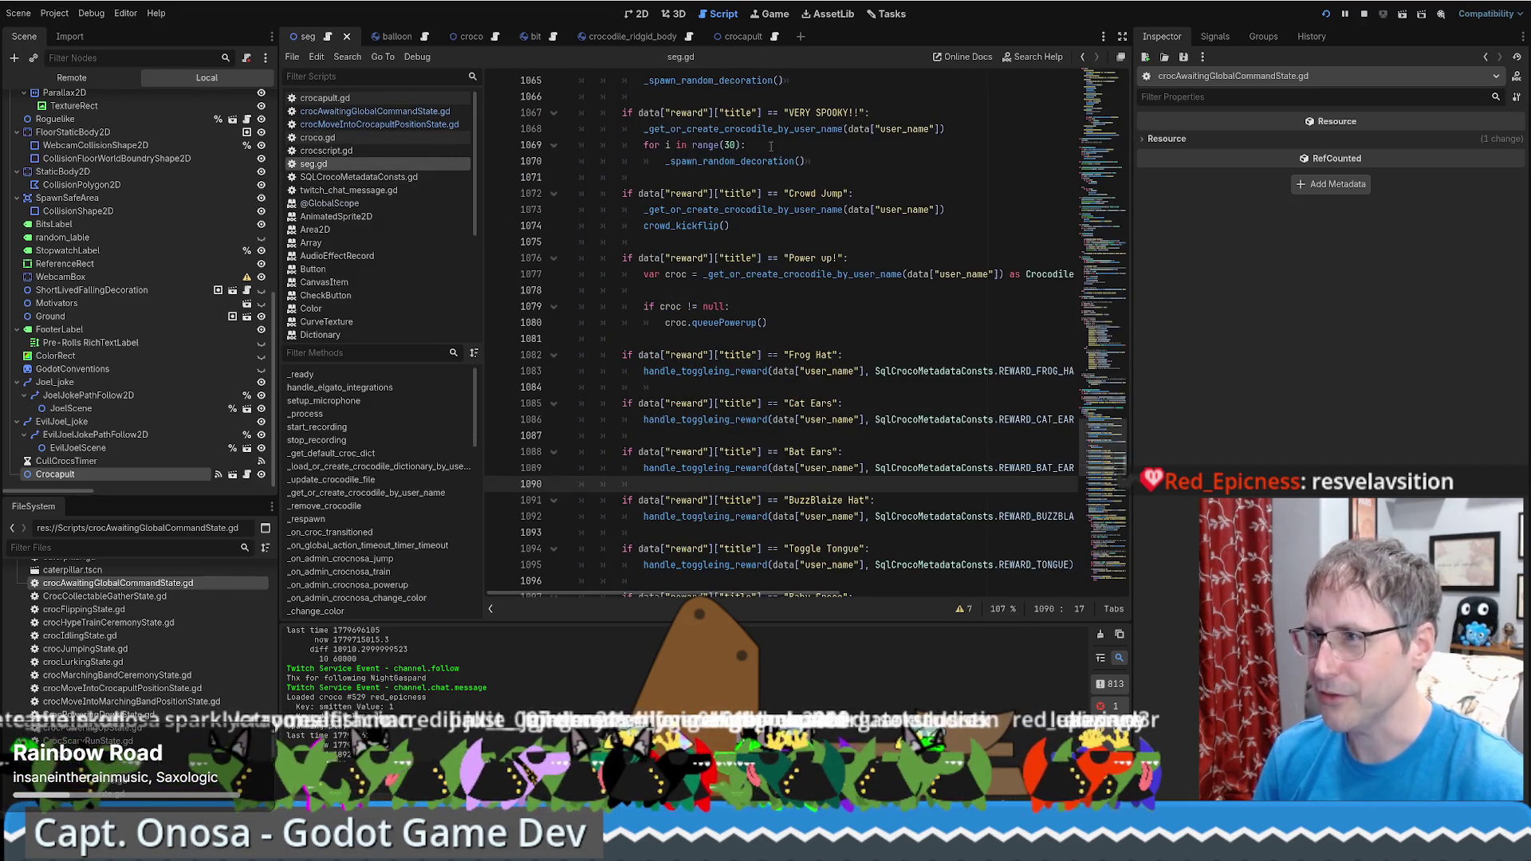
Open crocscript.gd from the crocodile_ridgid_body scene and browse its action constants and queue code
left_click(675, 37)
left_click(675, 37)
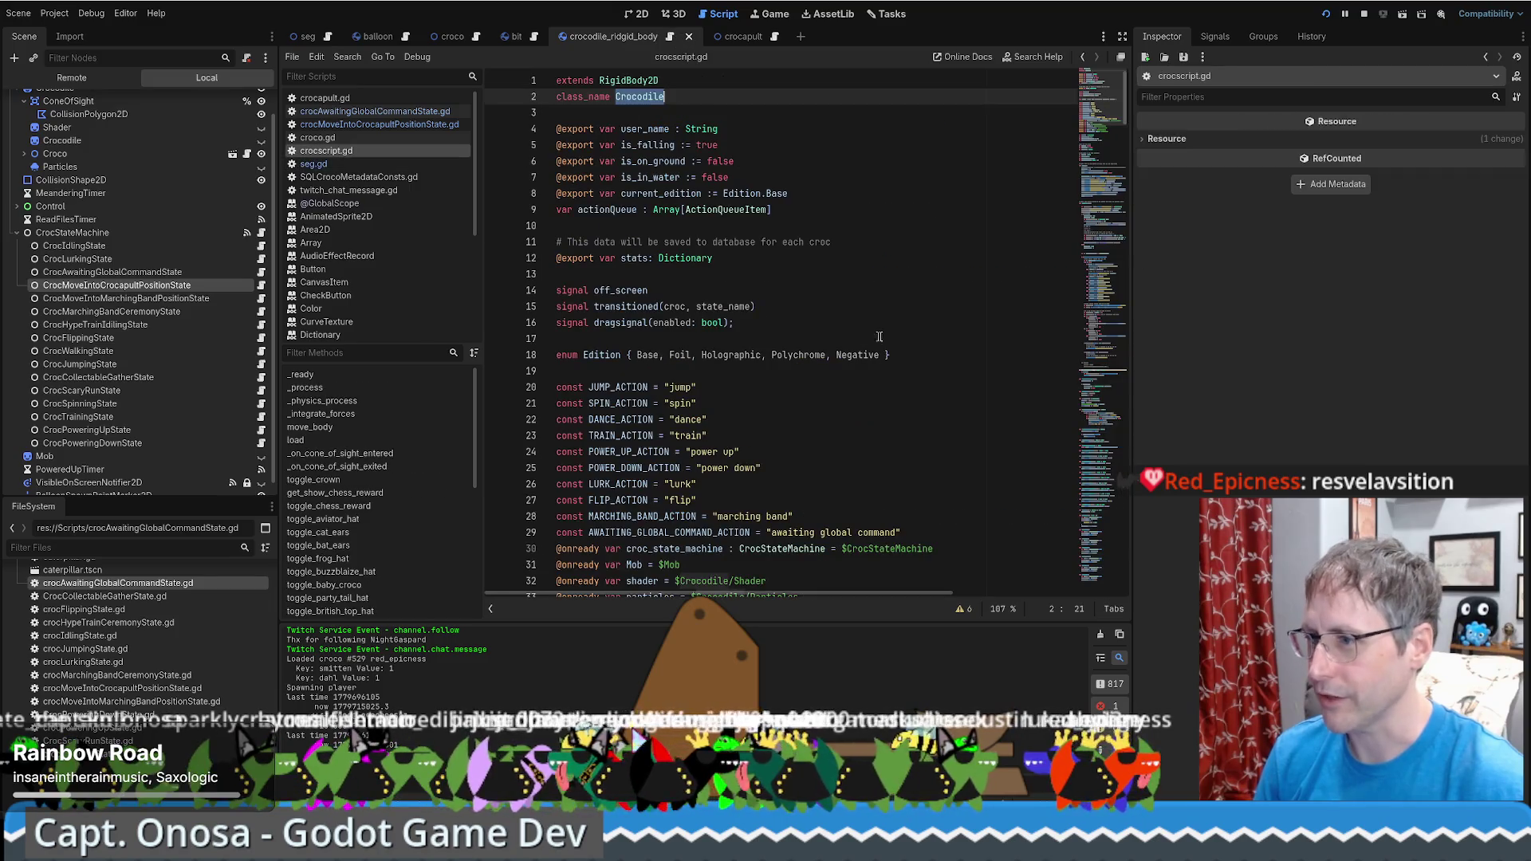
scroll(898, 306, "down", 8)
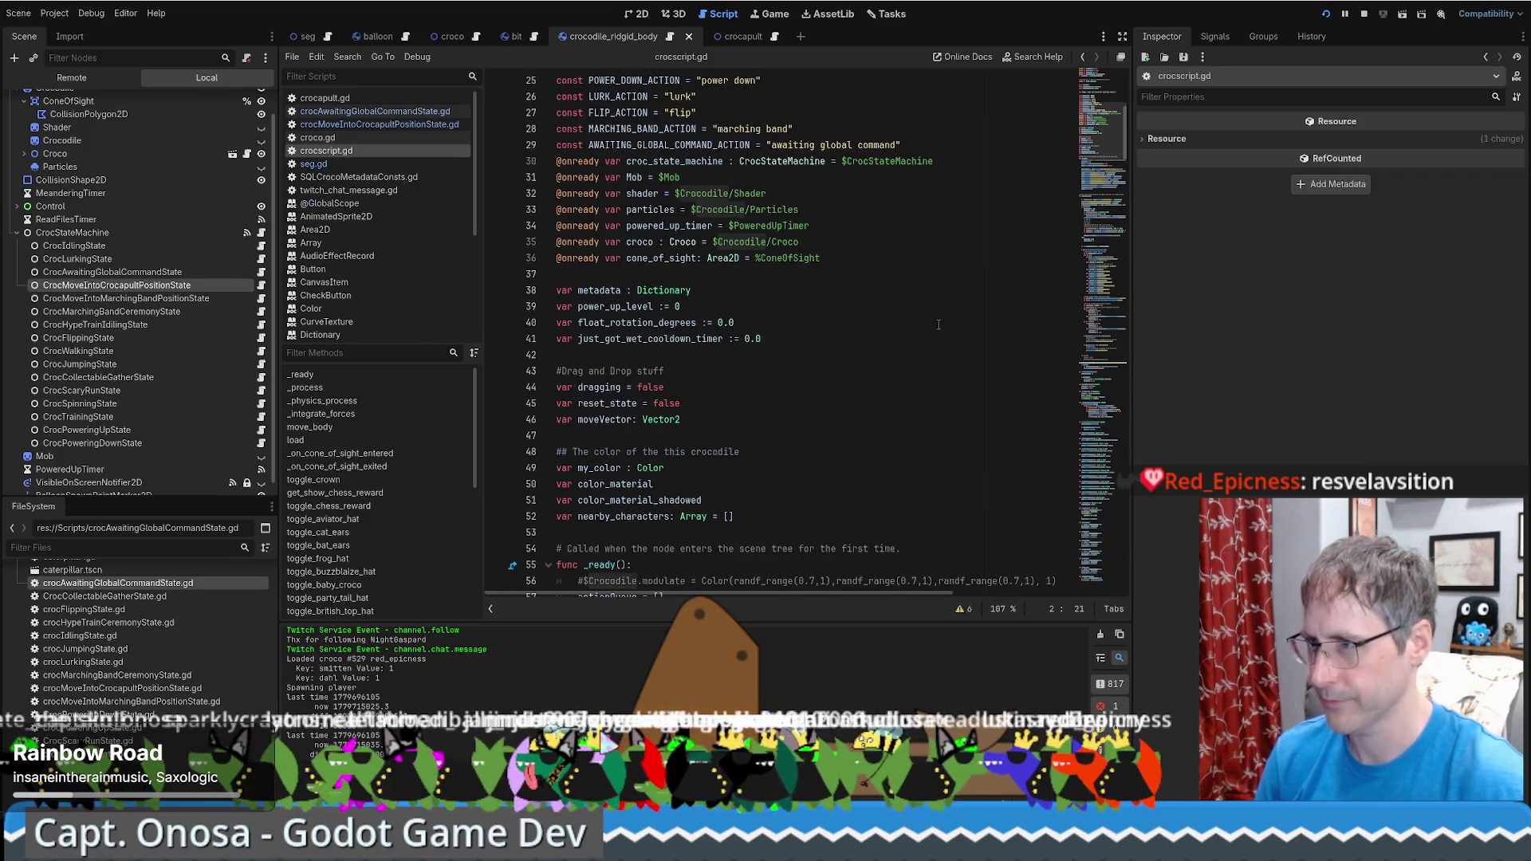
scroll(926, 321, "down", 6)
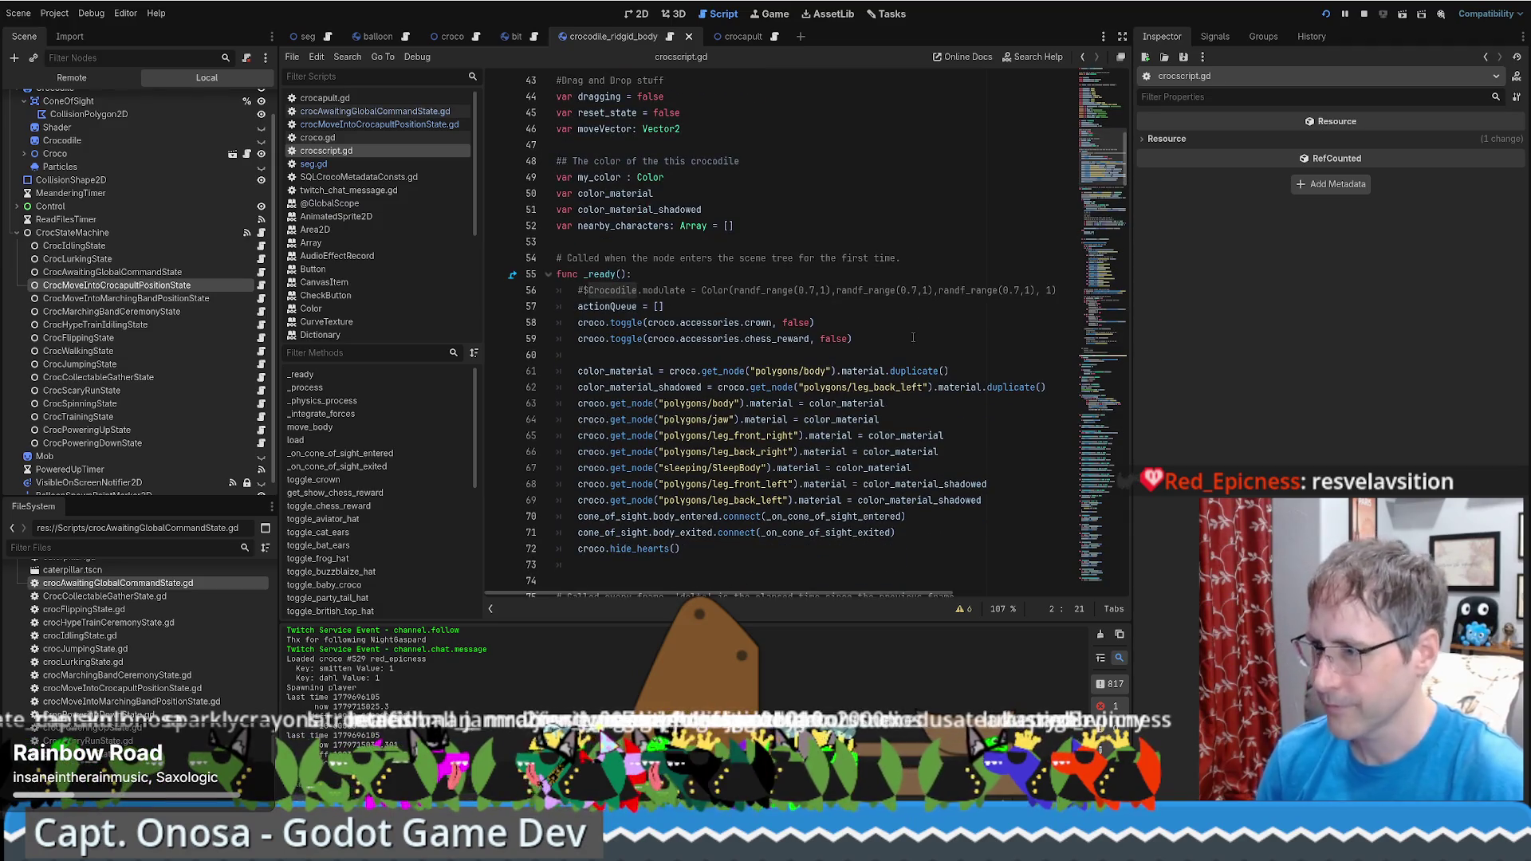
scroll(908, 338, "down", 15)
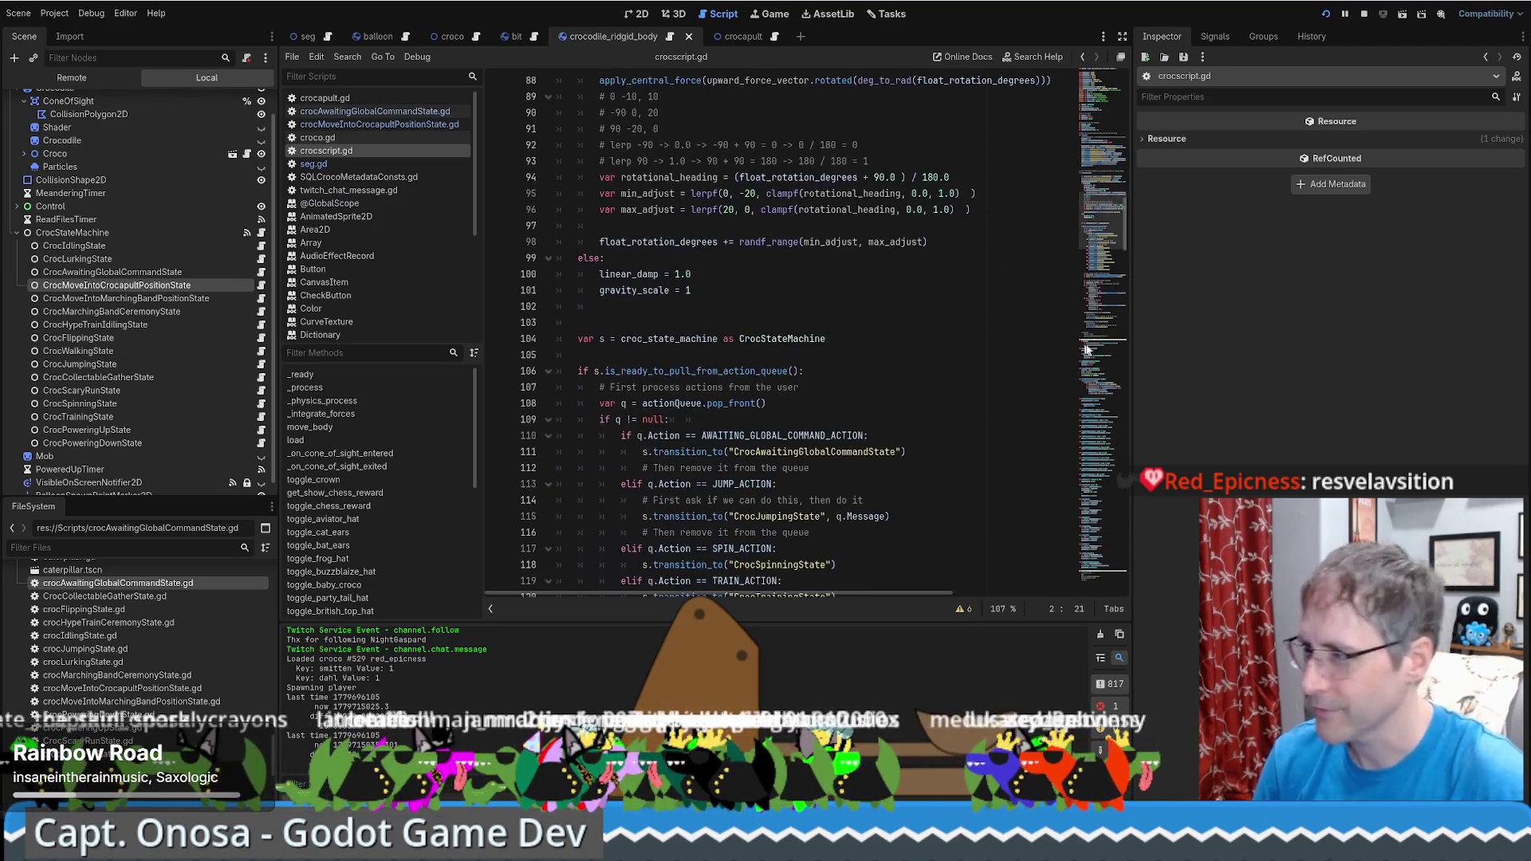
mouse_move(1099, 225)
left_mouse_down()
mouse_move(1117, 328)
mouse_move(1115, 516)
mouse_move(1096, 117)
left_mouse_up()
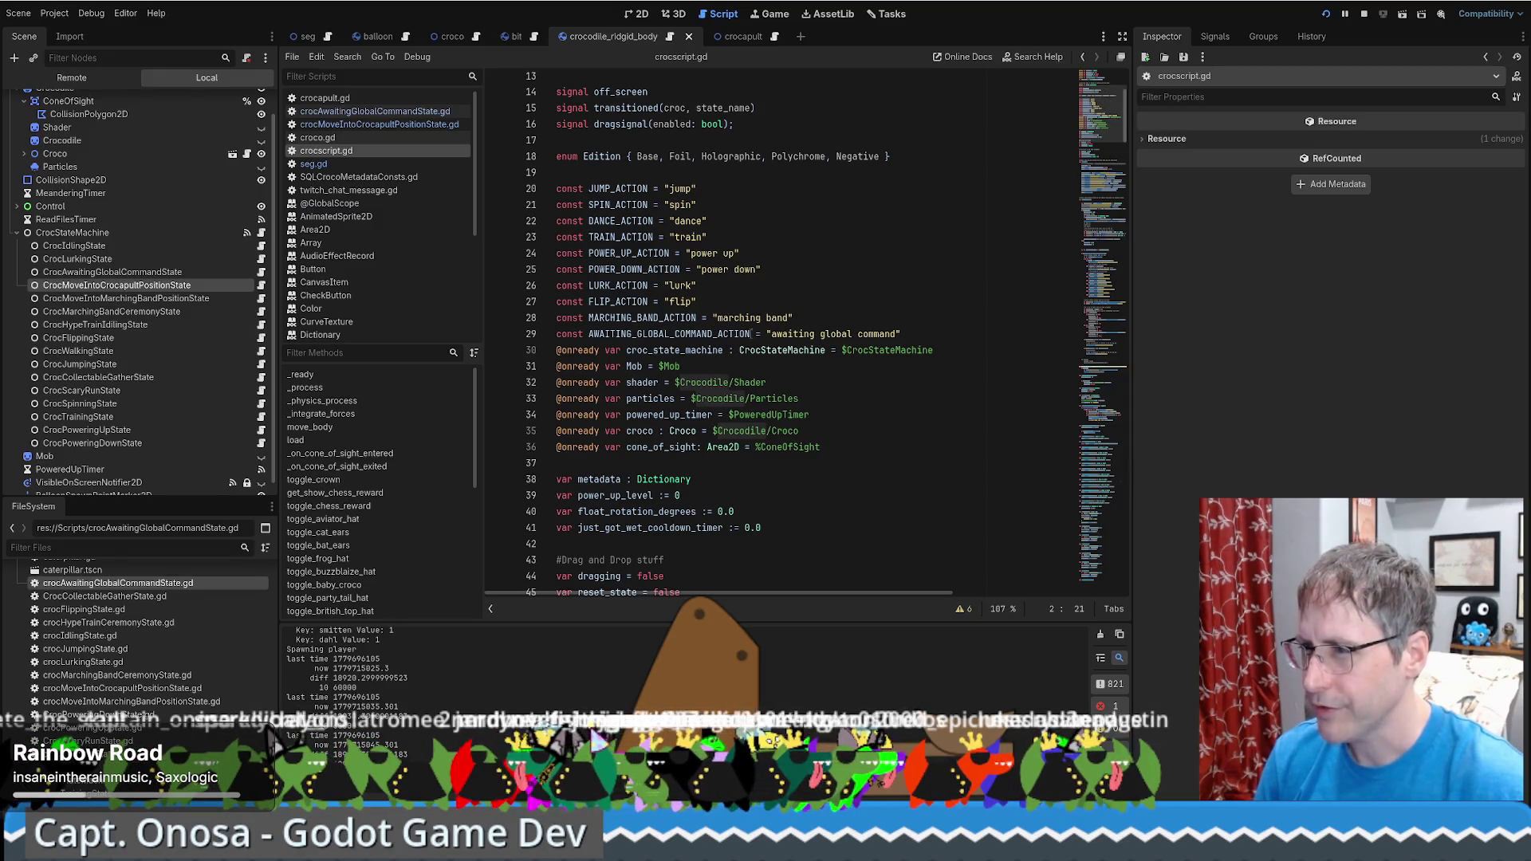
double_click(847, 335)
Duplicate the MARCHING_BAND_ACTION line into LOAD_INTO_CROCAPULT_ACTION = "load into crocapult"
left_click(816, 322)
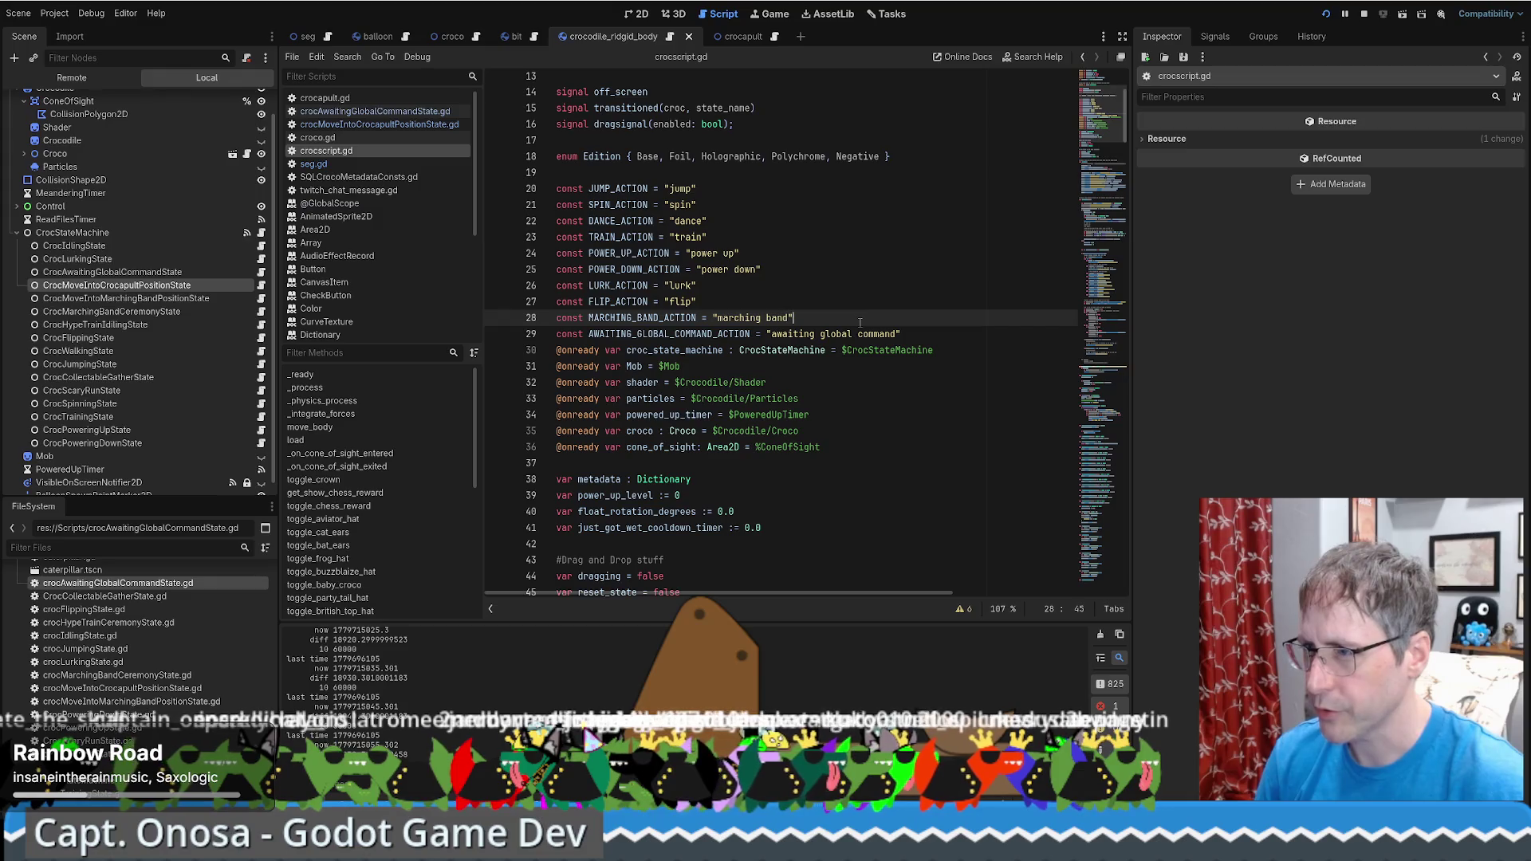
key("ctrl+shift+d")
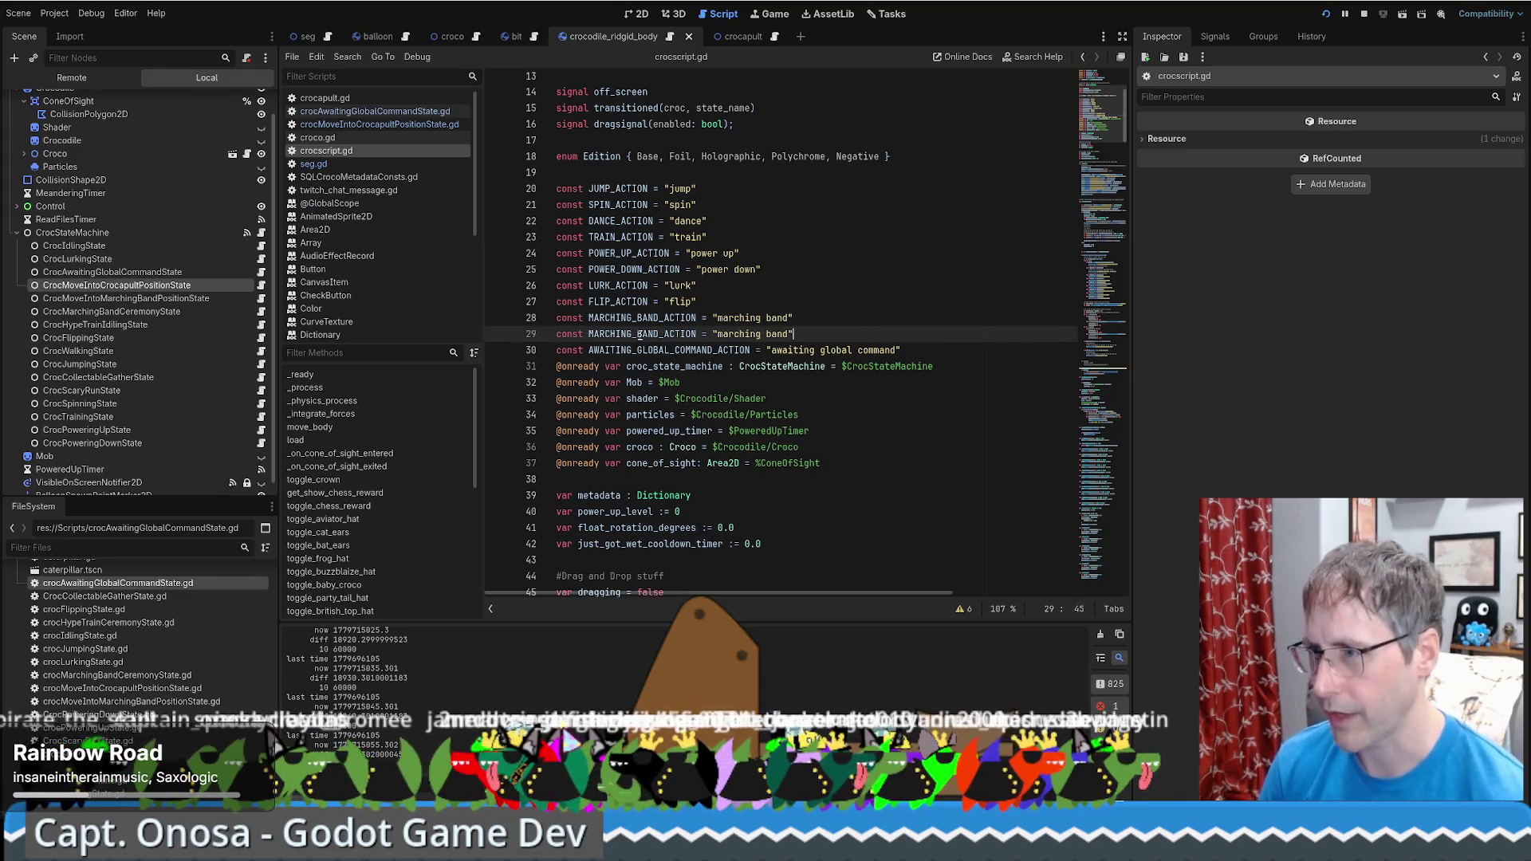
left_click_drag(589, 335, 660, 339)
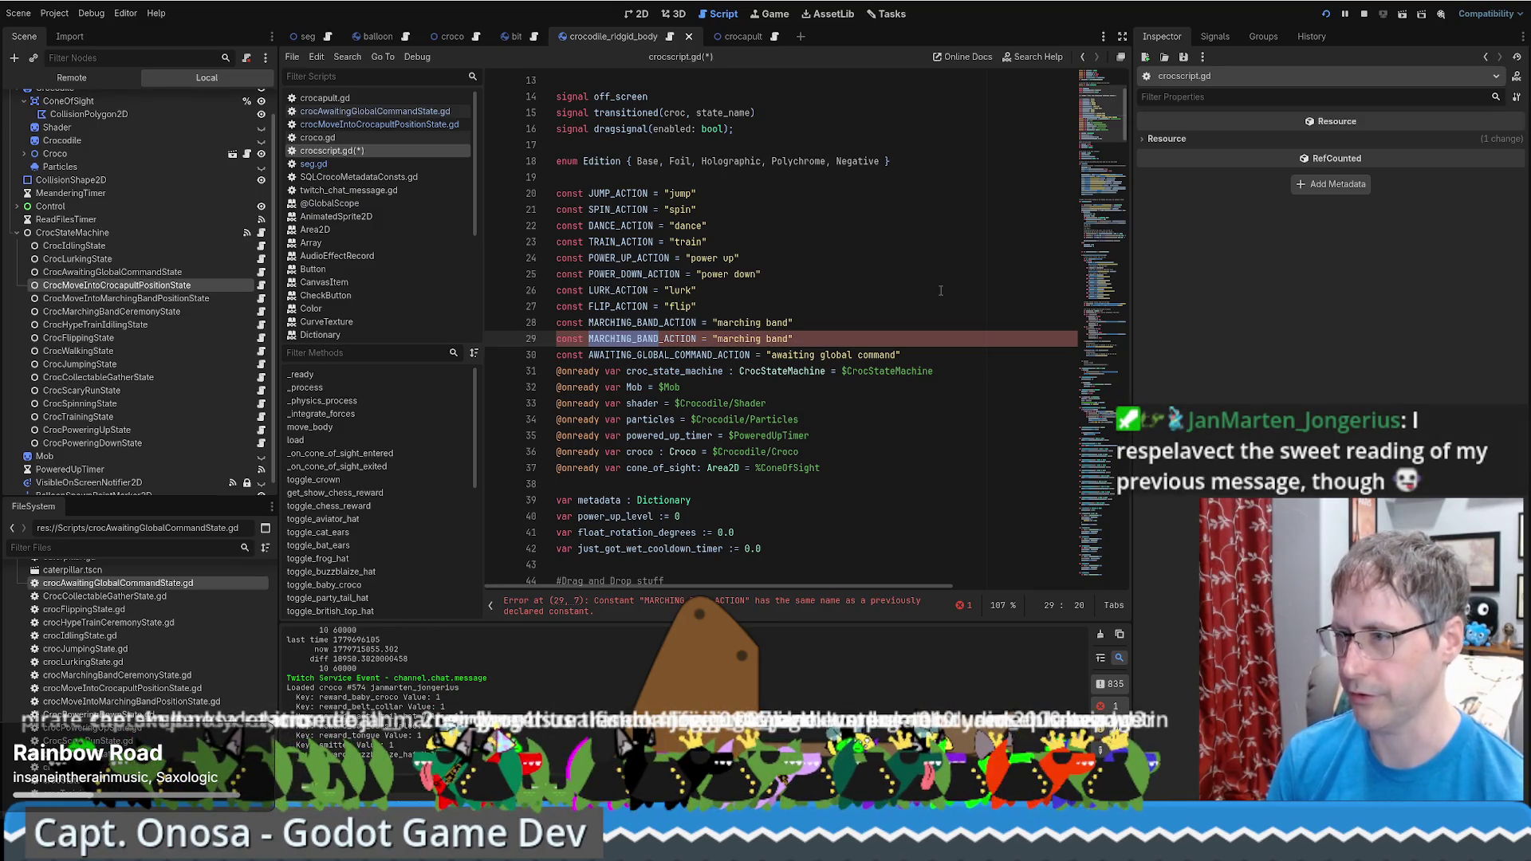
type("LOAD_INTO")
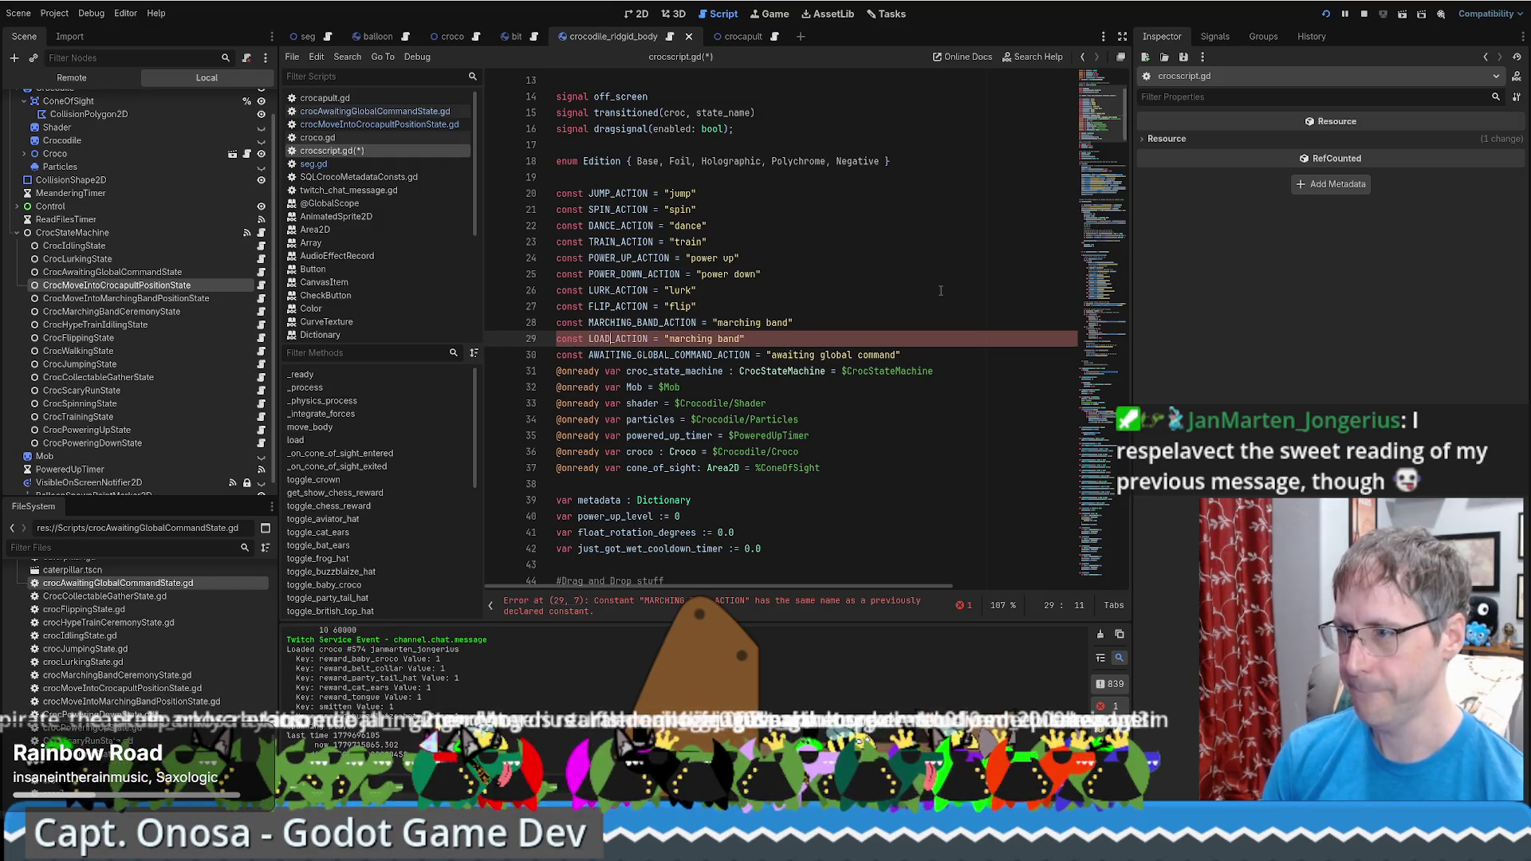
type("_CRO")
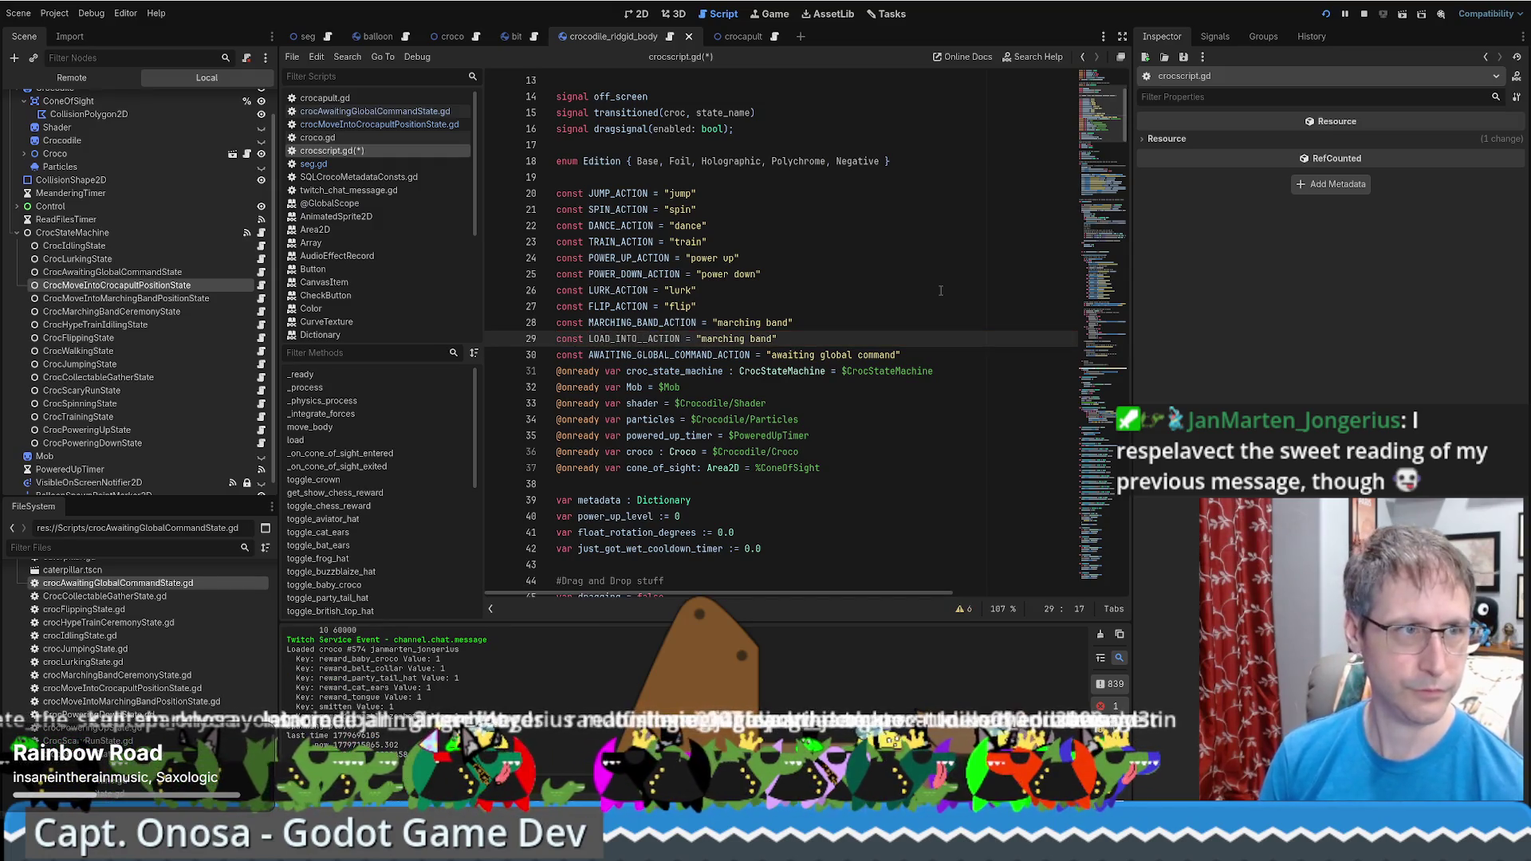
type("CAPULT")
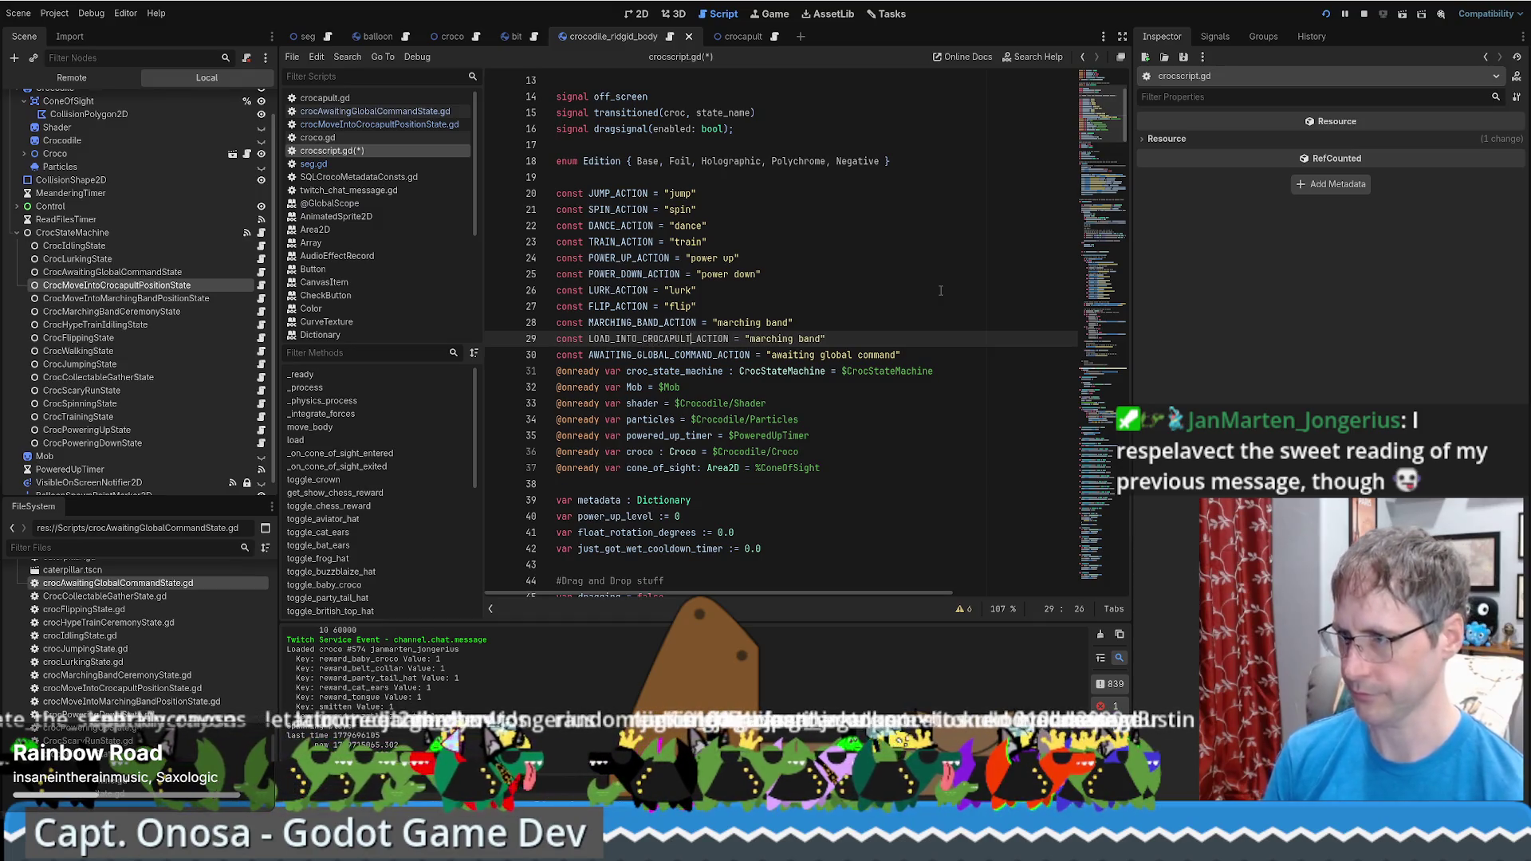
left_click_drag(749, 338, 822, 339)
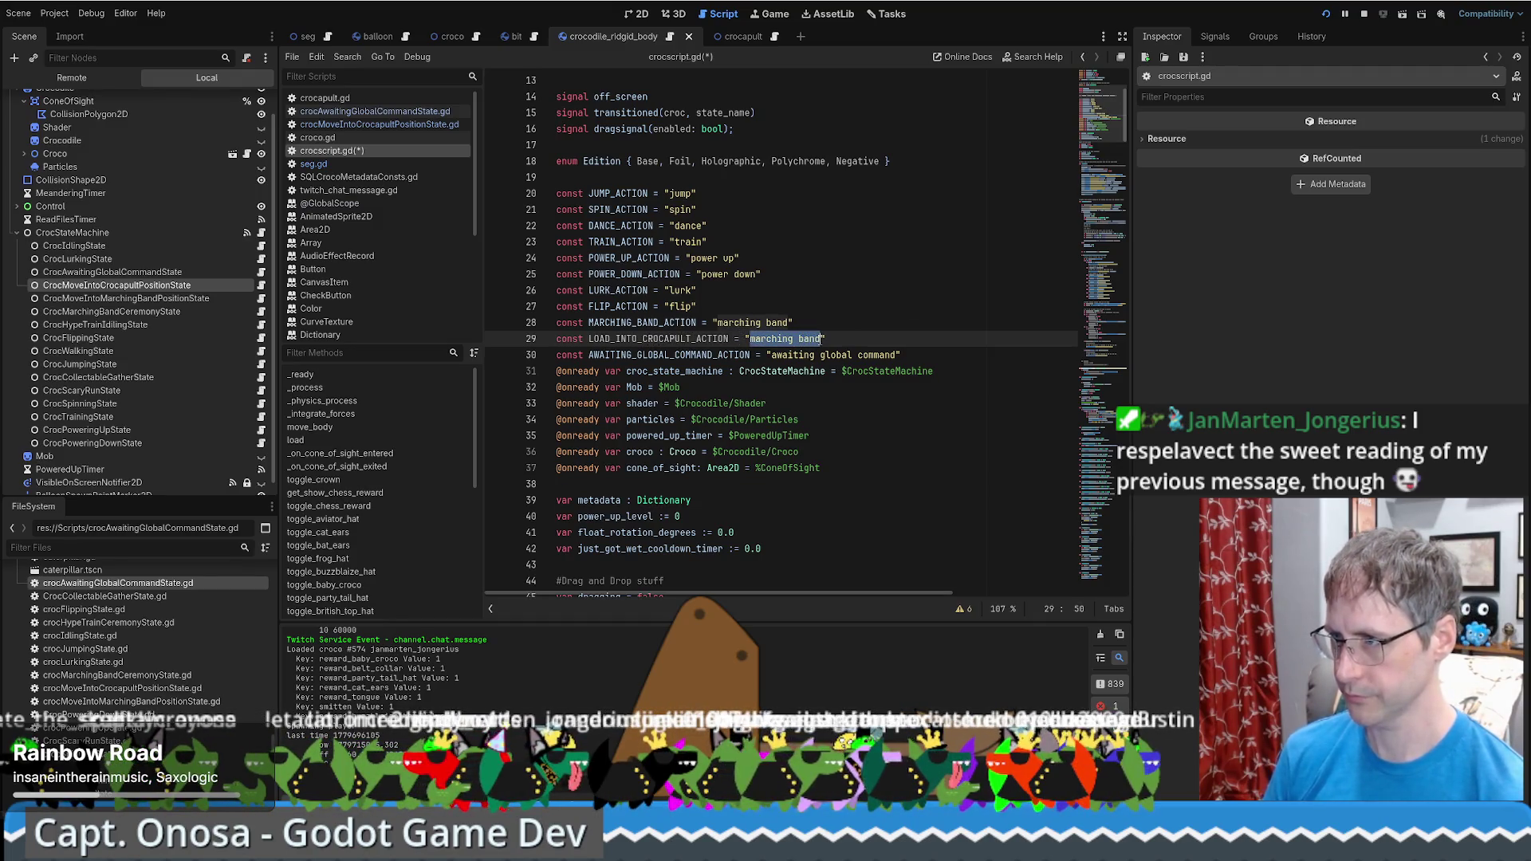
type("load ")
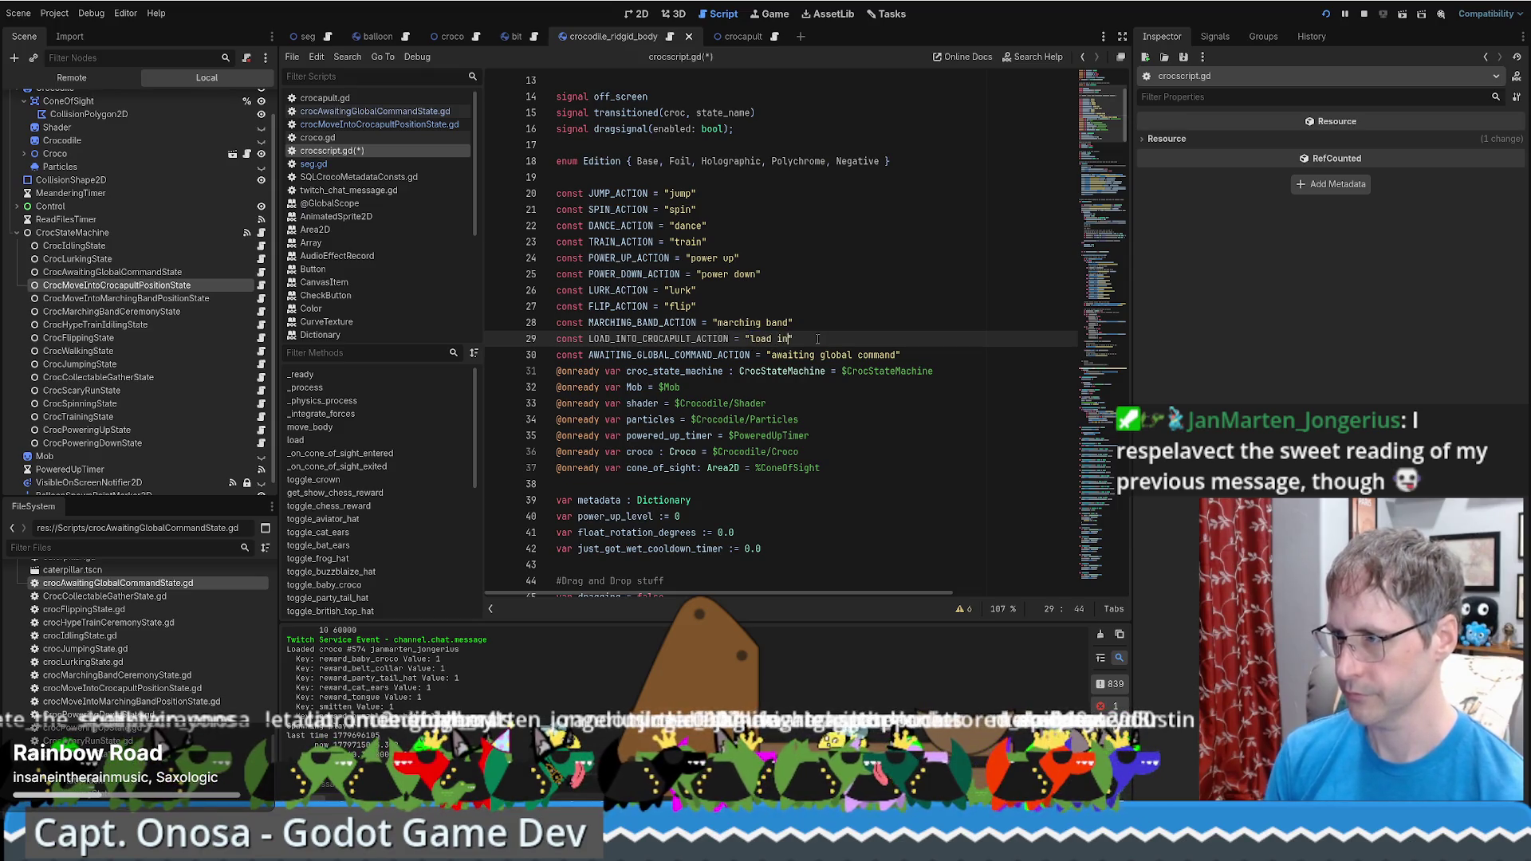
type("to crocap")
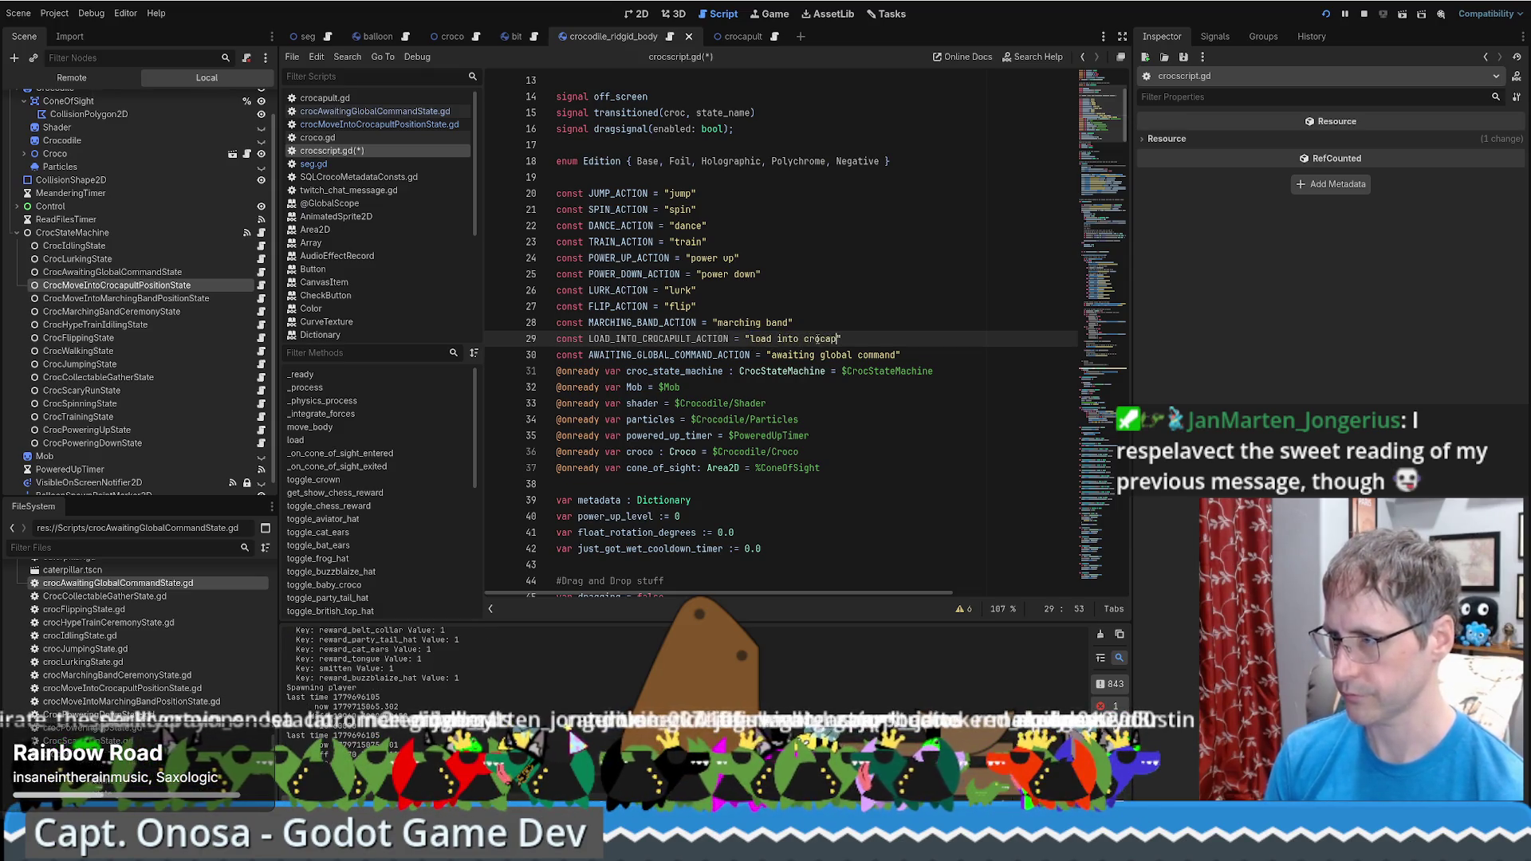
type("ult")
double_click(590, 338)
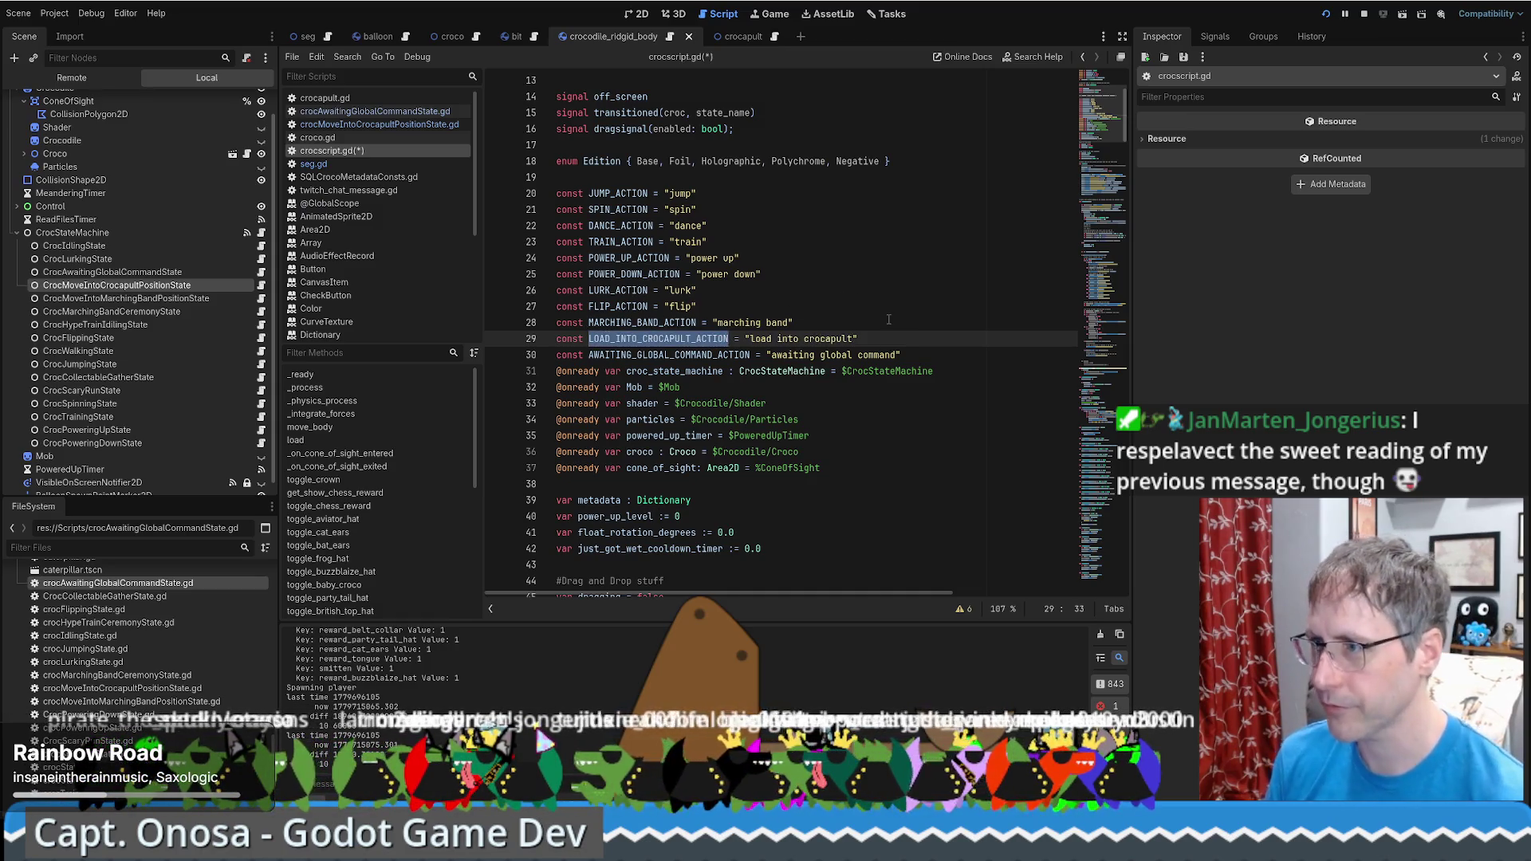
scroll(883, 319, "down", 6)
scroll(875, 319, "up", 5)
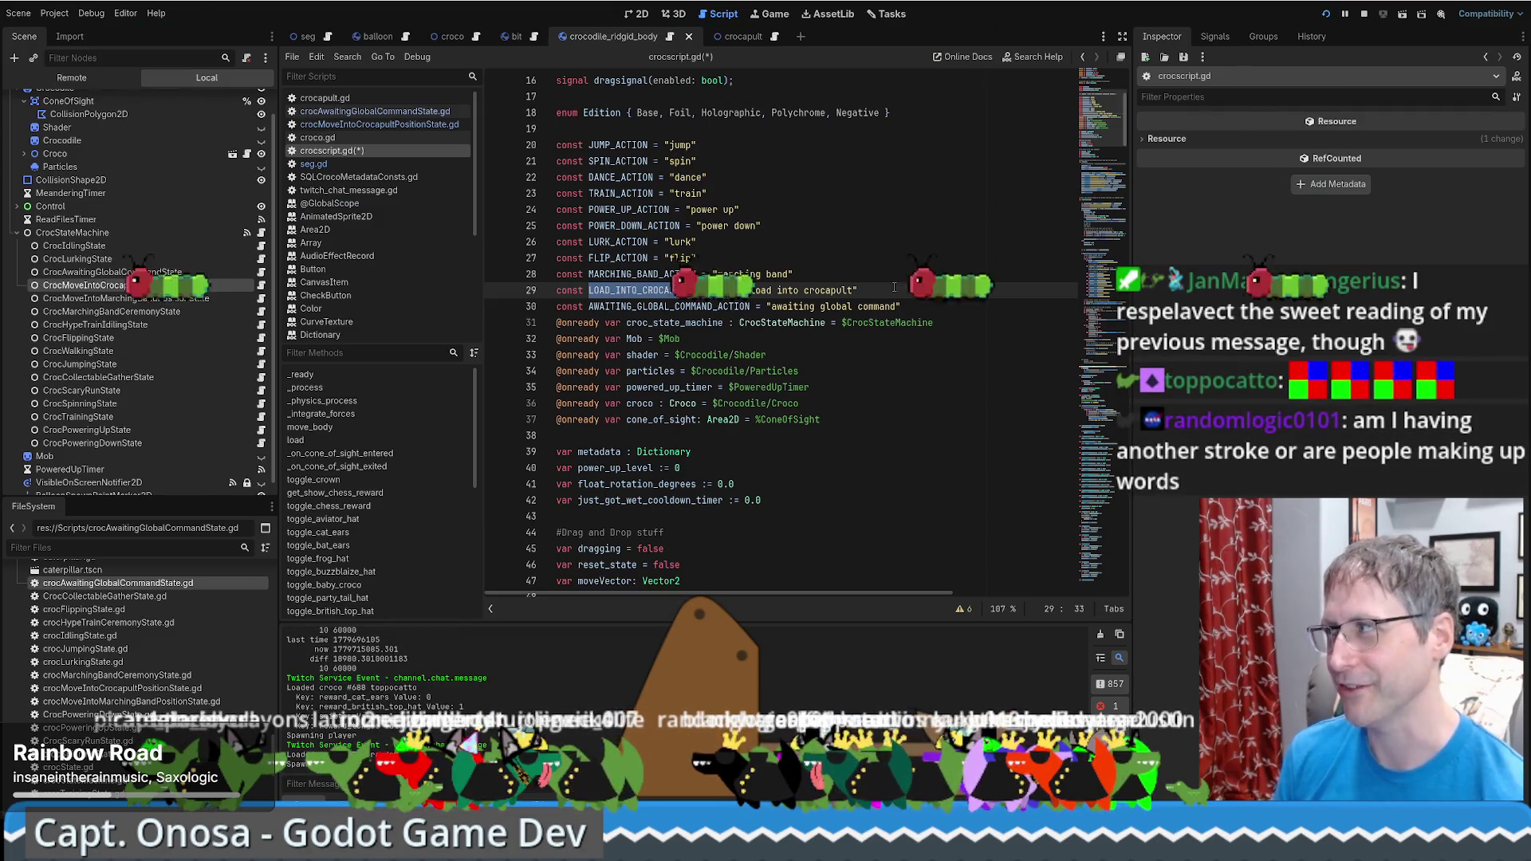
scroll(895, 289, "up", 2)
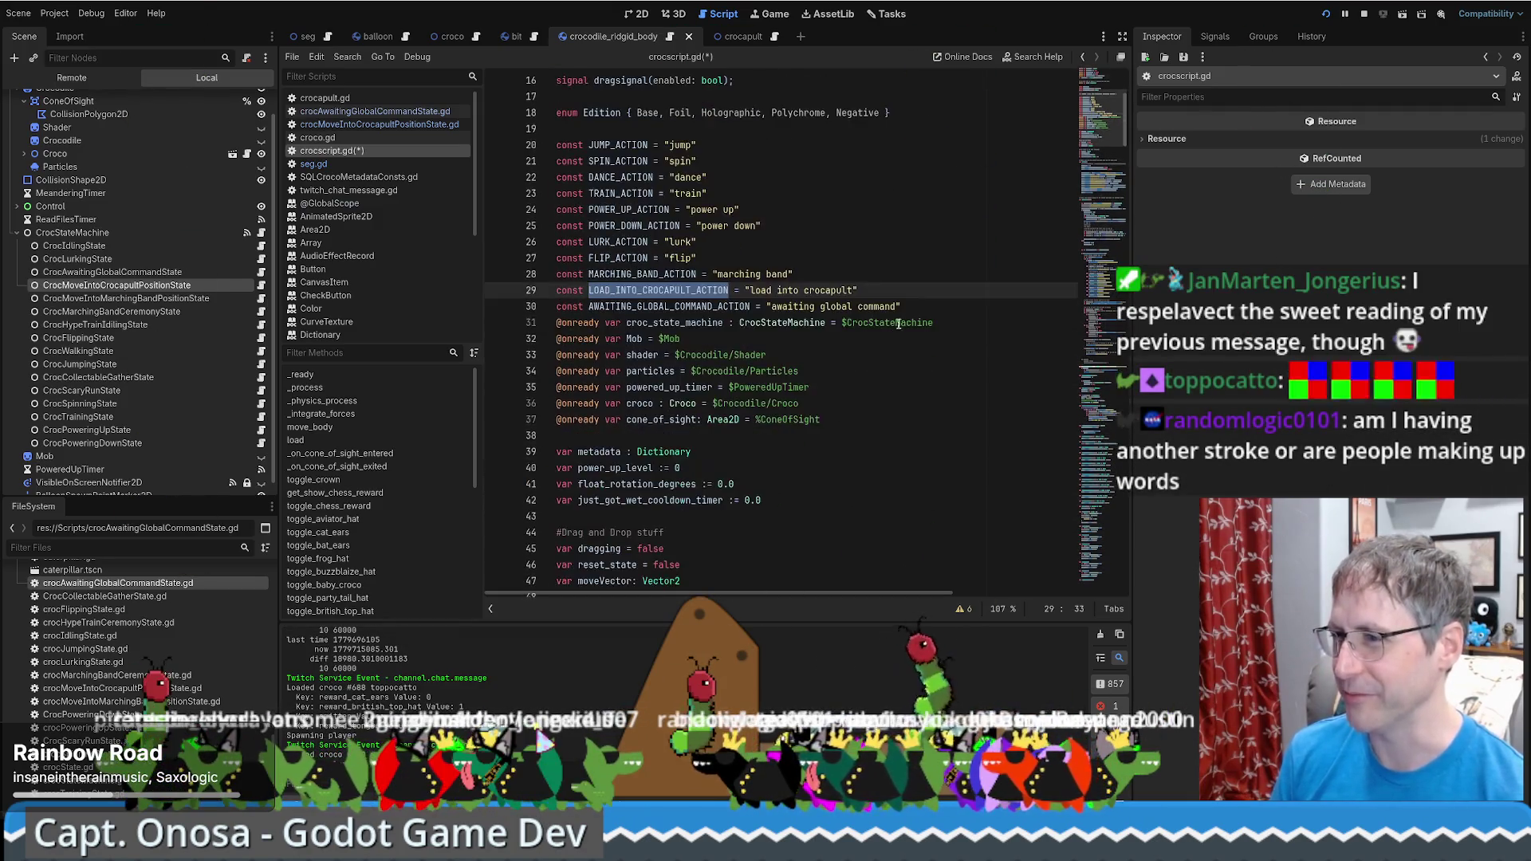
triple_click(895, 207)
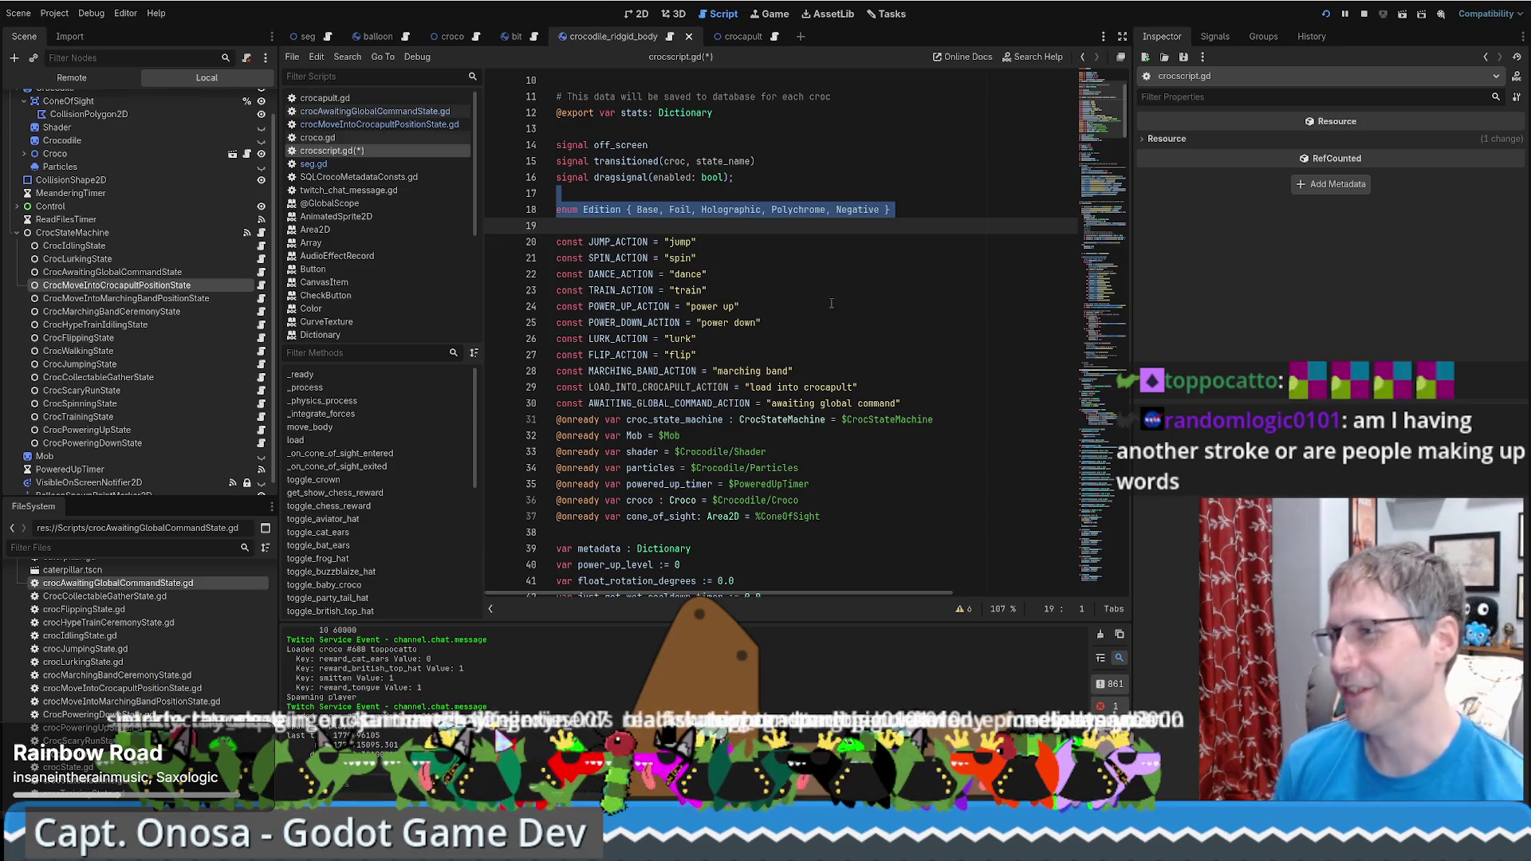
left_click(798, 258)
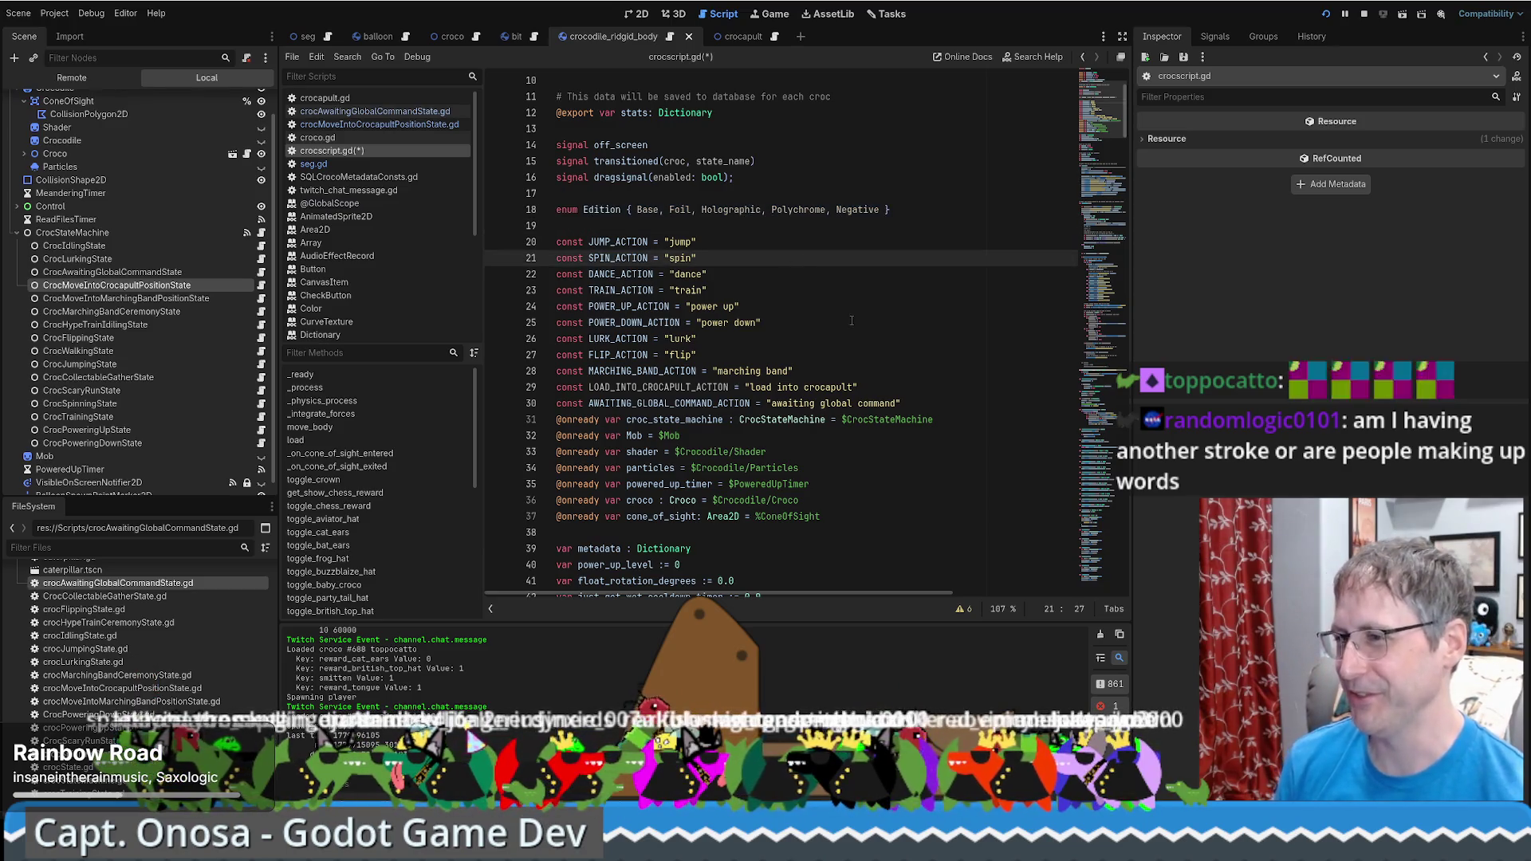
left_click(861, 372)
left_click(860, 386)
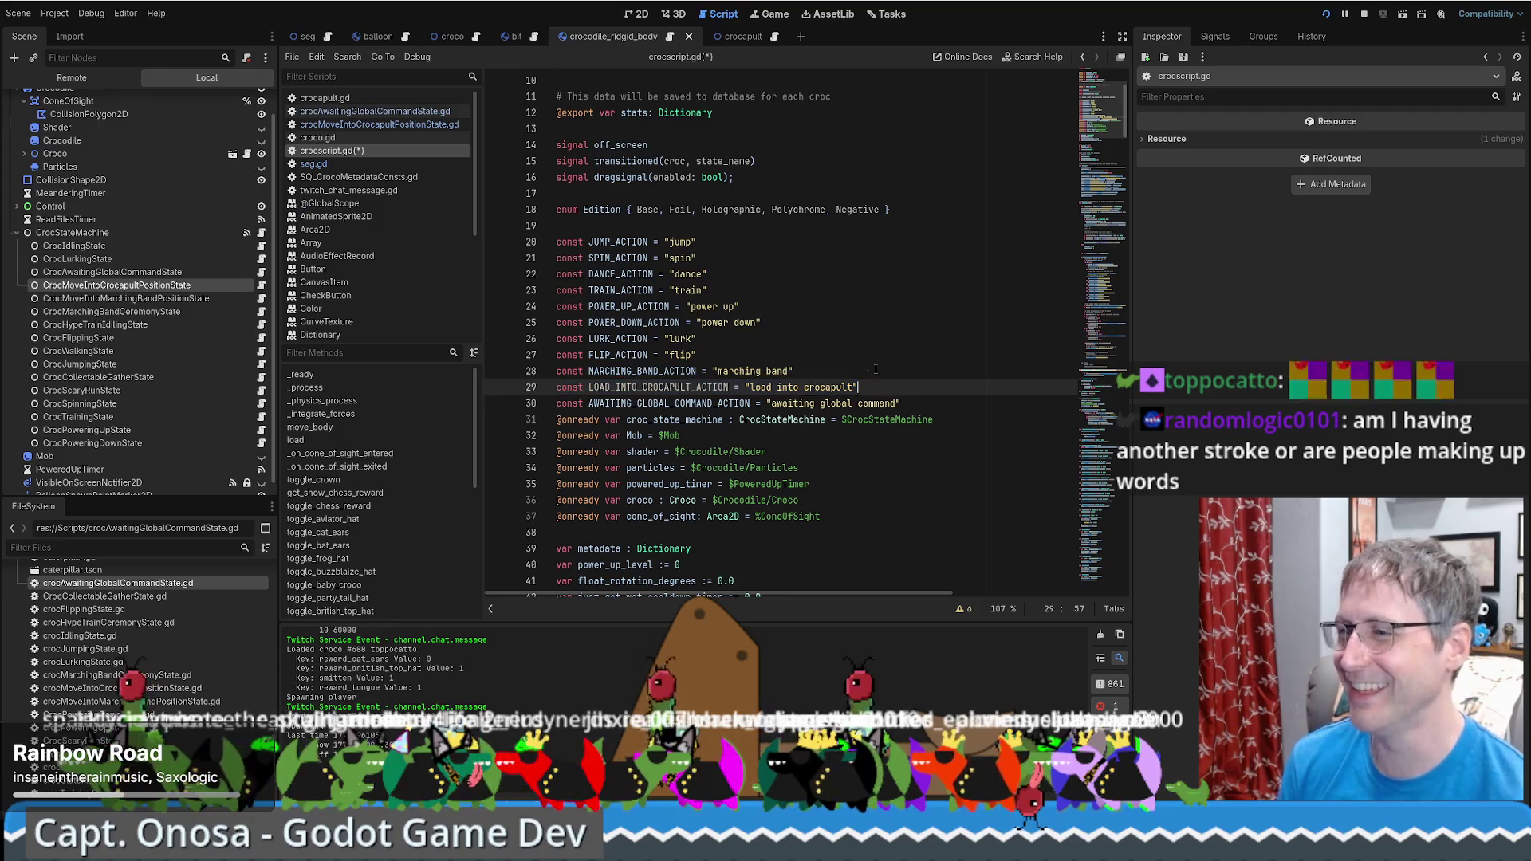
scroll(885, 353, "up", 3)
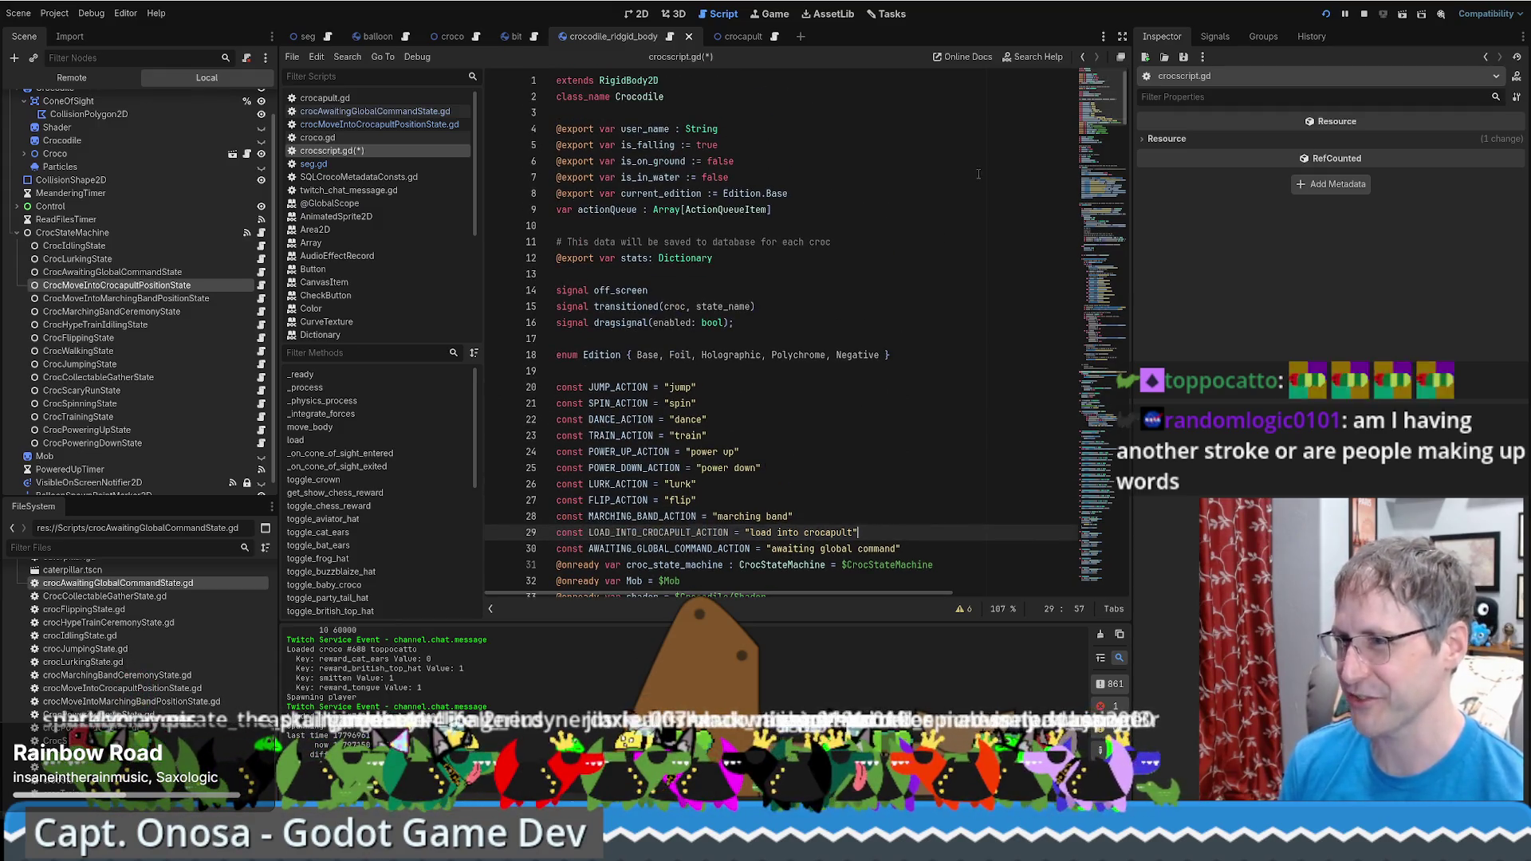
left_click(1110, 522)
left_click_drag(1110, 522, 1117, 102)
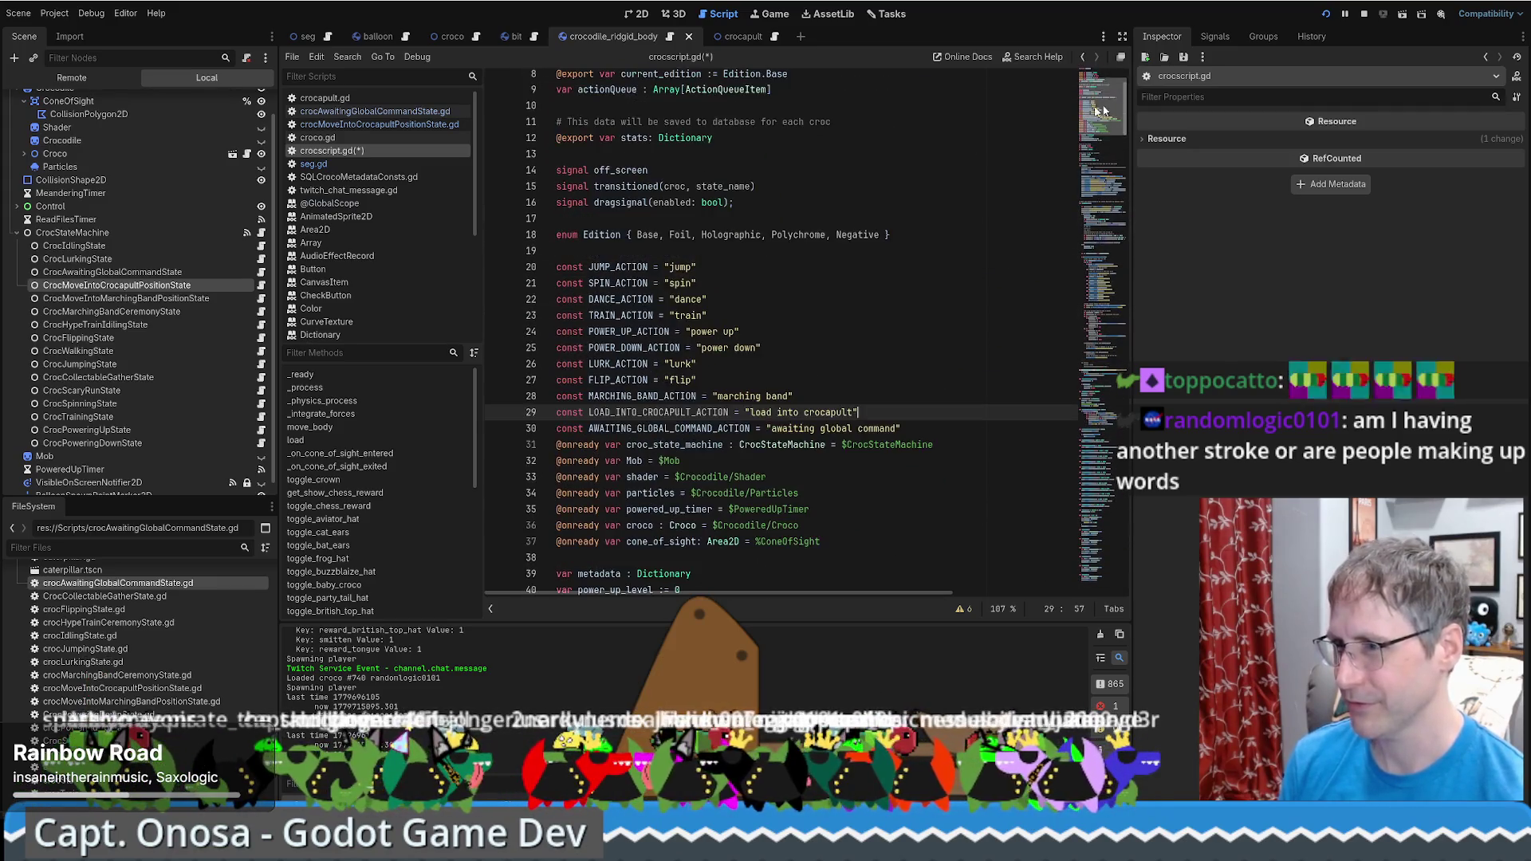
double_click(702, 411)
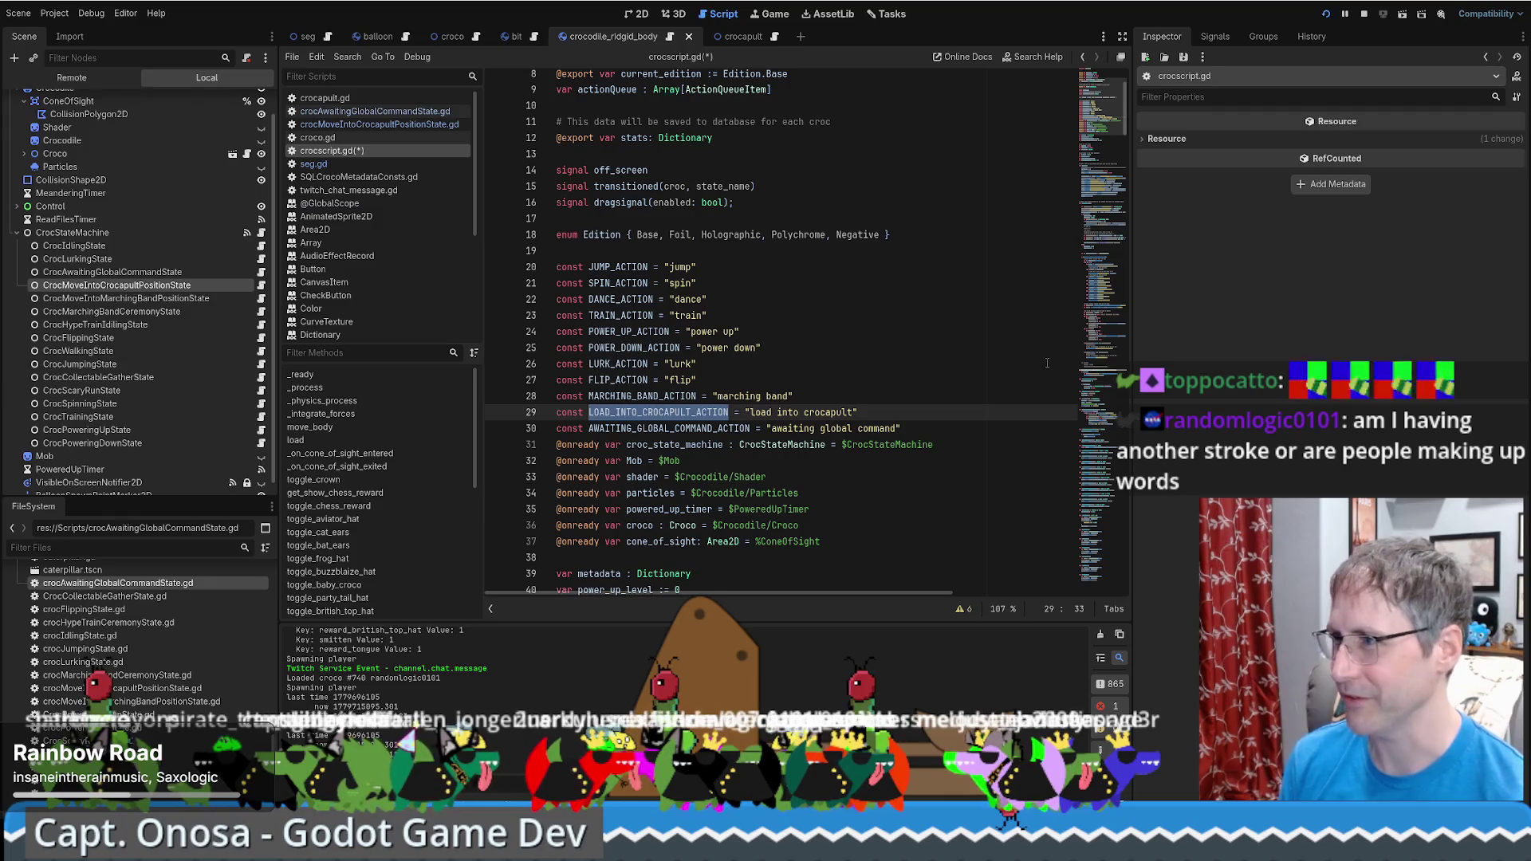
scroll(1079, 296, "up", 3)
scroll(1081, 335, "down", 20)
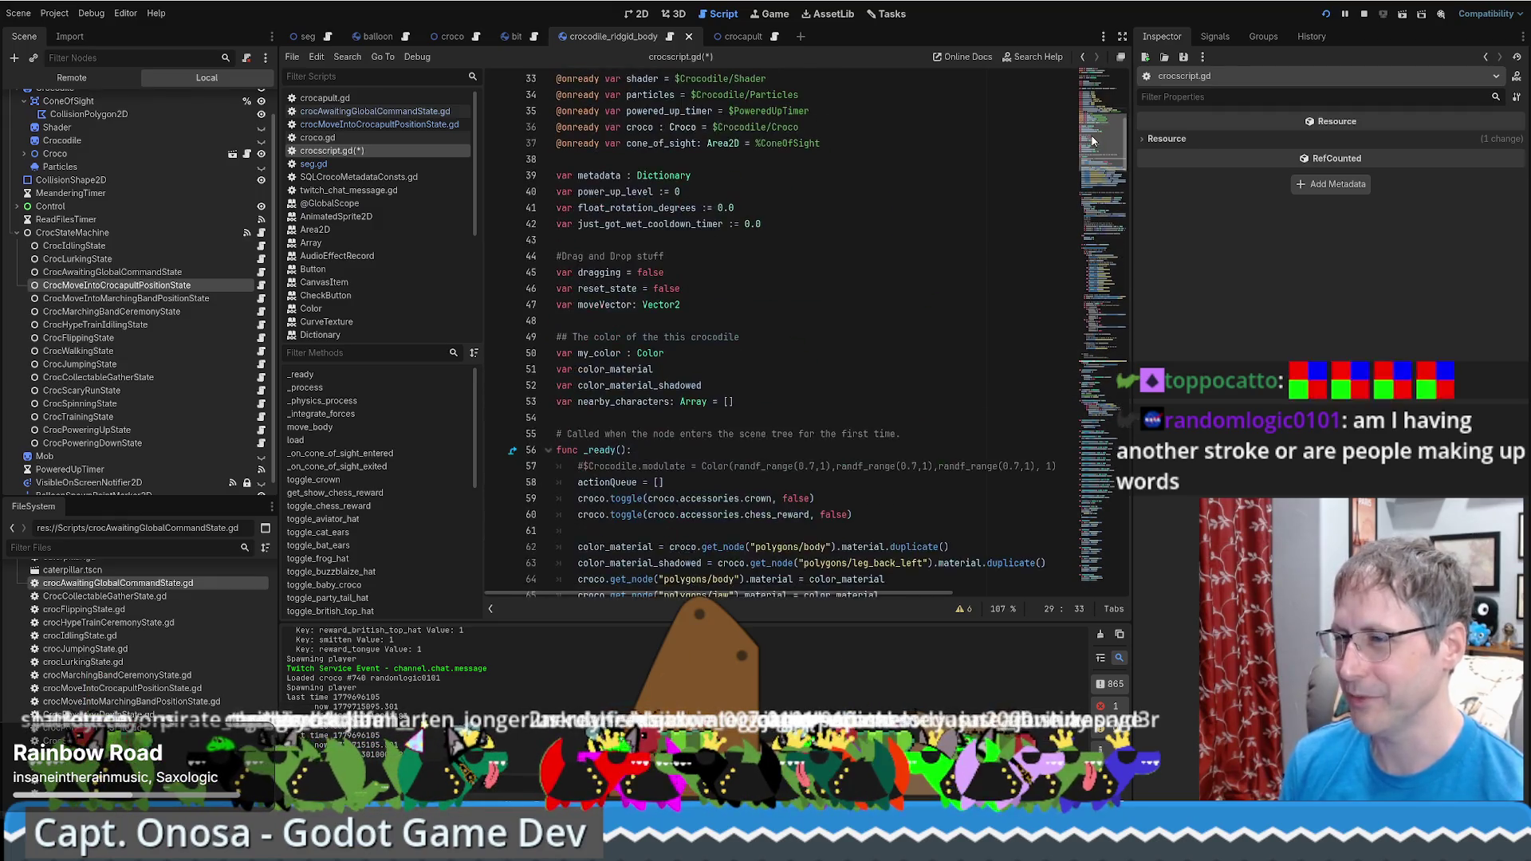
left_click_drag(1082, 378, 1070, 242)
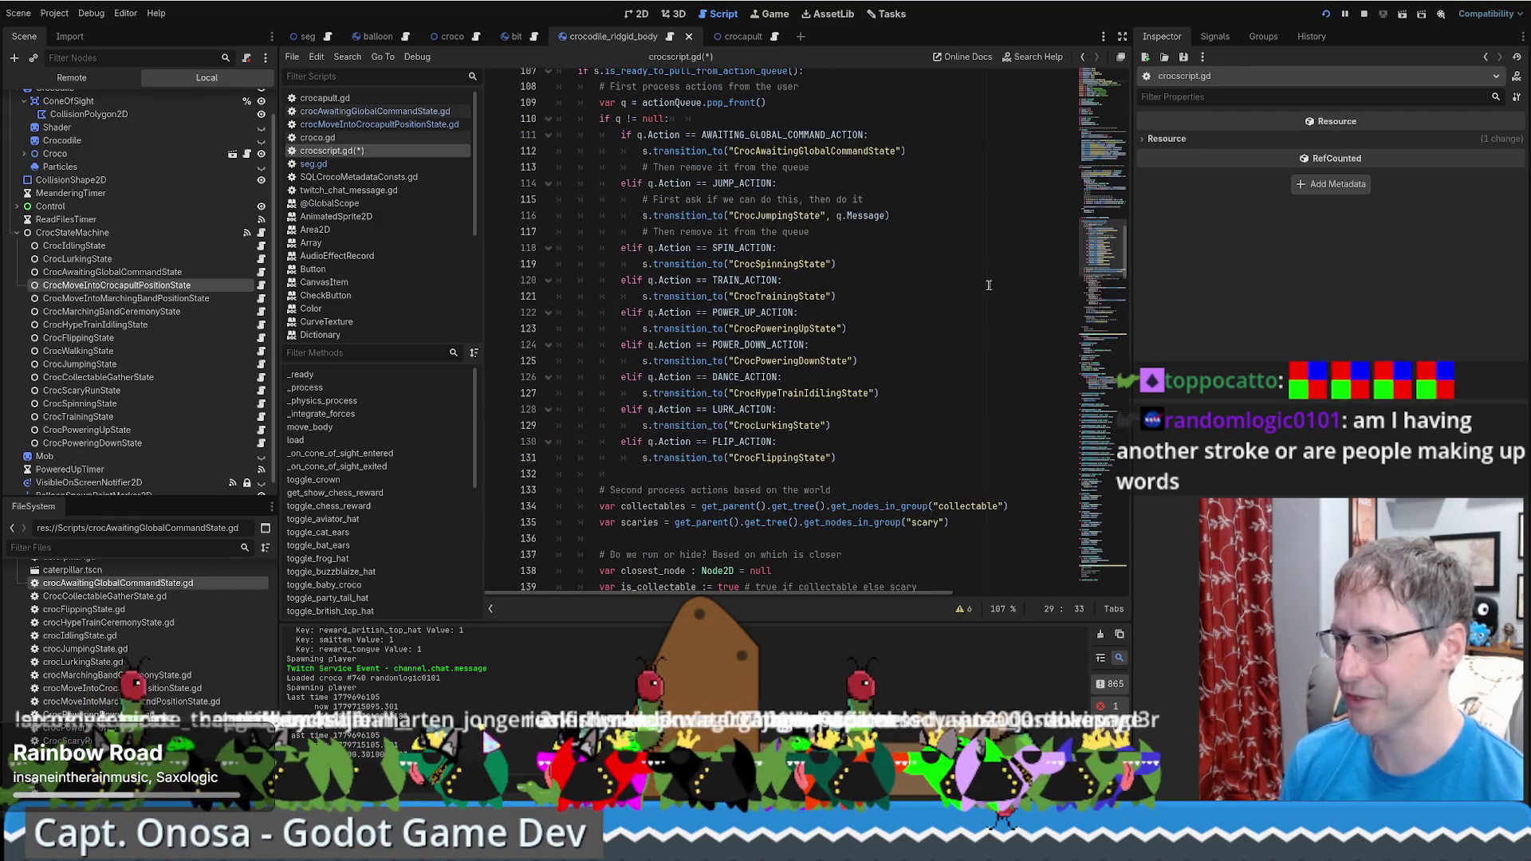
scroll(886, 394, "up", 3)
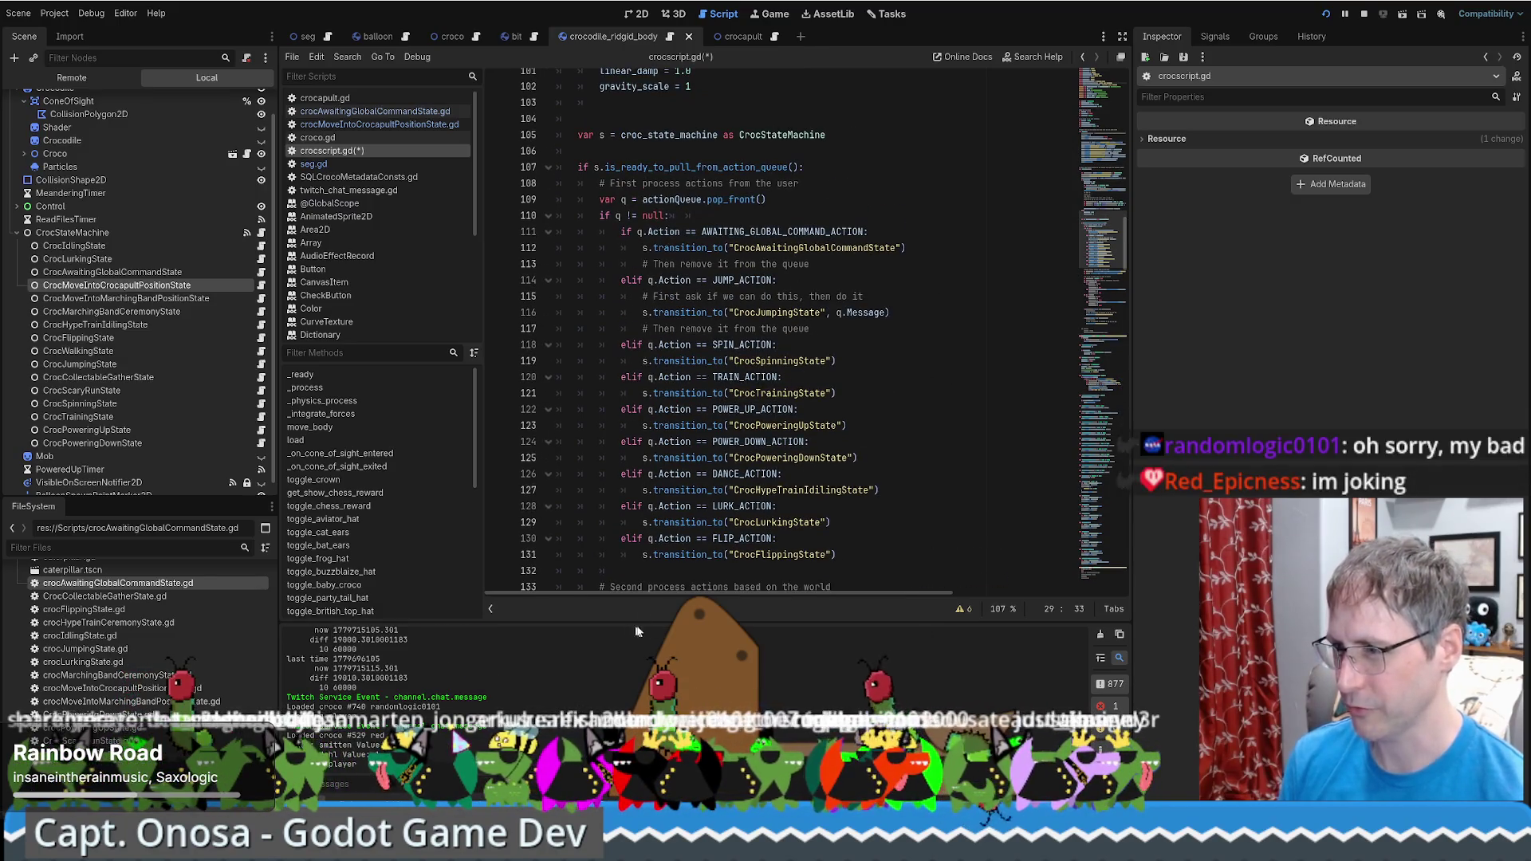
scroll(924, 474, "down", 3)
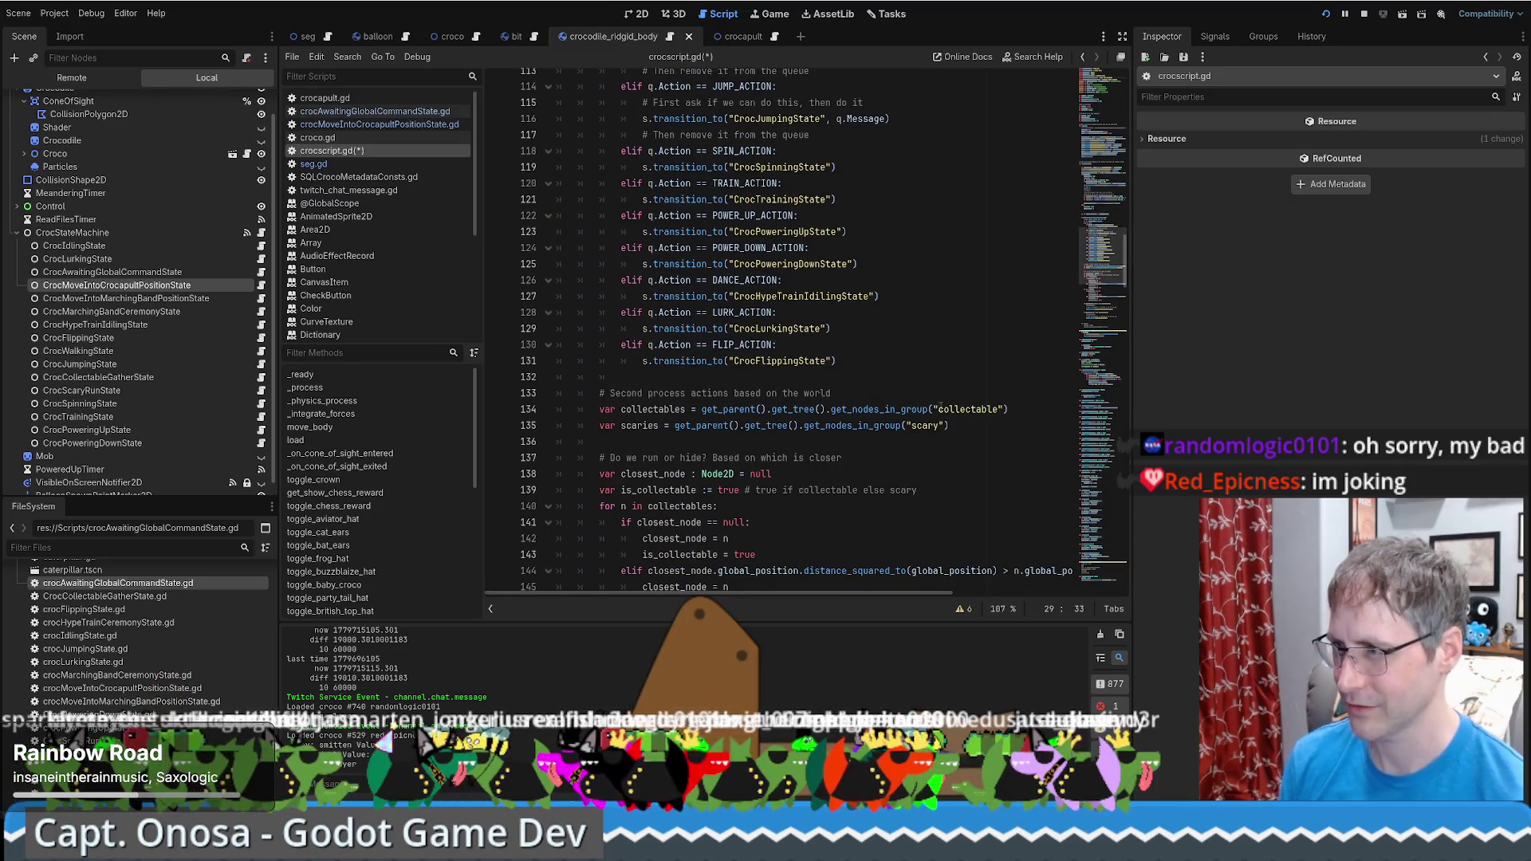
scroll(937, 373, "up", 4)
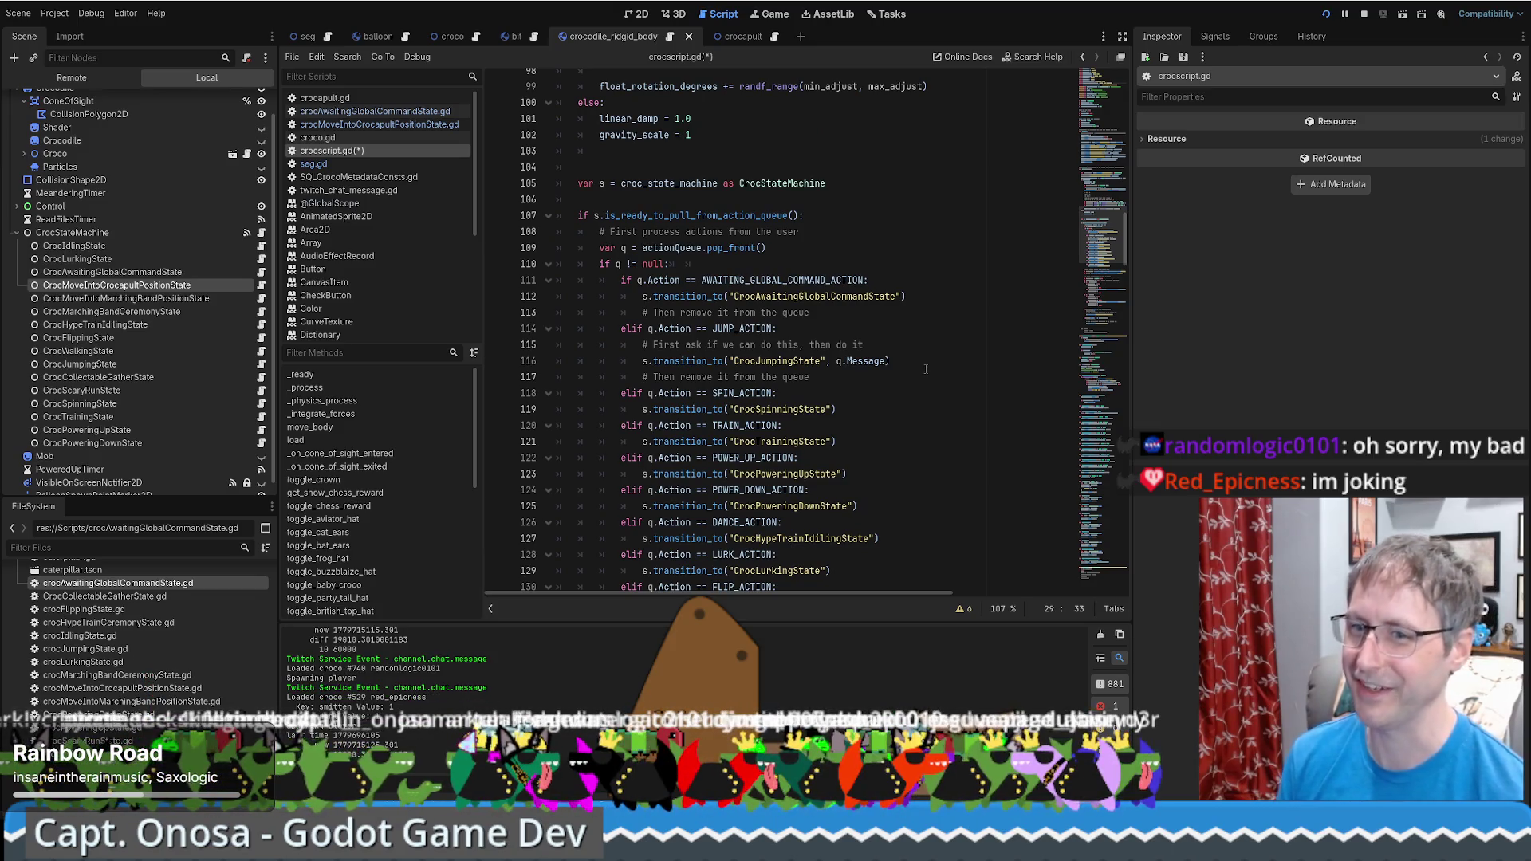
left_click_drag(1104, 240, 1118, 105)
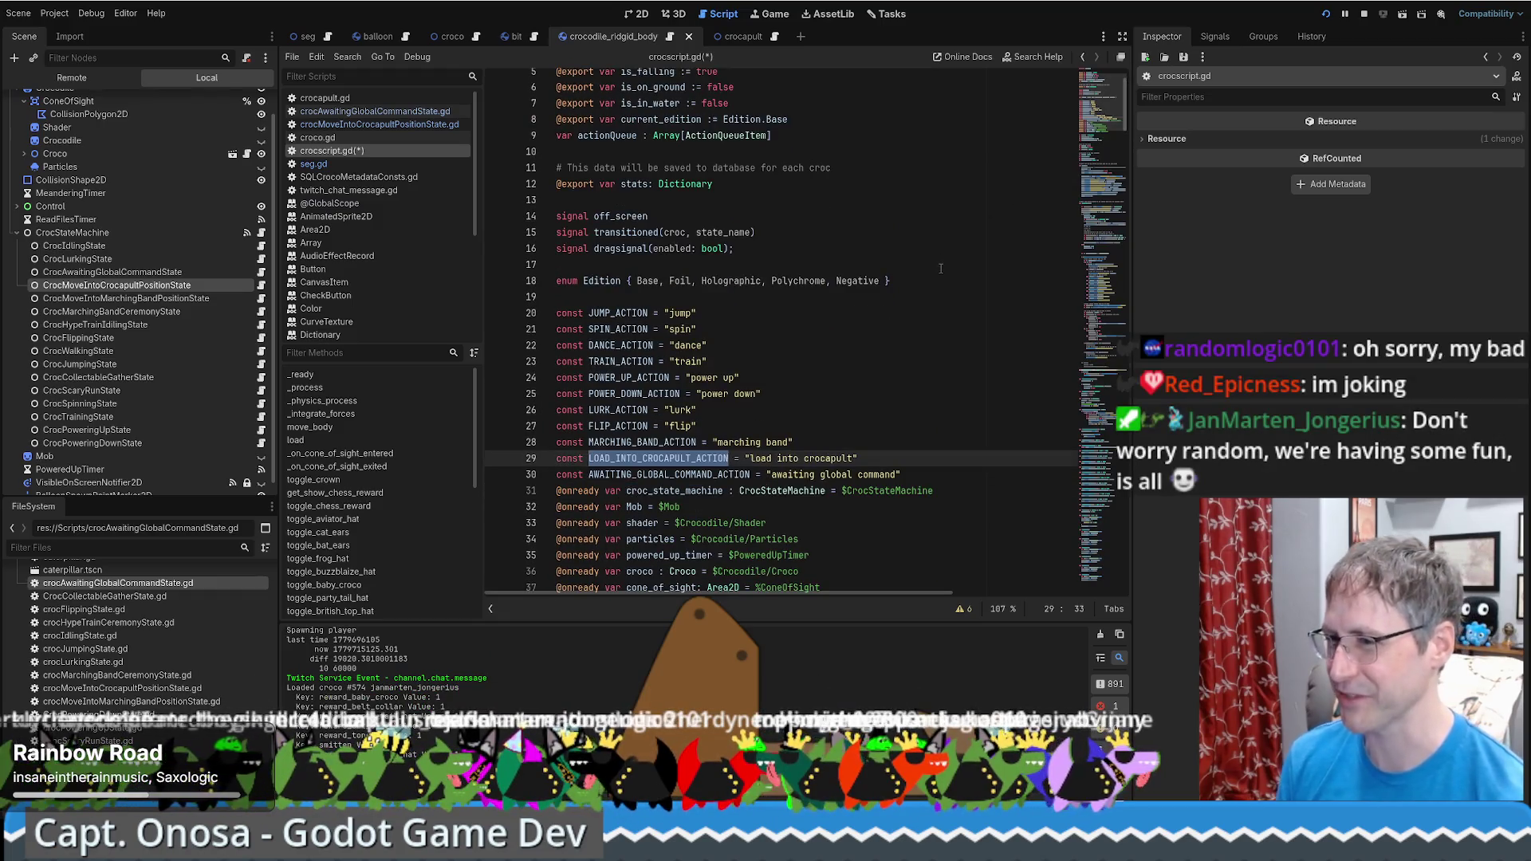
scroll(939, 269, "down", 5)
left_click(798, 200, "ctrl")
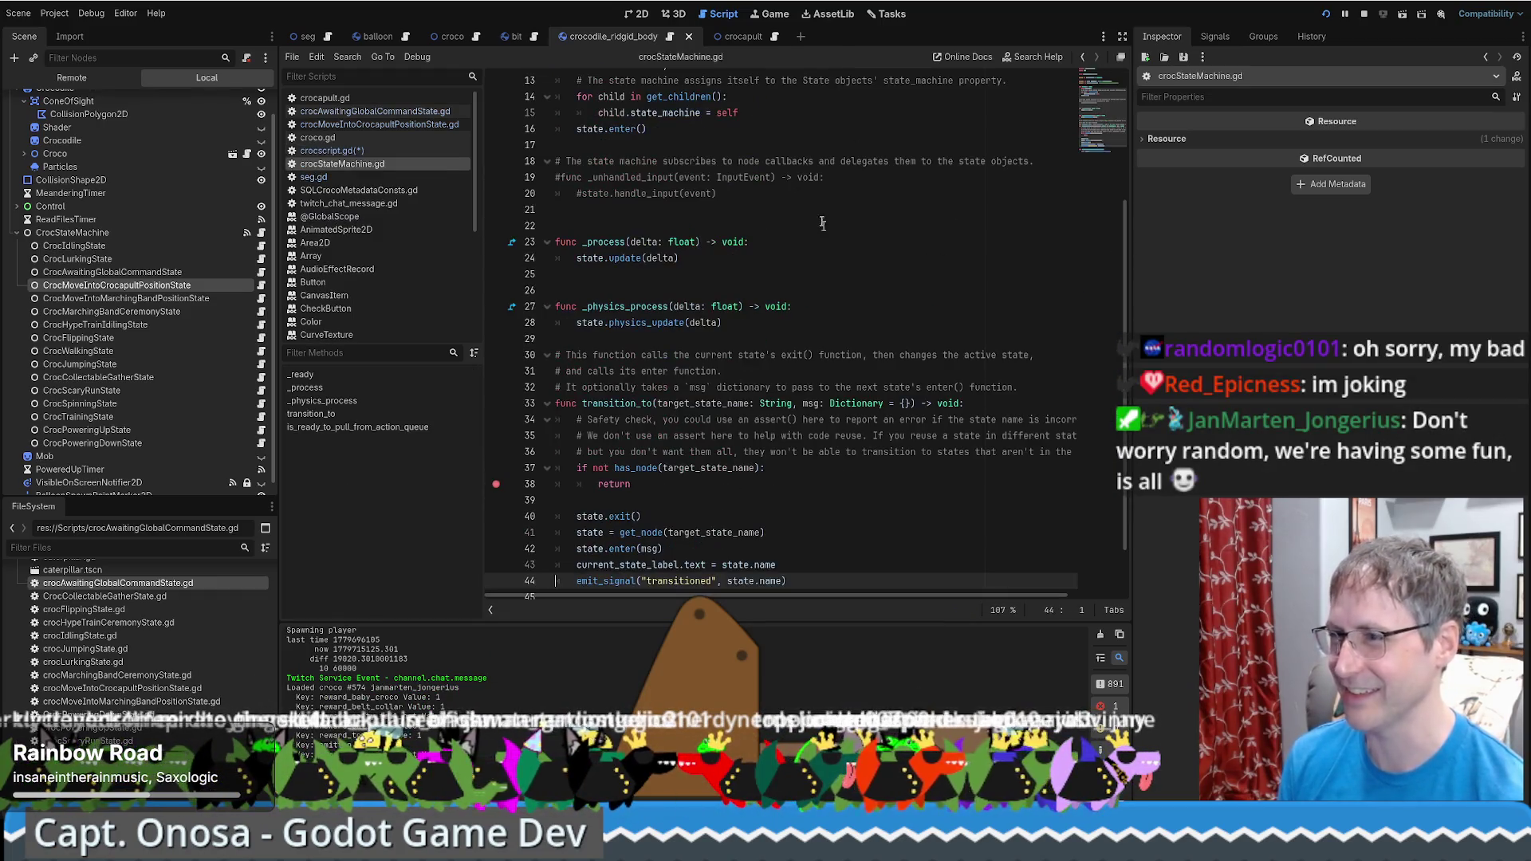
scroll(869, 313, "down", 2)
scroll(869, 313, "up", 4)
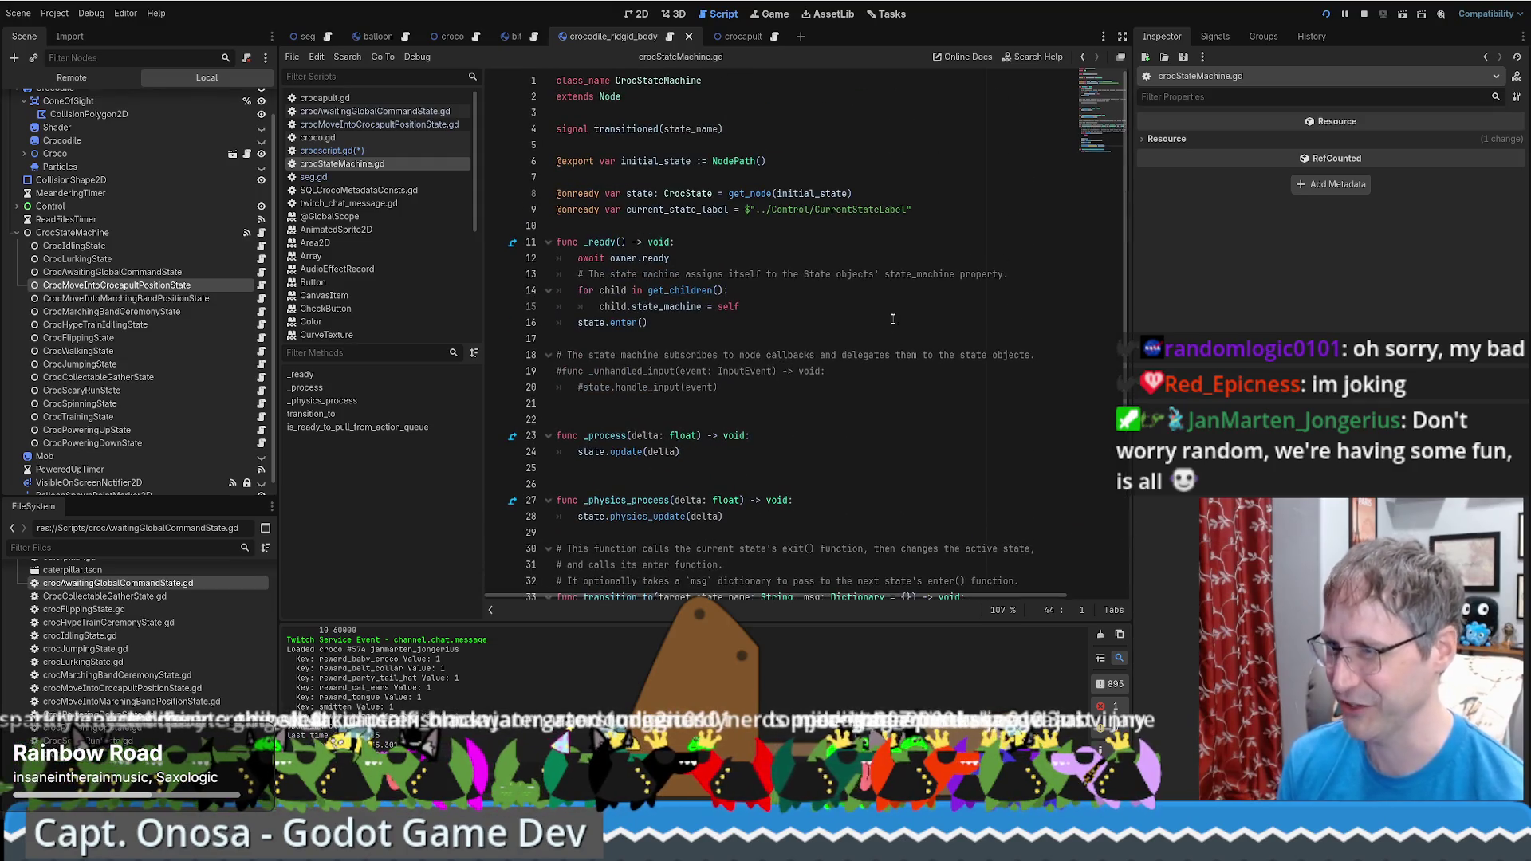
key("ctrl+Home")
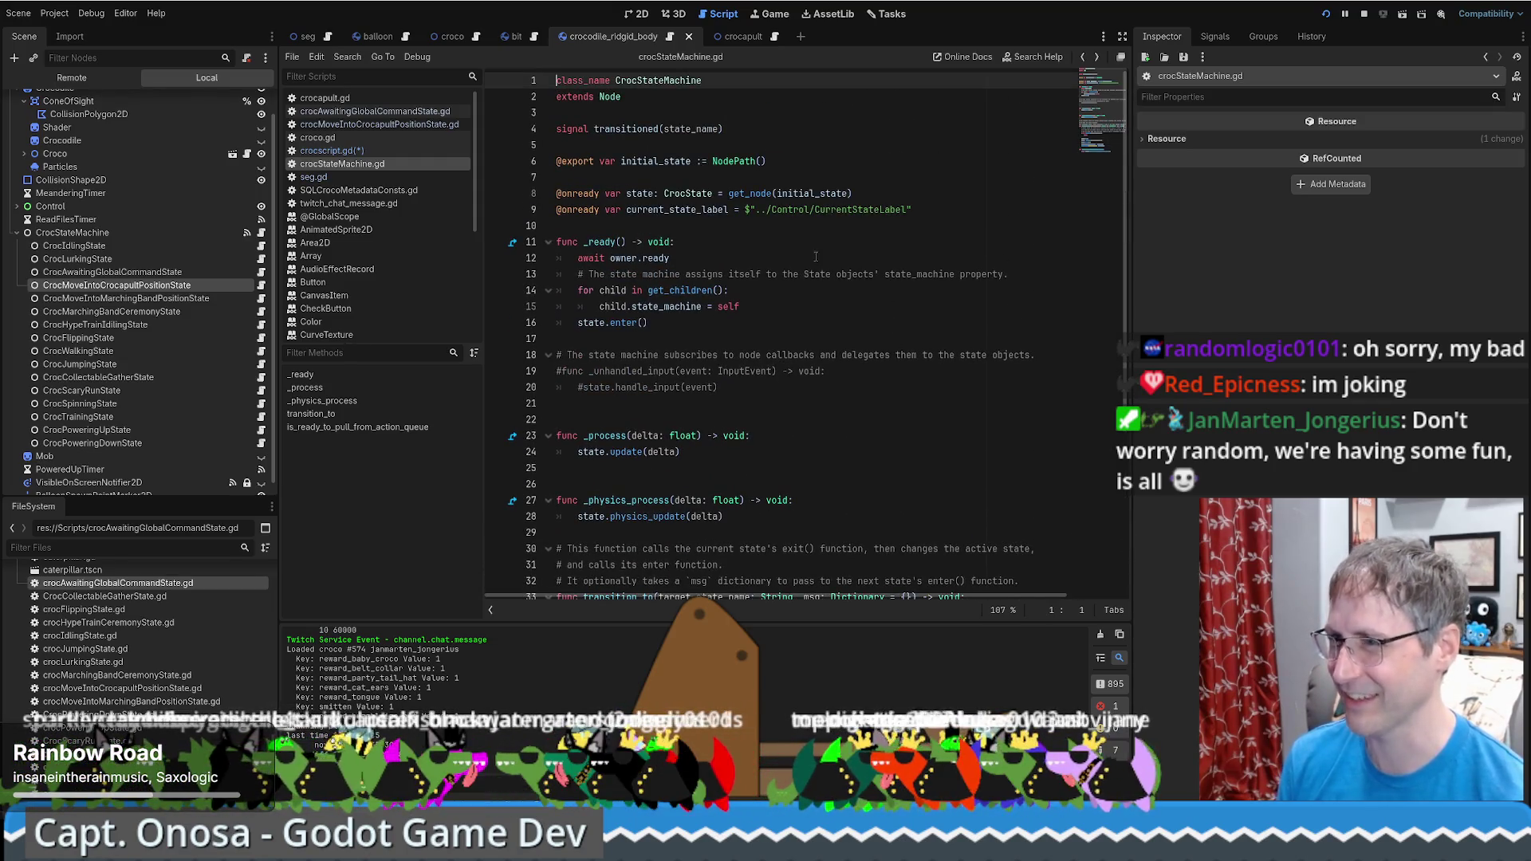
key("alt+Left")
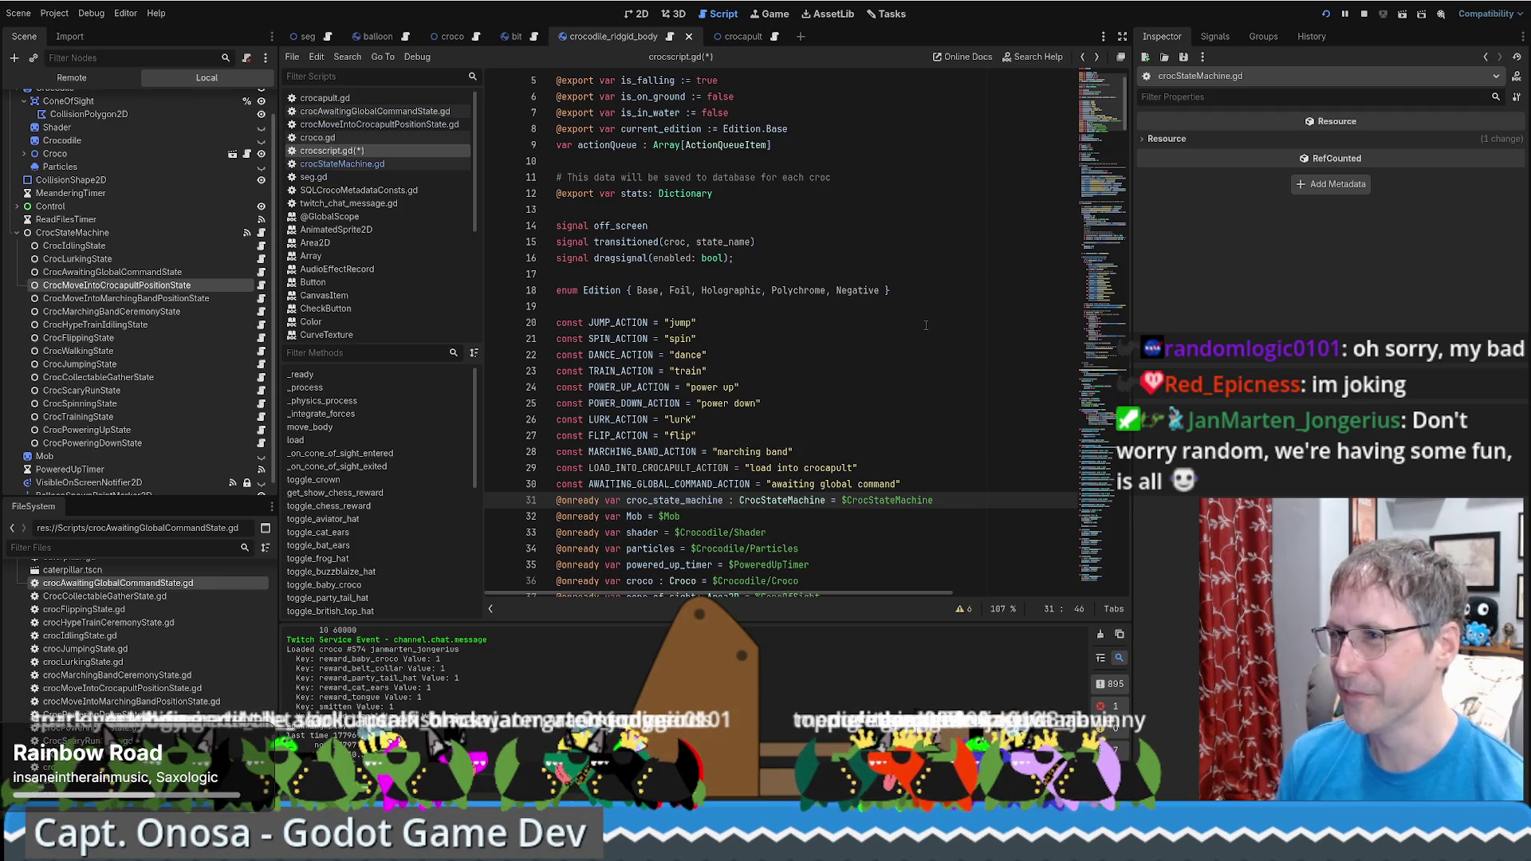
scroll(926, 325, "down", 7)
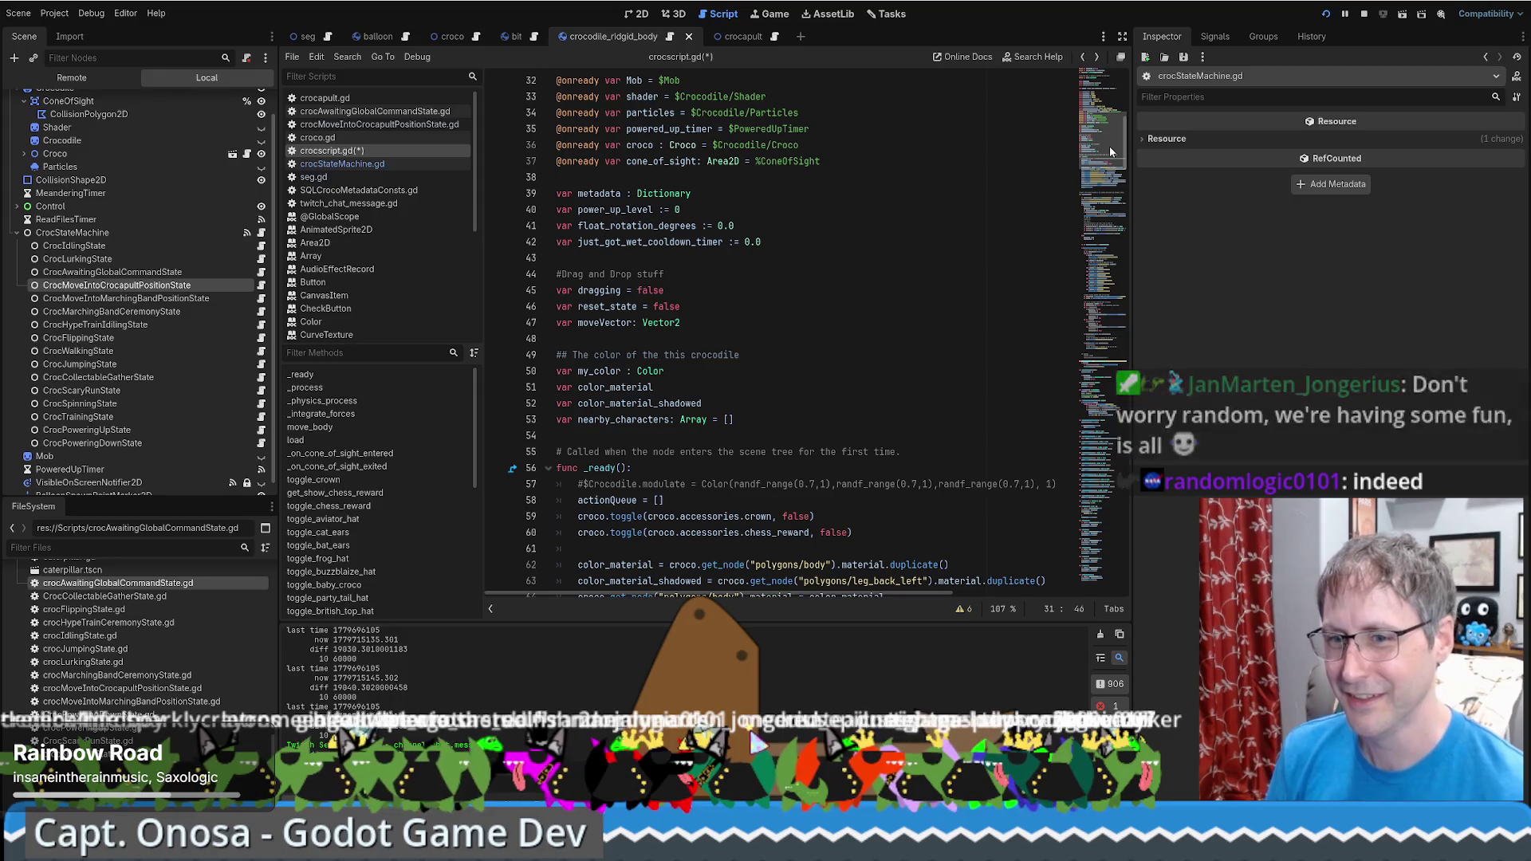
left_click_drag(1108, 146, 1108, 107)
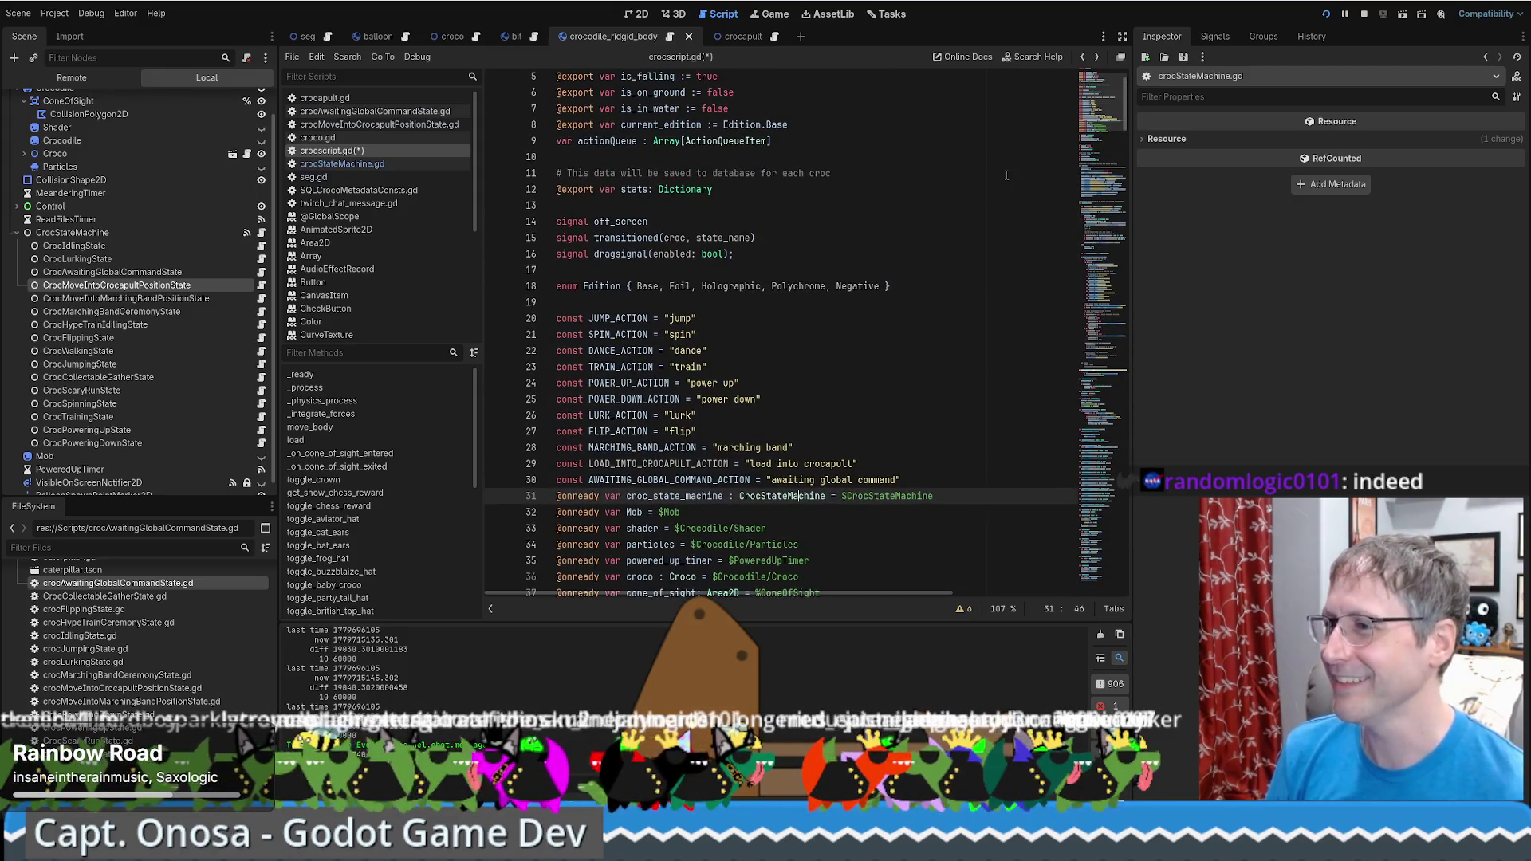
scroll(901, 233, "up", 2)
scroll(925, 244, "down", 8)
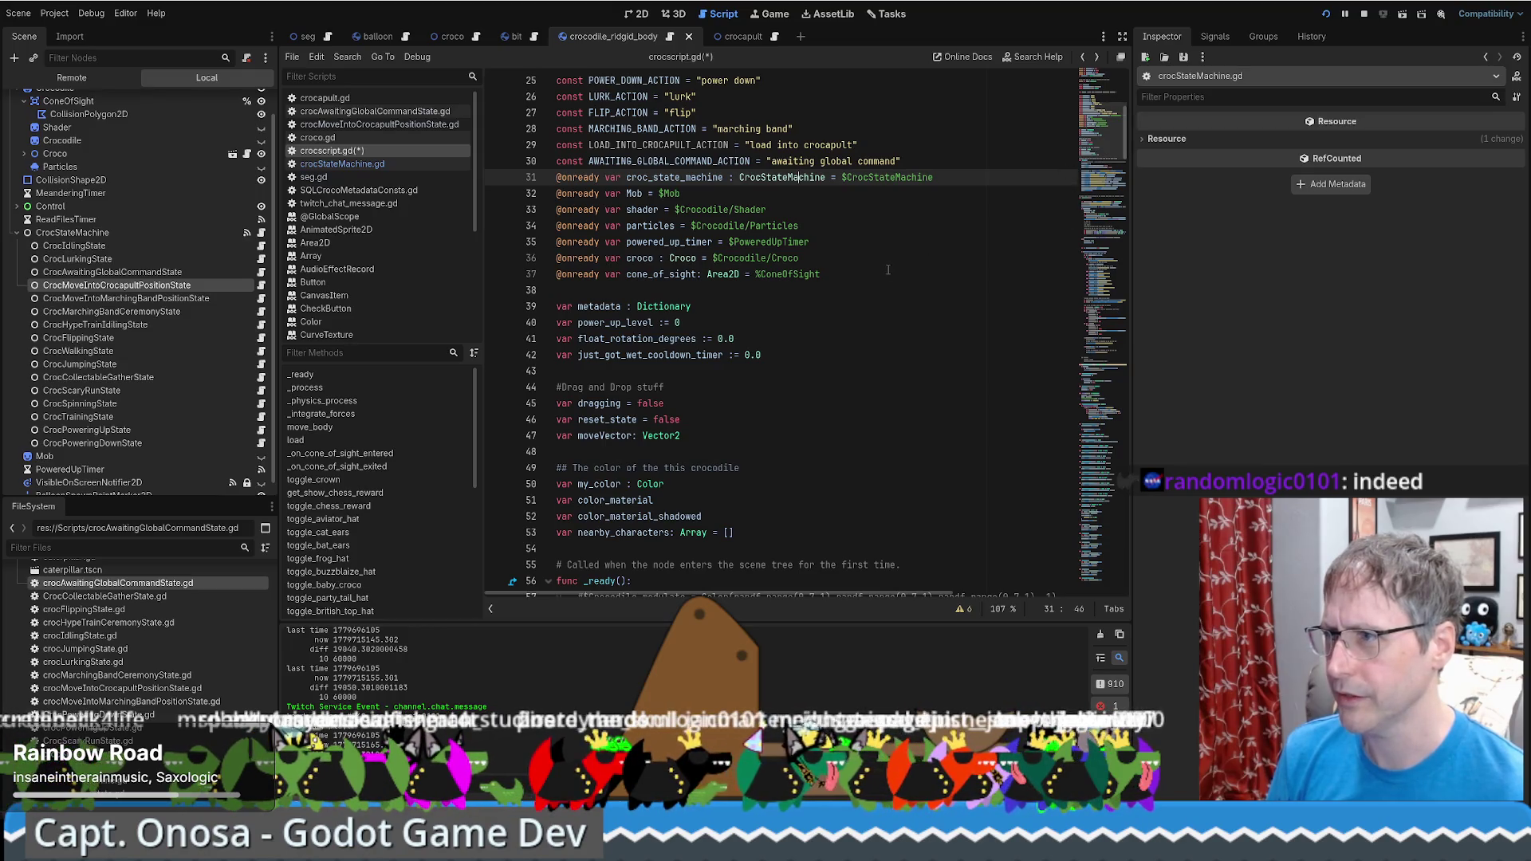
double_click(642, 128)
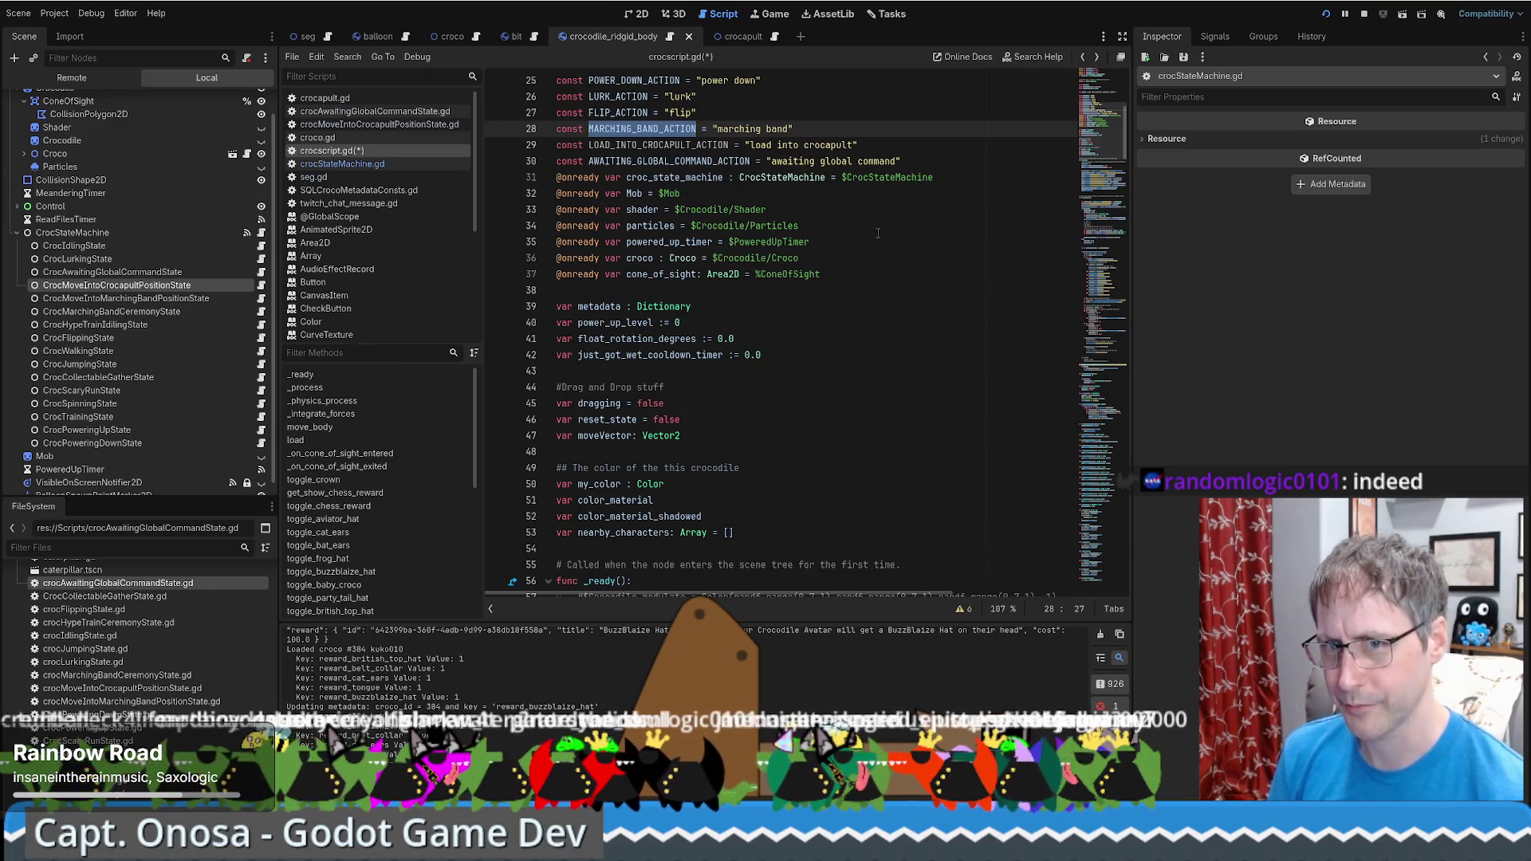
Search crocscript.gd for MARCHING_BAND_ACTION and select the queueMarchingBand function it appears in
key("ctrl+f")
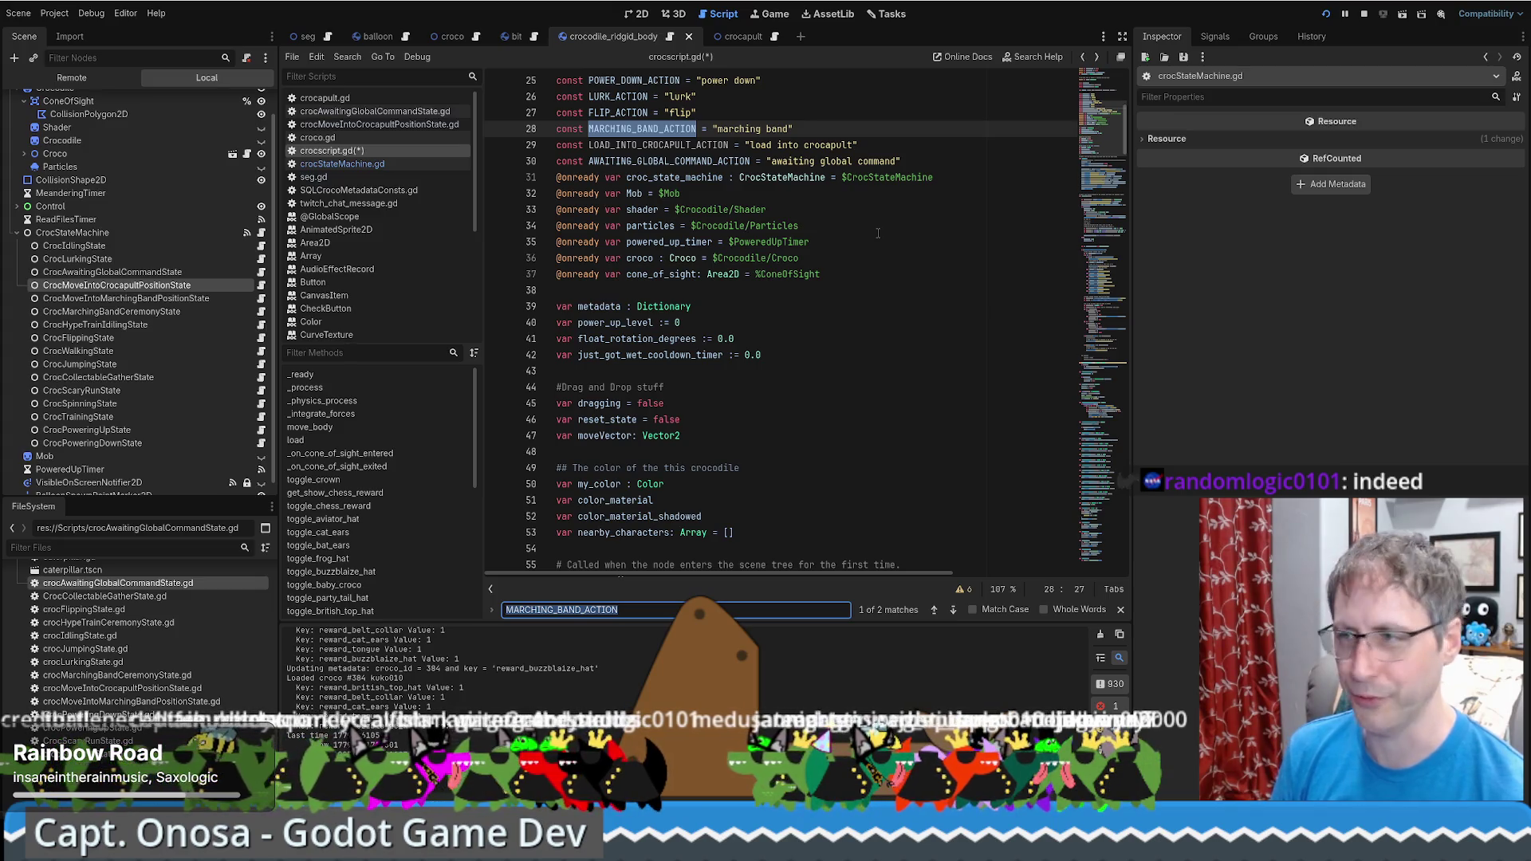
key("Return")
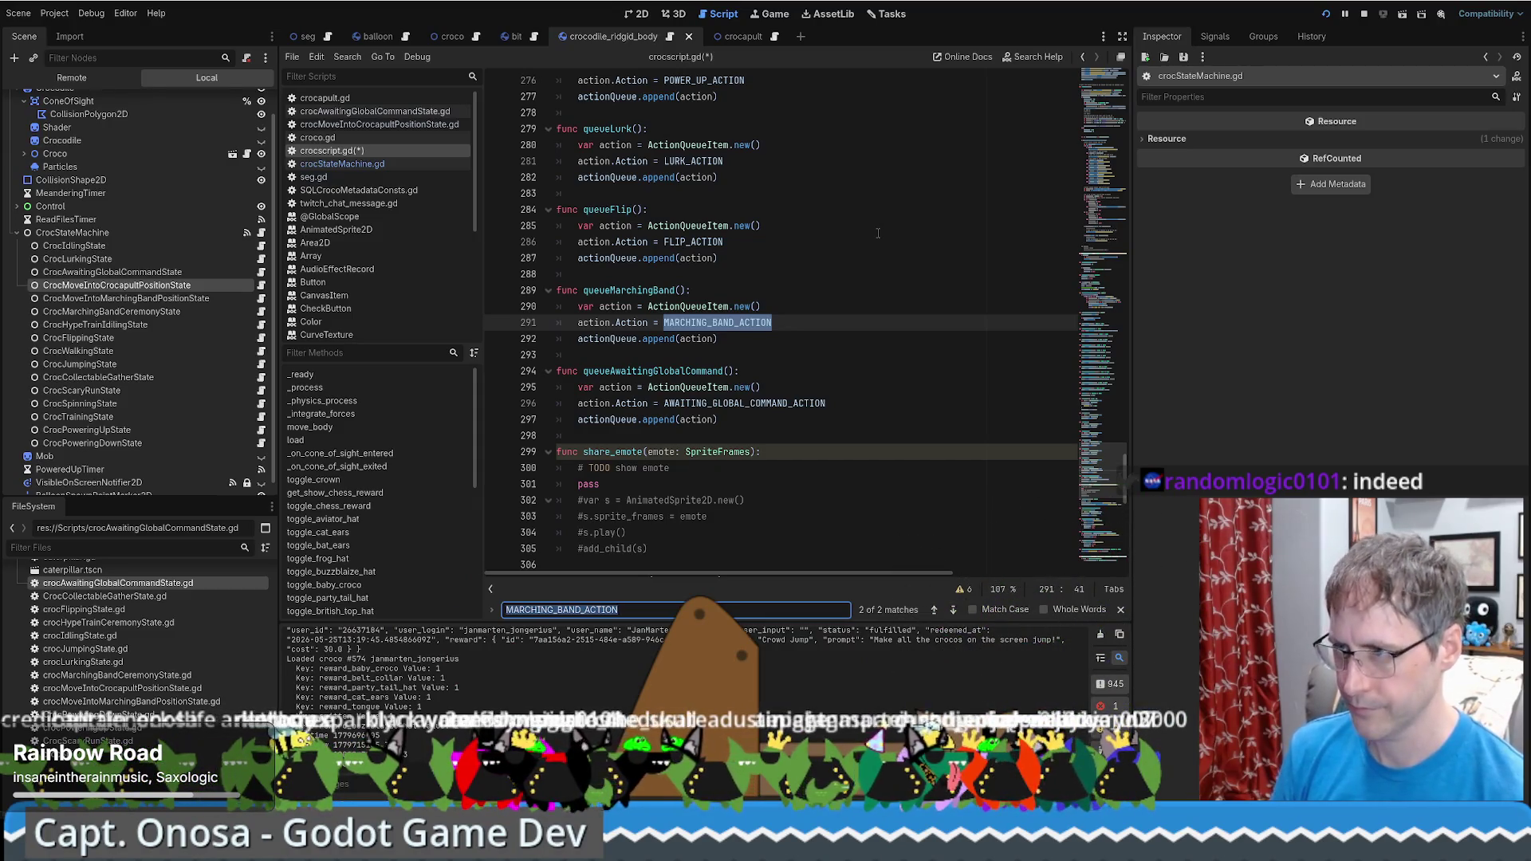
key("Return")
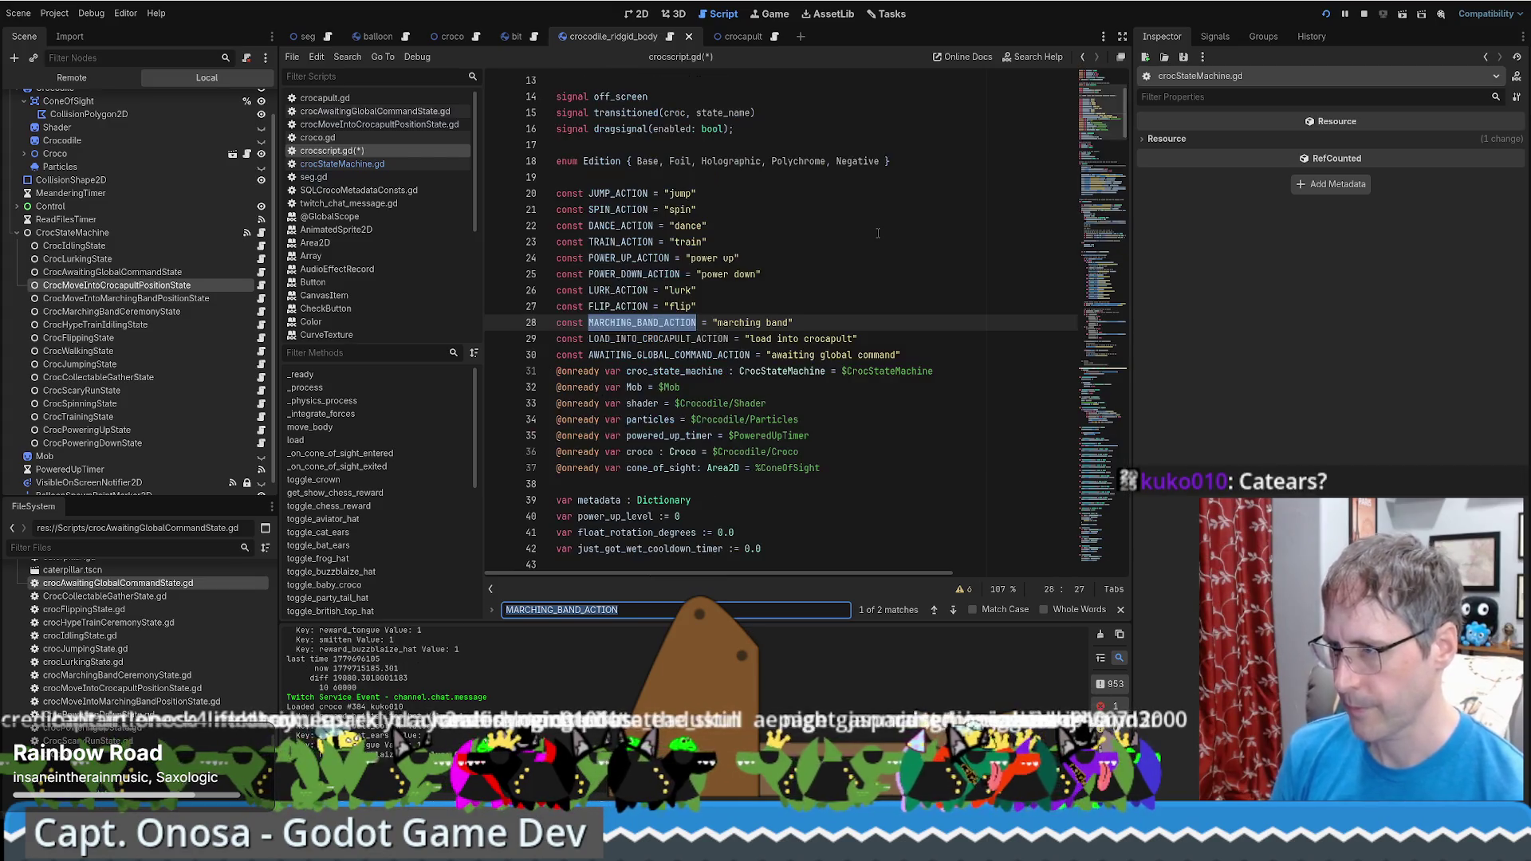
key("Return")
key("Return")
key("Return")
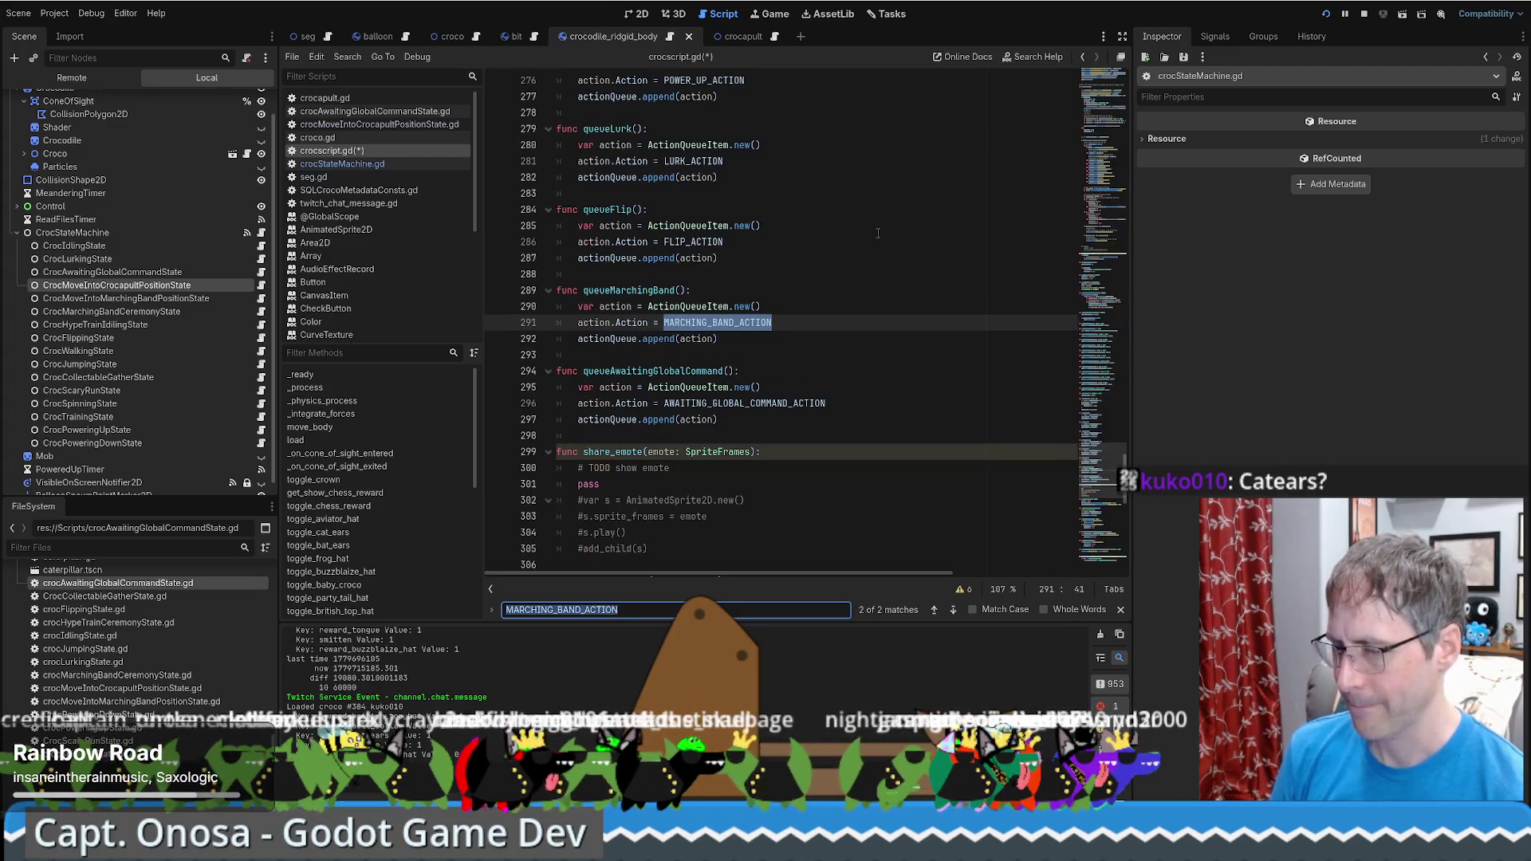
key("Return")
key("Return")
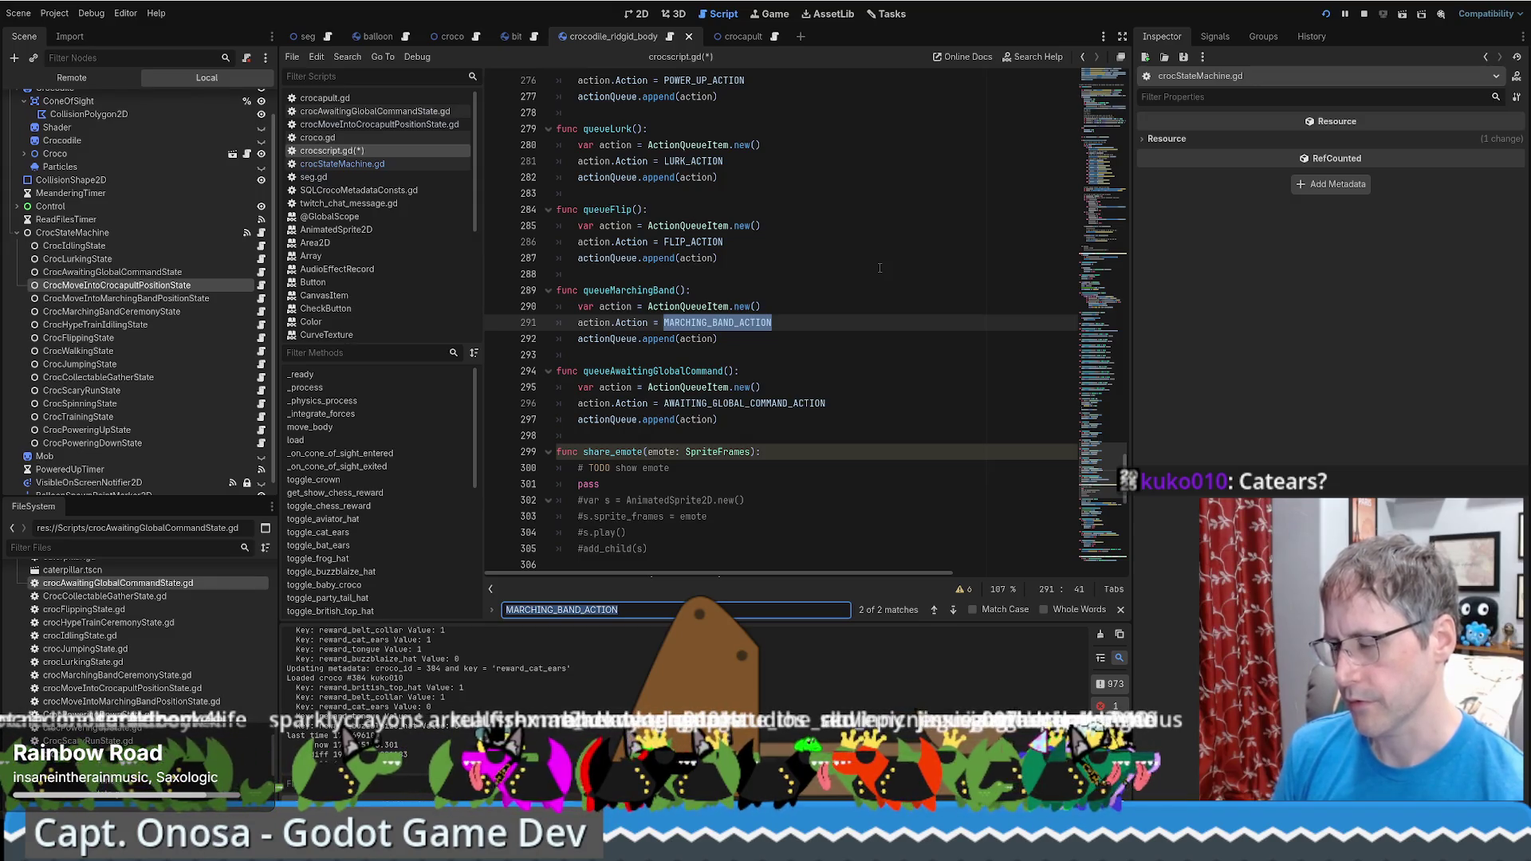
left_click_drag(651, 275, 736, 343)
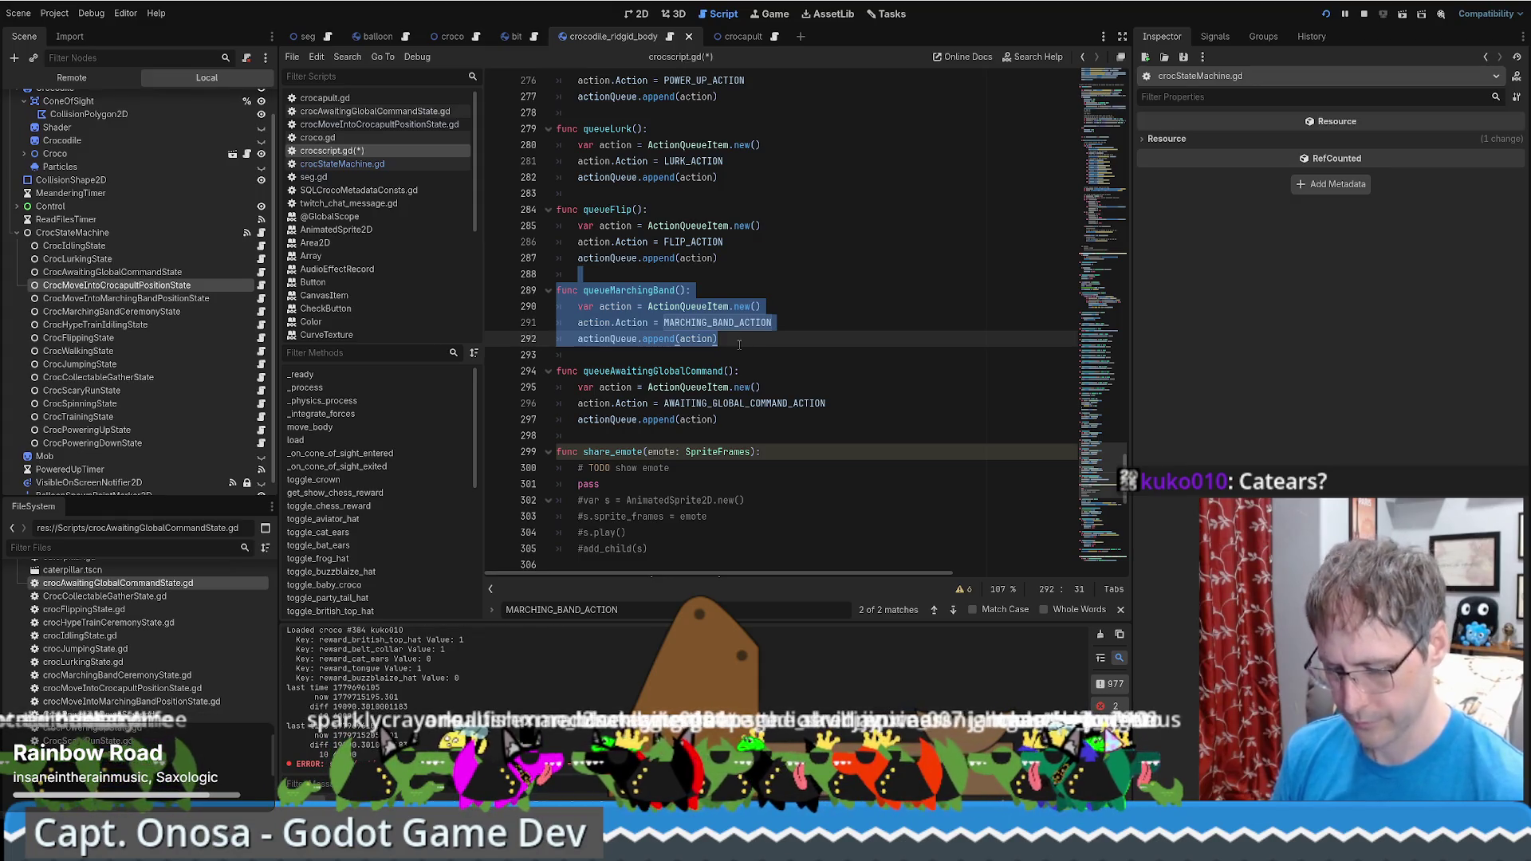
Duplicate queueMarchingBand as queueLoadIntoCrocapult, queuing LOAD_INTO_CROCAPULT_ACTION instead
key("ctrl+shift+d")
left_click(742, 341)
key("Return")
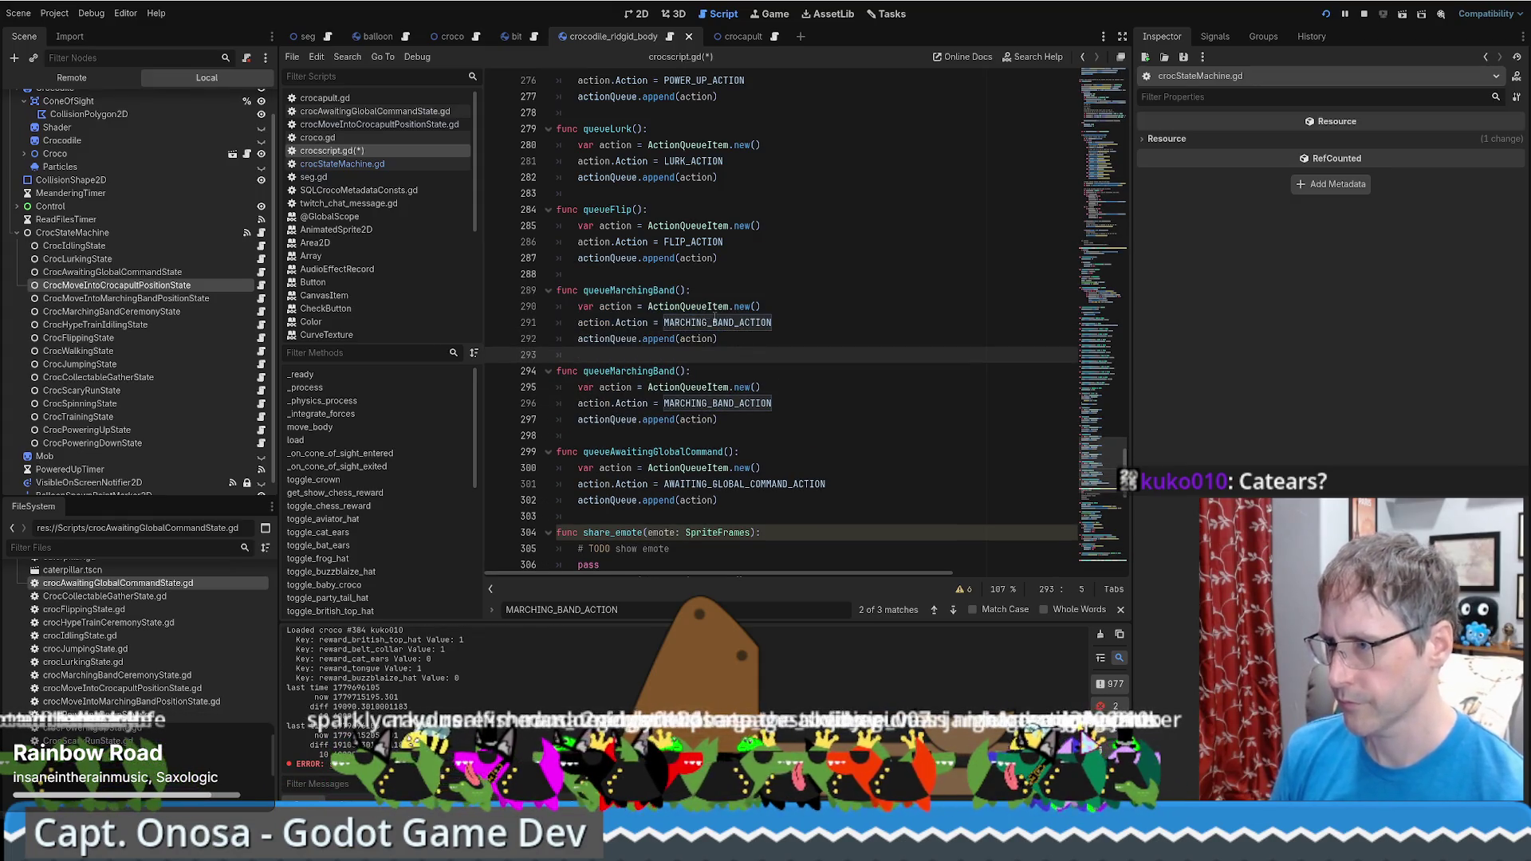
double_click(716, 320)
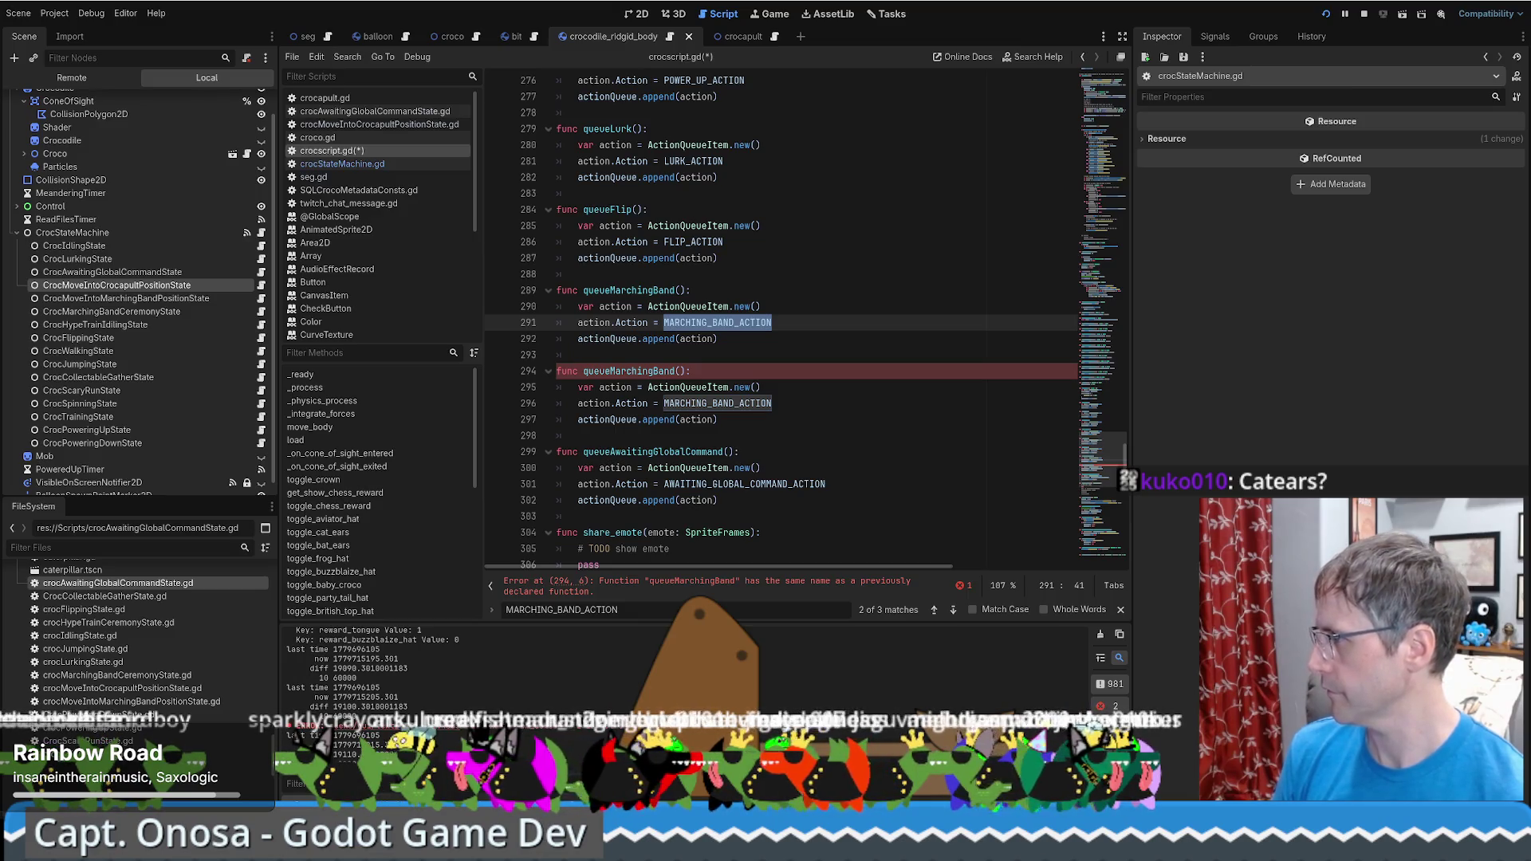
type("LOAD_INTO_CROCAPULT_ACTION")
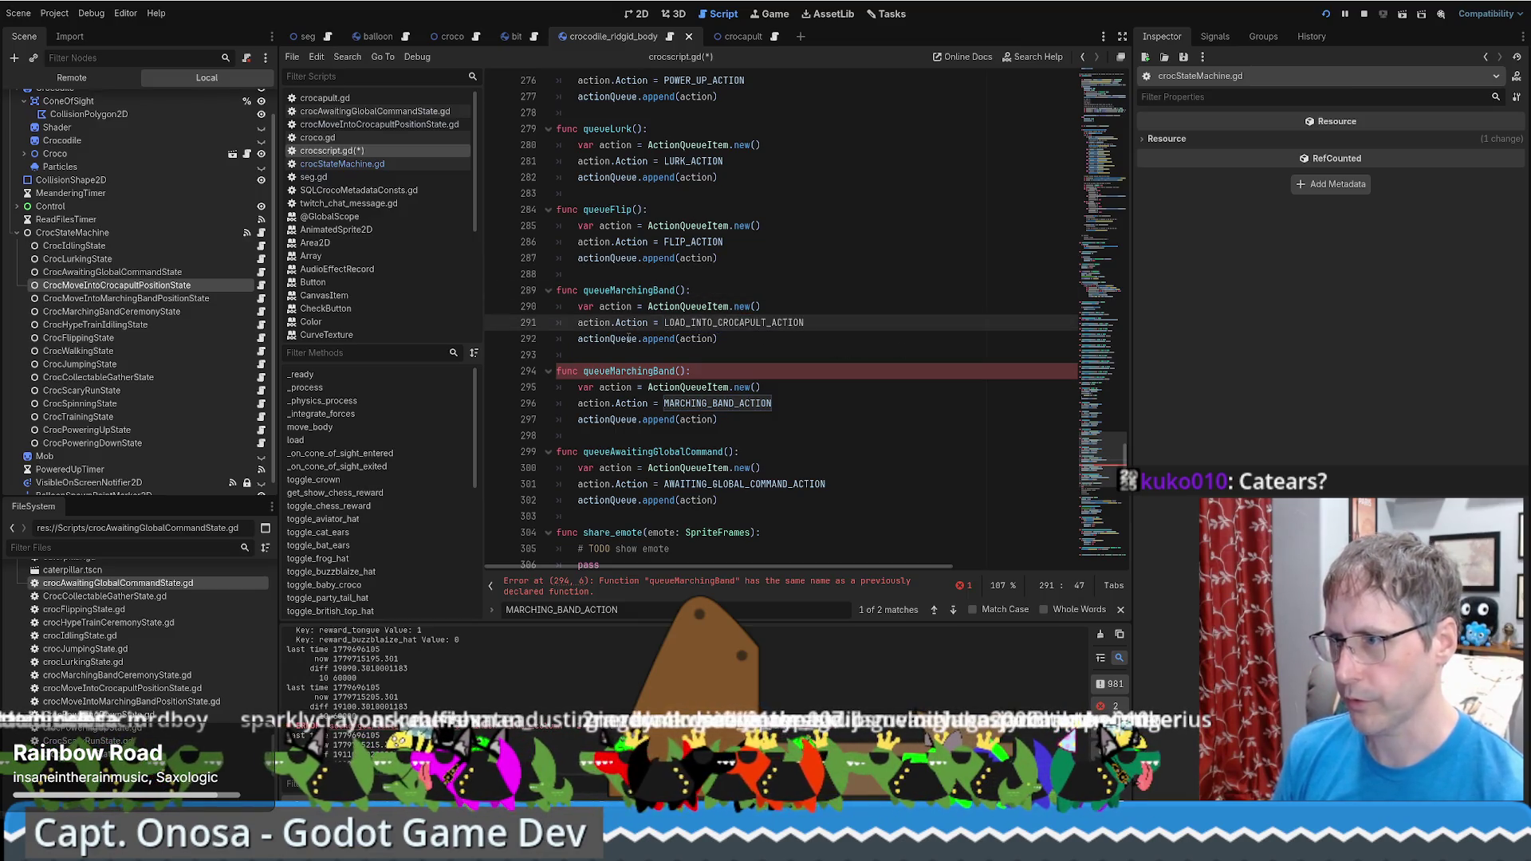
left_click_drag(611, 291, 677, 290)
type("LoadIntoC")
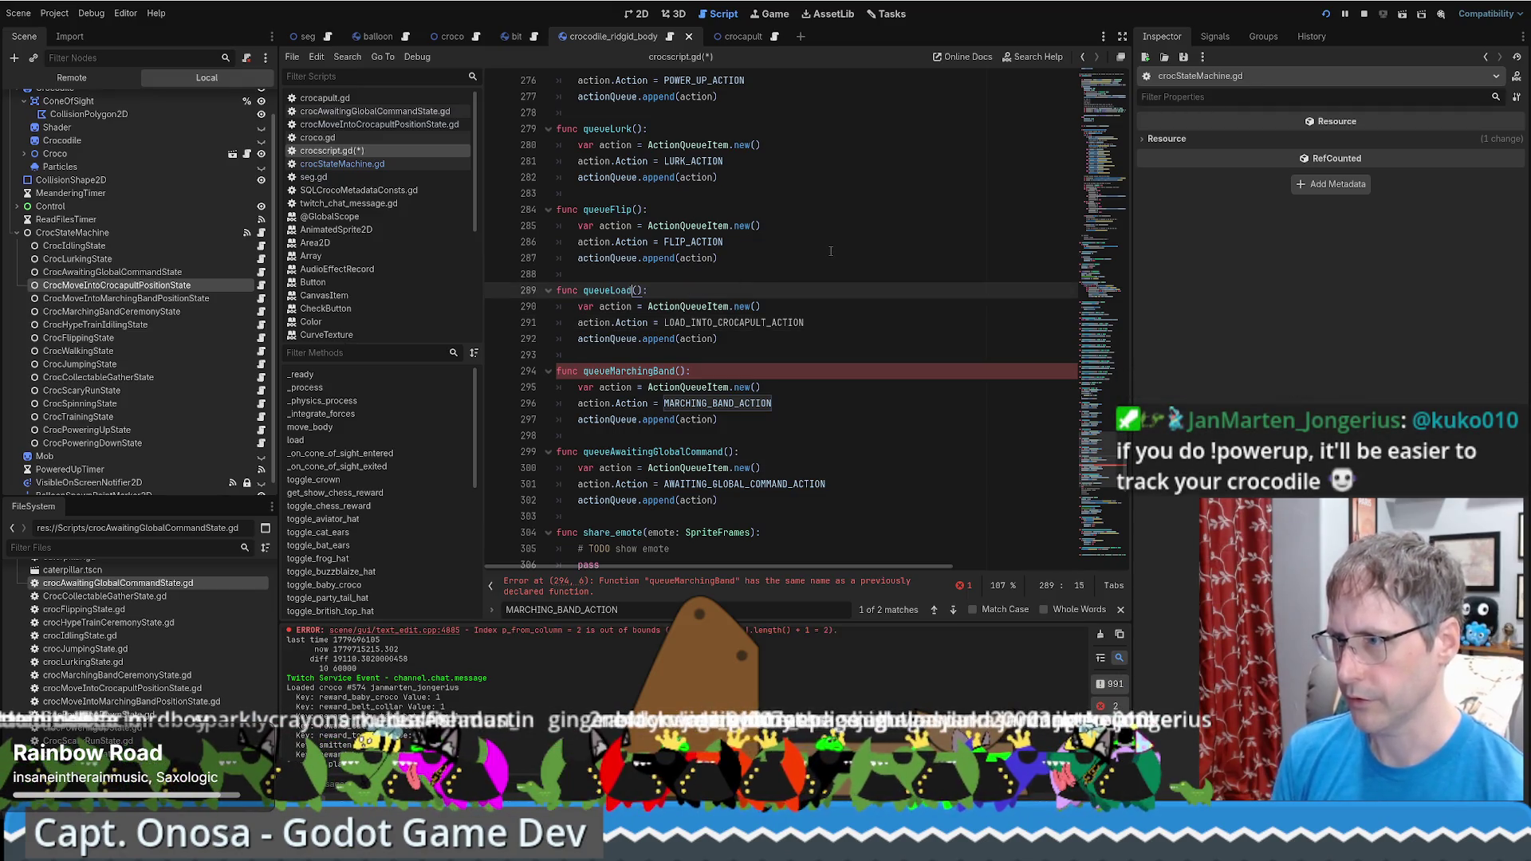
type("rocapult")
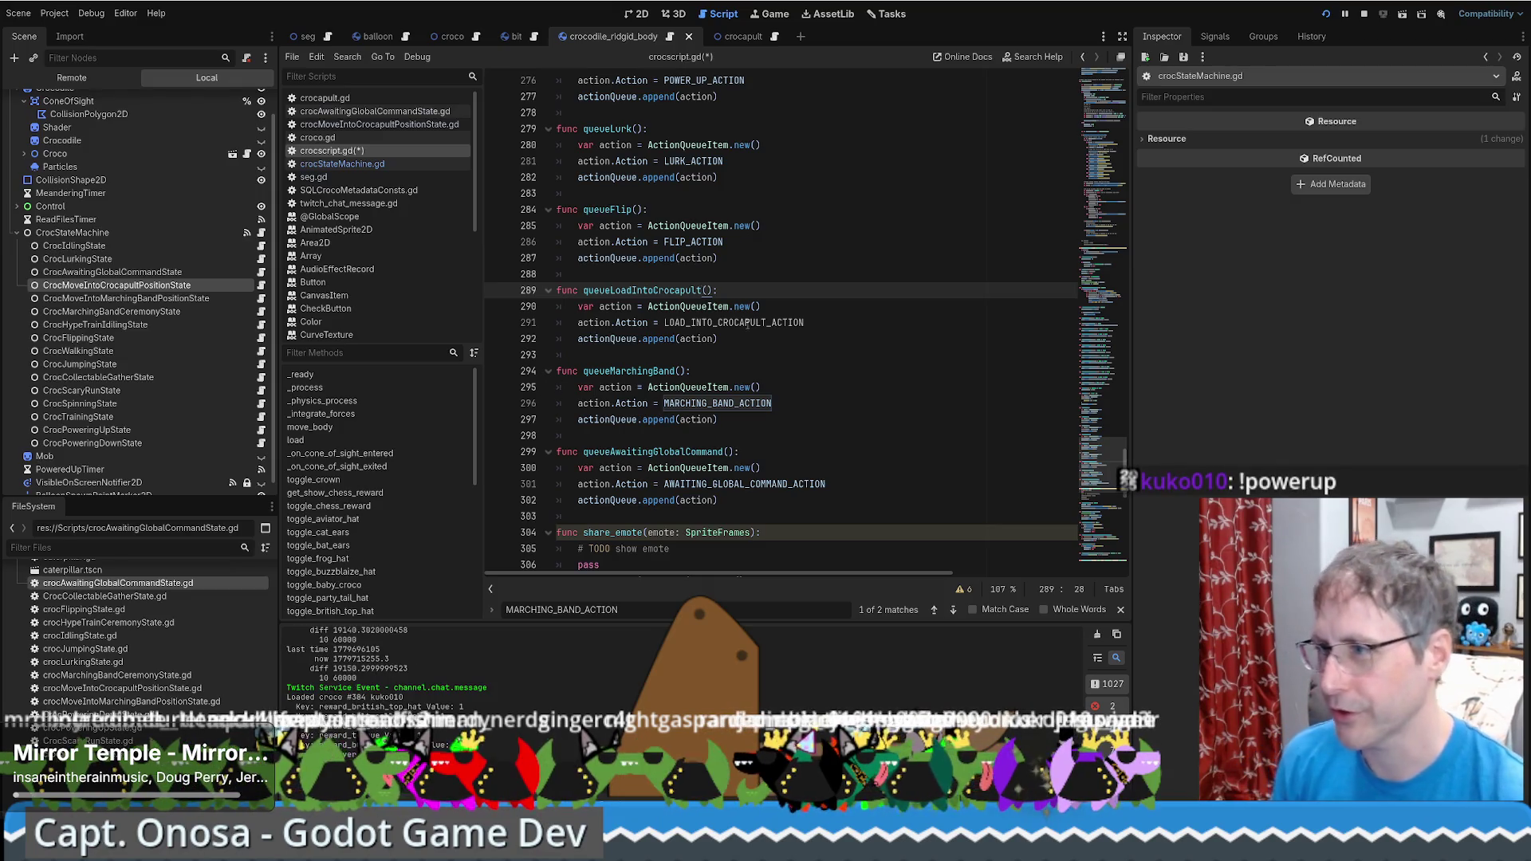
Review the new queueLoadIntoCrocapult function and search all project files for queueMarchingBand
left_click_drag(702, 273, 733, 337)
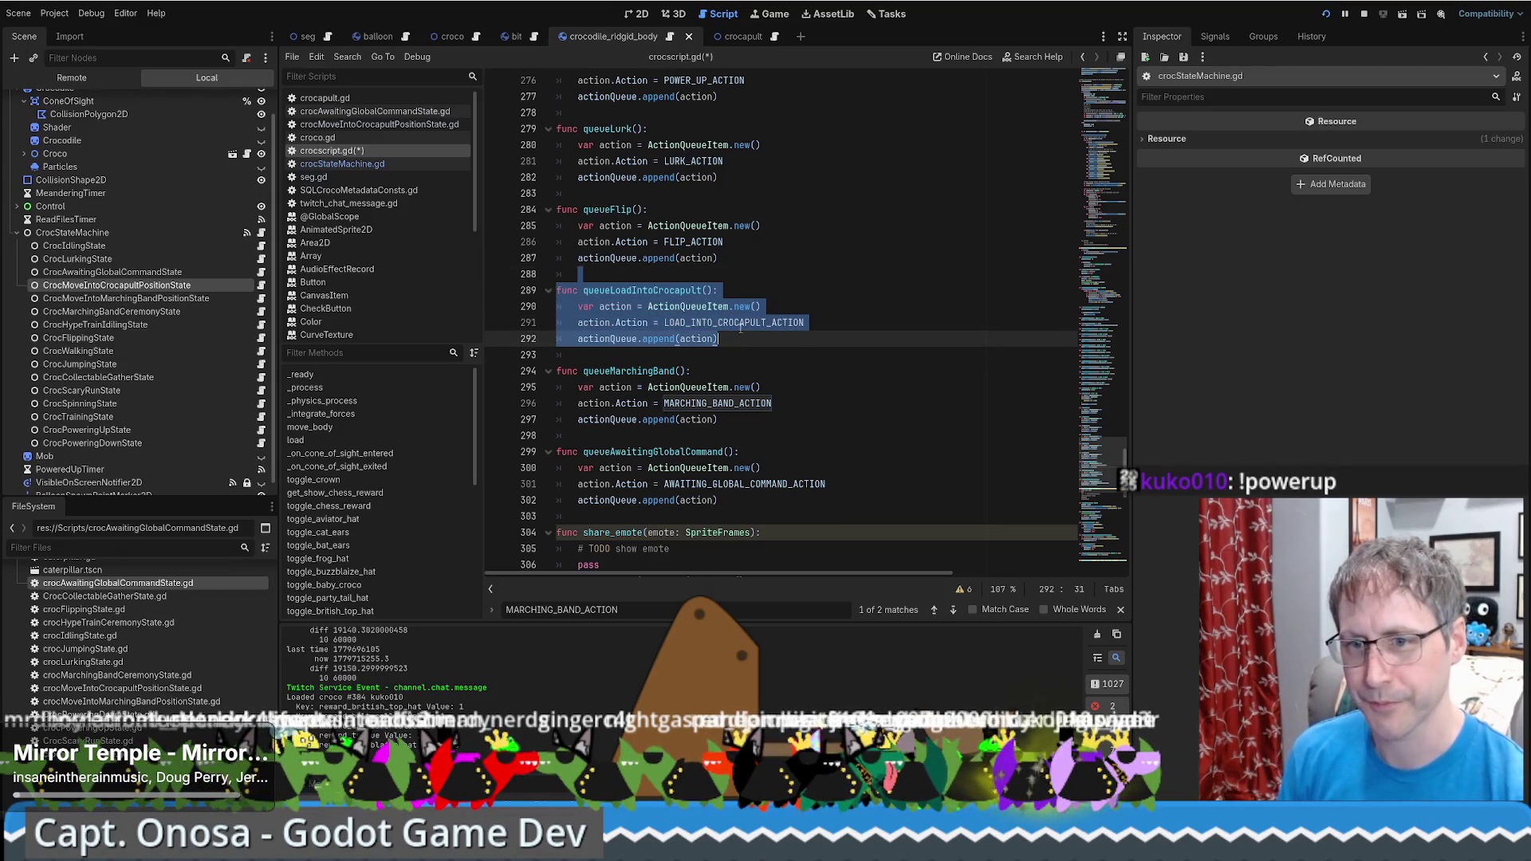
left_click(740, 322)
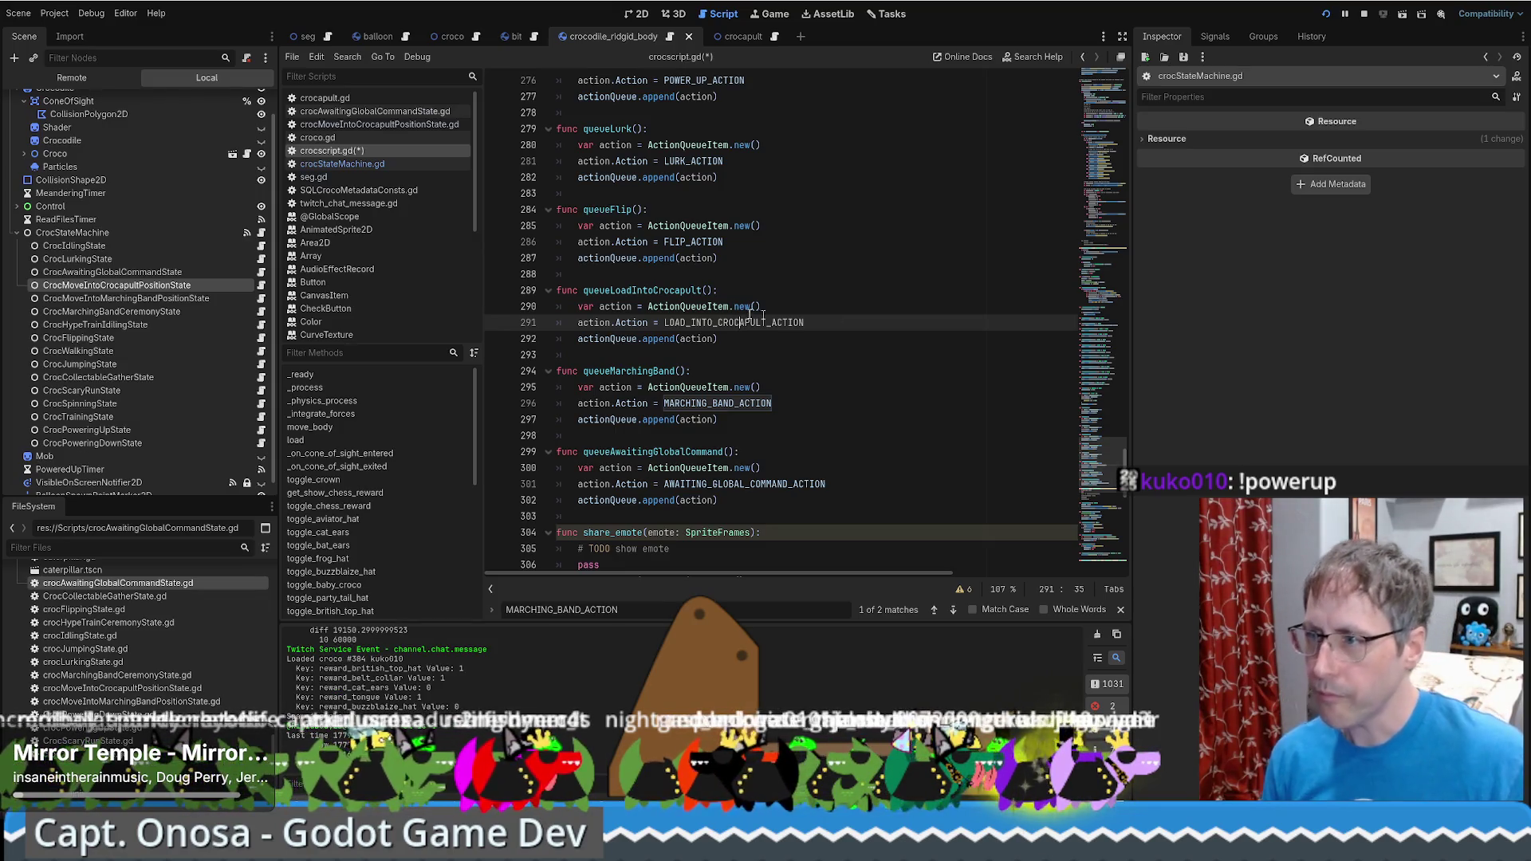
double_click(642, 291)
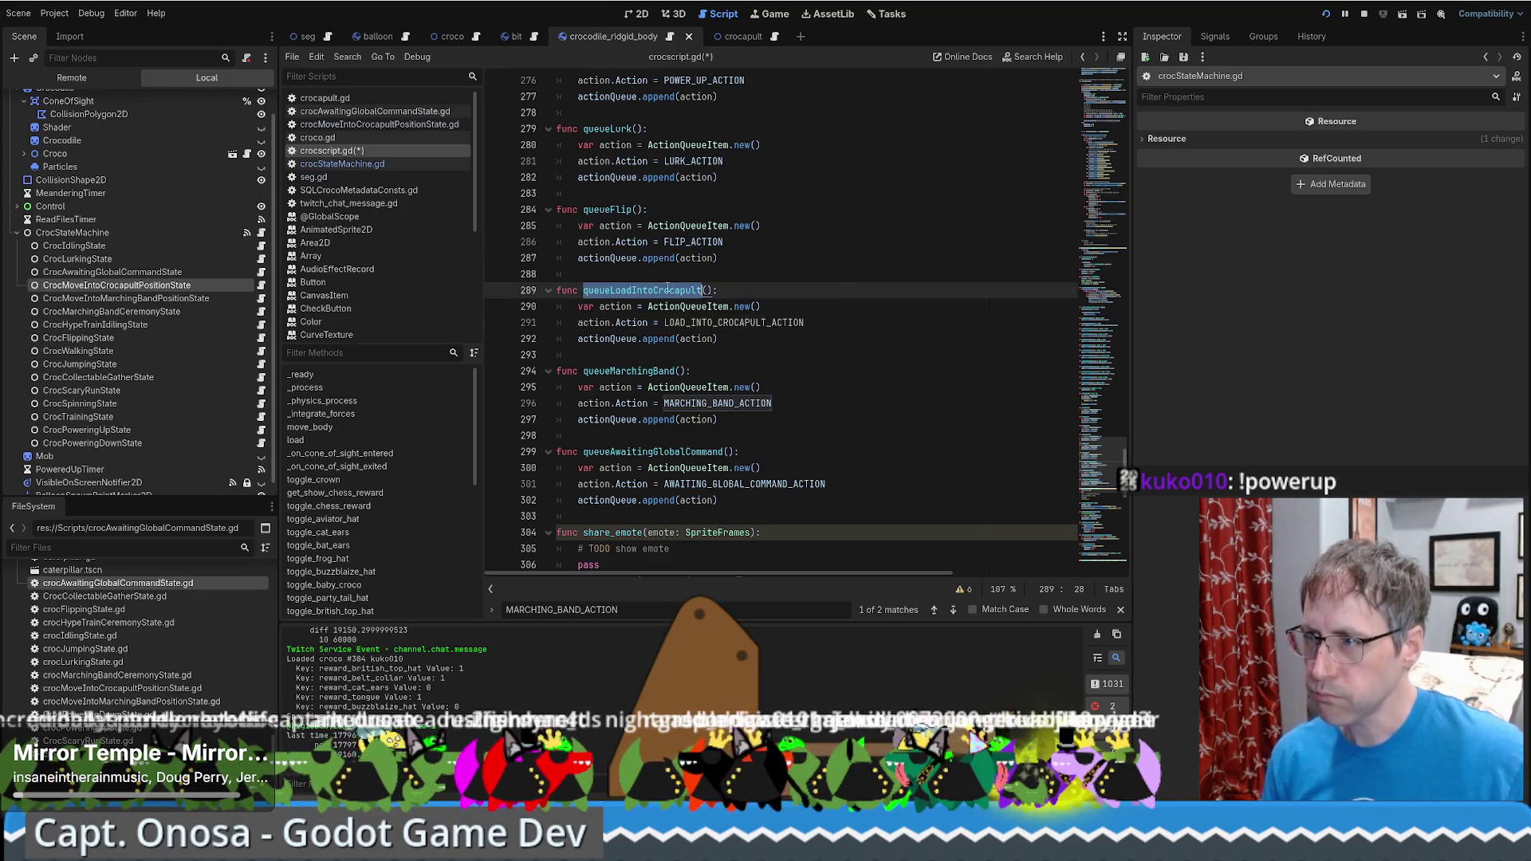
left_click(838, 297)
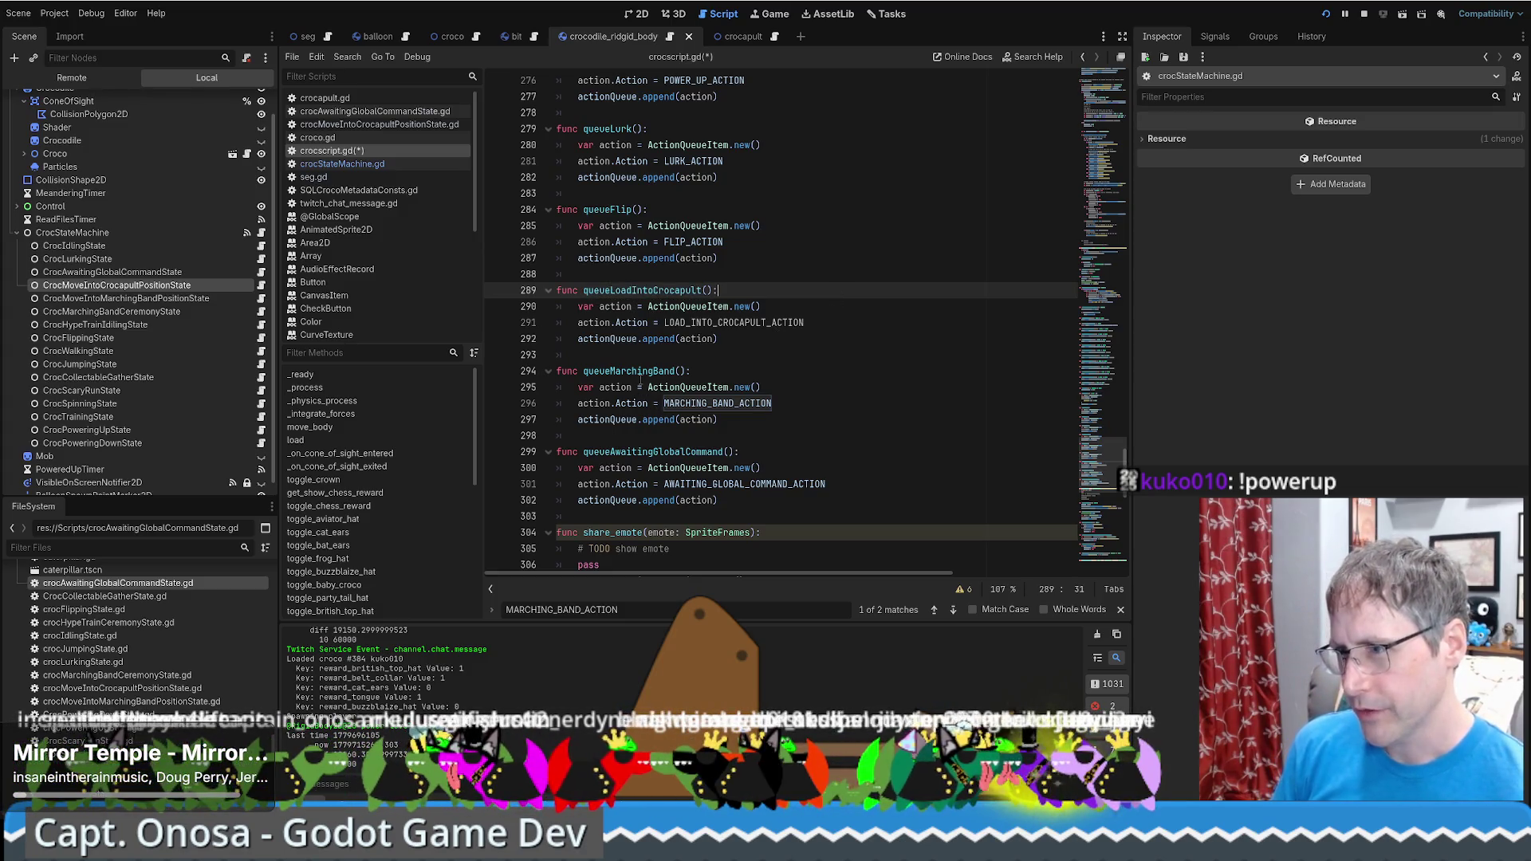
double_click(639, 372)
key("ctrl+shift+f")
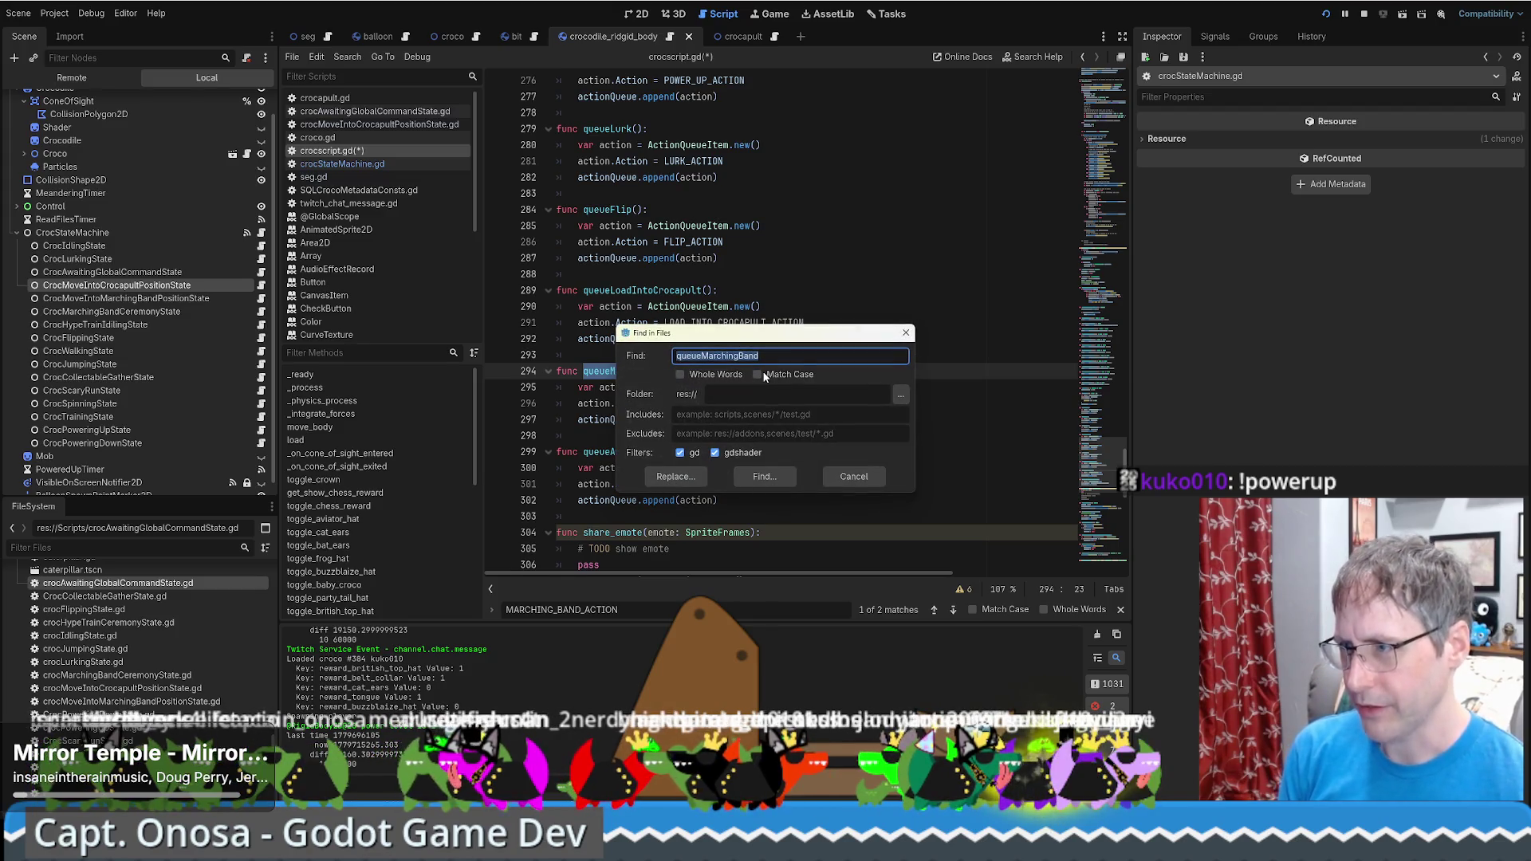
Run the project-wide queueMarchingBand search and inspect the matching function
left_click(764, 476)
left_click(383, 639)
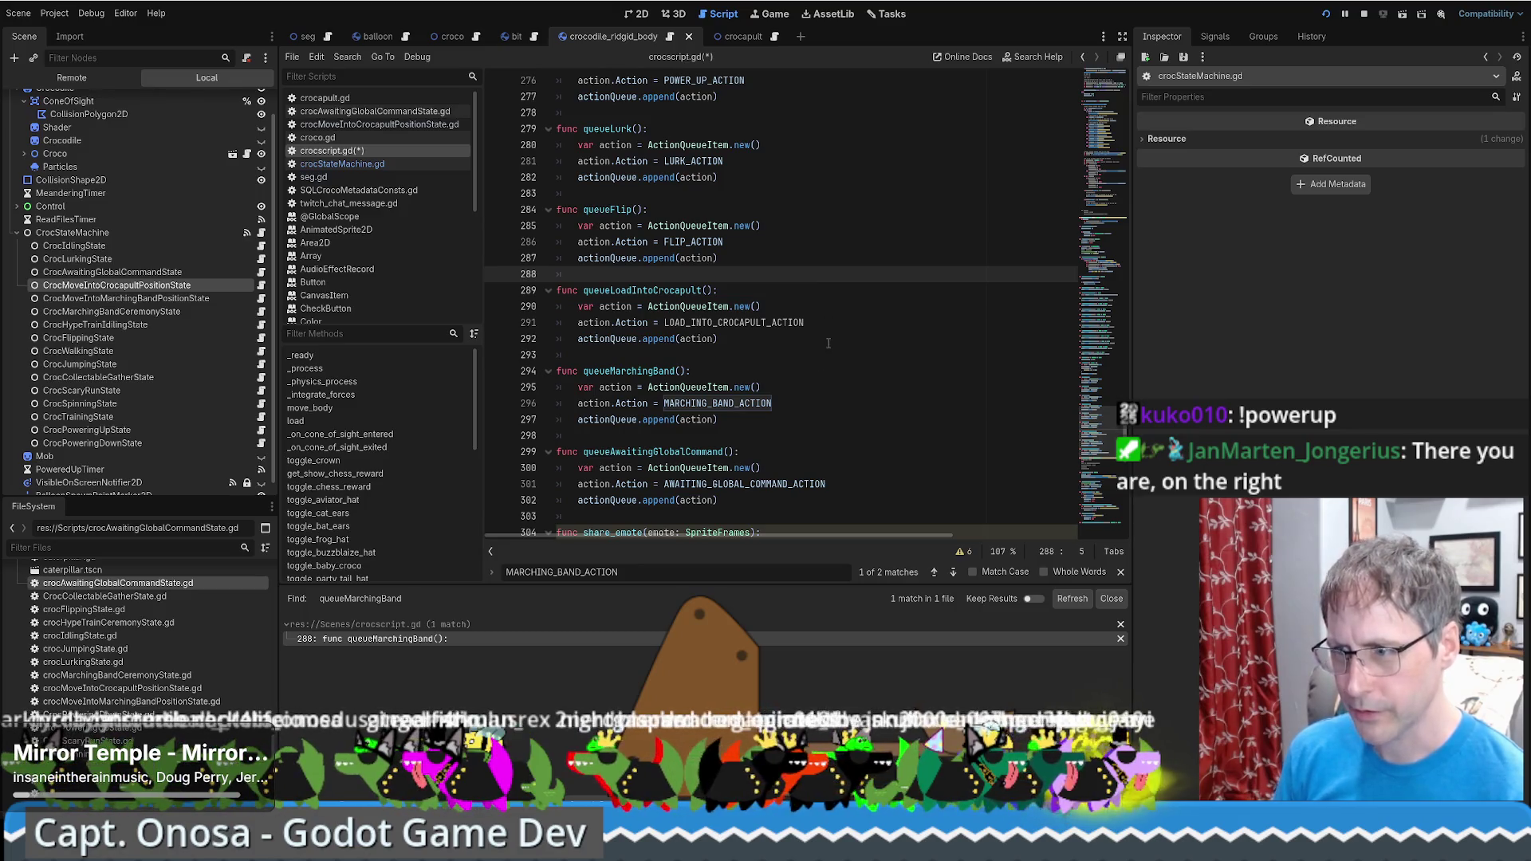
scroll(705, 467, "down", 3)
key("ctrl+z")
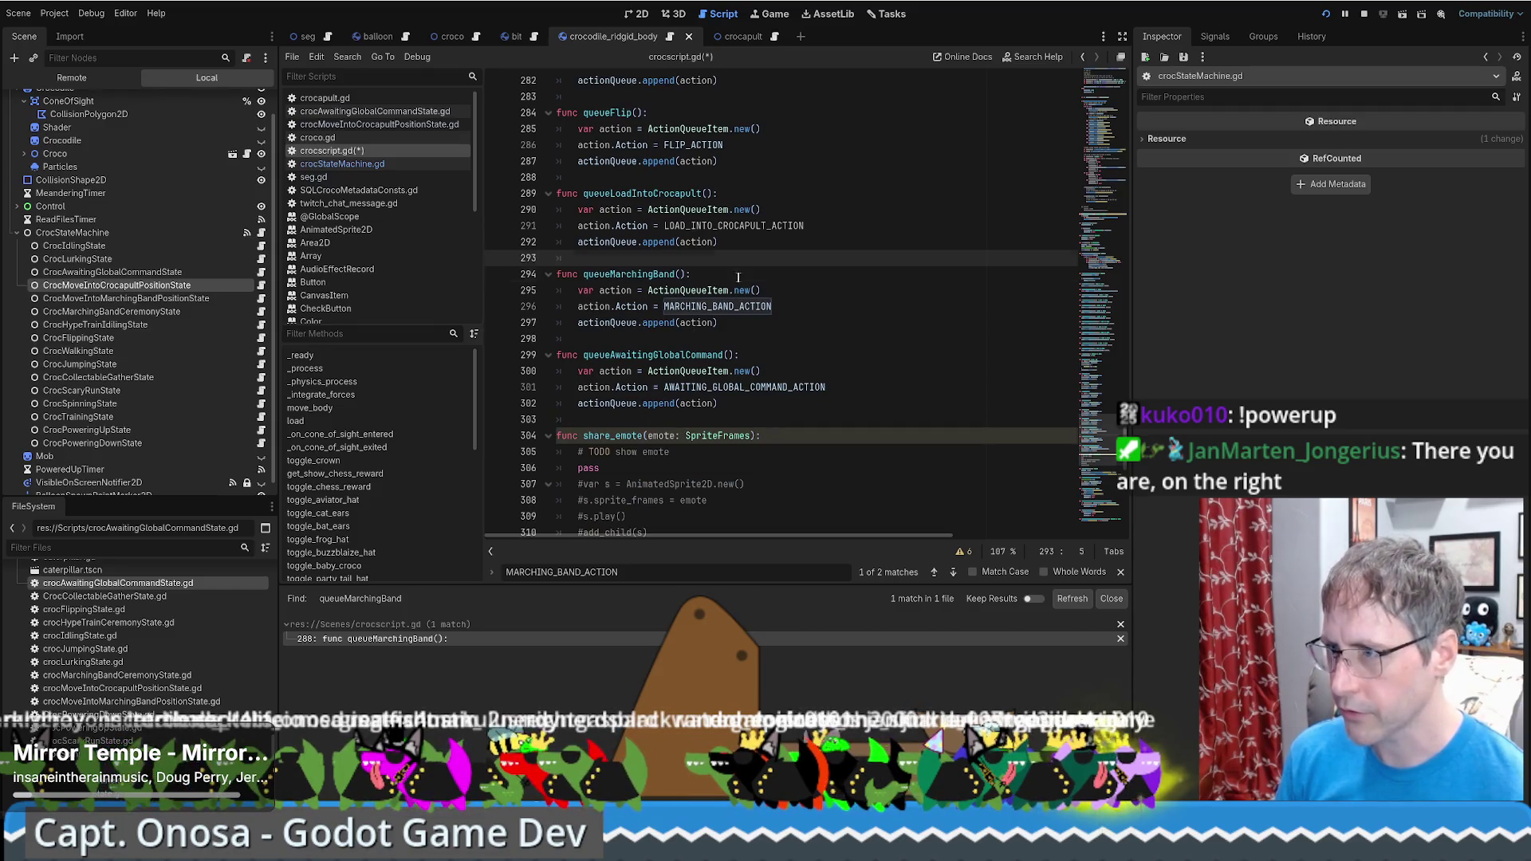
double_click(639, 275)
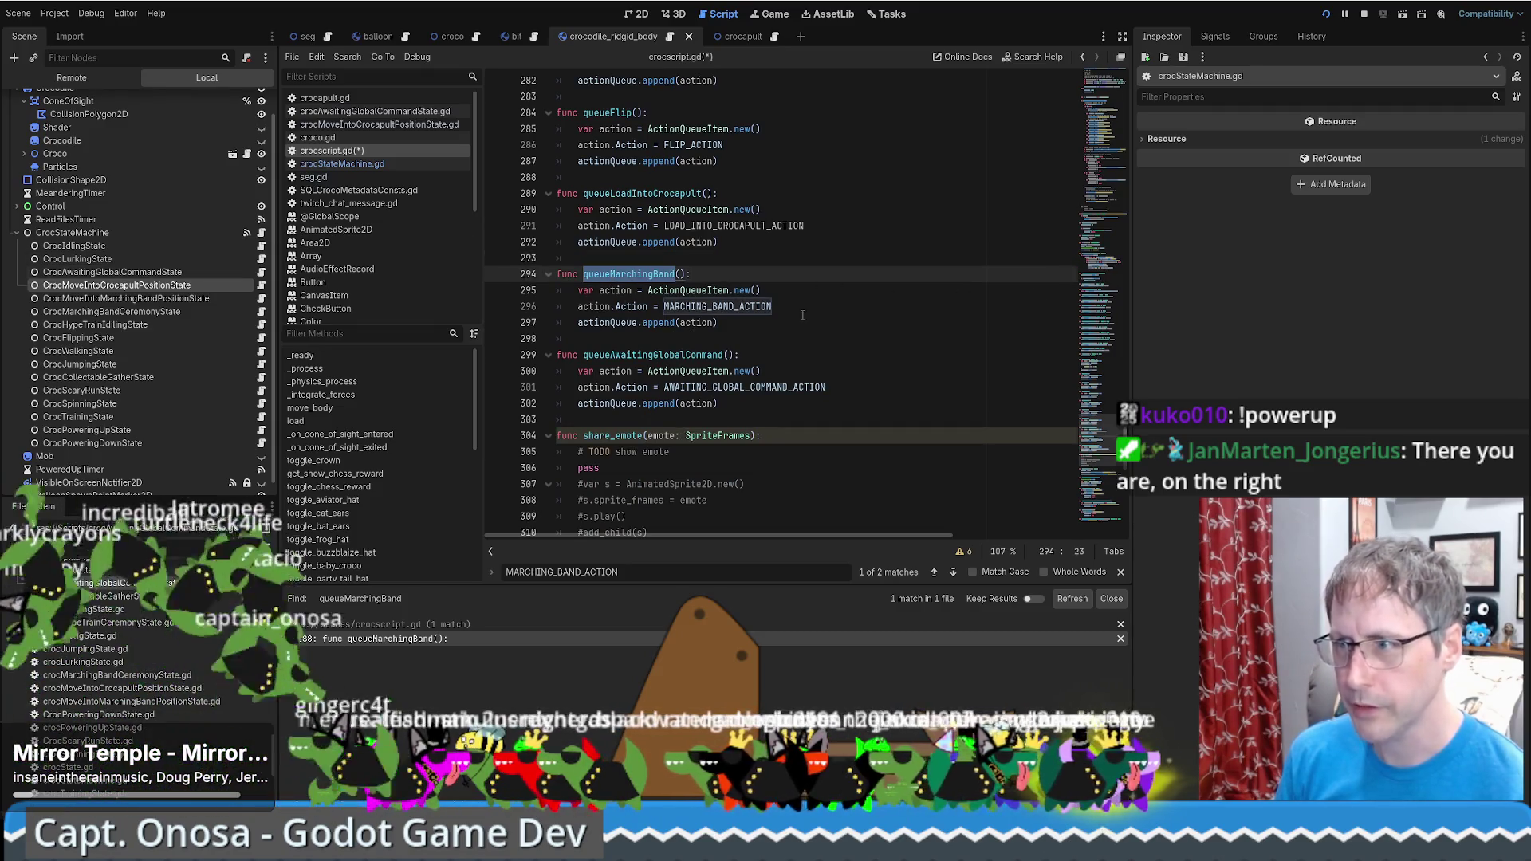
double_click(718, 306)
Find all MARCHING_BAND_ACTION uses project-wide, check seg.gd, then show the crocodile scene in 2D
key("ctrl+shift+f")
key("Return")
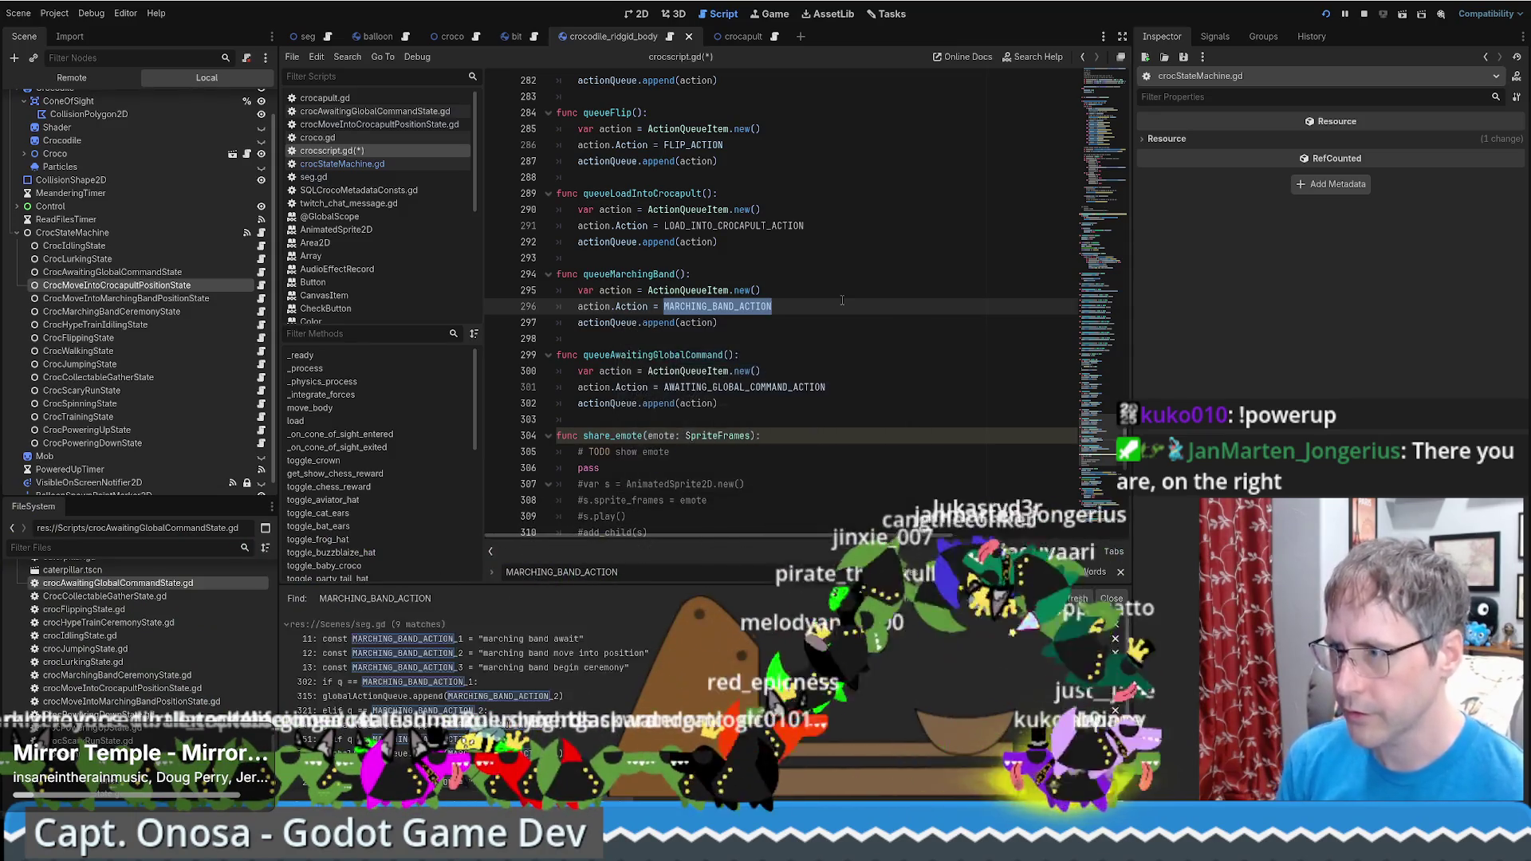
left_click(574, 640)
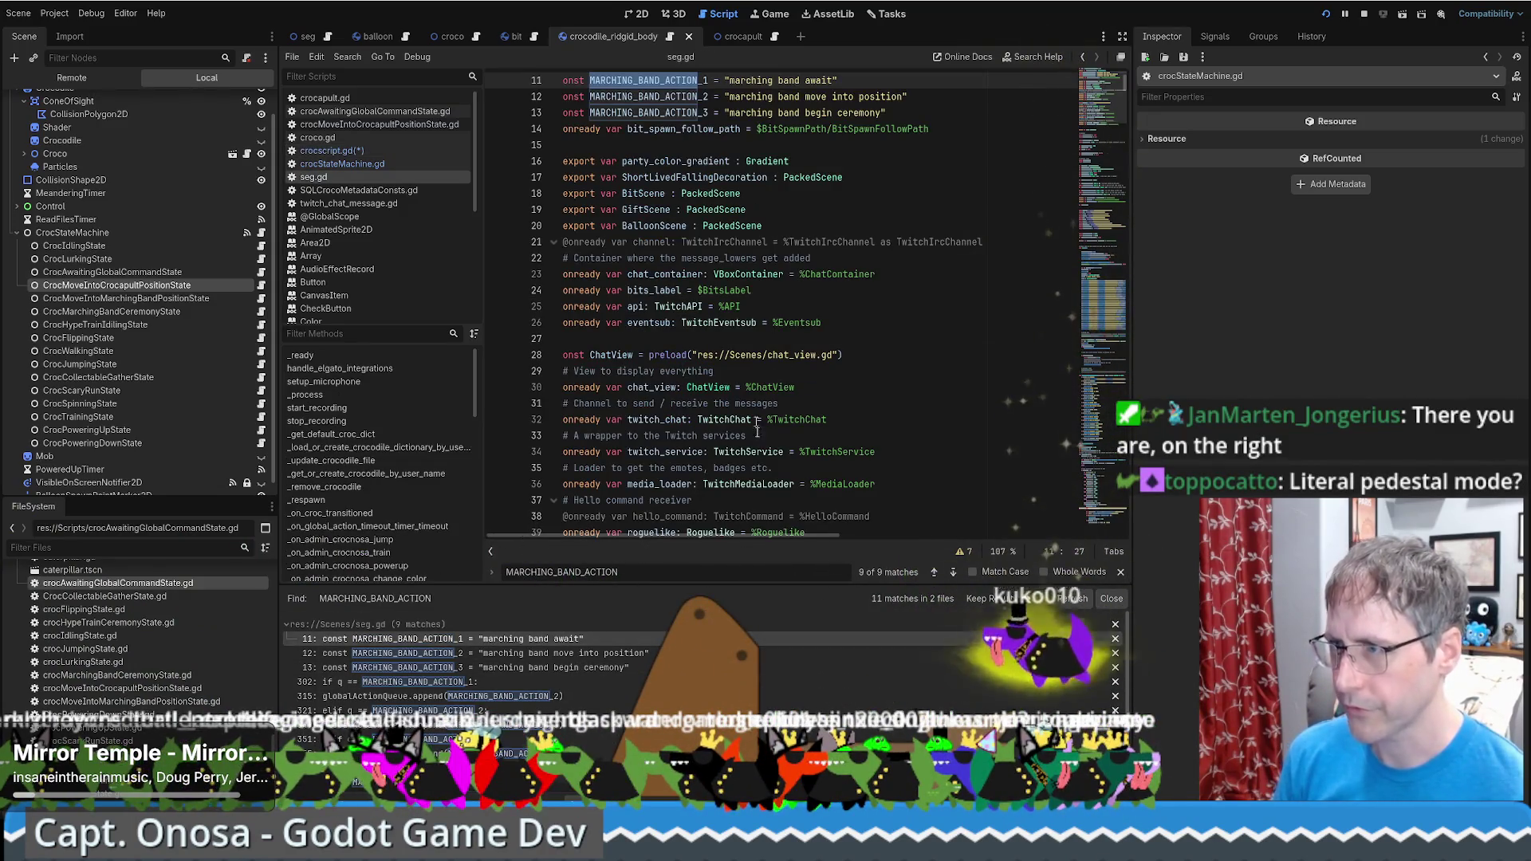
key("alt+Left")
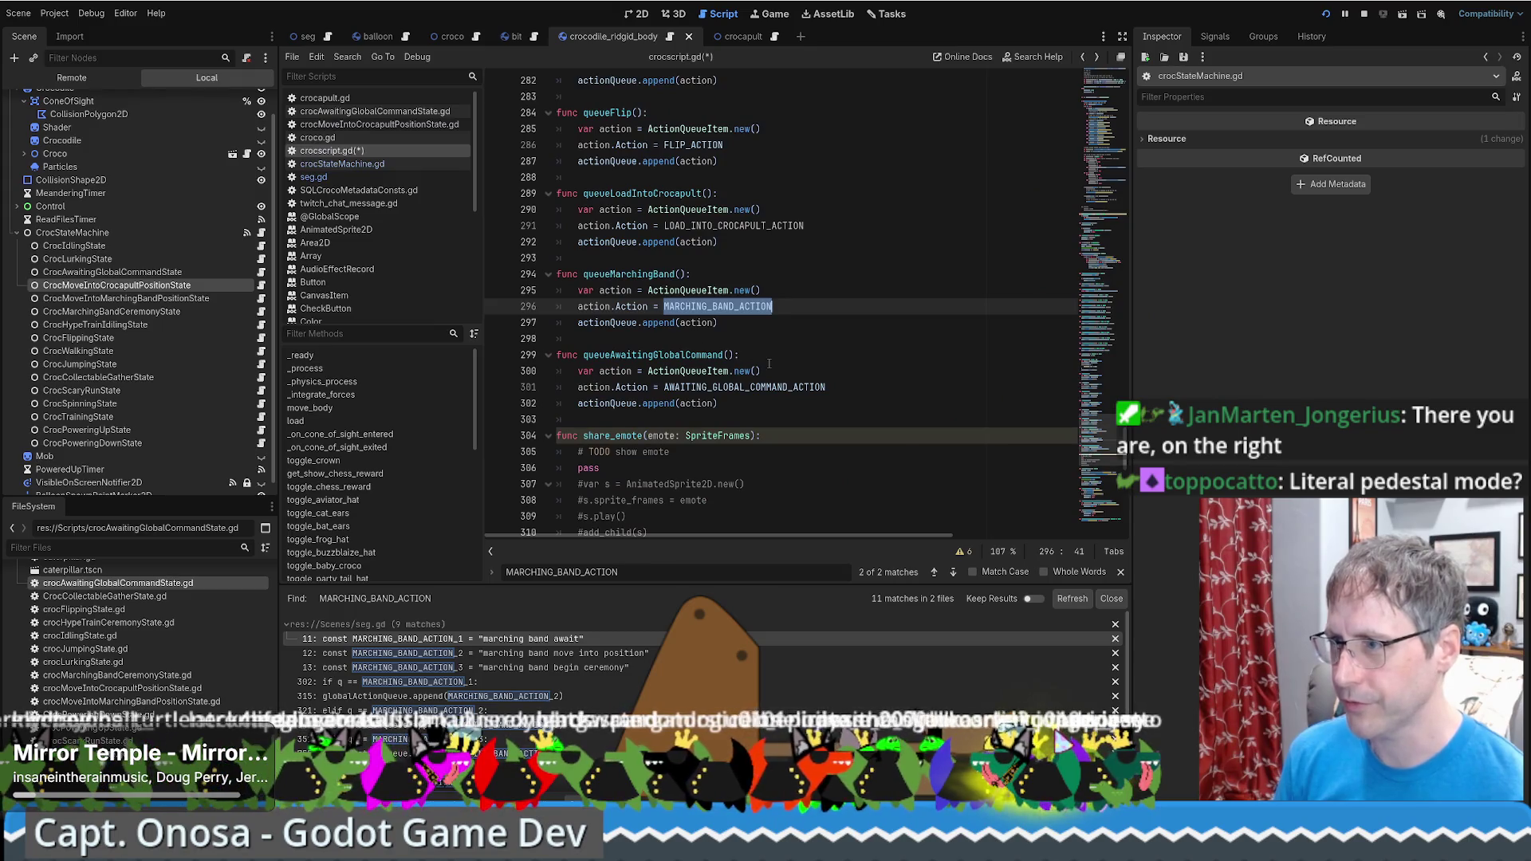
left_click(792, 363)
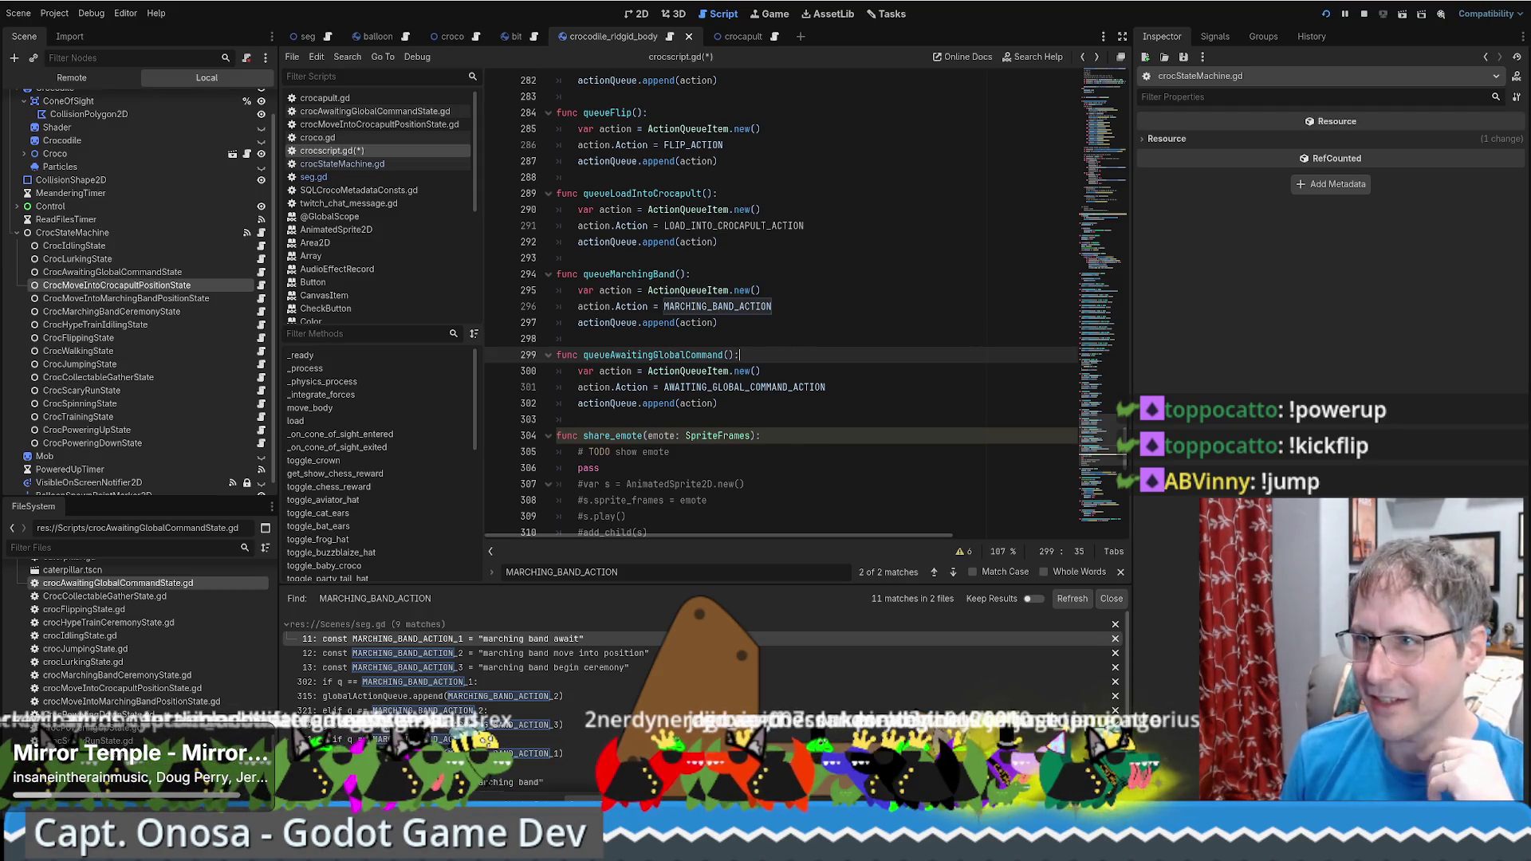
left_click(637, 13)
scroll(219, 418, "down", 1)
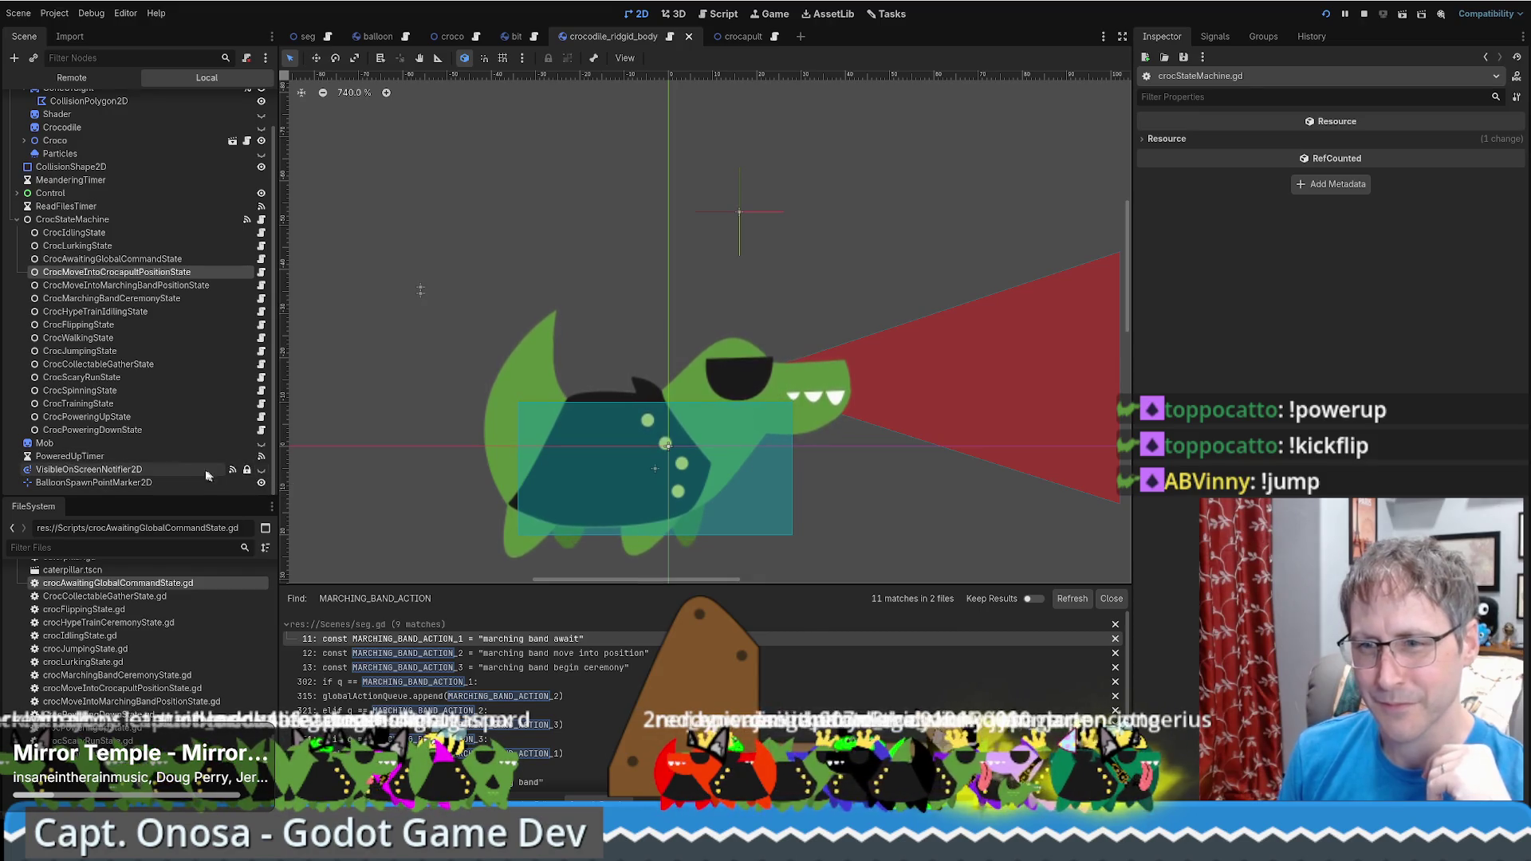
Toggle the Particles sparkles on and off, and toggle HeartGPUParticles2D visibility in the croco scene
scroll(204, 447, "up", 3)
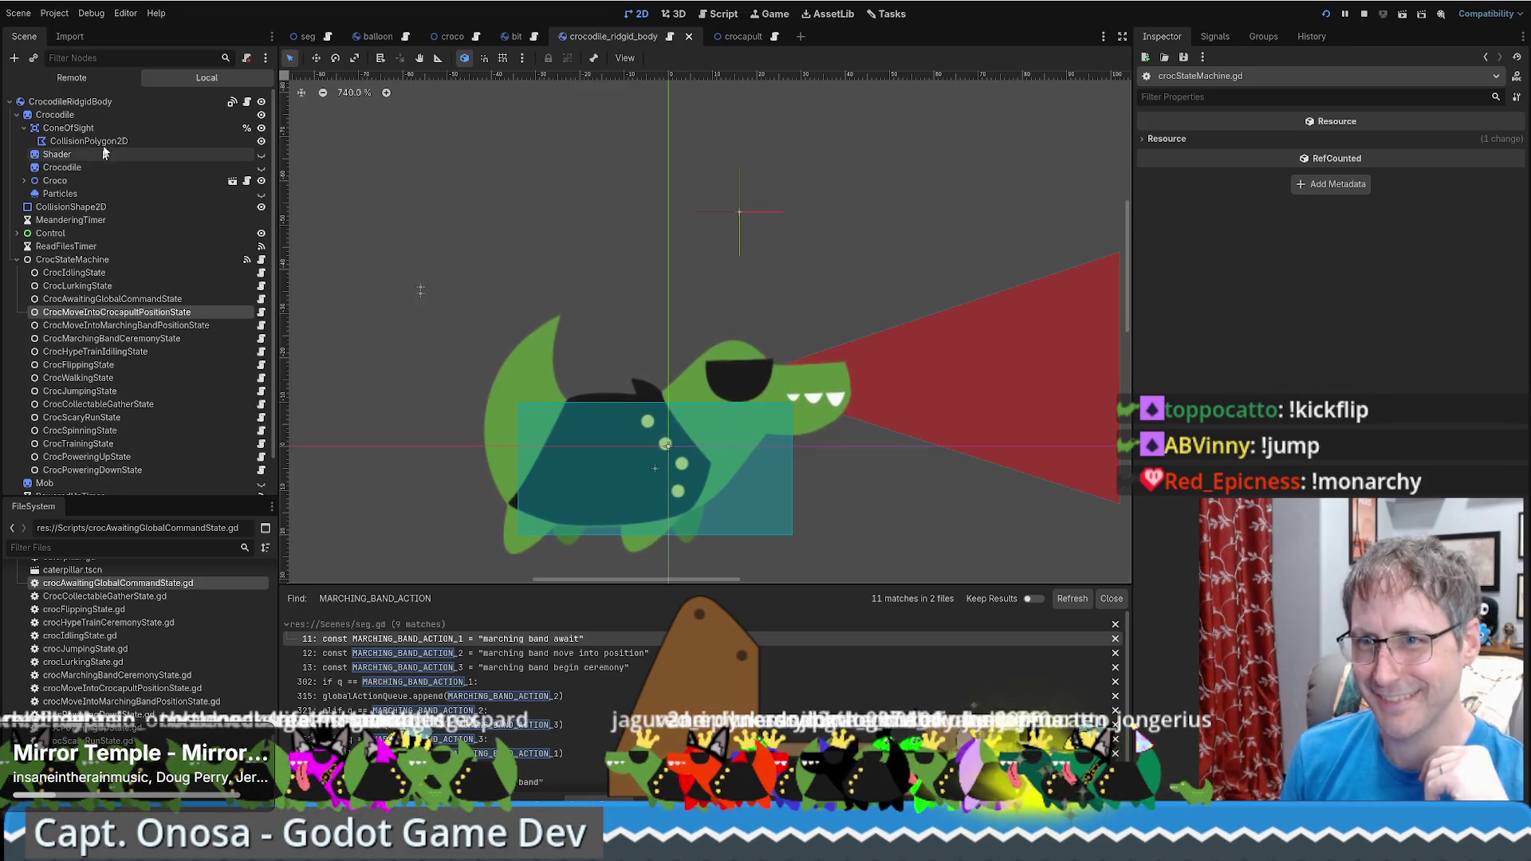
left_click(261, 195)
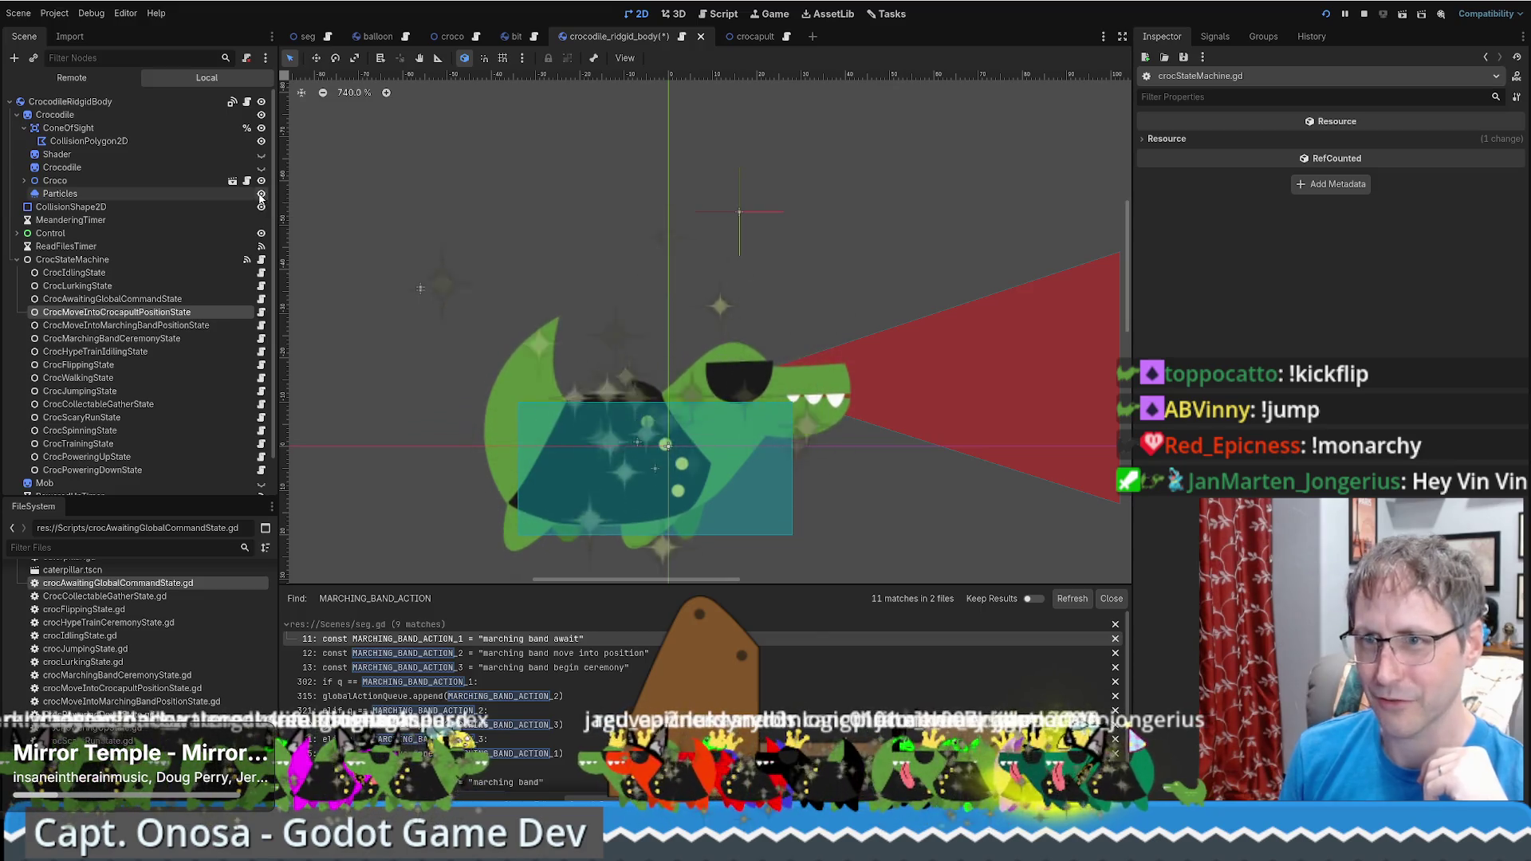
left_click(261, 195)
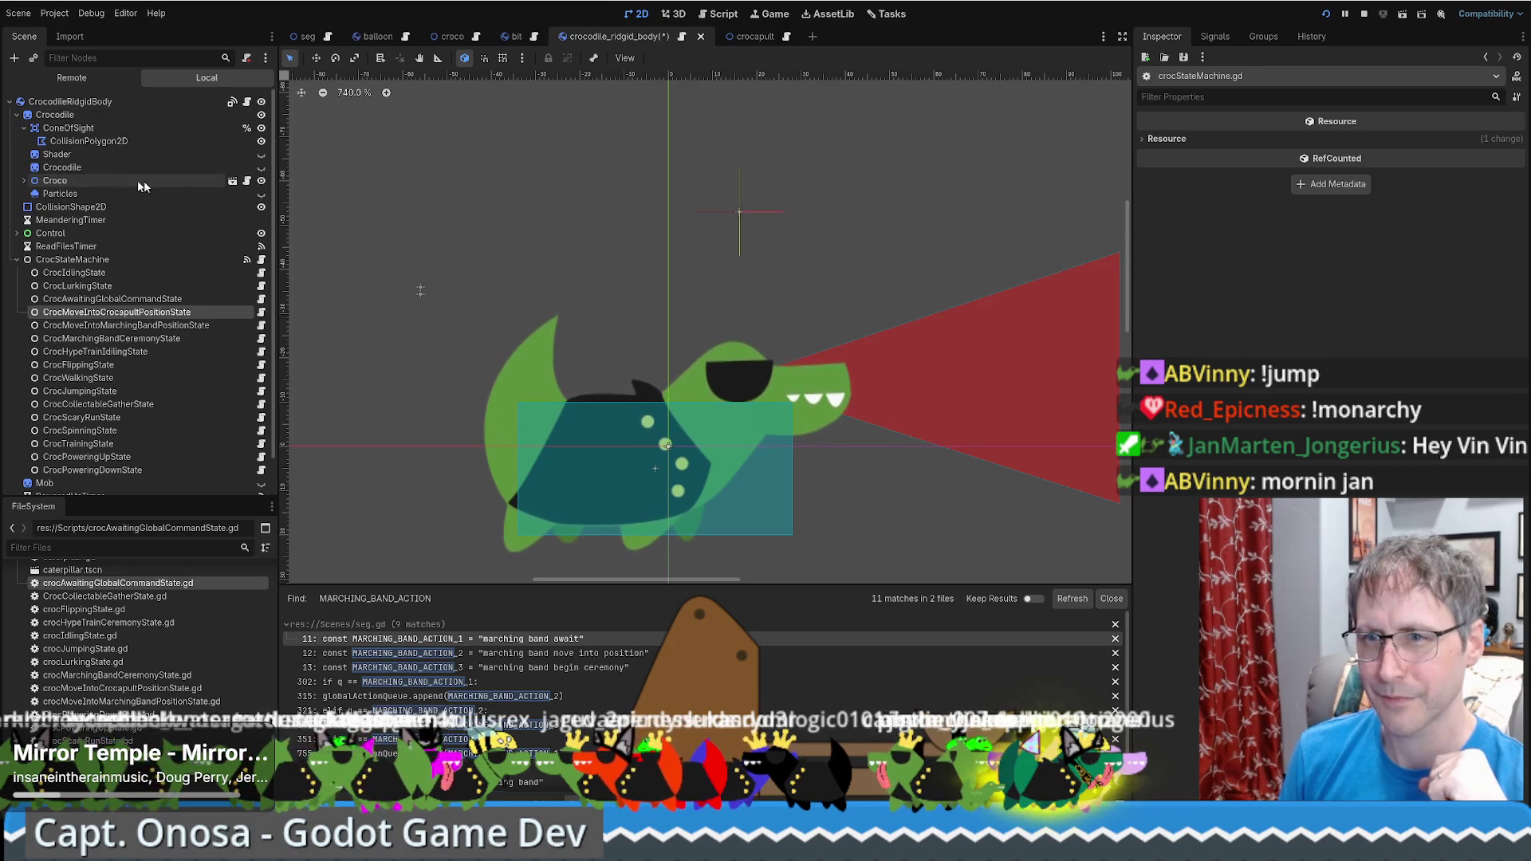
left_click(232, 180)
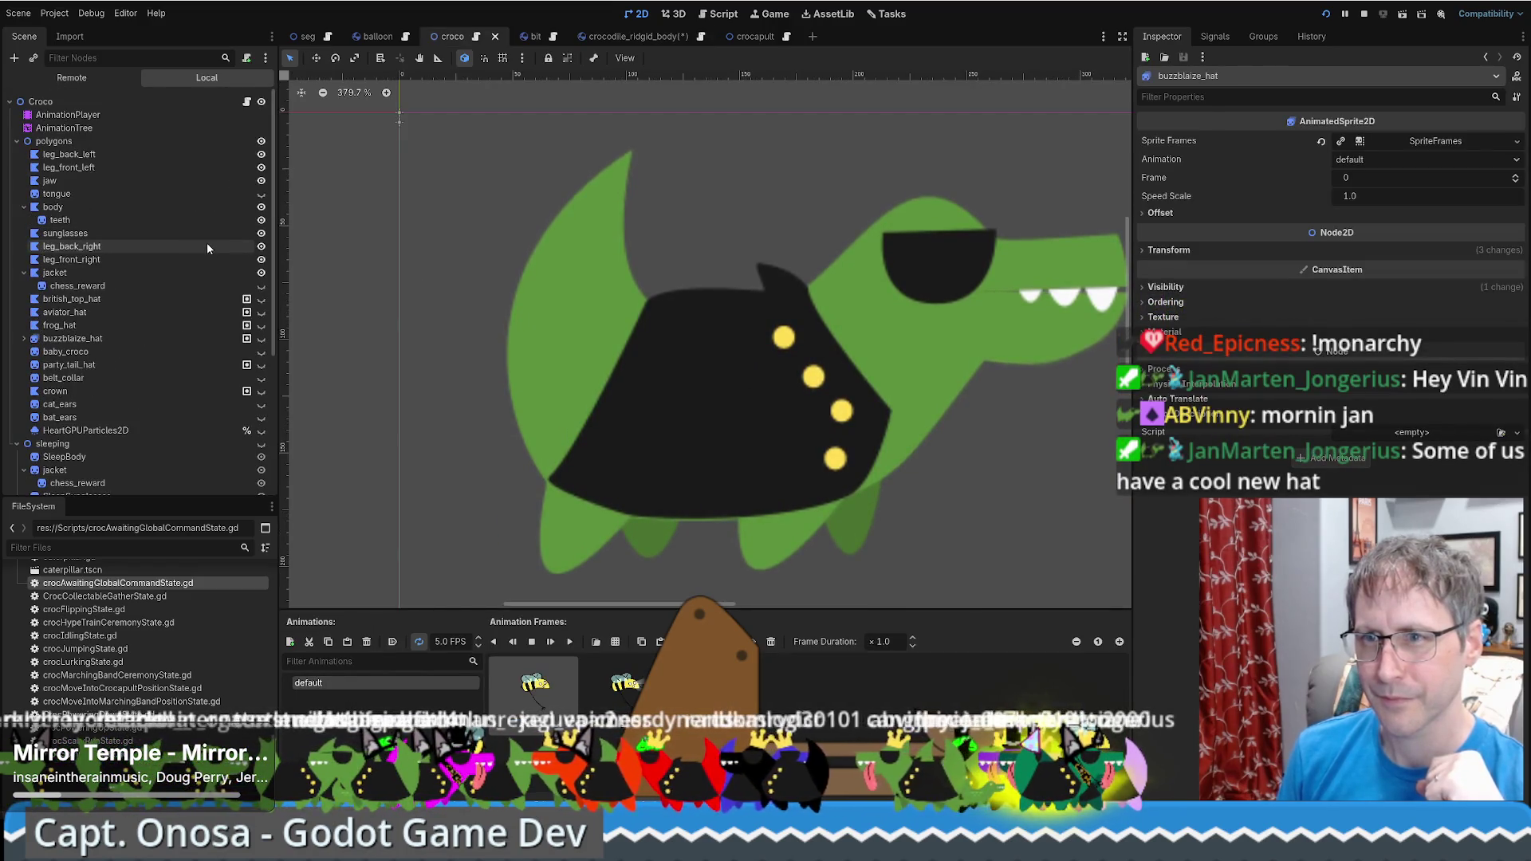
scroll(131, 220, "down", 5)
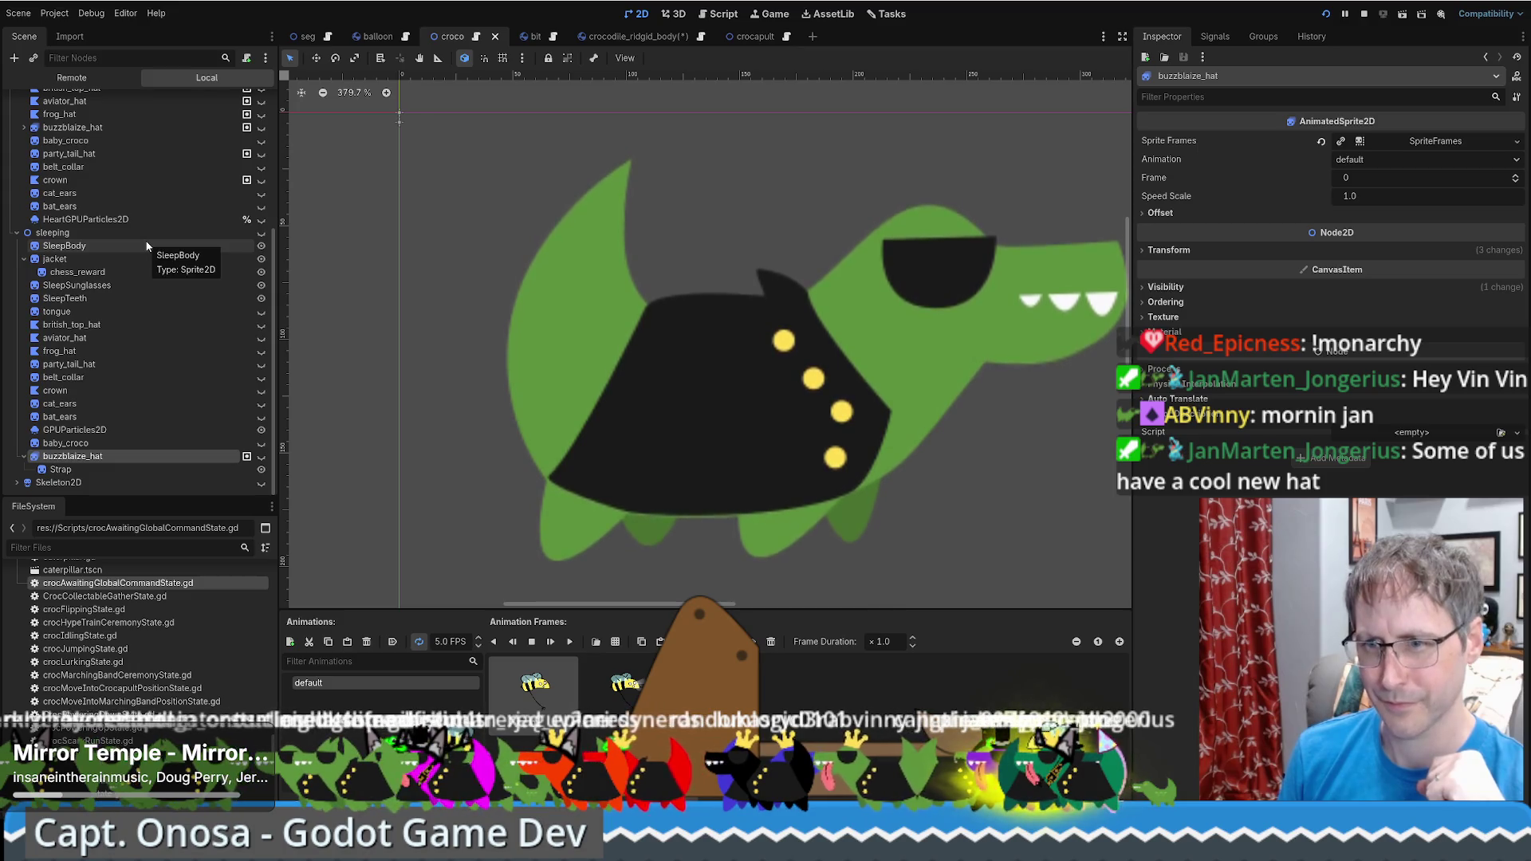
scroll(203, 386, "up", 5)
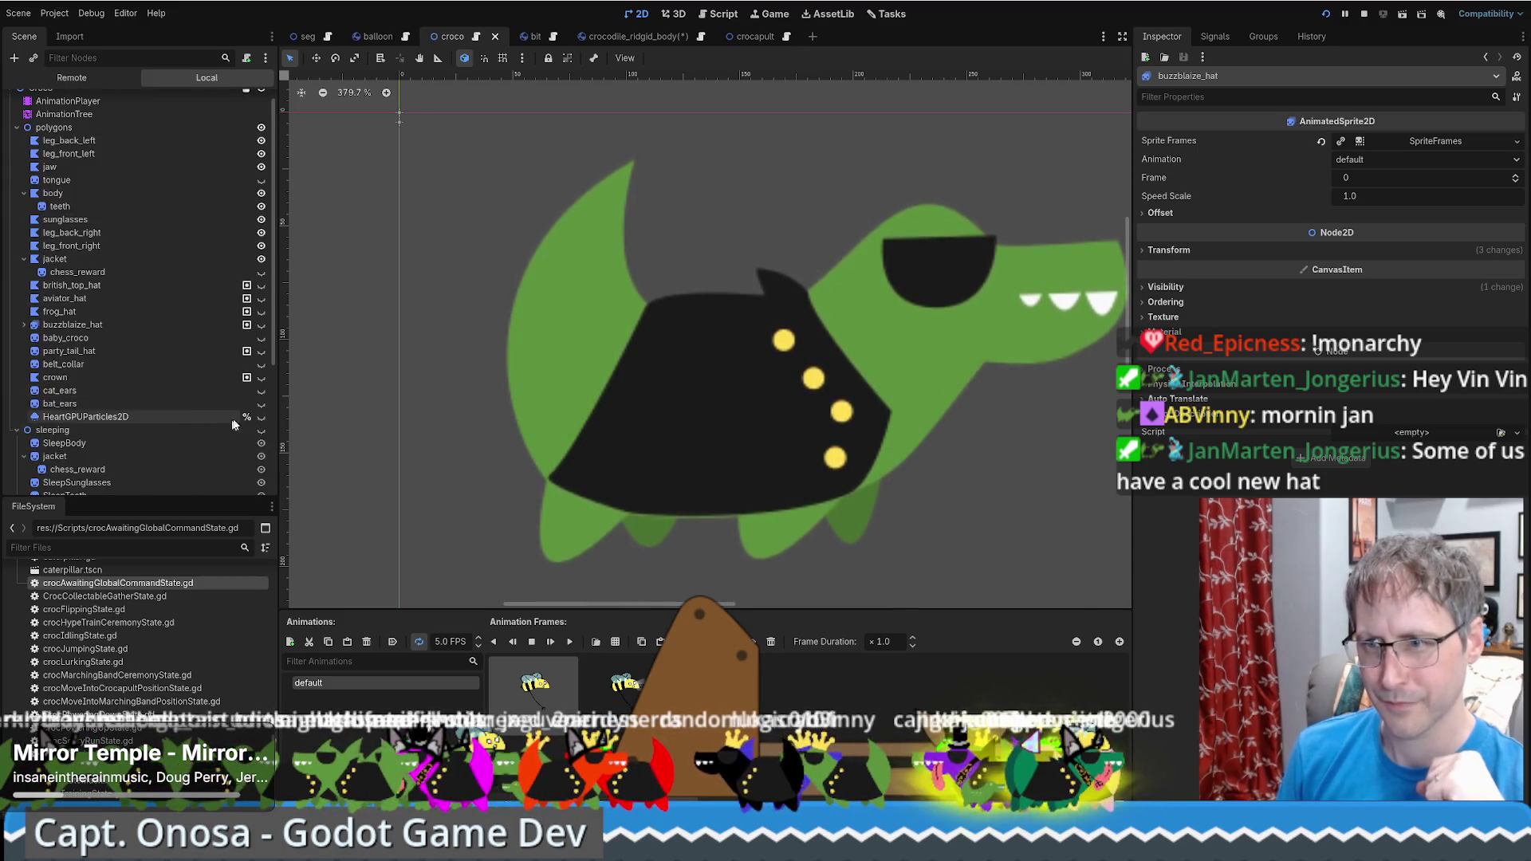
left_click(260, 415)
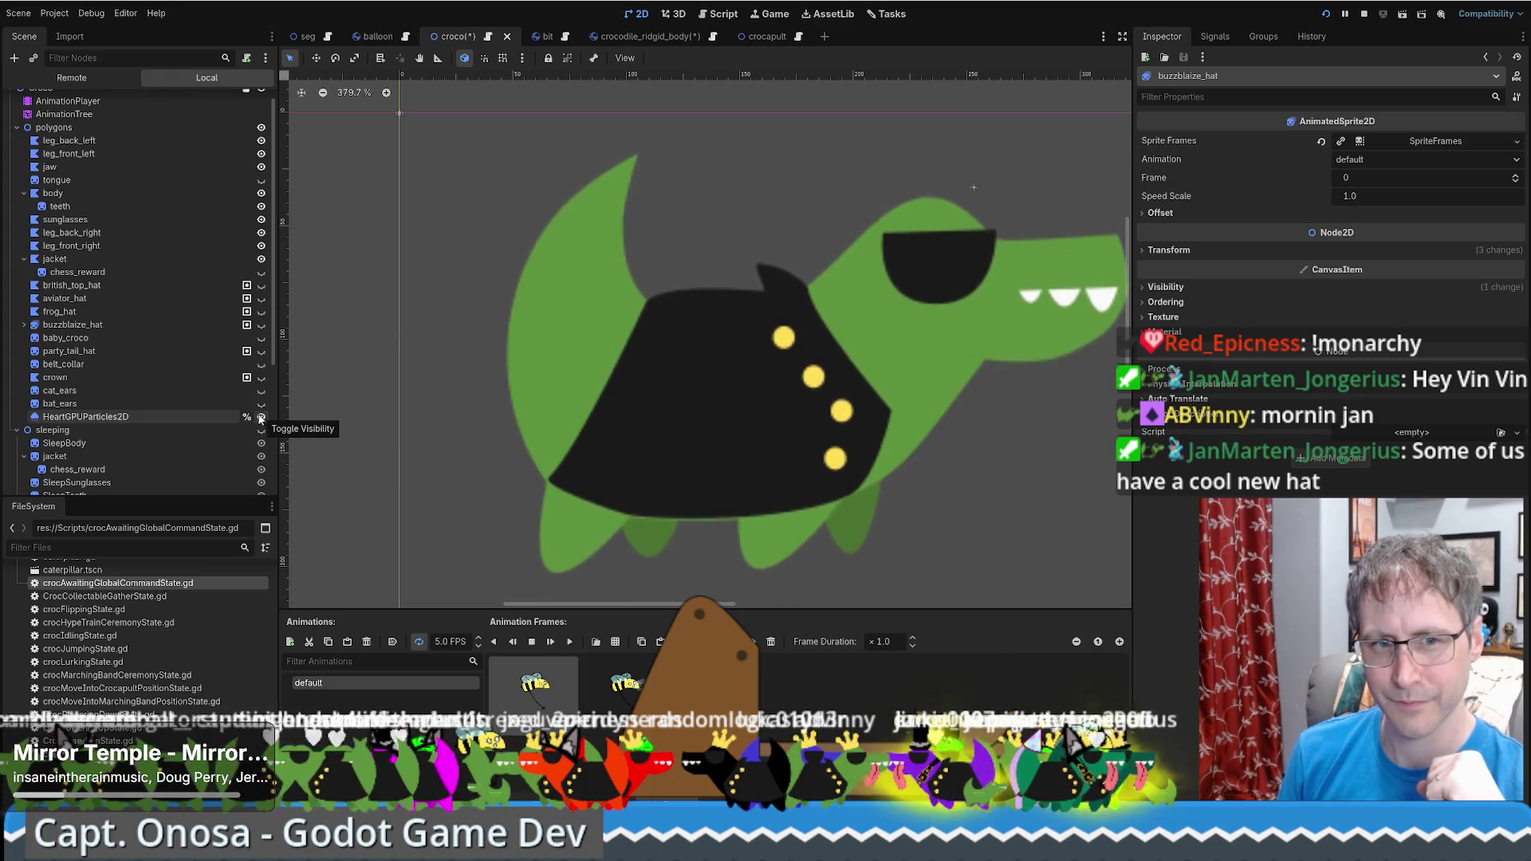
left_click(669, 40)
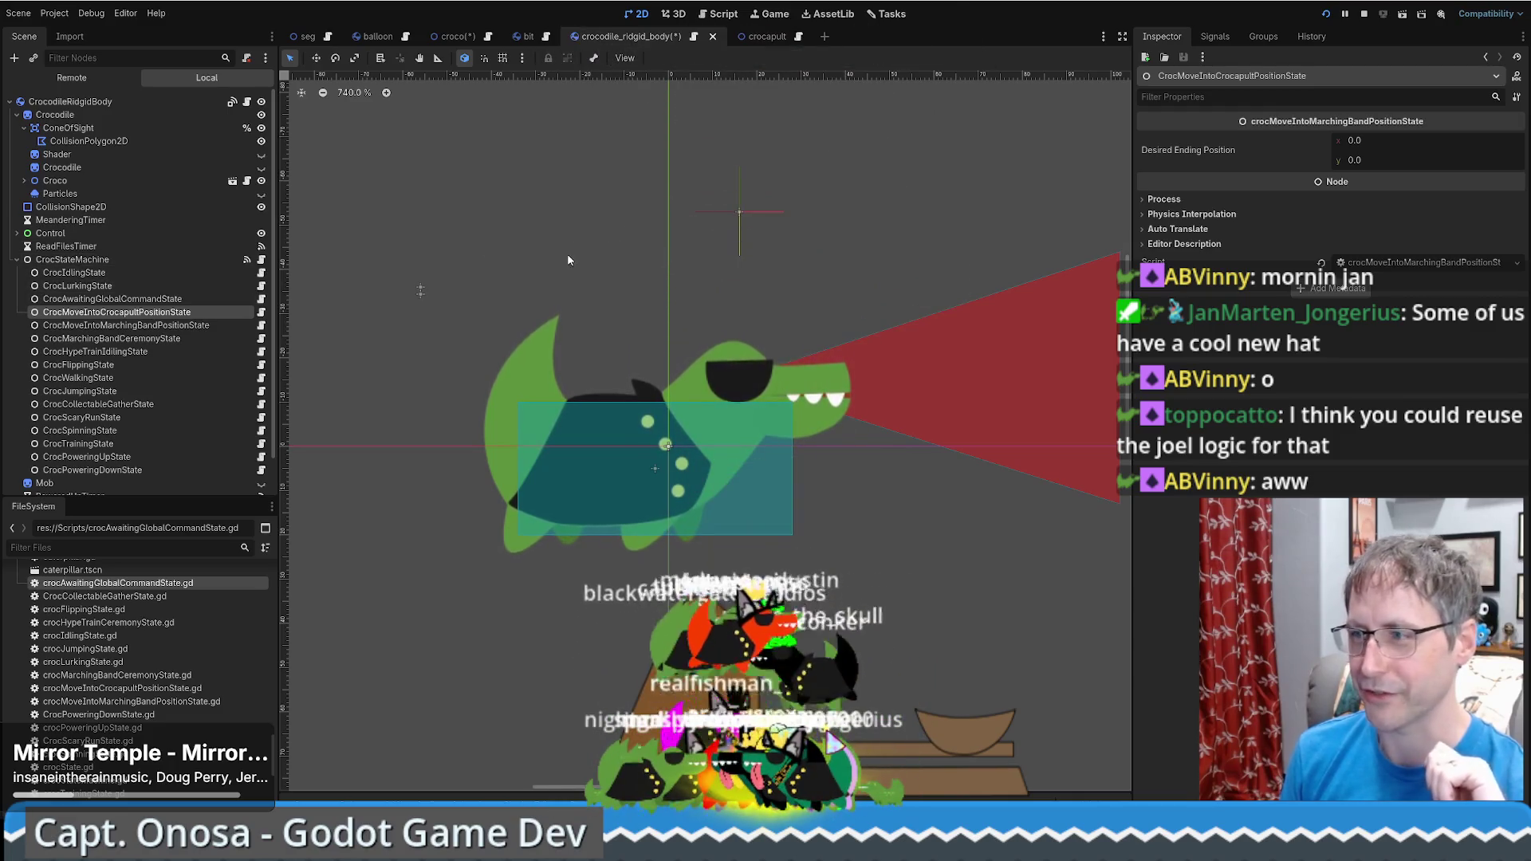
Save the crocodile rigid body and croco scenes, then return to seg.gd
scroll(623, 257, "down", 2)
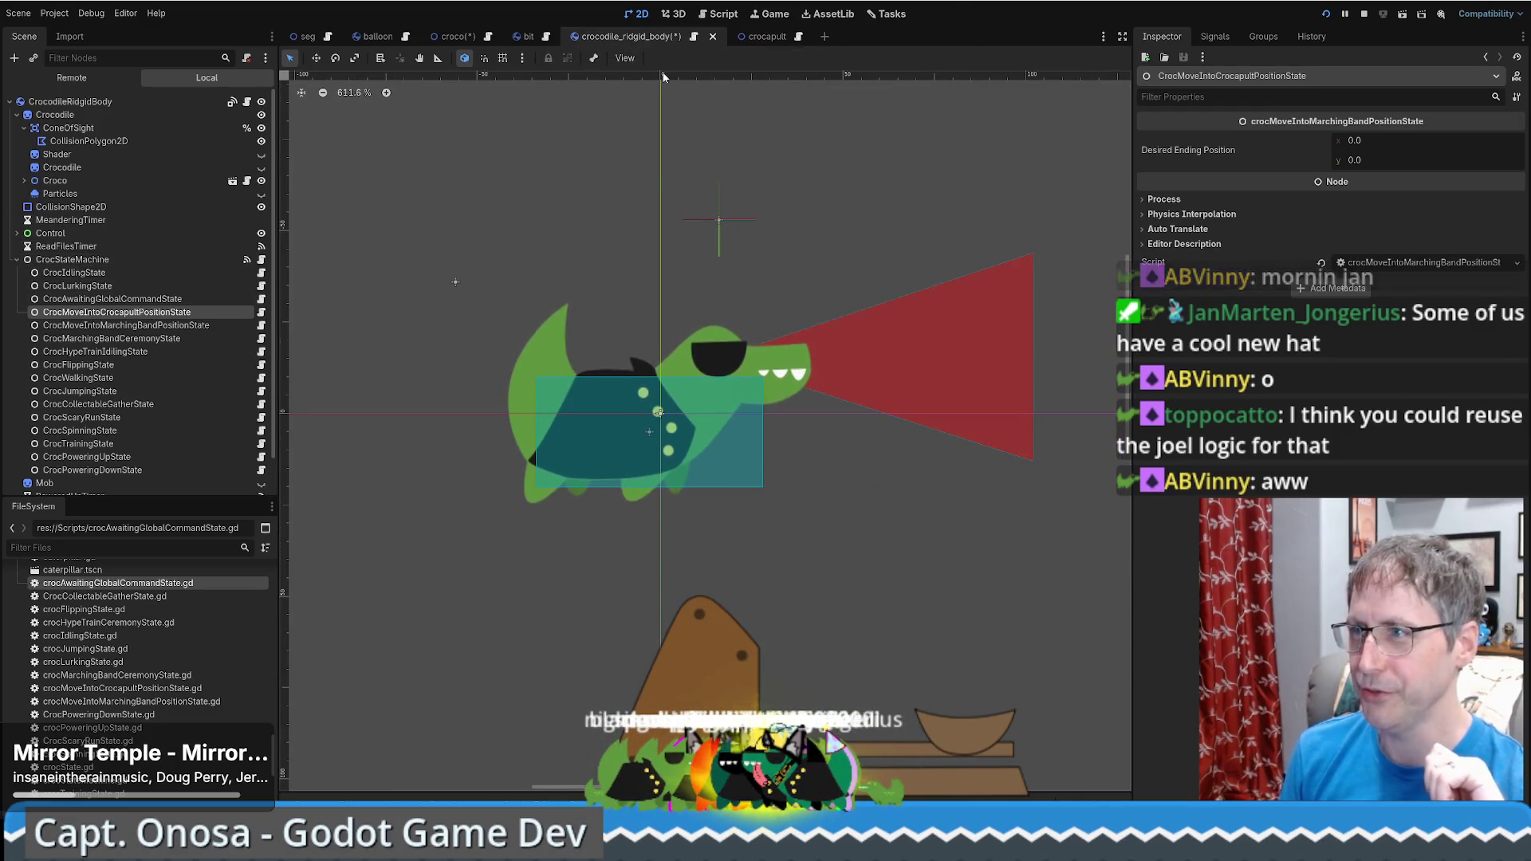
key("ctrl+s")
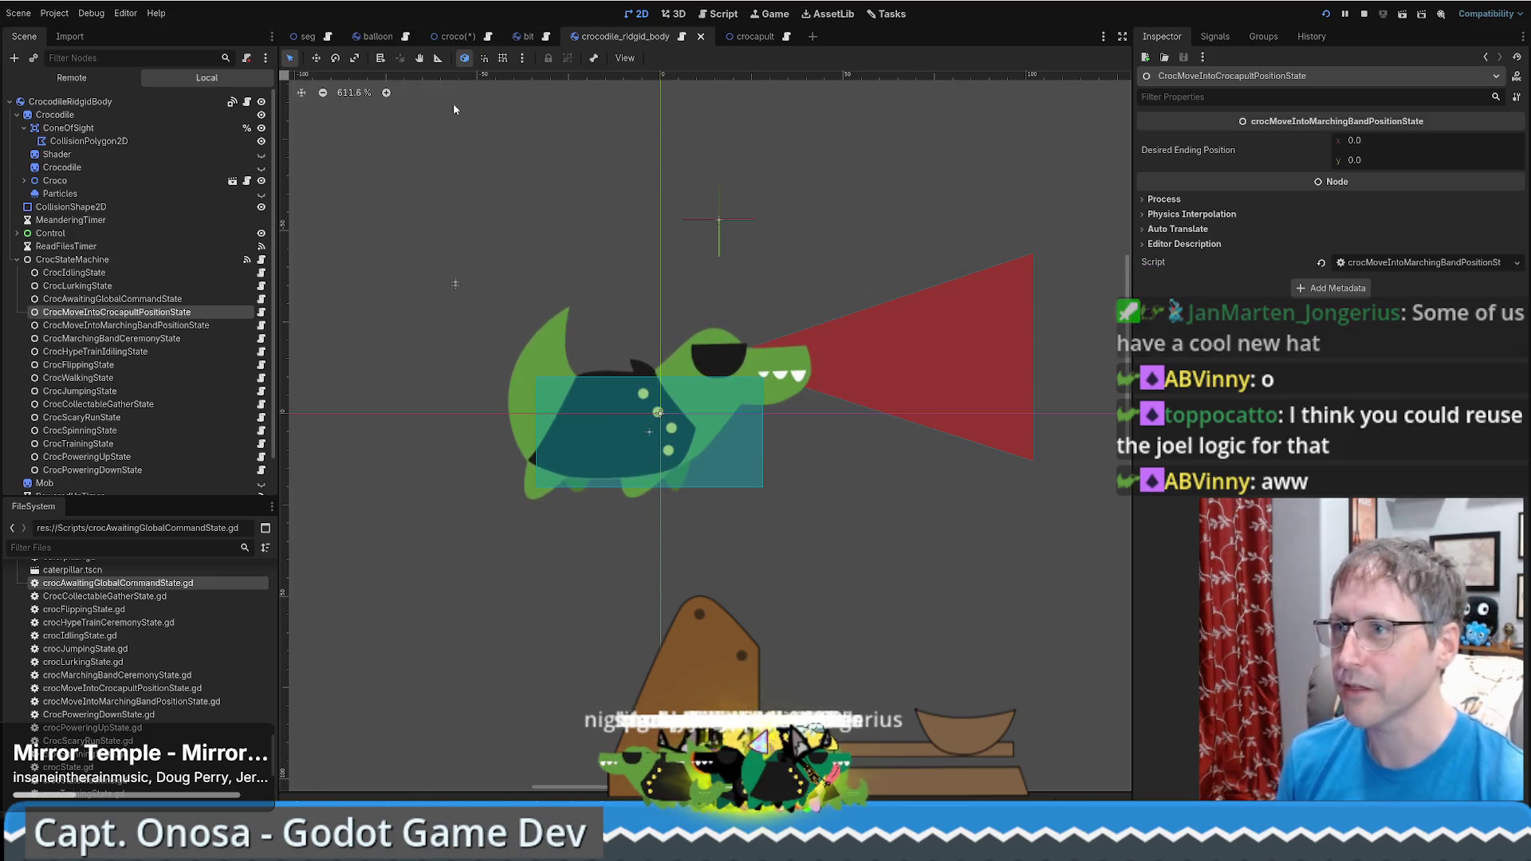
left_click(452, 36)
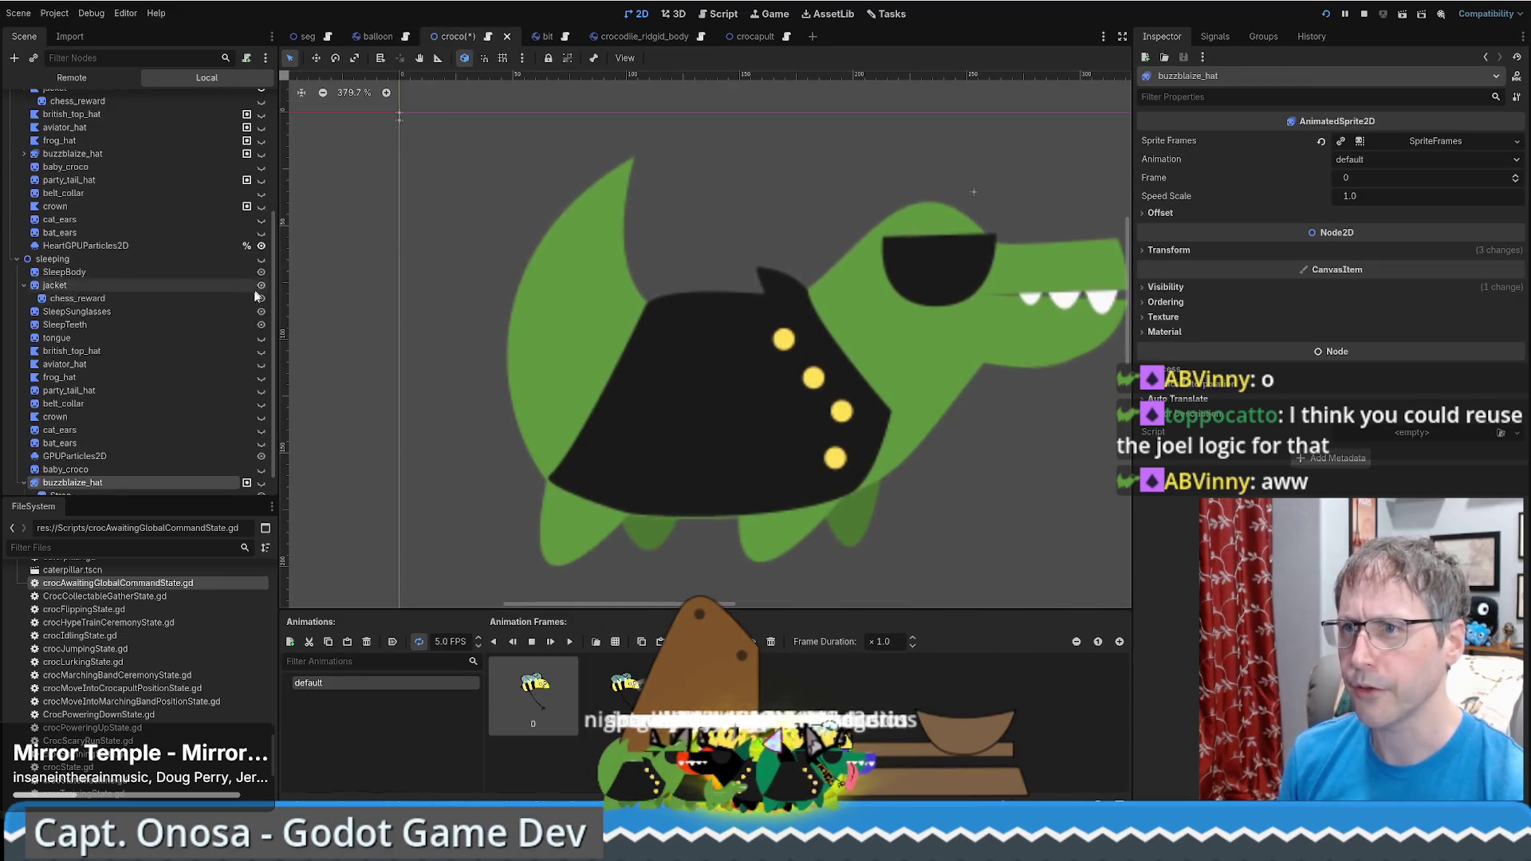
key("ctrl+s")
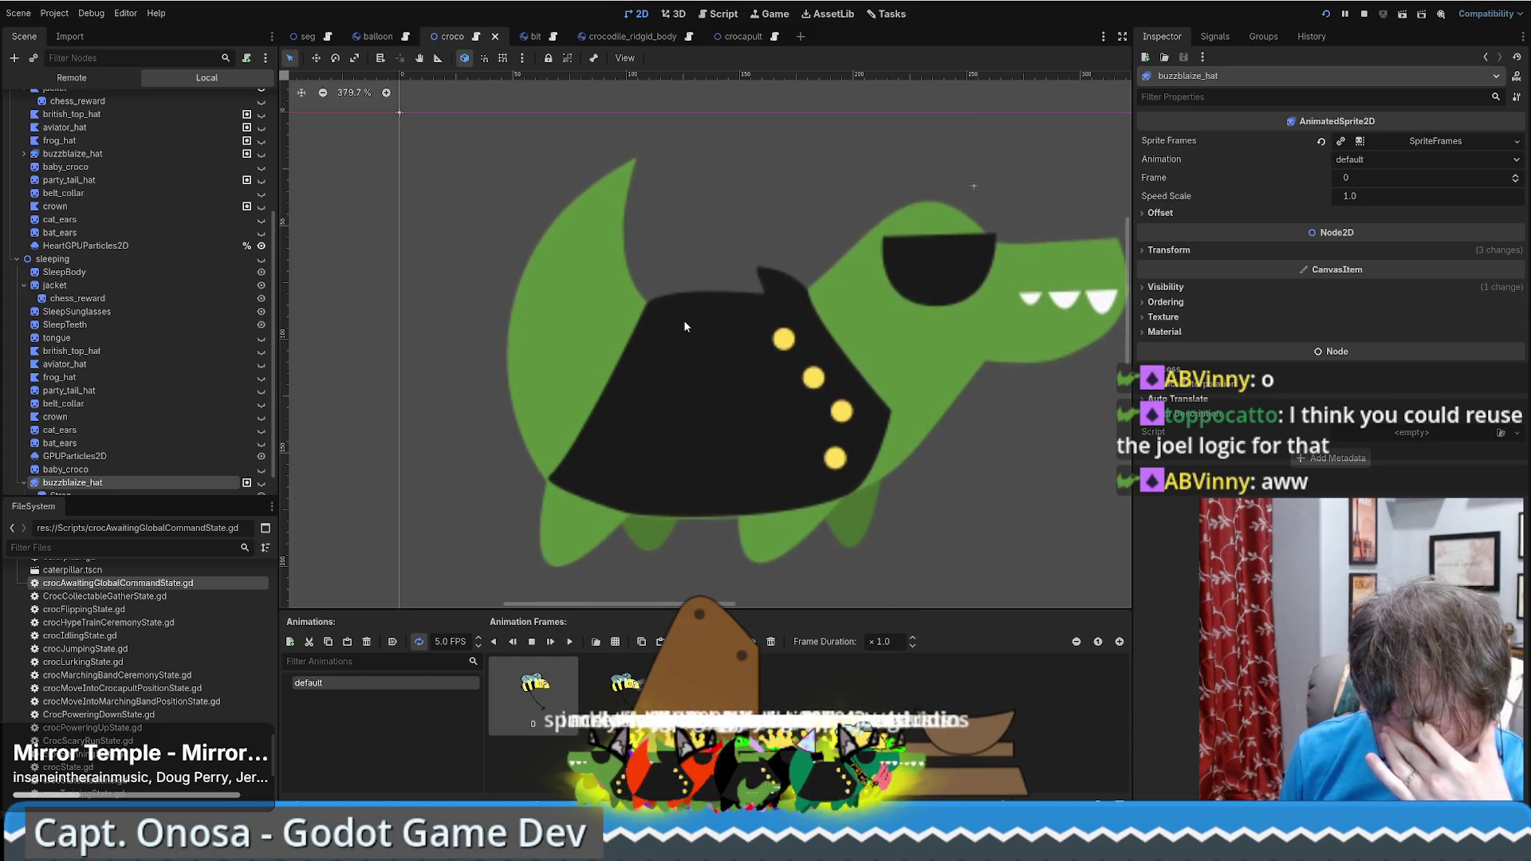
left_click(328, 38)
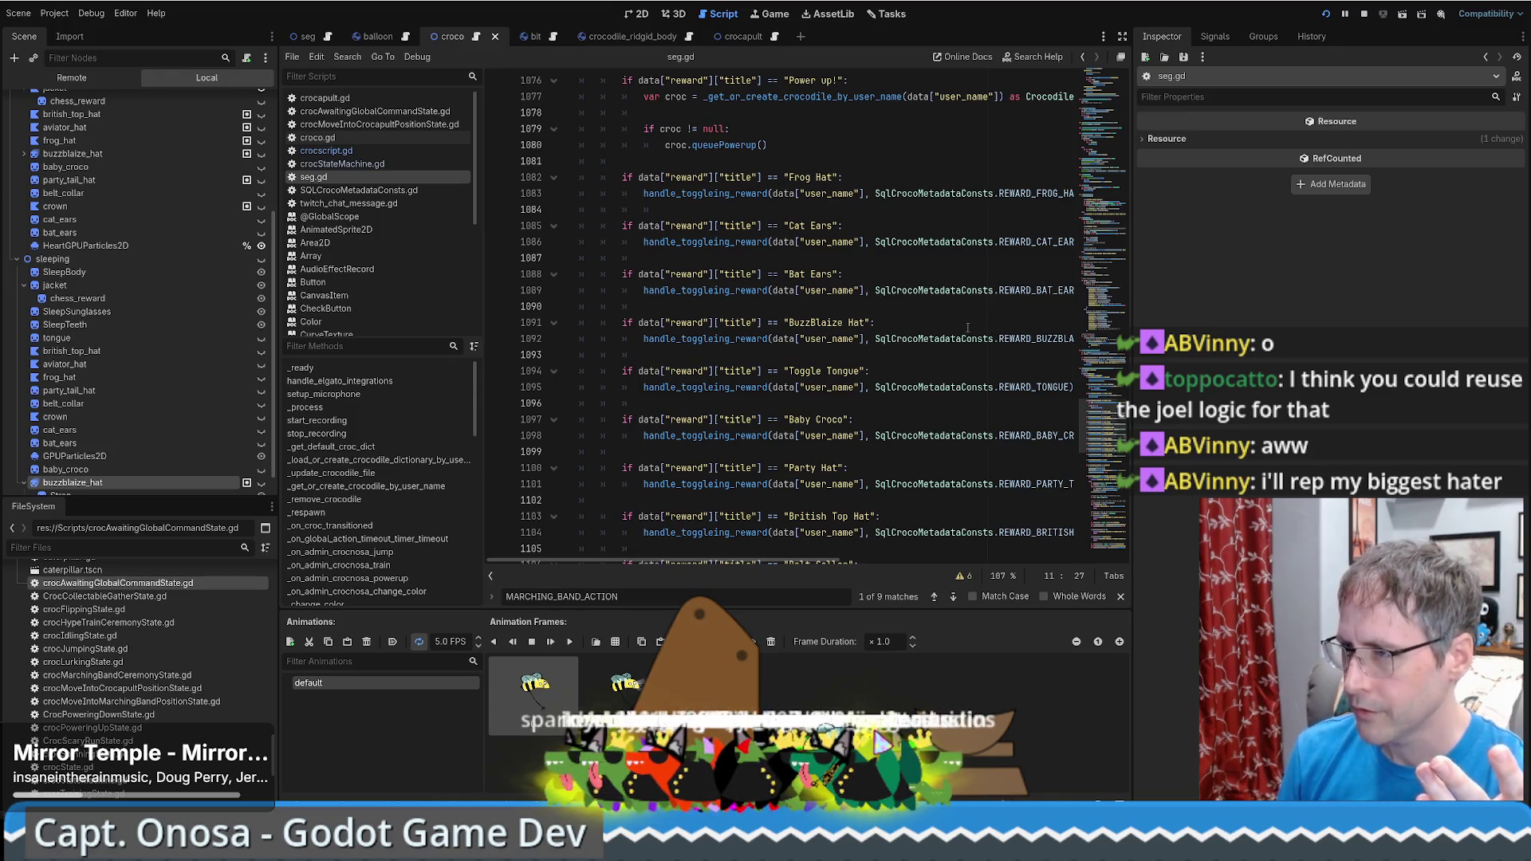
Scroll through seg.gd to the "marching band" admin message check near line 213
left_click_drag(1108, 440, 1117, 476)
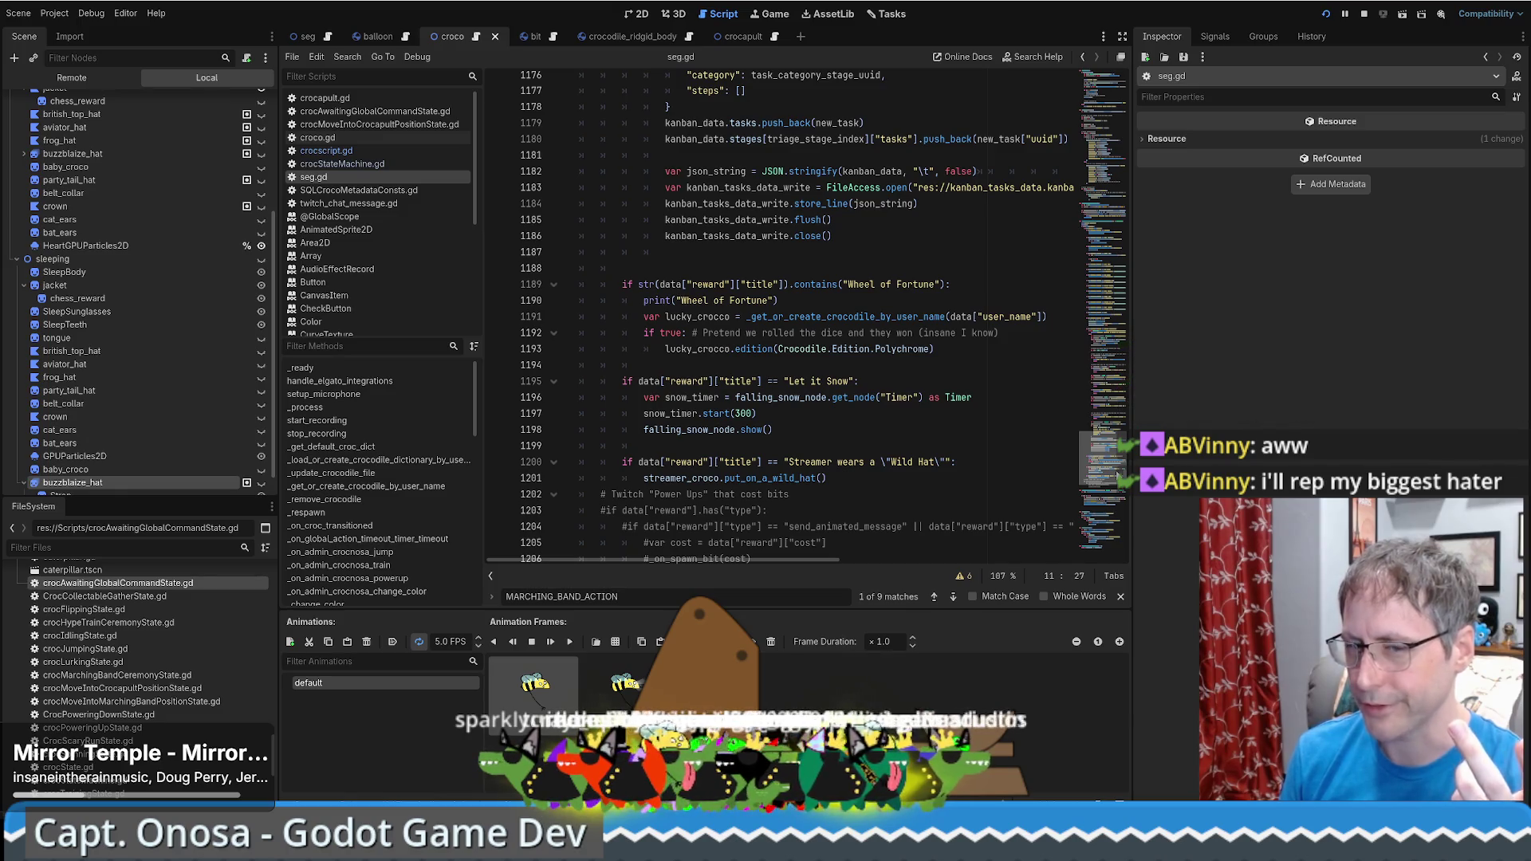
left_click_drag(1117, 476, 1125, 488)
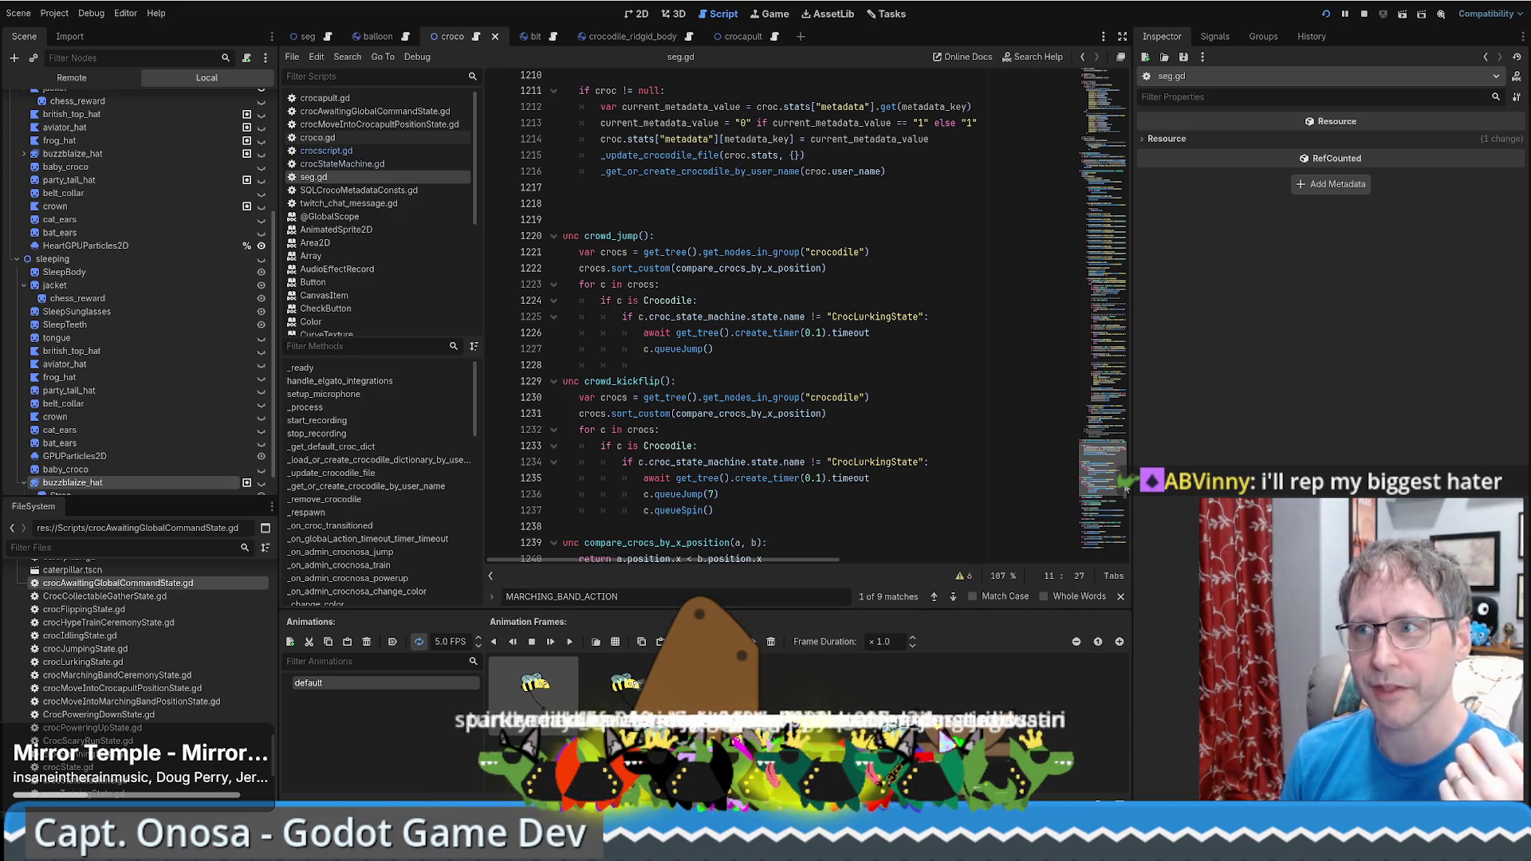
left_click_drag(1126, 488, 1139, 536)
scroll(892, 429, "up", 5)
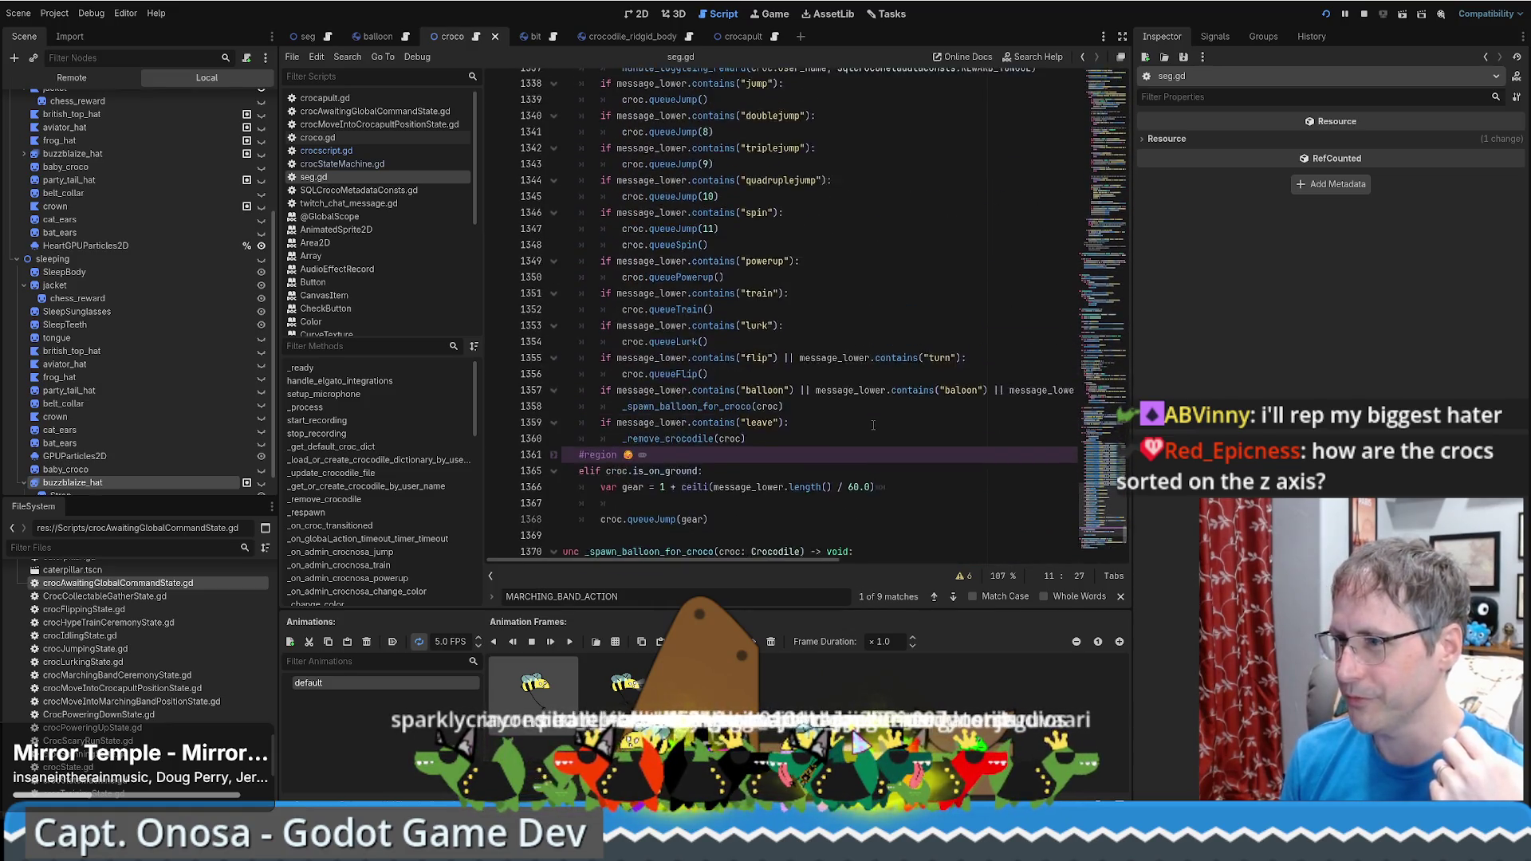
scroll(892, 429, "up", 10)
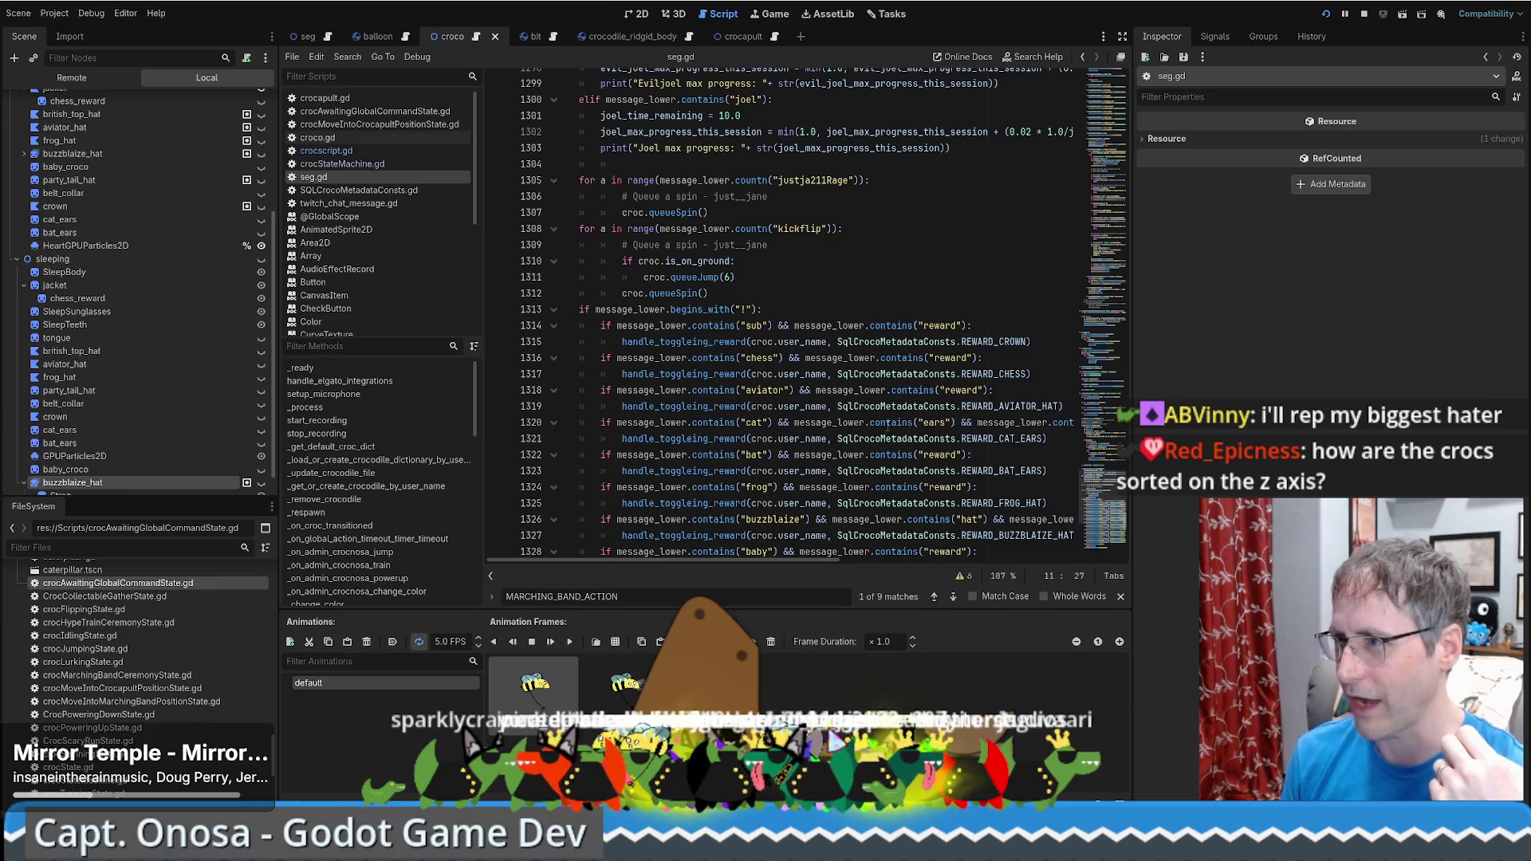
scroll(887, 426, "up", 15)
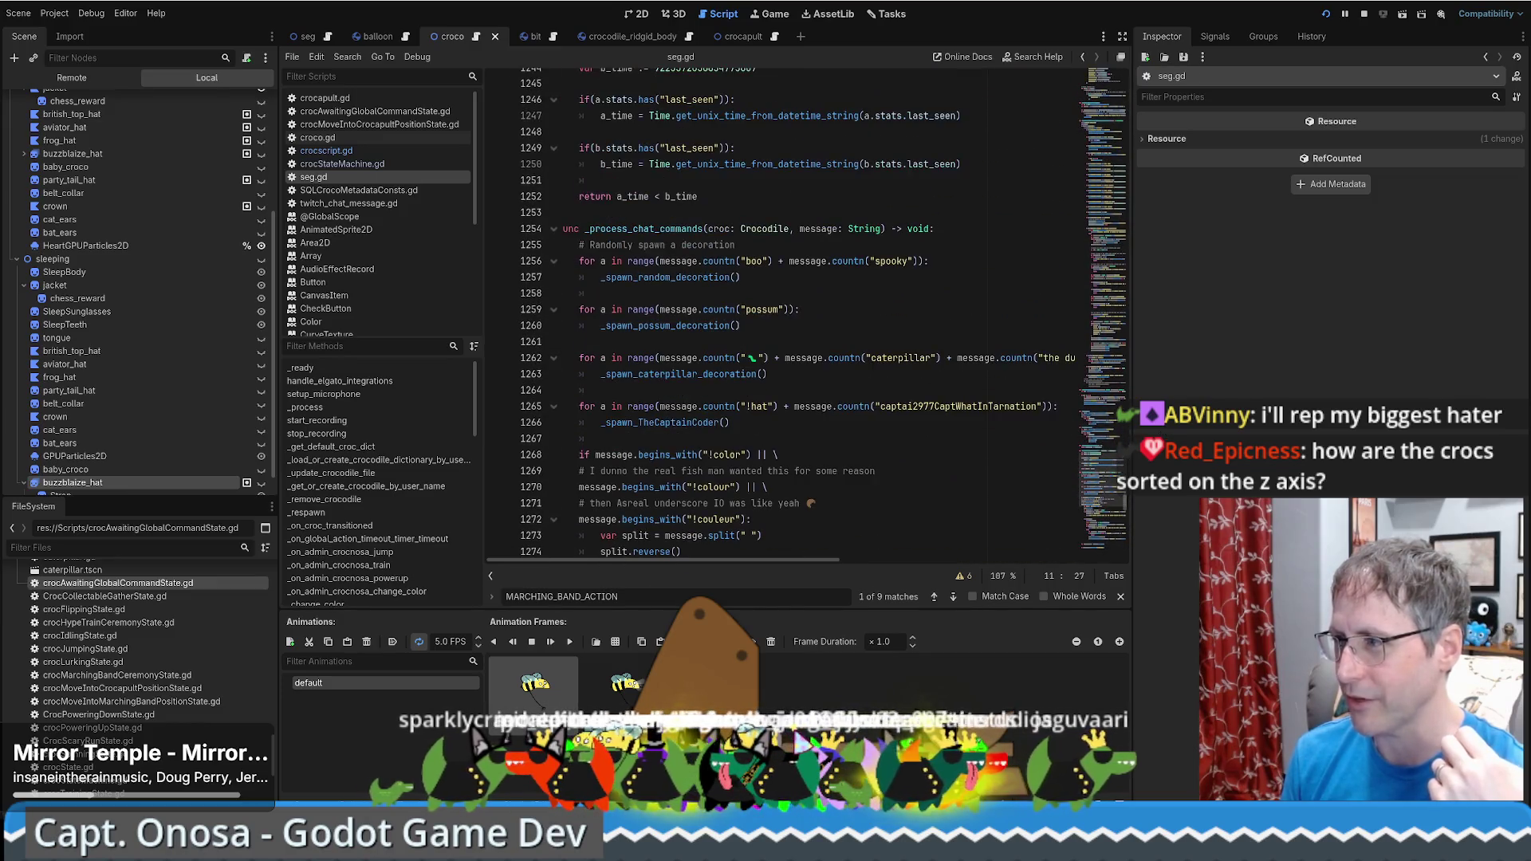
left_click_drag(1121, 479, 1138, 107)
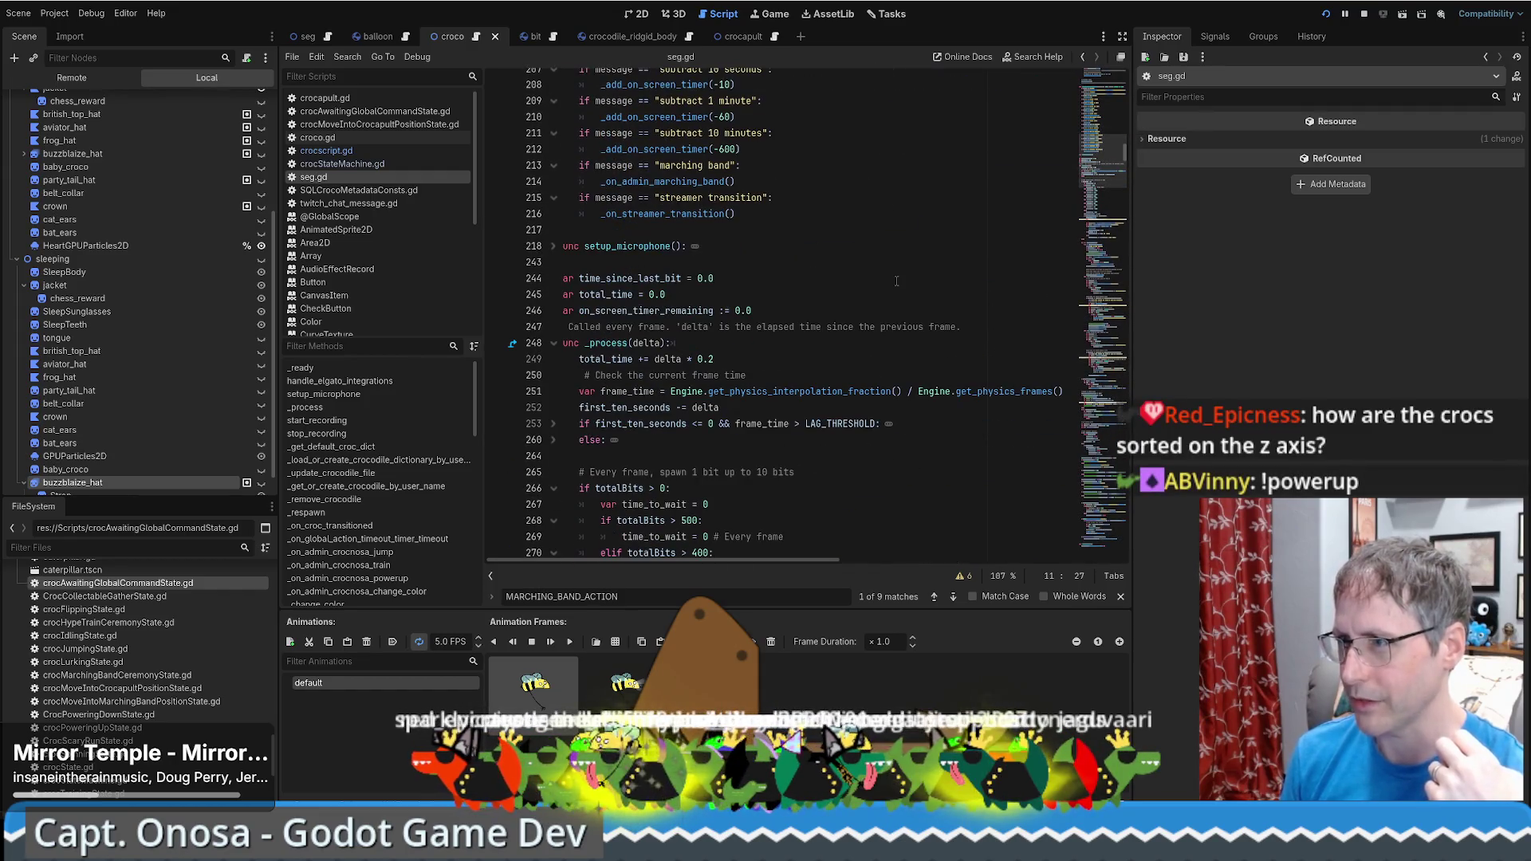
left_click(678, 182, "ctrl")
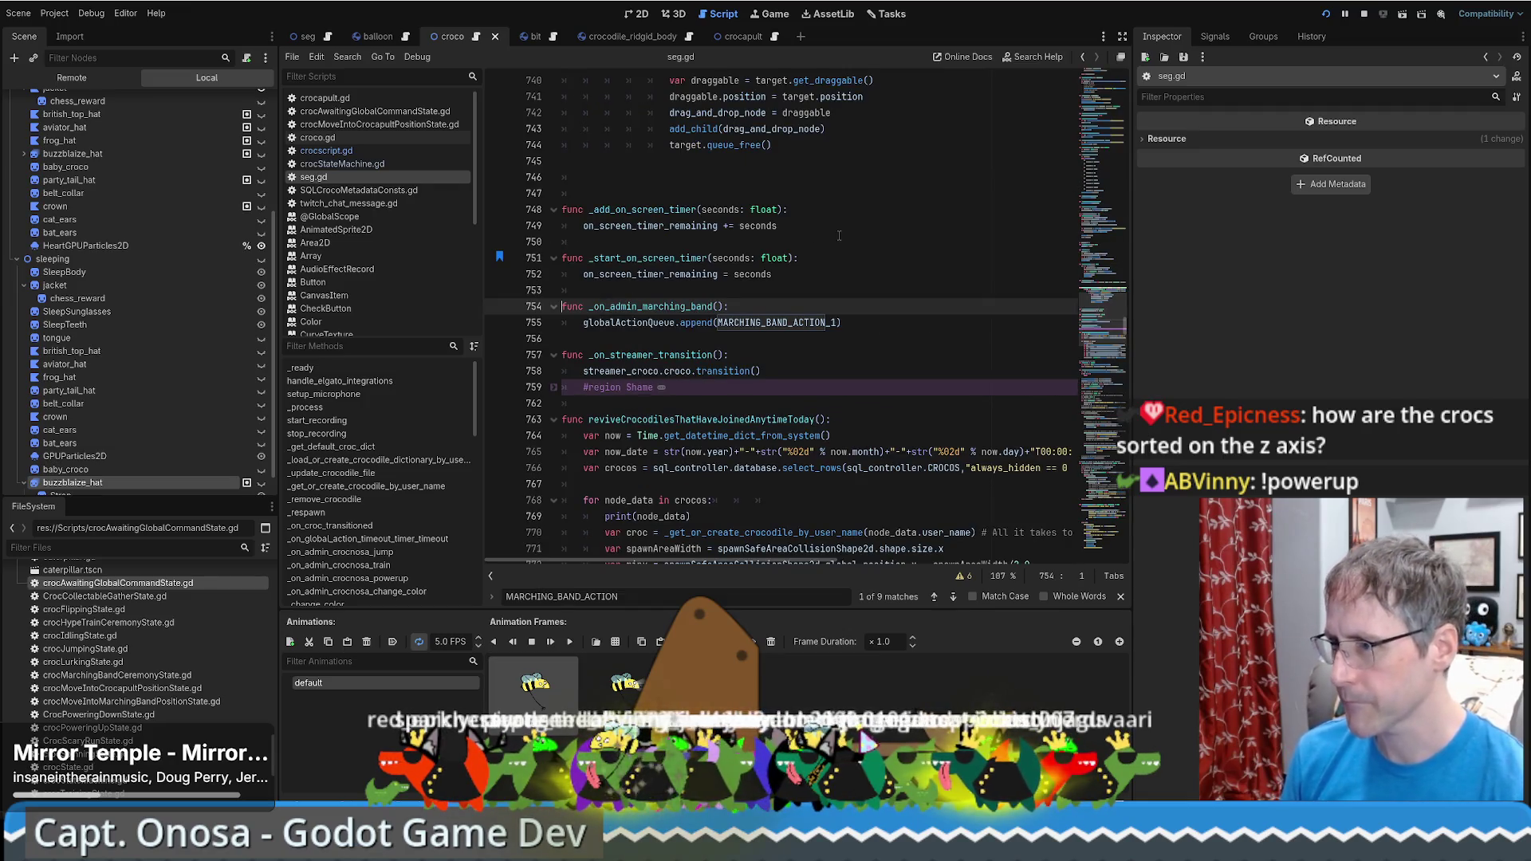
left_click(643, 323)
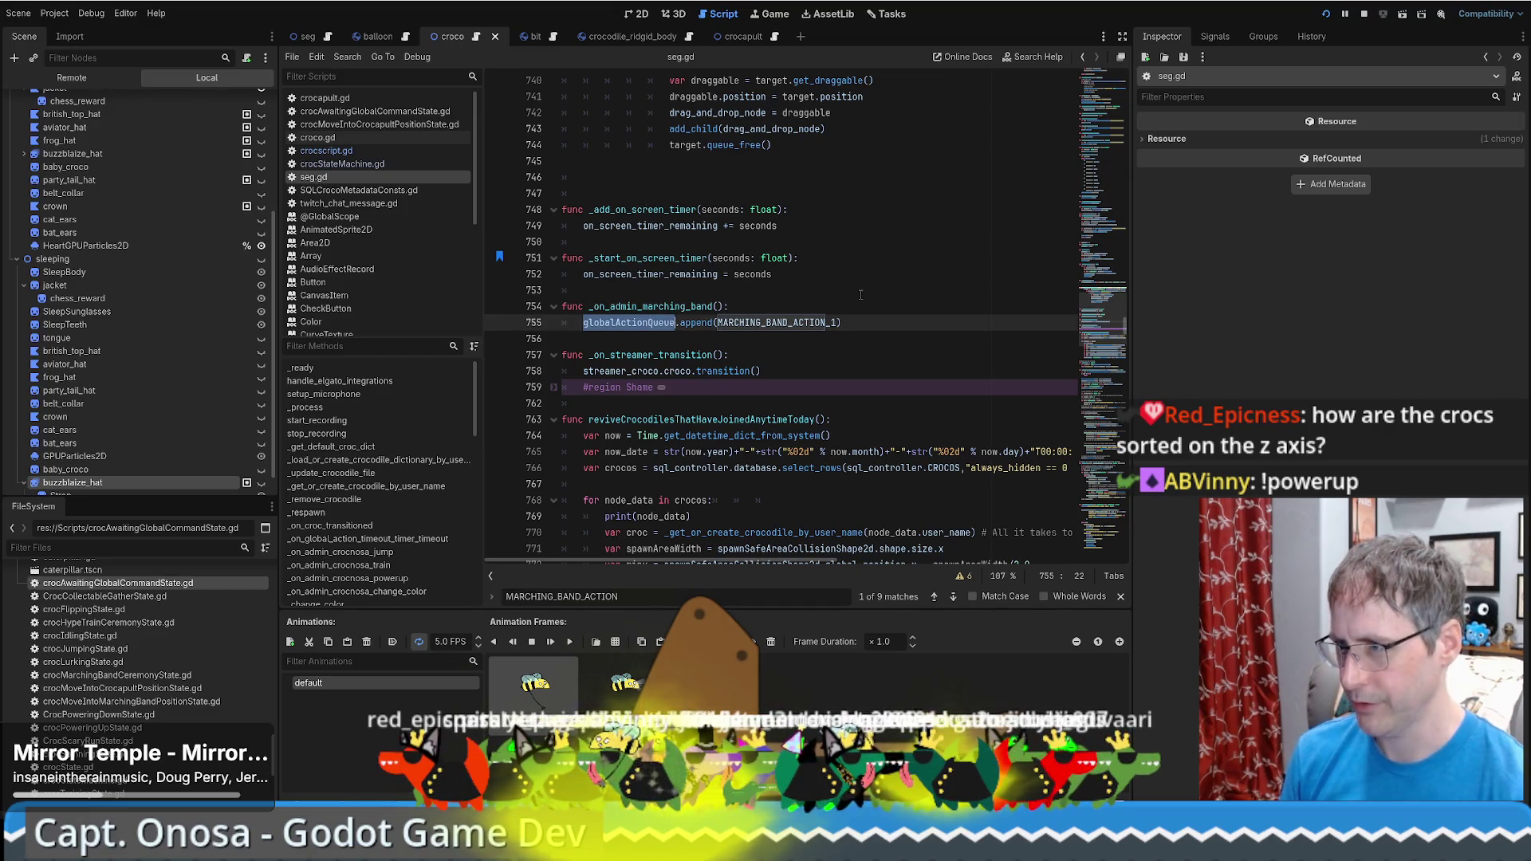
left_click(802, 323, "ctrl")
double_click(667, 244)
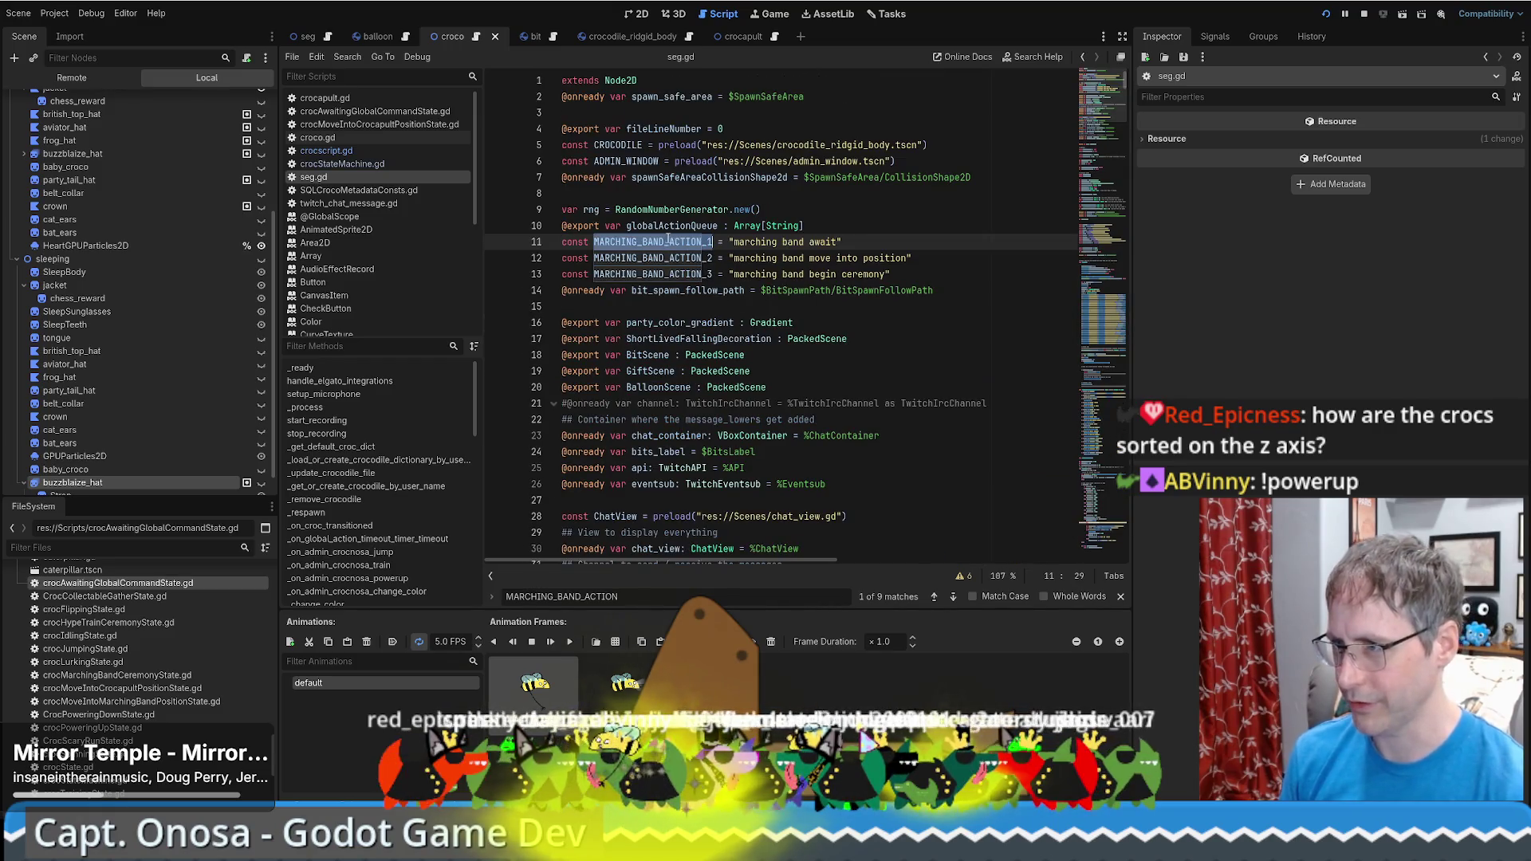
key("ctrl+f")
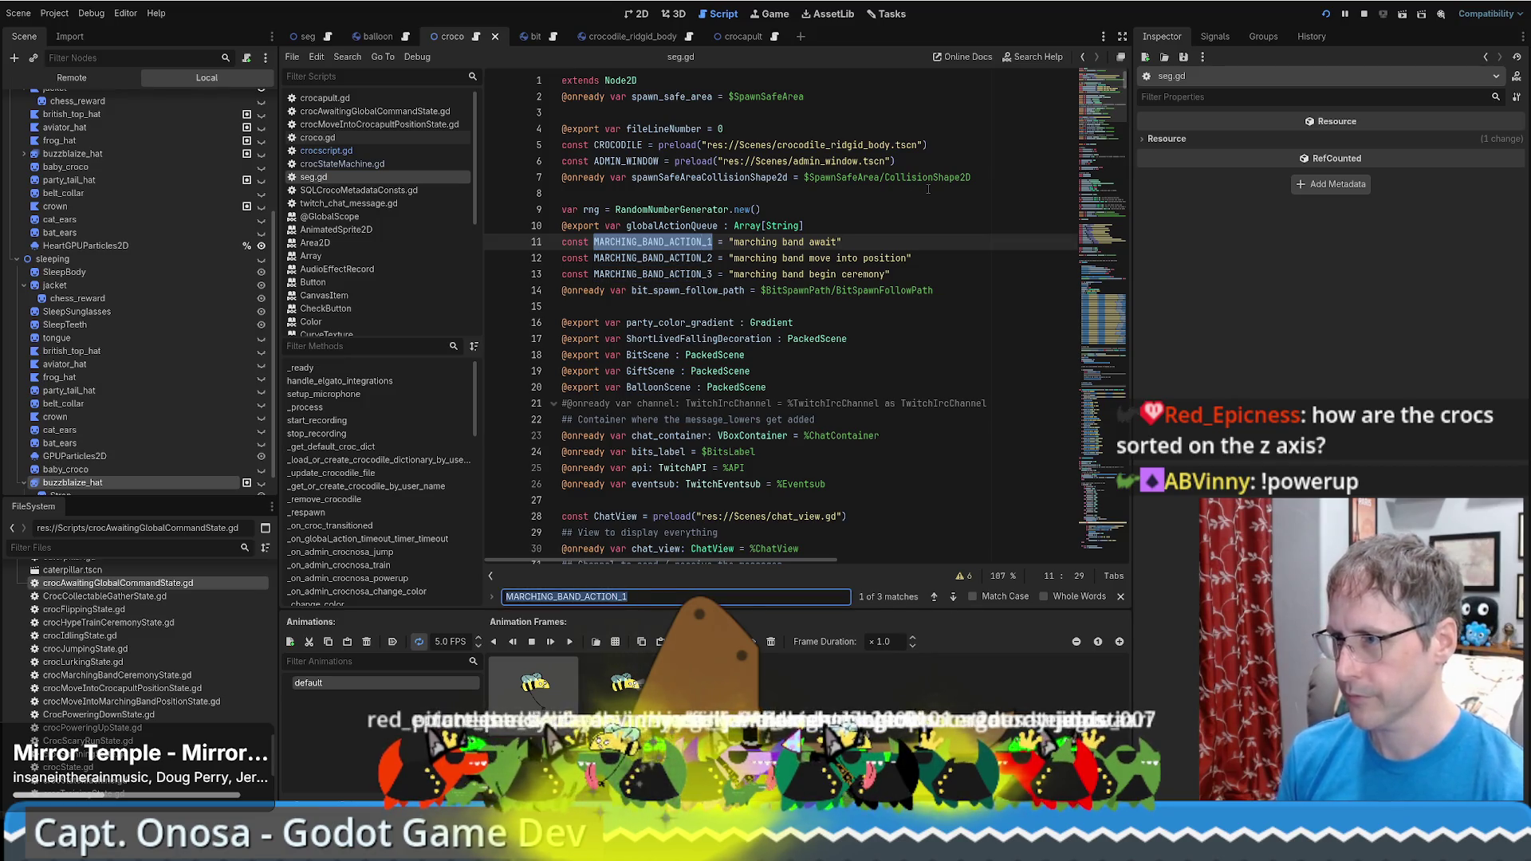
key("Return")
scroll(898, 209, "down", 3)
scroll(885, 294, "down", 5)
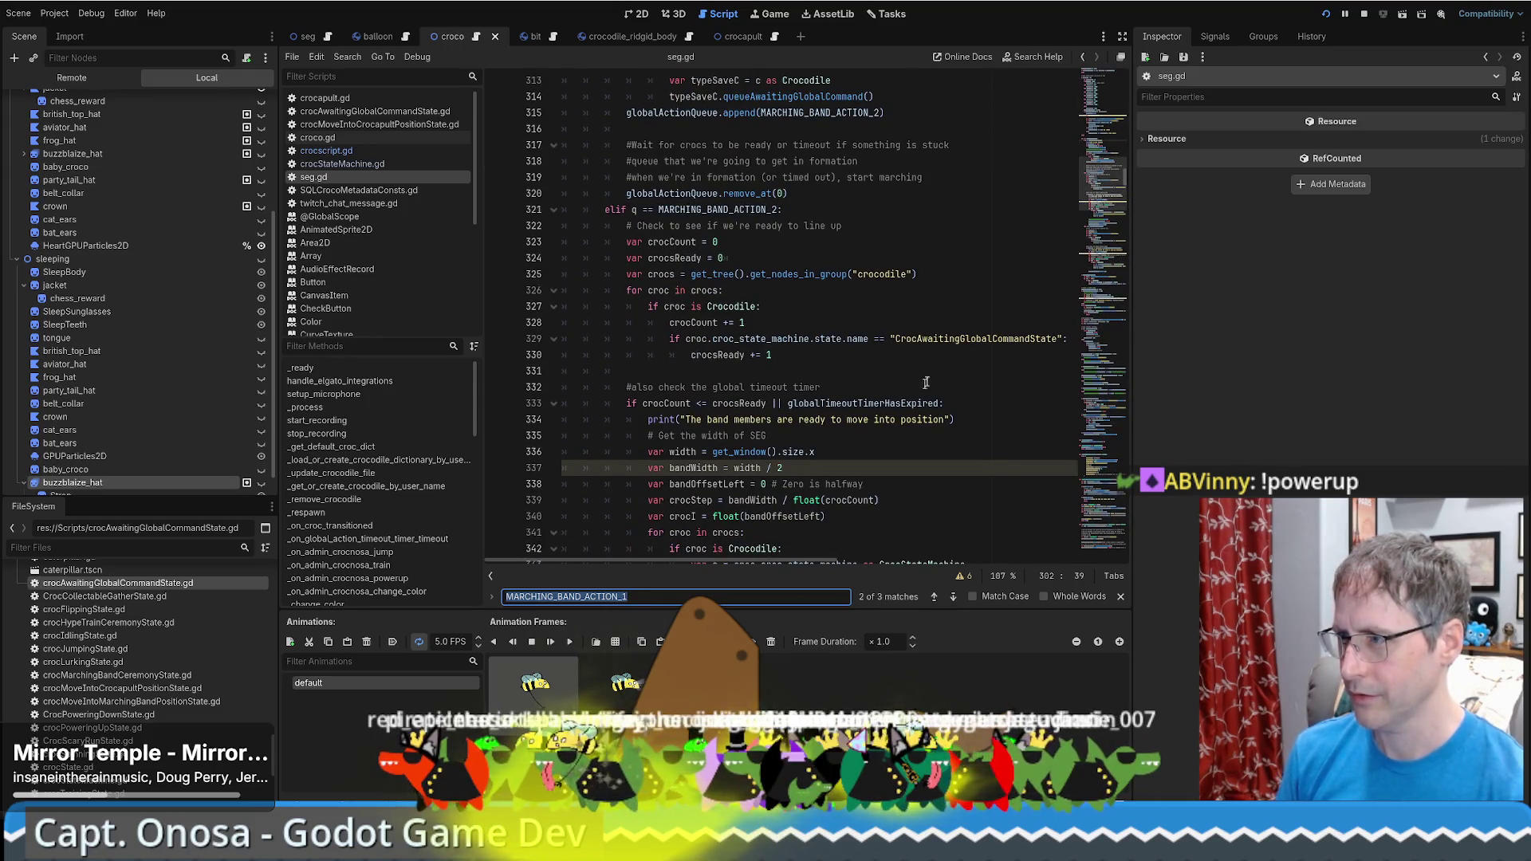
left_click_drag(949, 339, 949, 331)
double_click(952, 339)
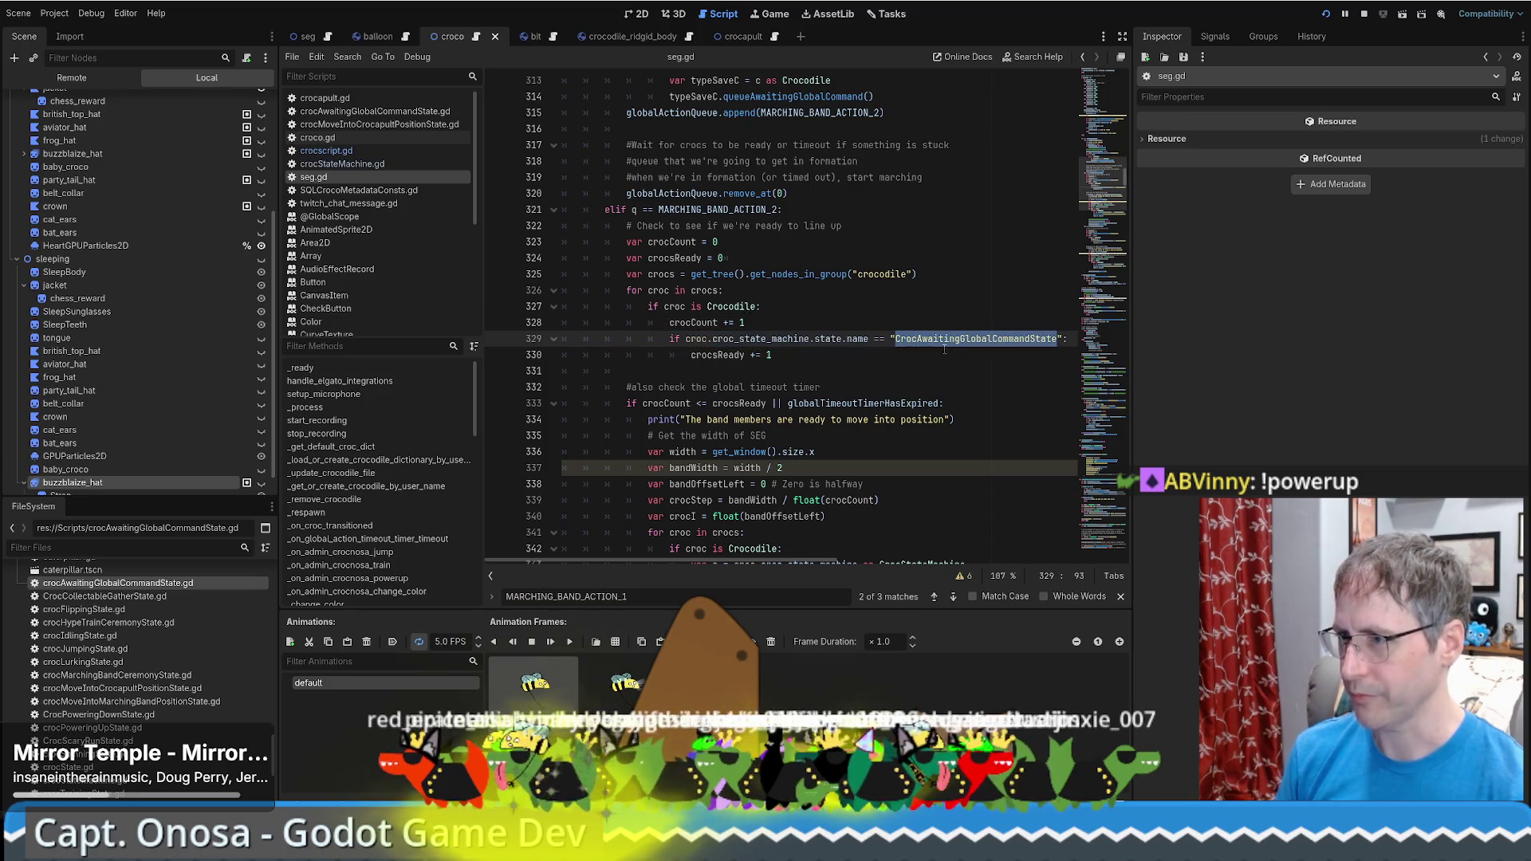
scroll(888, 319, "up", 5)
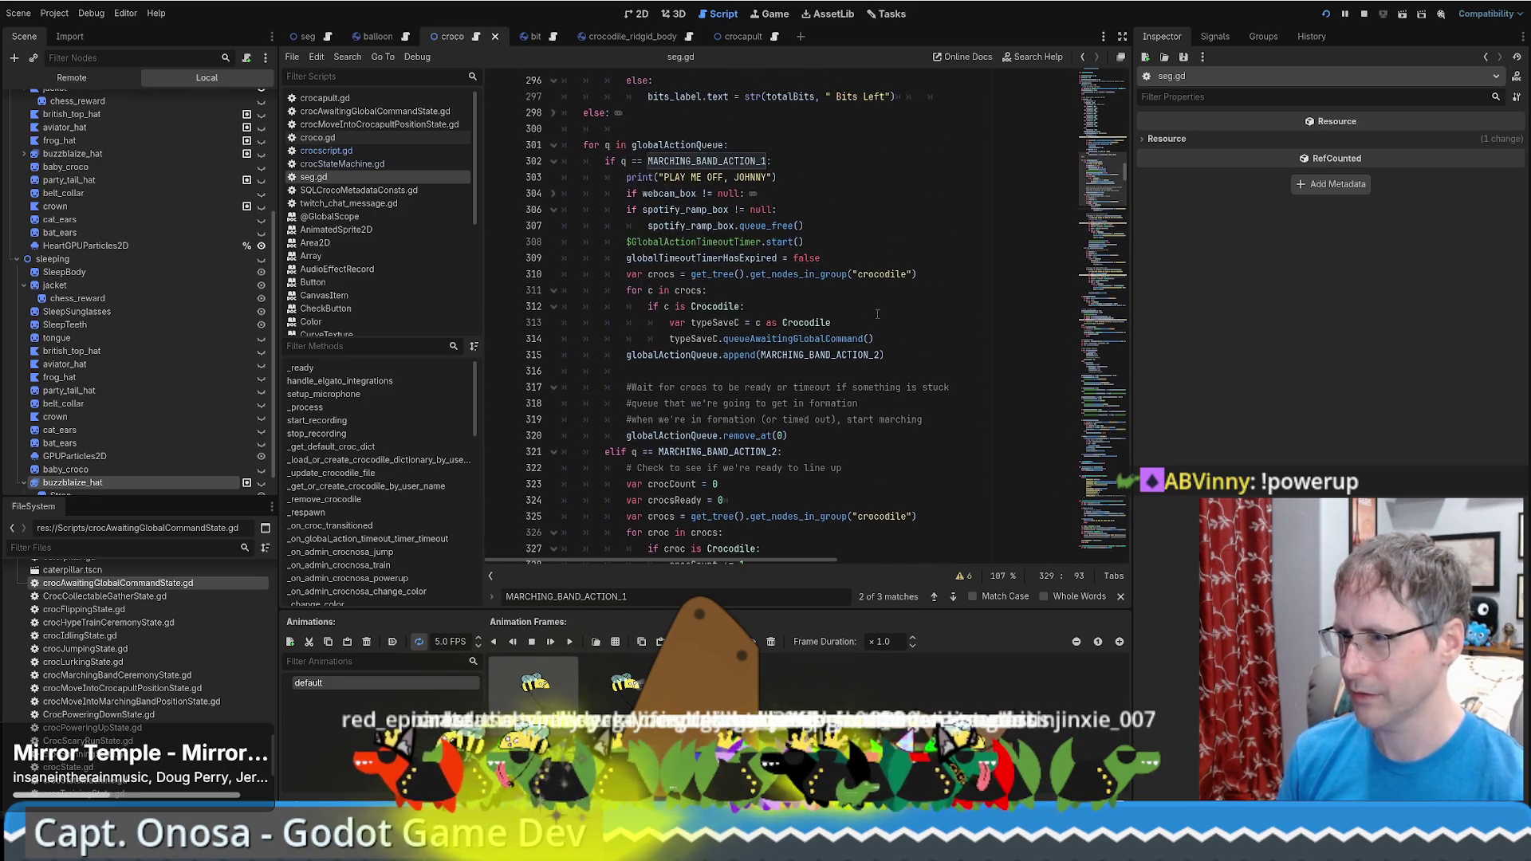
left_click(855, 306)
double_click(811, 347)
double_click(807, 338)
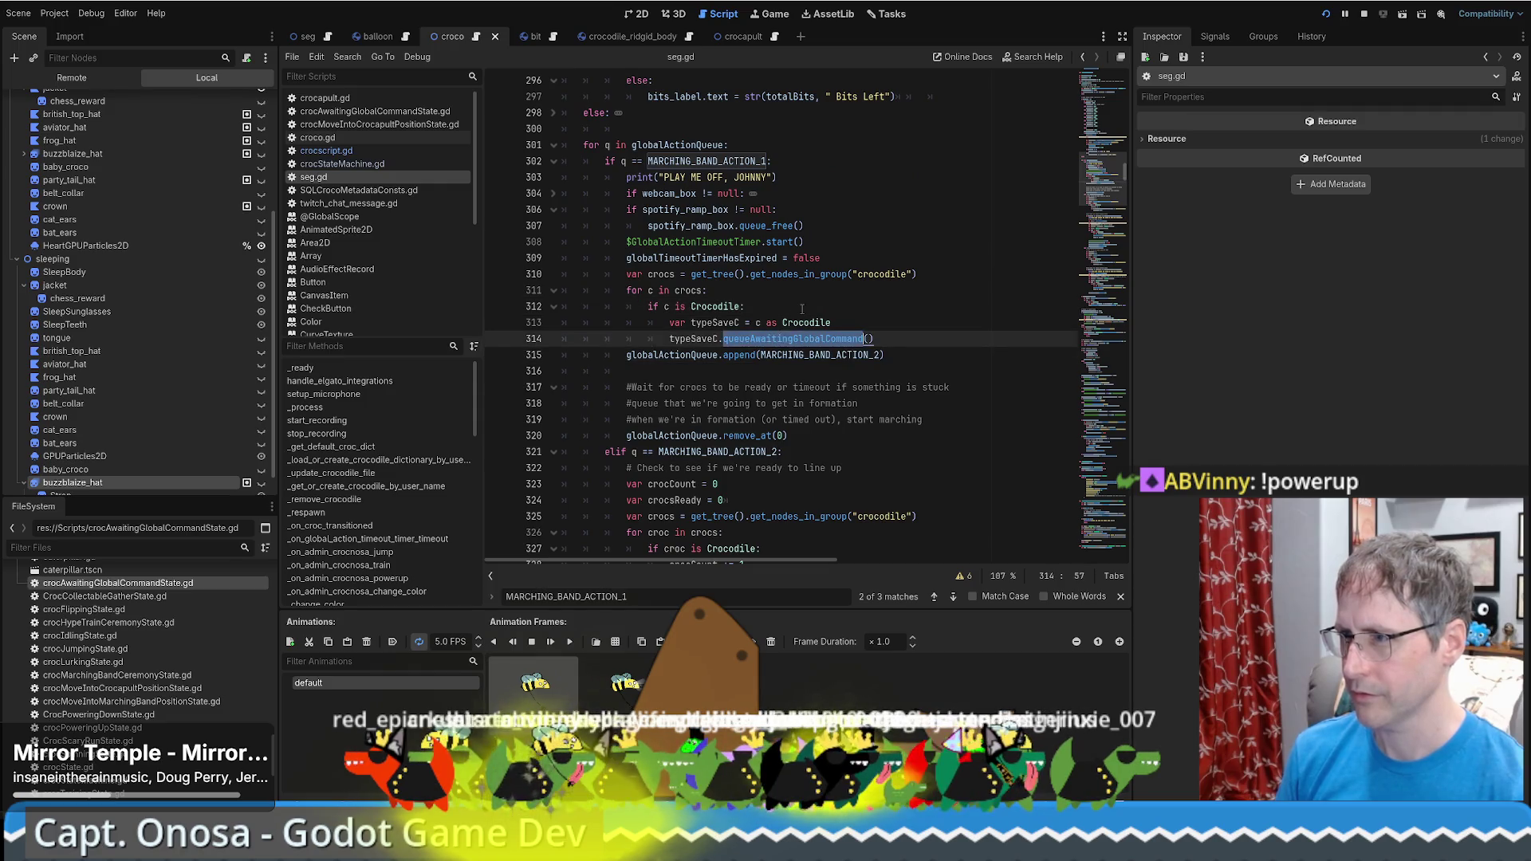
left_click(803, 310)
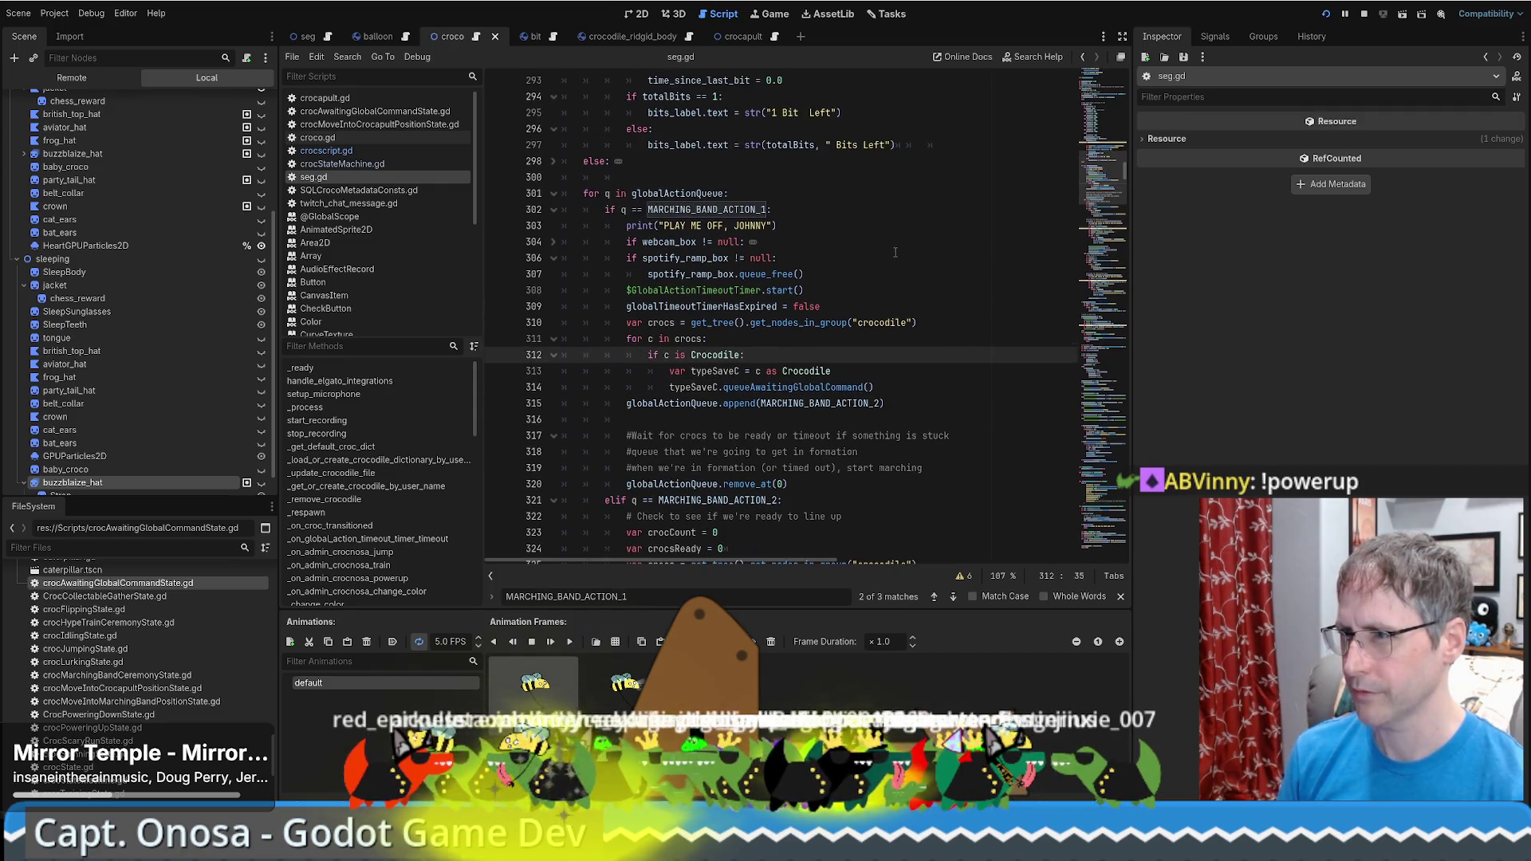
scroll(897, 252, "up", 1)
left_click_drag(563, 241, 886, 291)
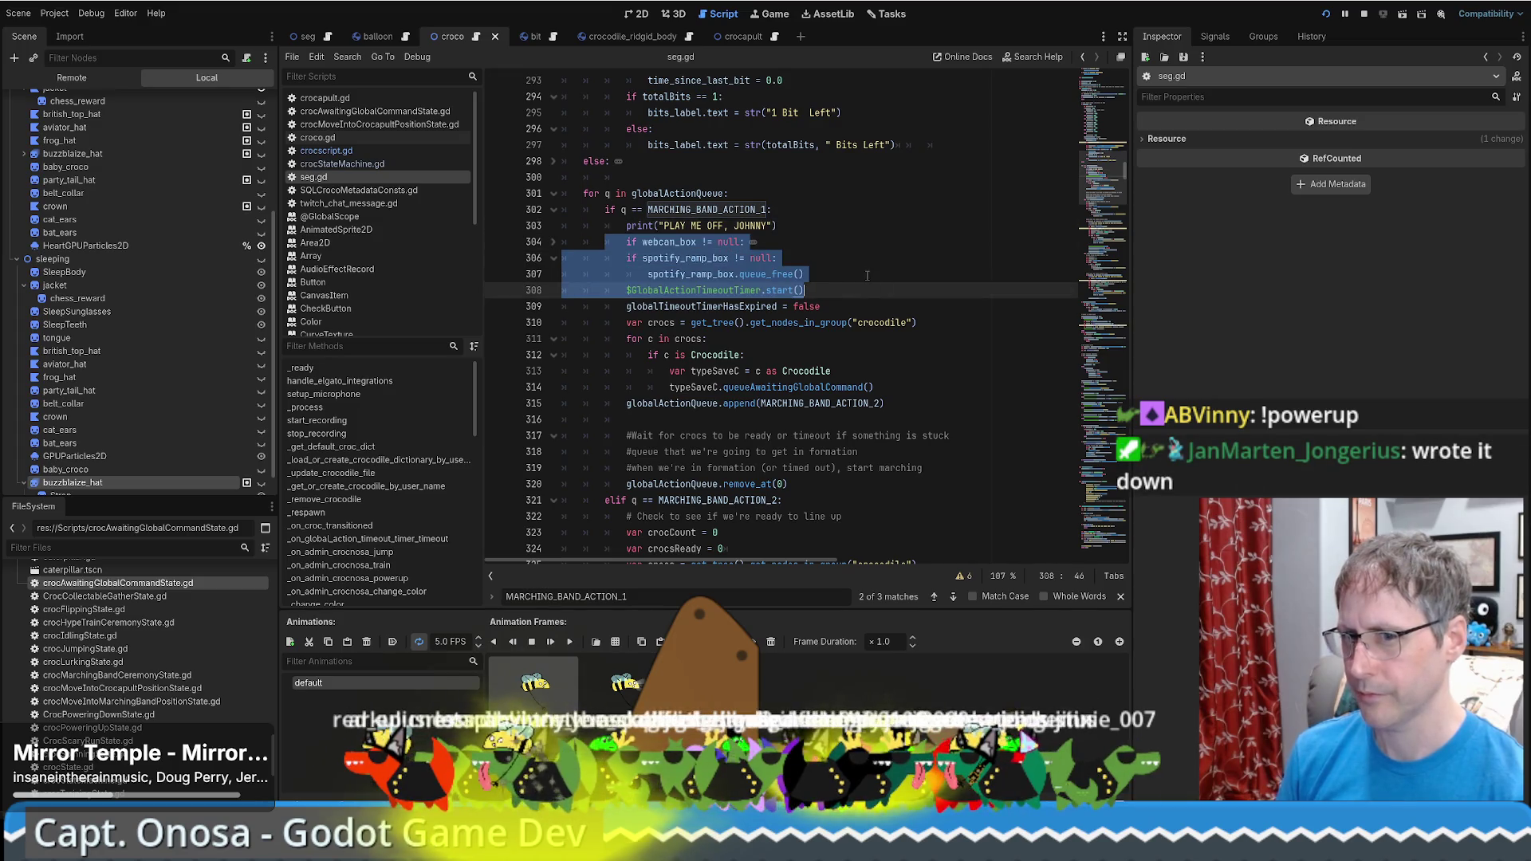
left_click(867, 275)
scroll(861, 280, "down", 1)
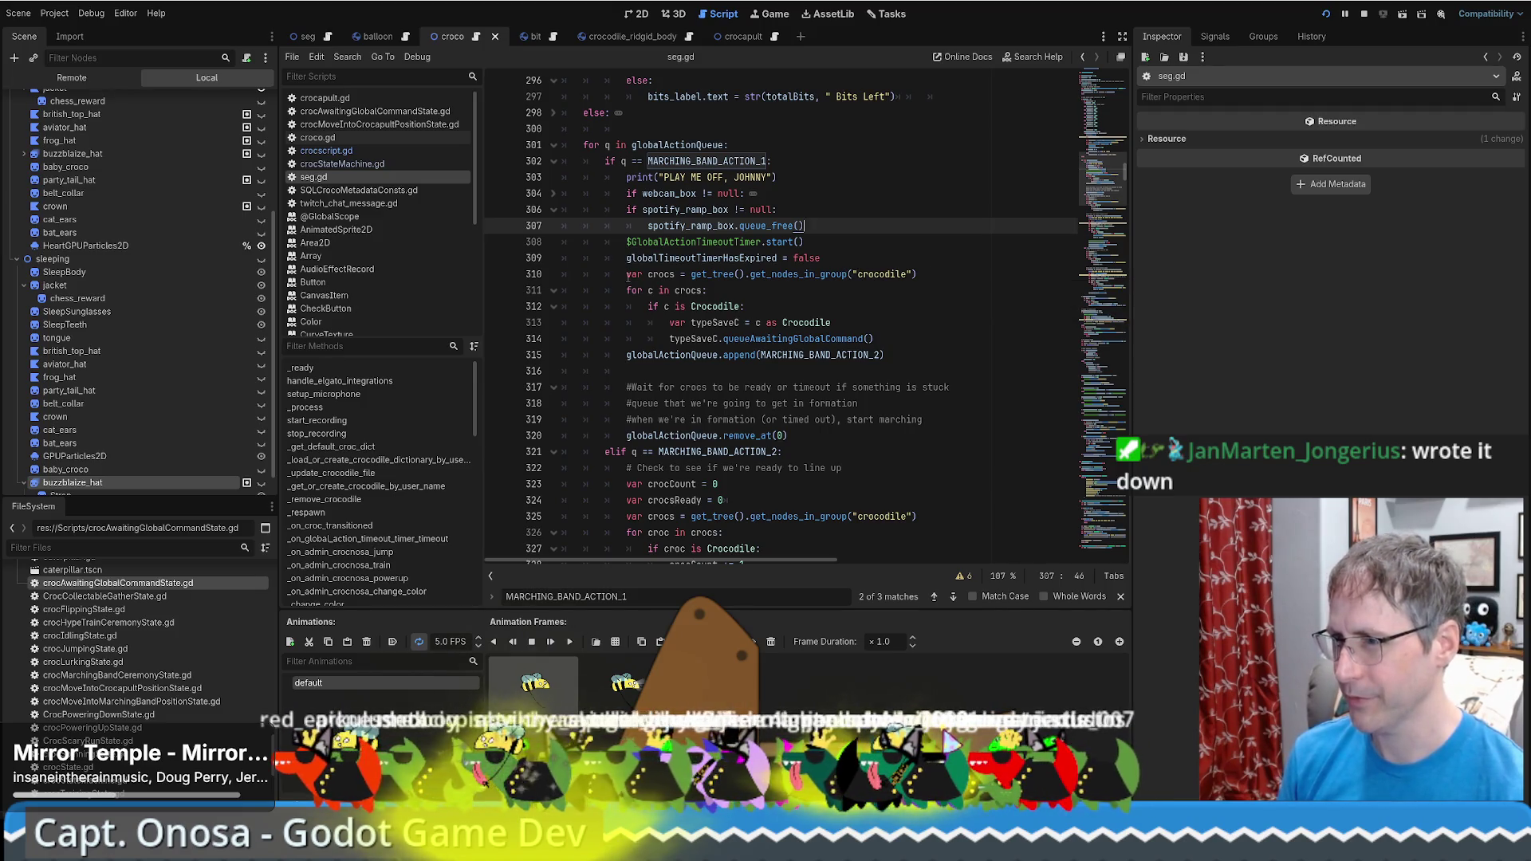
left_click_drag(628, 275, 907, 293)
left_click(794, 339)
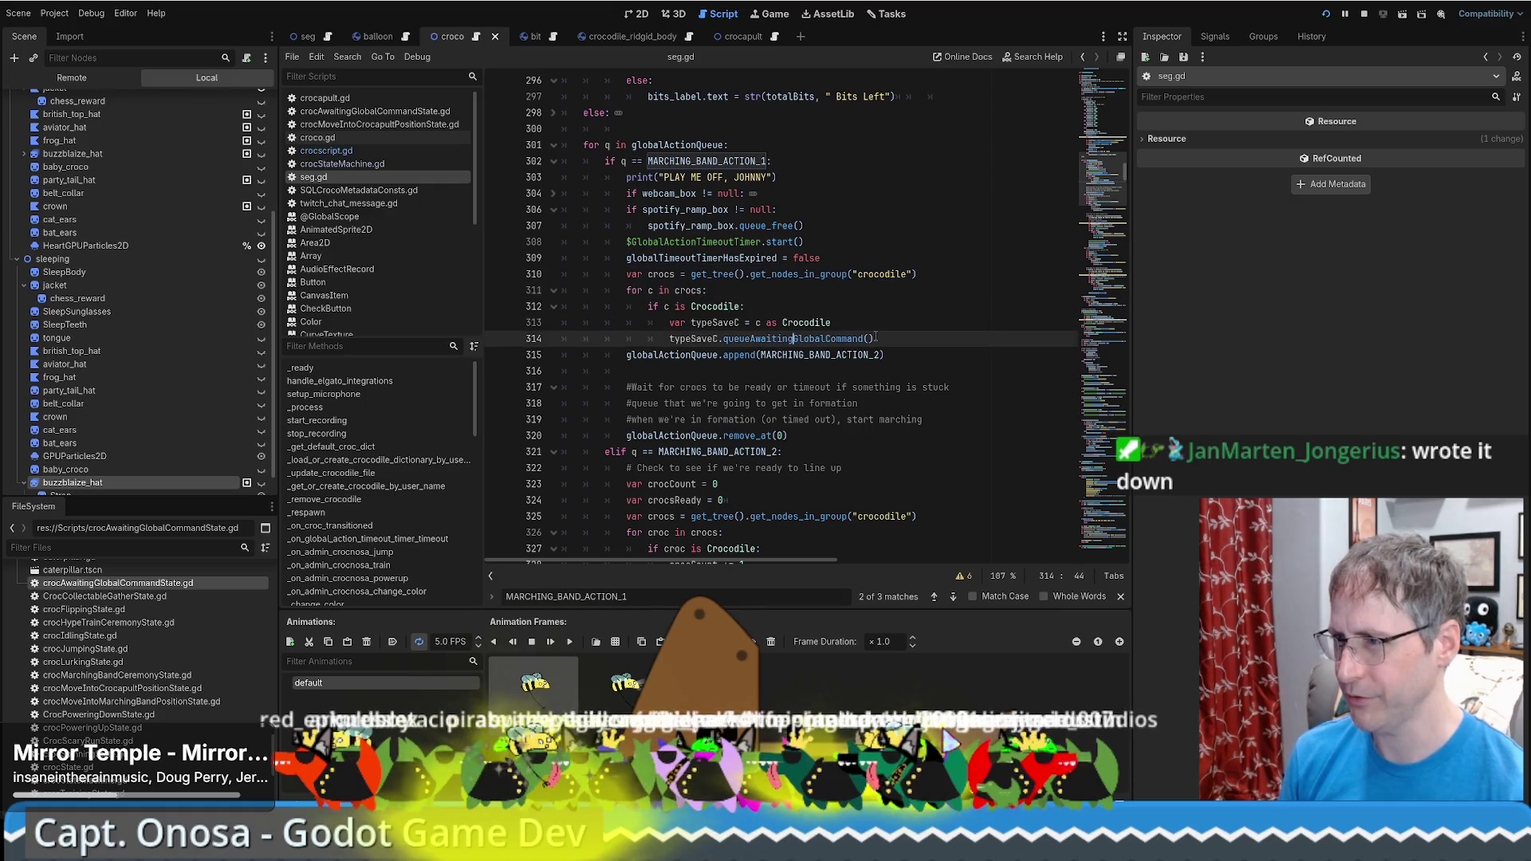
double_click(812, 338)
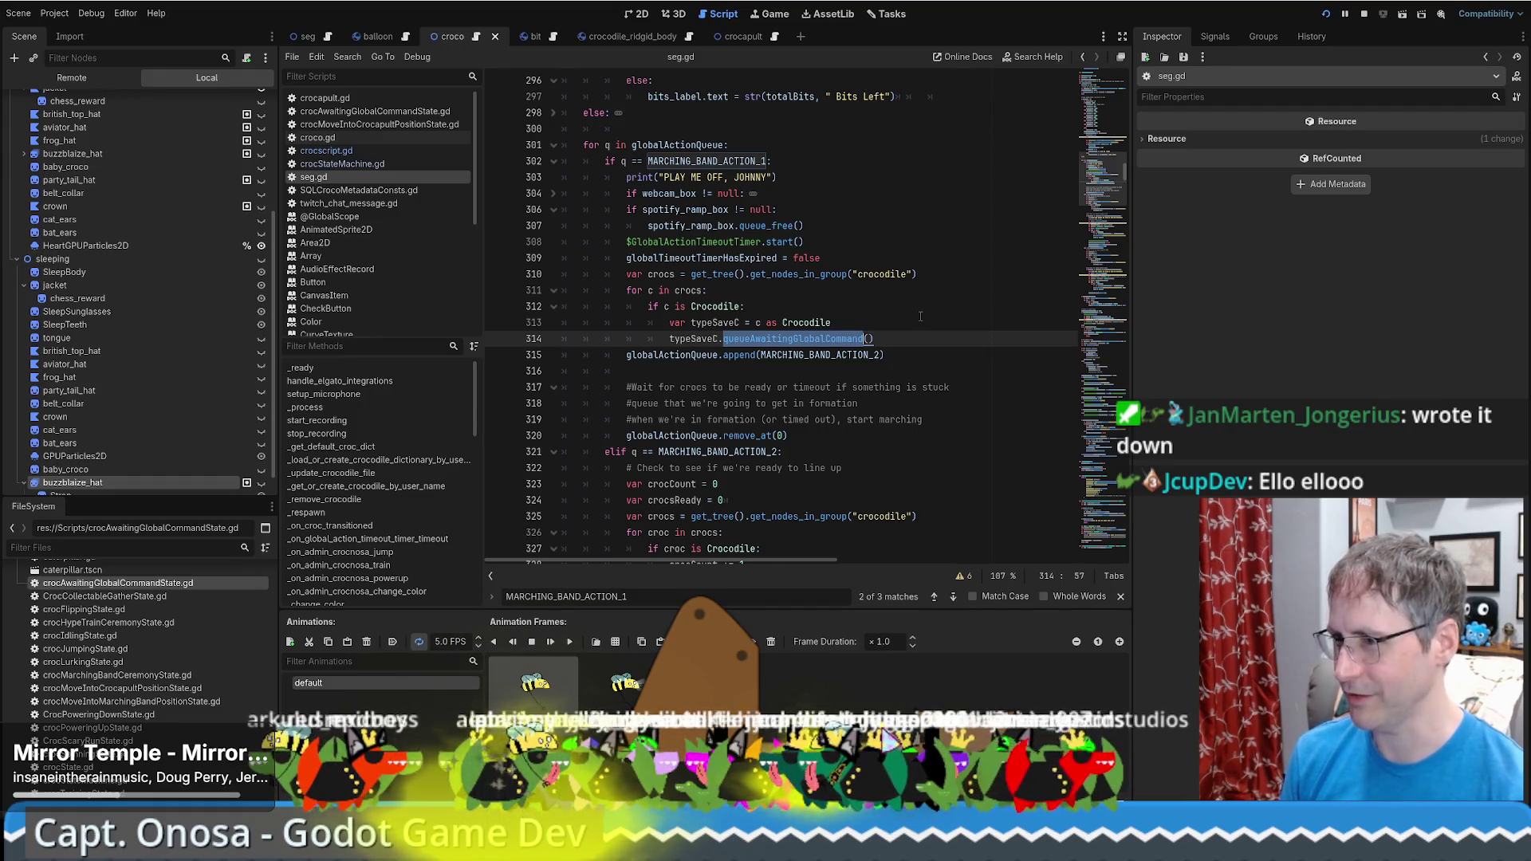
scroll(921, 316, "down", 1)
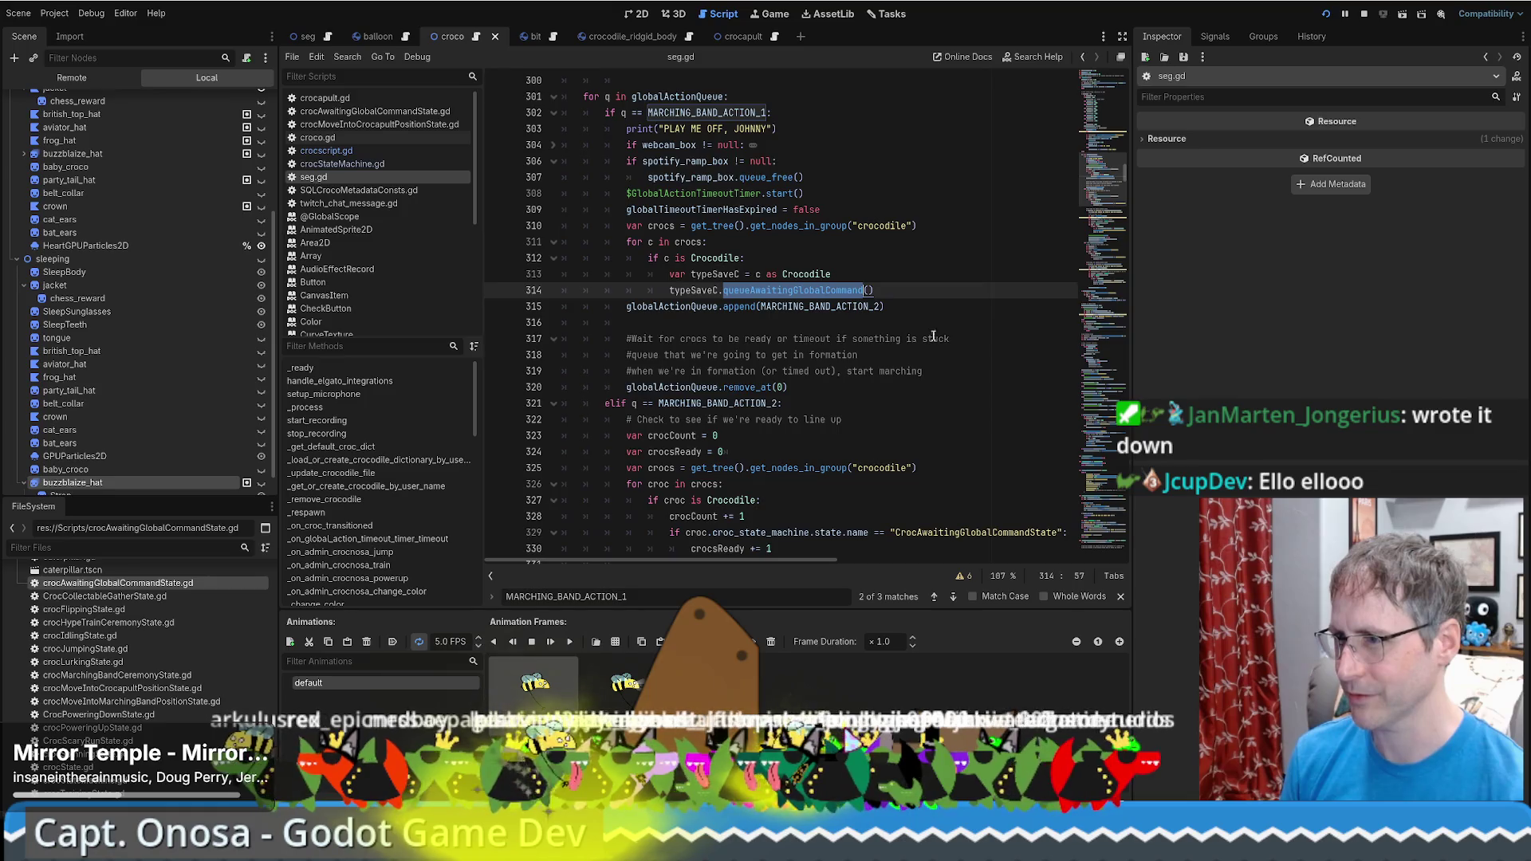
scroll(933, 336, "up", 4)
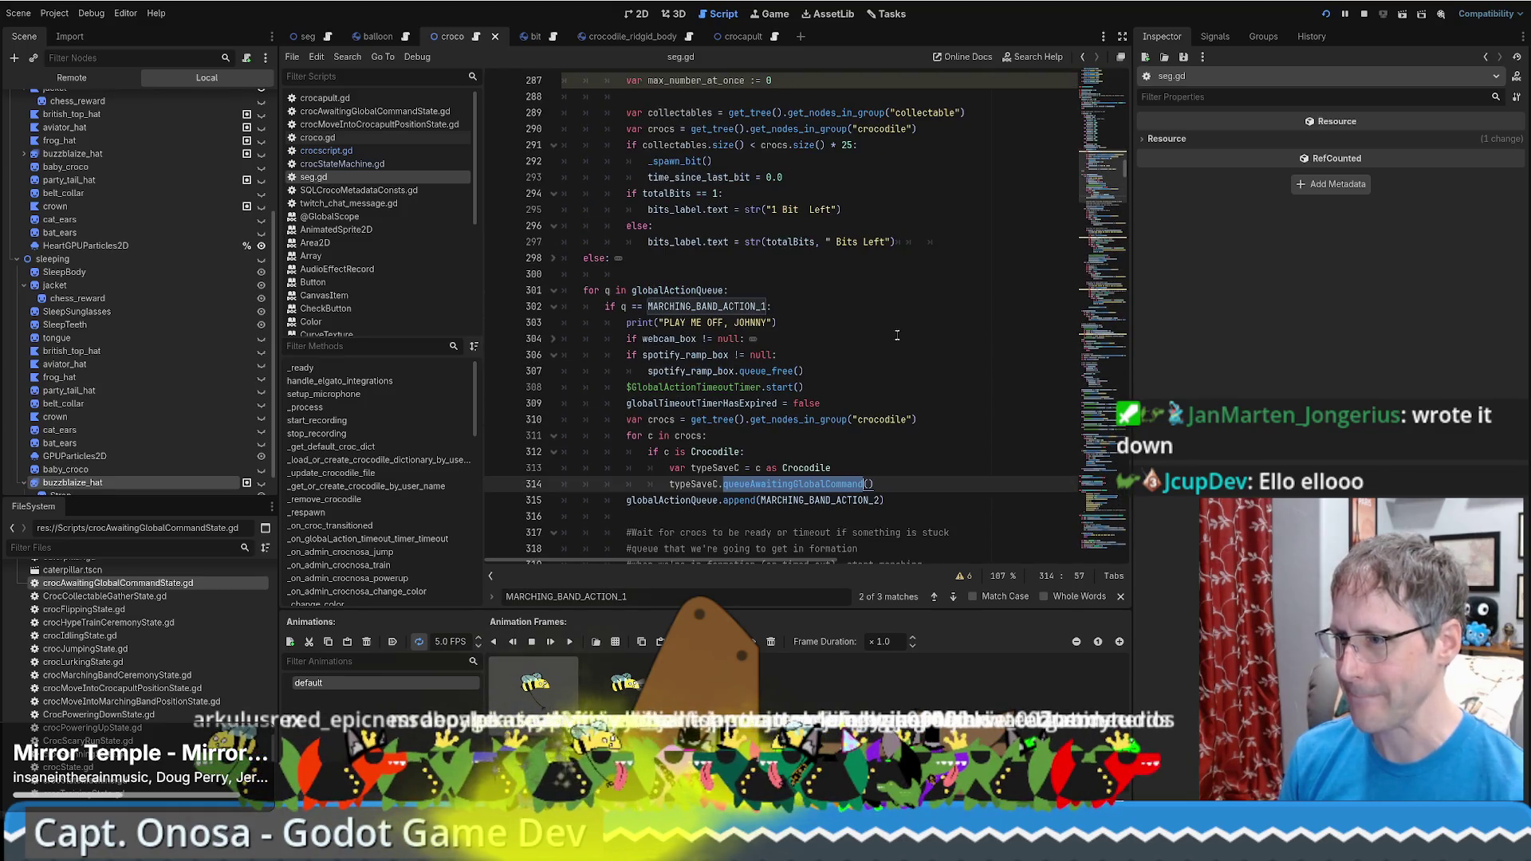
scroll(898, 335, "down", 4)
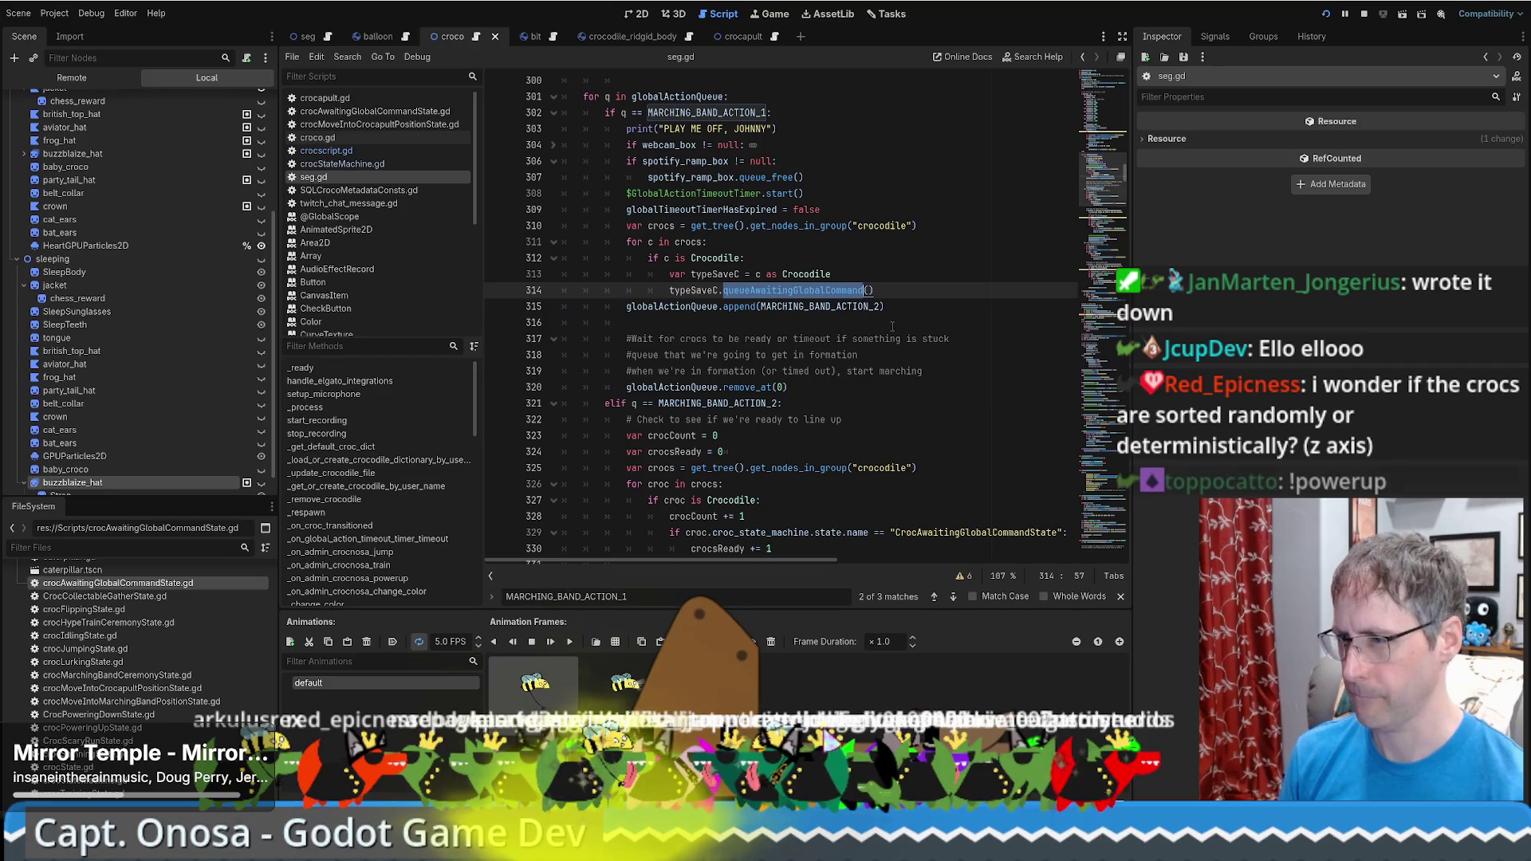
left_click(678, 387)
mouse_move(642, 339)
left_mouse_down()
mouse_move(922, 339)
mouse_move(926, 352)
left_mouse_up()
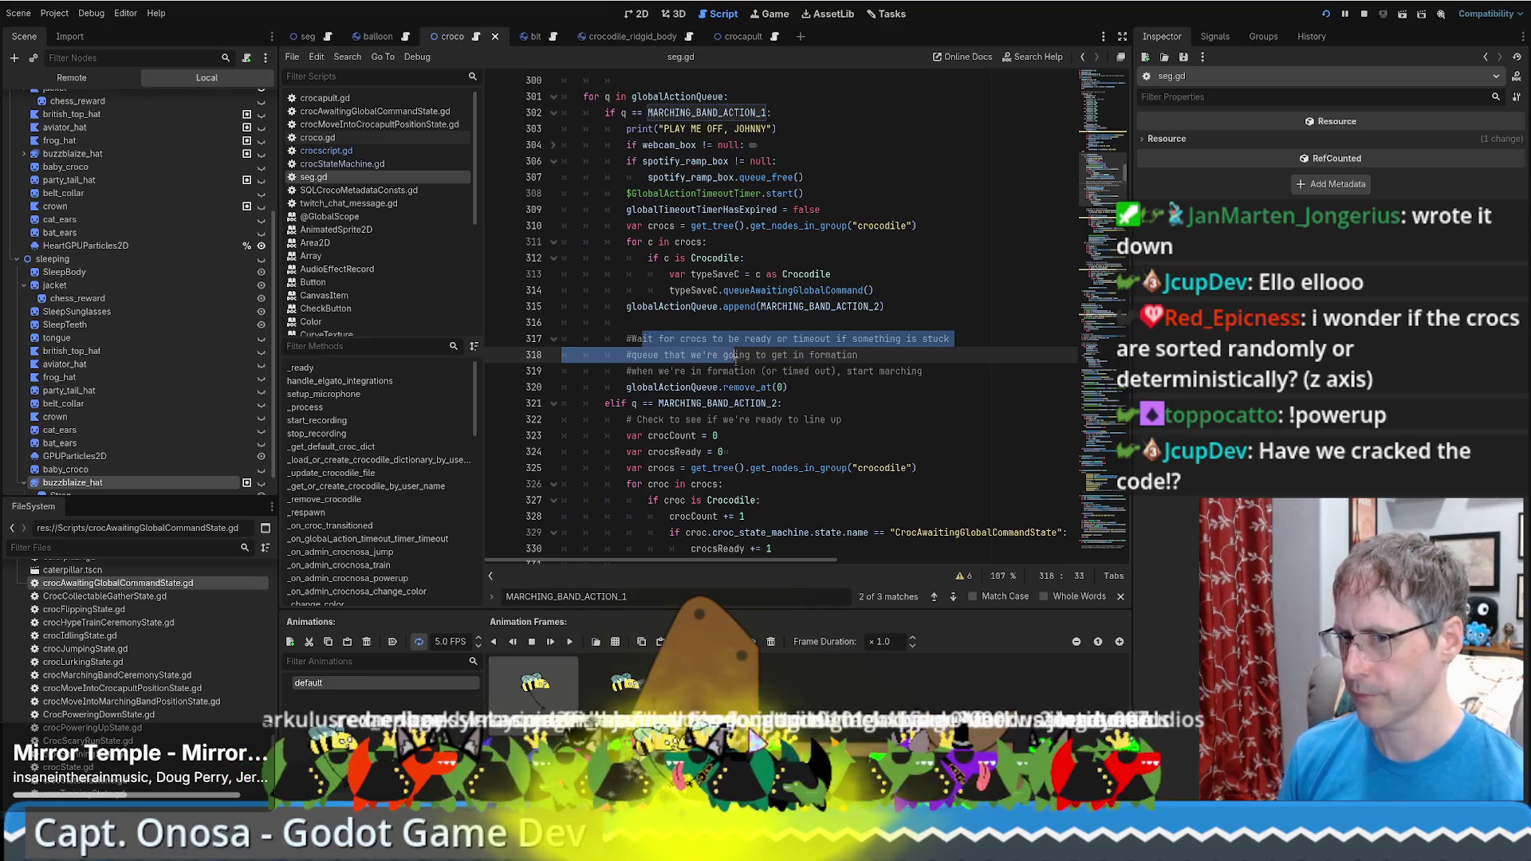
left_click(871, 387)
scroll(877, 375, "down", 4)
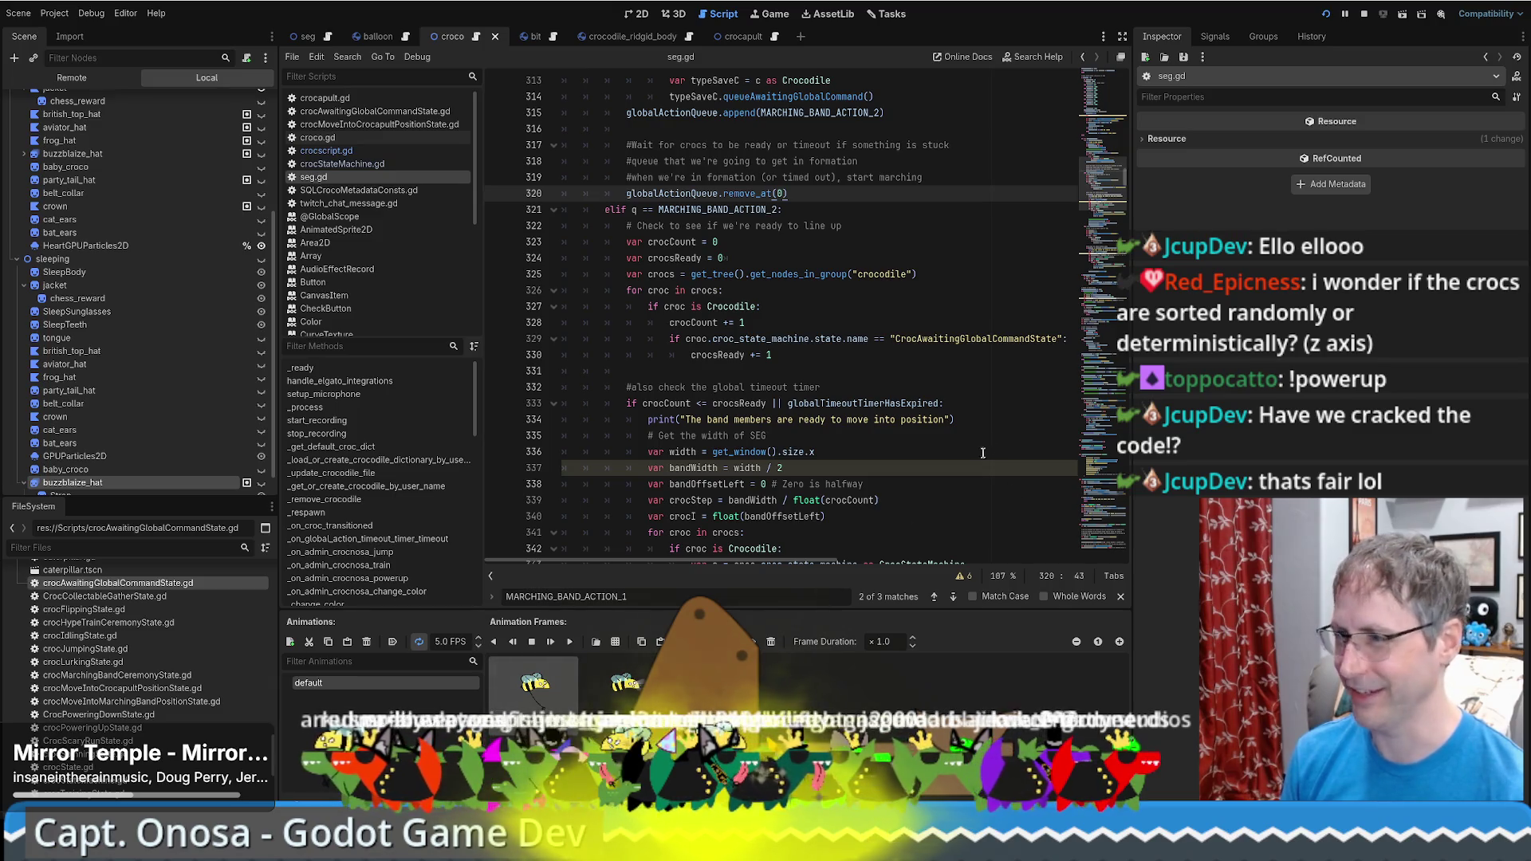
scroll(984, 453, "down", 1)
scroll(980, 441, "up", 1)
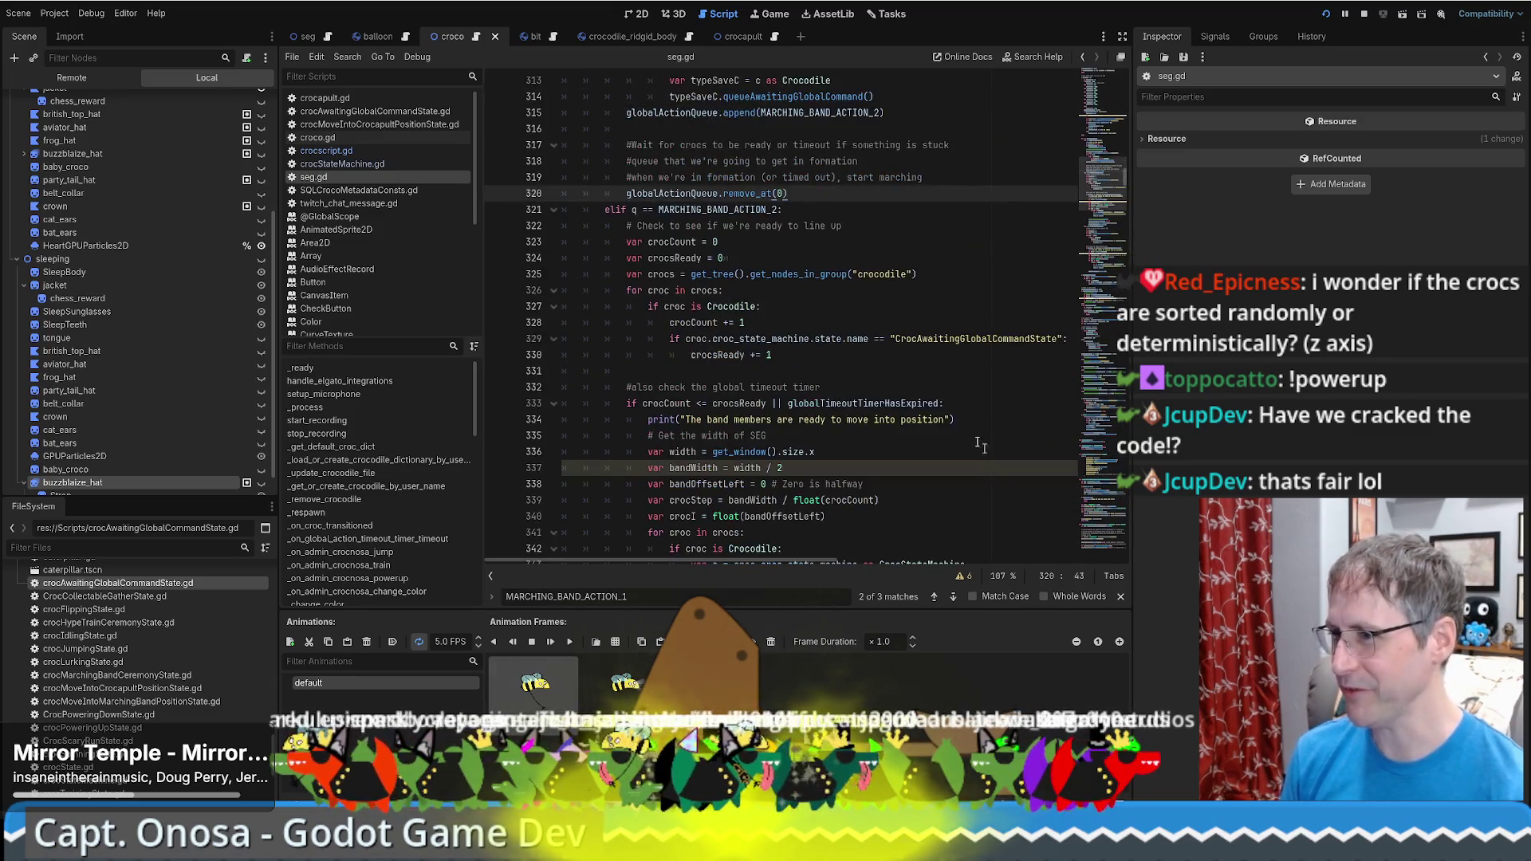
left_click(968, 433)
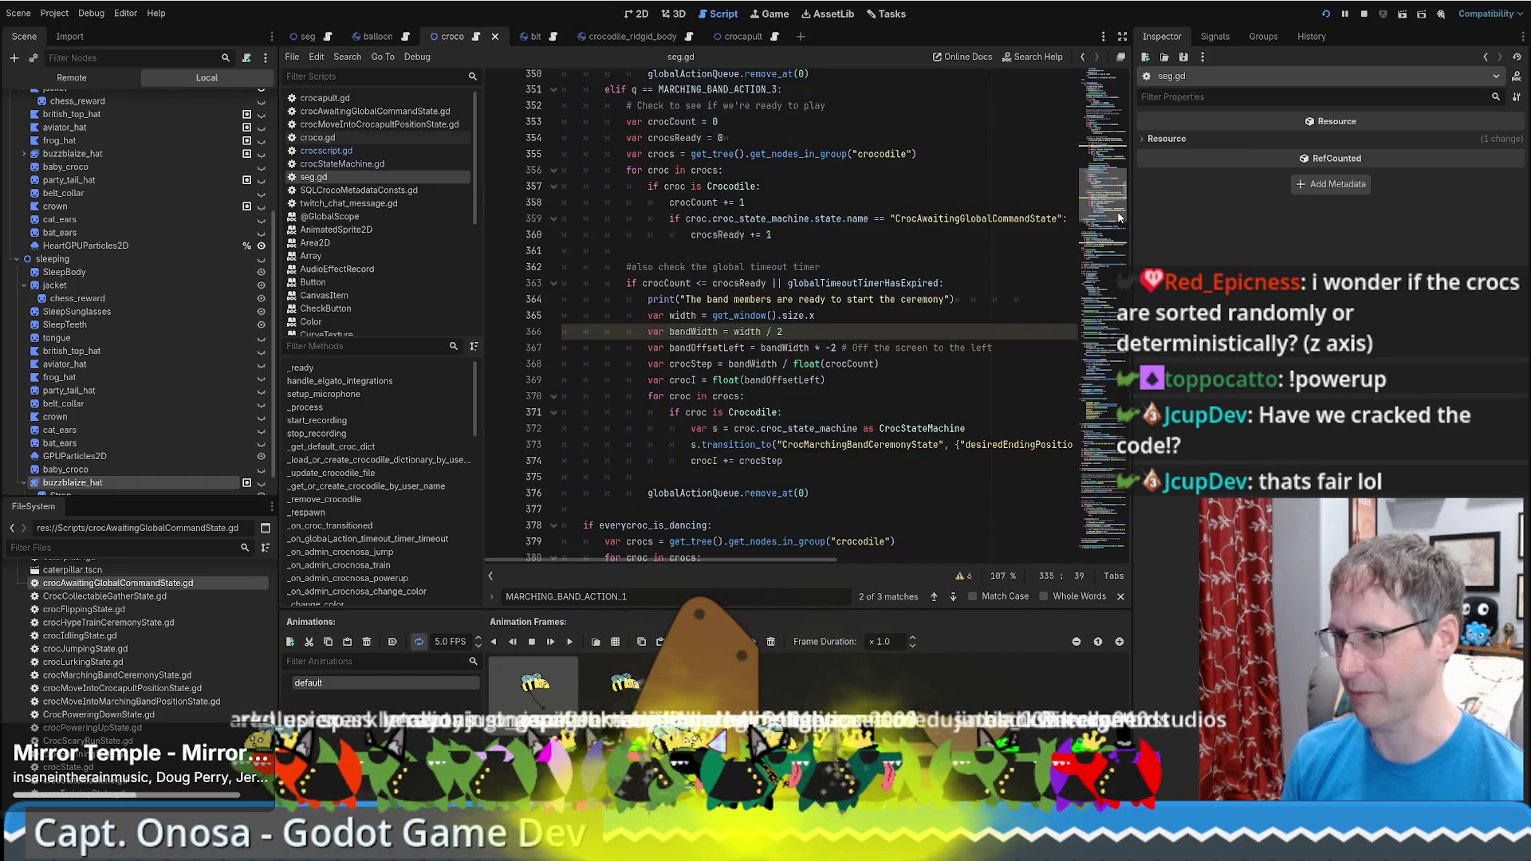
scroll(1119, 216, "up", 5)
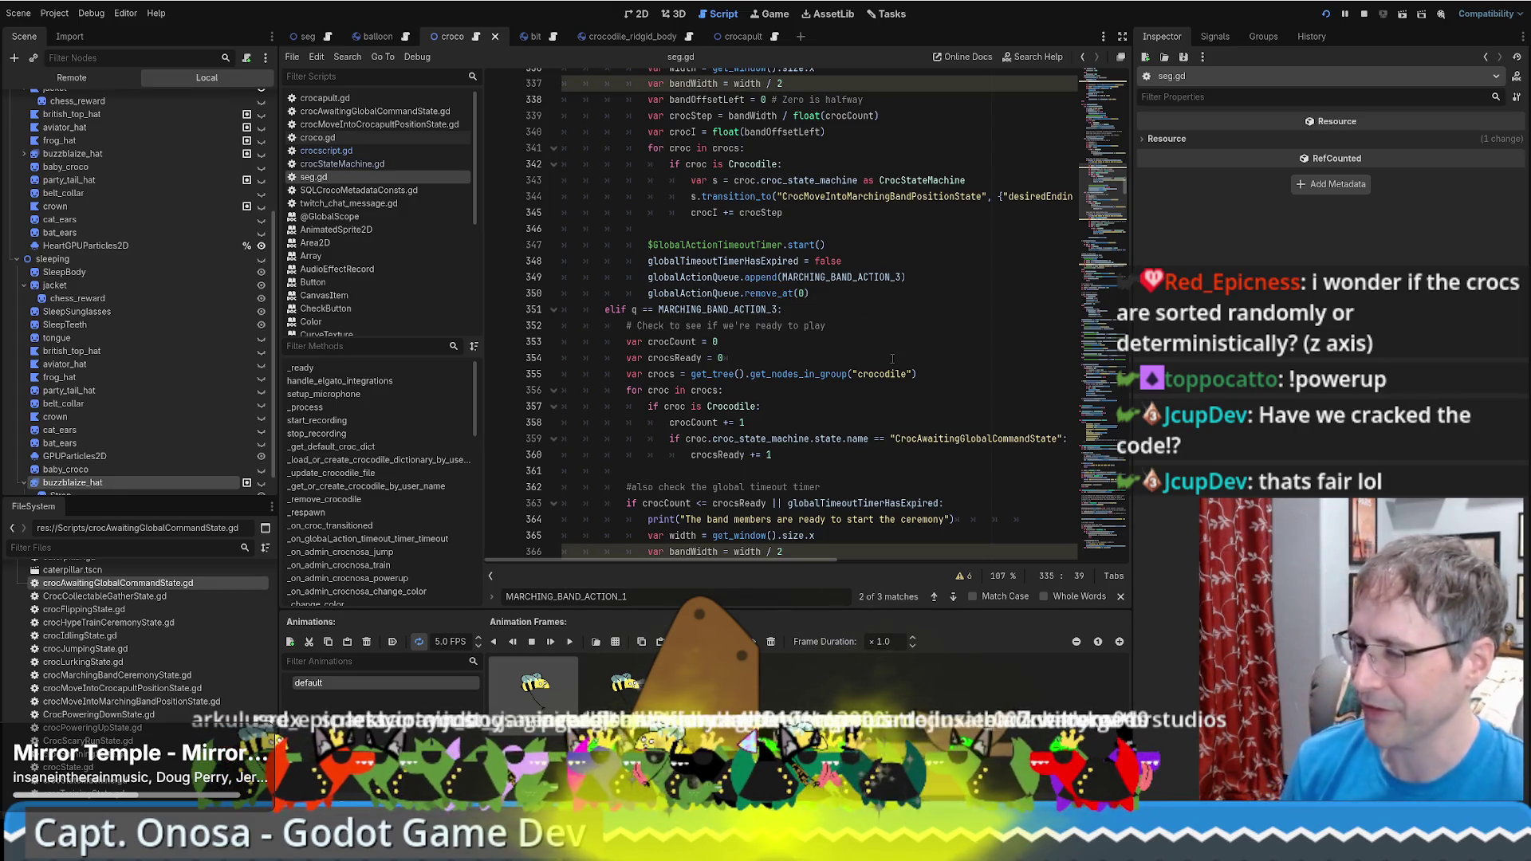
scroll(896, 367, "down", 5)
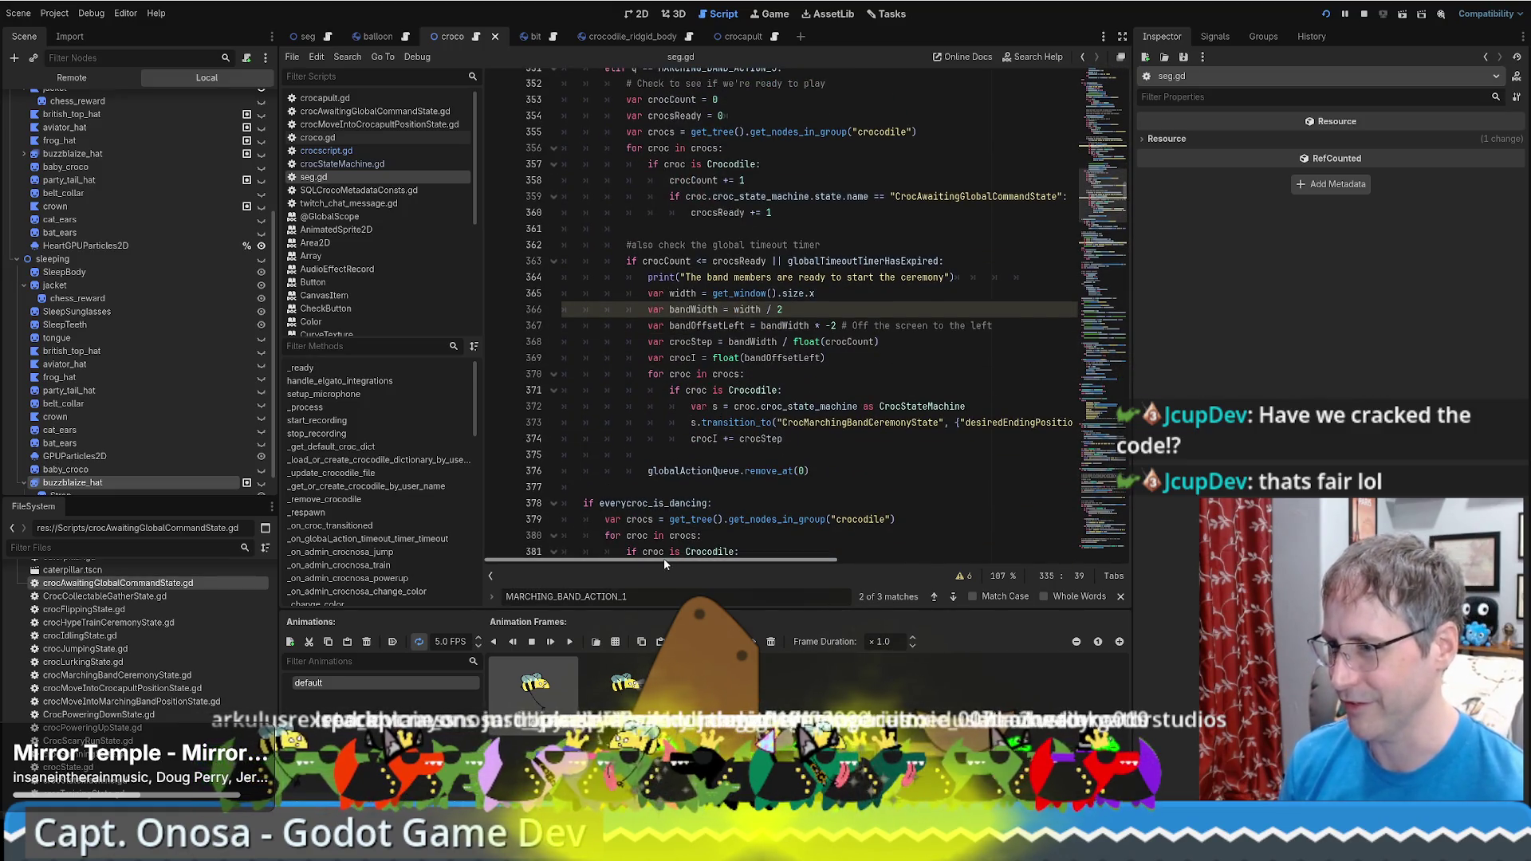
mouse_move(663, 558)
left_mouse_down()
mouse_move(820, 556)
mouse_move(664, 558)
left_mouse_up()
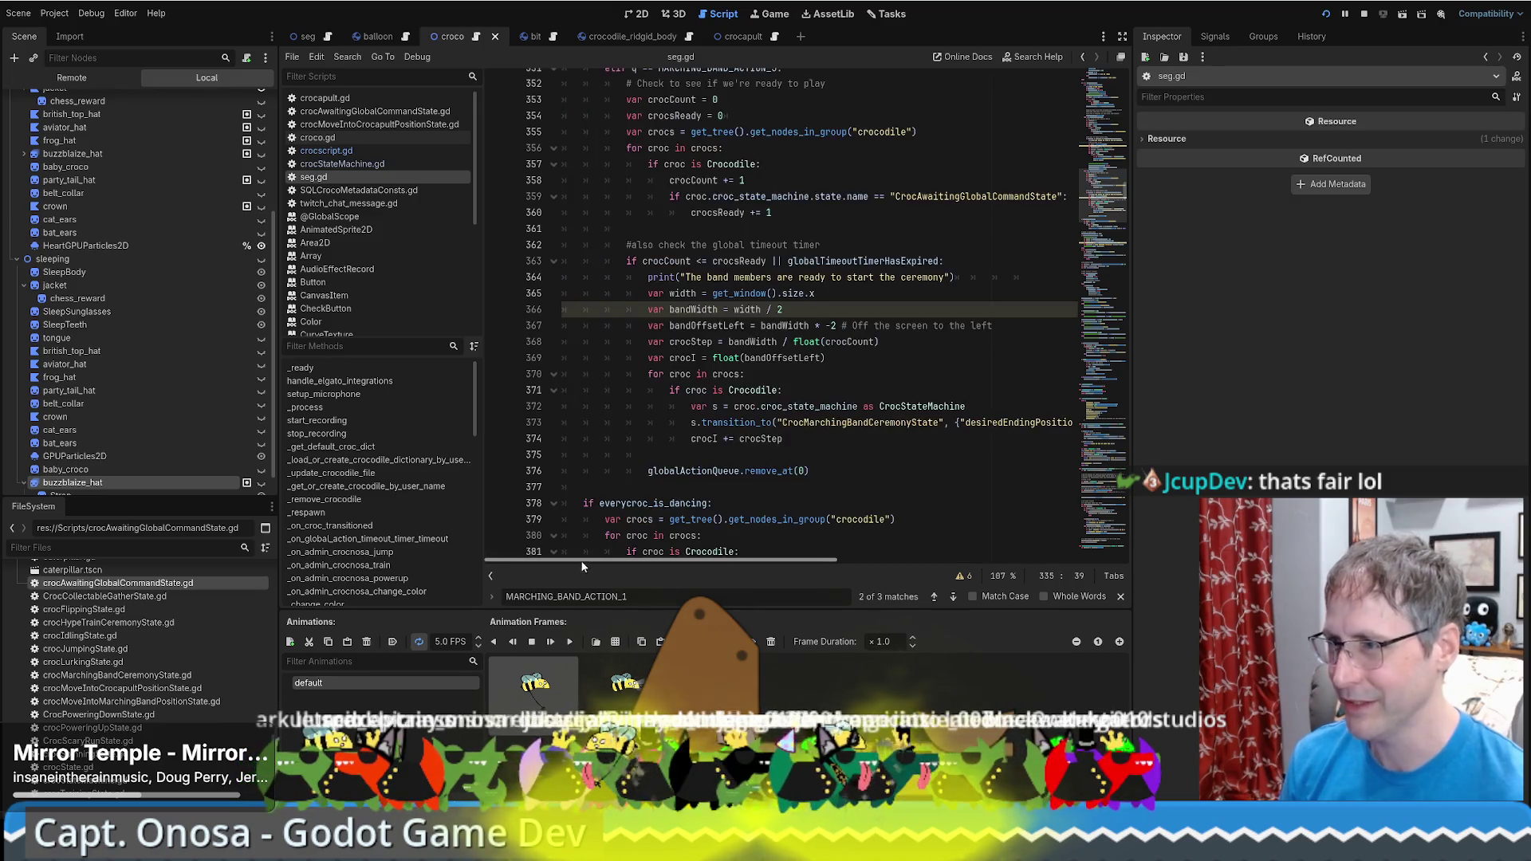
scroll(882, 452, "up", 1)
scroll(882, 452, "up", 5)
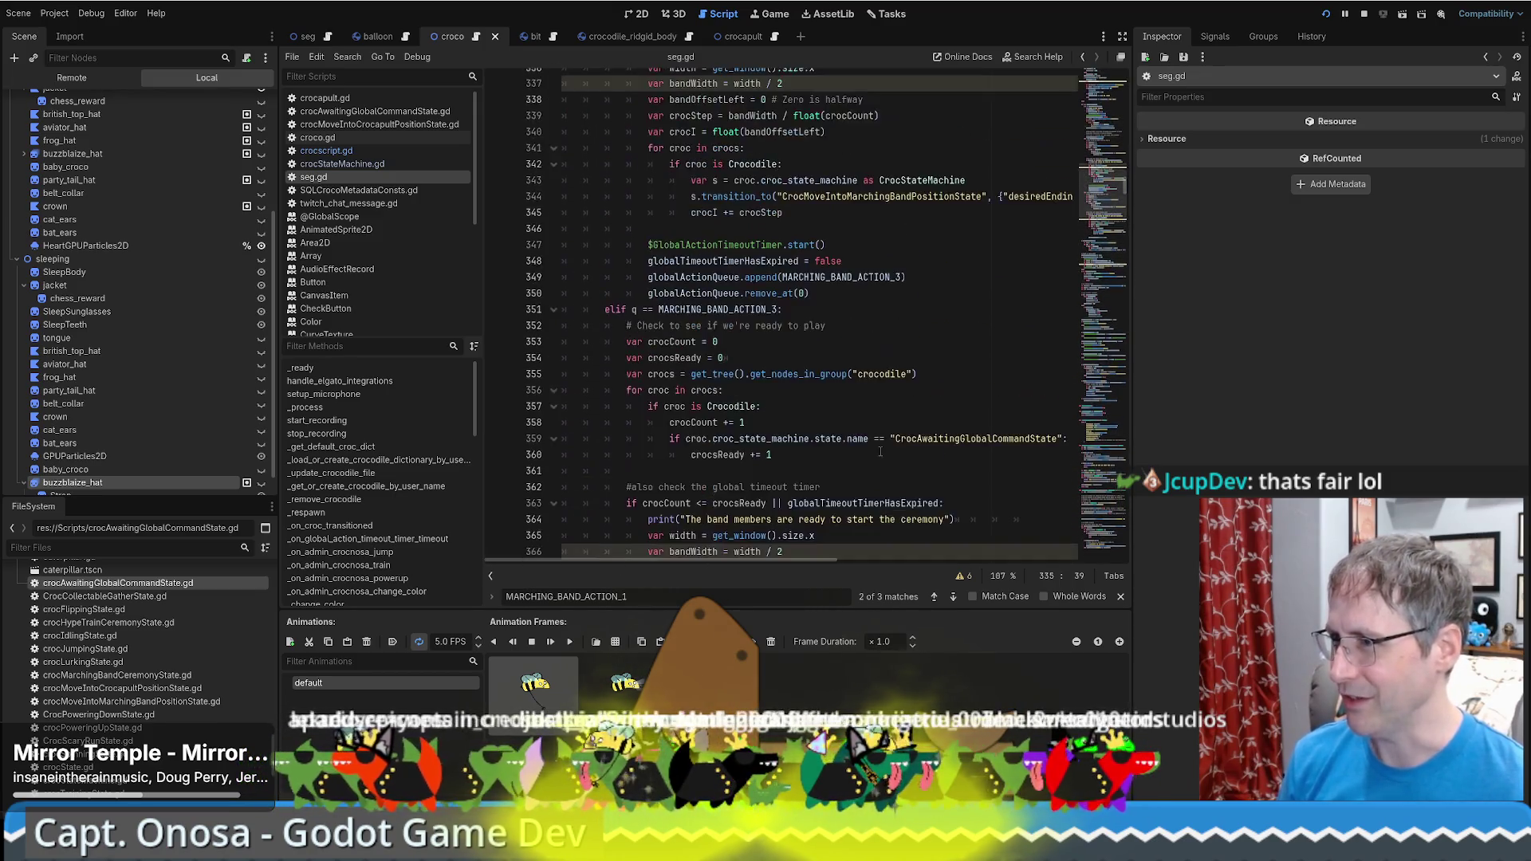
scroll(859, 441, "up", 4)
scroll(859, 444, "up", 1)
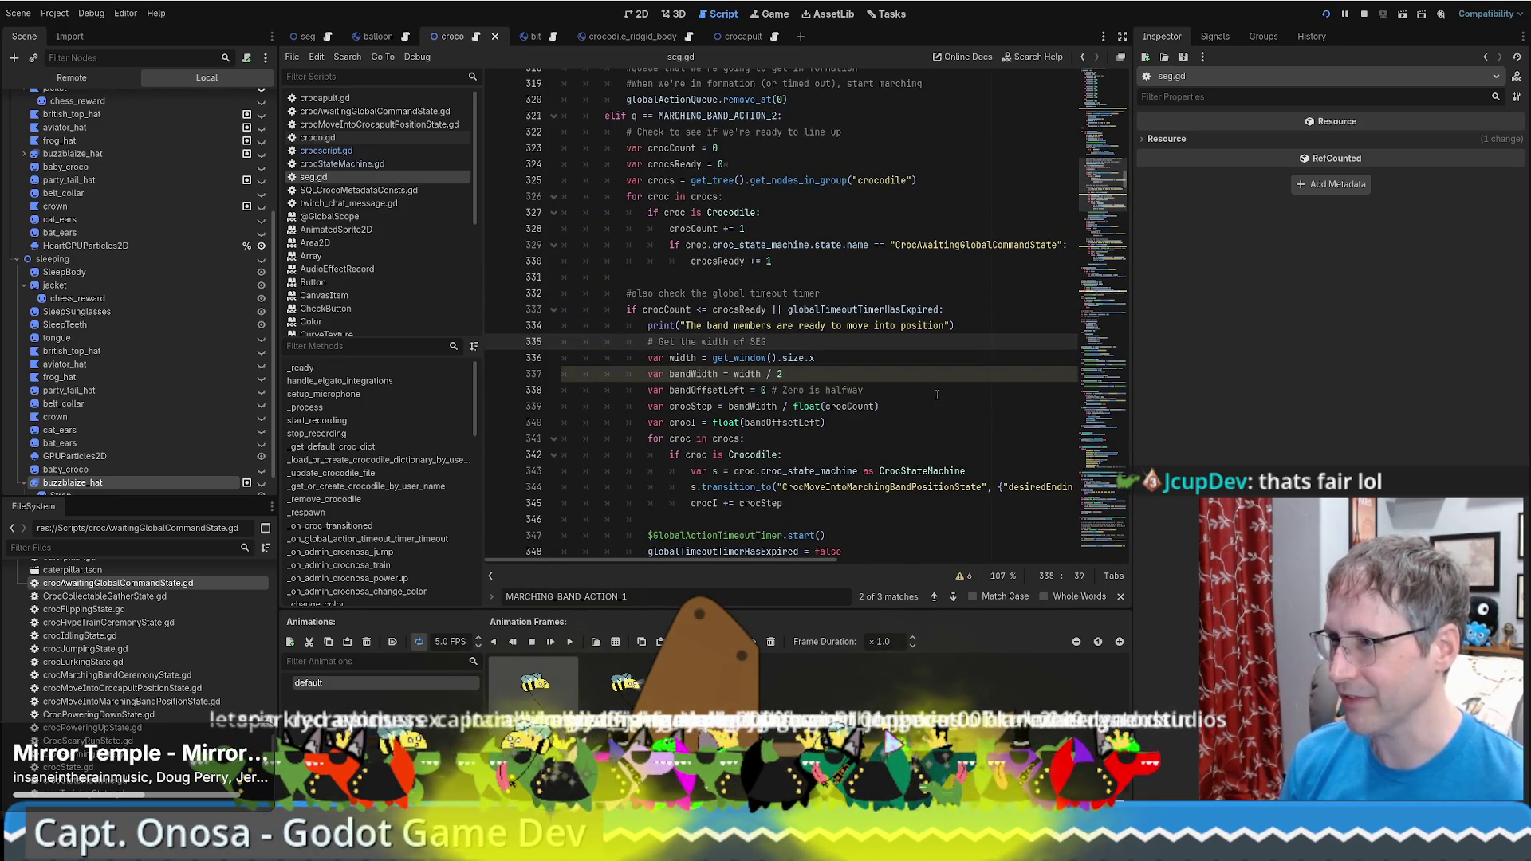
scroll(933, 391, "up", 8)
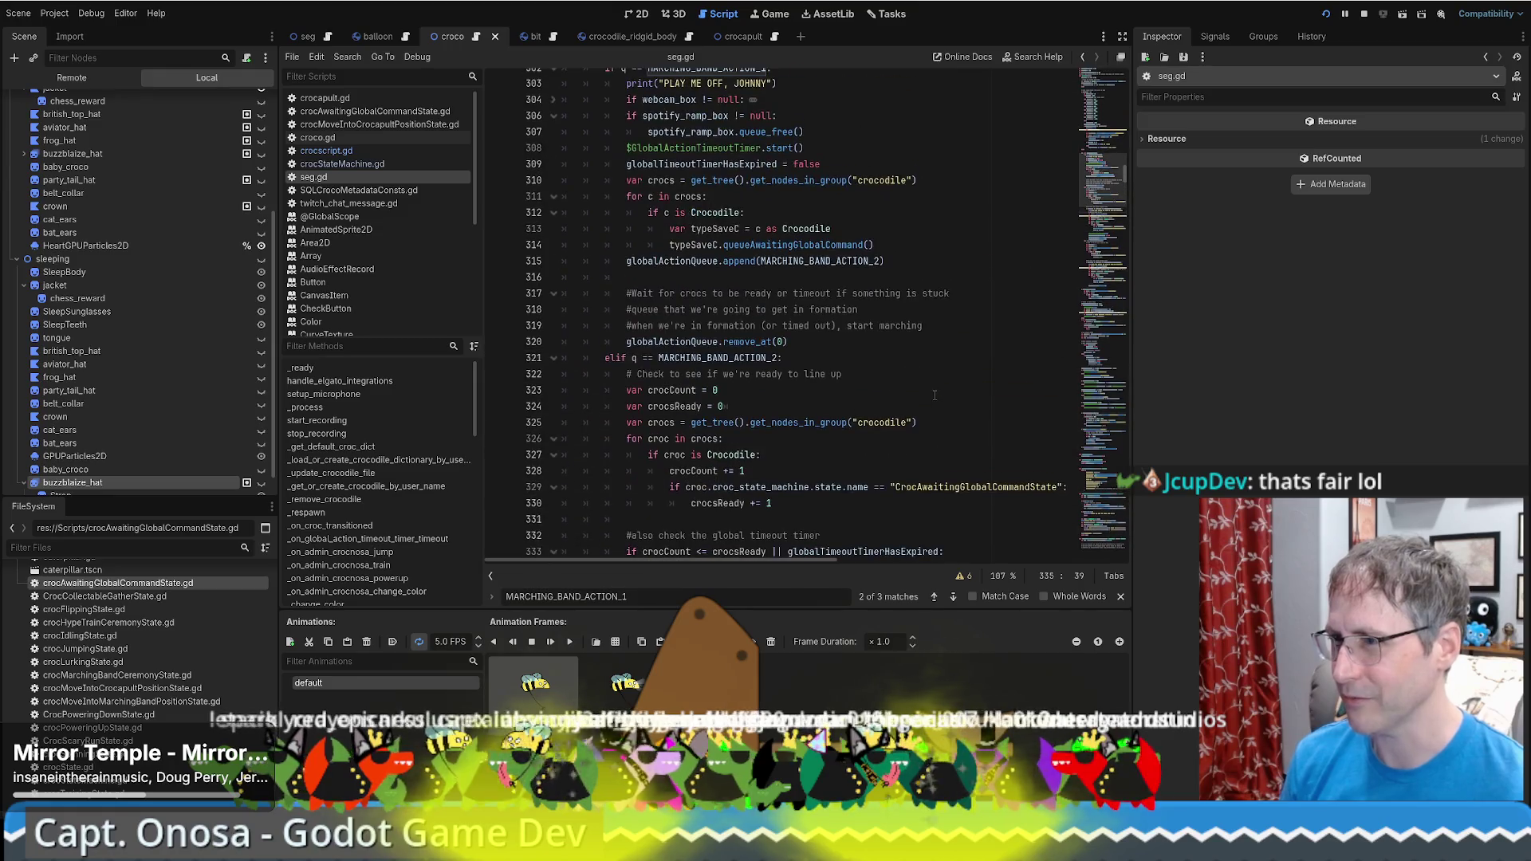
scroll(927, 373, "up", 4)
scroll(927, 372, "up", 10)
scroll(922, 391, "down", 14)
scroll(918, 405, "up", 3)
scroll(919, 398, "down", 4)
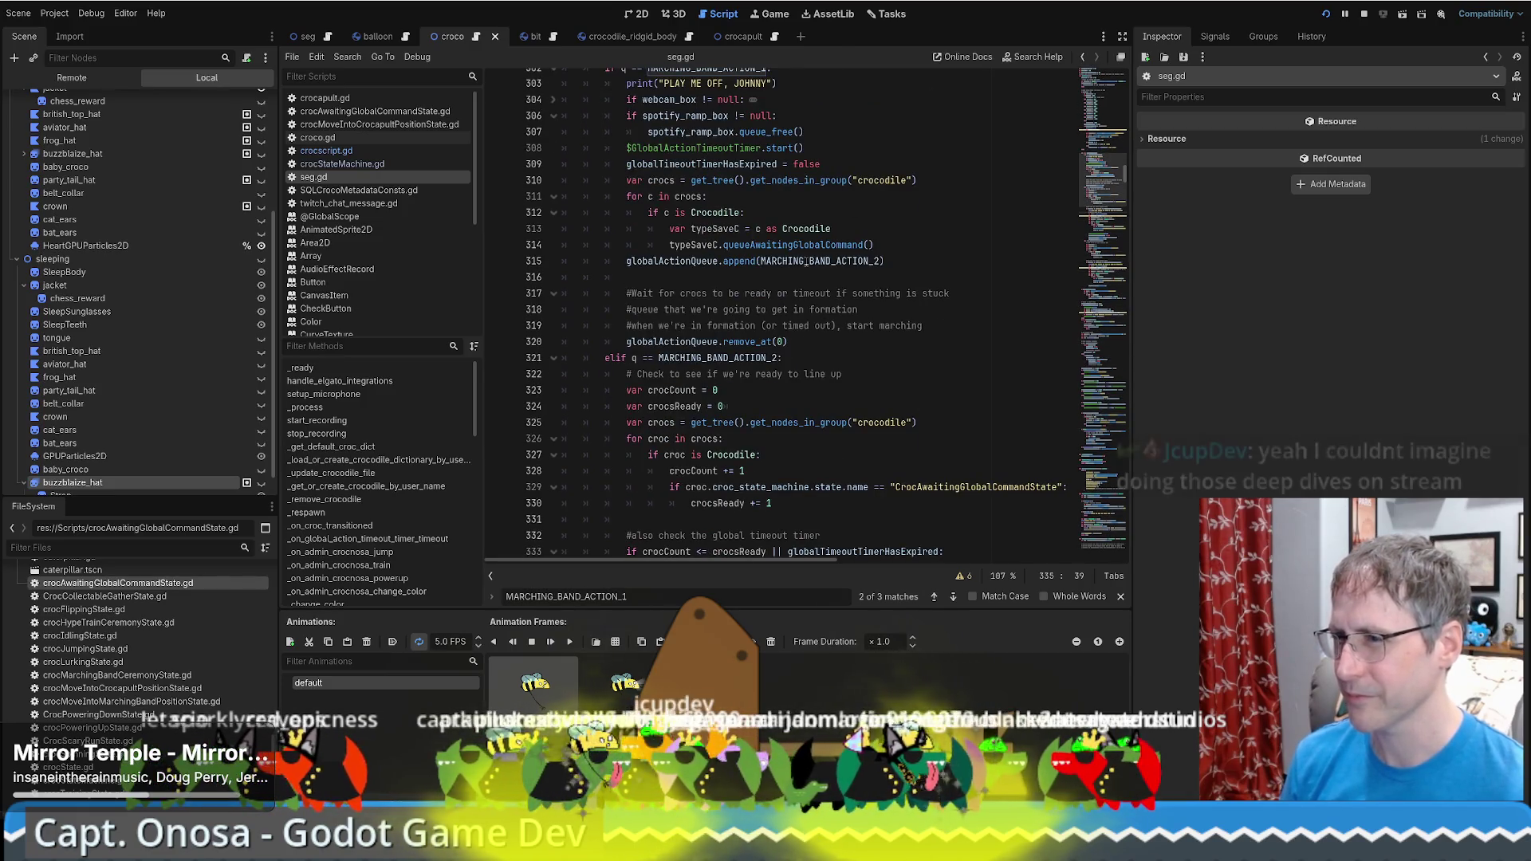
left_click(857, 261)
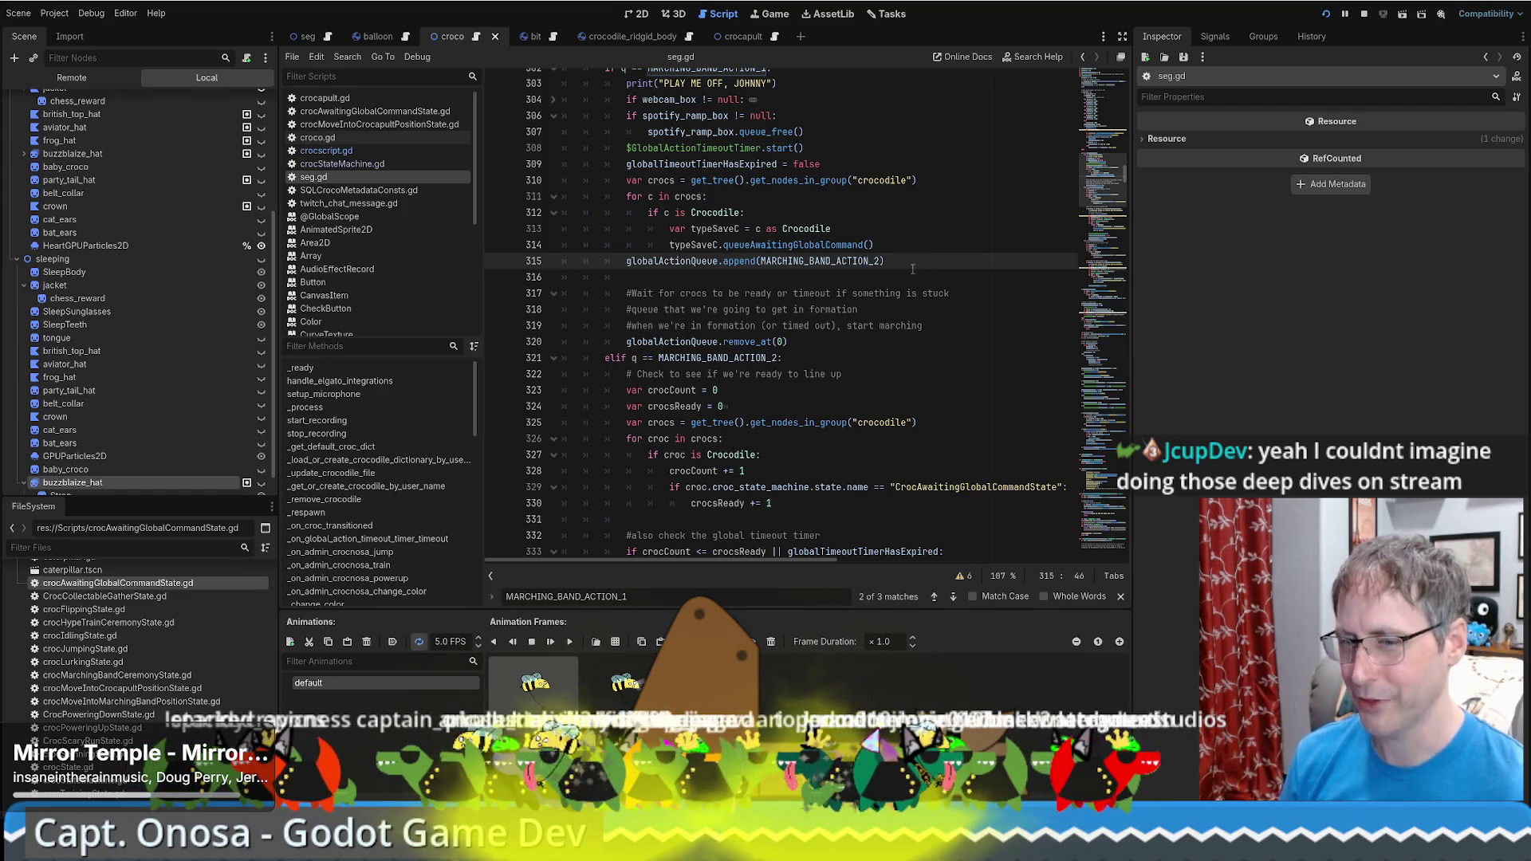
scroll(913, 269, "up", 3)
left_click(925, 249)
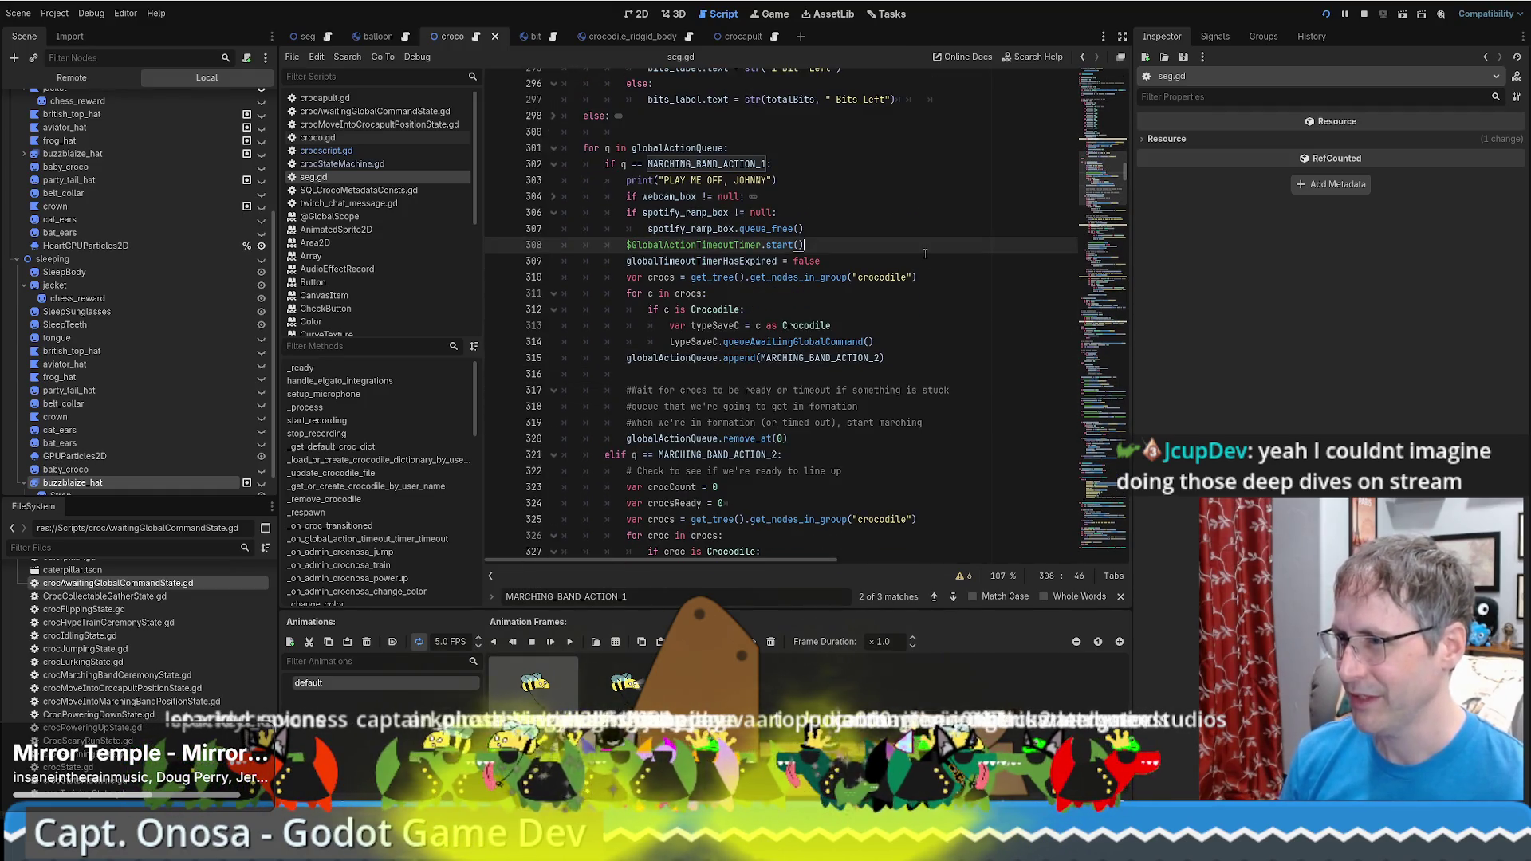
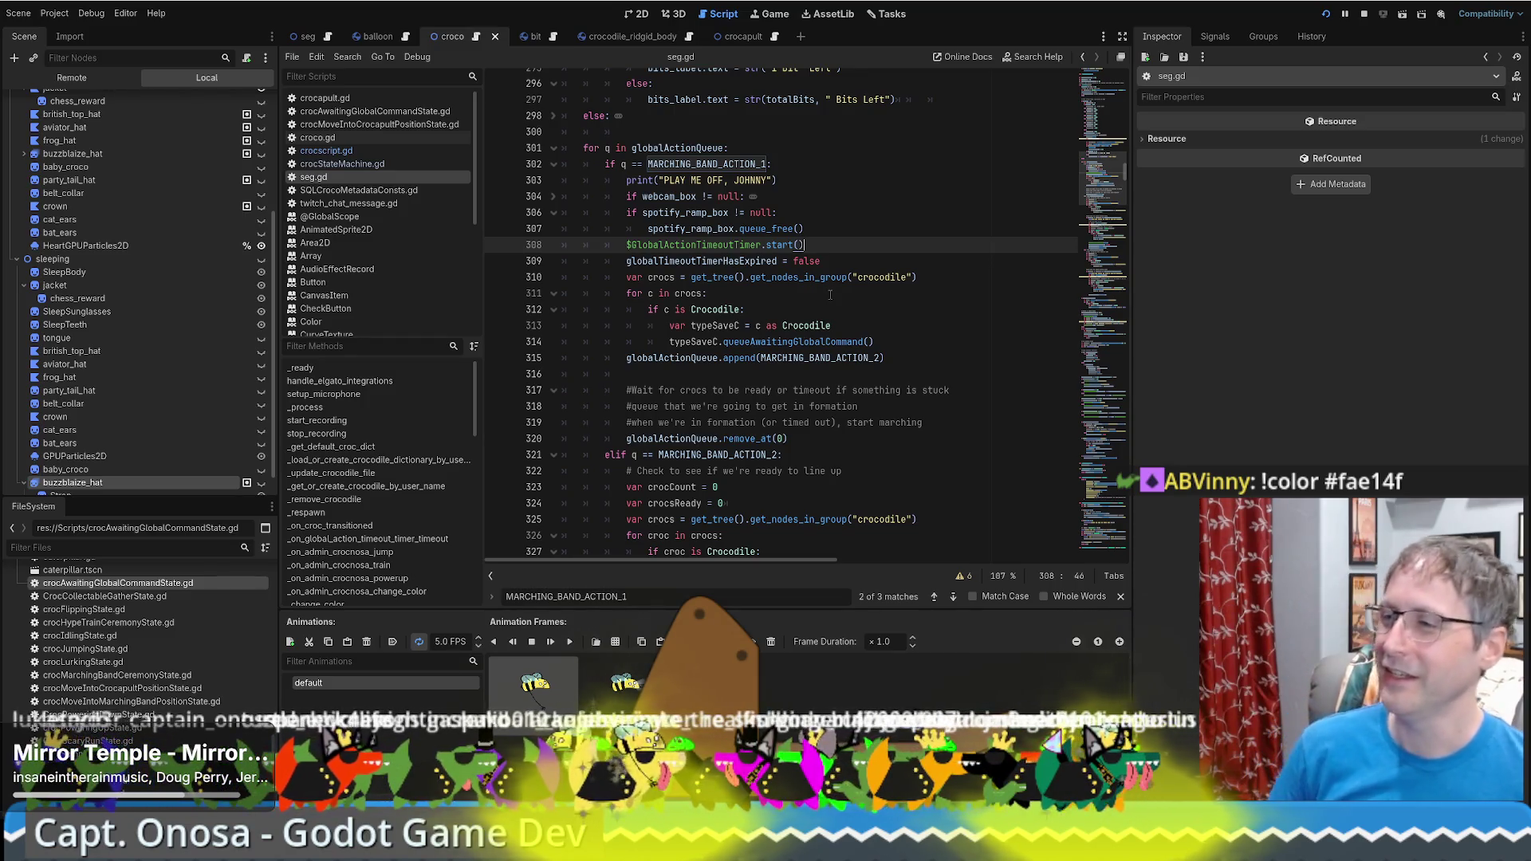
Look over the marching band code in seg.gd's globalActionQueue loop, then show the seg scene in 2D
scroll(885, 310, "up", 2)
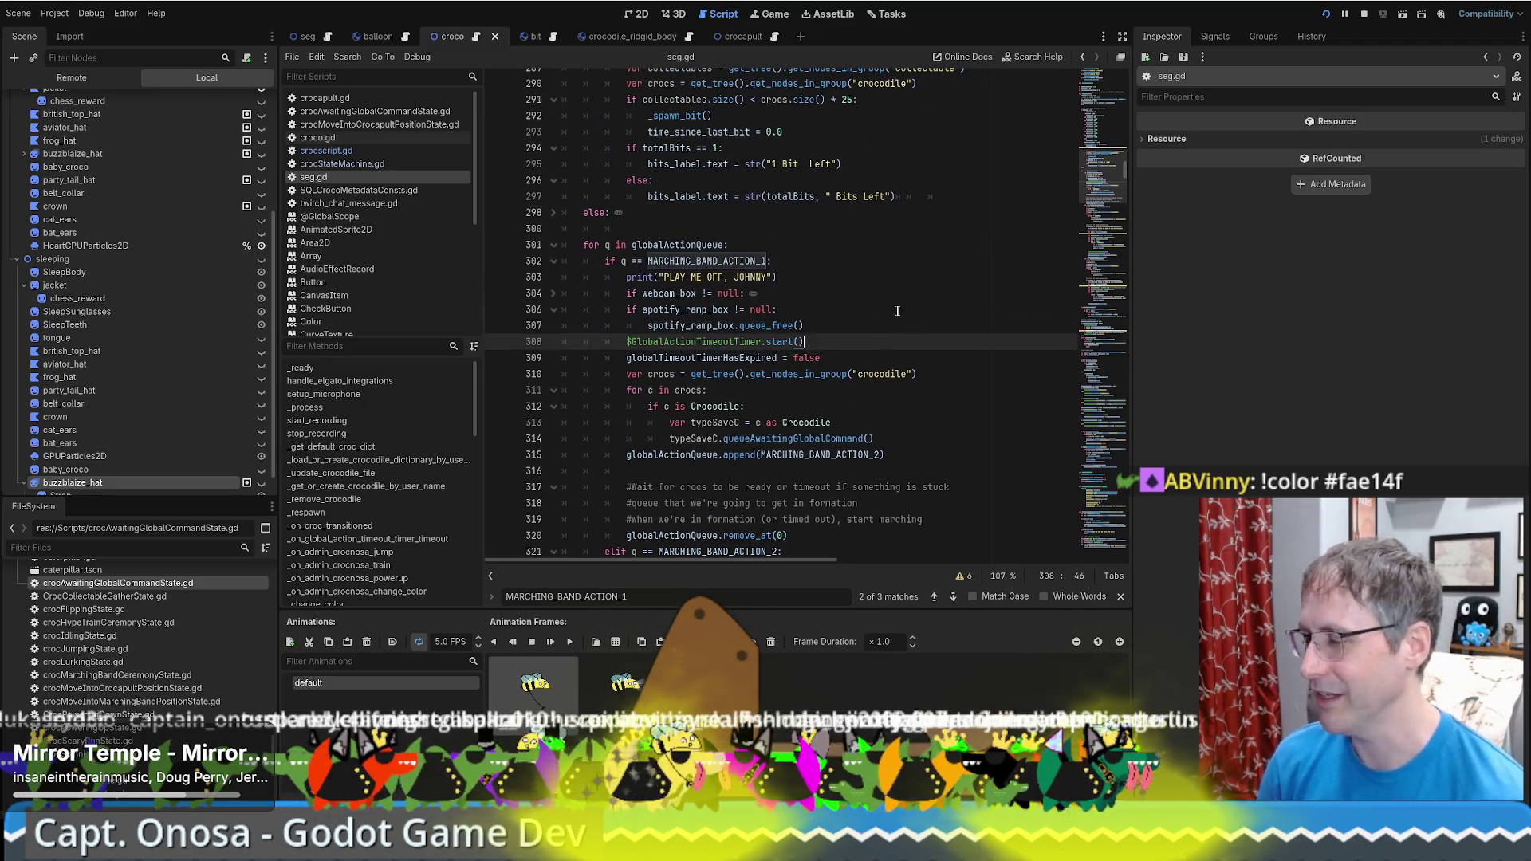
scroll(898, 311, "down", 5)
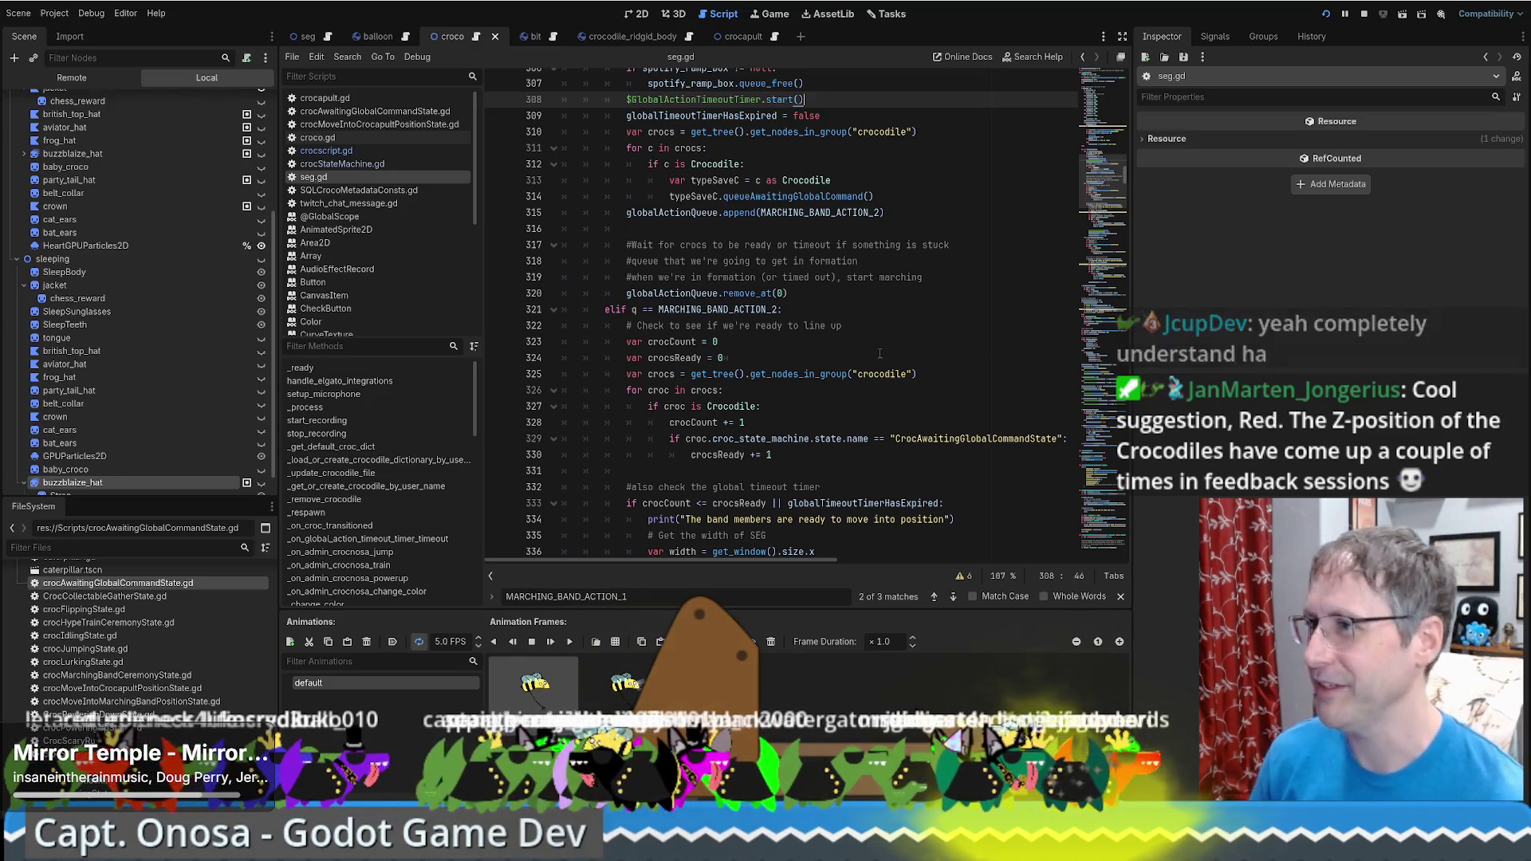
scroll(882, 351, "up", 3)
scroll(925, 335, "down", 1)
scroll(941, 319, "up", 1)
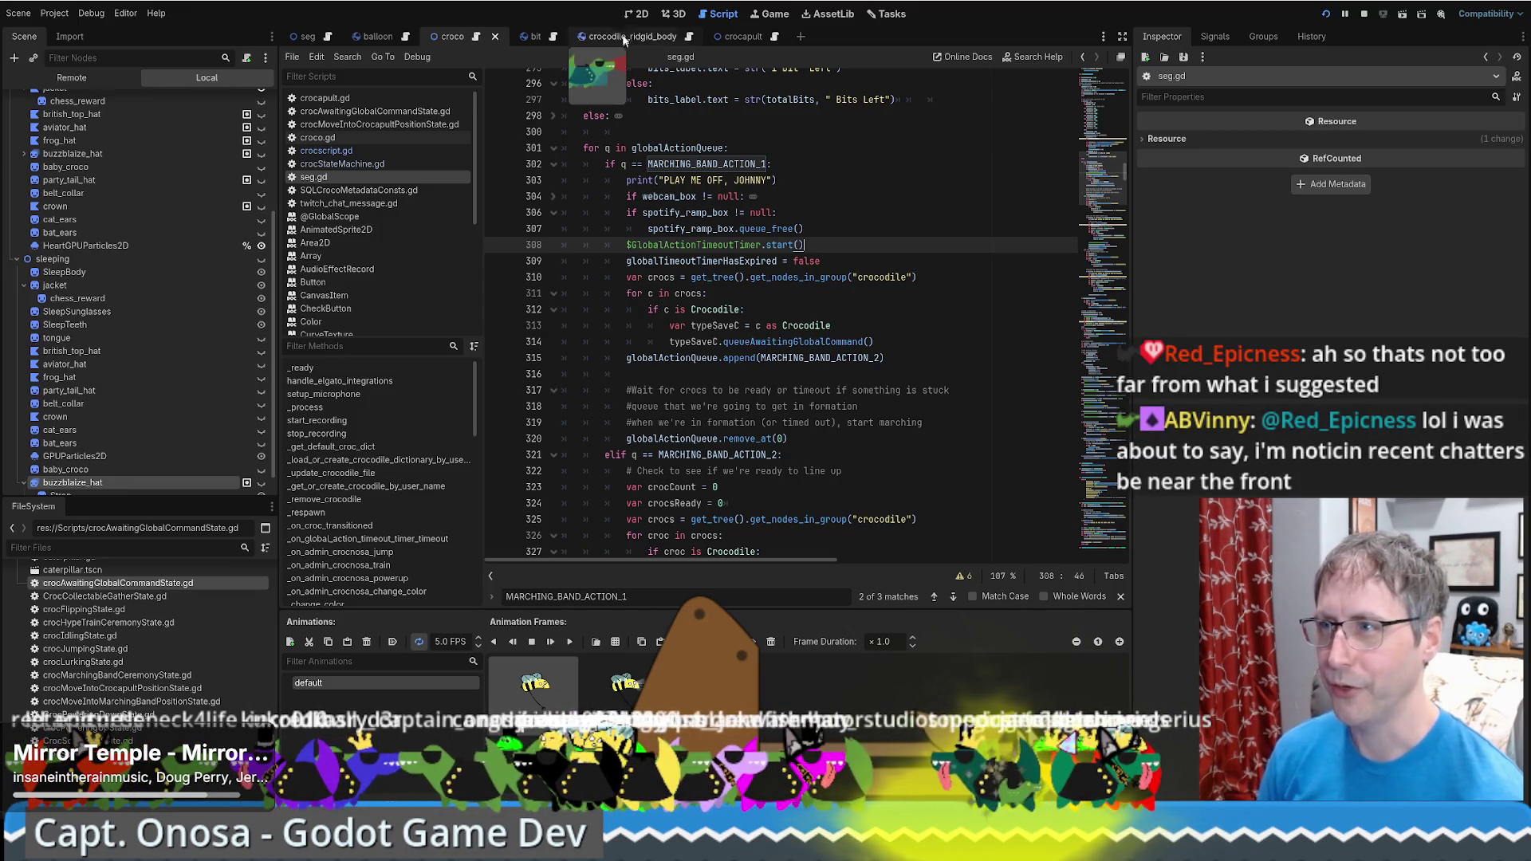
left_click(637, 14)
left_click(303, 37)
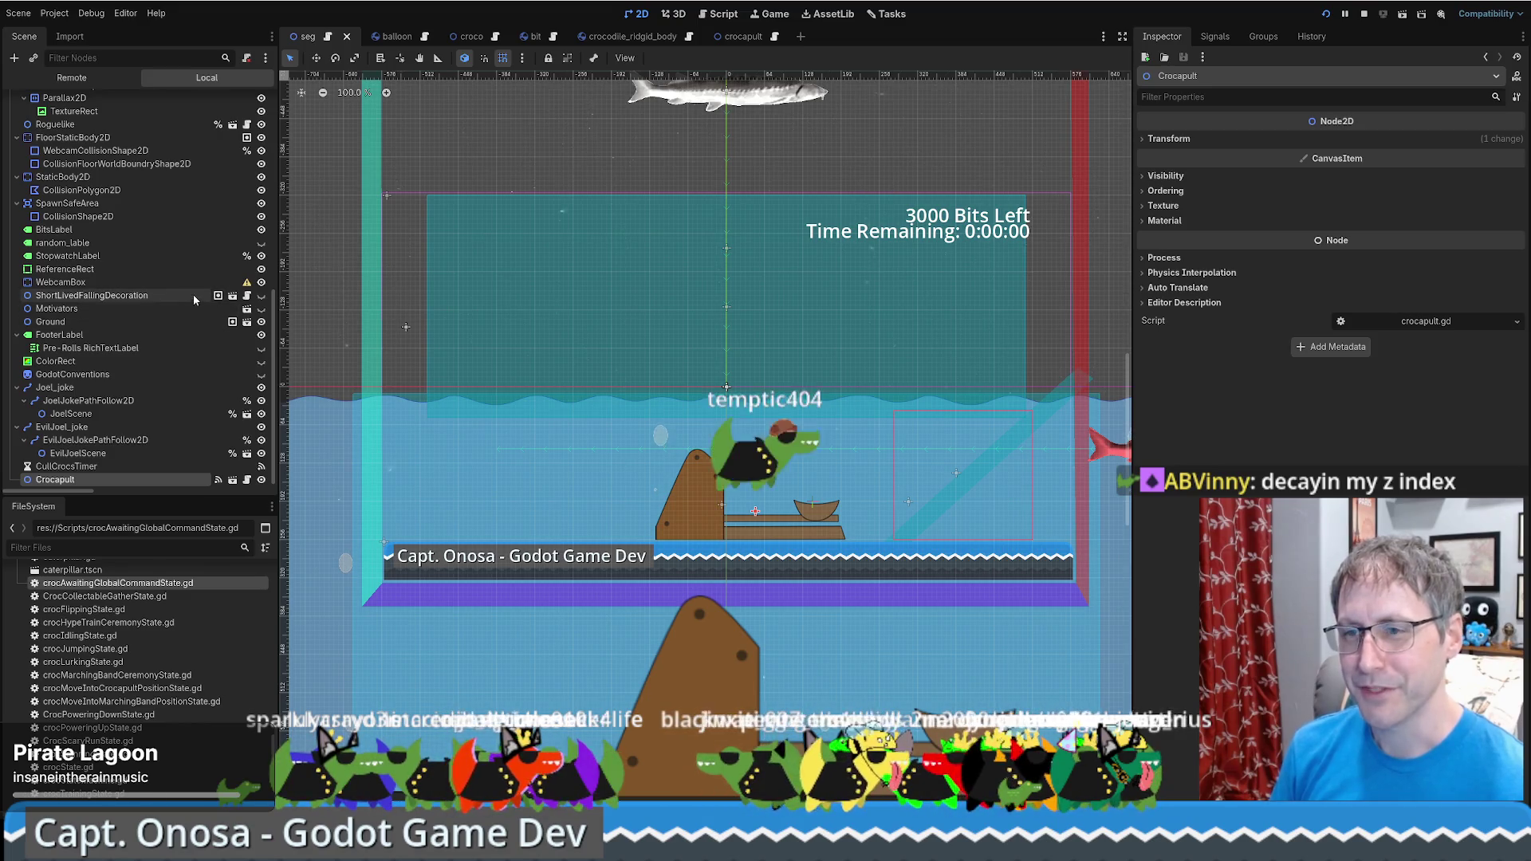
Open the crocapult scene to show its rotation, launch-function and payload position tracks
scroll(189, 298, "up", 5)
scroll(180, 303, "down", 2)
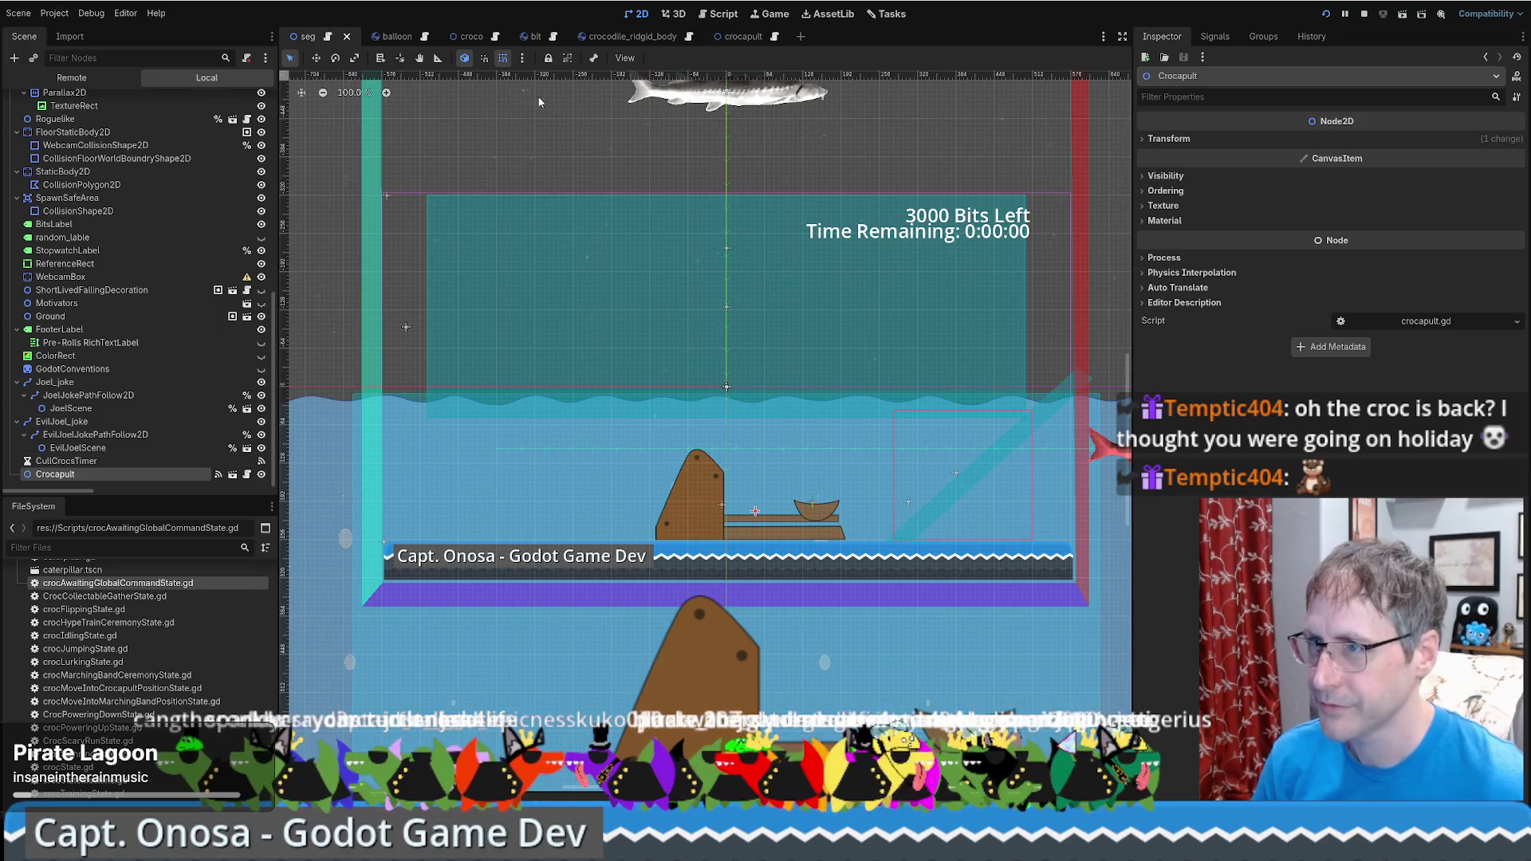
left_click(742, 37)
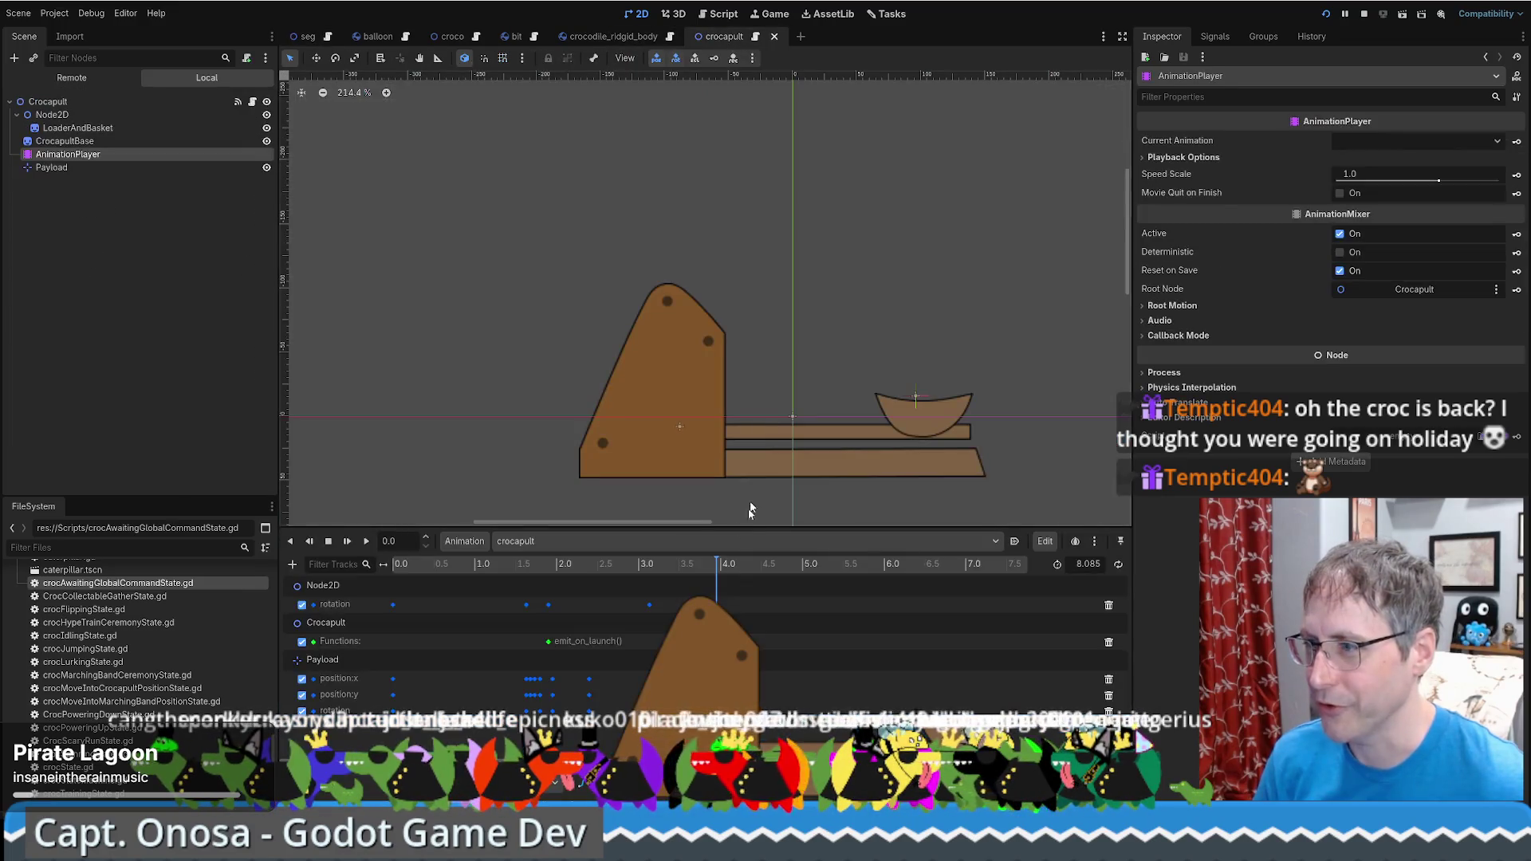
Rewind and play the crocapult launch animation, then return to the seg scene and crocscript.gd
left_click_drag(704, 590, 364, 578)
left_click(366, 543)
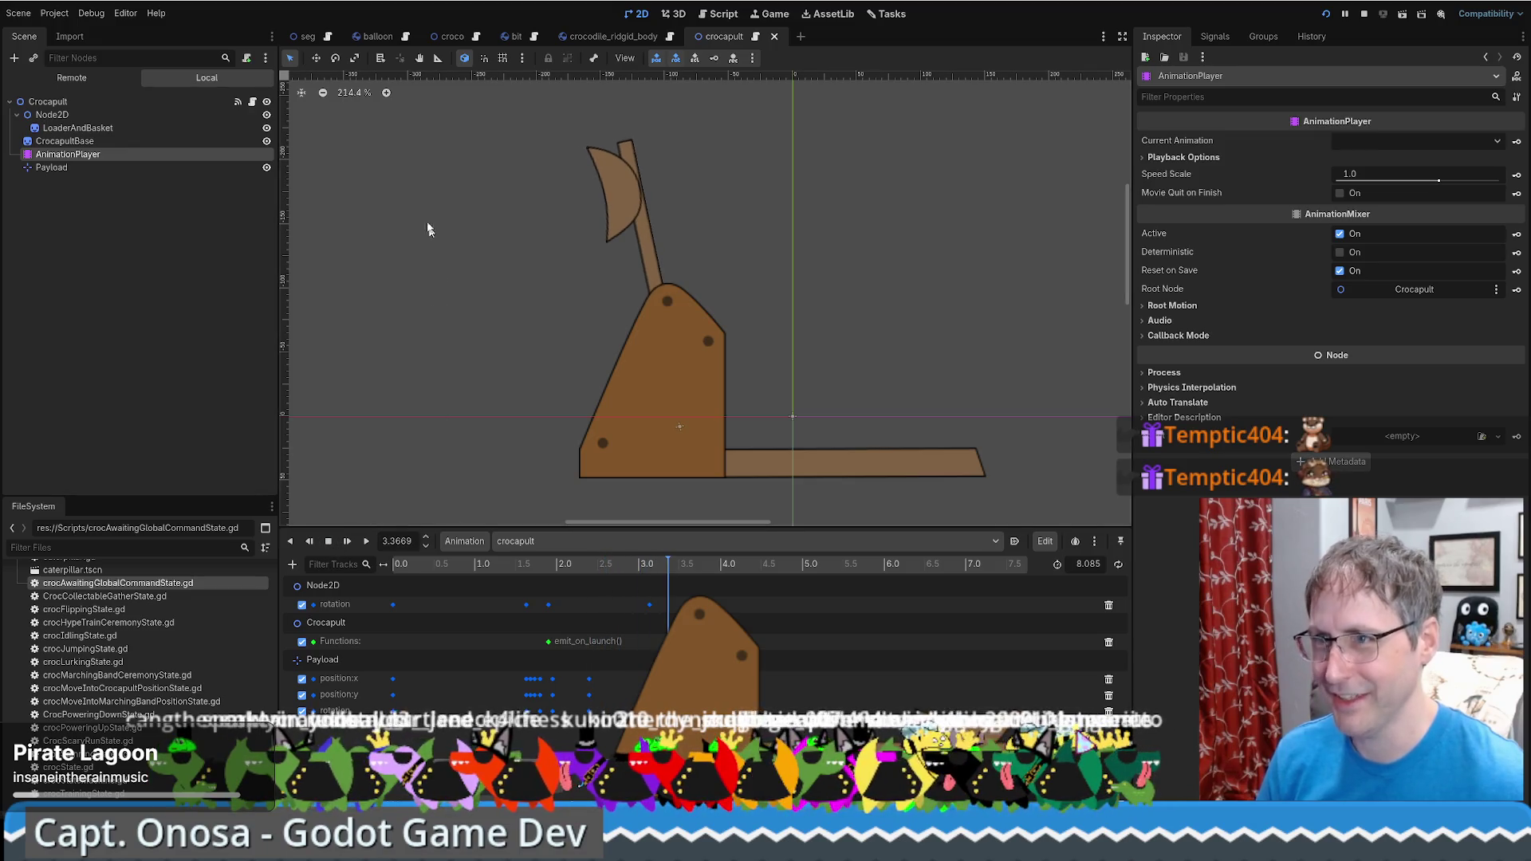
left_click(366, 543)
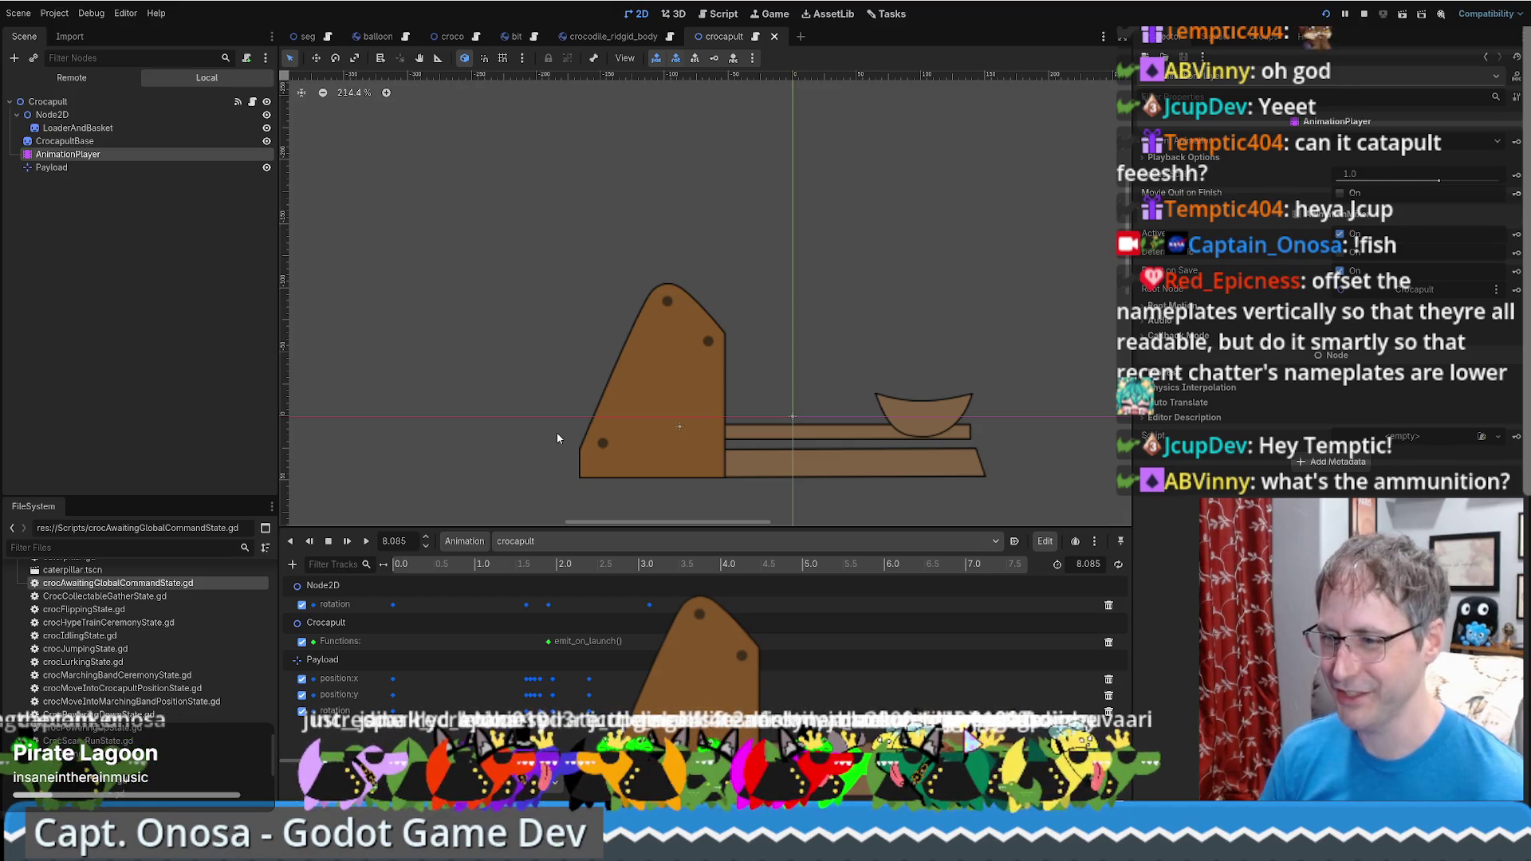
left_click(319, 38)
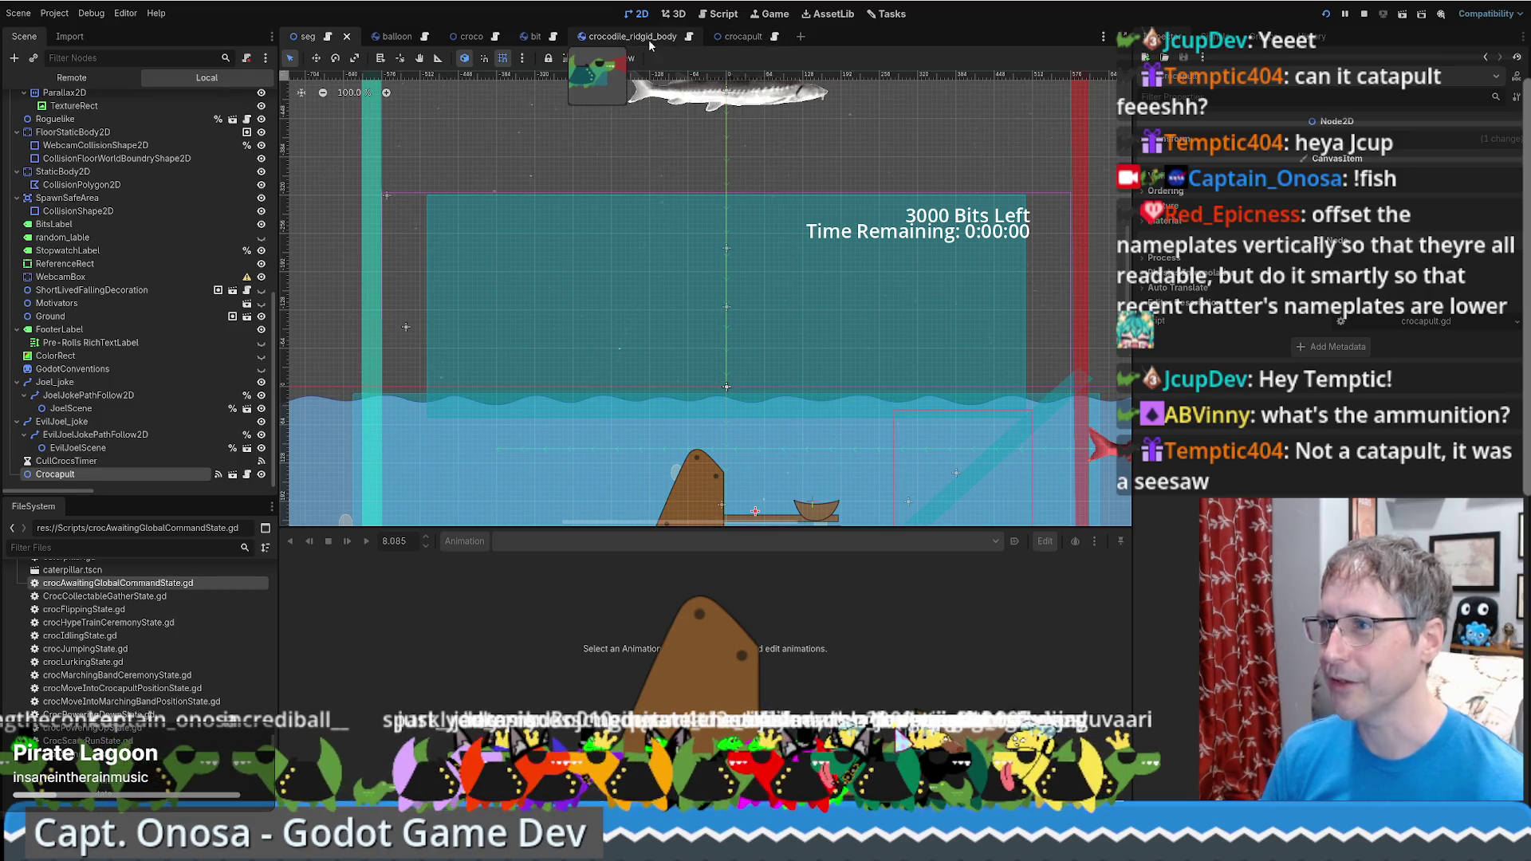
left_click(690, 37)
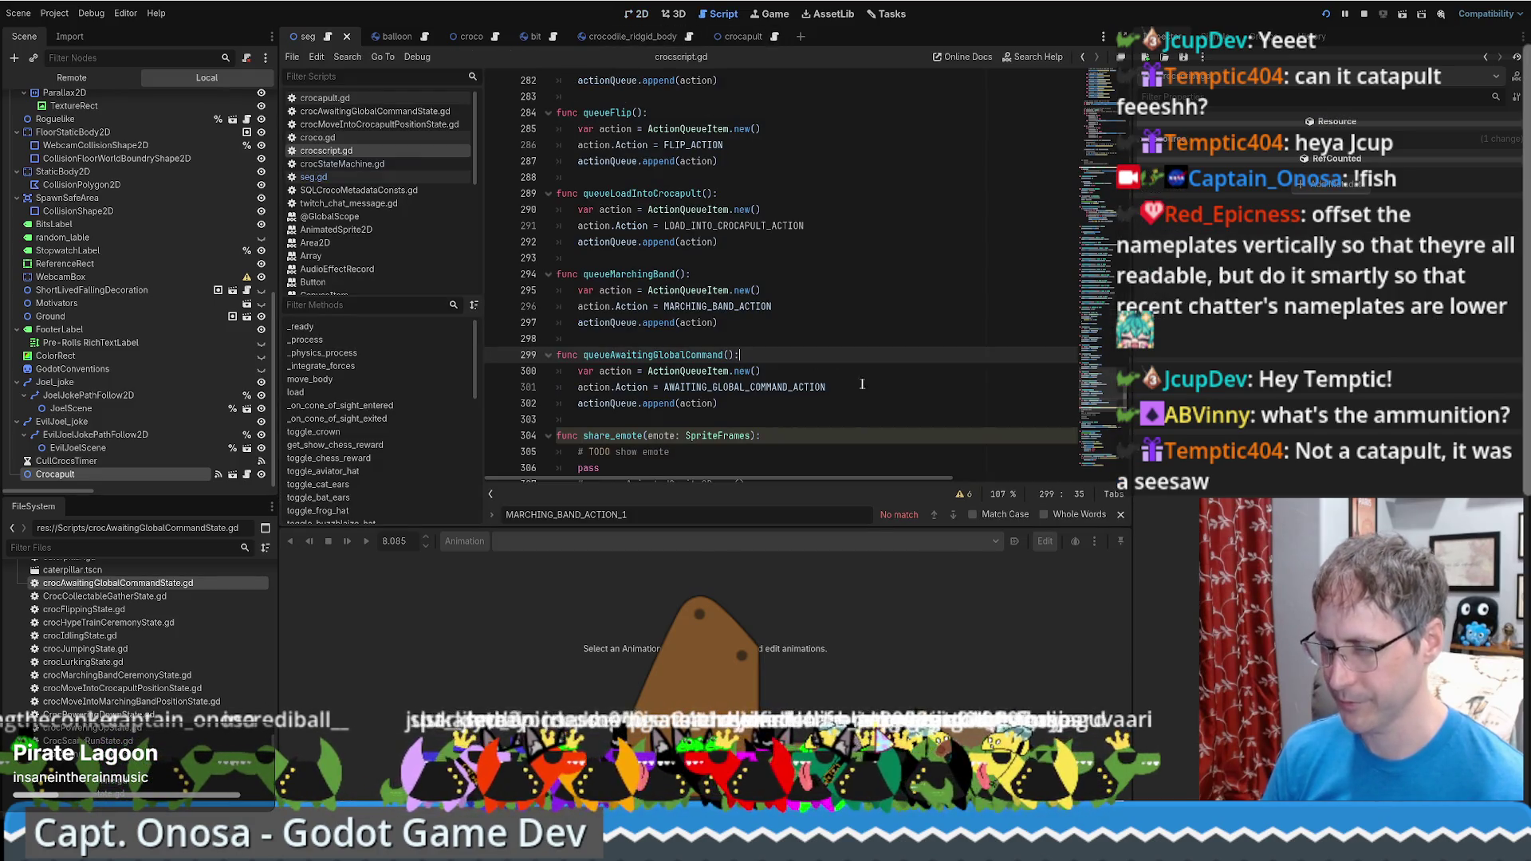
Scroll crocscript.gd to the q.Action elif chain near line 114 and select the FLIP_ACTION branch
mouse_move(1104, 379)
left_mouse_down()
mouse_move(1123, 158)
mouse_move(1109, 137)
mouse_move(1111, 198)
left_mouse_up()
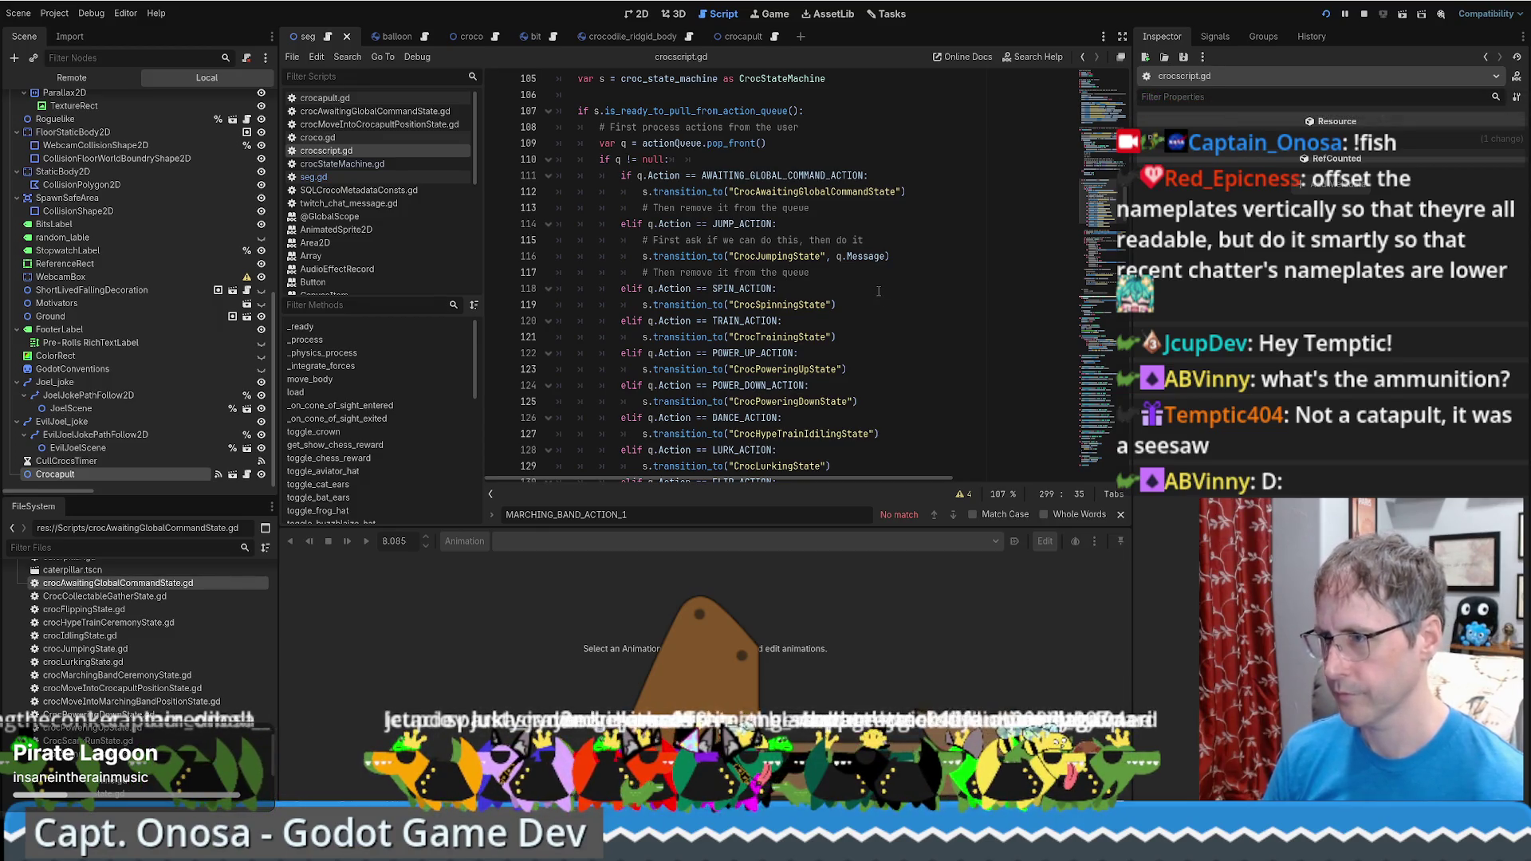
scroll(874, 288, "down", 1)
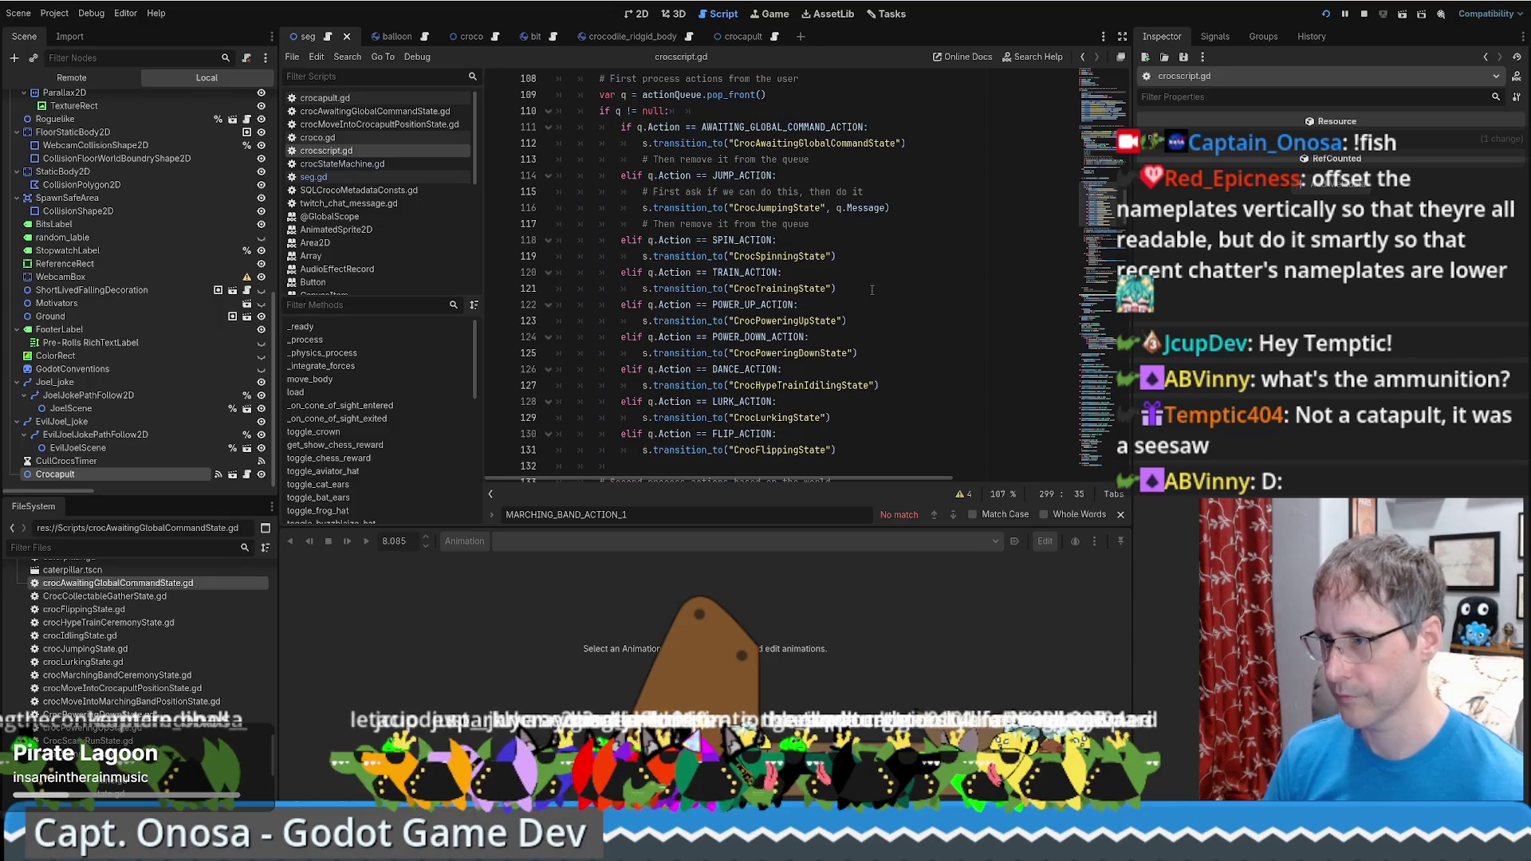
scroll(872, 290, "down", 2)
scroll(861, 293, "down", 2)
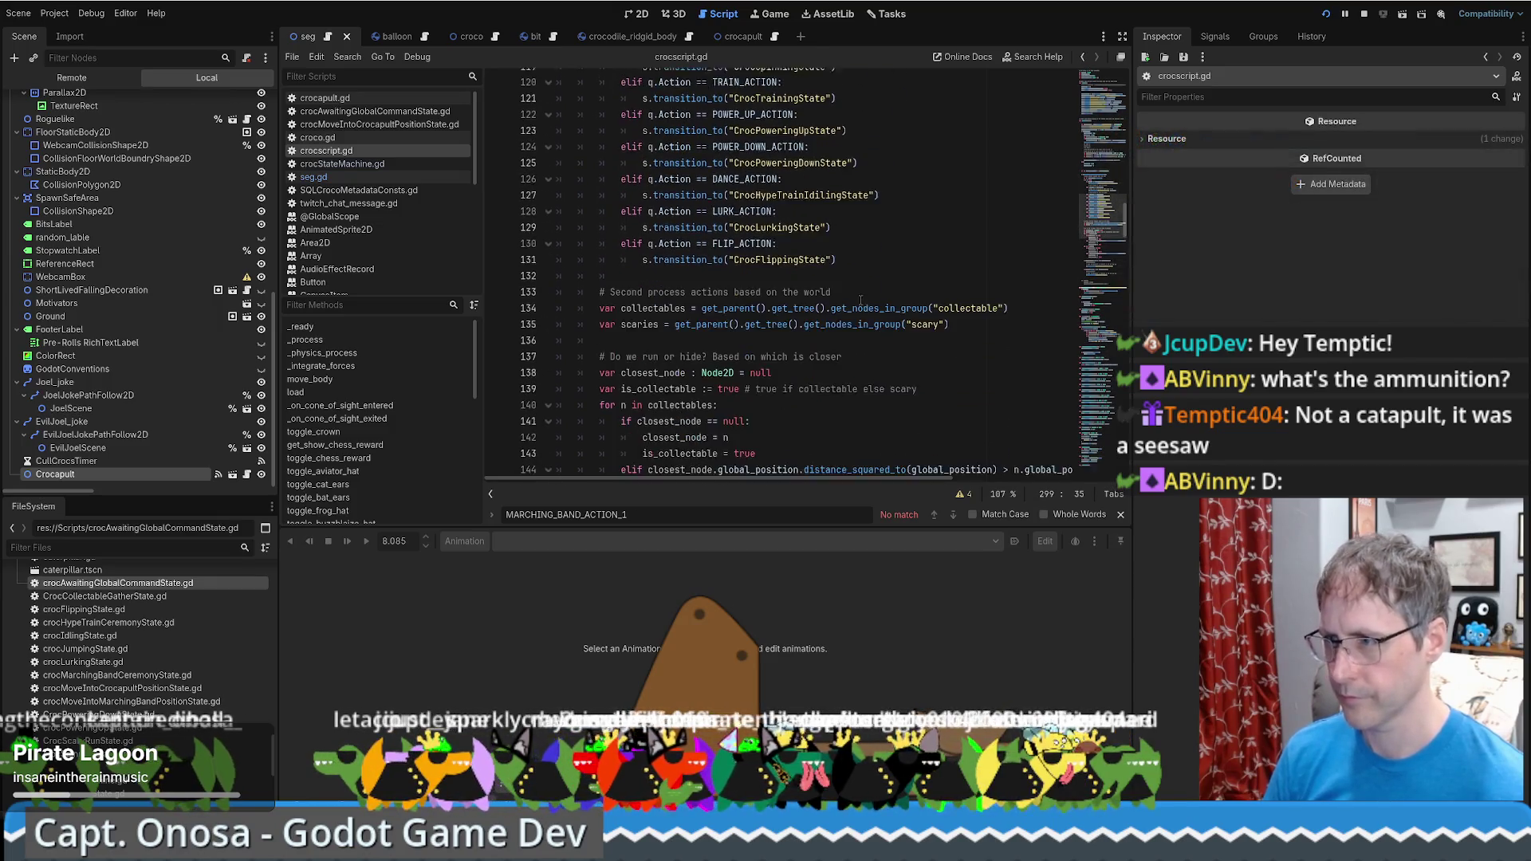
scroll(861, 295, "down", 12)
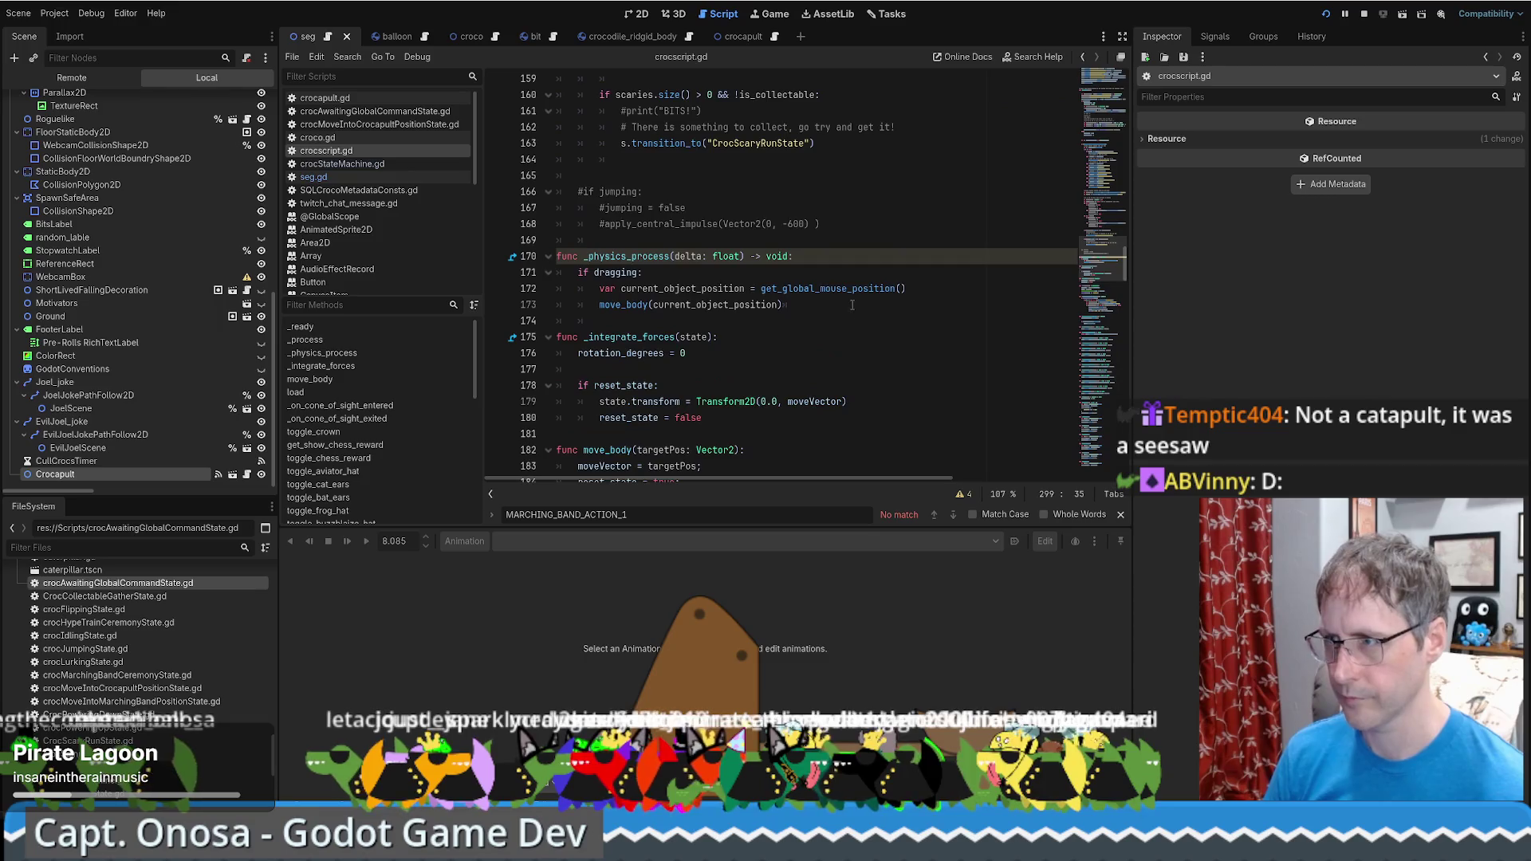
scroll(848, 306, "up", 4)
scroll(847, 306, "up", 8)
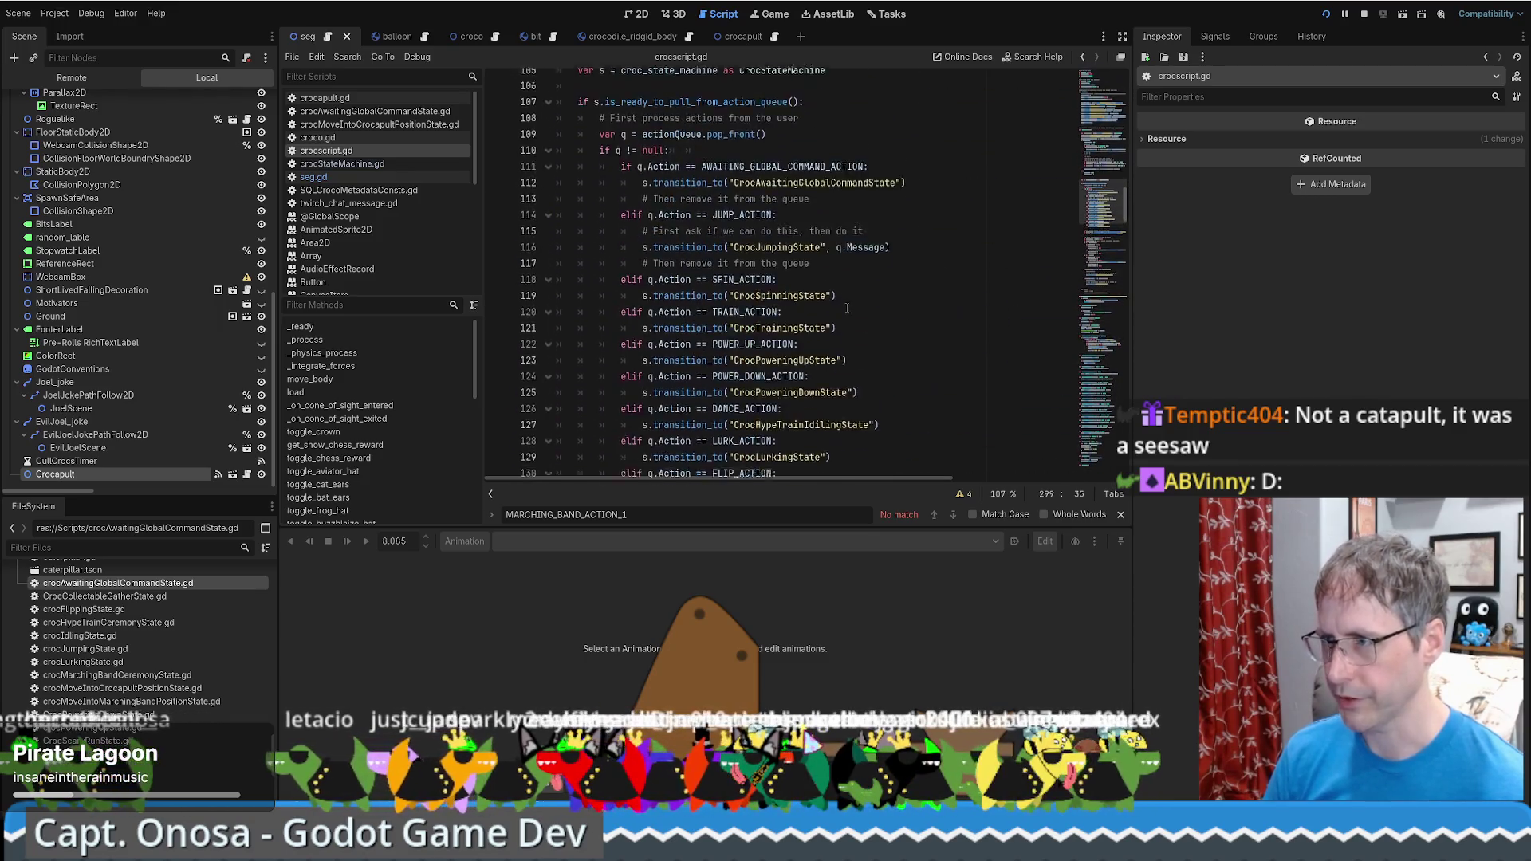
scroll(853, 320, "up", 19)
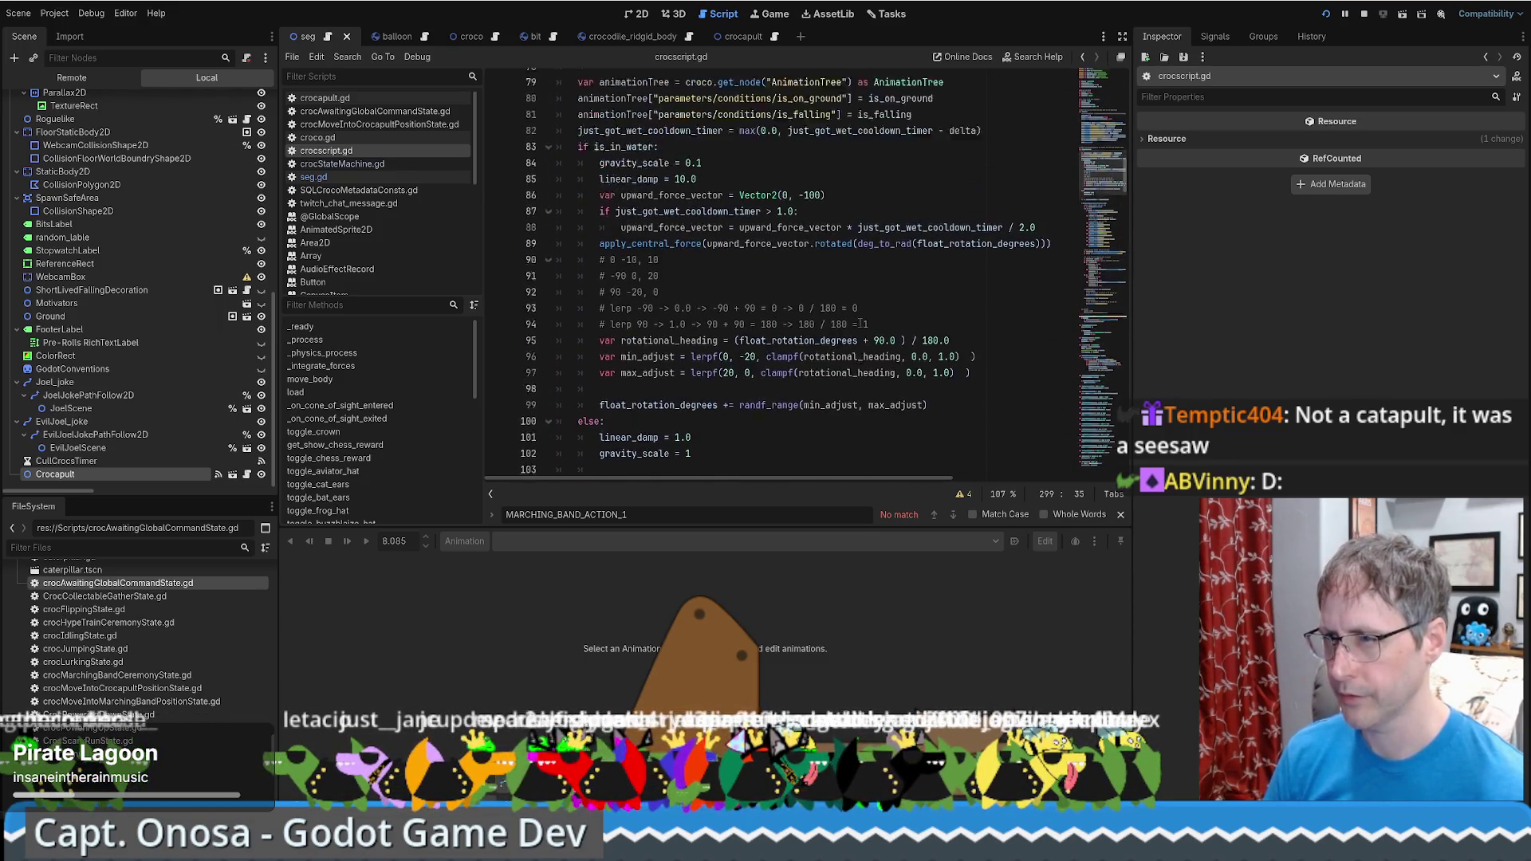
scroll(858, 327, "down", 15)
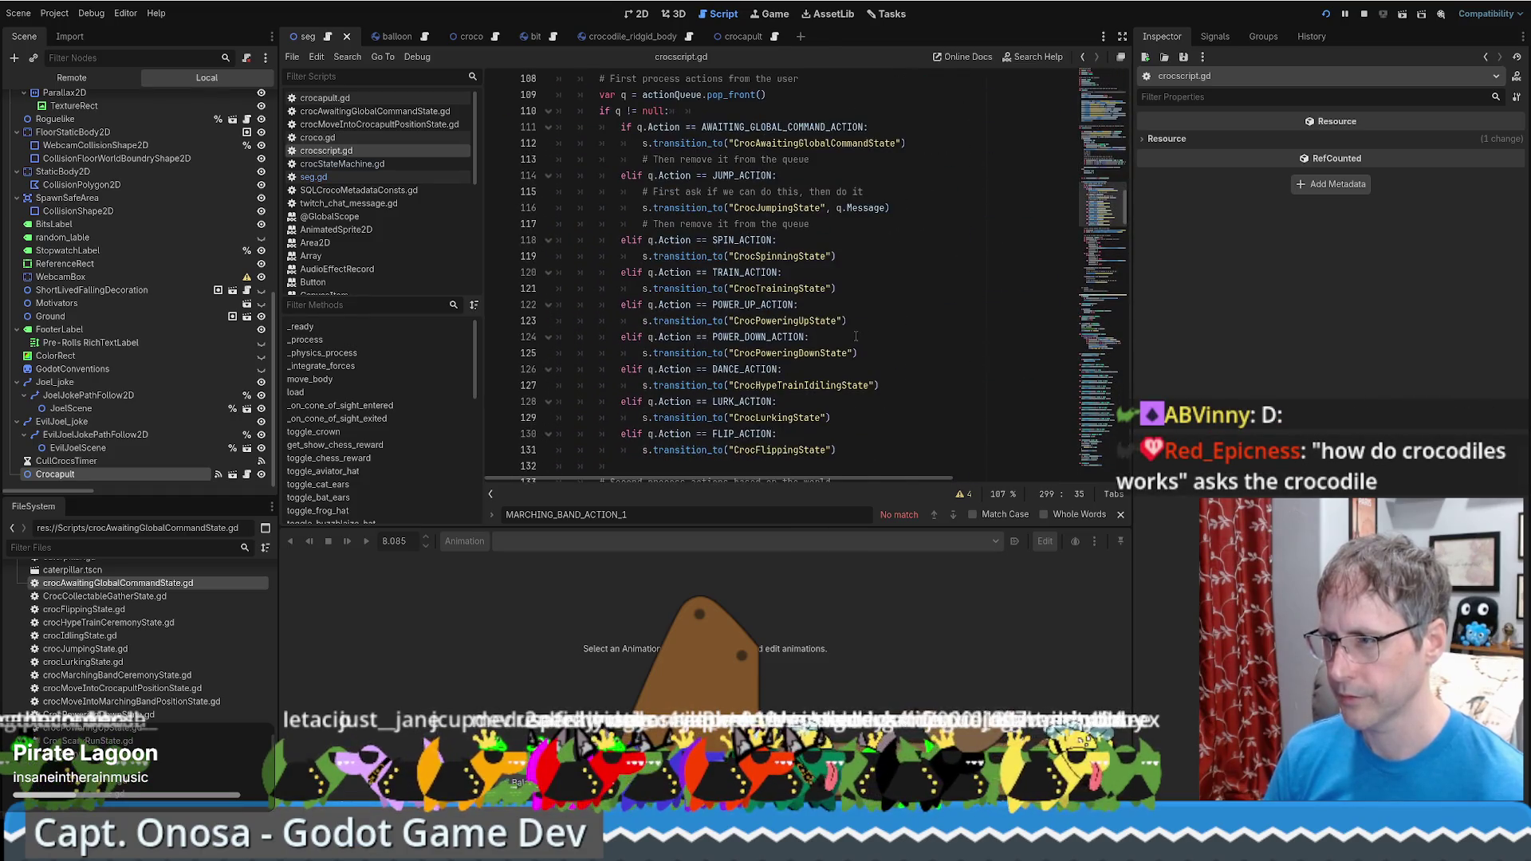
scroll(798, 343, "down", 2)
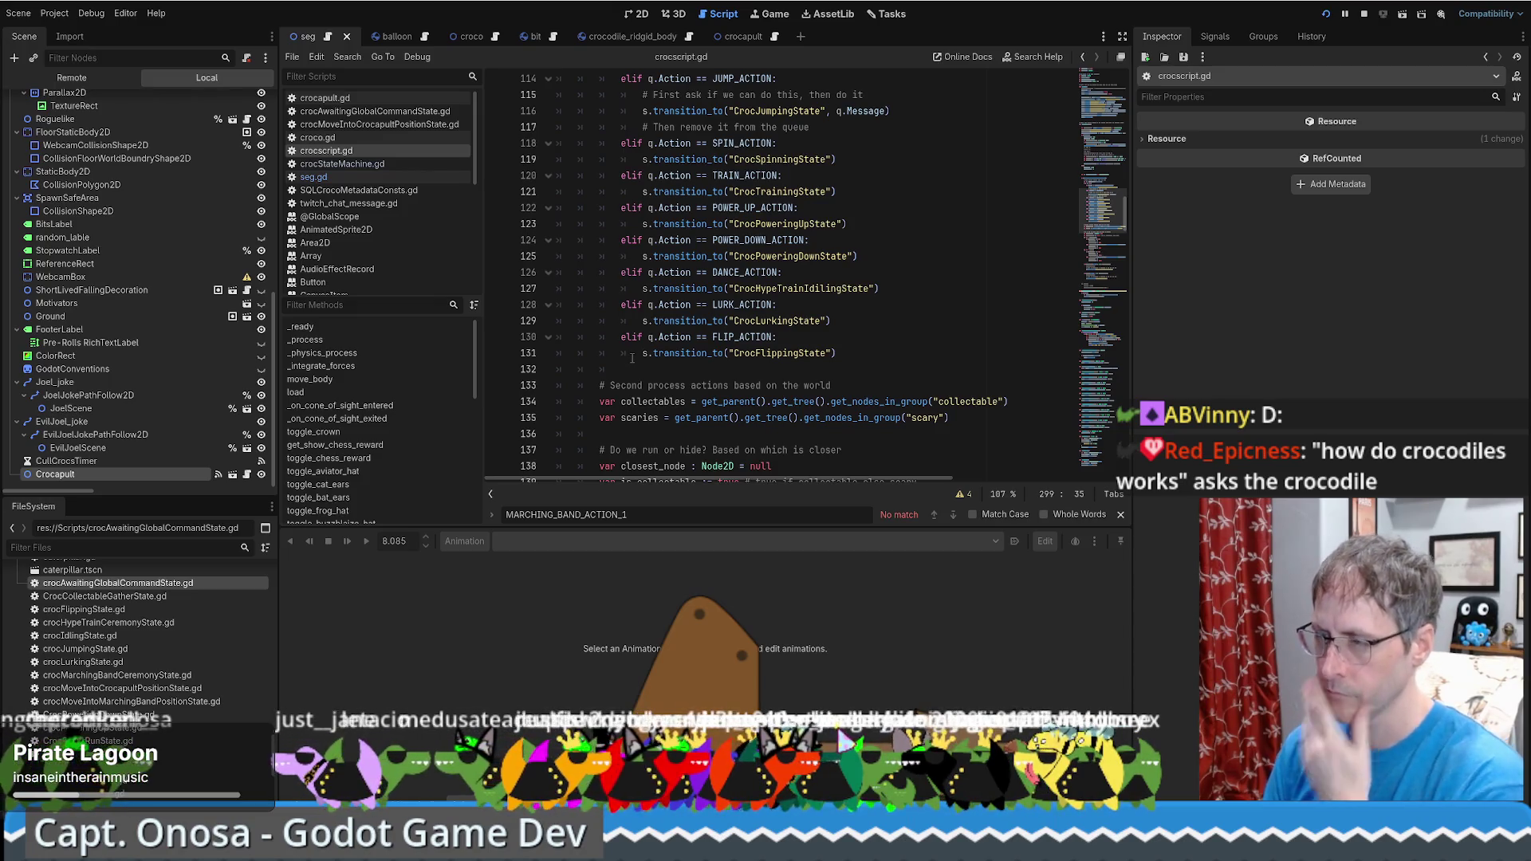
left_click_drag(621, 337, 846, 338)
Search all scripts for uses of LURK_ACTION
double_click(742, 337)
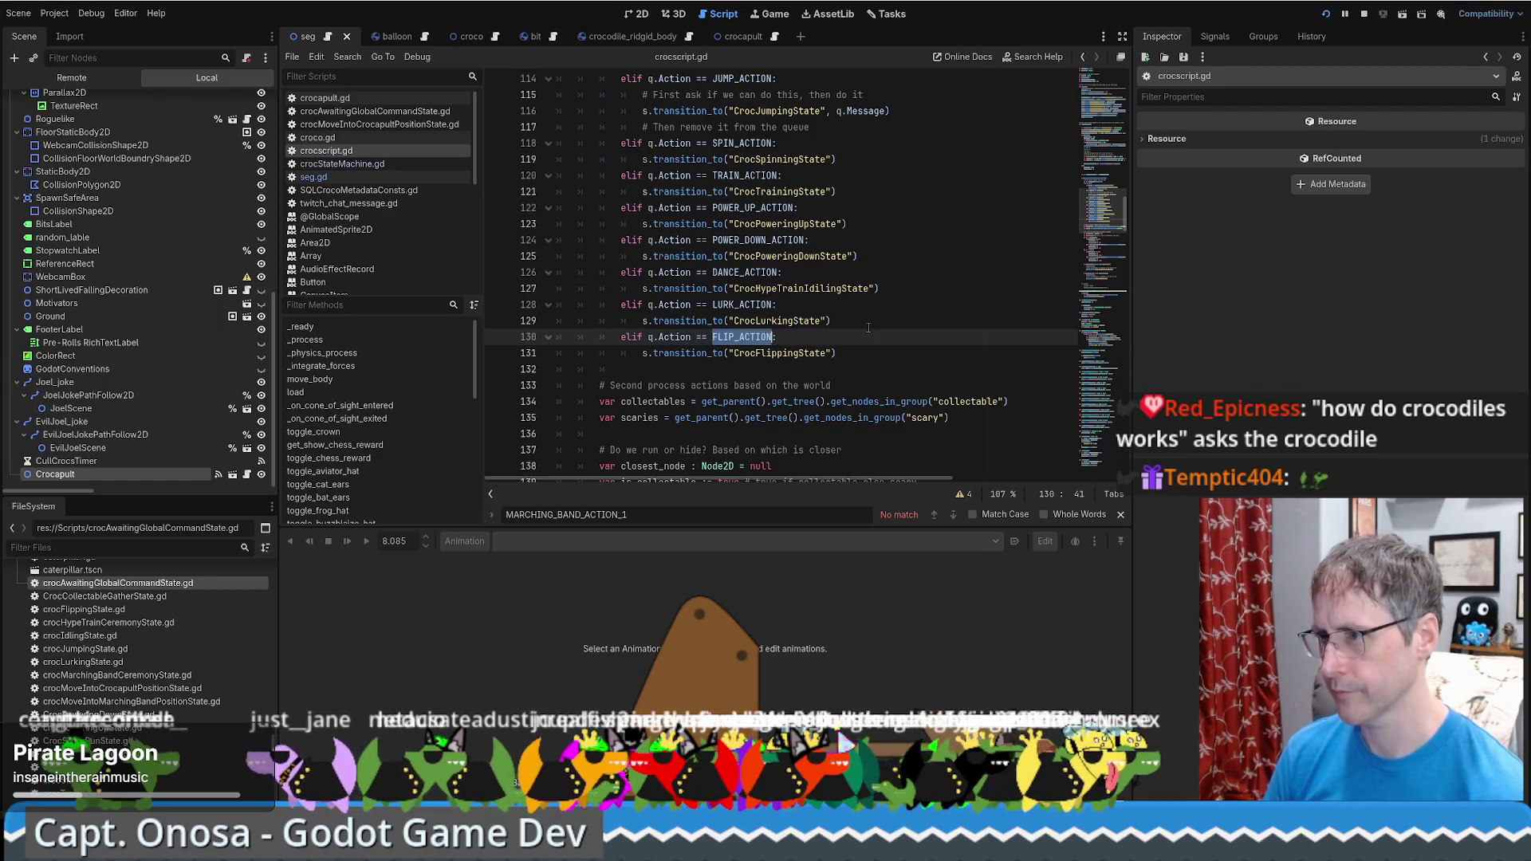
double_click(742, 305)
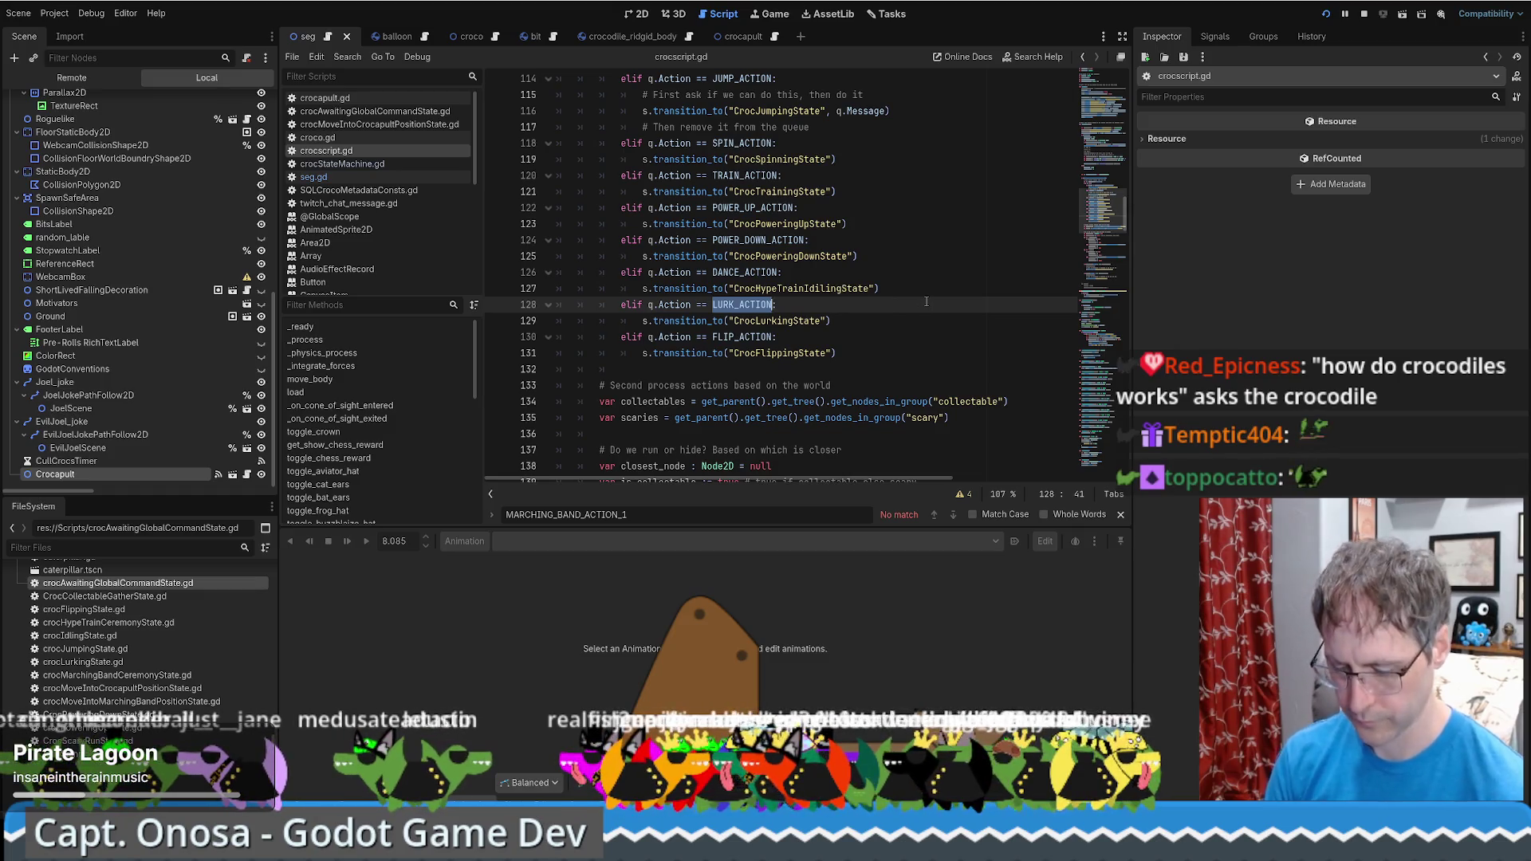
key("ctrl+shift+f")
key("Return")
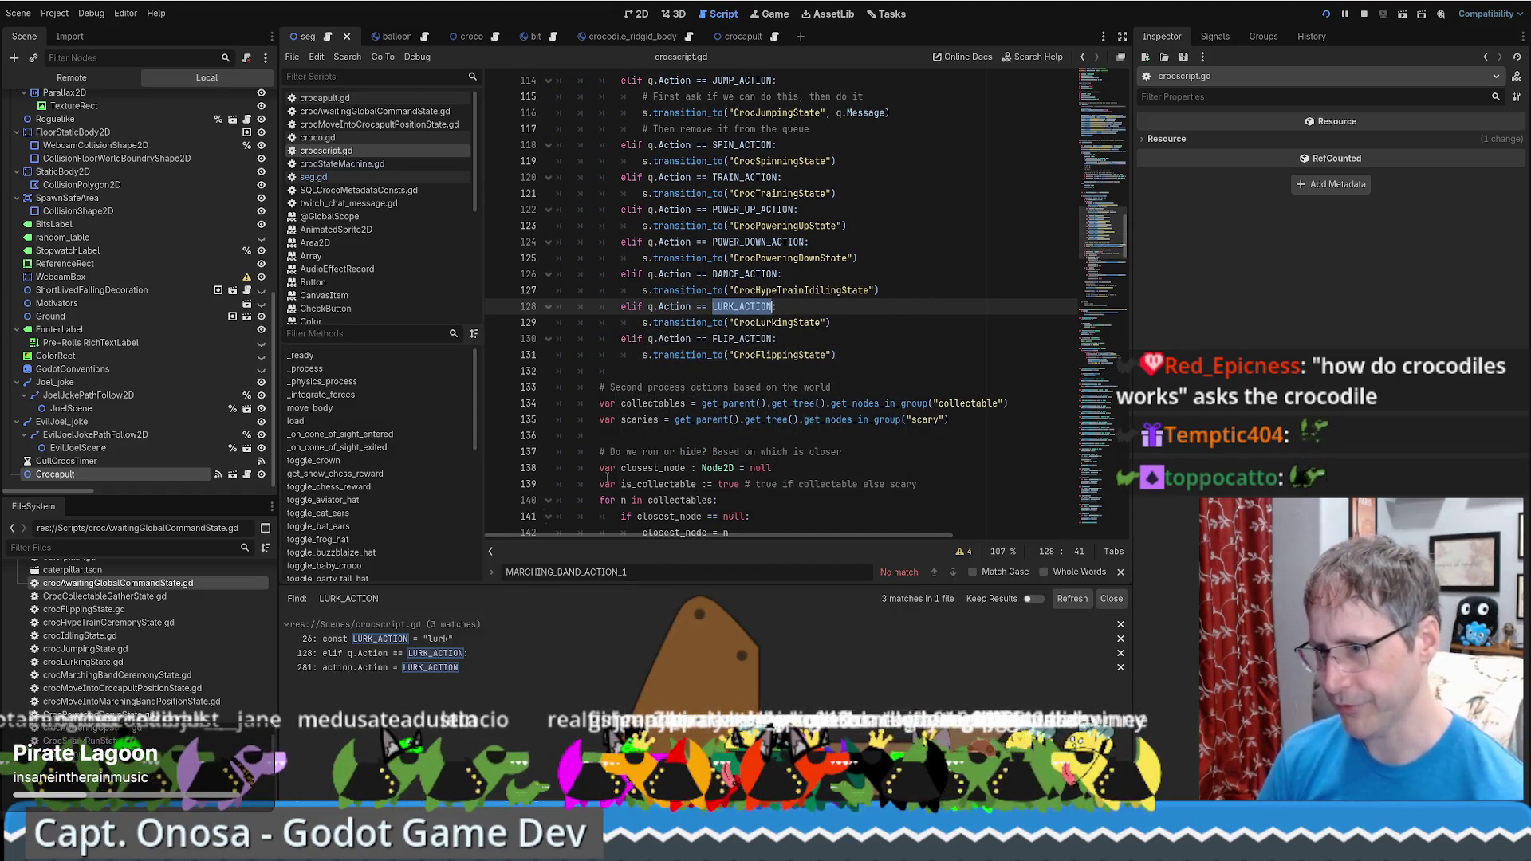
Duplicate the FLIP_ACTION branch and change its action name to crocop
mouse_move(837, 356)
left_mouse_down()
mouse_move(604, 339)
mouse_move(882, 328)
left_mouse_up()
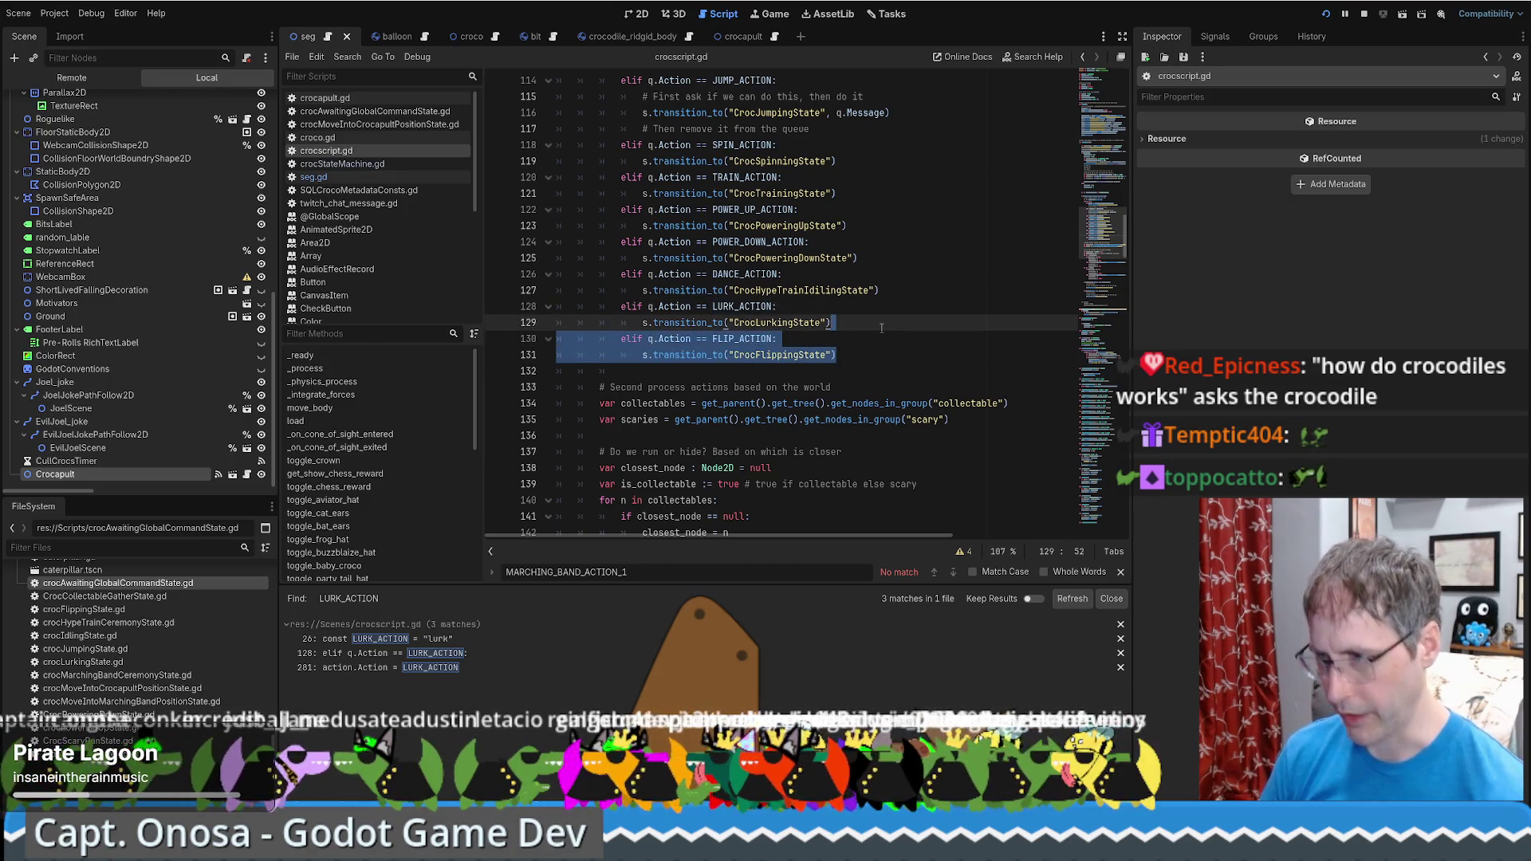
key("ctrl+shift+d")
double_click(741, 371)
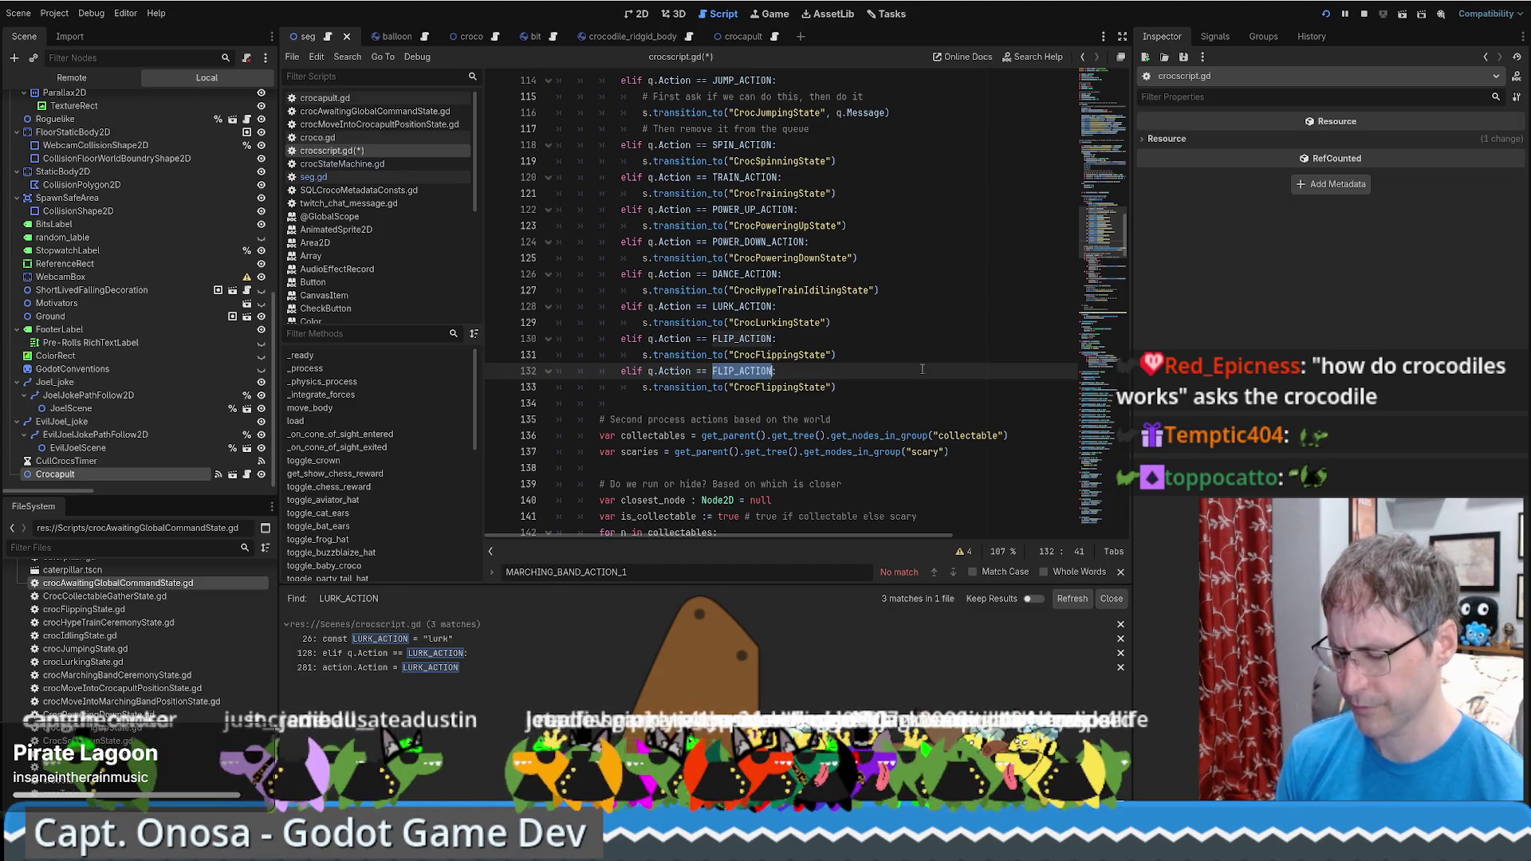
type("crocop")
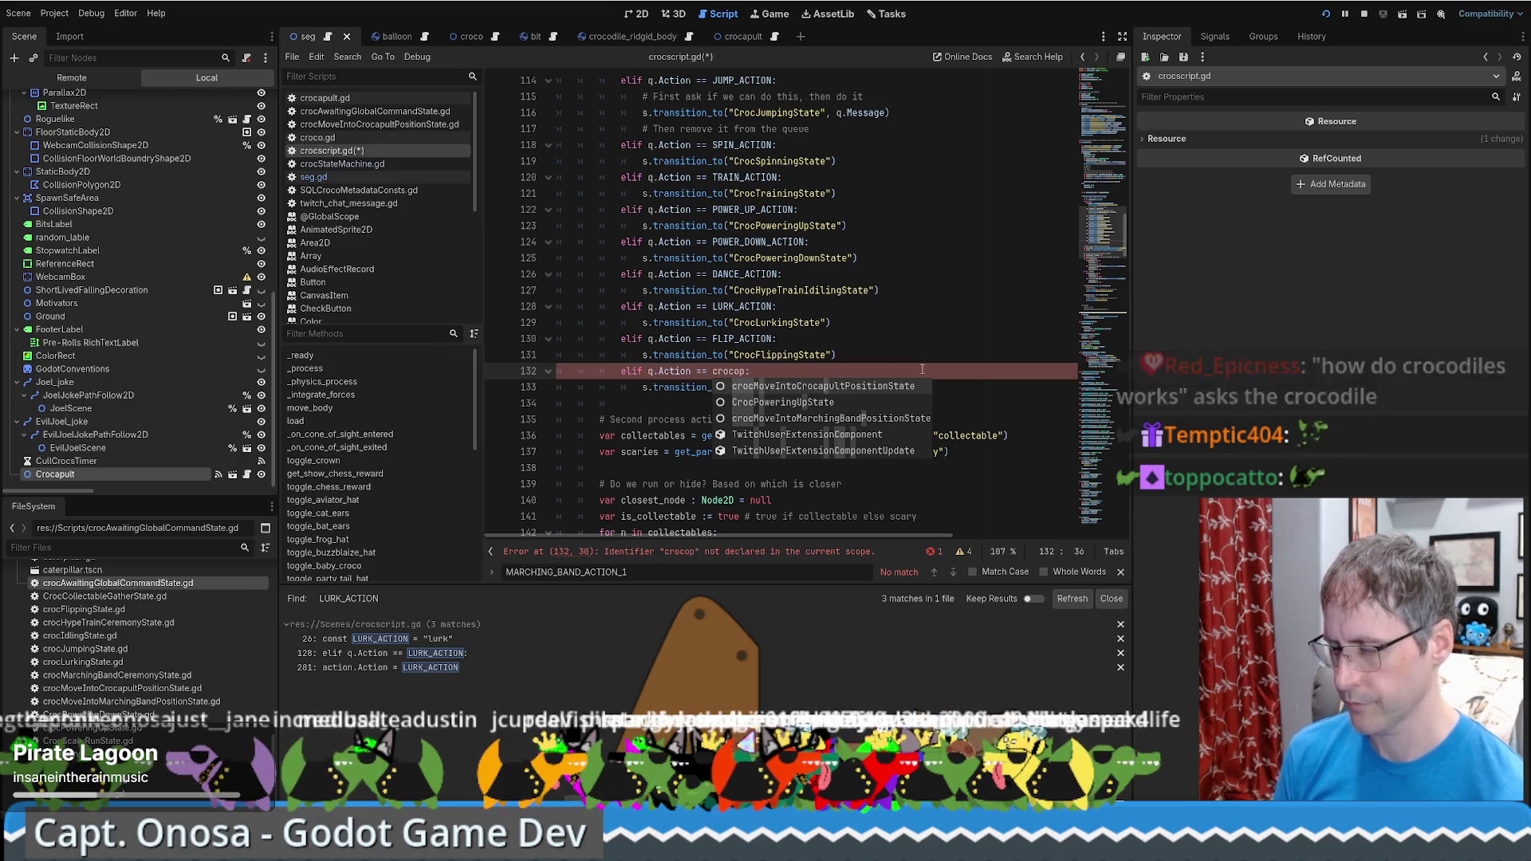
type(":")
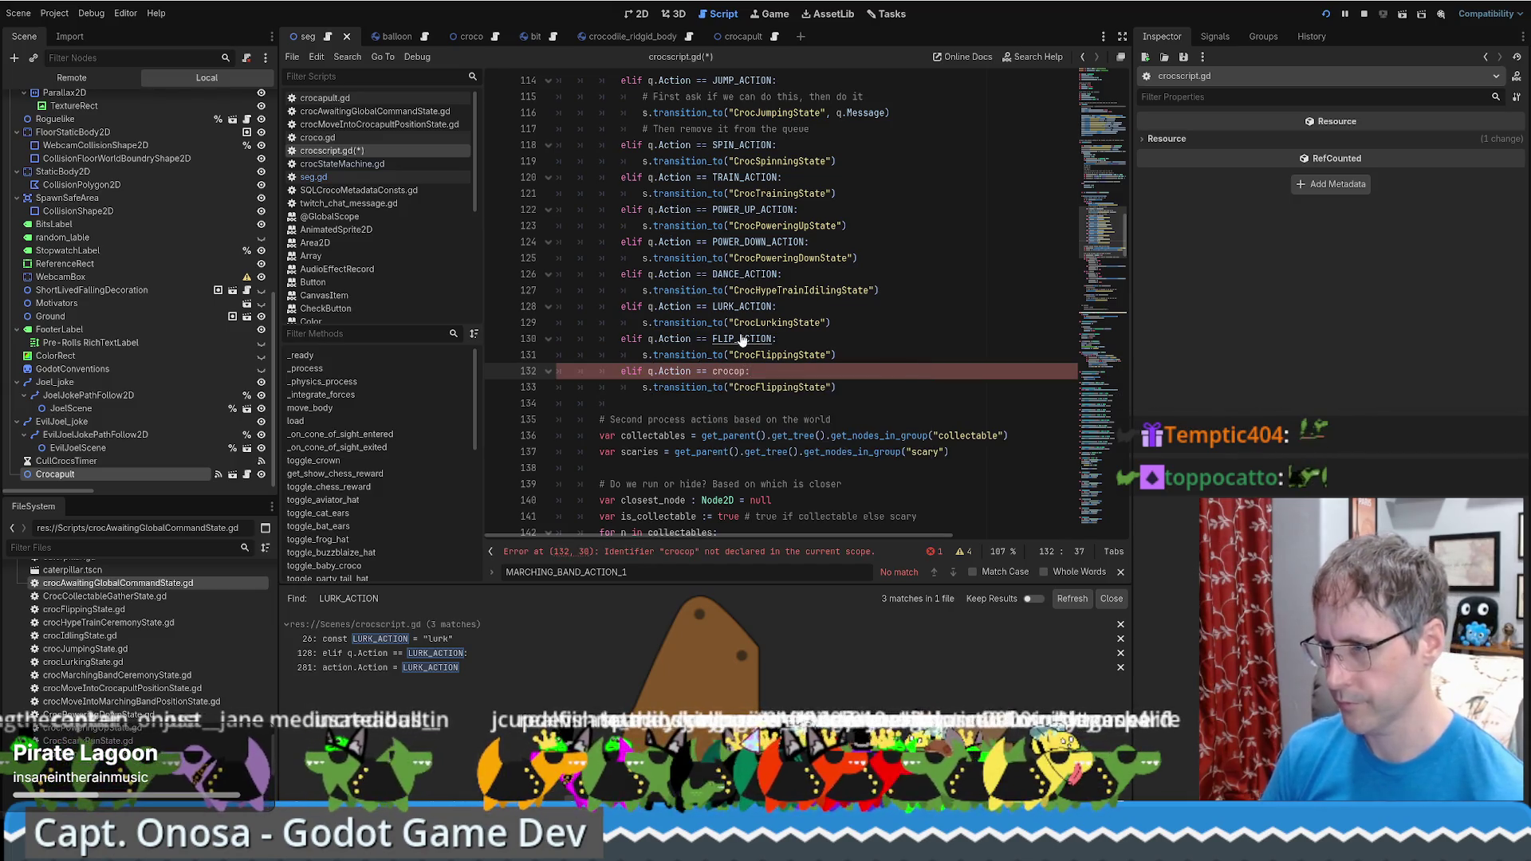
Replace crocop on line 132 with LOAD_INTO_CROCAPULT_ACTION, then bring up the crocodile_ridgid_body scene
left_click(741, 338, "ctrl")
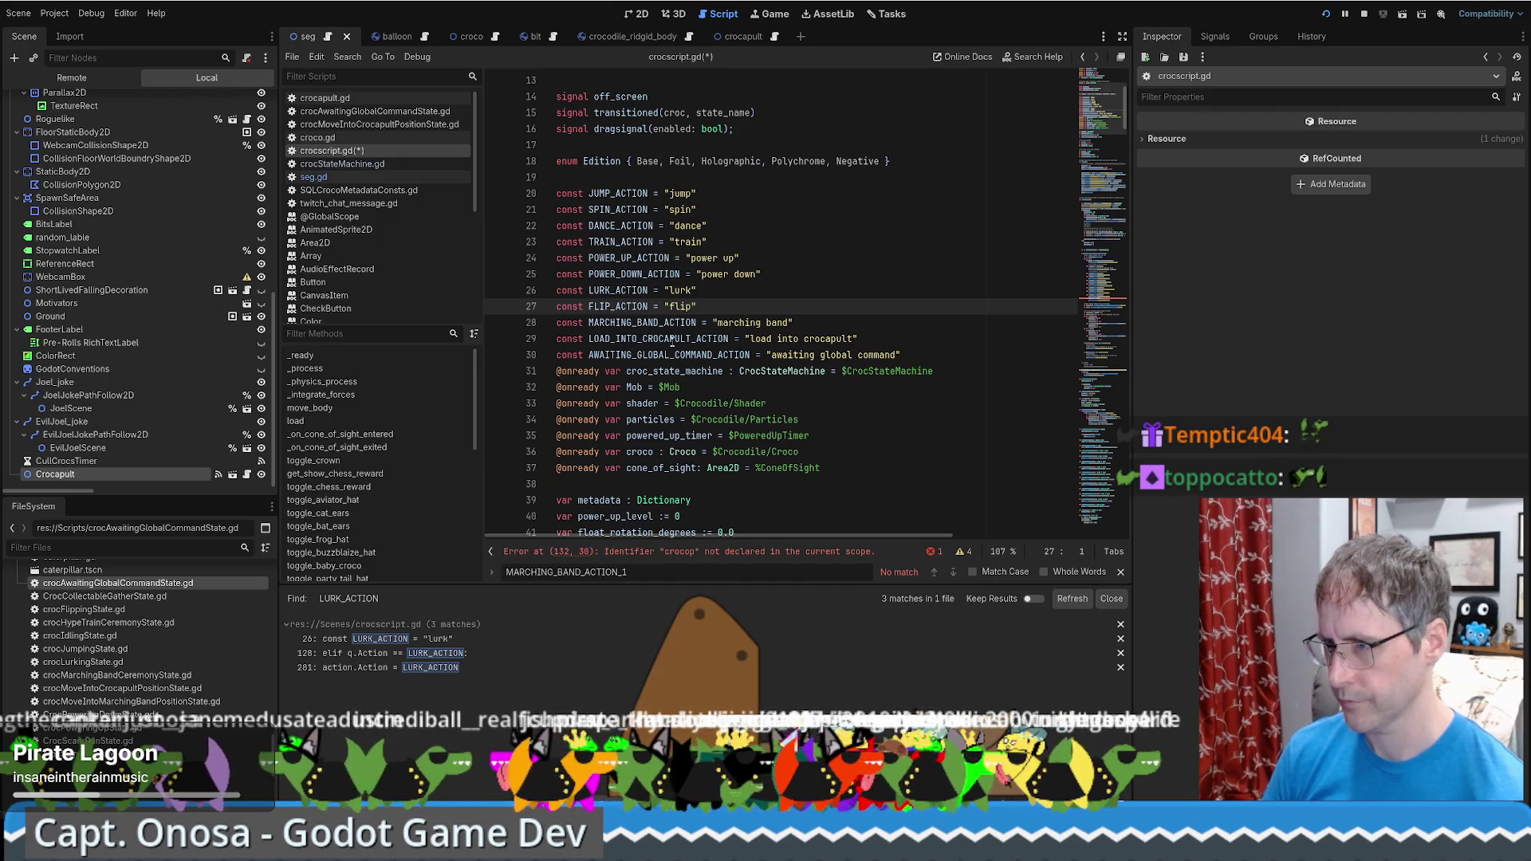
double_click(726, 339)
key("ctrl+c")
key("alt+Left")
double_click(727, 338)
key("ctrl+v")
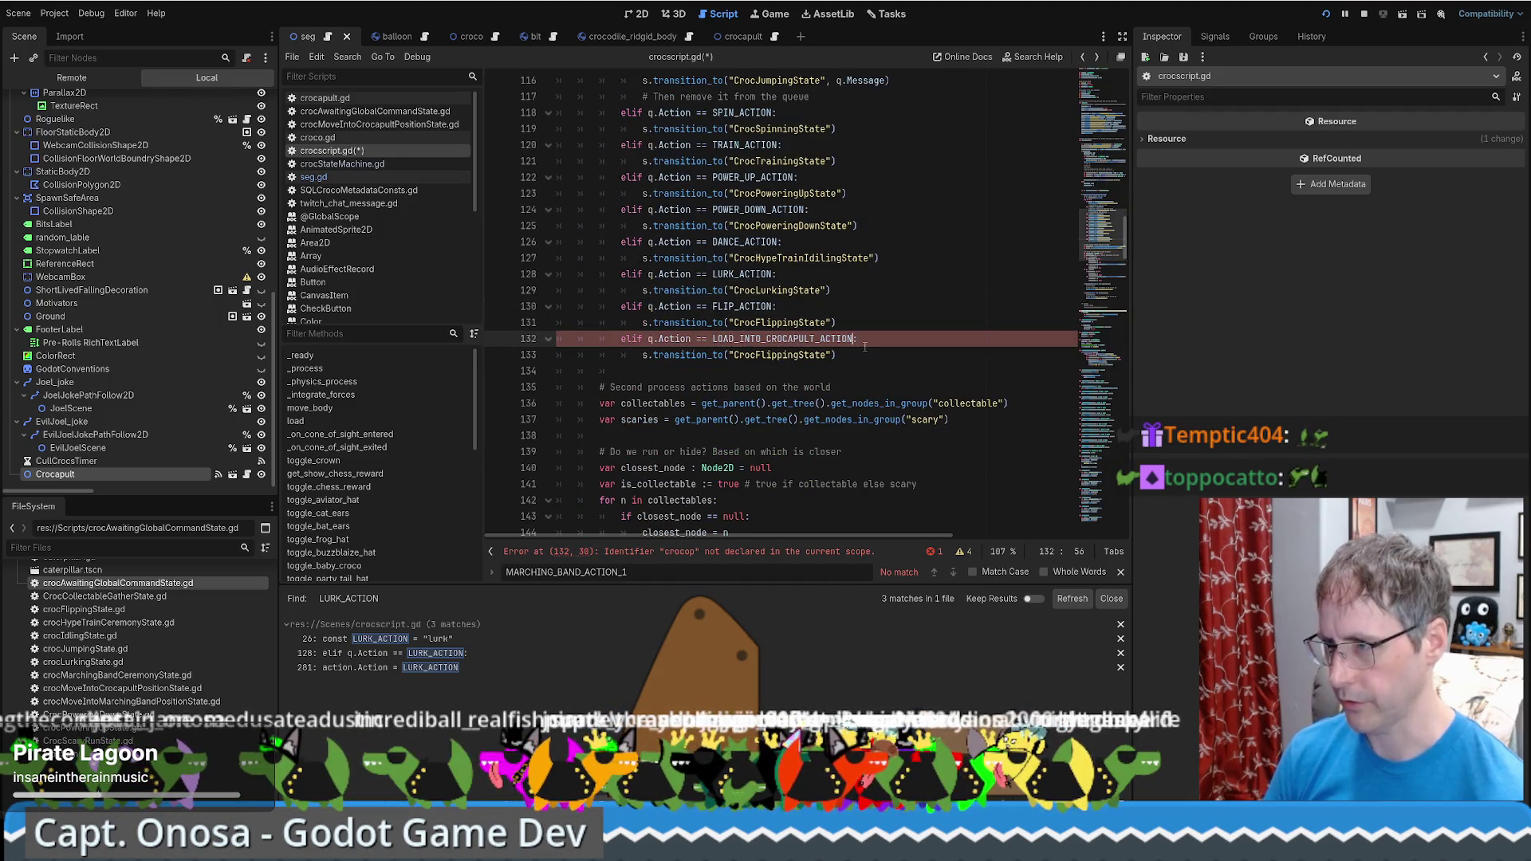
type(":")
double_click(776, 355)
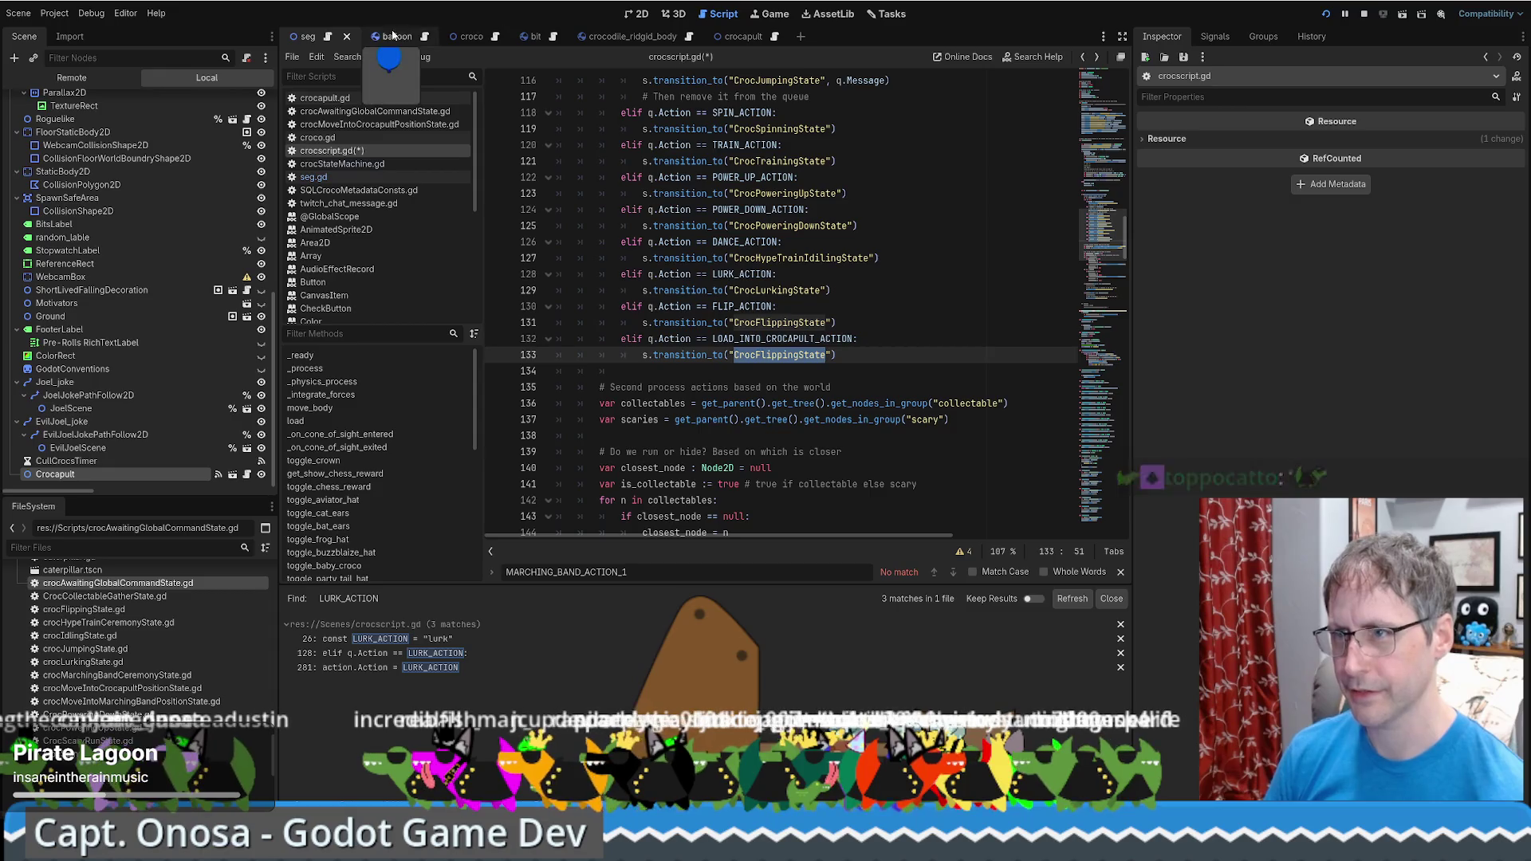
left_click(630, 37)
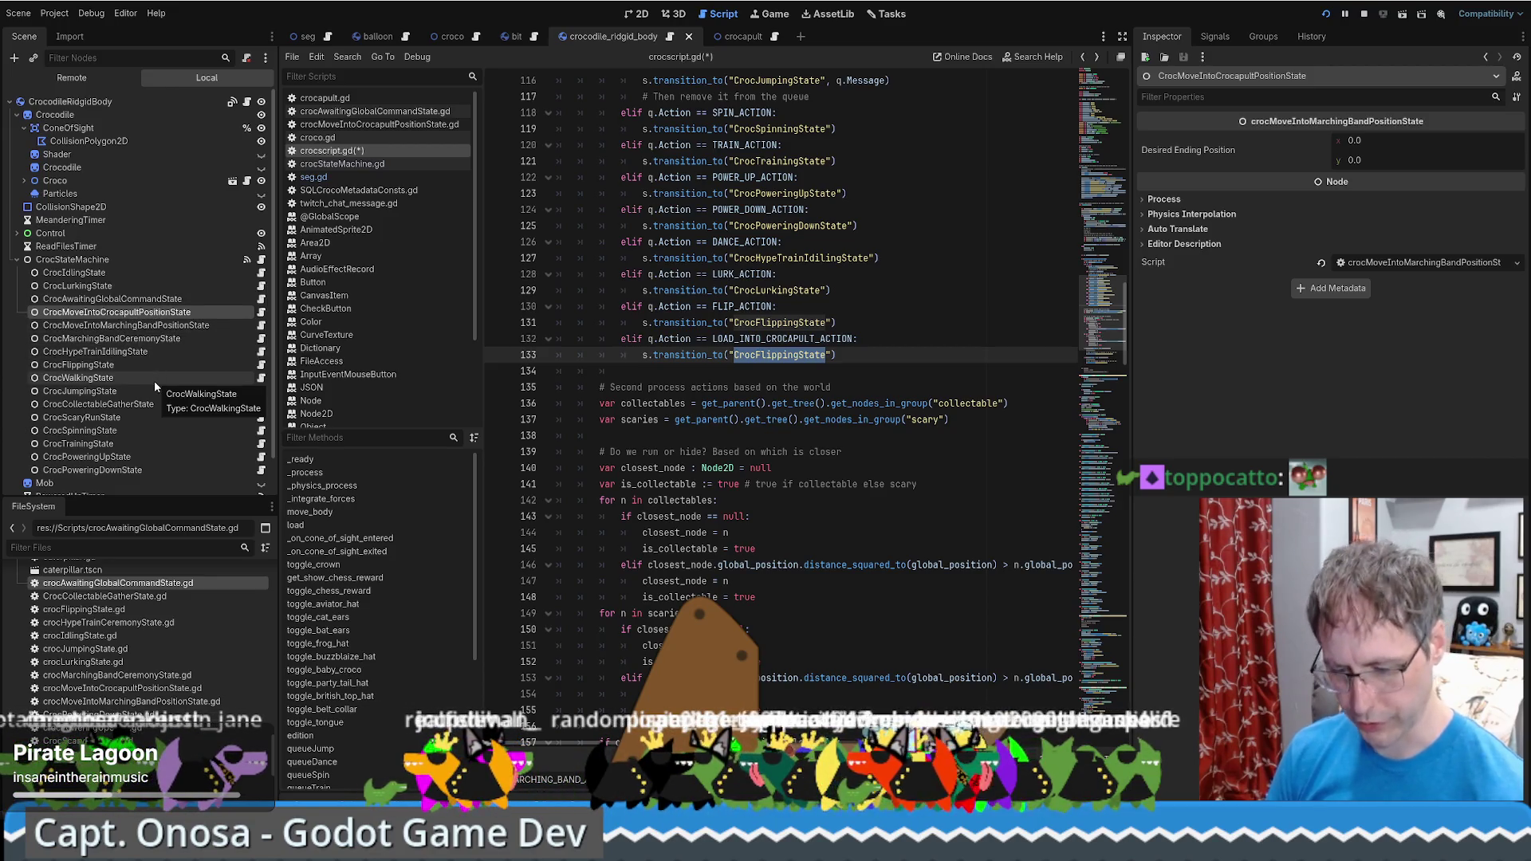
Rename the line-29 constant to MOVE_INTO_CROCAPULT_ACTION and save the script
key("F2")
double_click(772, 355)
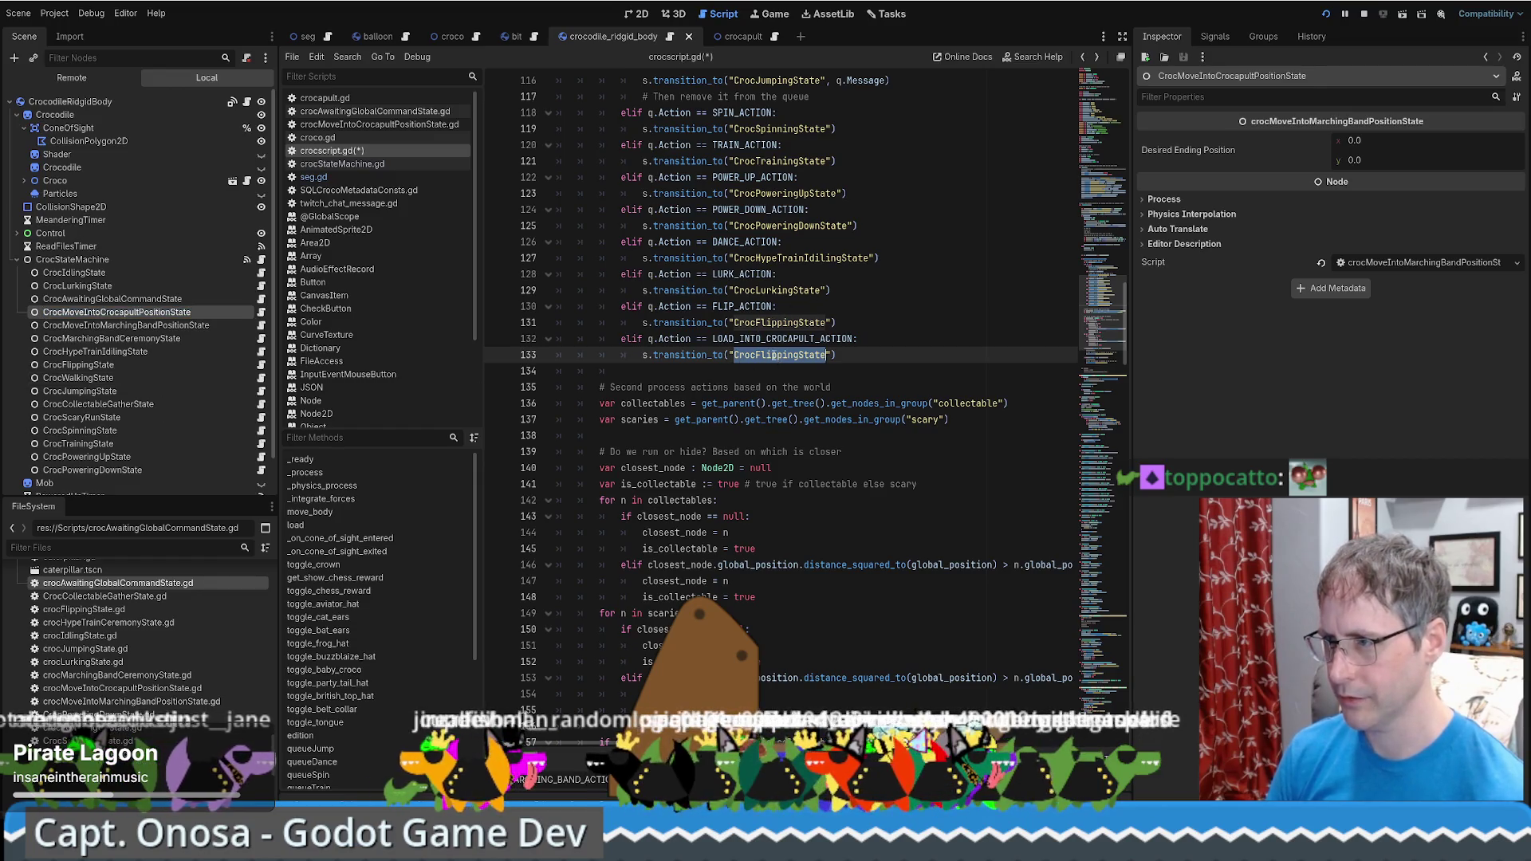
left_click(759, 339, "ctrl")
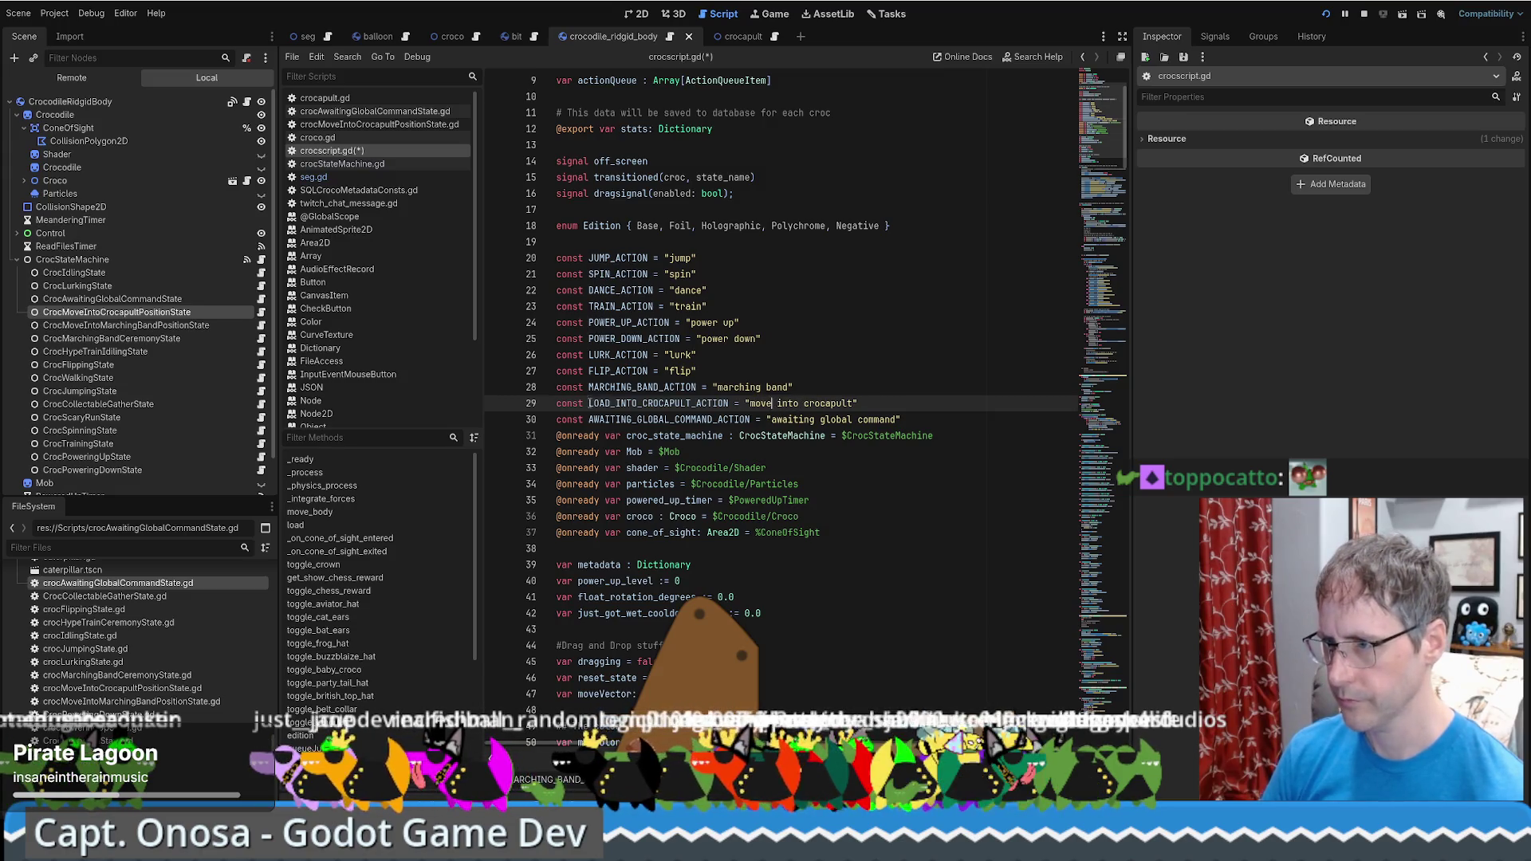
type("MOVE")
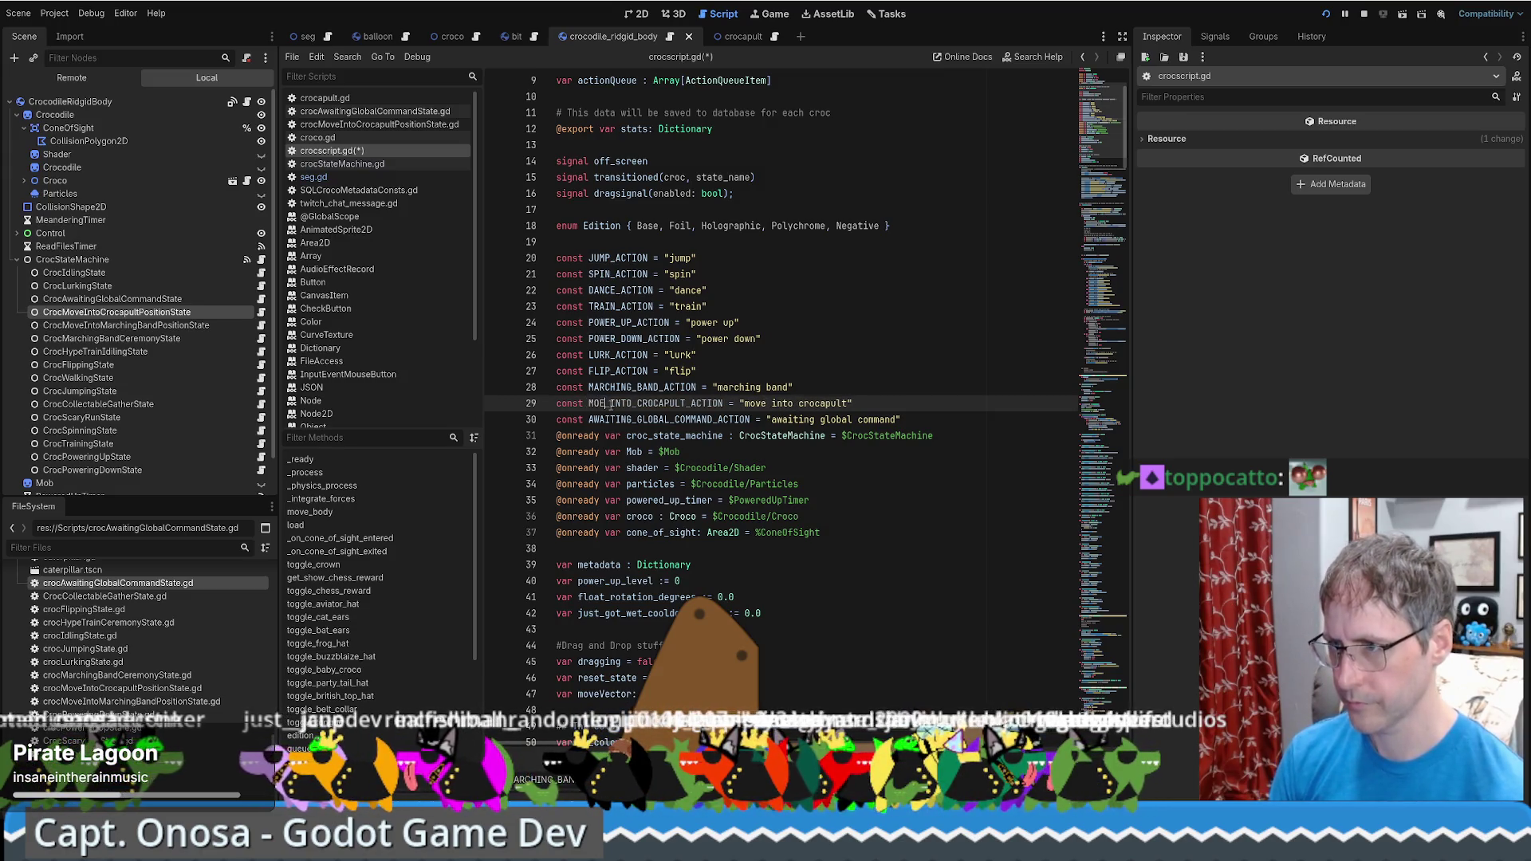
key("ctrl+s")
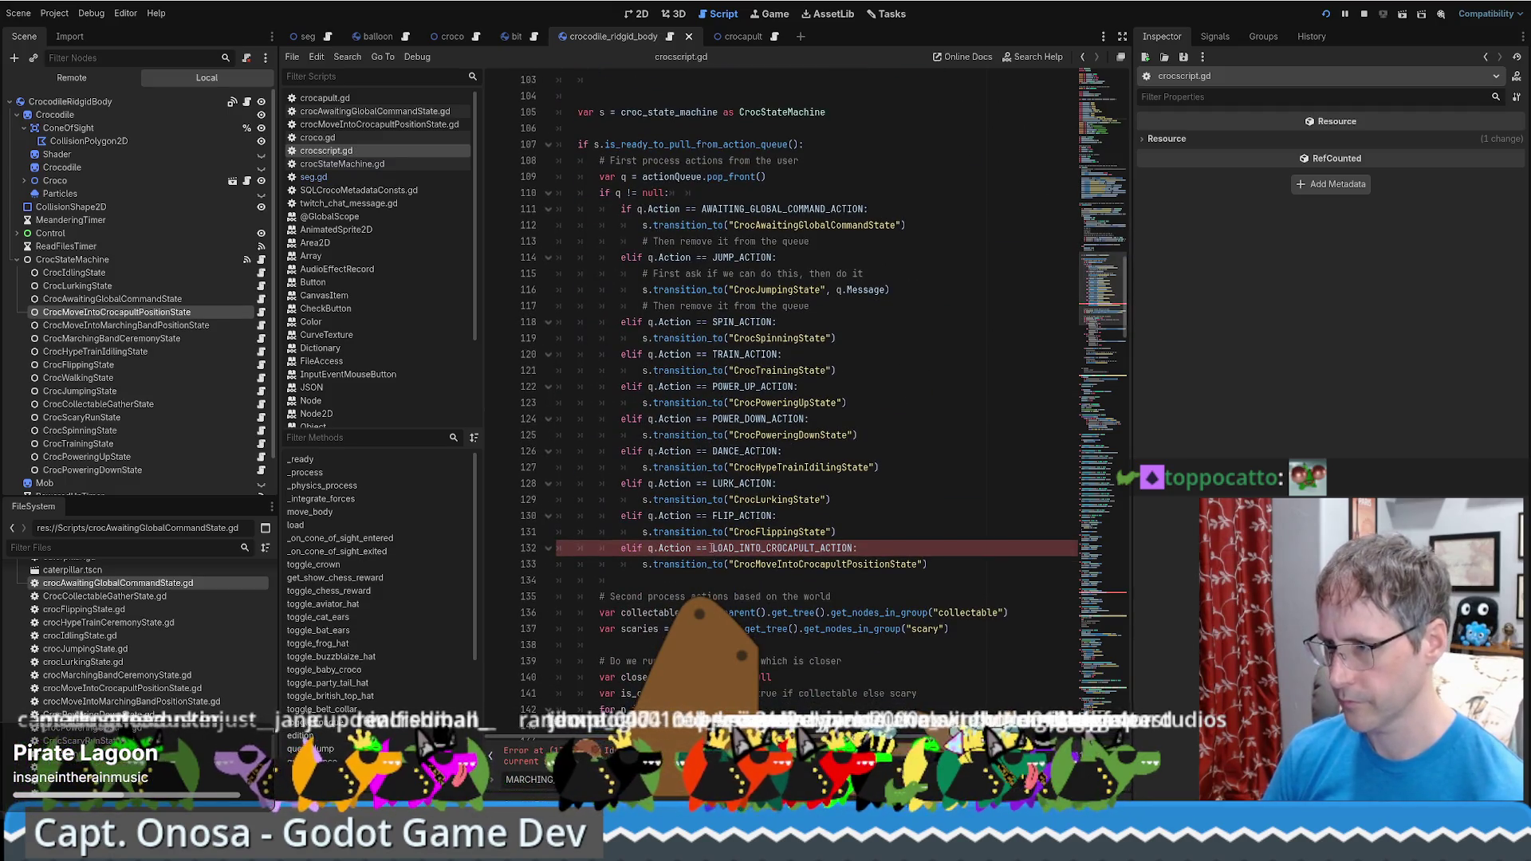
Change LOAD to MOVE in the line-132 branch constant and save again
left_click_drag(711, 549, 736, 549)
type("MOVE")
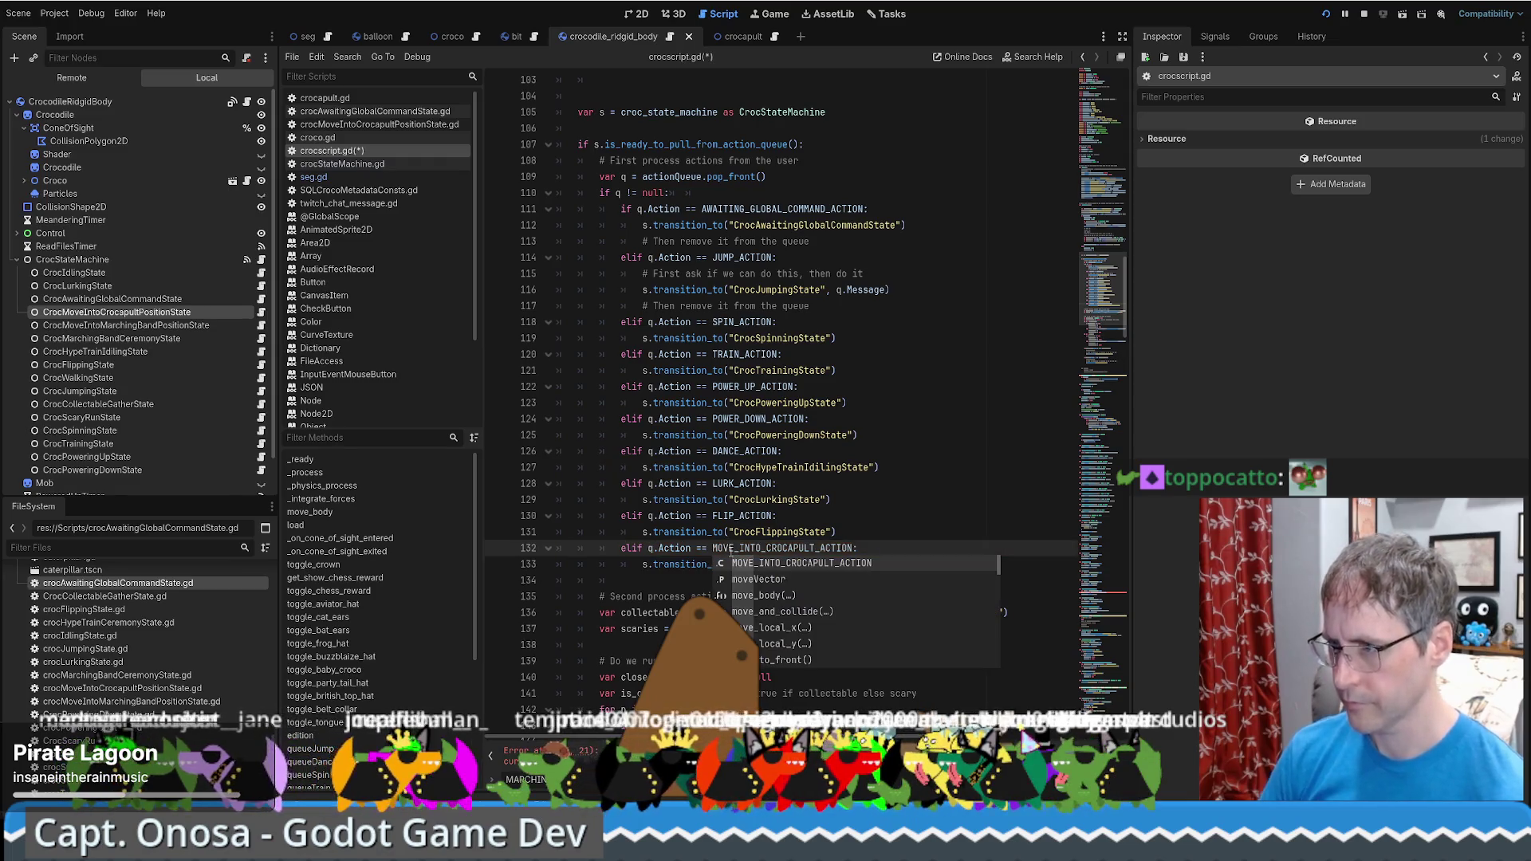
left_click(965, 503)
key("ctrl+s")
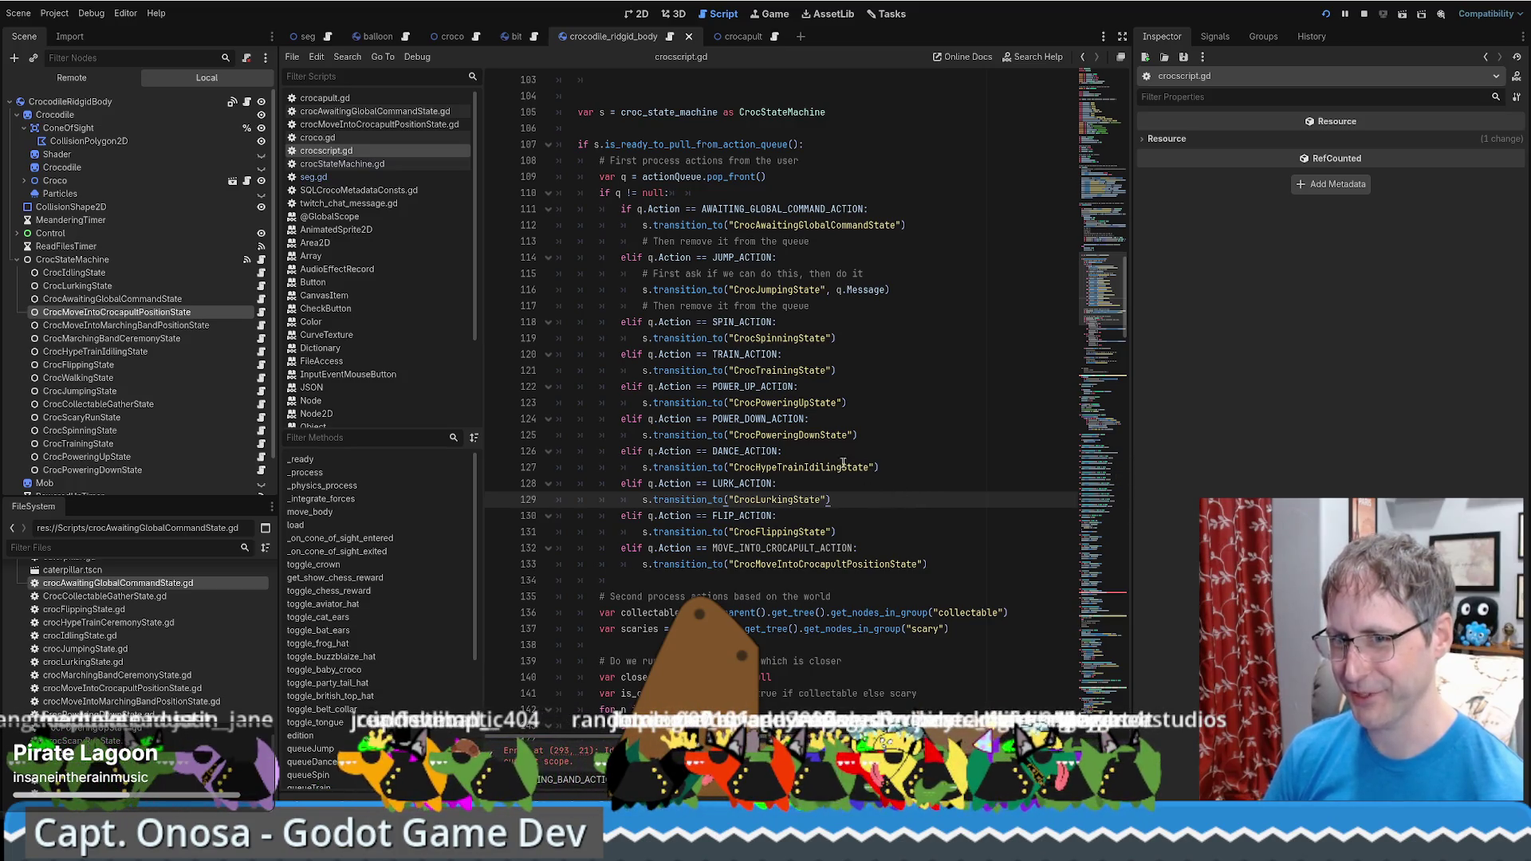
Change LOAD to MOVE in the crocapult constant on line 293
scroll(845, 439, "down", 5)
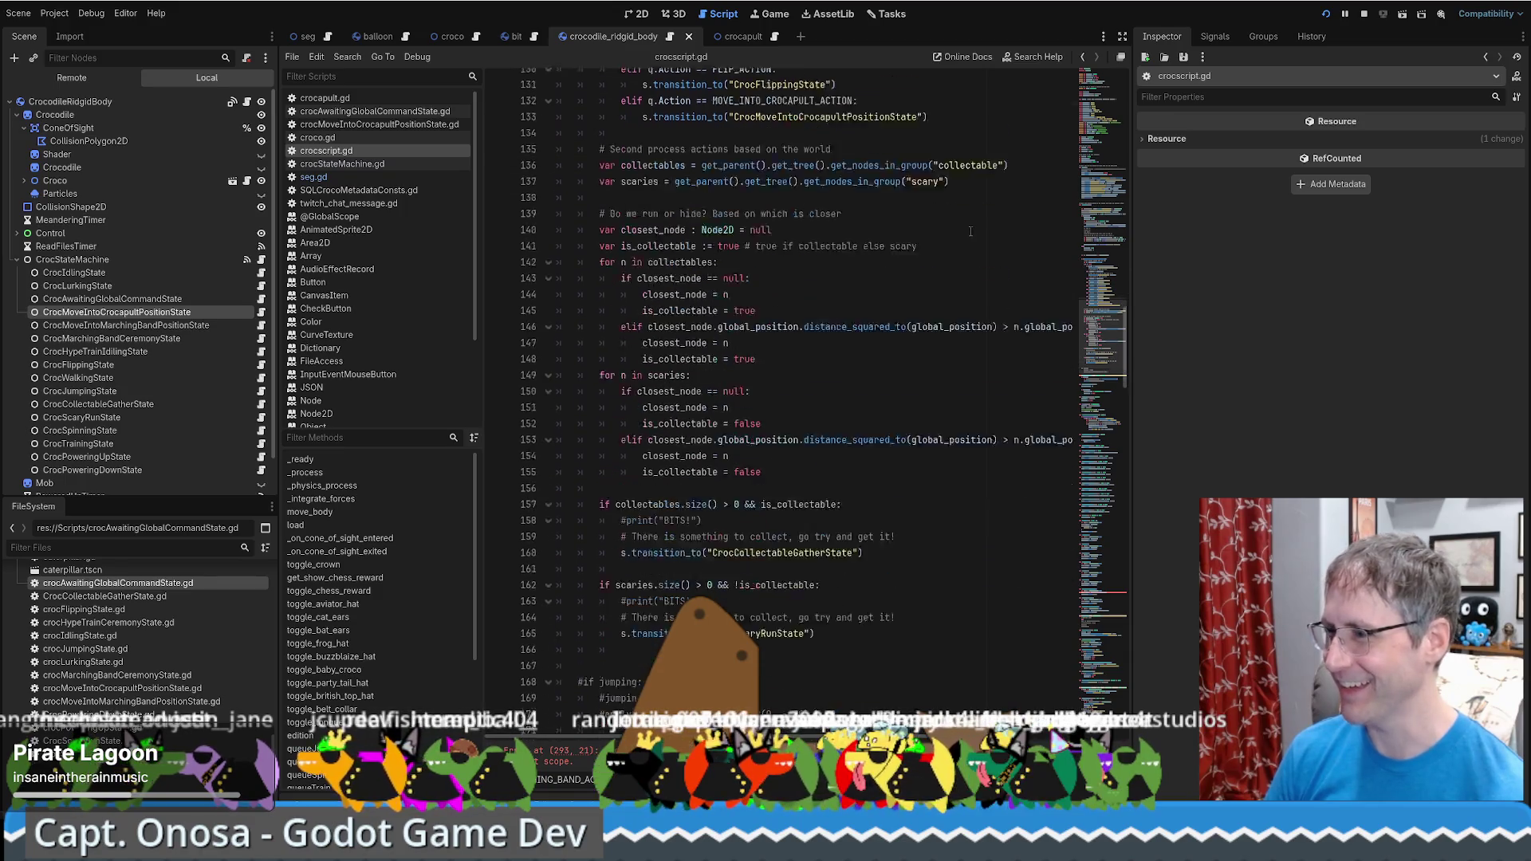
scroll(1109, 220, "up", 2)
mouse_move(1104, 315)
left_mouse_down()
mouse_move(1100, 575)
mouse_move(865, 522)
left_mouse_up()
left_click_drag(665, 510, 686, 511)
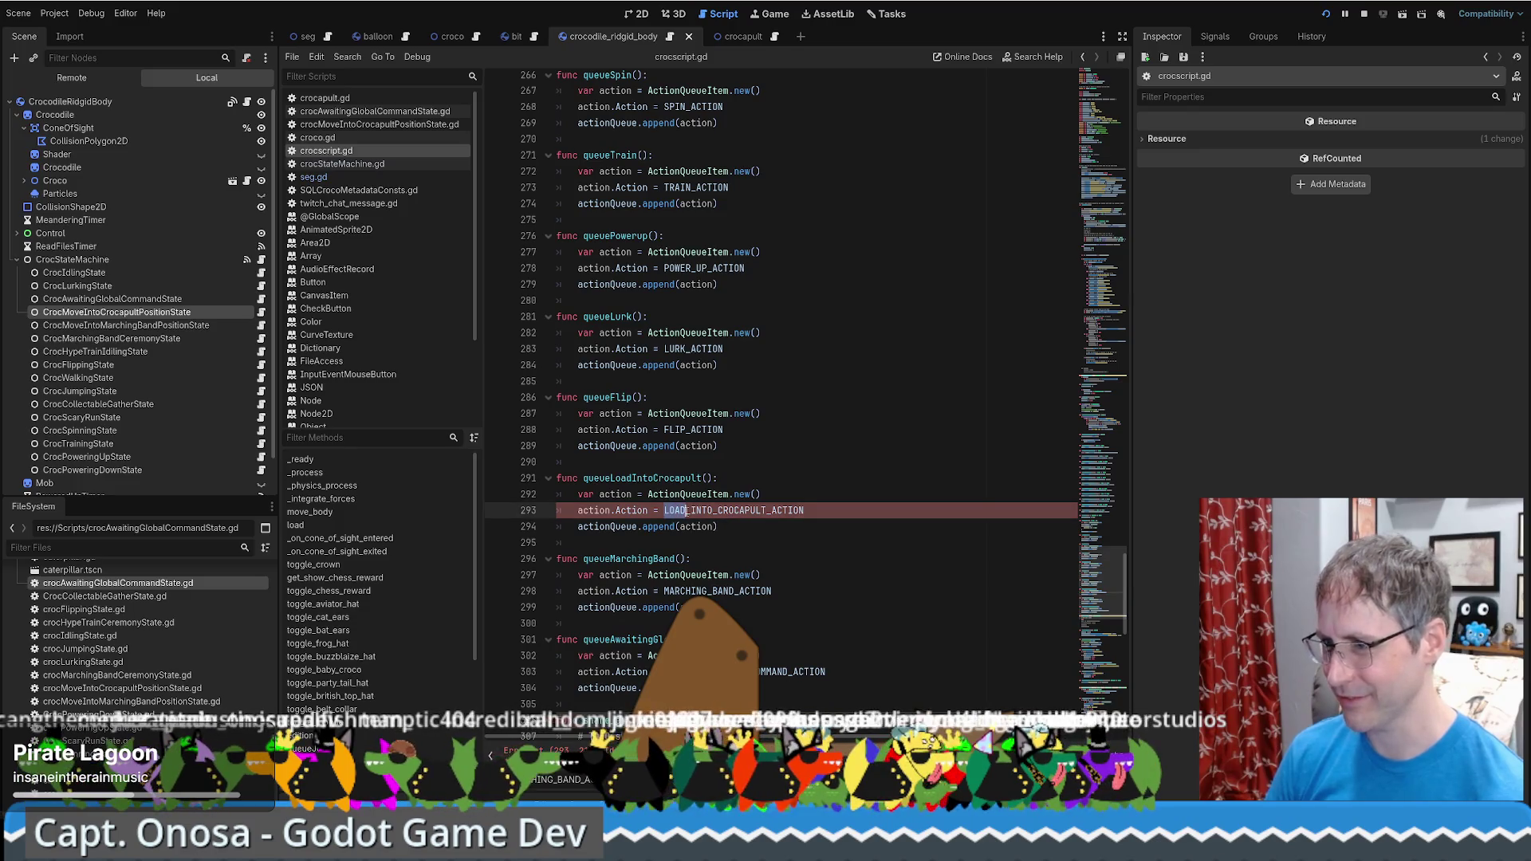
type("MOVE")
key("Up")
key("Up")
key("Up")
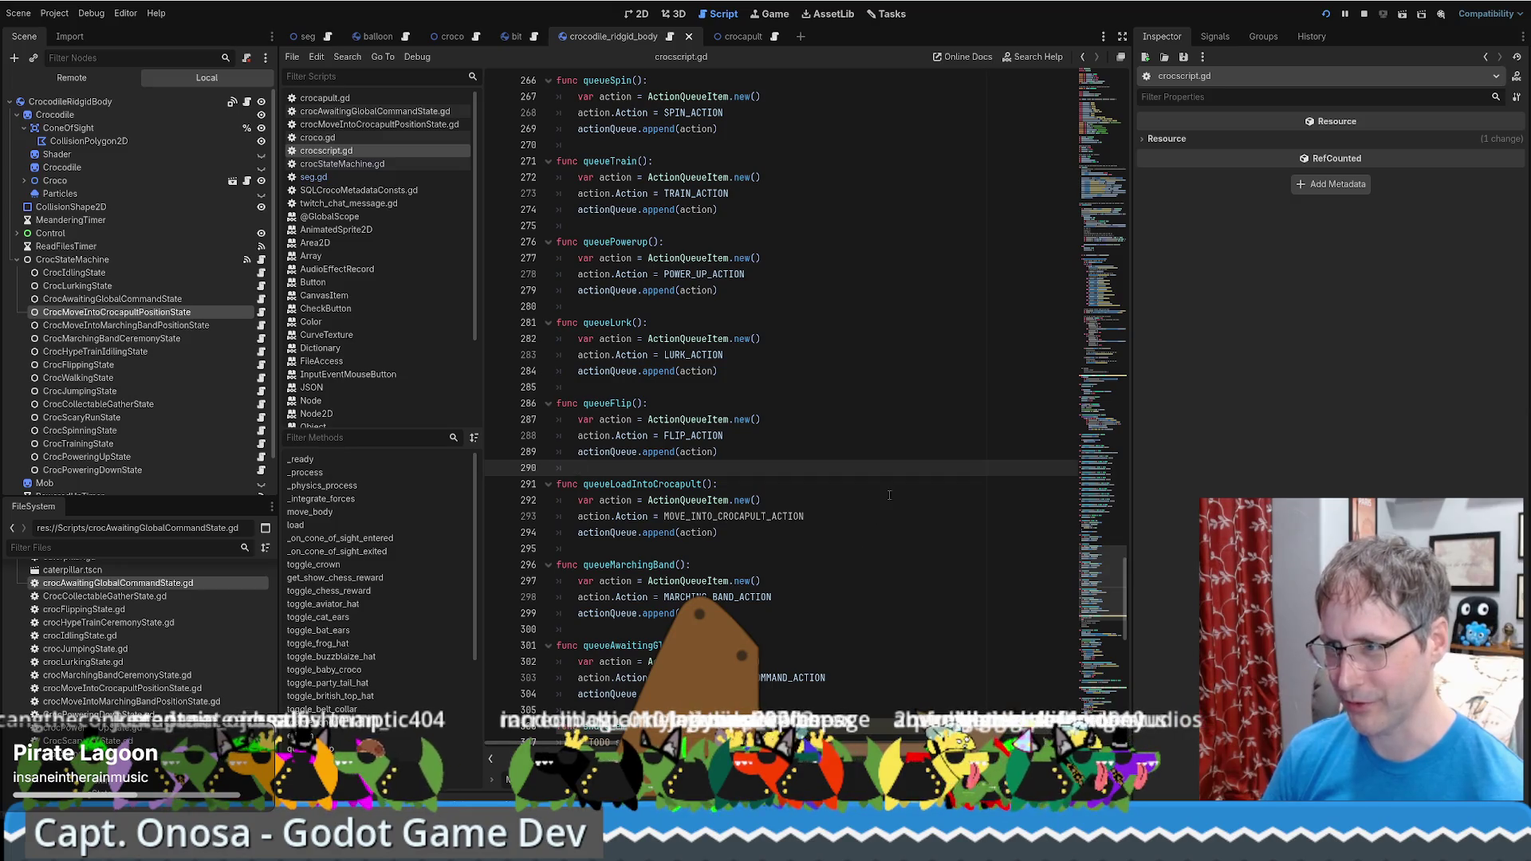
scroll(889, 496, "down", 3)
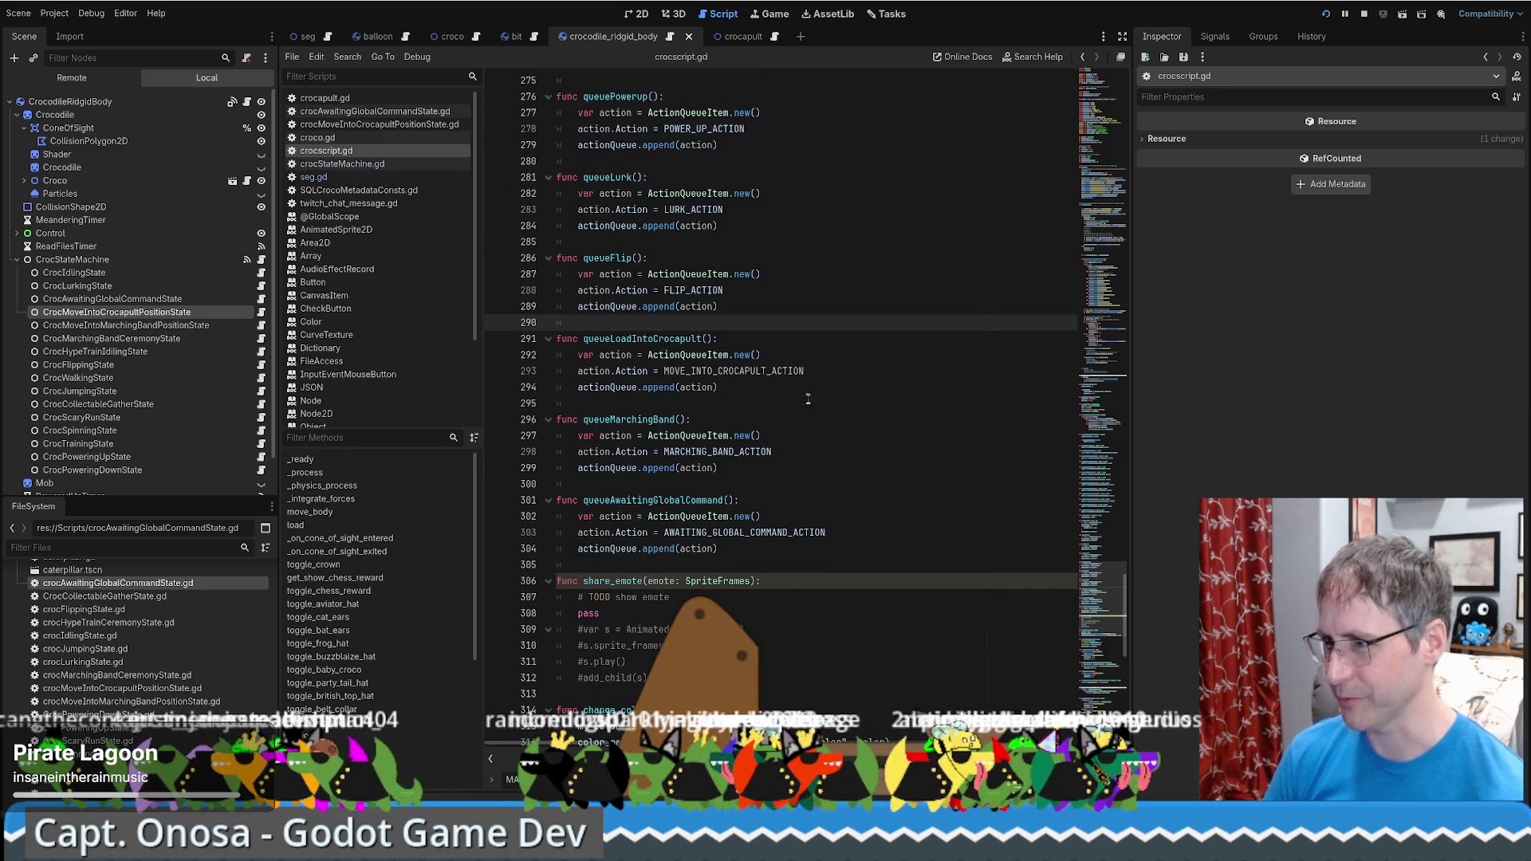
left_click(808, 399)
left_click(602, 323)
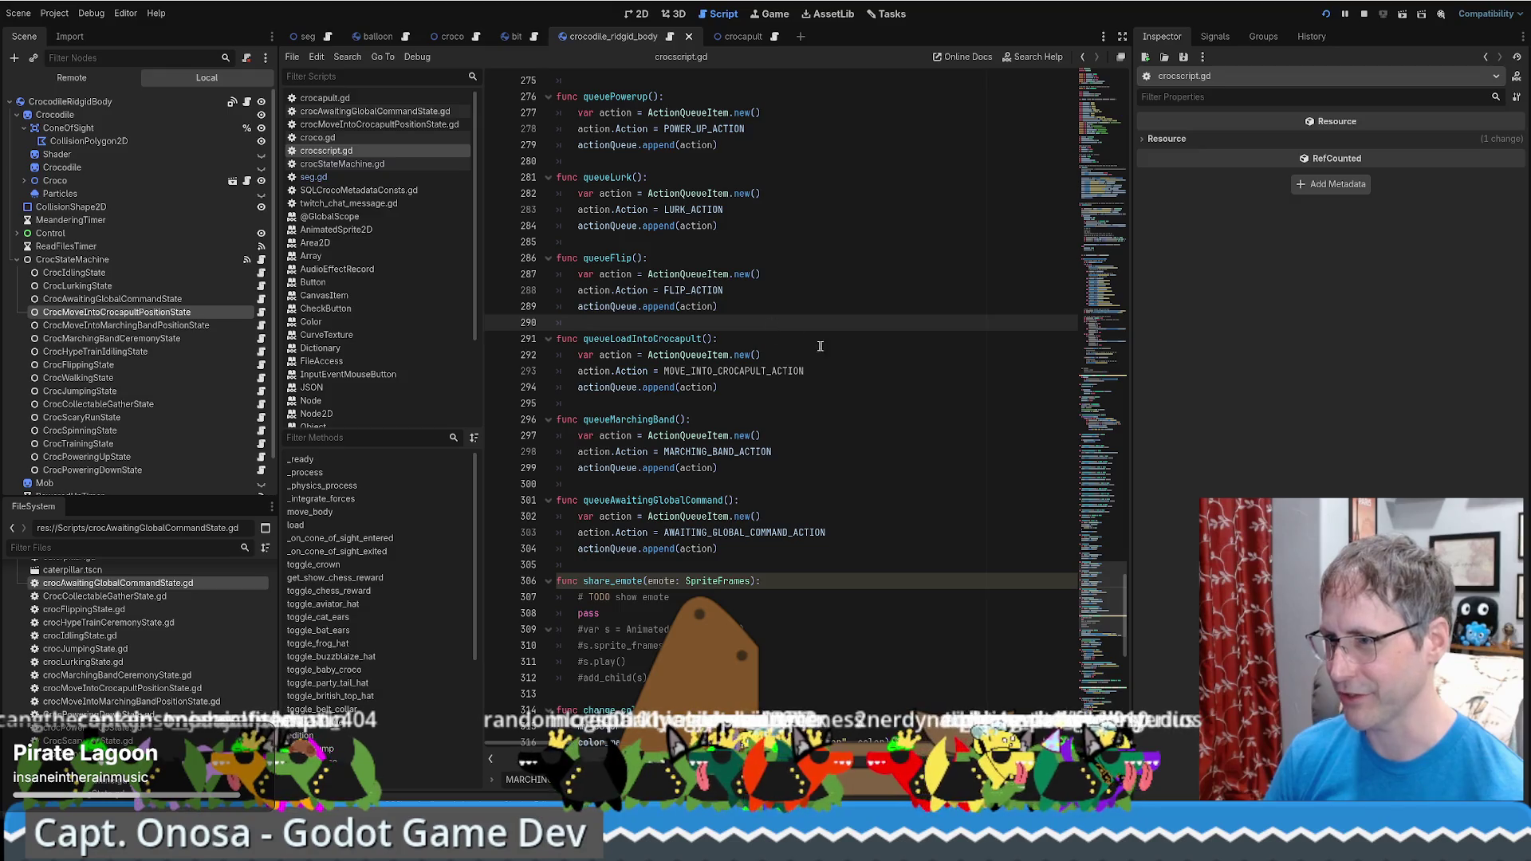
left_click(734, 402)
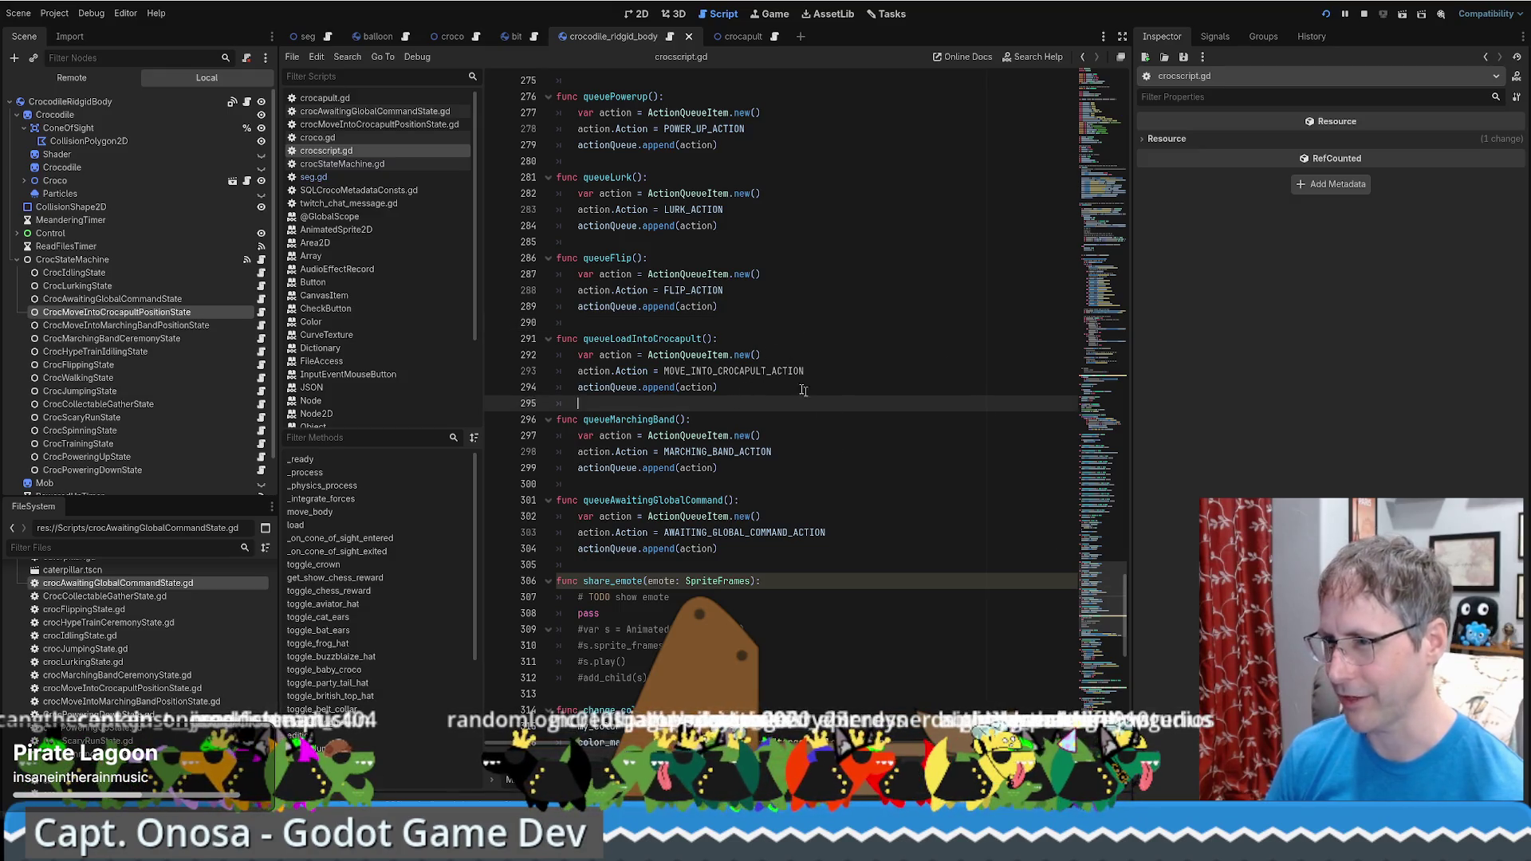
Start editing queueLoadIntoCrocapult, then undo everything back to LOAD_INTO_CROCAPULT_ACTION
double_click(659, 338)
left_click(672, 340)
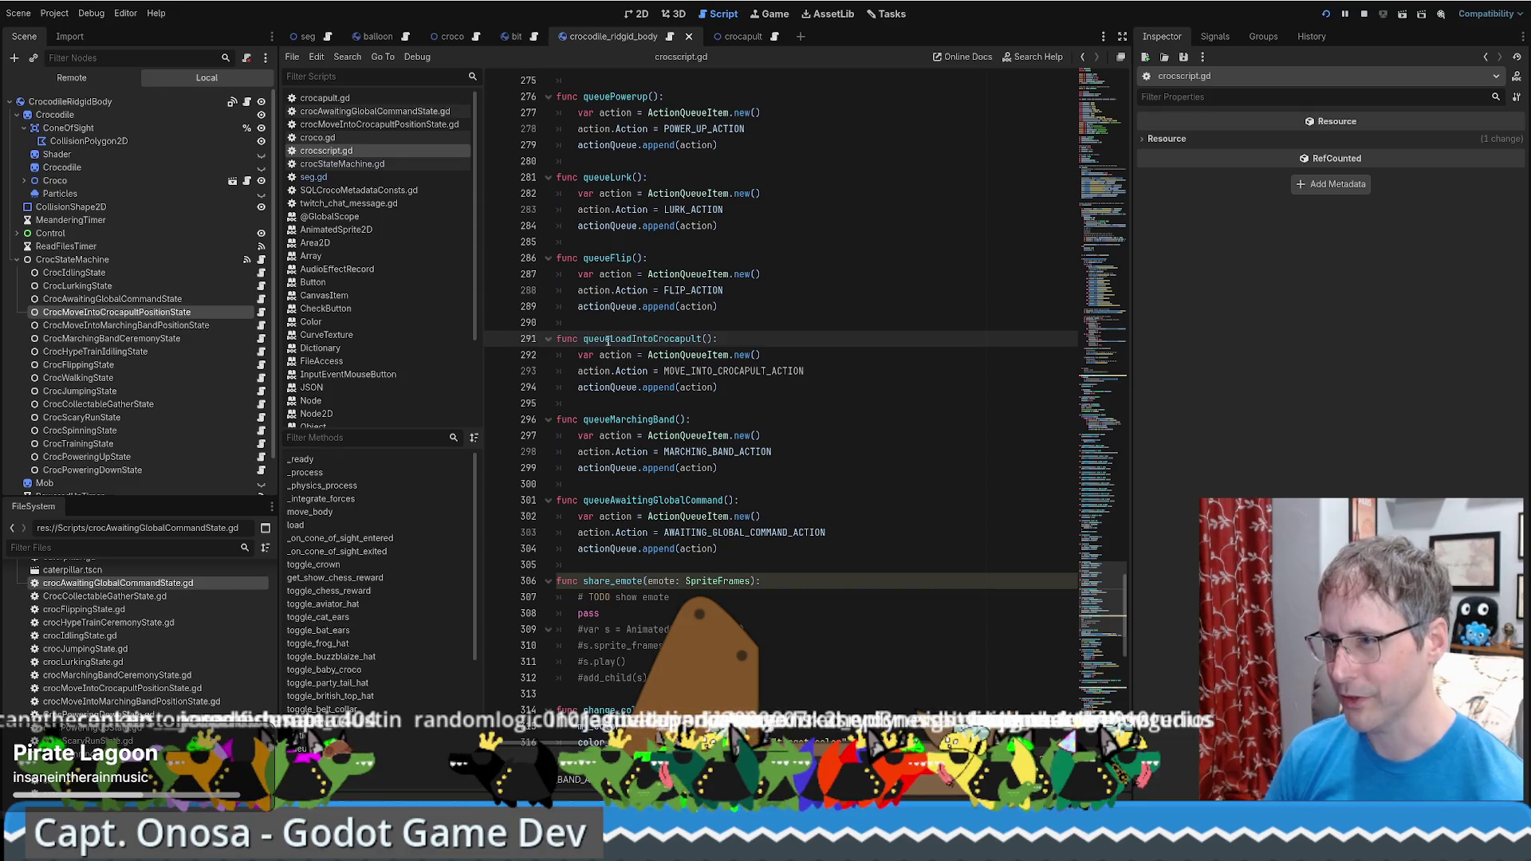
type("Move")
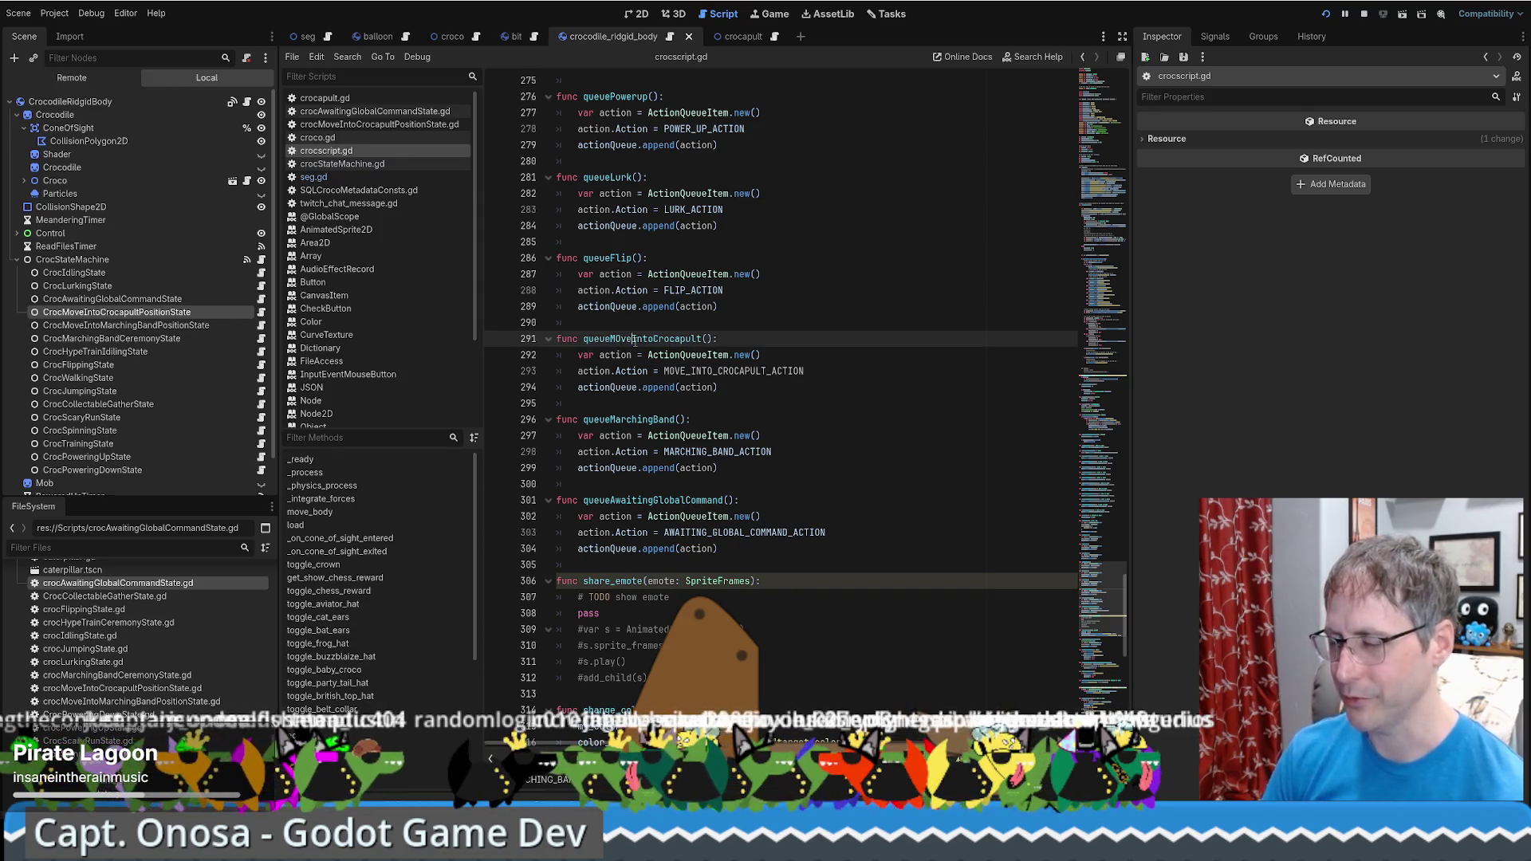
key("ctrl+z")
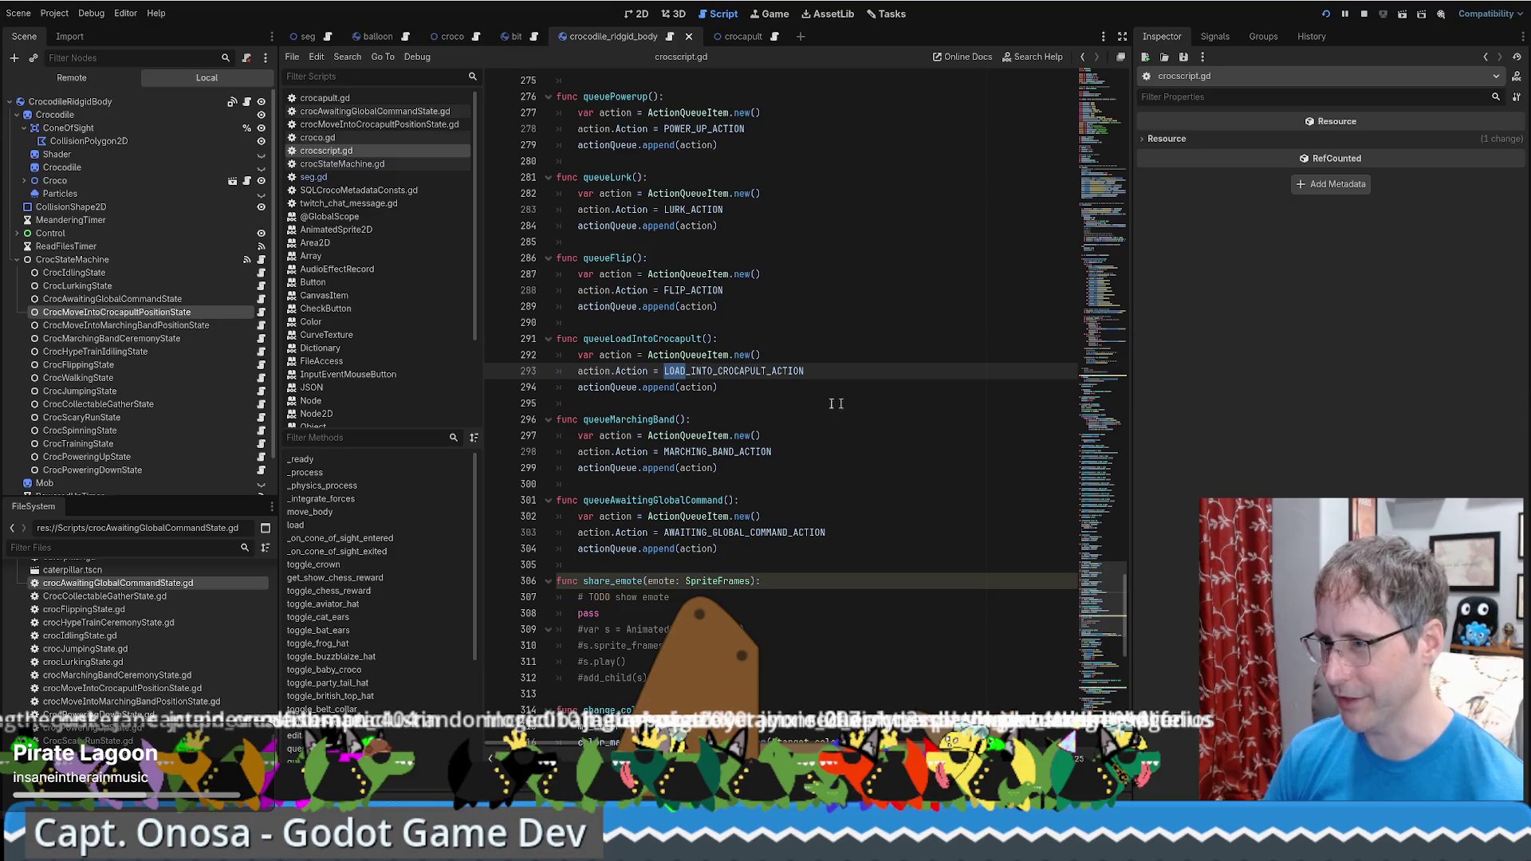
key("ctrl+z")
key("ctrl+z")
key("ctrl+z")
key("ctrl+z")
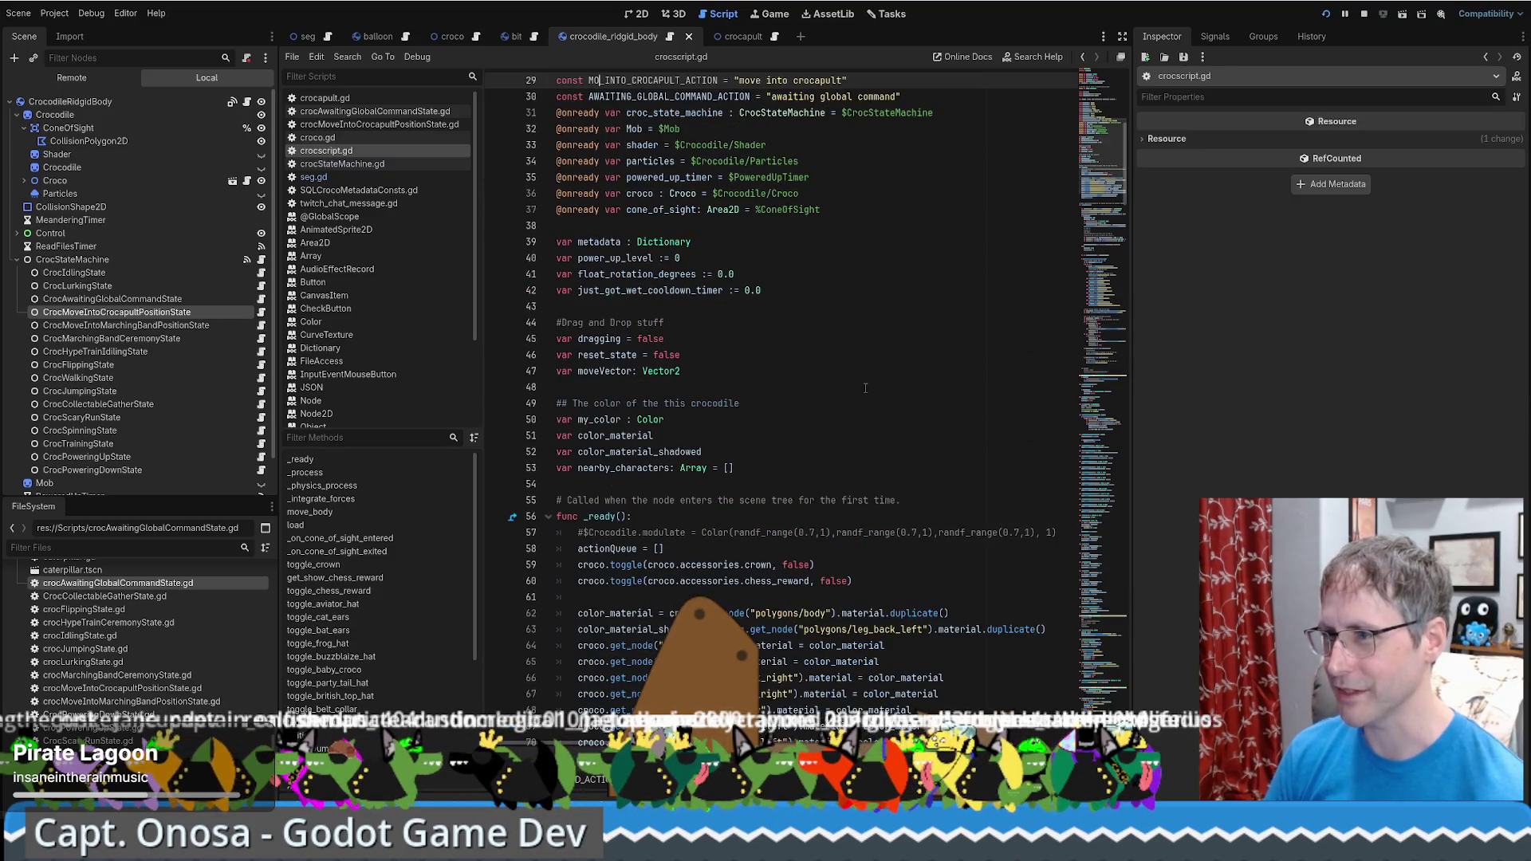
key("ctrl+z")
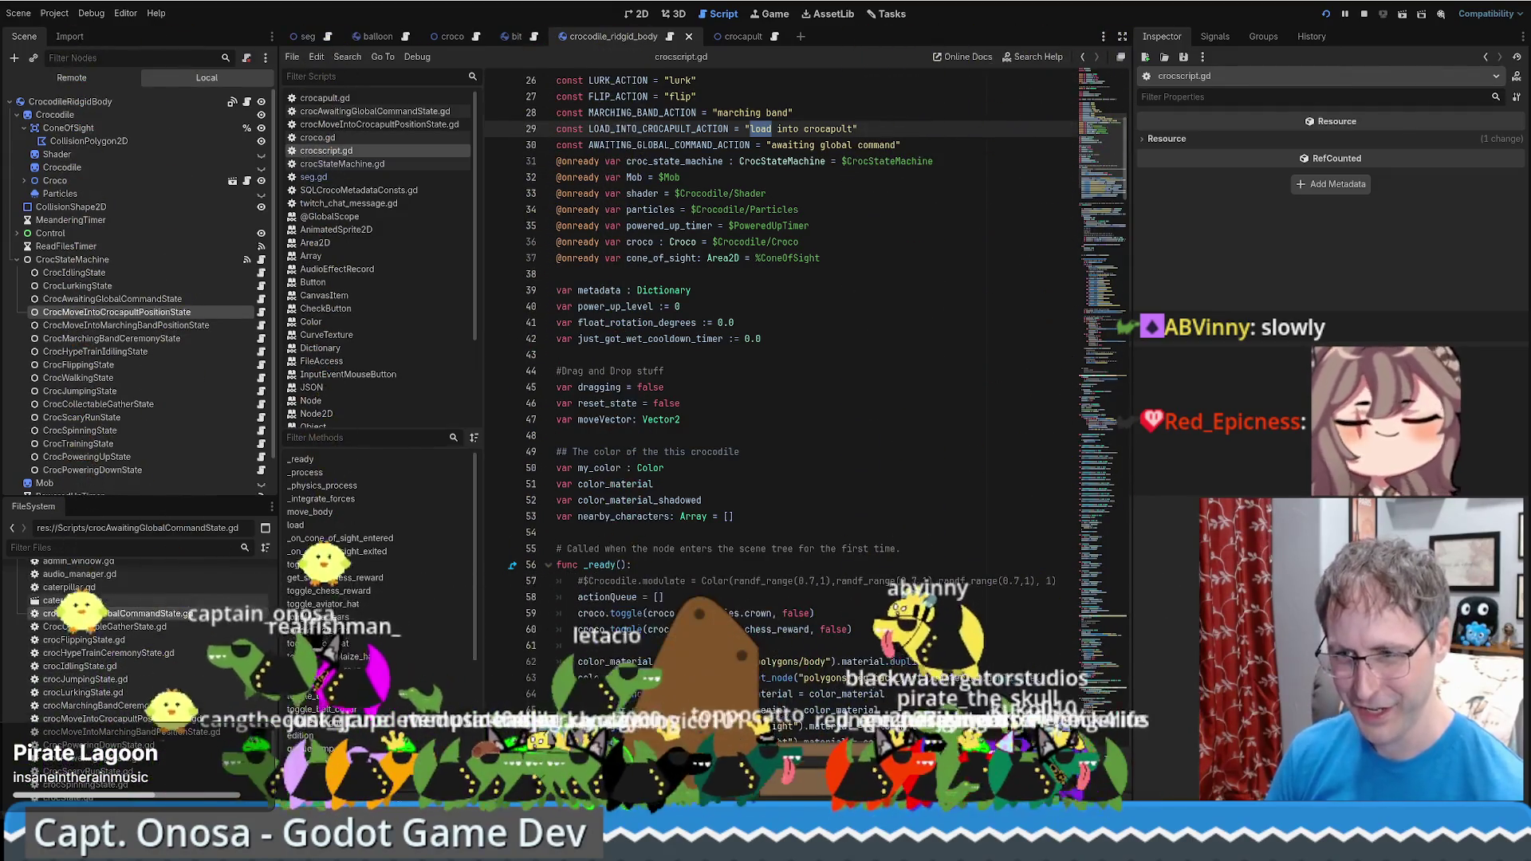
Rename the state script file to crocLoadIntoCrocapultPositionState.gd
left_click(94, 688)
scroll(94, 702, "up", 1)
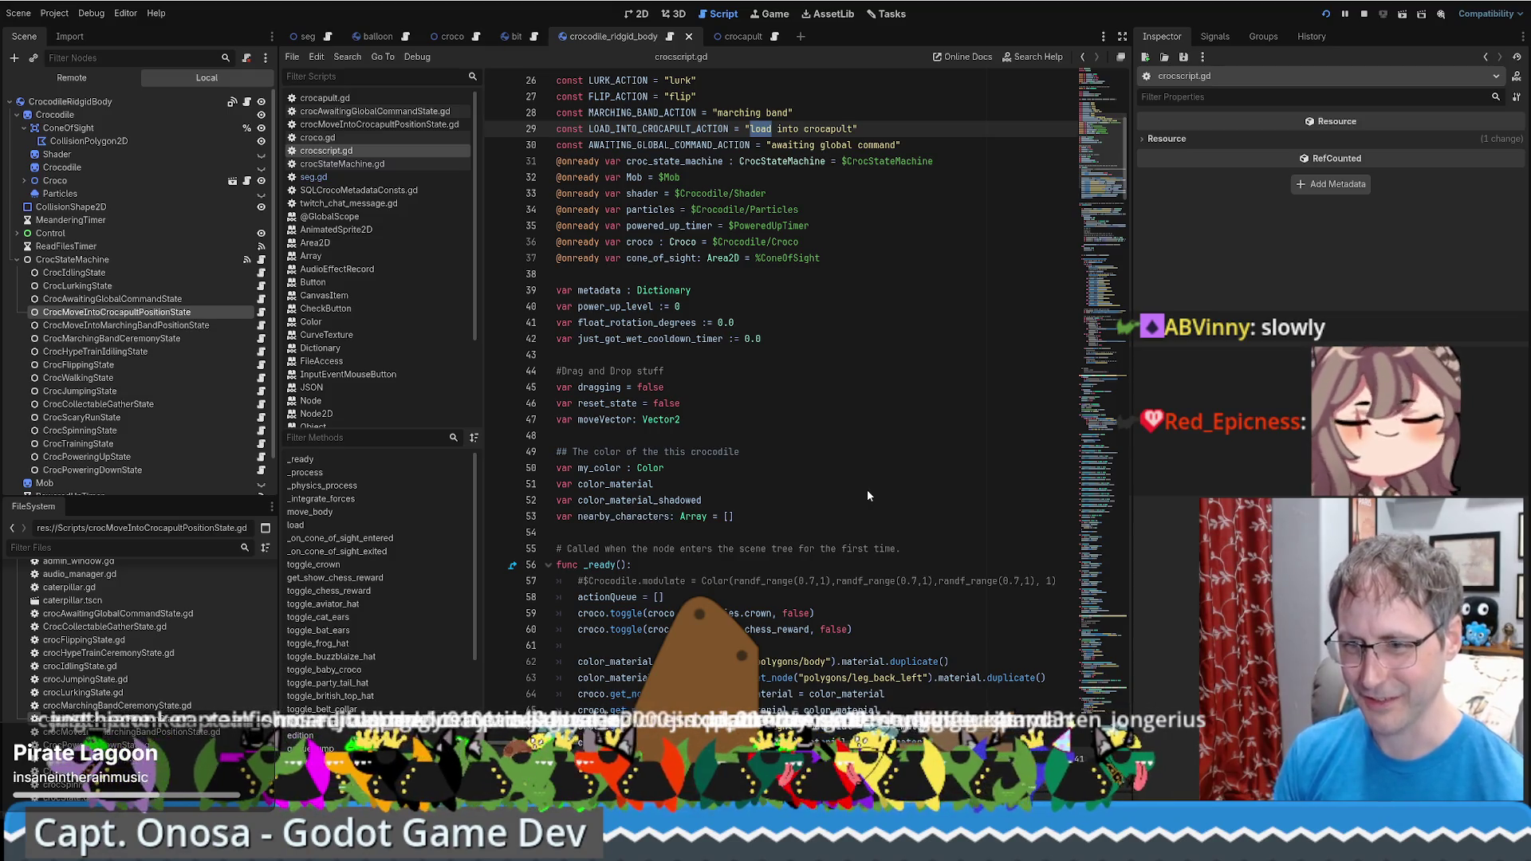
key("Return")
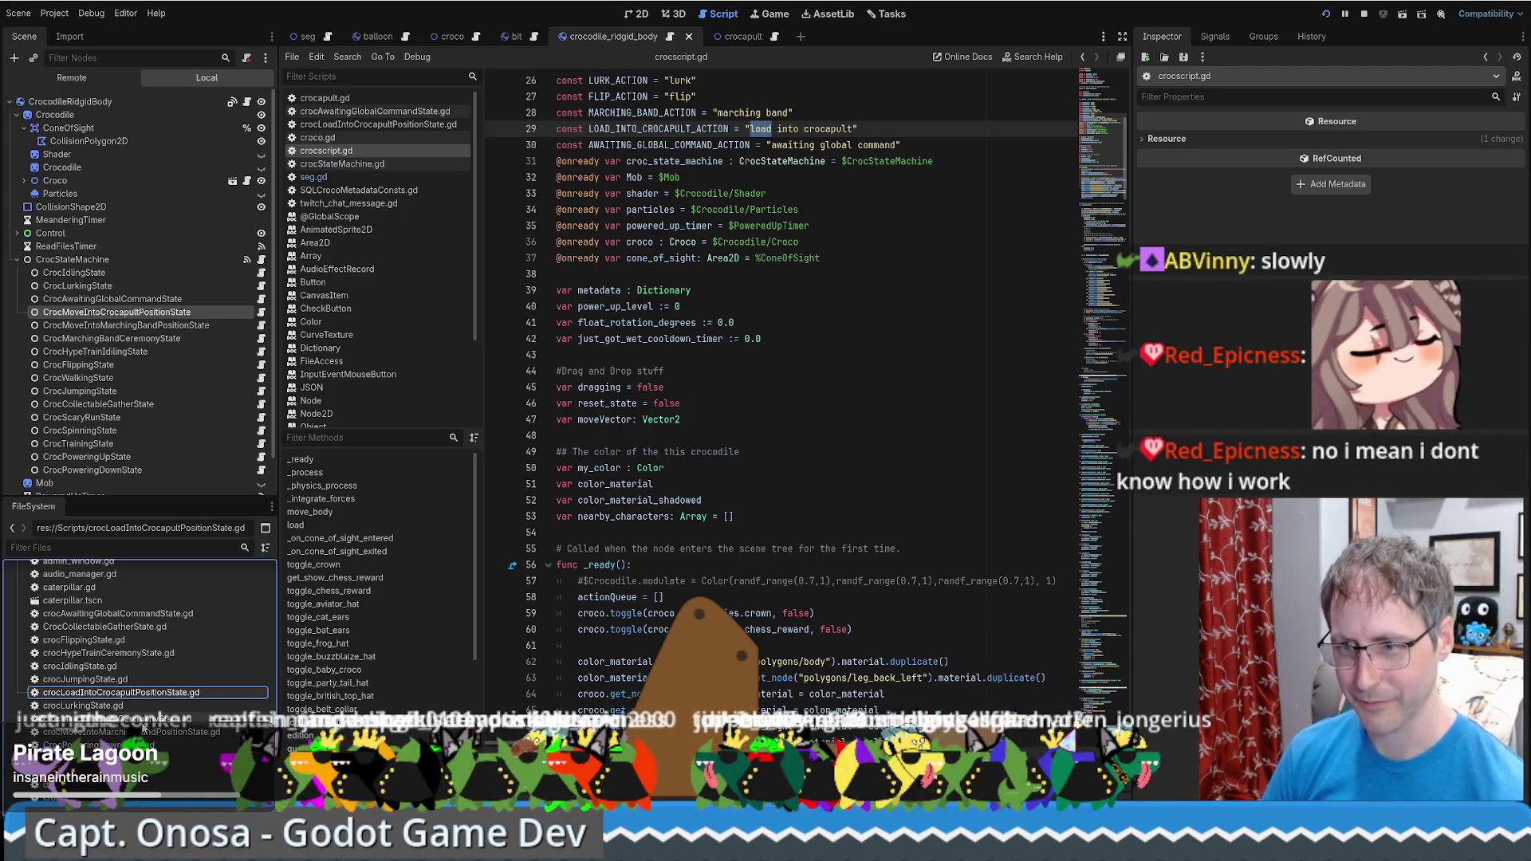
Change Move to Load in the renamed script's class name and comment
double_click(122, 692)
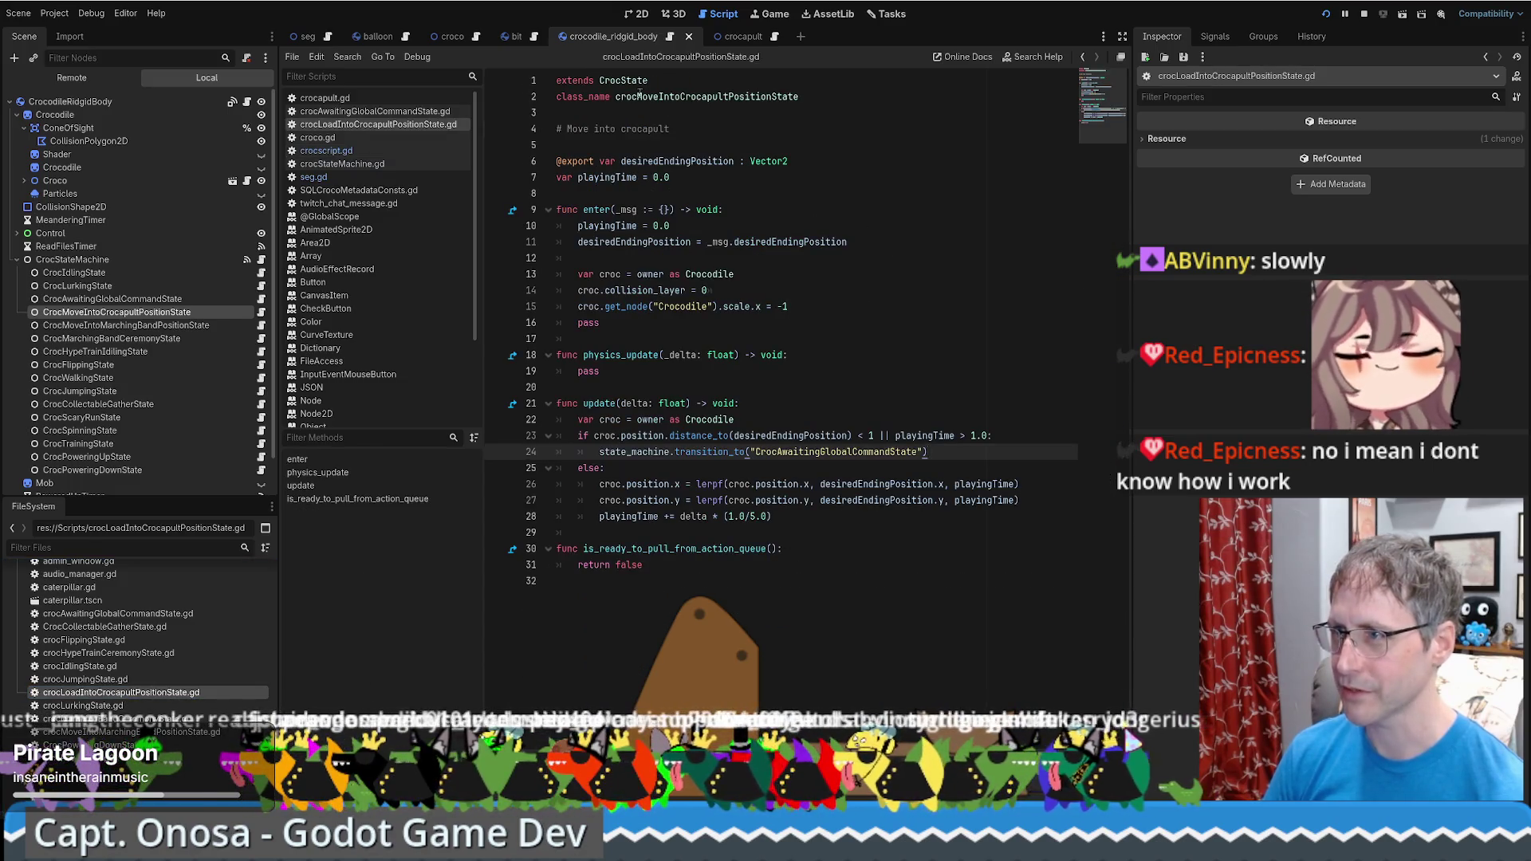
left_click_drag(637, 96, 661, 97)
type("Load")
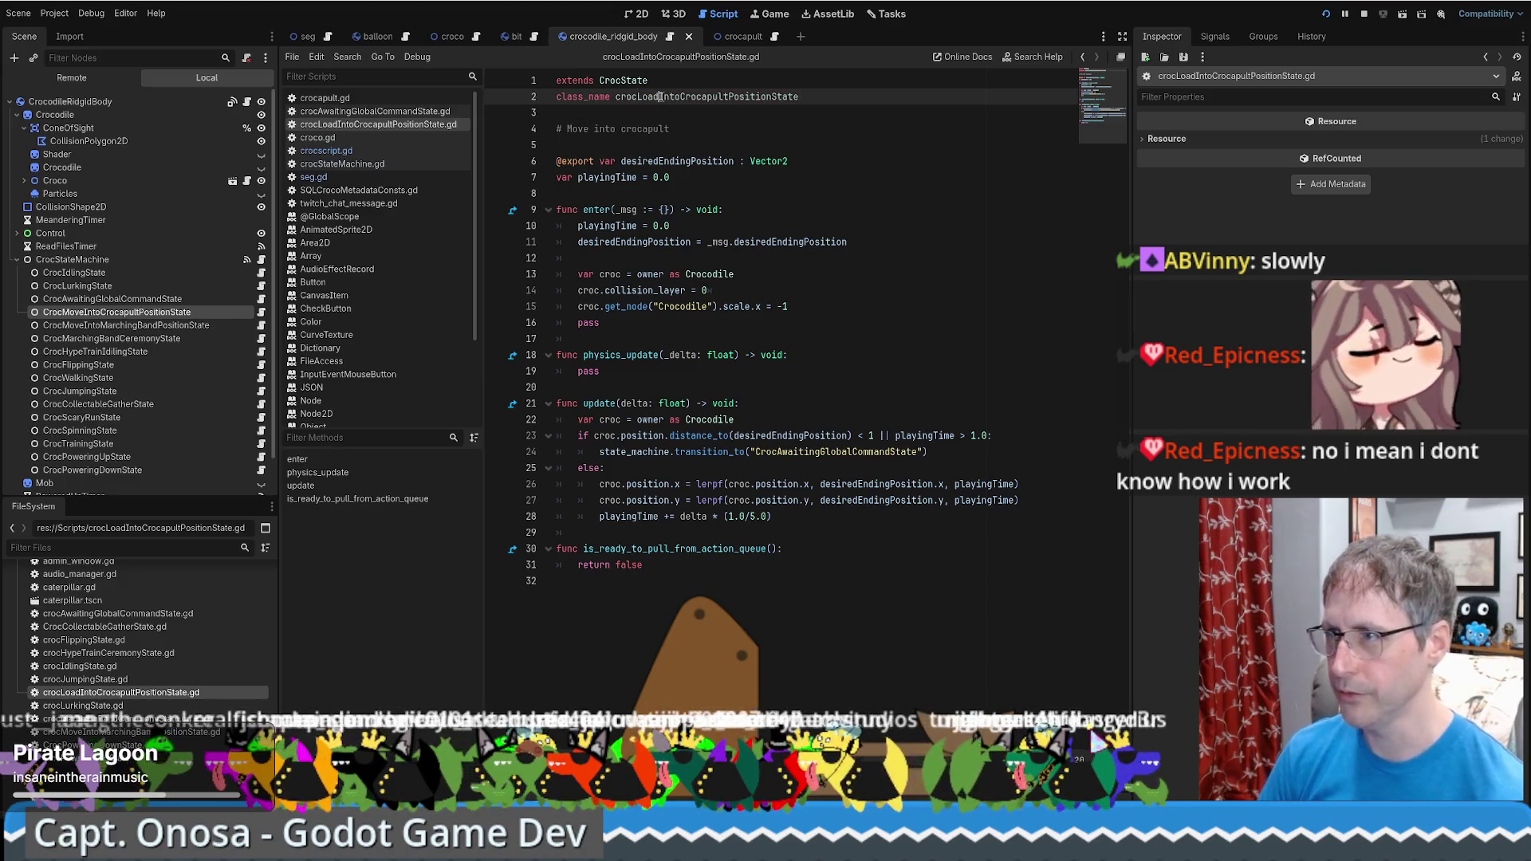
double_click(571, 129)
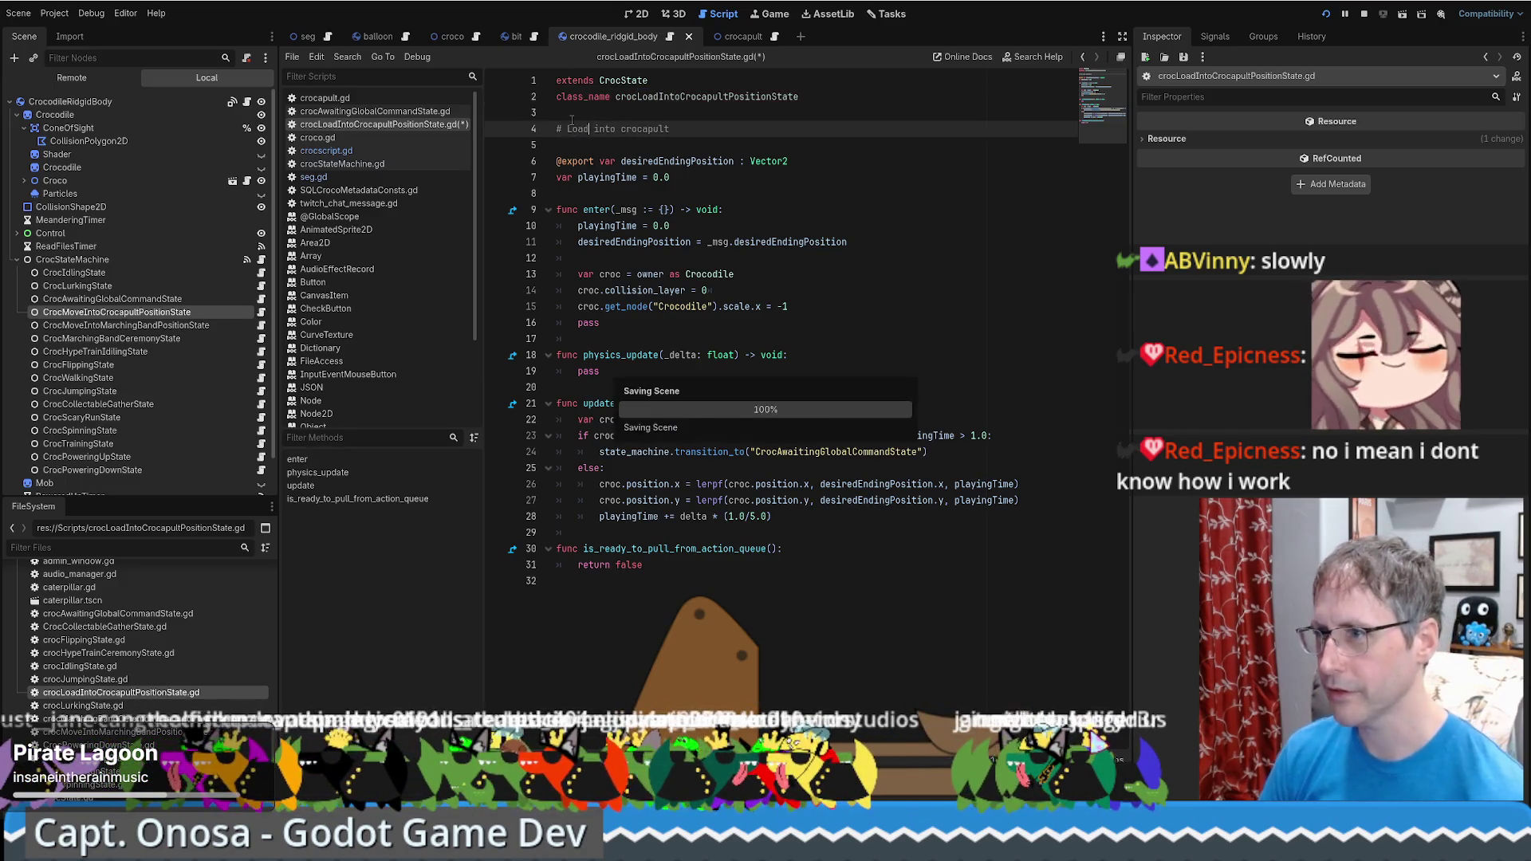
Rename the node to CrocLoadIntoCrocapultPositionState, reattach its renamed script, and save the scene
left_click(98, 314)
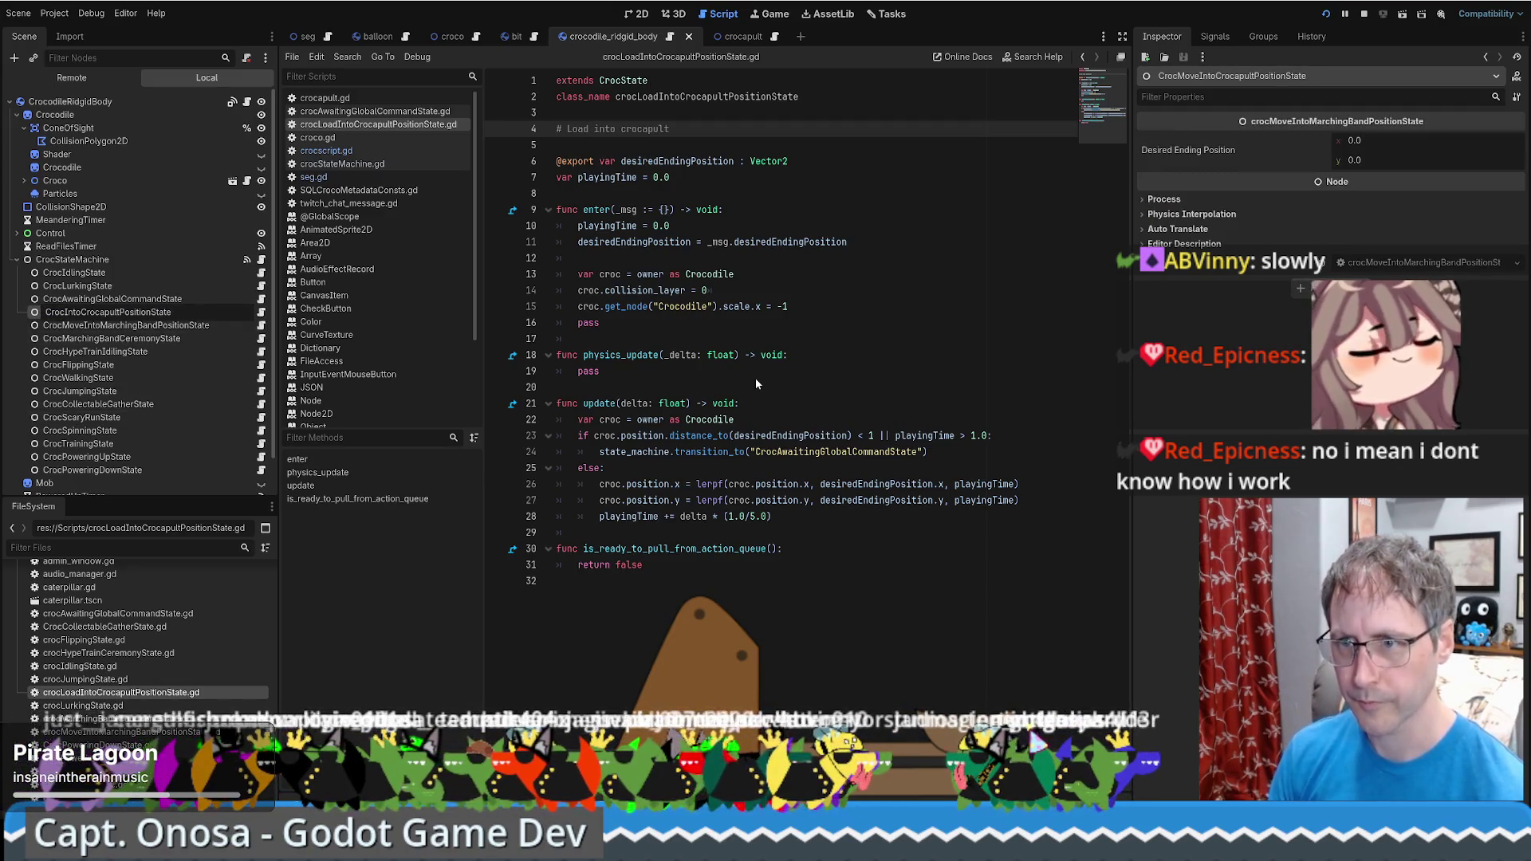
type("Load")
key("Return")
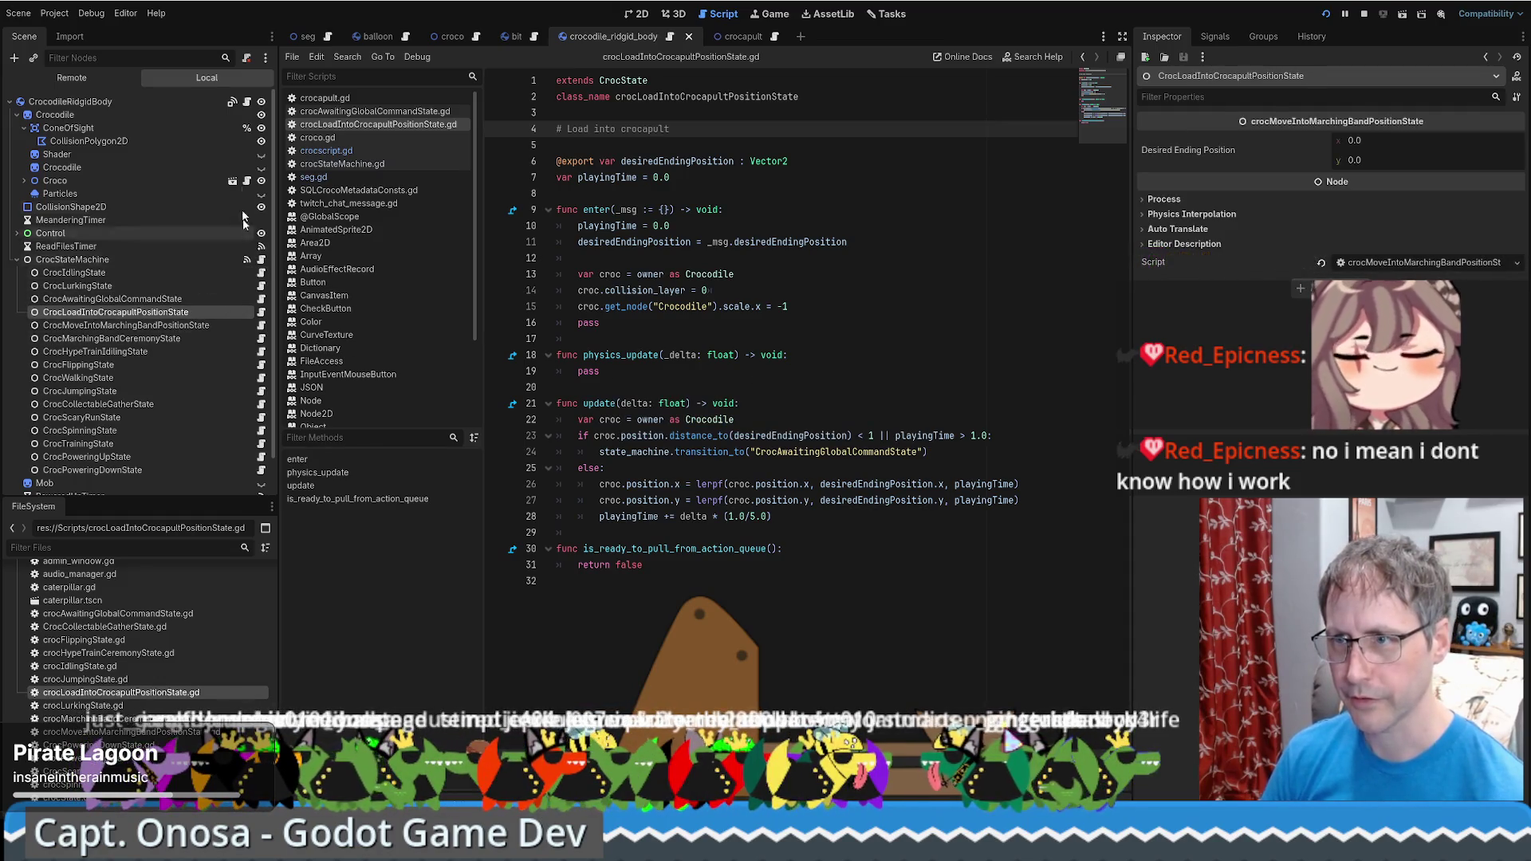
left_click(249, 60)
left_click_drag(126, 700, 190, 321)
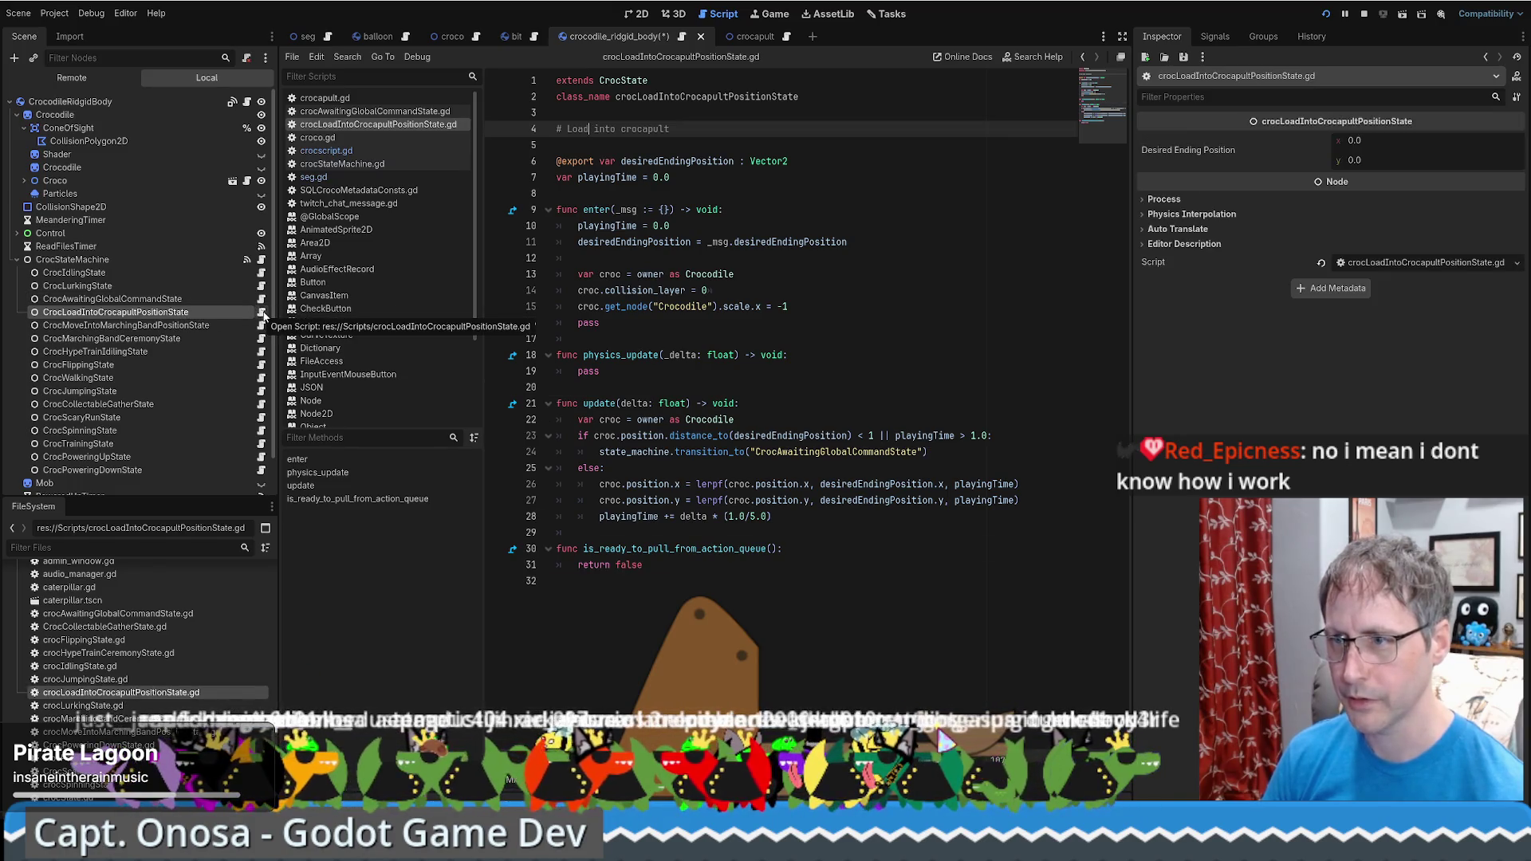
left_click(790, 355)
key("ctrl+s")
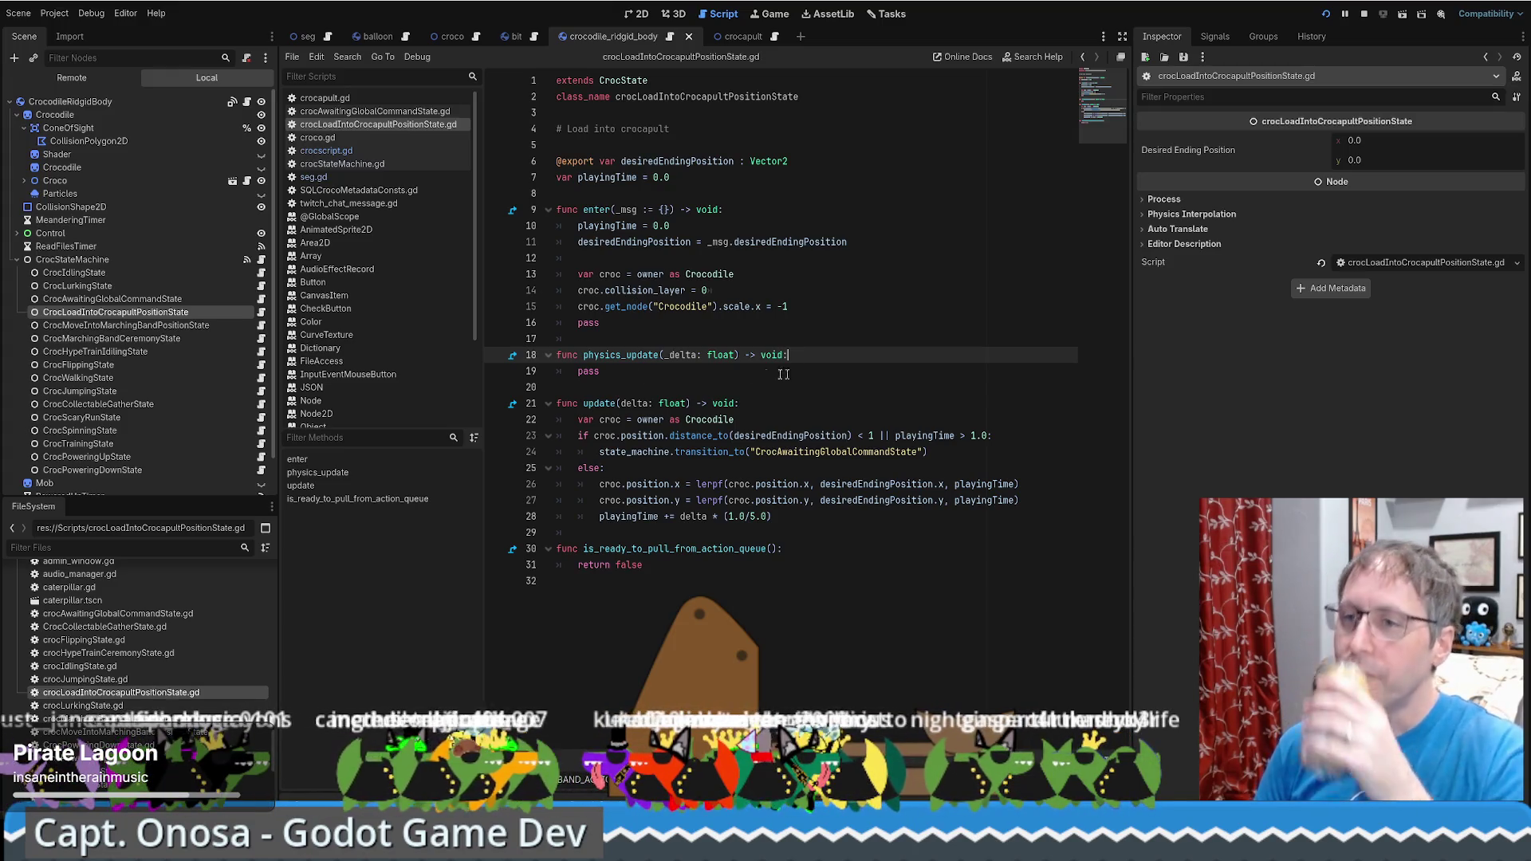
left_click(261, 259)
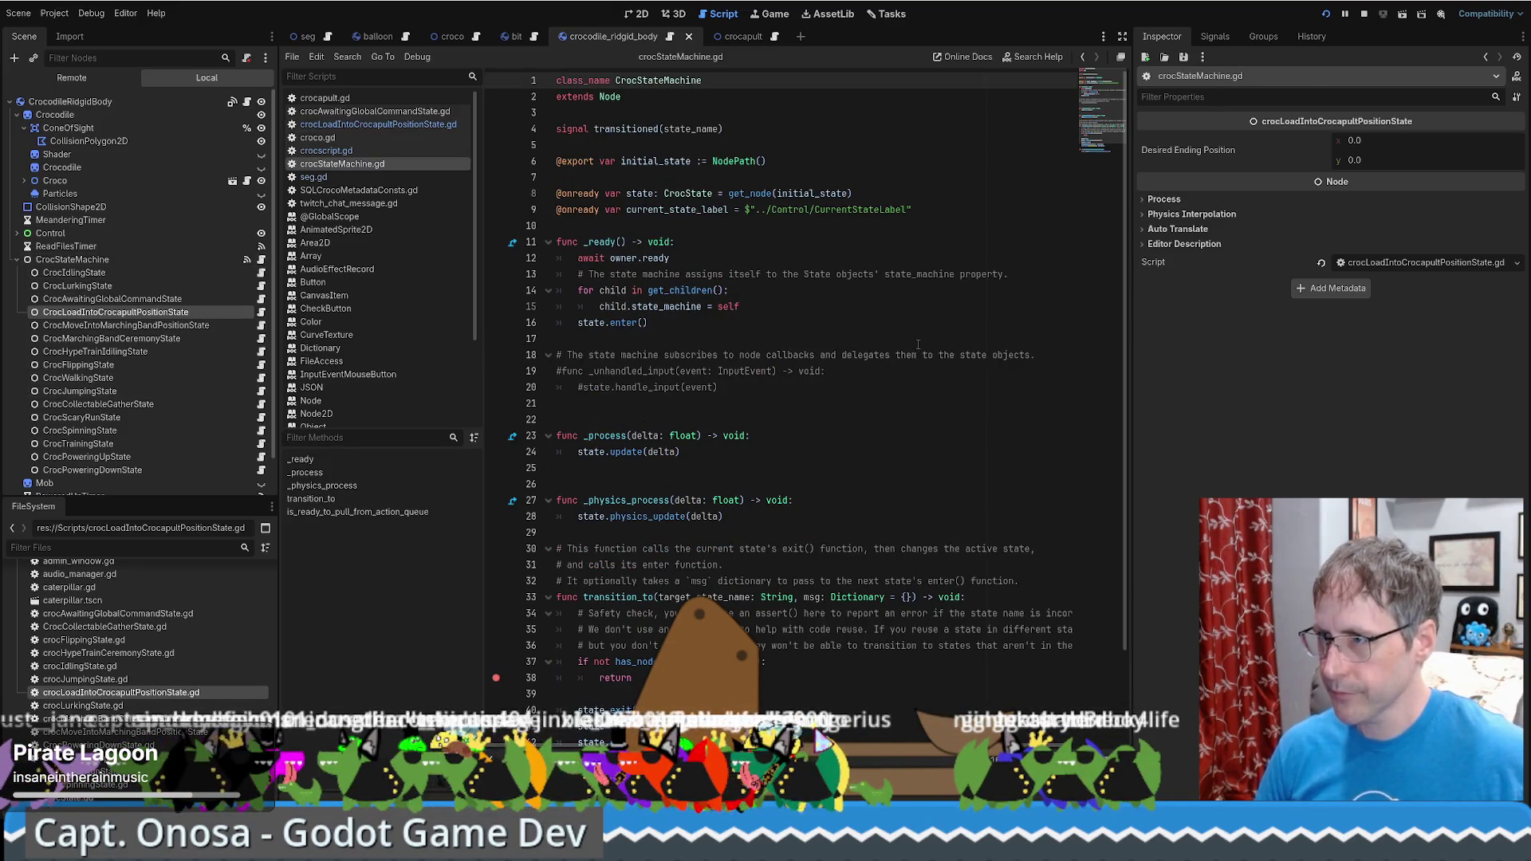
left_click(327, 37)
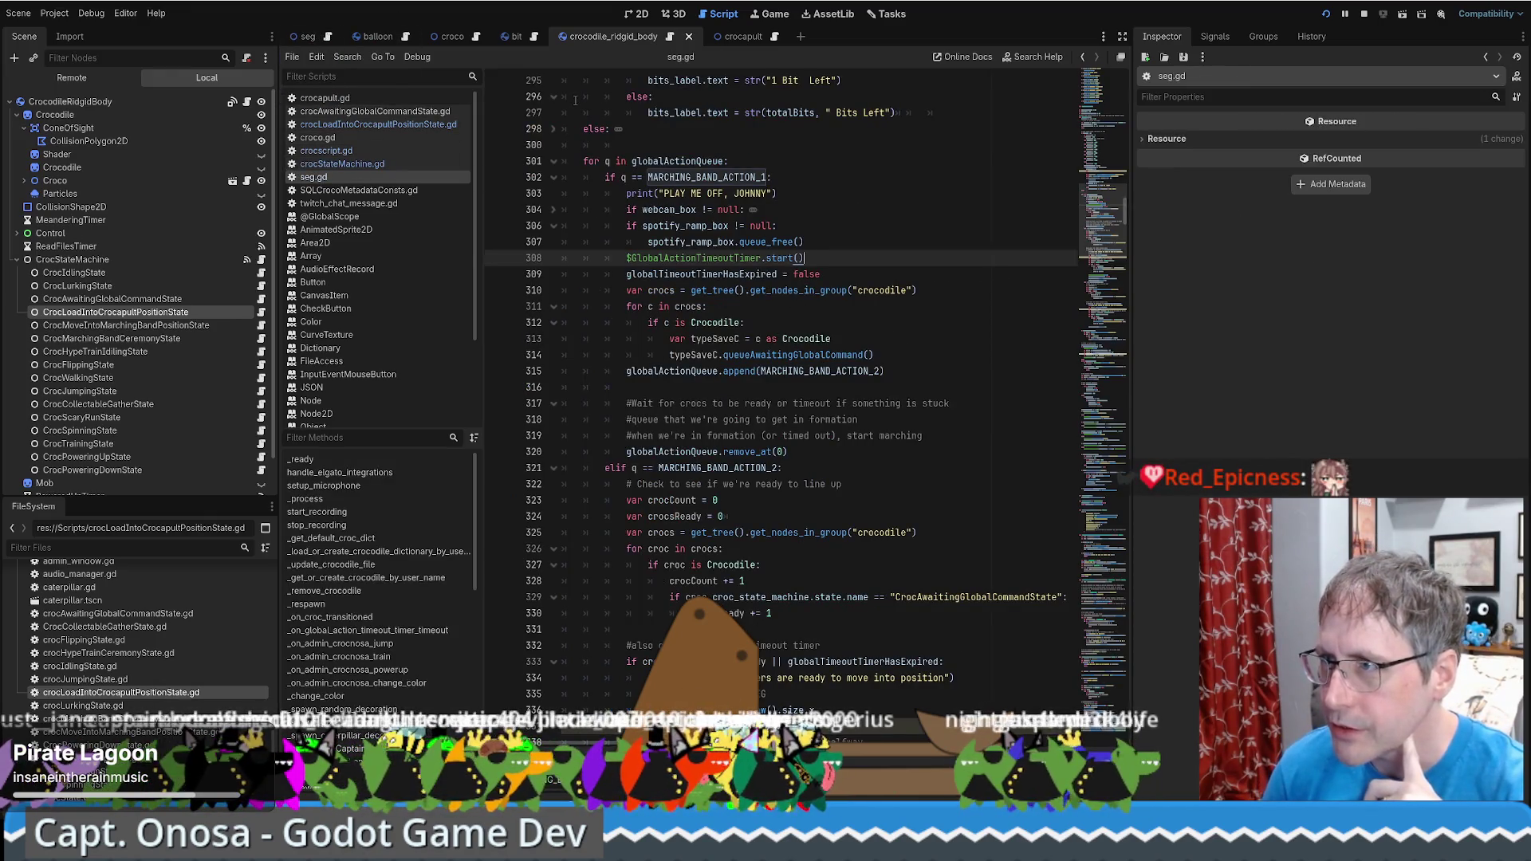
Search the whole project for FLIP_ACTION from crocscript.gd
left_click(615, 40)
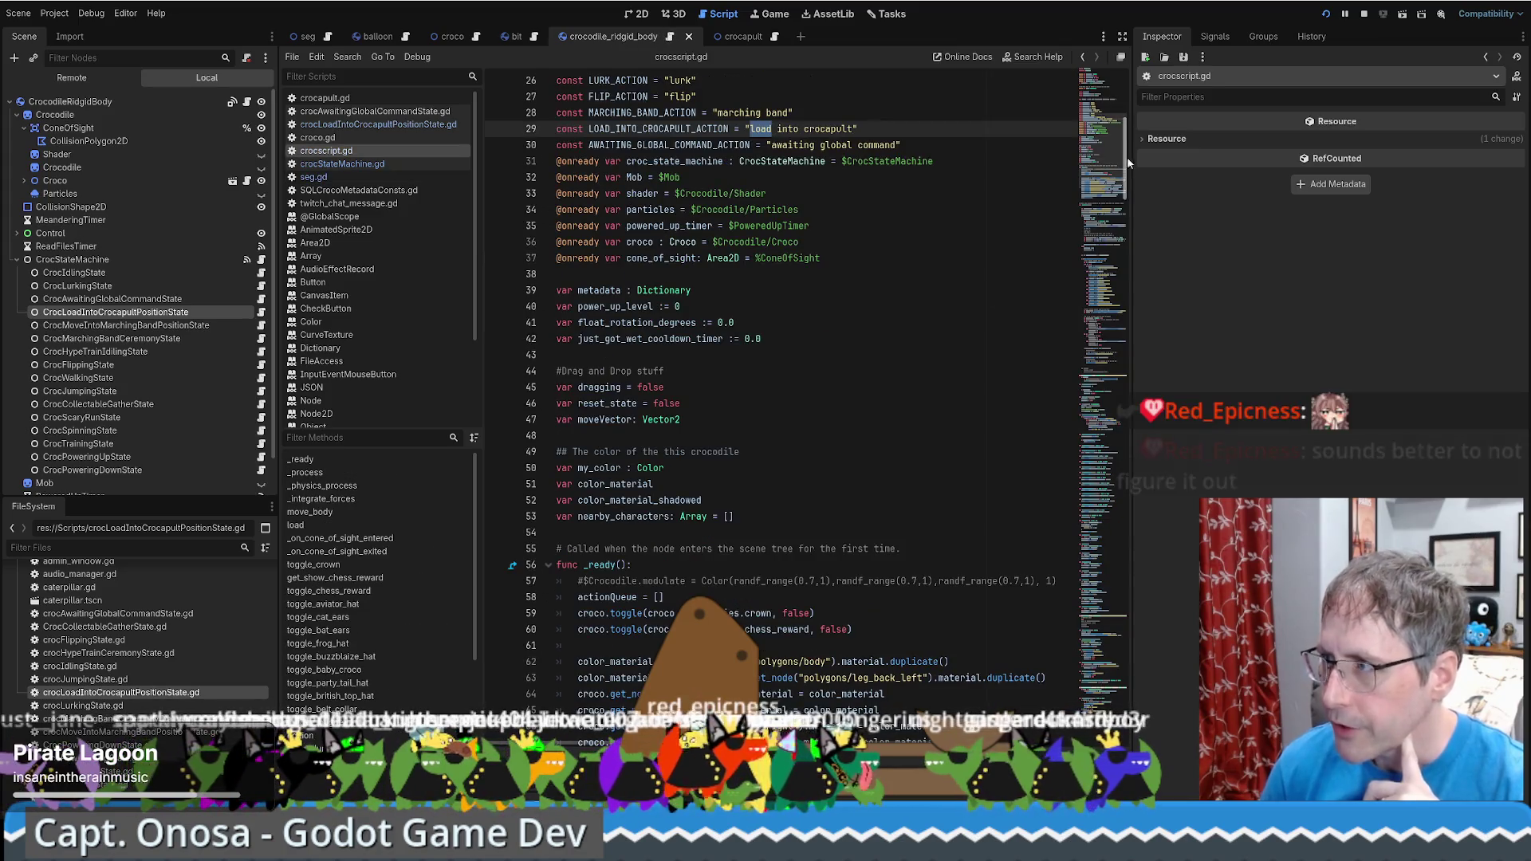
left_click_drag(1127, 209, 1132, 242)
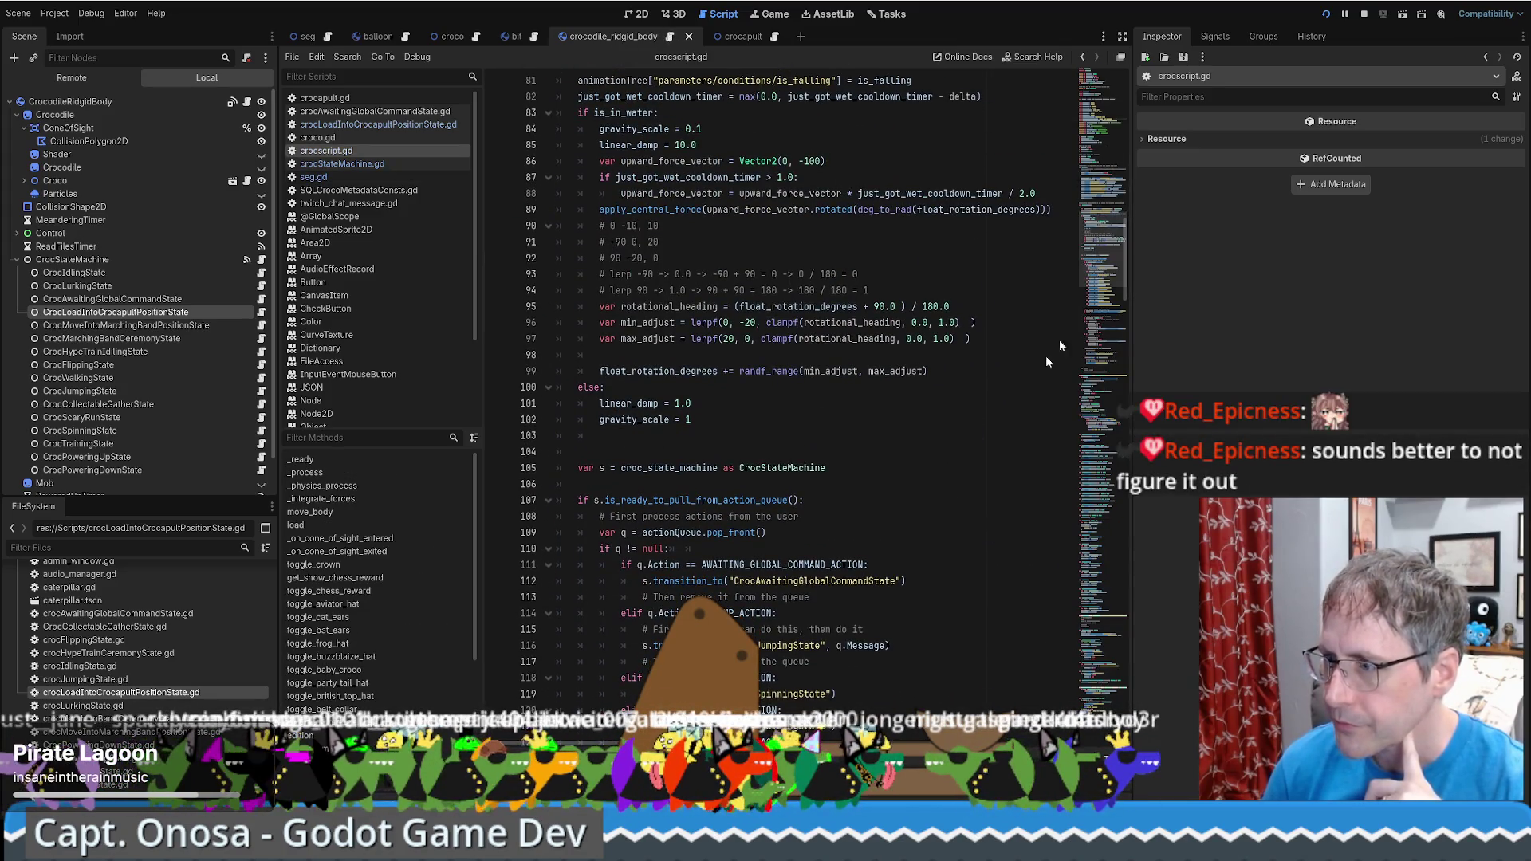
scroll(746, 610, "down", 8)
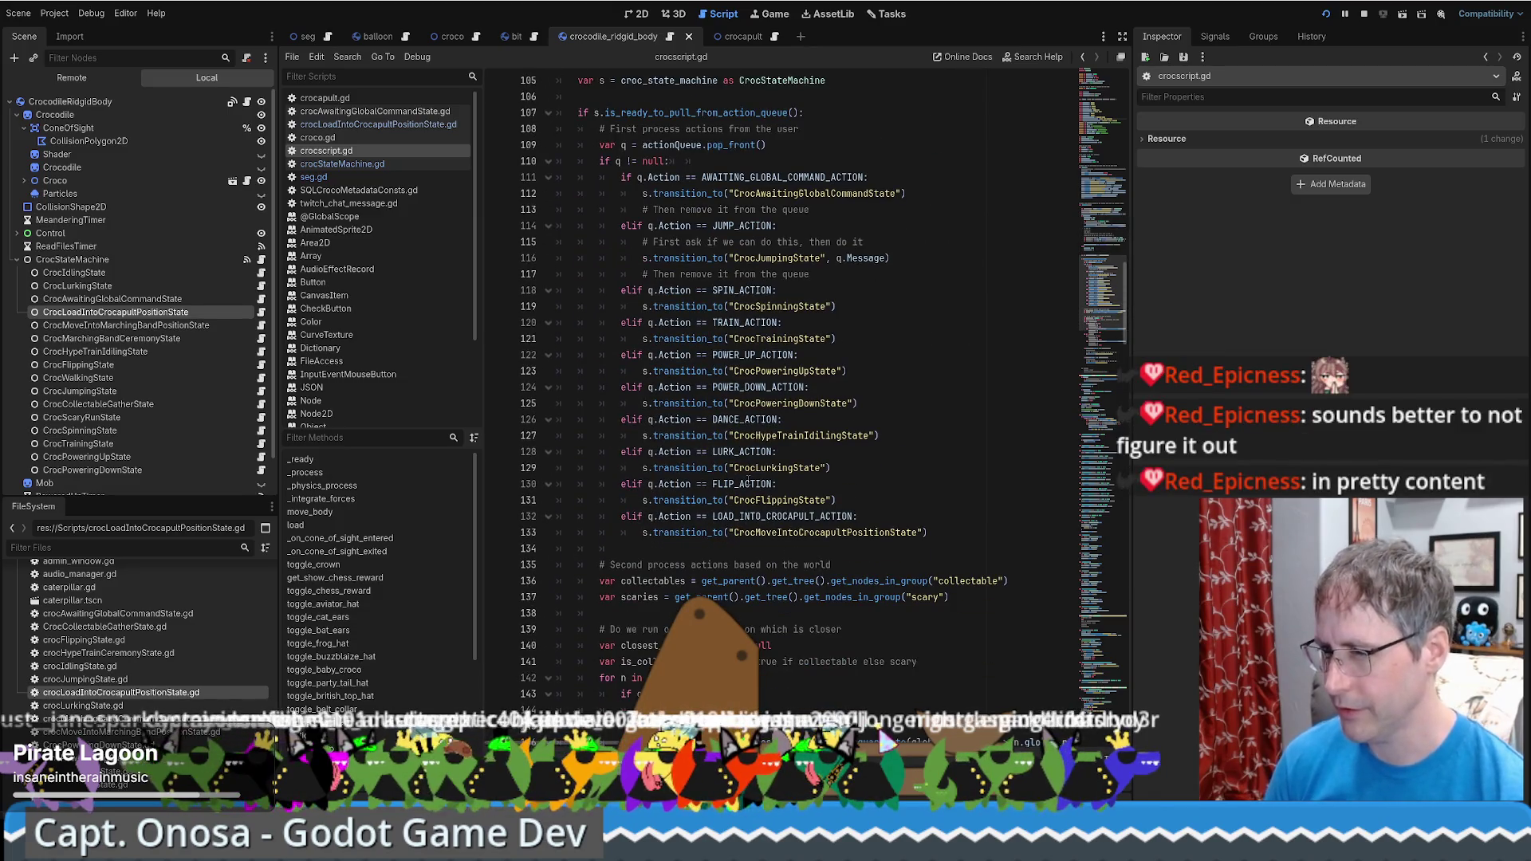
double_click(748, 484)
key("ctrl+shift+f")
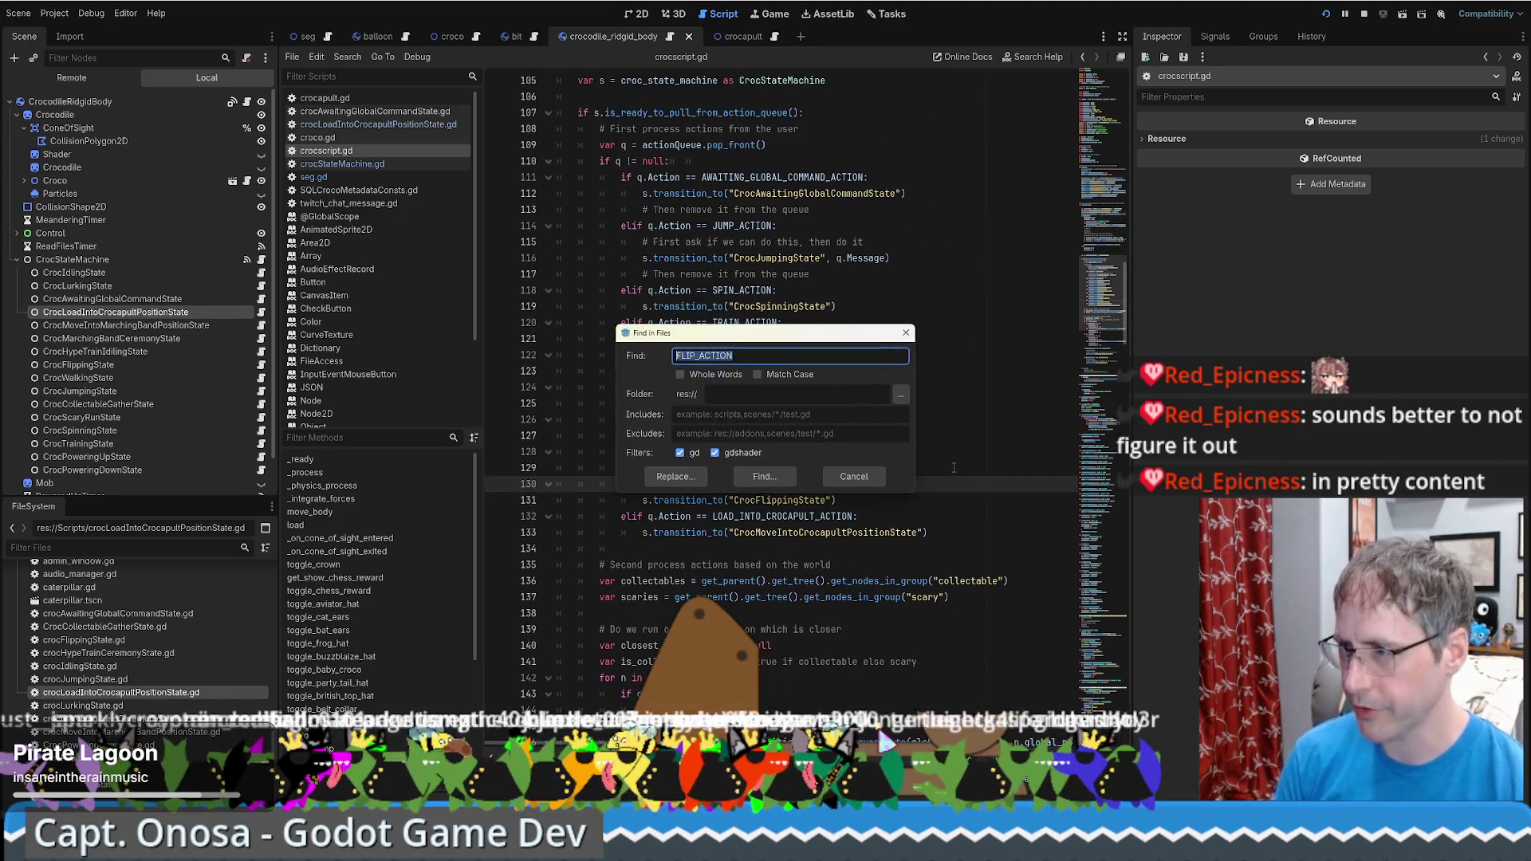
key("Return")
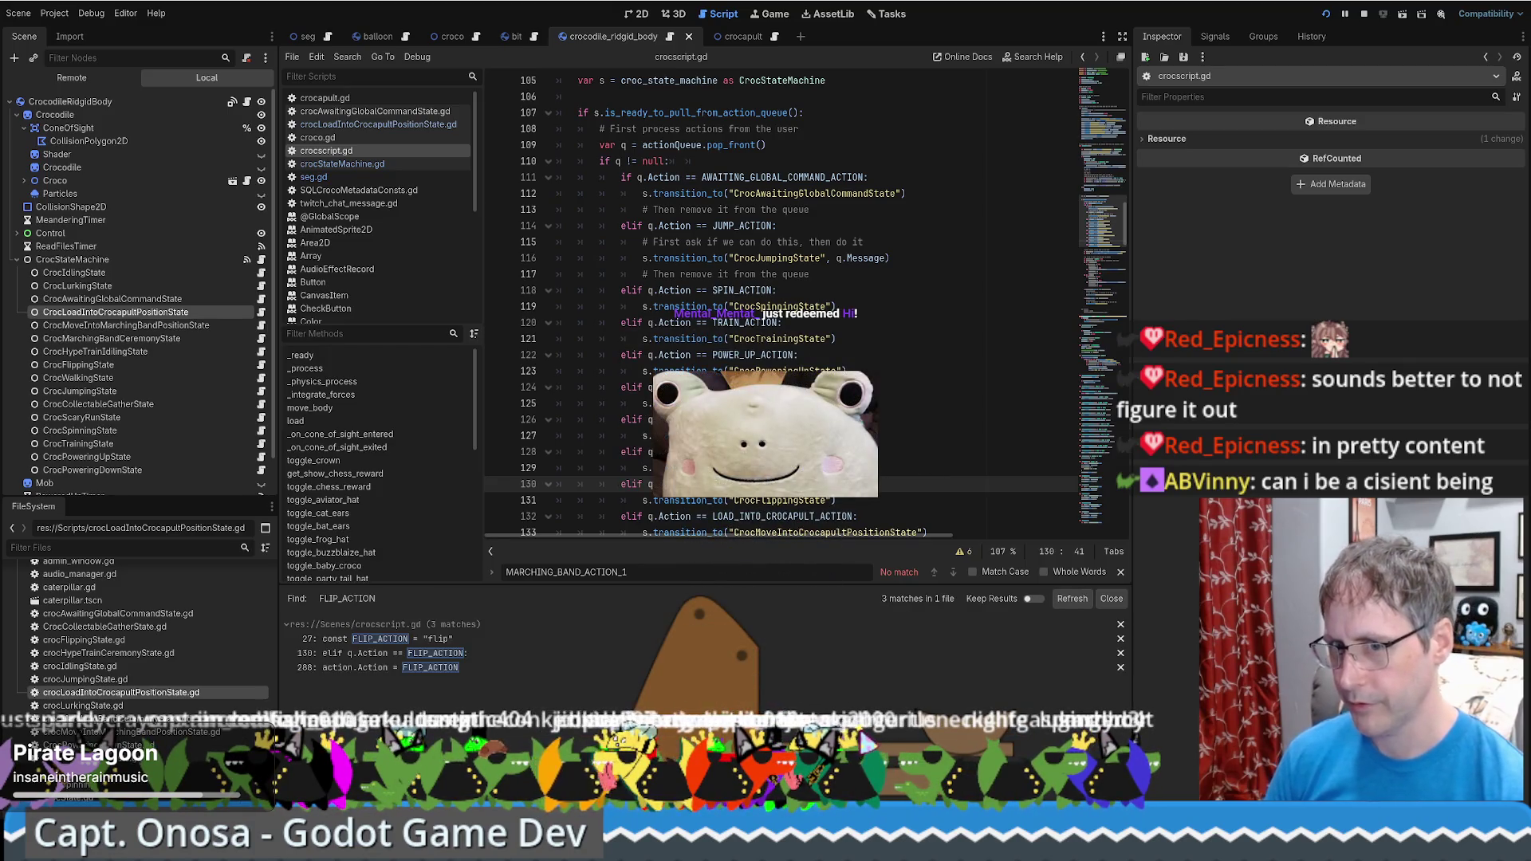
Step through the FLIP_ACTION results at lines 27, 130 and 288 of crocscript.gd
left_click(452, 639)
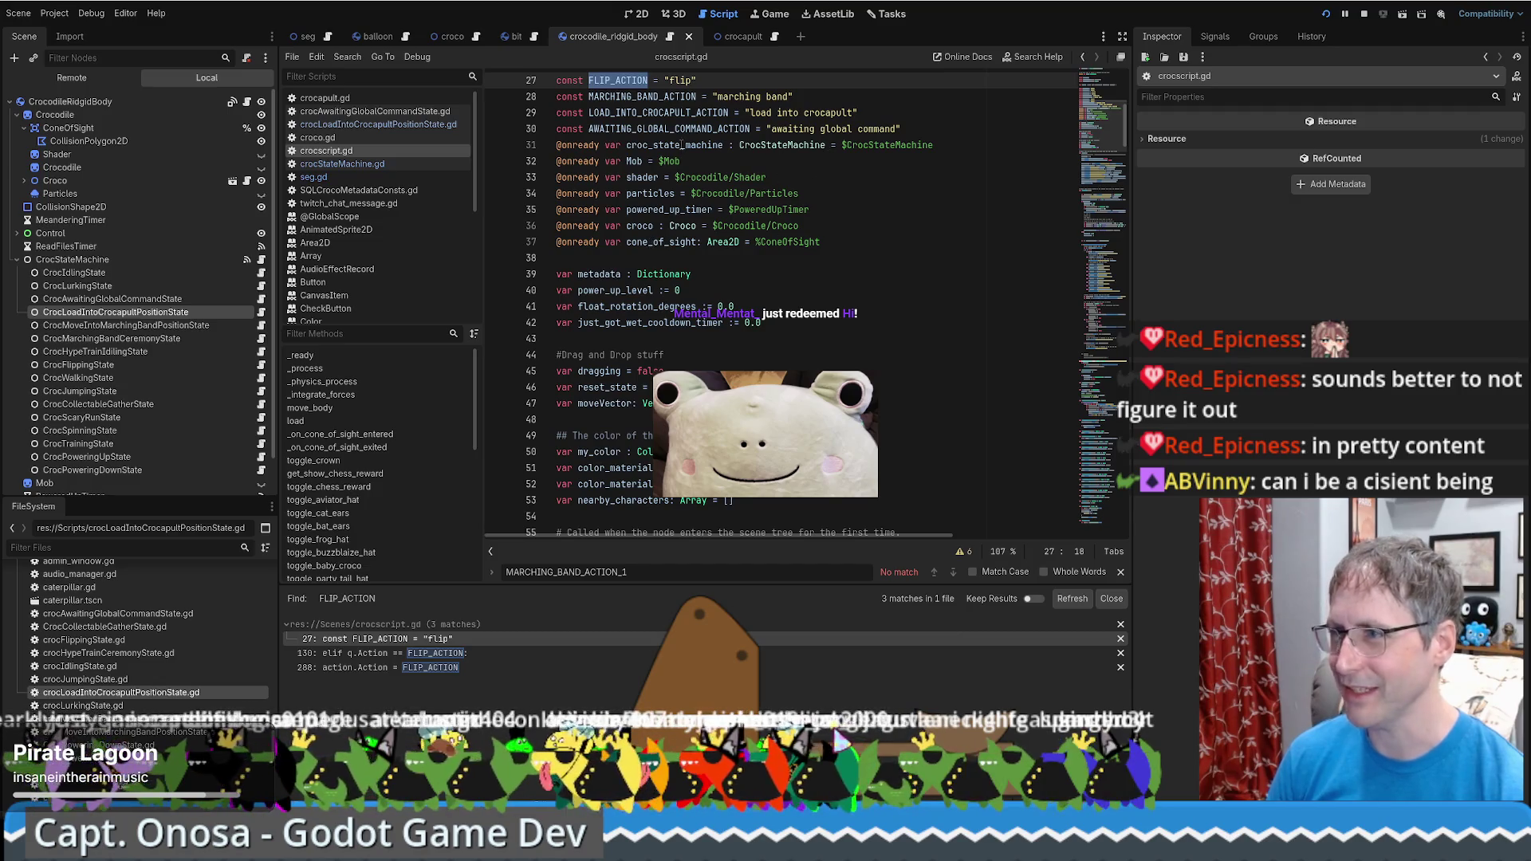
double_click(722, 112)
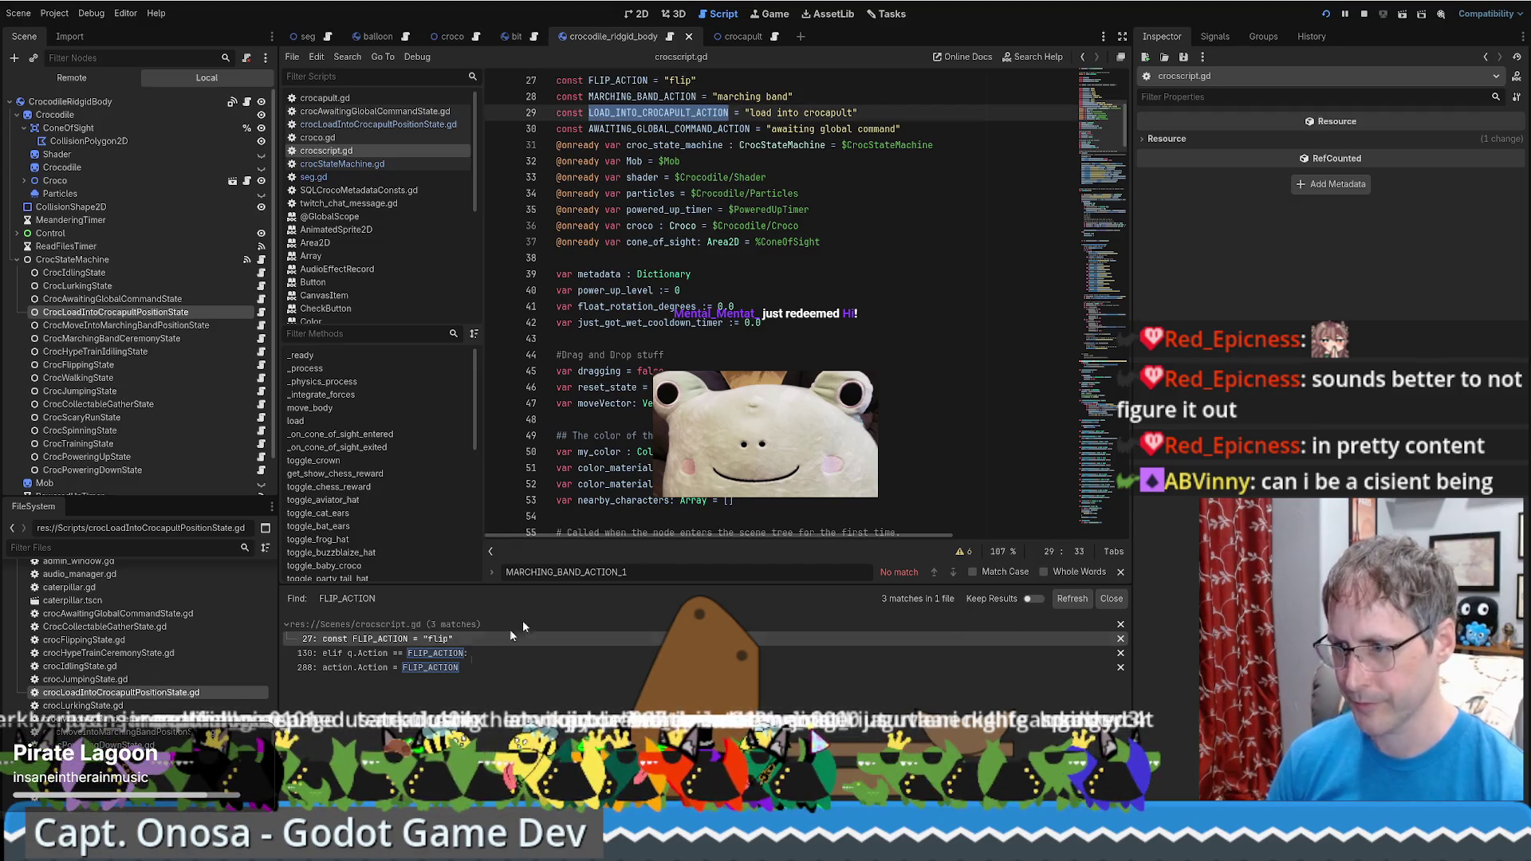
left_click(375, 653)
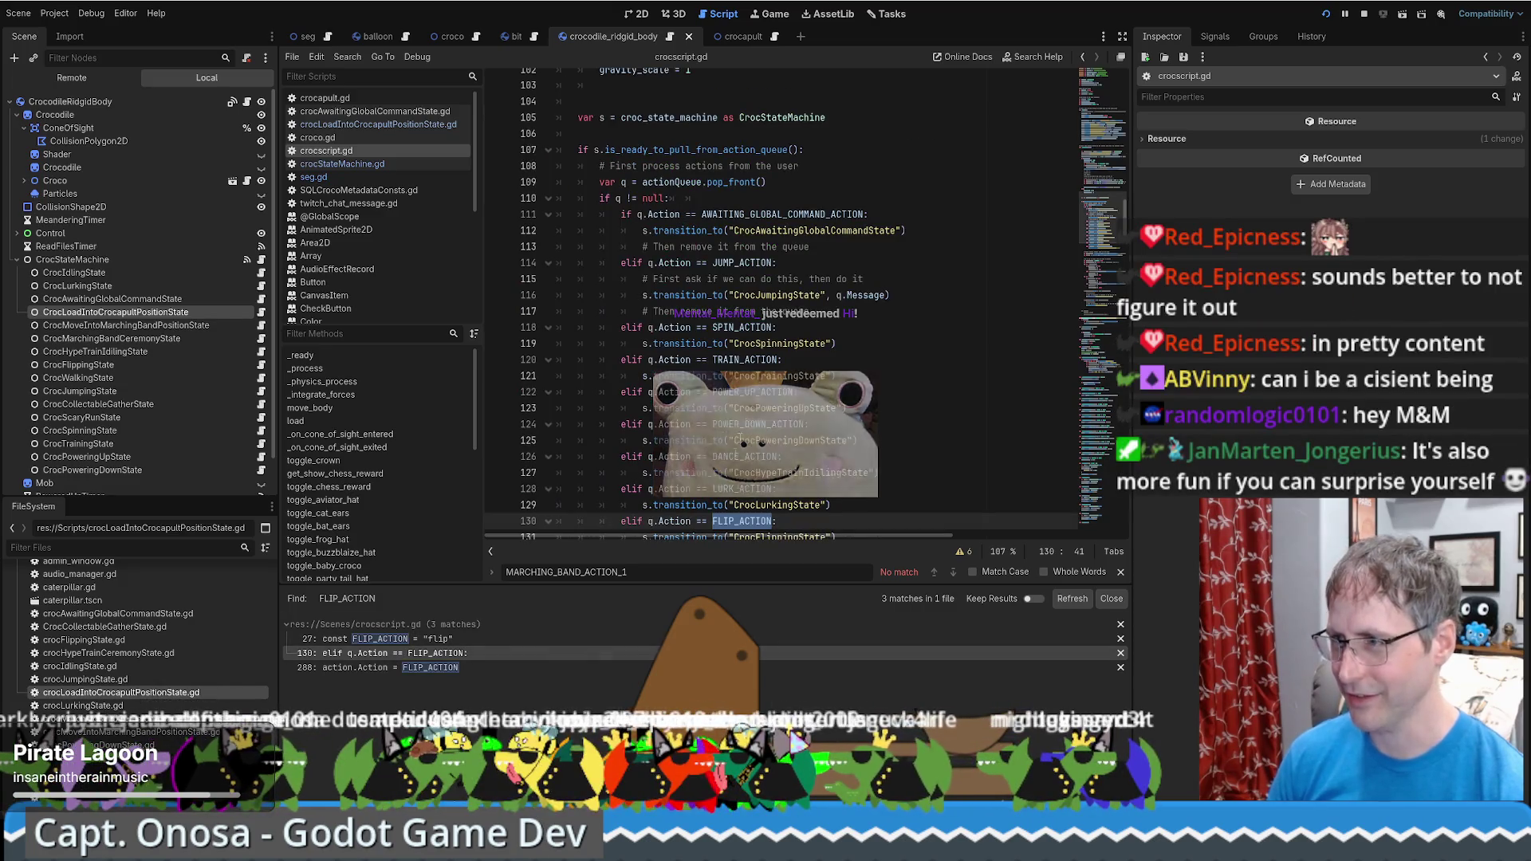
scroll(832, 257, "down", 1)
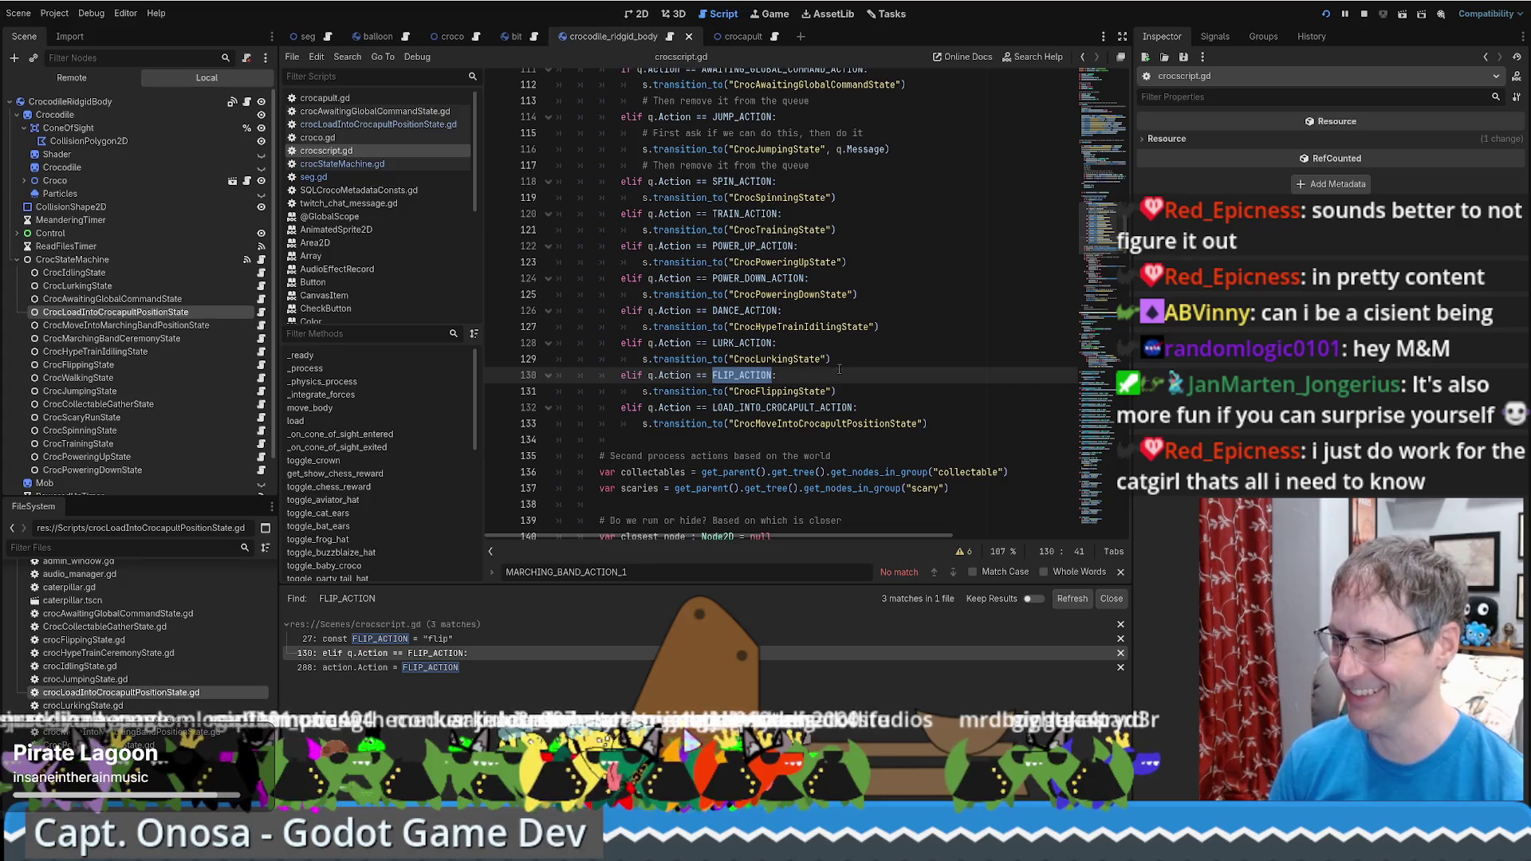
scroll(863, 366, "down", 1)
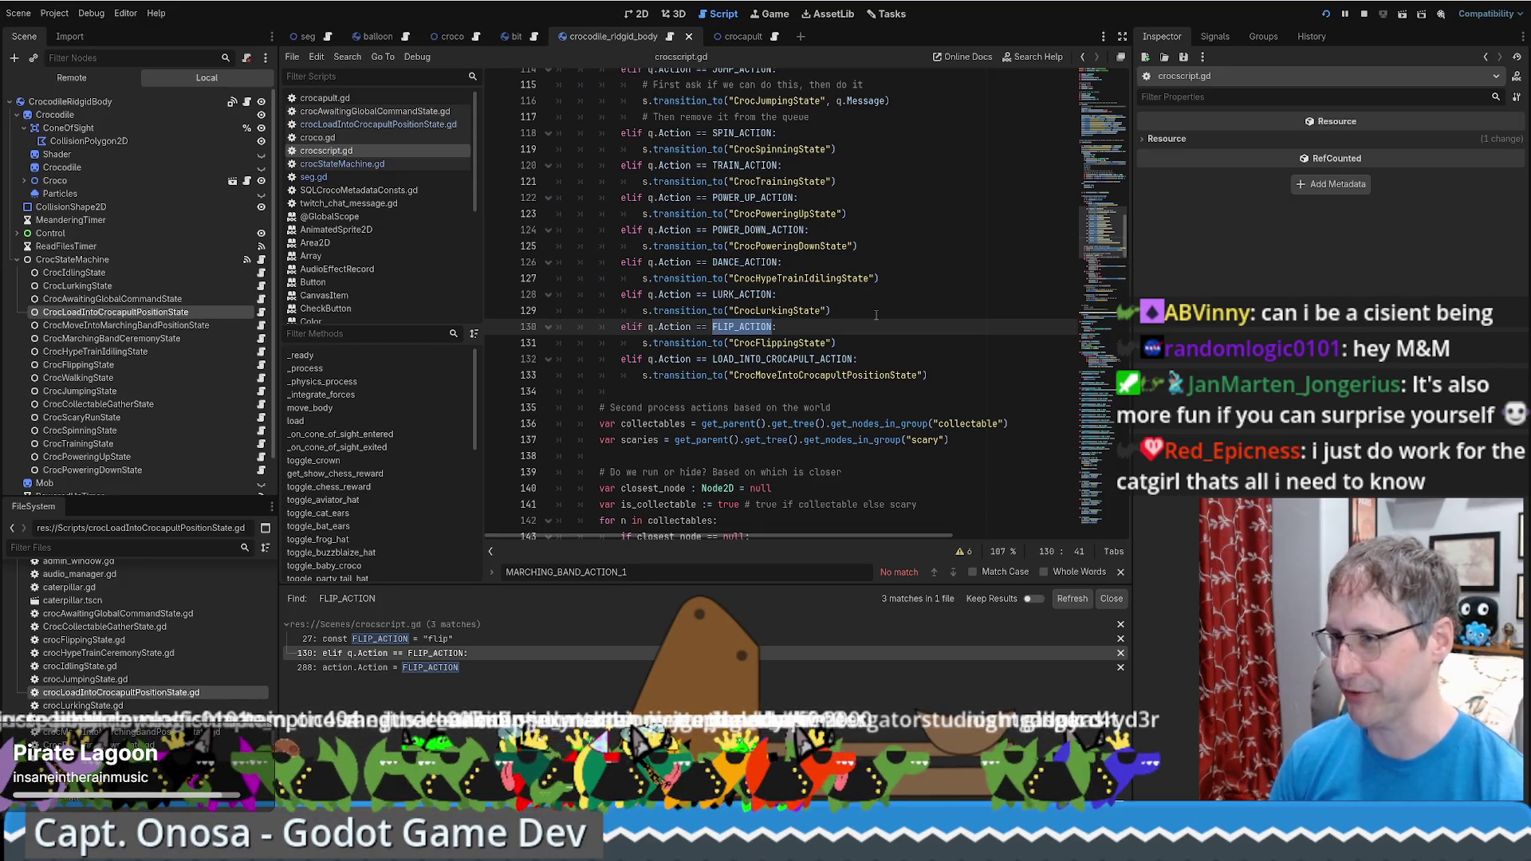
scroll(869, 324, "down", 1)
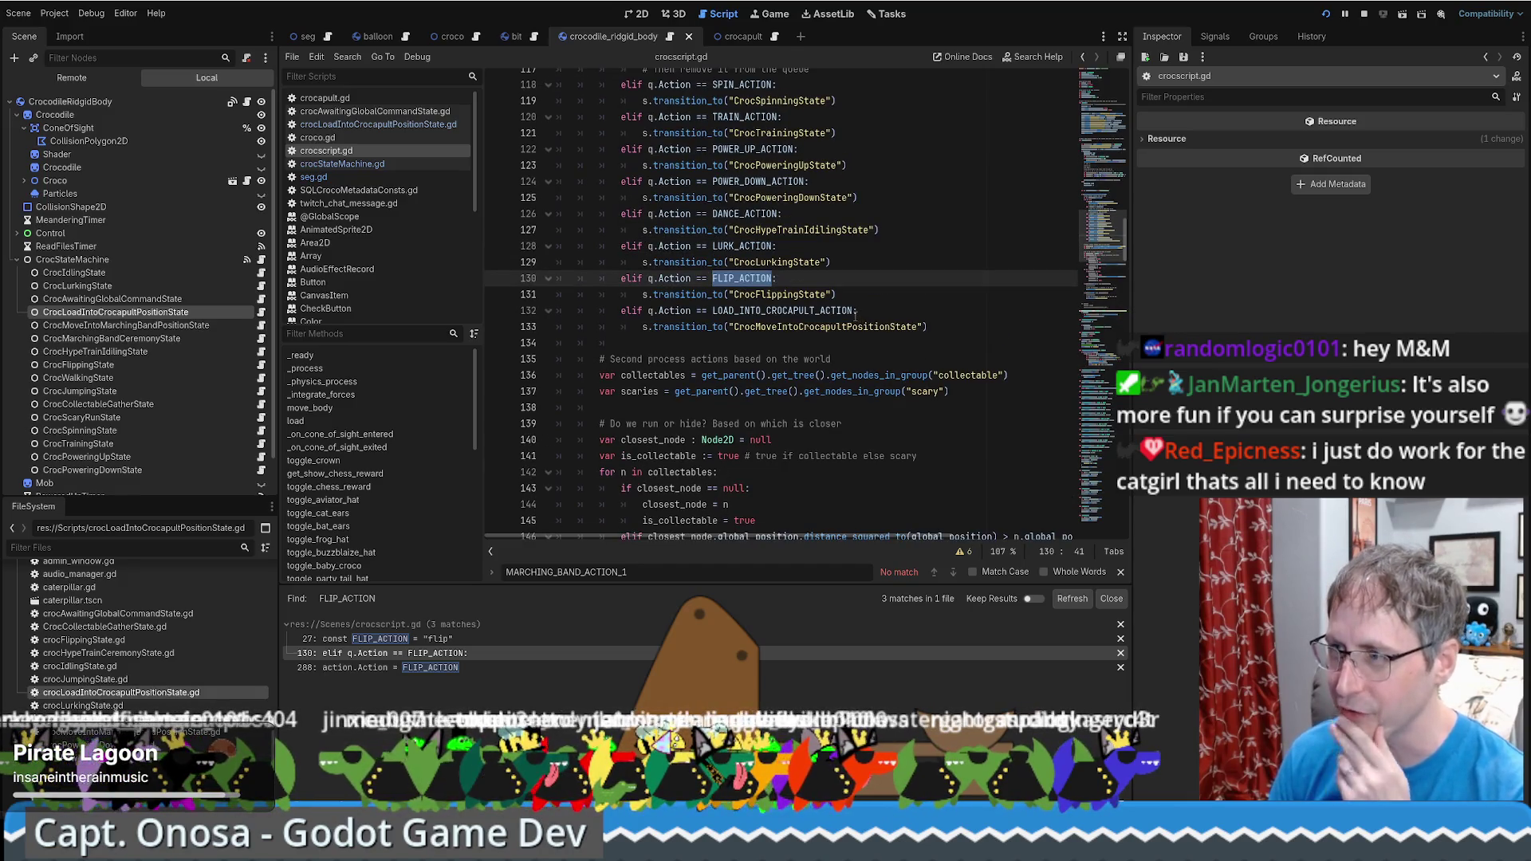
mouse_move(856, 317)
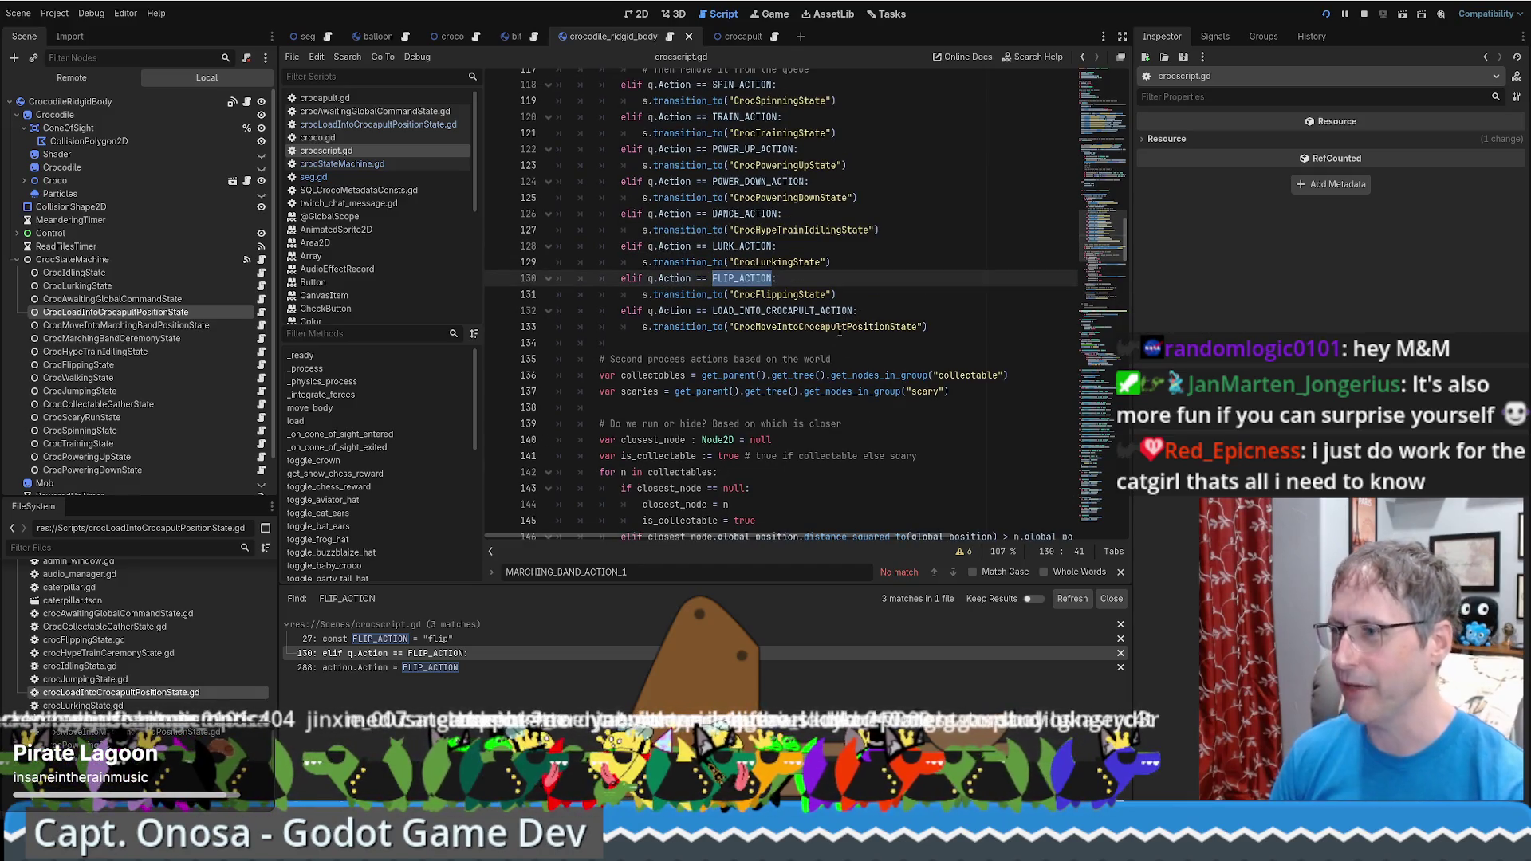
scroll(824, 312, "down", 1)
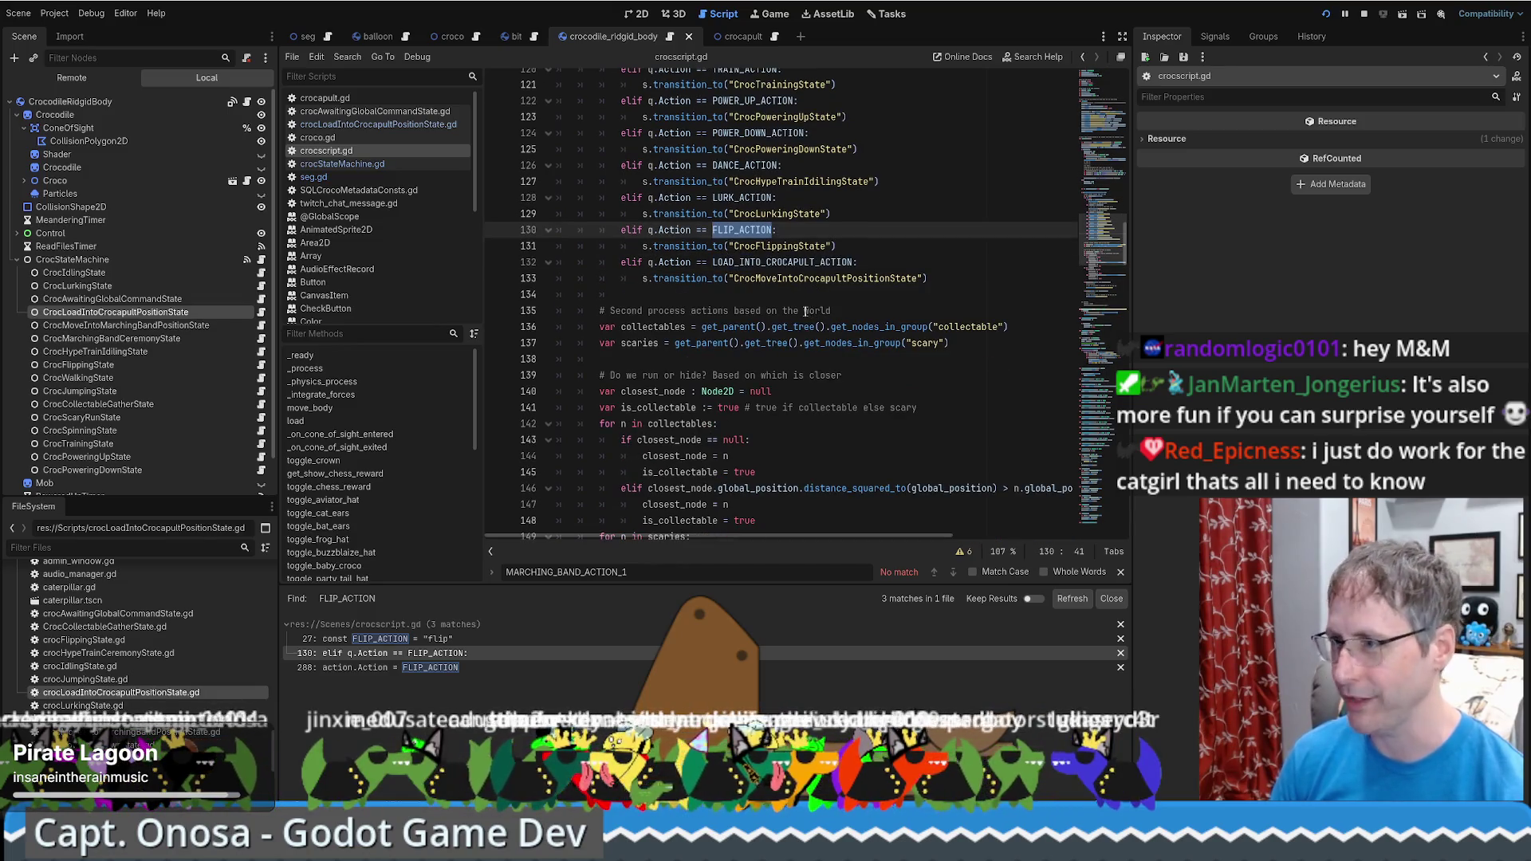
left_click(439, 667)
scroll(749, 394, "down", 4)
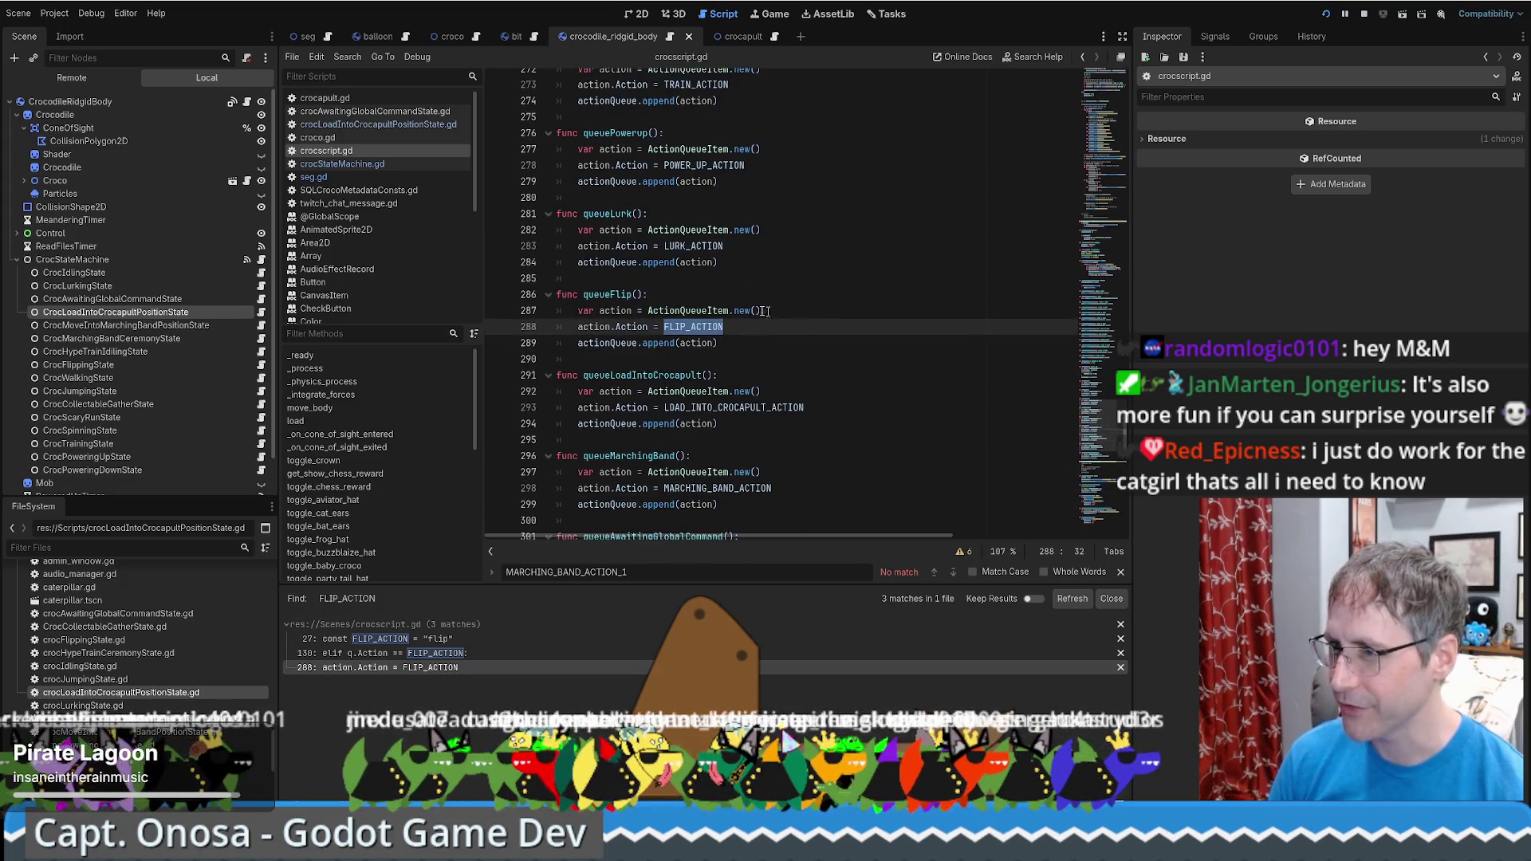
double_click(678, 375)
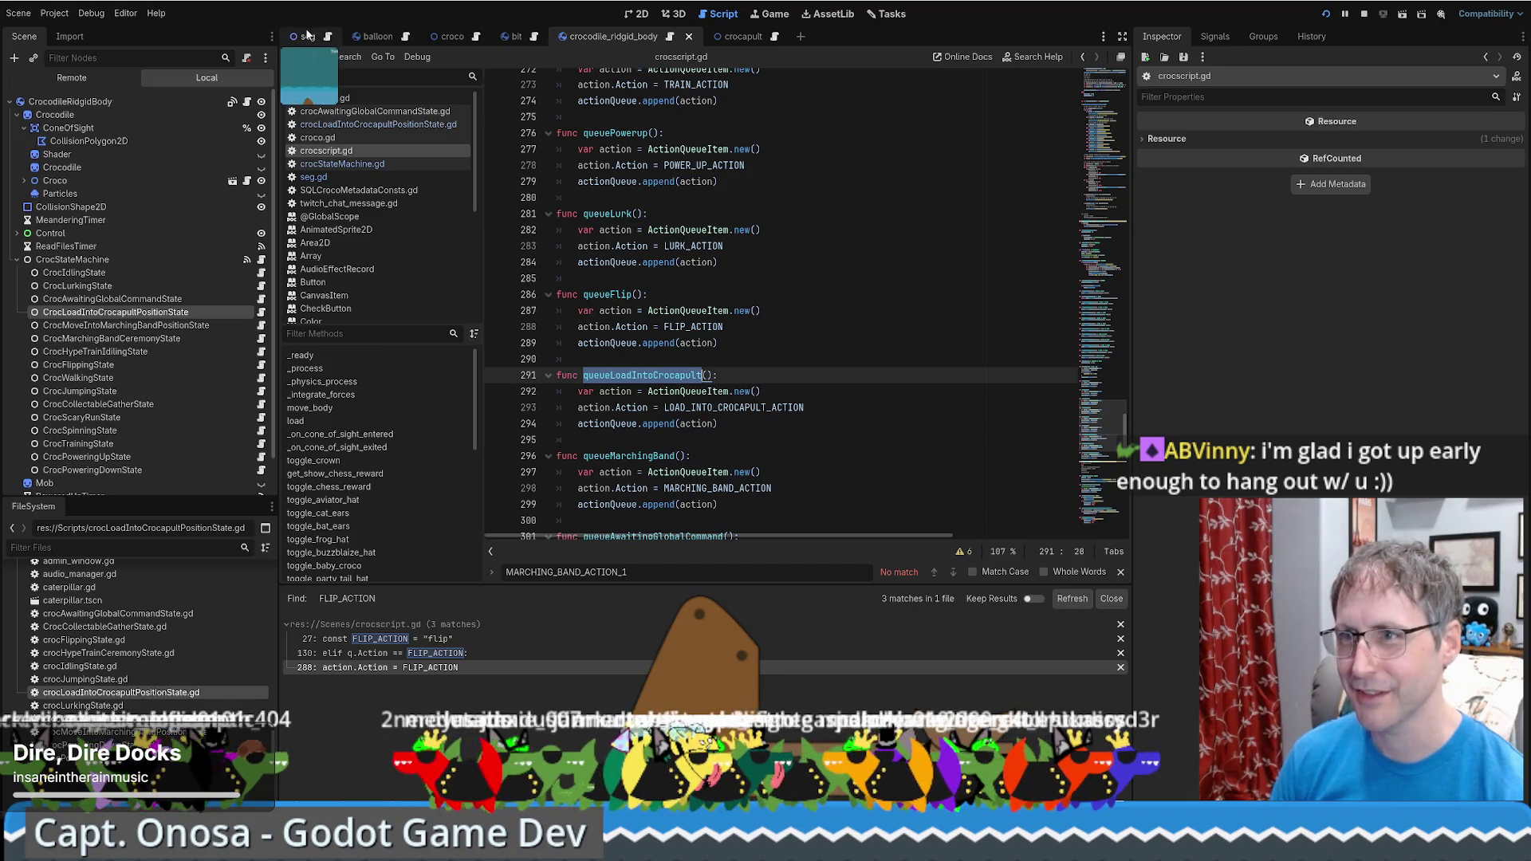
Return to seg.gd and place the caret at the end of line 314
left_click(313, 177)
scroll(874, 361, "up", 2)
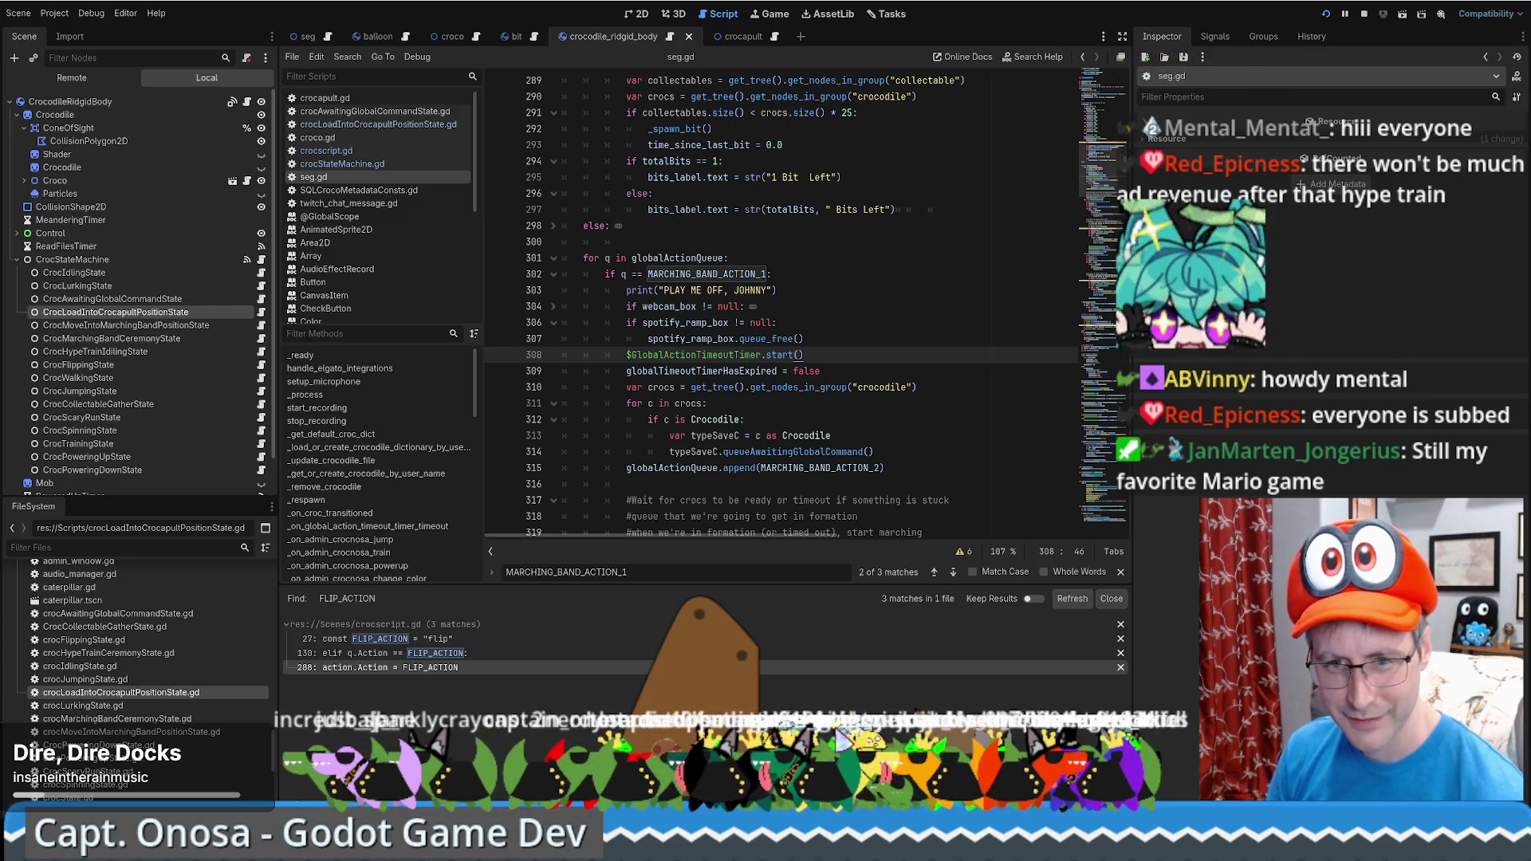
left_click(928, 446)
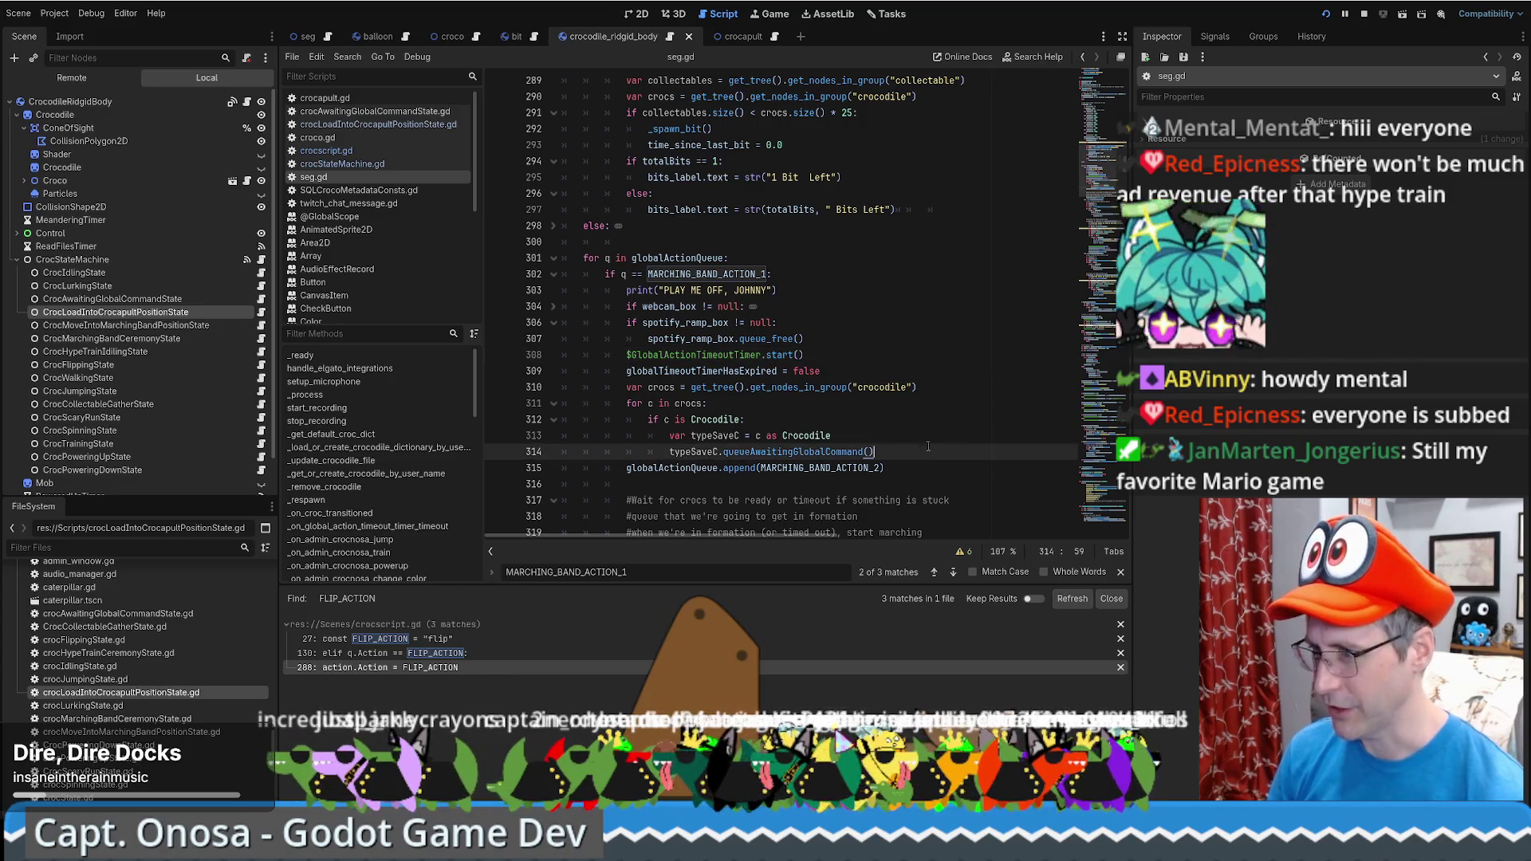
left_click(863, 353)
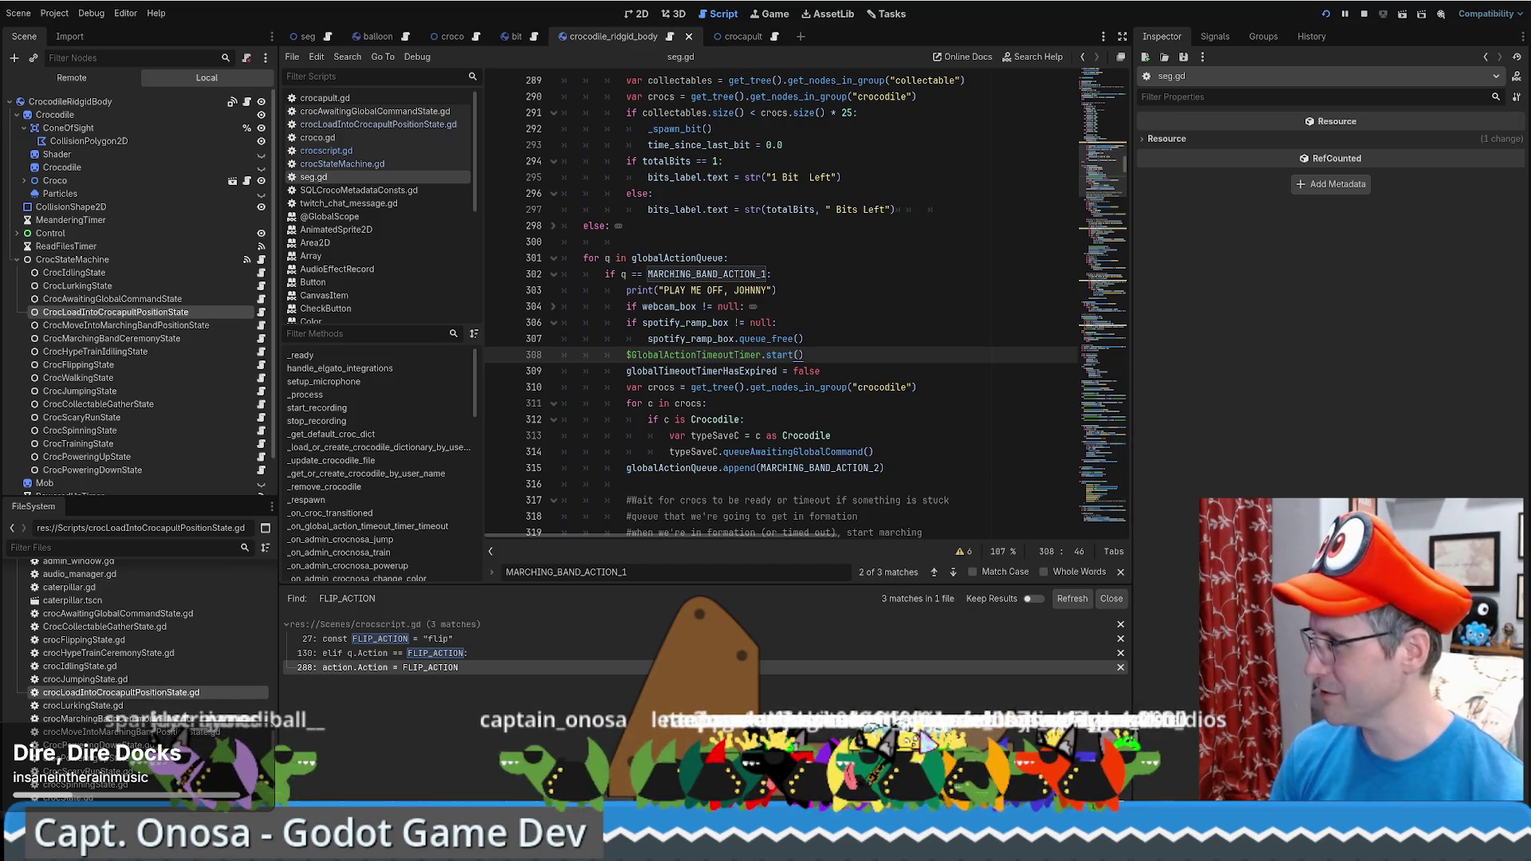
left_click(790, 452)
scroll(781, 423, "up", 1)
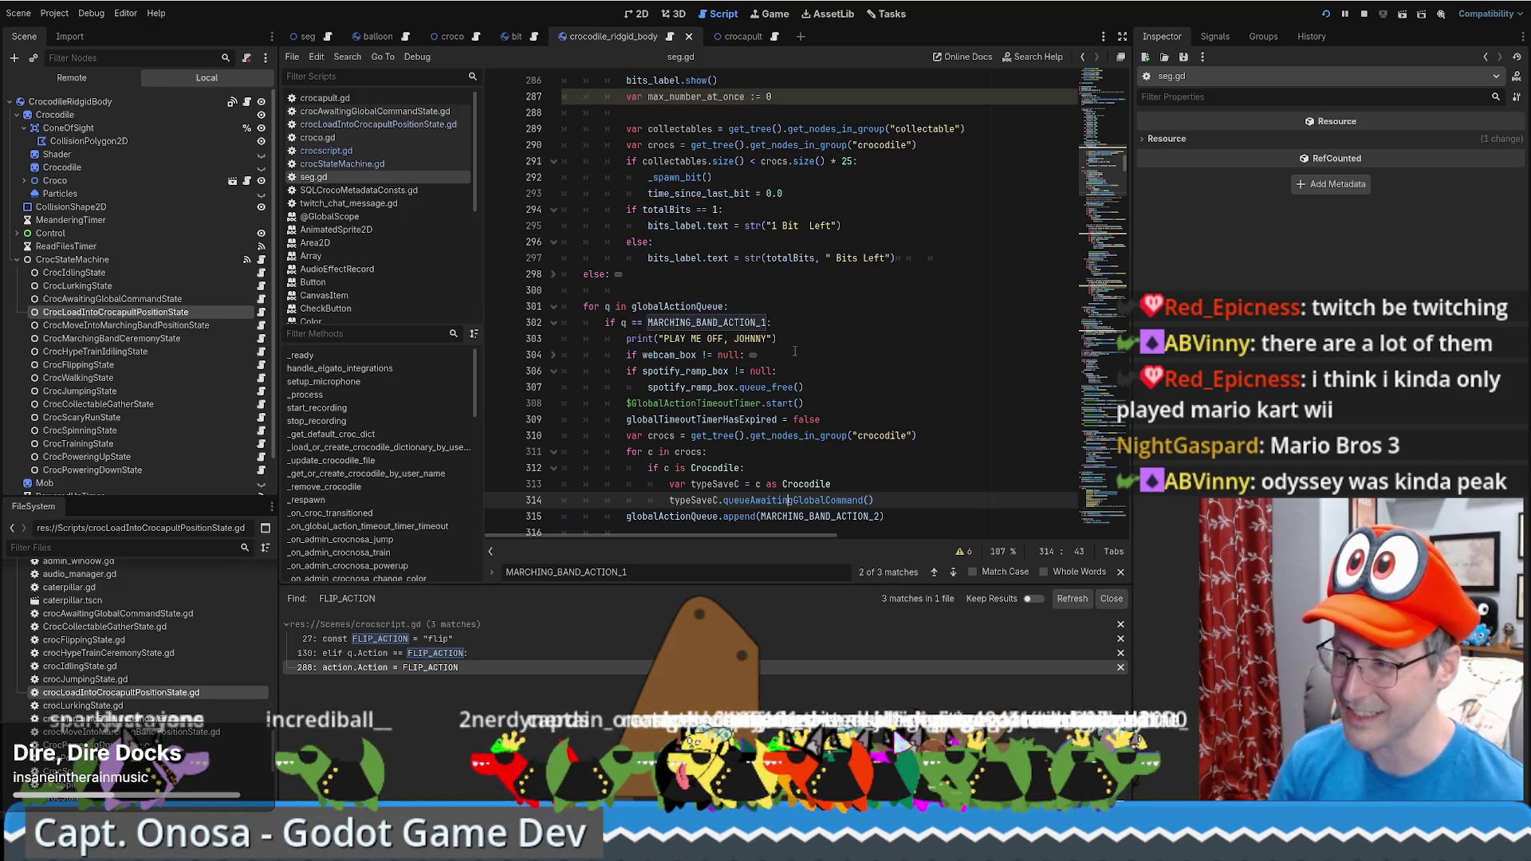
left_click(886, 388)
scroll(1087, 201, "up", 2)
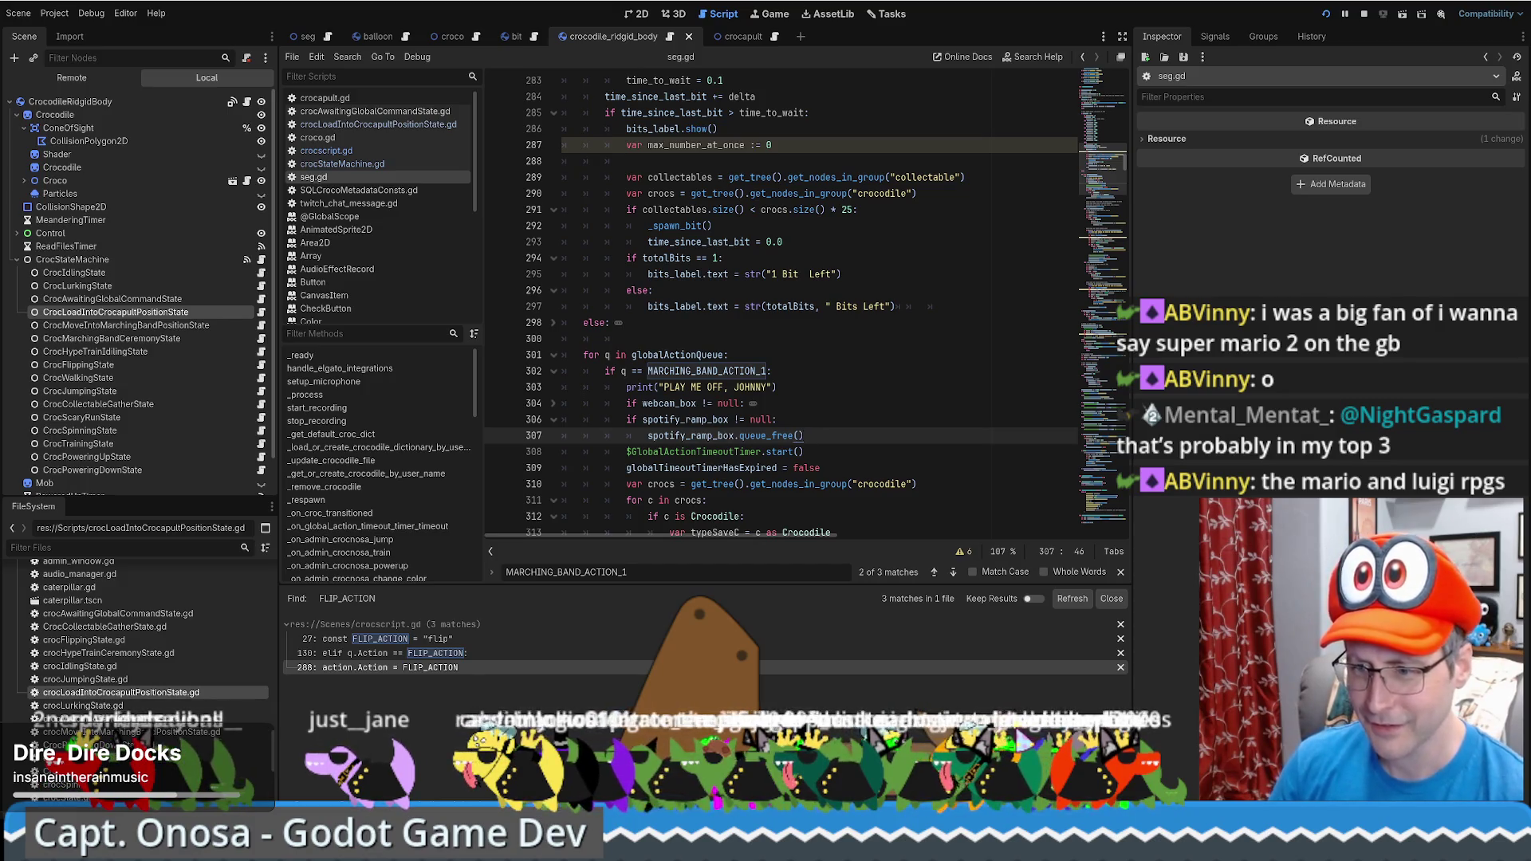
key("alt+Tab")
Google 'game boy super mario land', view Images then All results, and minimize Firefox
key("ctrl+t")
type("gamestabletop.itch.io/")
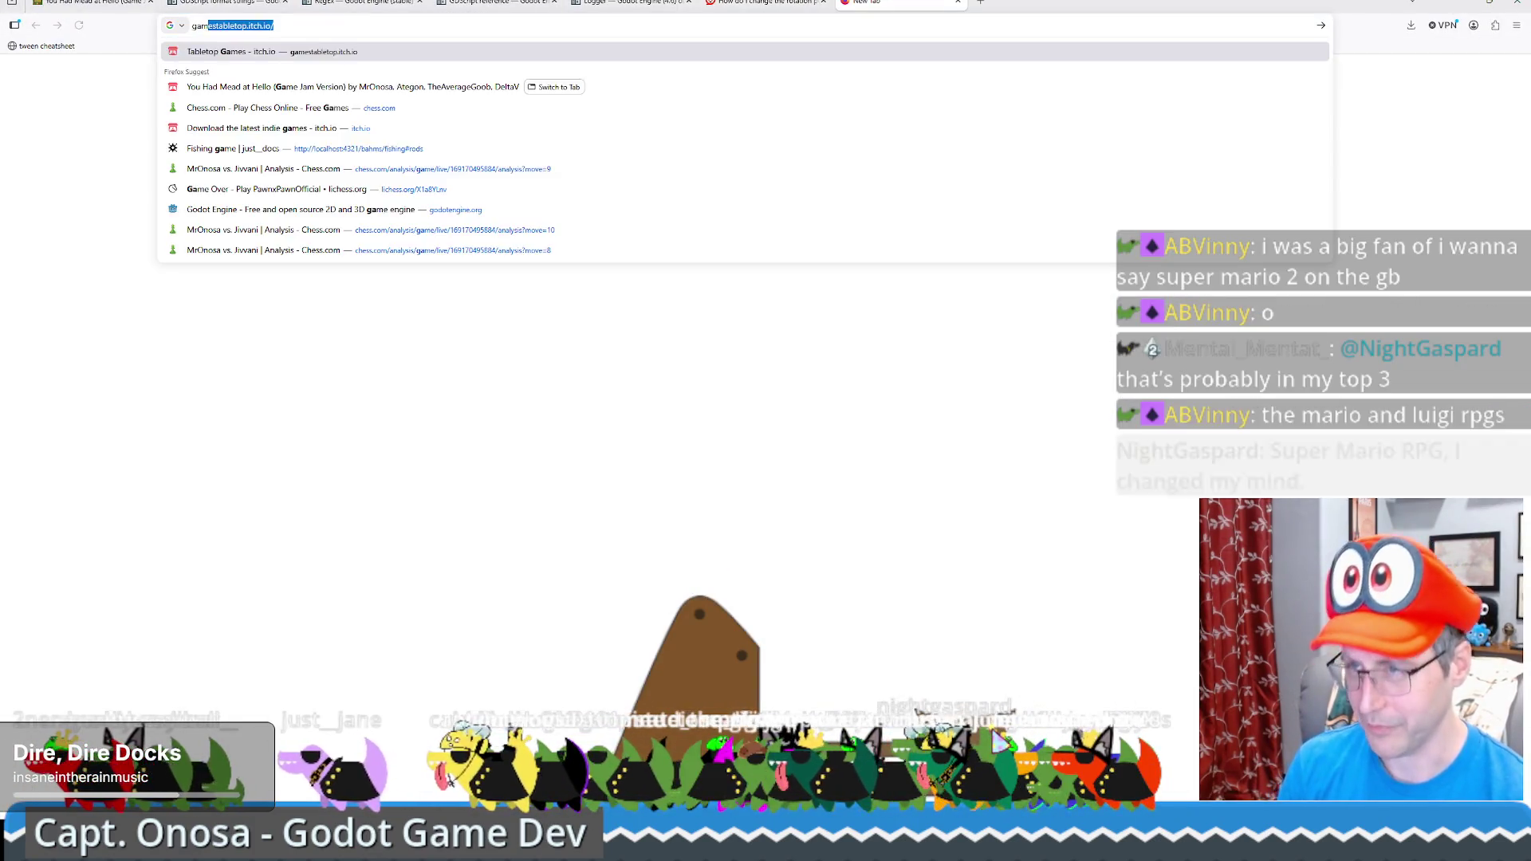
type("e boy super mario lan")
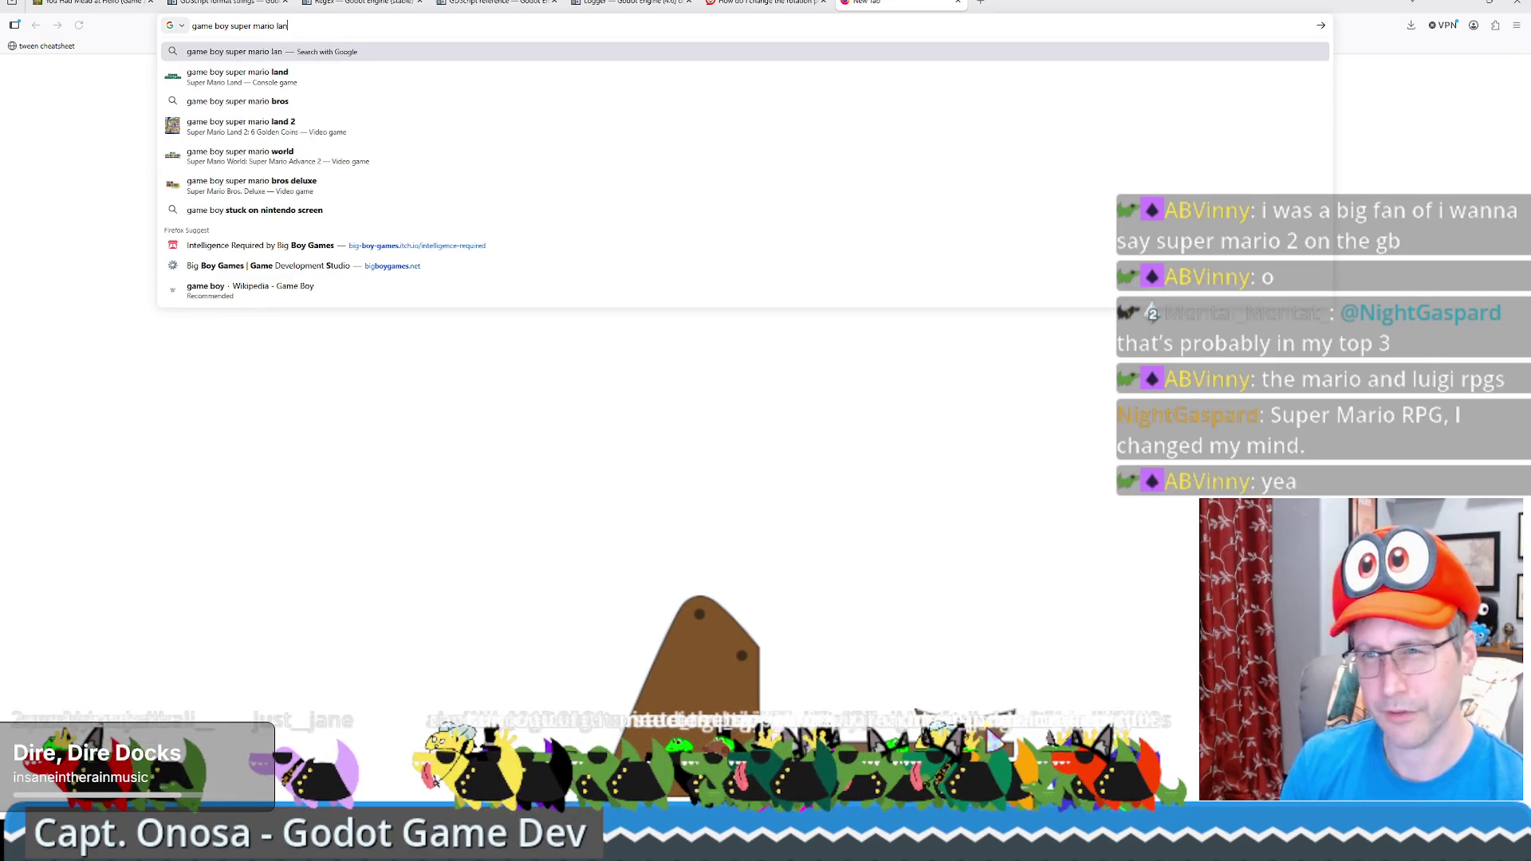
type("d")
key("Return")
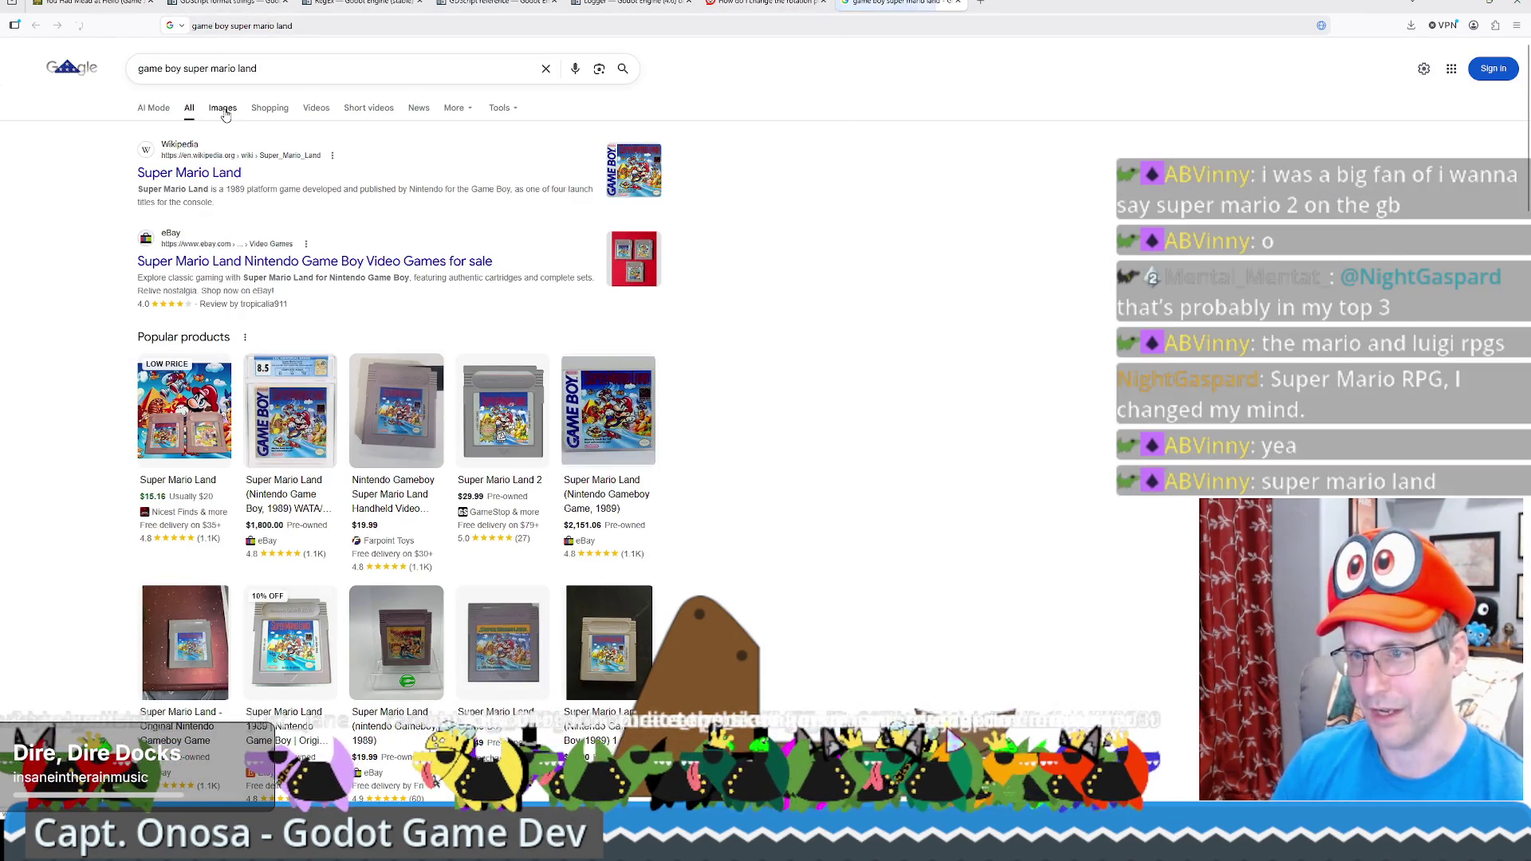
left_click(224, 109)
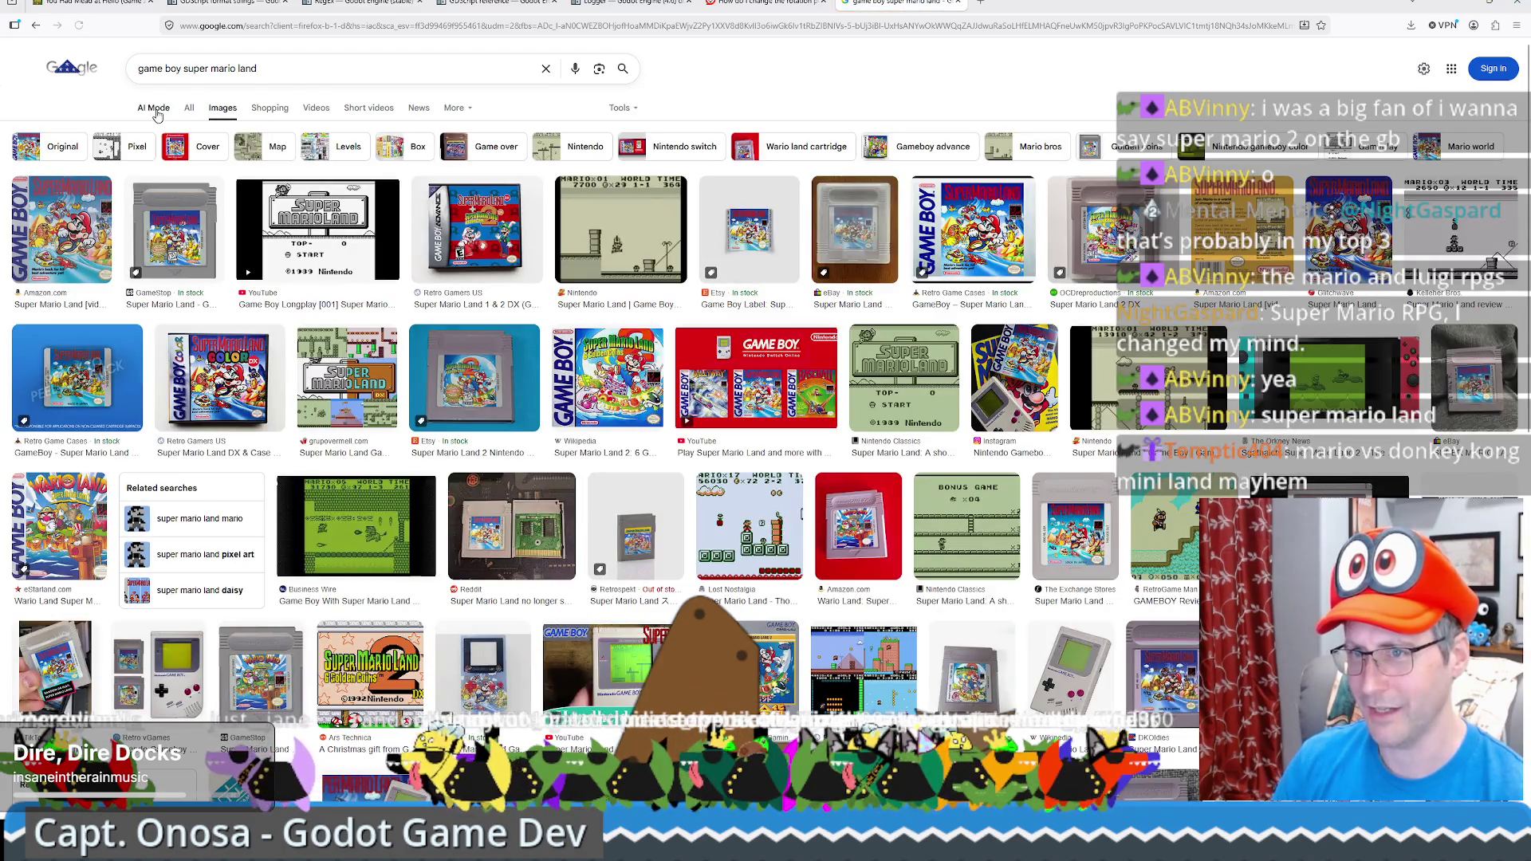
left_click(189, 111)
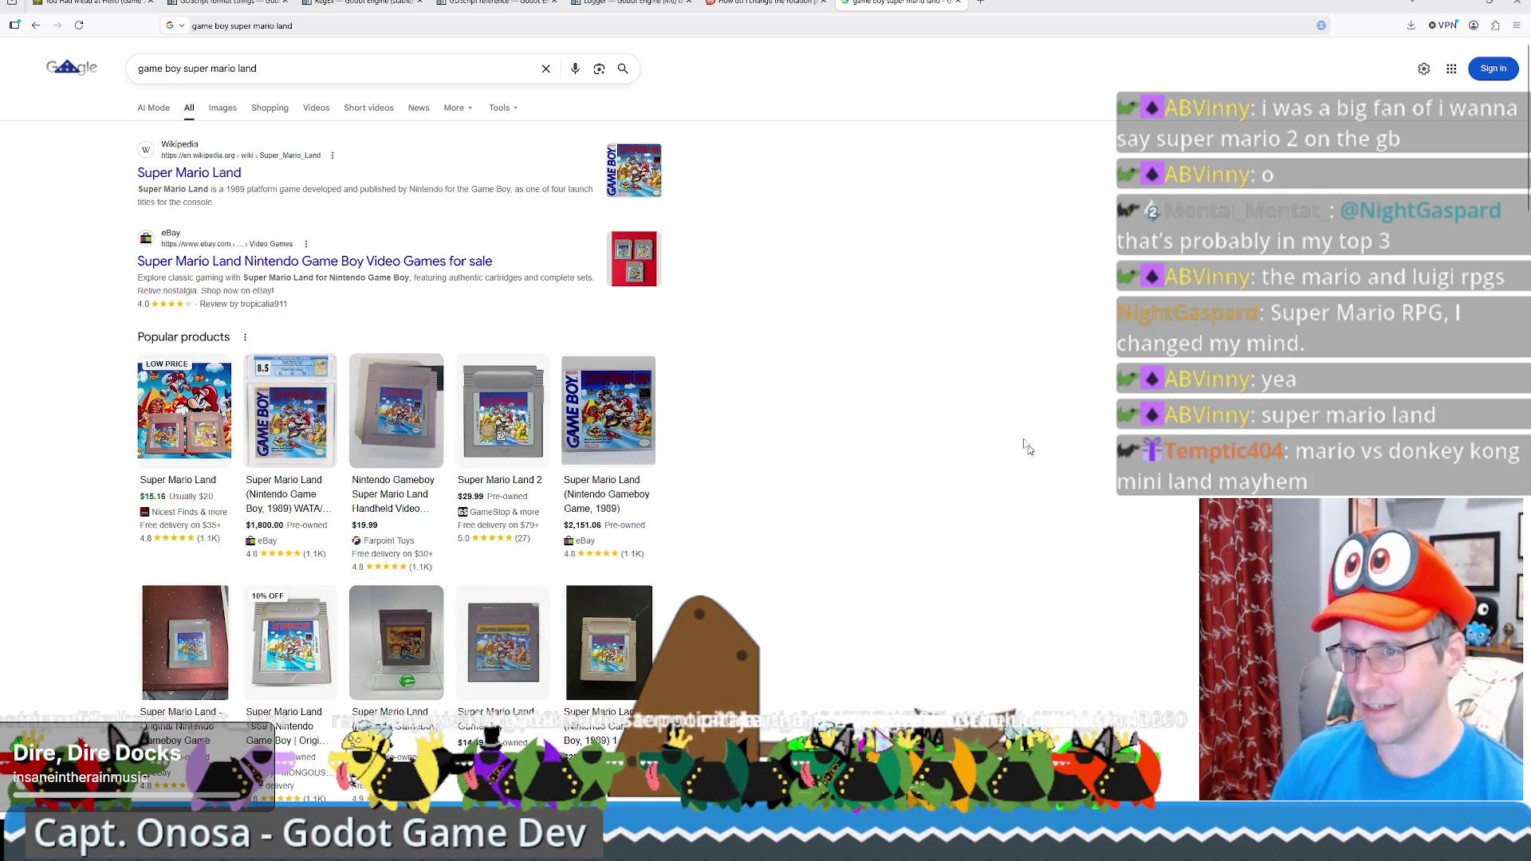
scroll(882, 434, "down", 5)
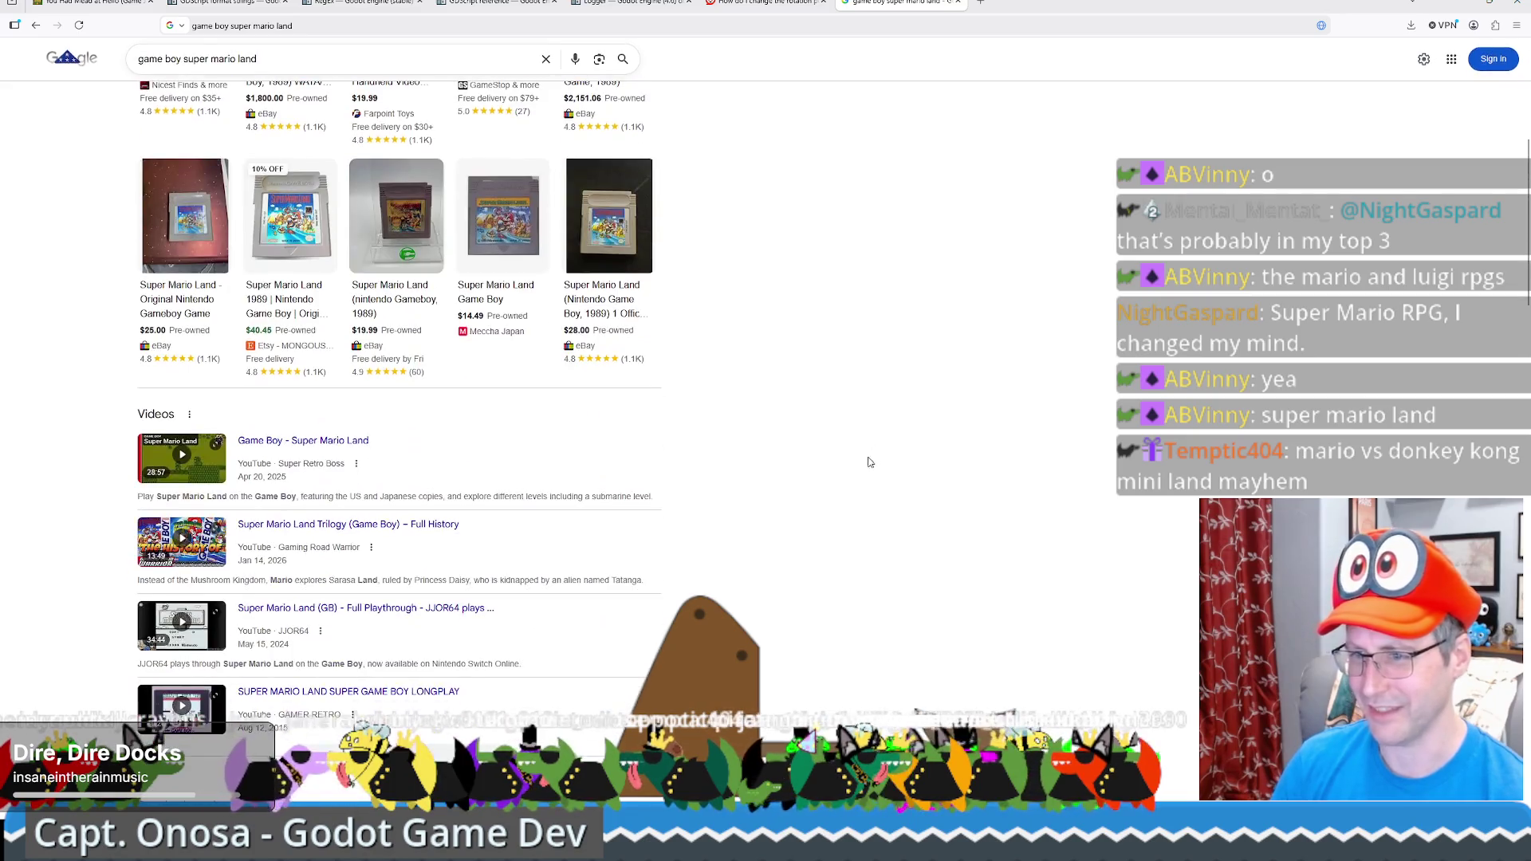
scroll(874, 462, "up", 4)
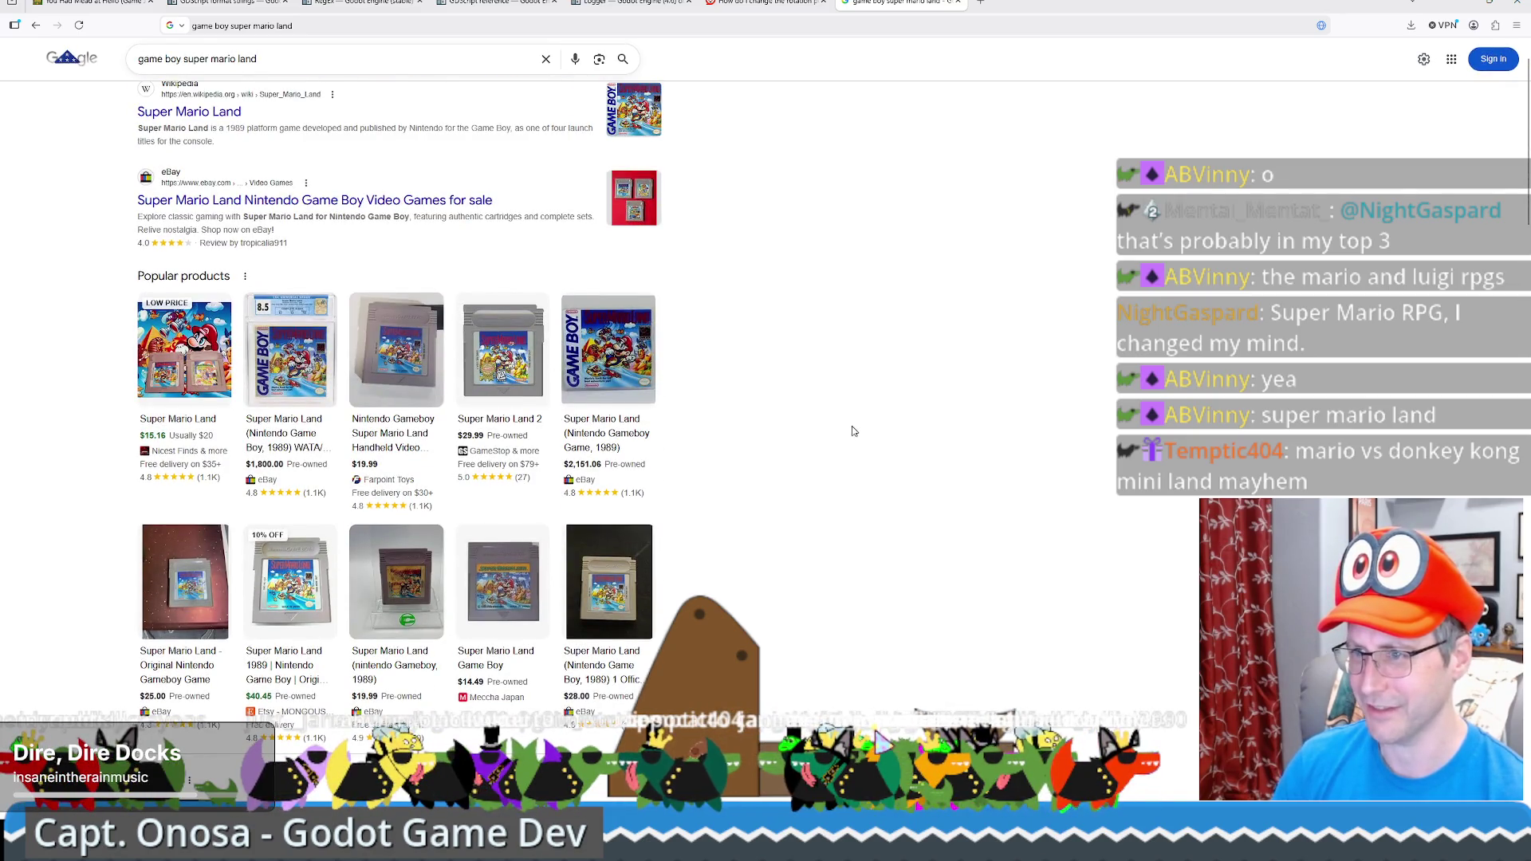
left_click(1470, 10)
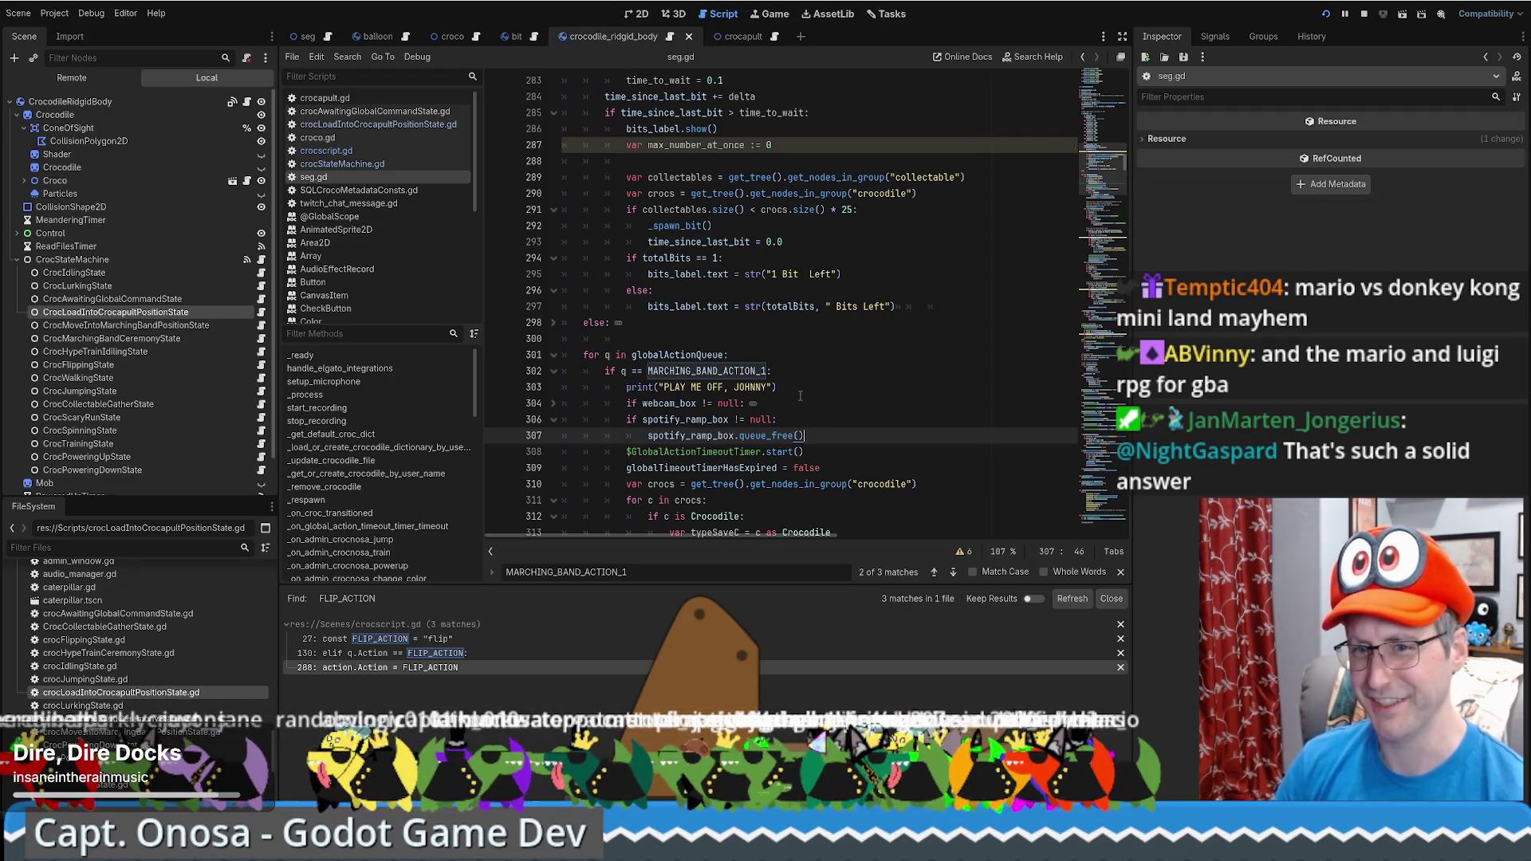
scroll(829, 399, "down", 3)
scroll(849, 404, "up", 5)
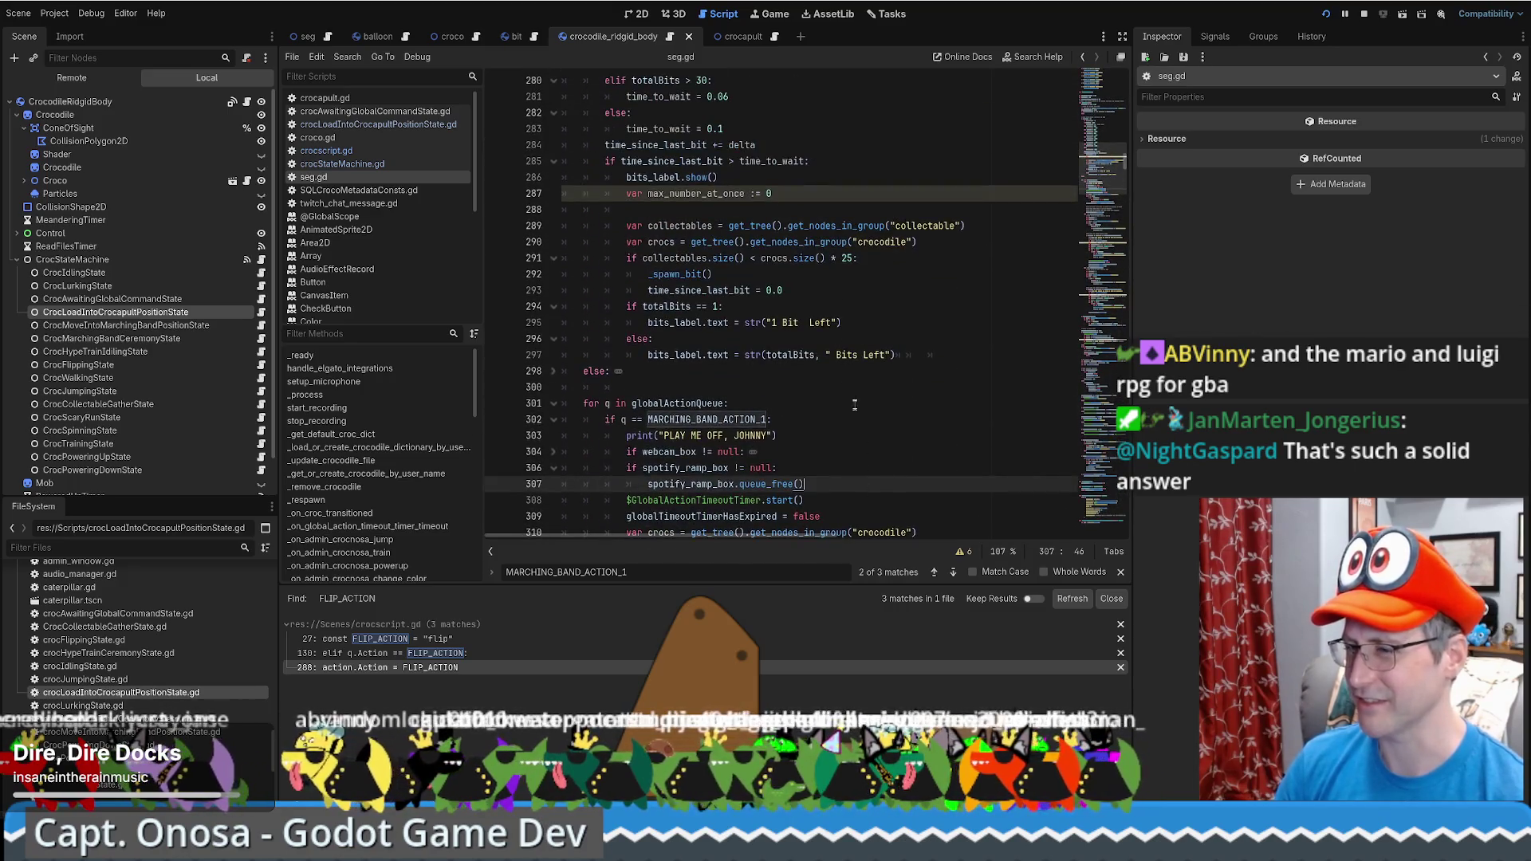
left_click(897, 351)
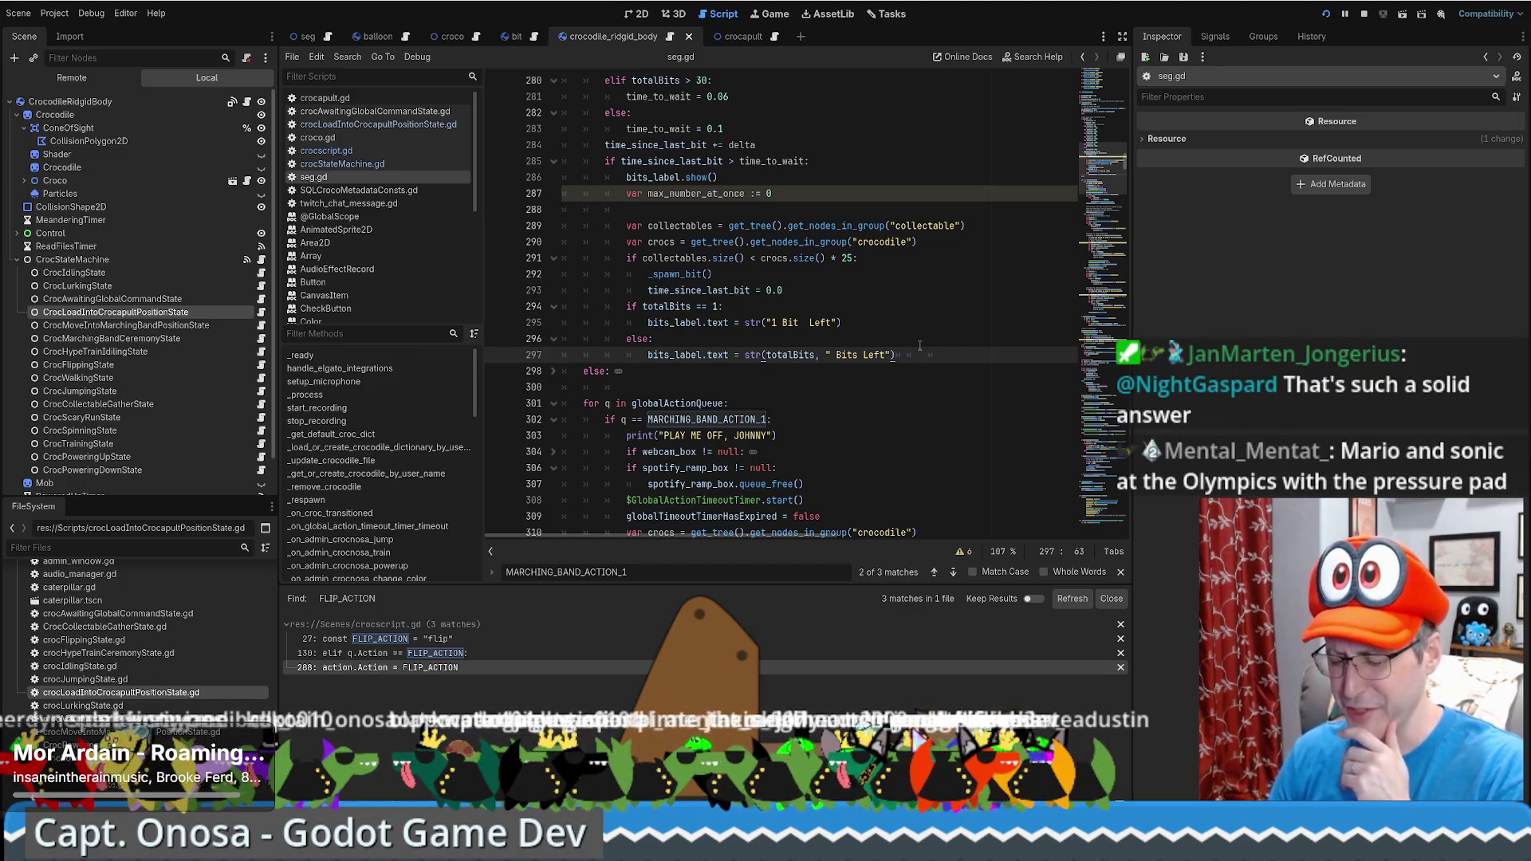
scroll(930, 359, "up", 2)
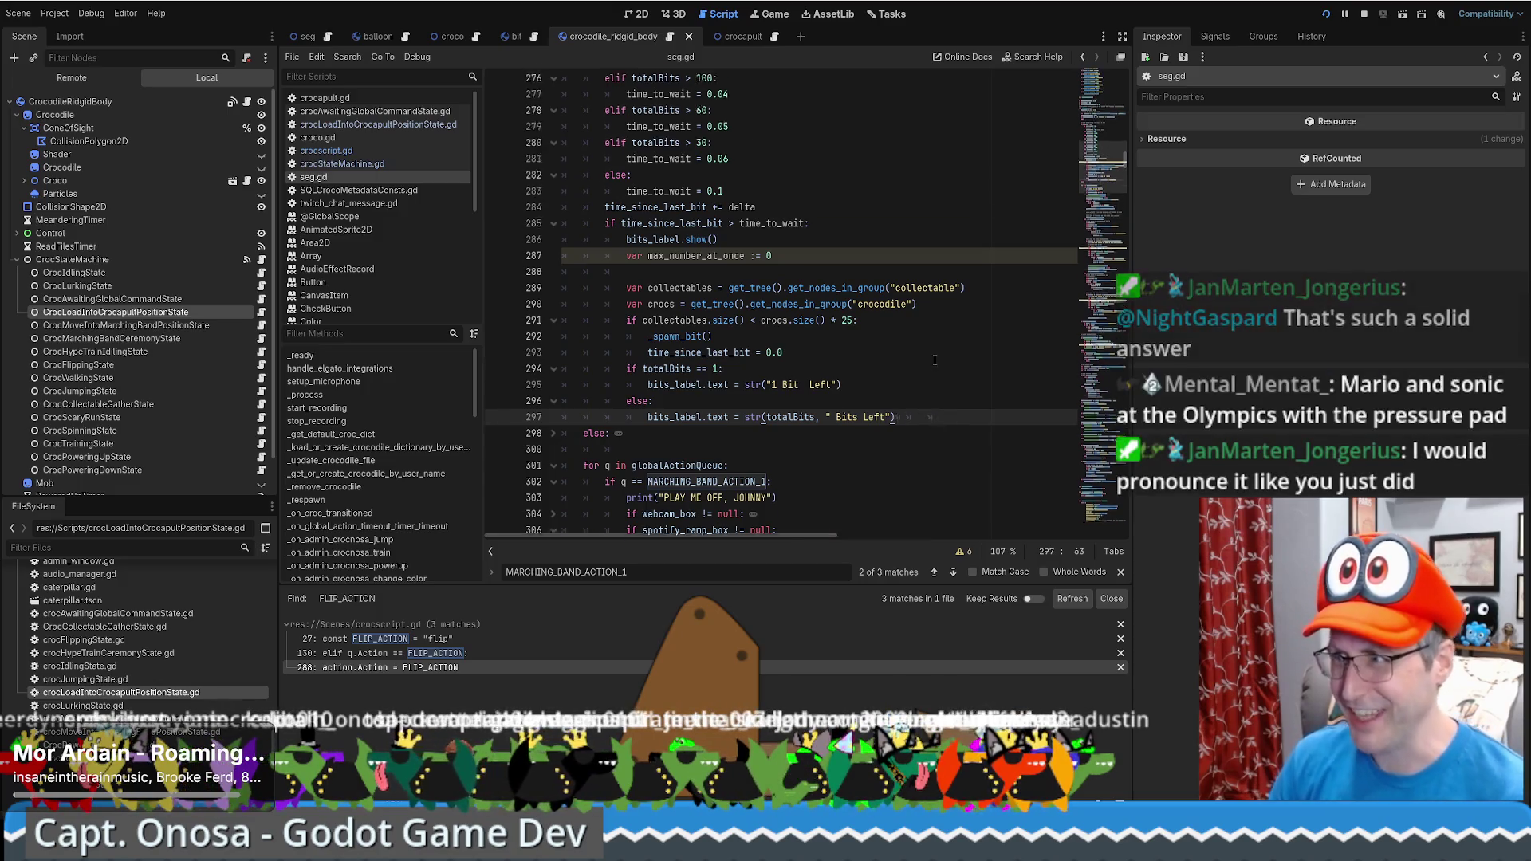
scroll(941, 367, "up", 10)
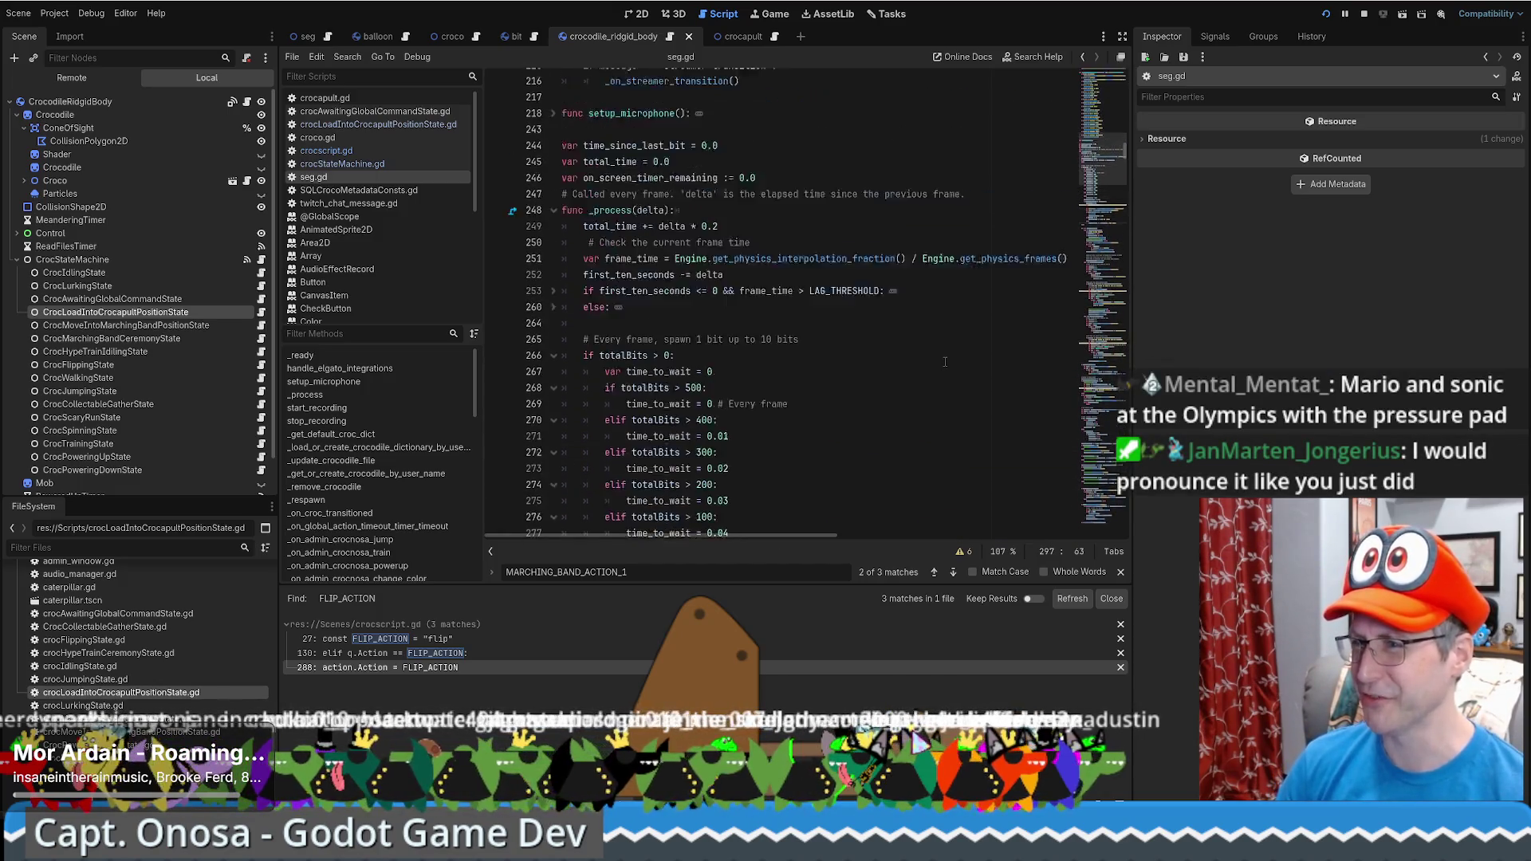
scroll(1125, 161, "down", 9)
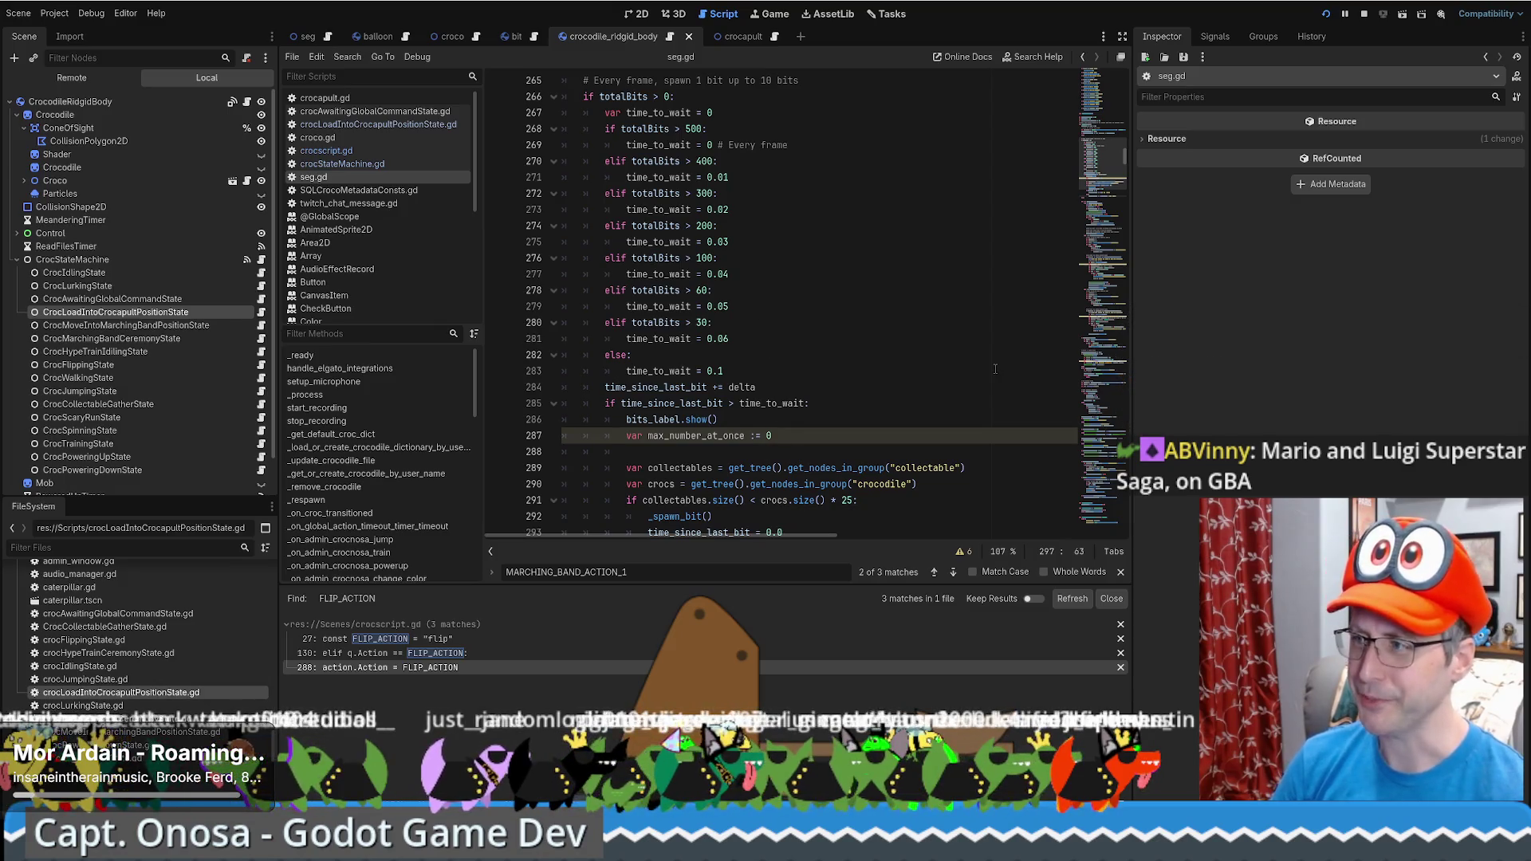
scroll(1009, 303, "up", 4)
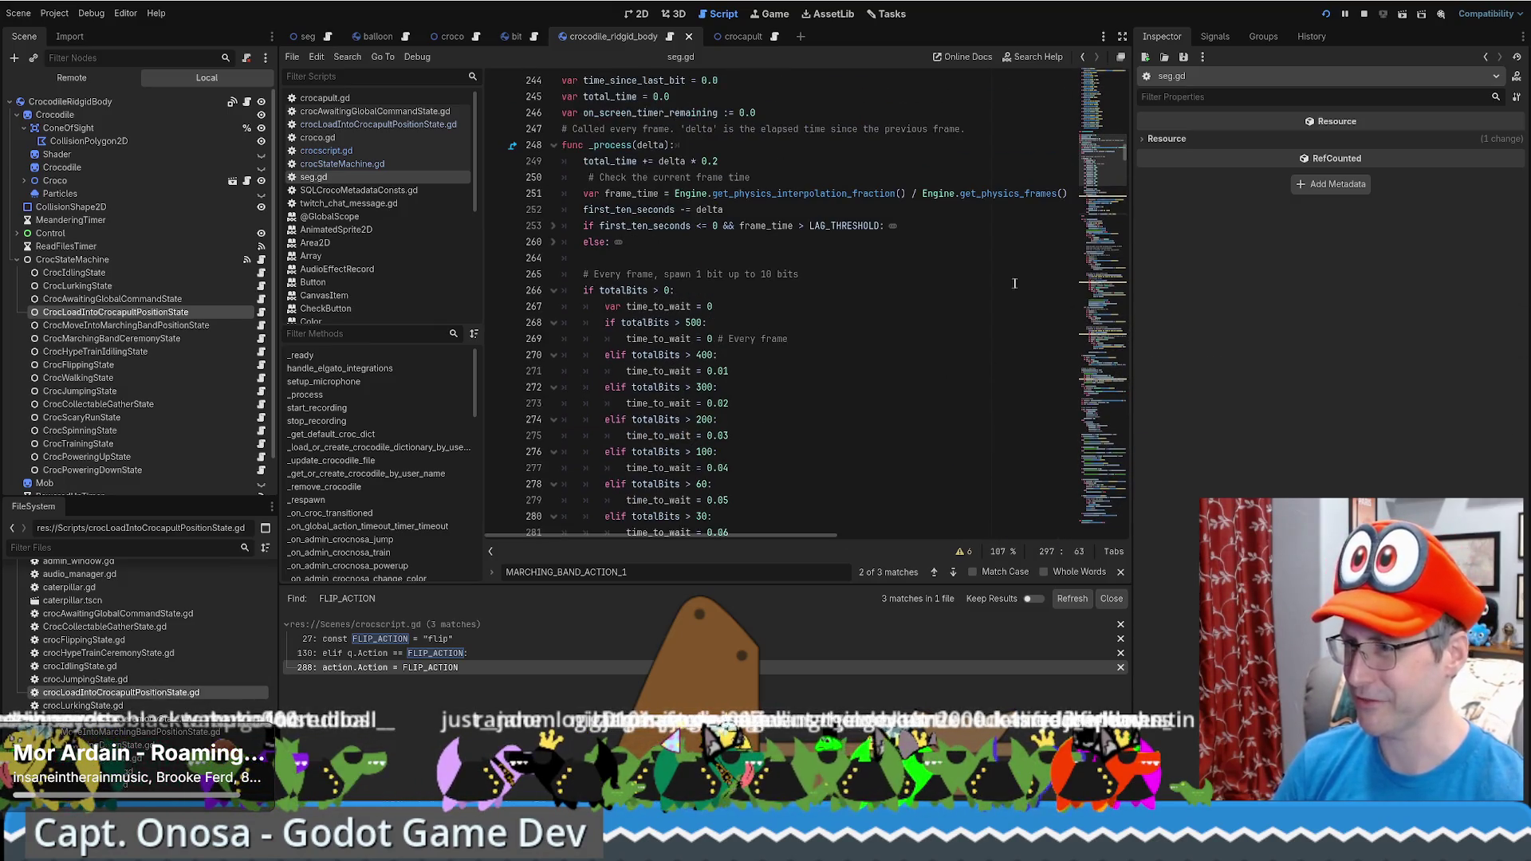
scroll(1014, 283, "down", 10)
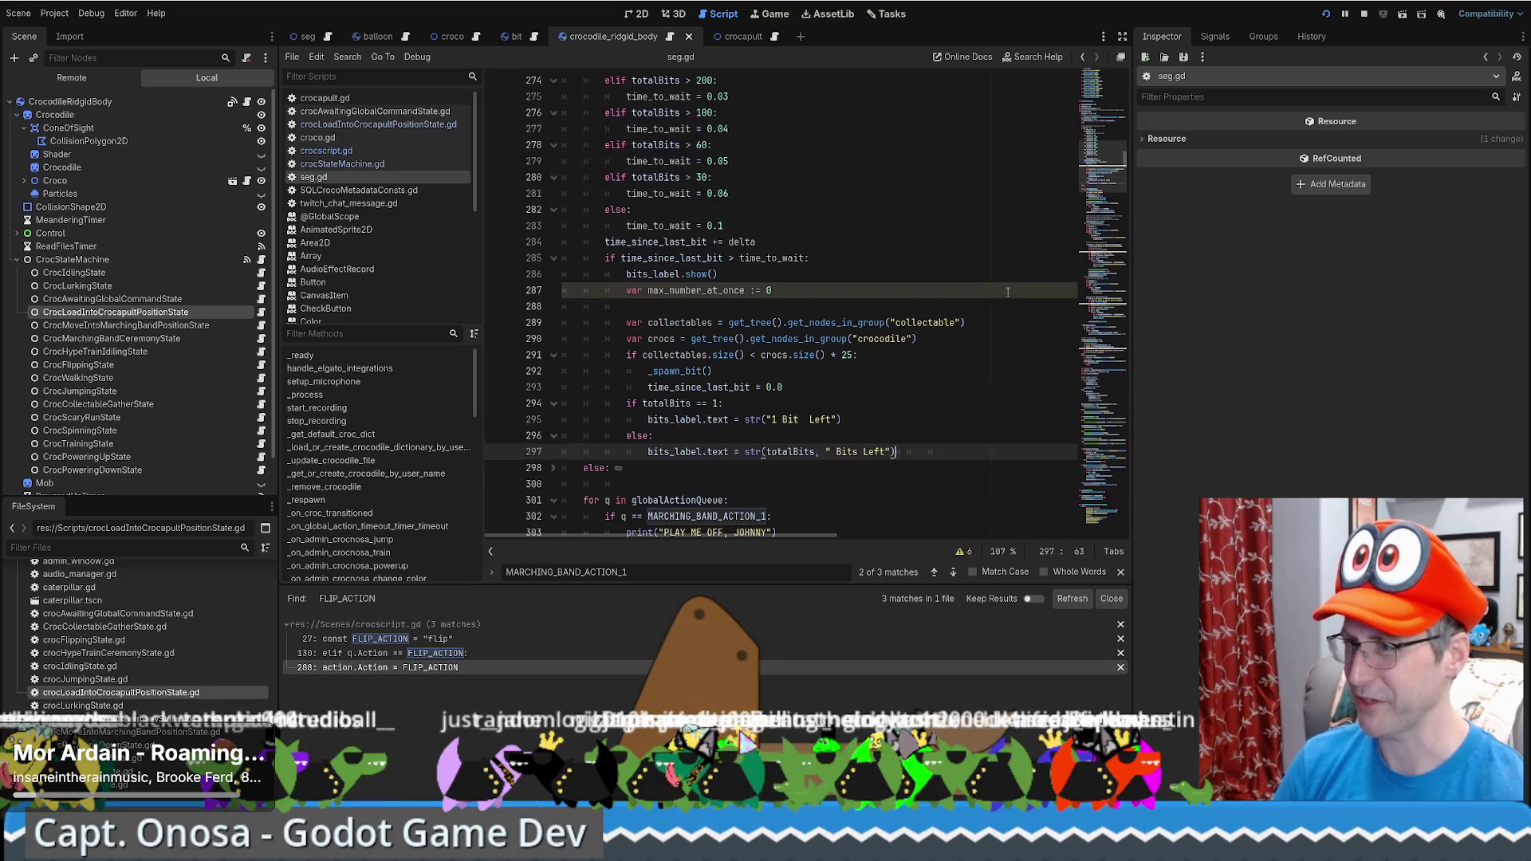
left_click(1108, 152)
scroll(1113, 151, "down", 15)
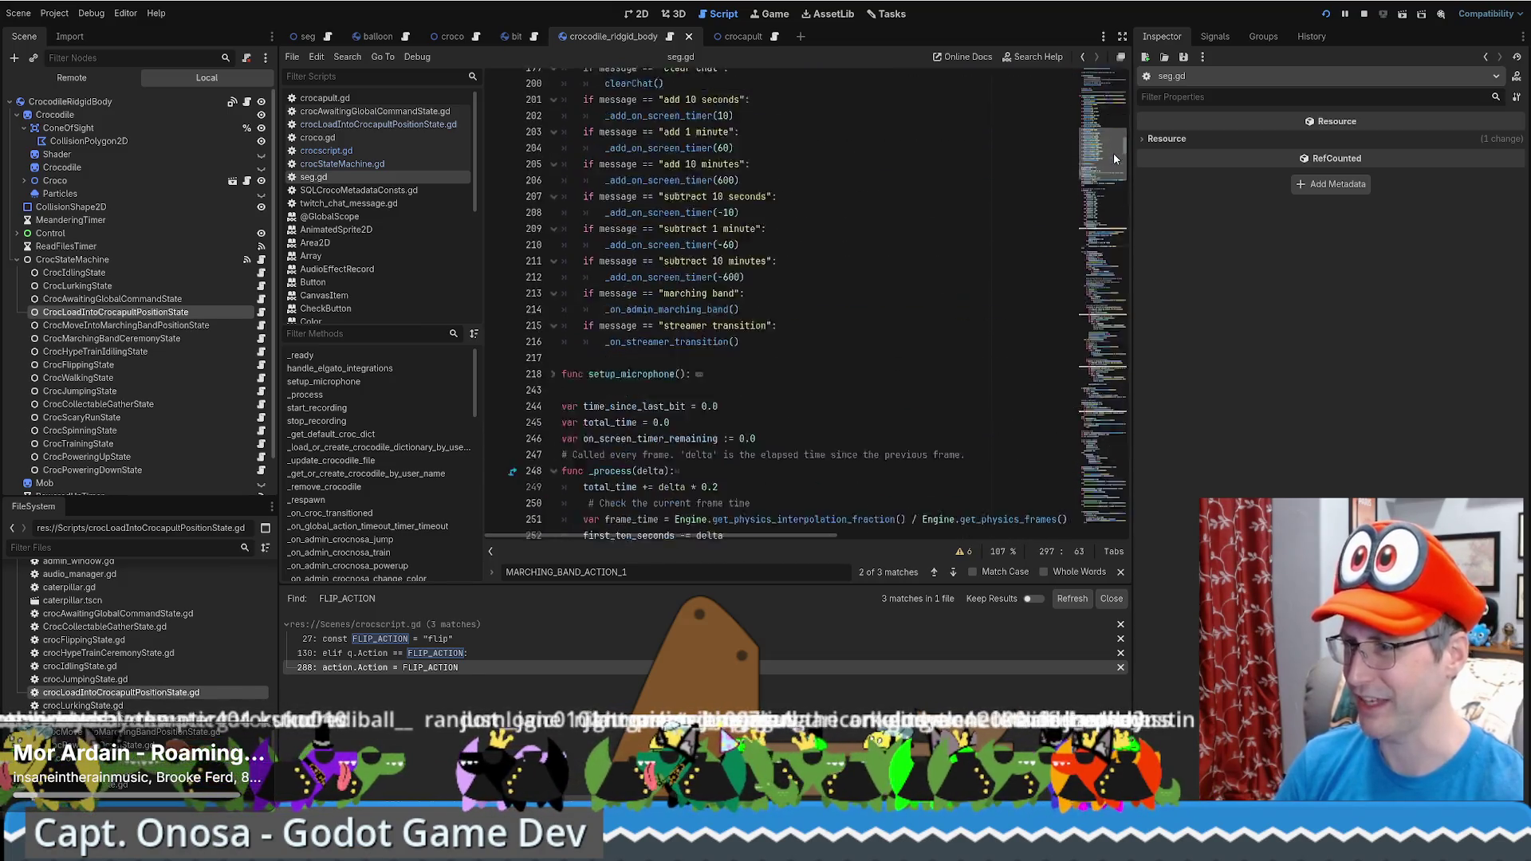
scroll(885, 280, "up", 3)
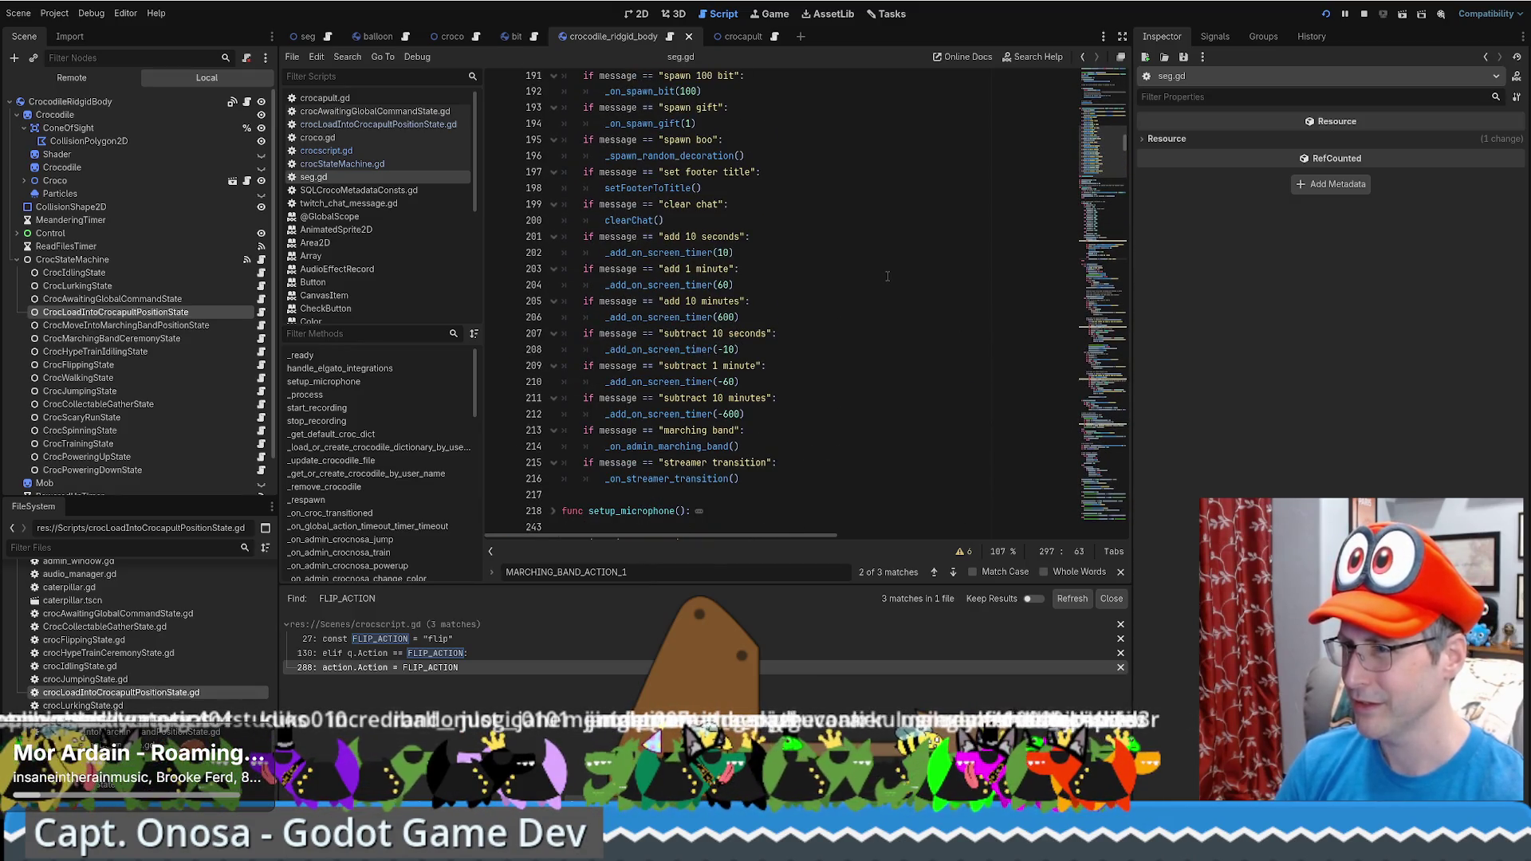
scroll(892, 281, "down", 1)
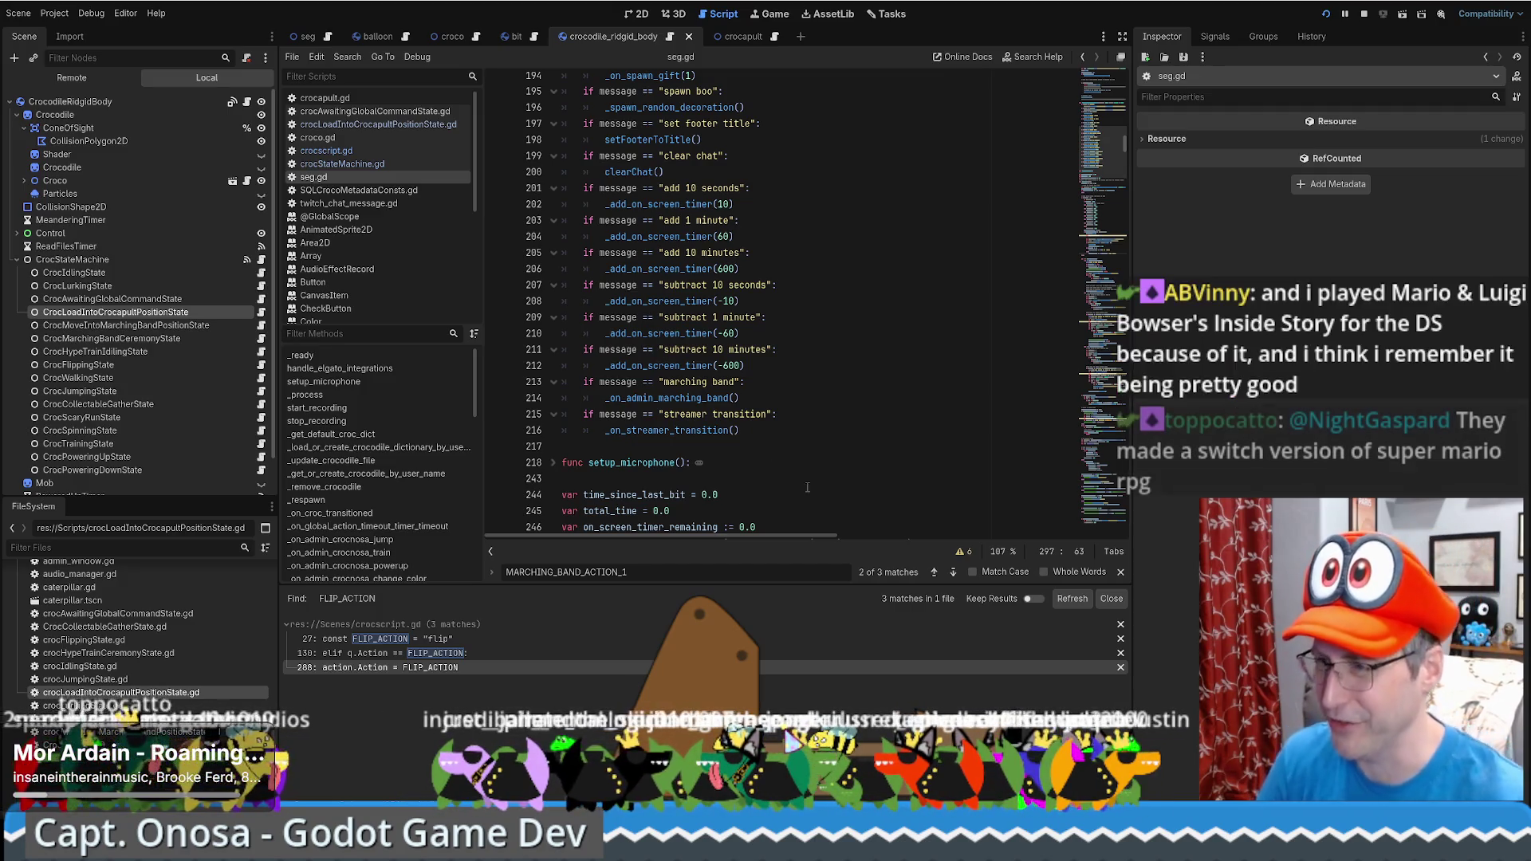
mouse_move(665, 392)
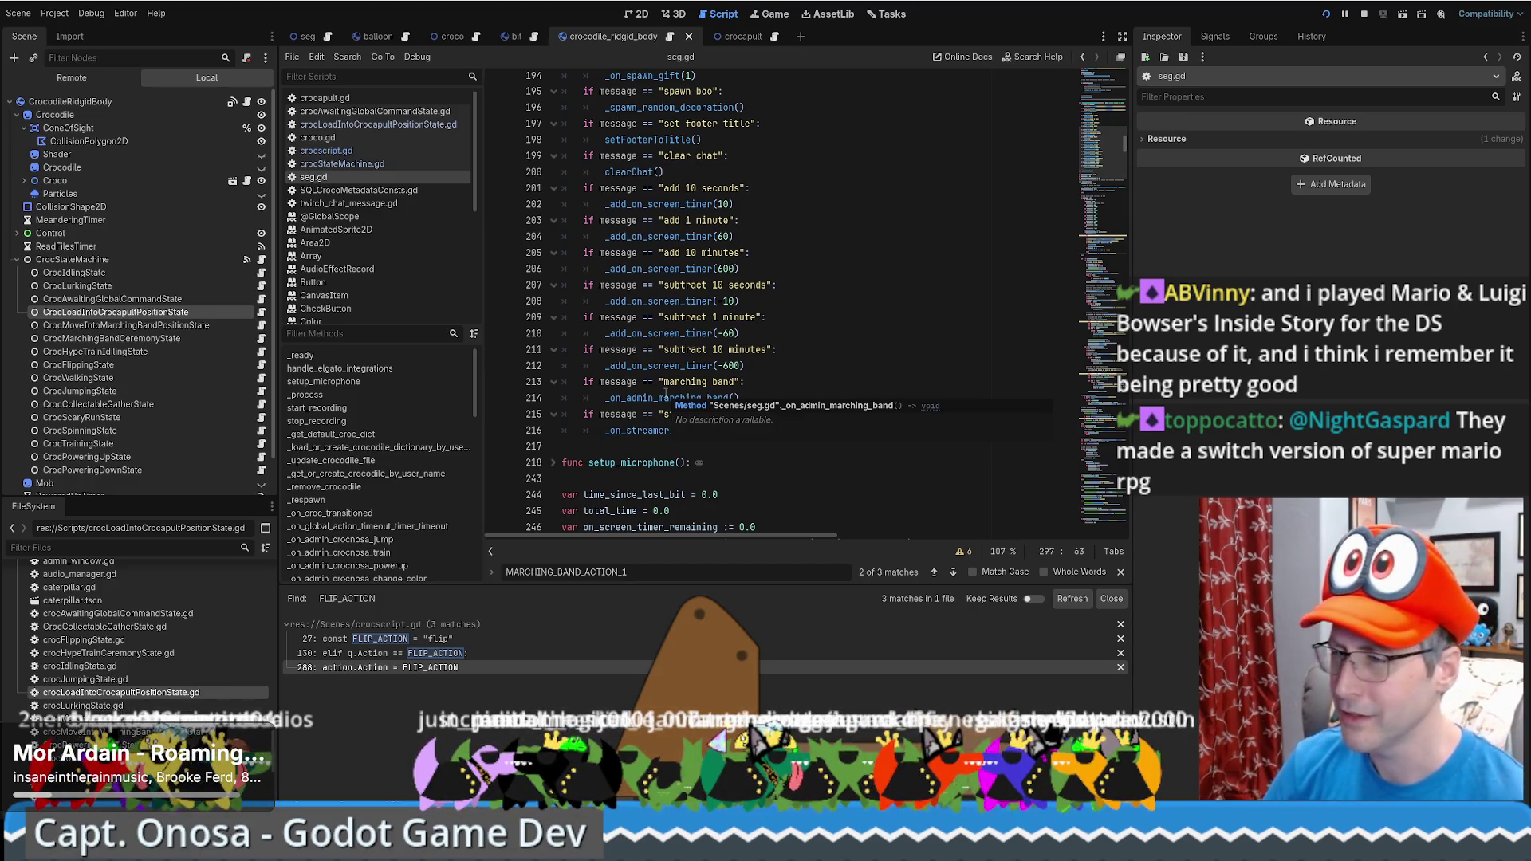
scroll(819, 375, "down", 6)
scroll(819, 375, "up", 16)
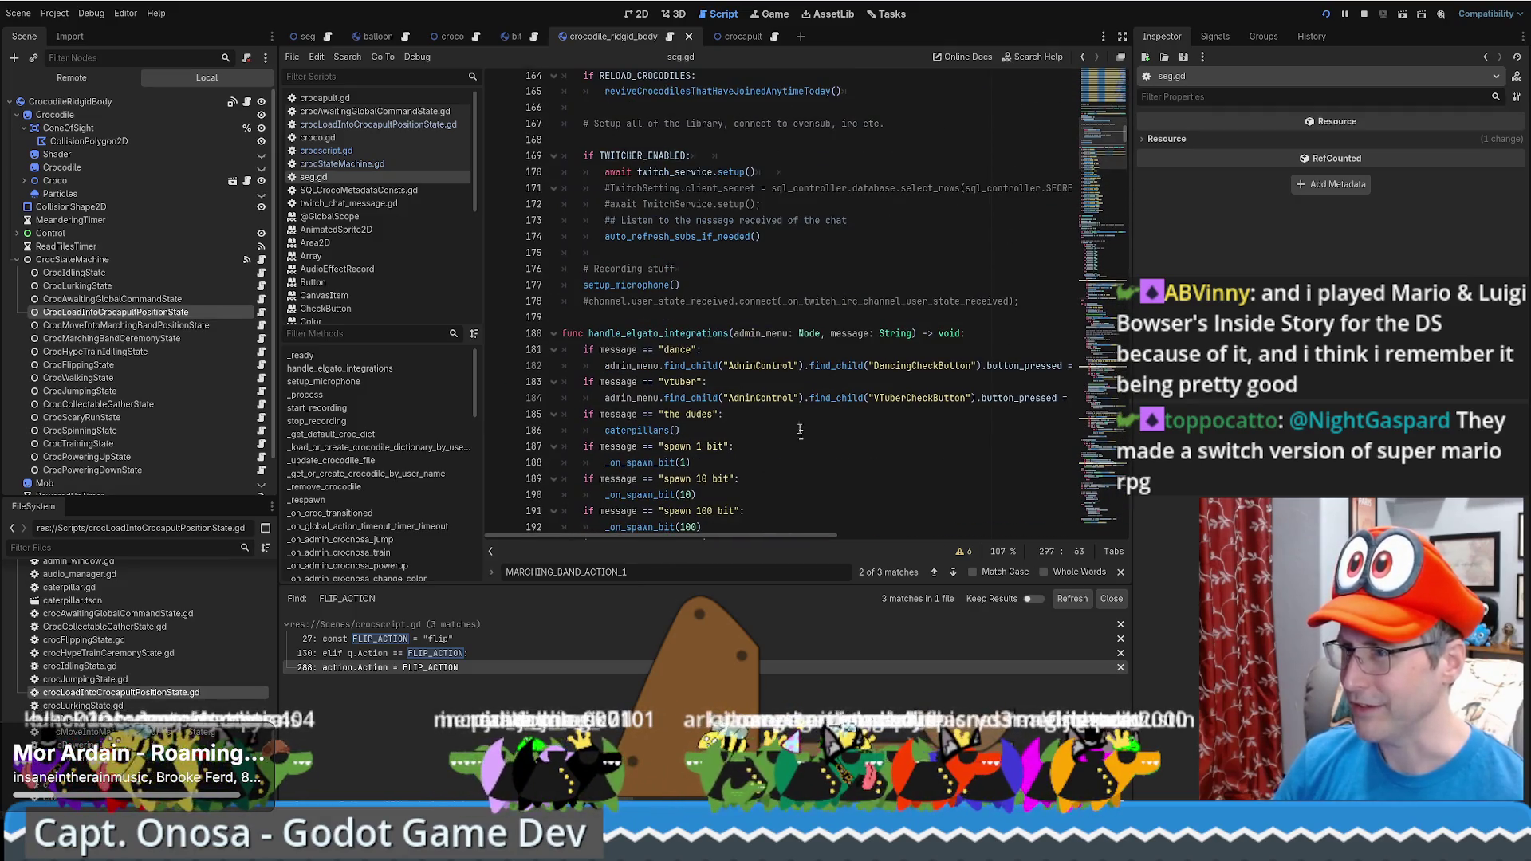
scroll(836, 445, "down", 5)
scroll(836, 445, "down", 8)
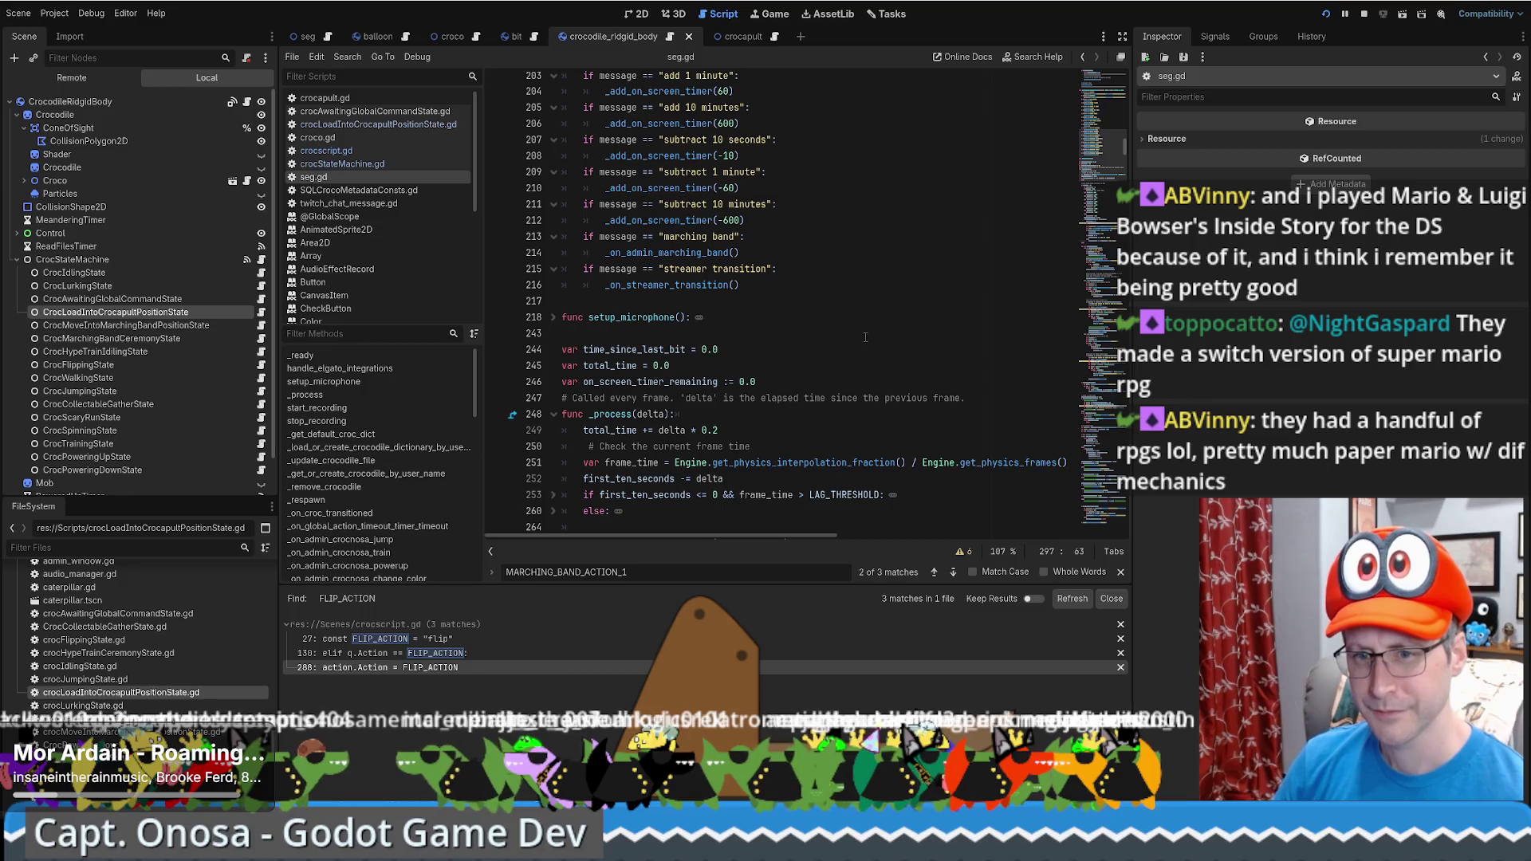
scroll(870, 323, "up", 5)
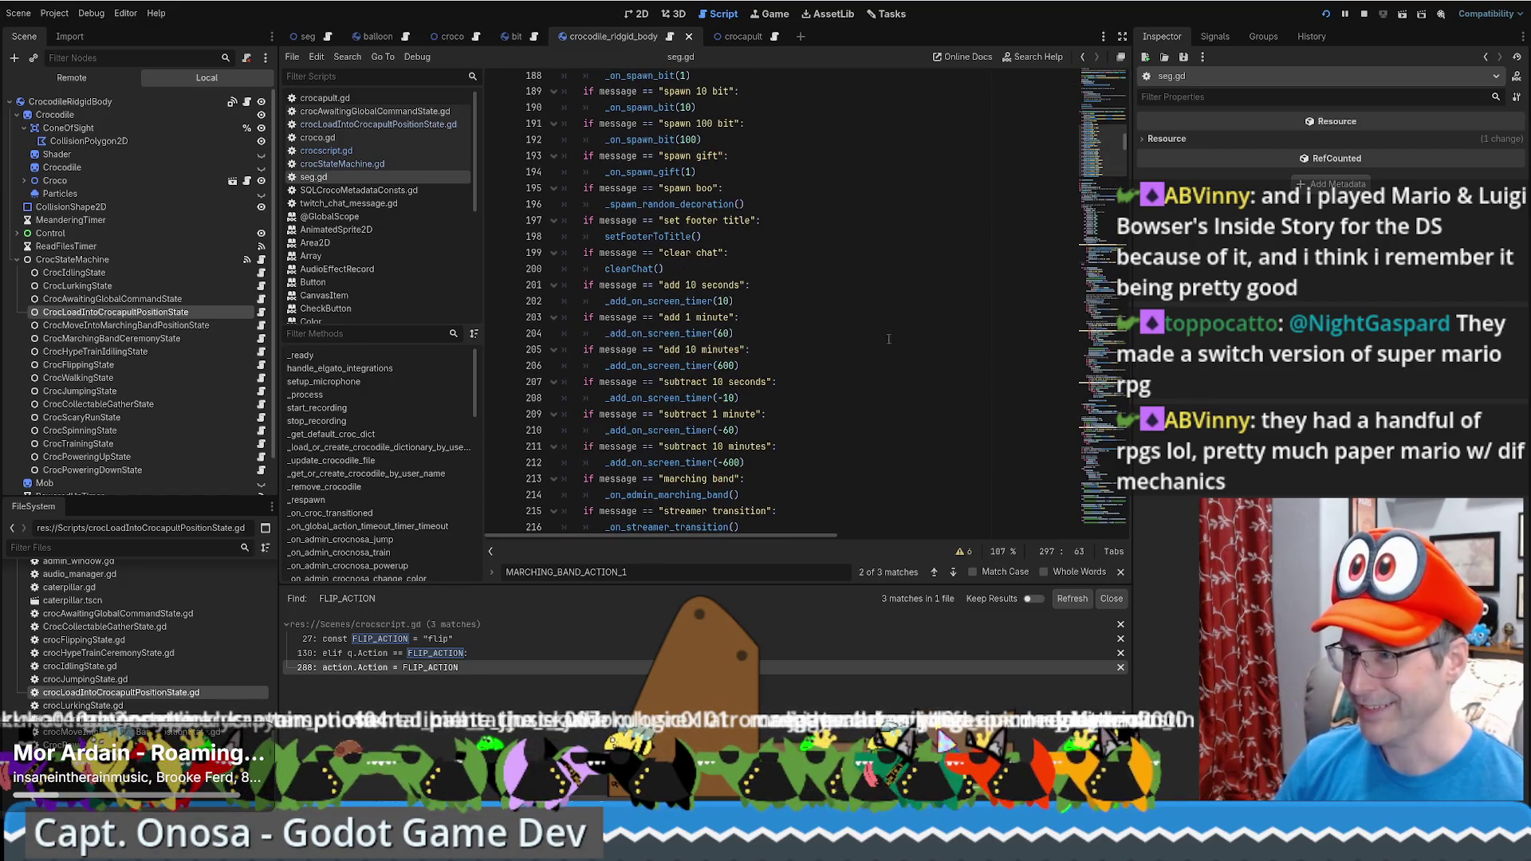
scroll(888, 339, "up", 11)
left_click(867, 319)
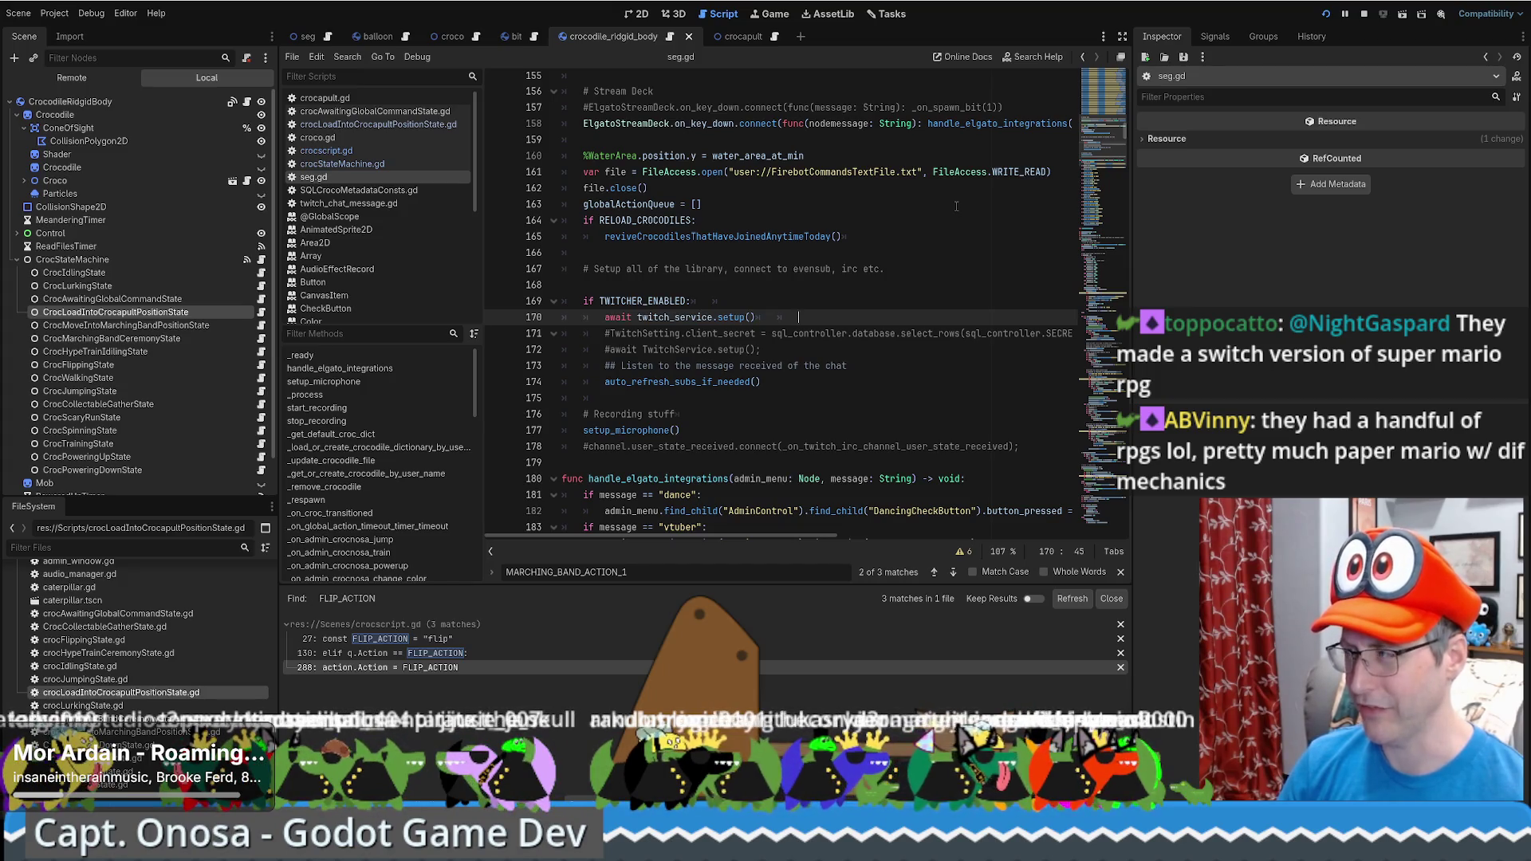
scroll(965, 244, "up", 5)
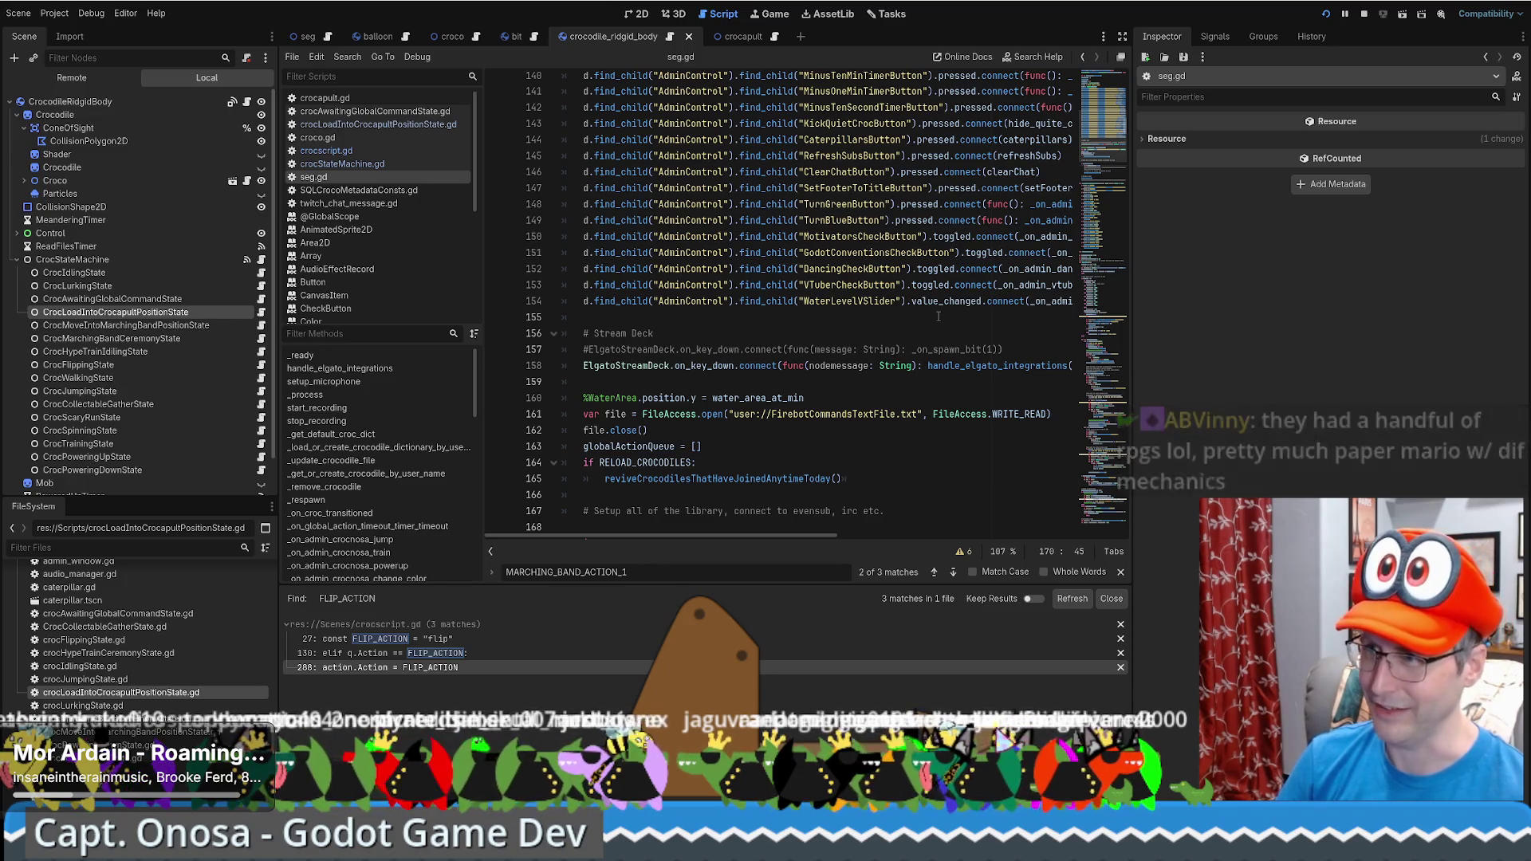
scroll(938, 316, "up", 2)
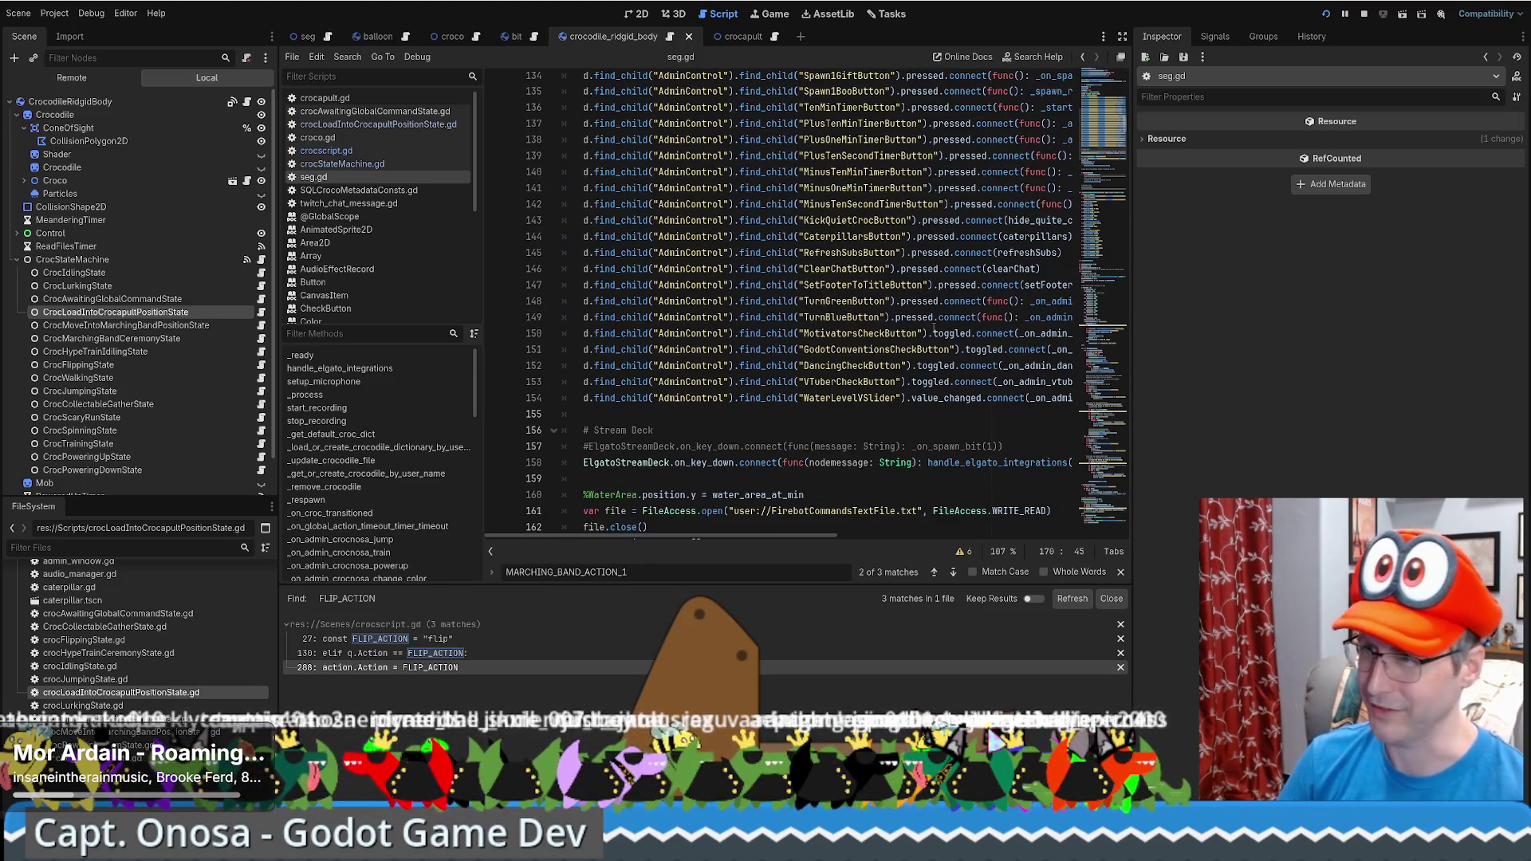
scroll(945, 359, "down", 4)
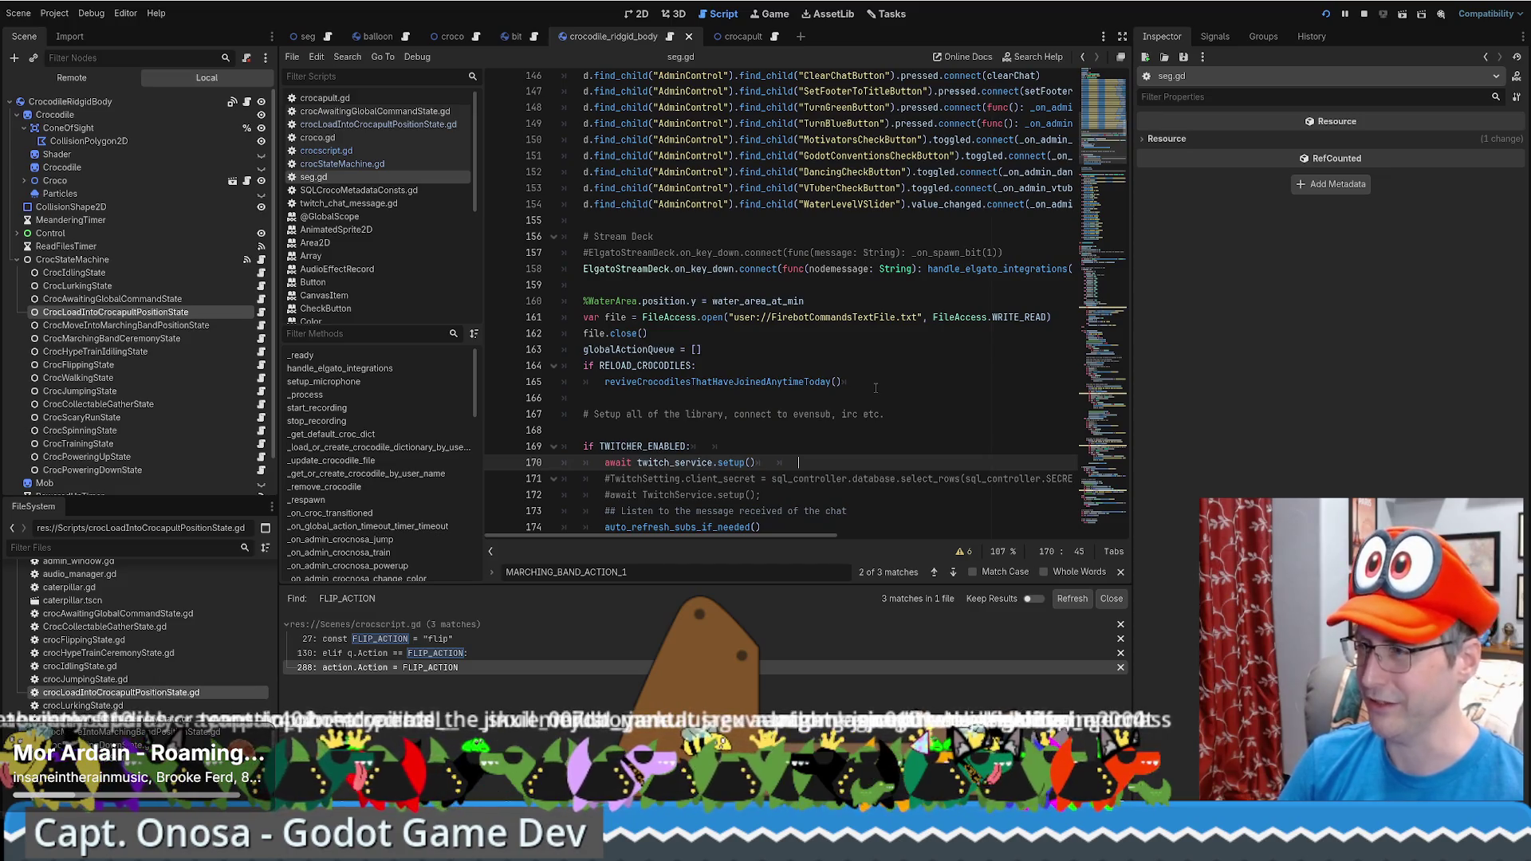